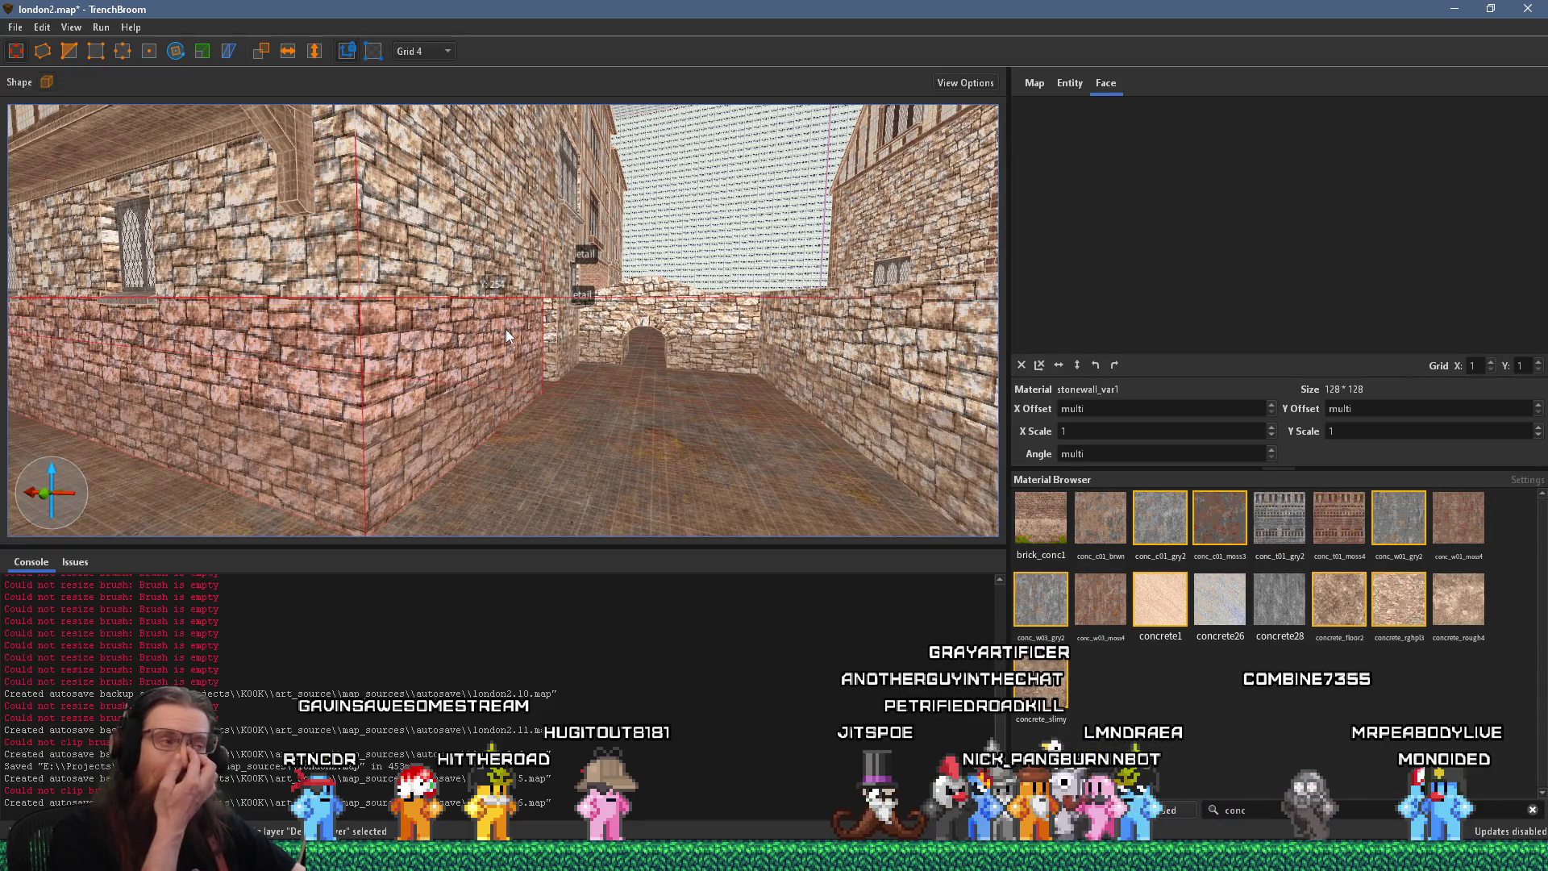
Deselect the brush and save the london2 map
{"action": "mouse_move", "coordinate": [506, 330]}
{"action": "left_mouse_down"}
{"action": "mouse_move", "coordinate": [524, 328]}
{"action": "mouse_move", "coordinate": [328, 377]}
{"action": "mouse_move", "coordinate": [422, 316]}
{"action": "mouse_move", "coordinate": [440, 189]}
{"action": "mouse_move", "coordinate": [415, 277]}
{"action": "mouse_move", "coordinate": [202, 345]}
{"action": "mouse_move", "coordinate": [751, 138]}
{"action": "mouse_move", "coordinate": [657, 213]}
{"action": "mouse_move", "coordinate": [607, 326]}
{"action": "mouse_move", "coordinate": [702, 339]}
{"action": "mouse_move", "coordinate": [626, 318]}
{"action": "left_mouse_up"}
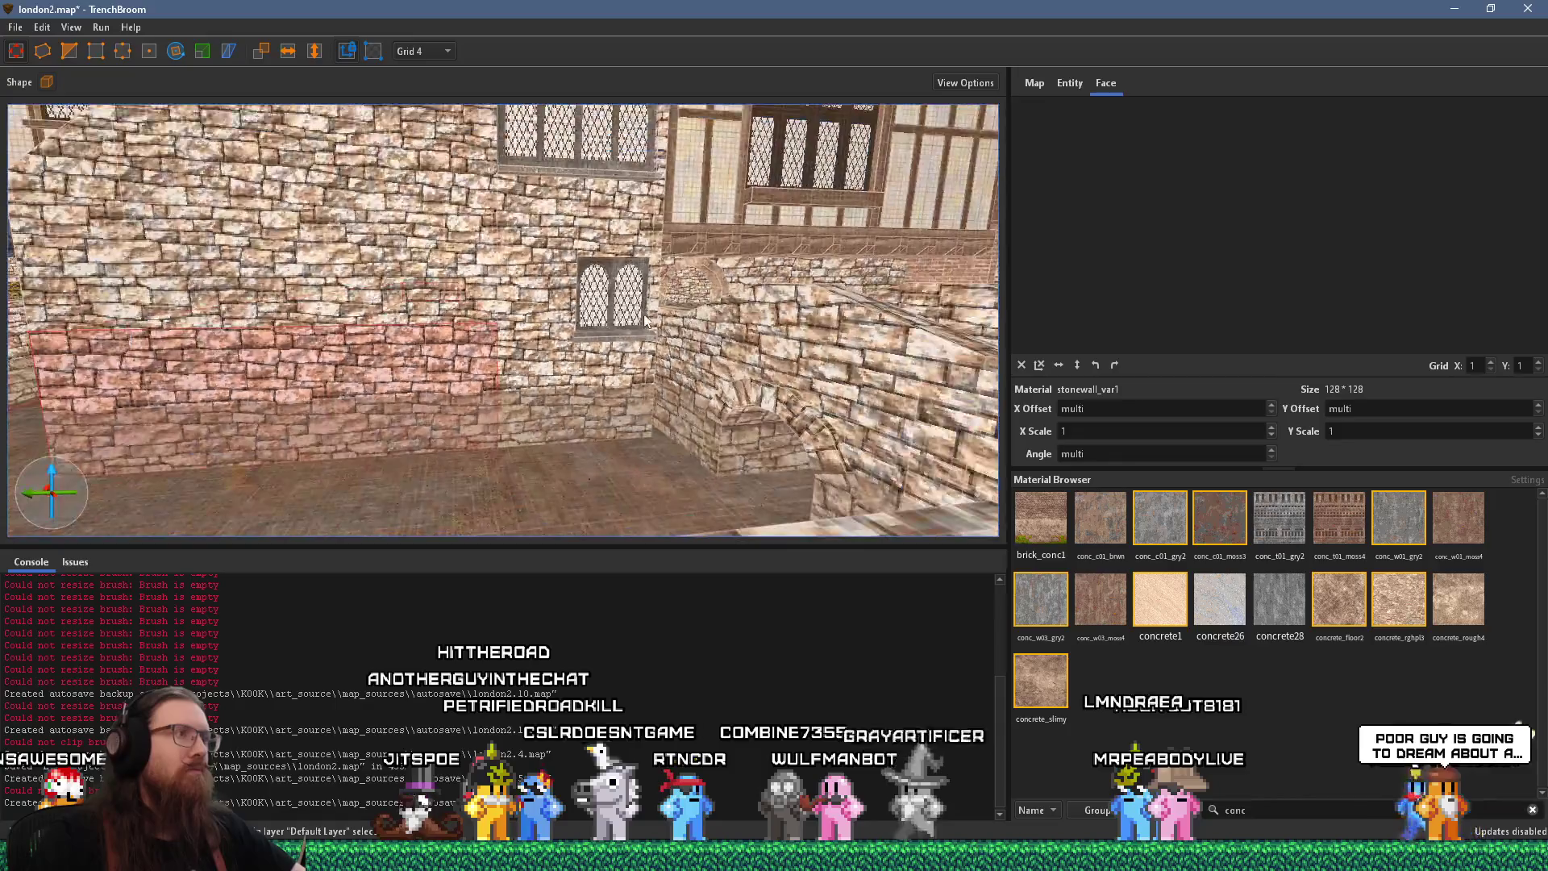
{"action": "key", "text": "Escape"}
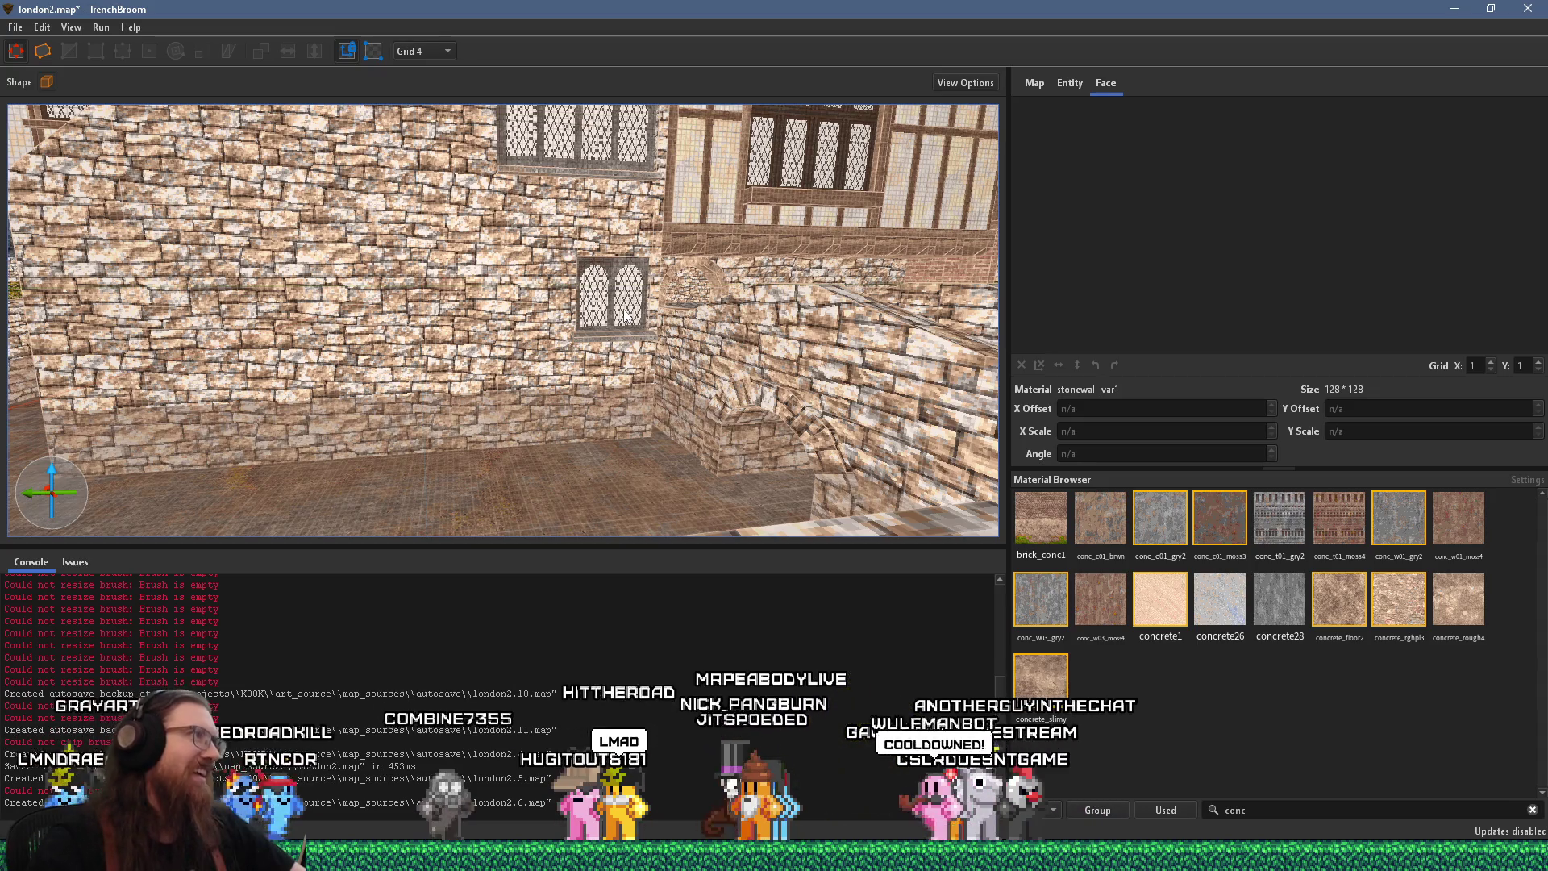
{"action": "left_click", "coordinate": [16, 28]}
{"action": "left_click", "coordinate": [49, 103]}
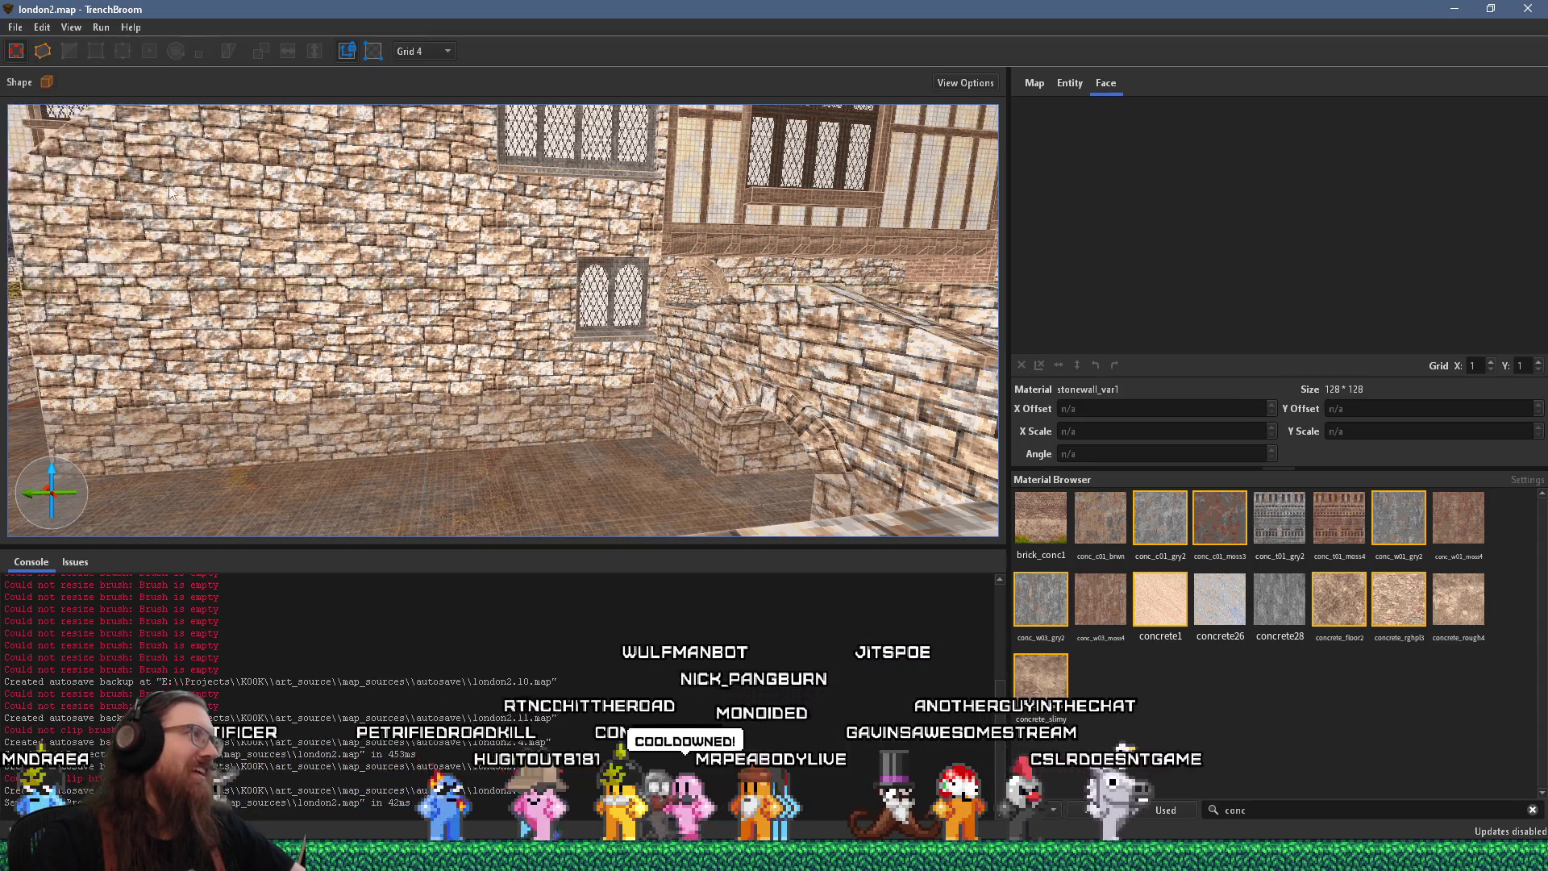
Fly through the timber house, past the well and tower to the wall corner, then switch to Godot
{"action": "key", "text": "w"}
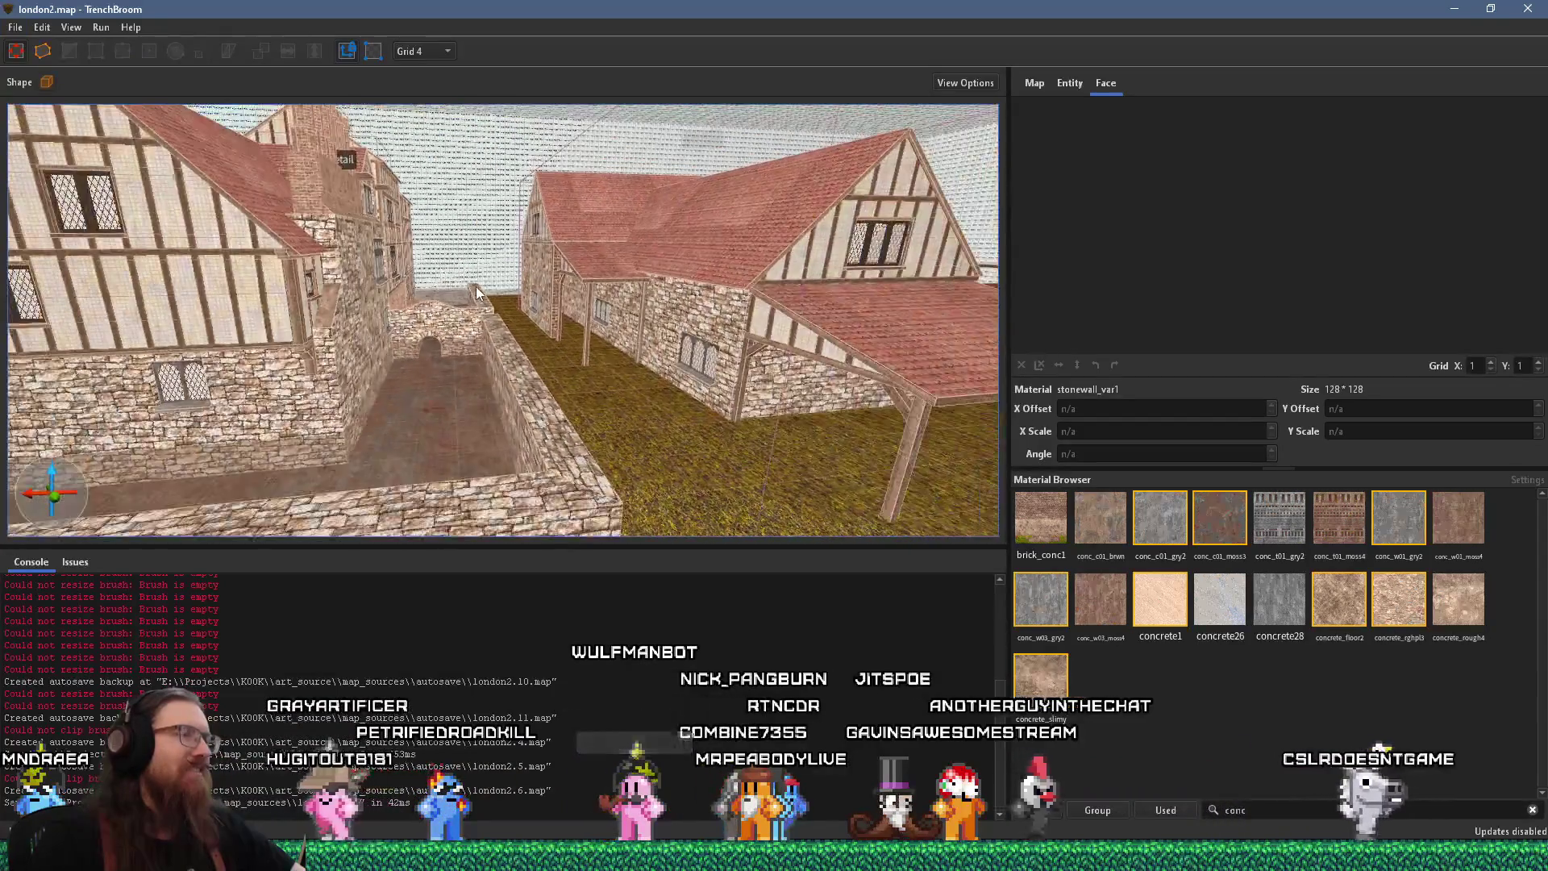
{"action": "key", "text": "w"}
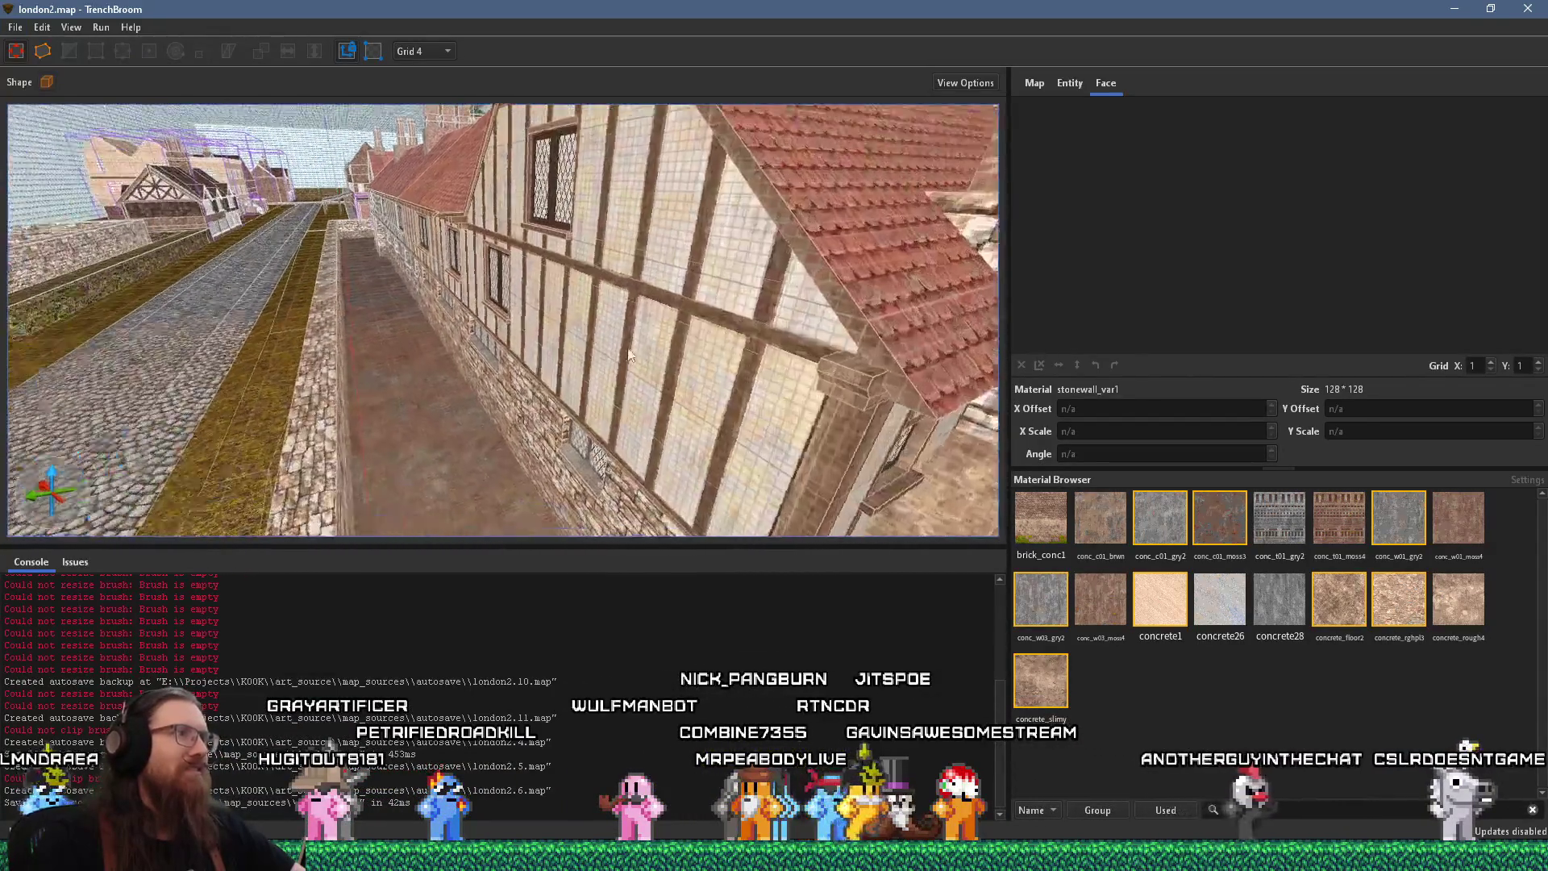
{"action": "key", "text": "w"}
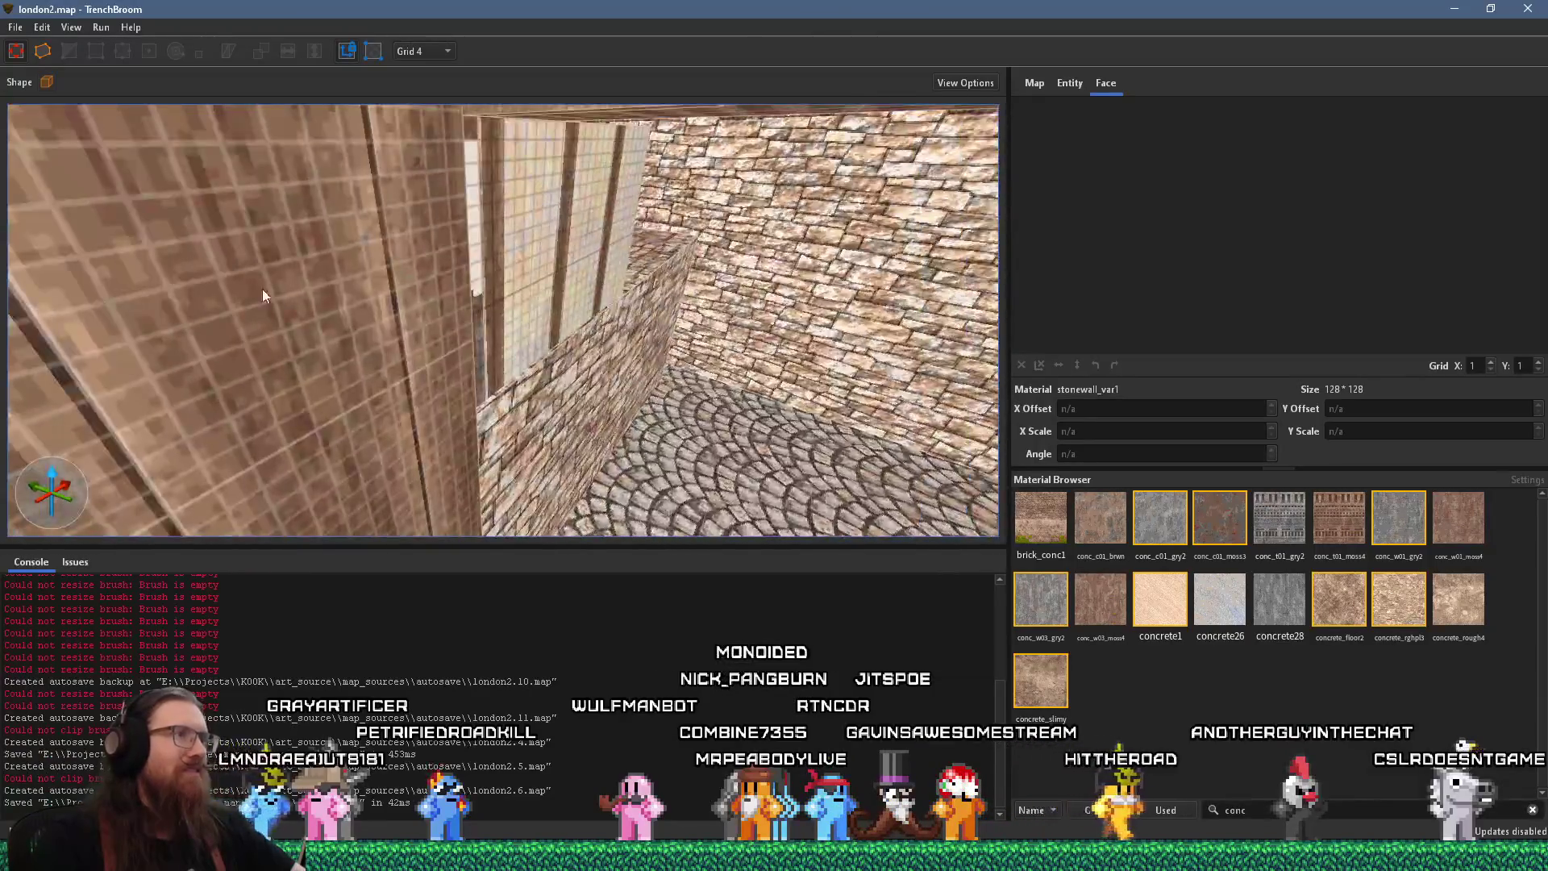
{"action": "key", "text": "w"}
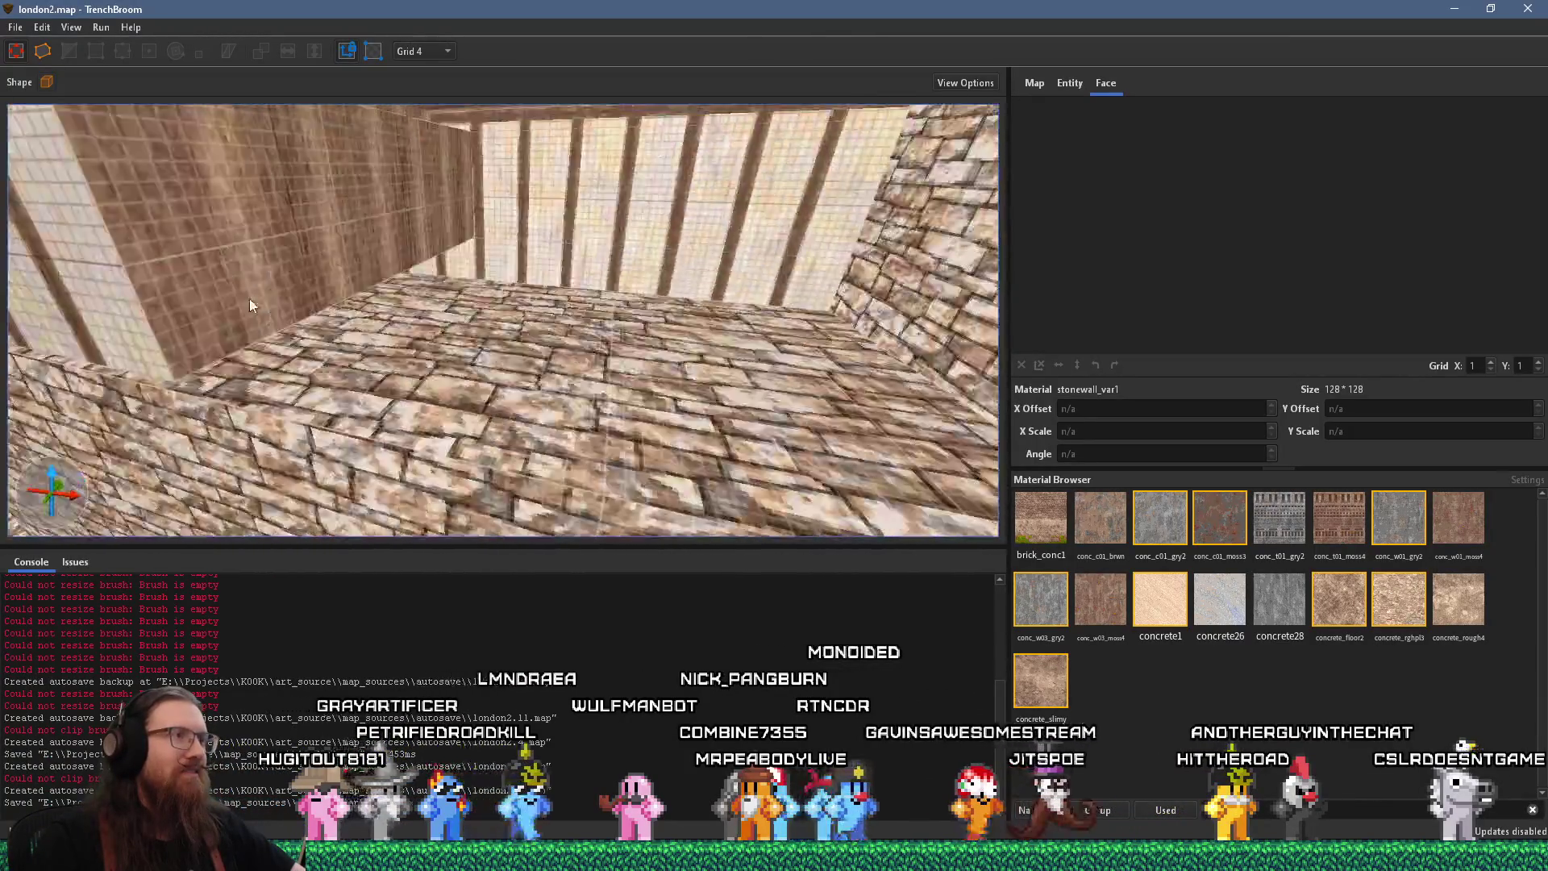
{"action": "key", "text": "w"}
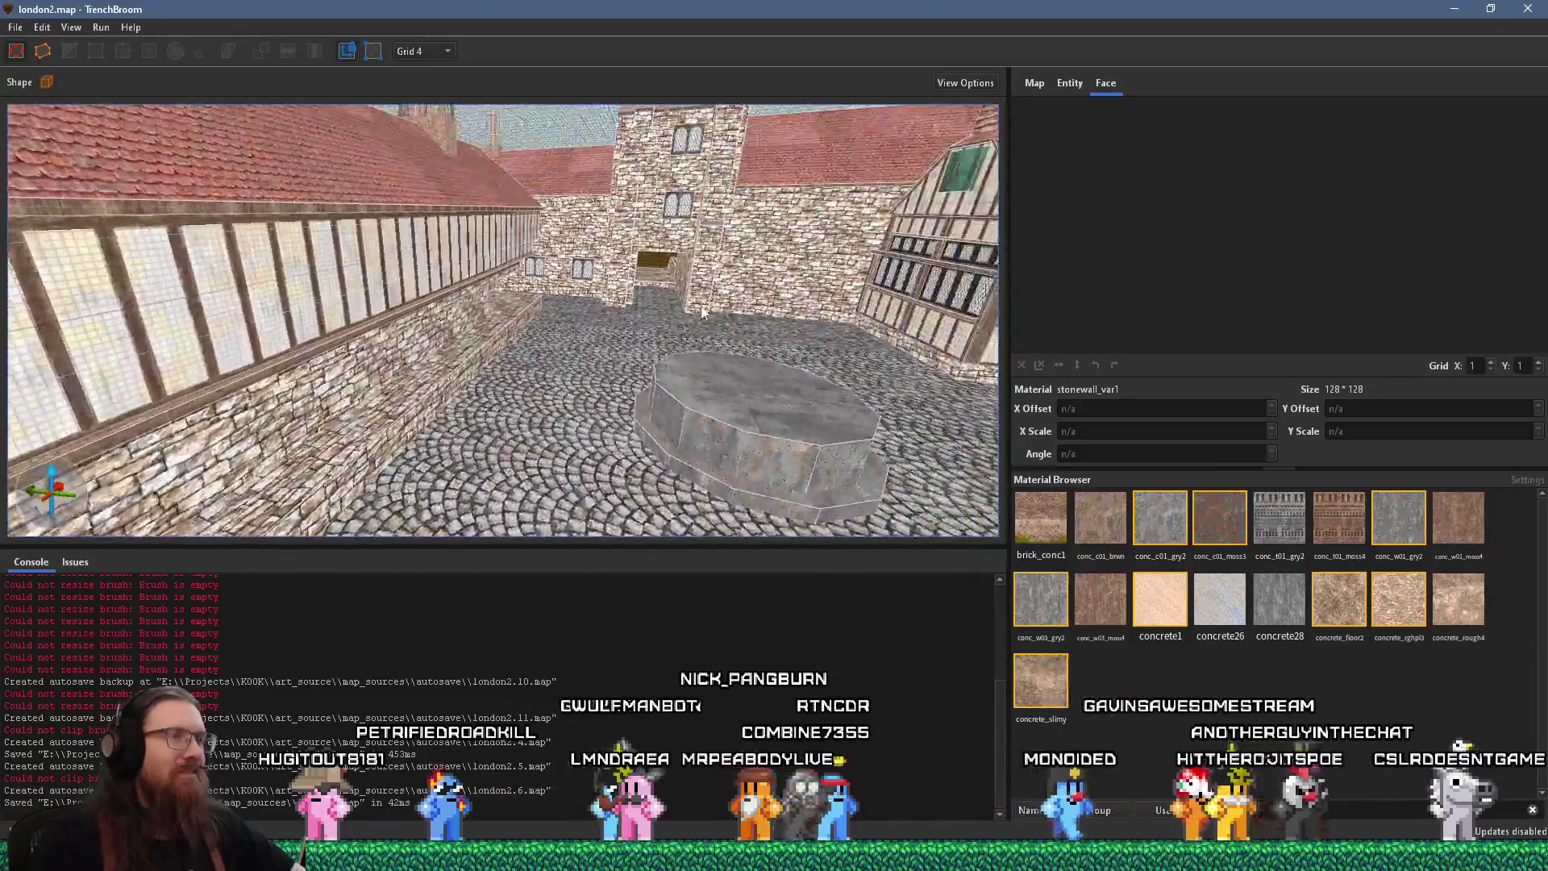
{"action": "key", "text": "w"}
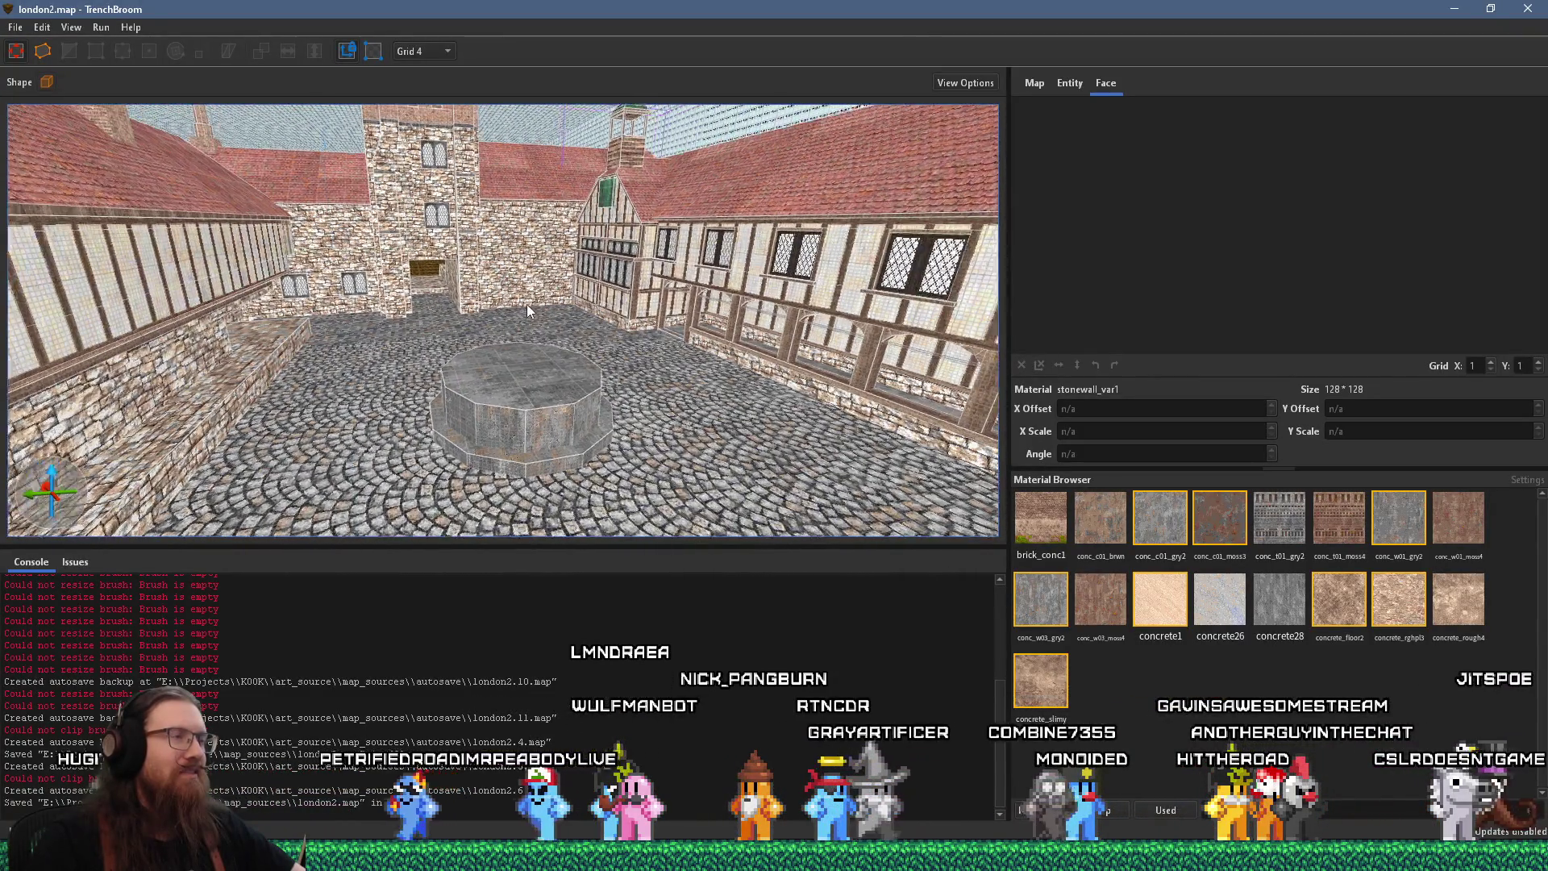
{"action": "key", "text": "w"}
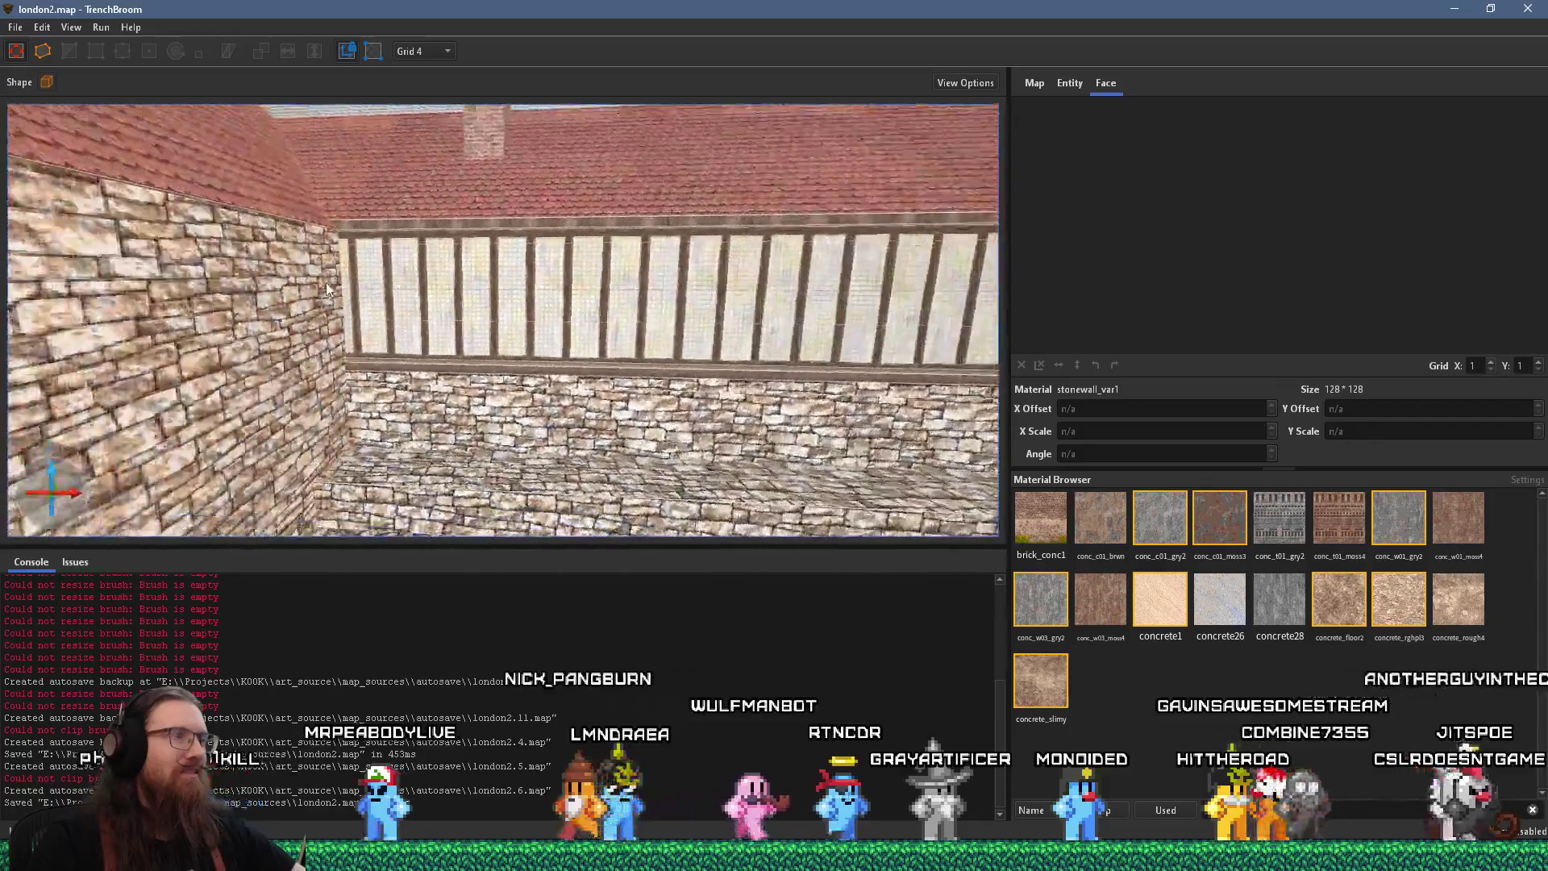
{"action": "key", "text": "a"}
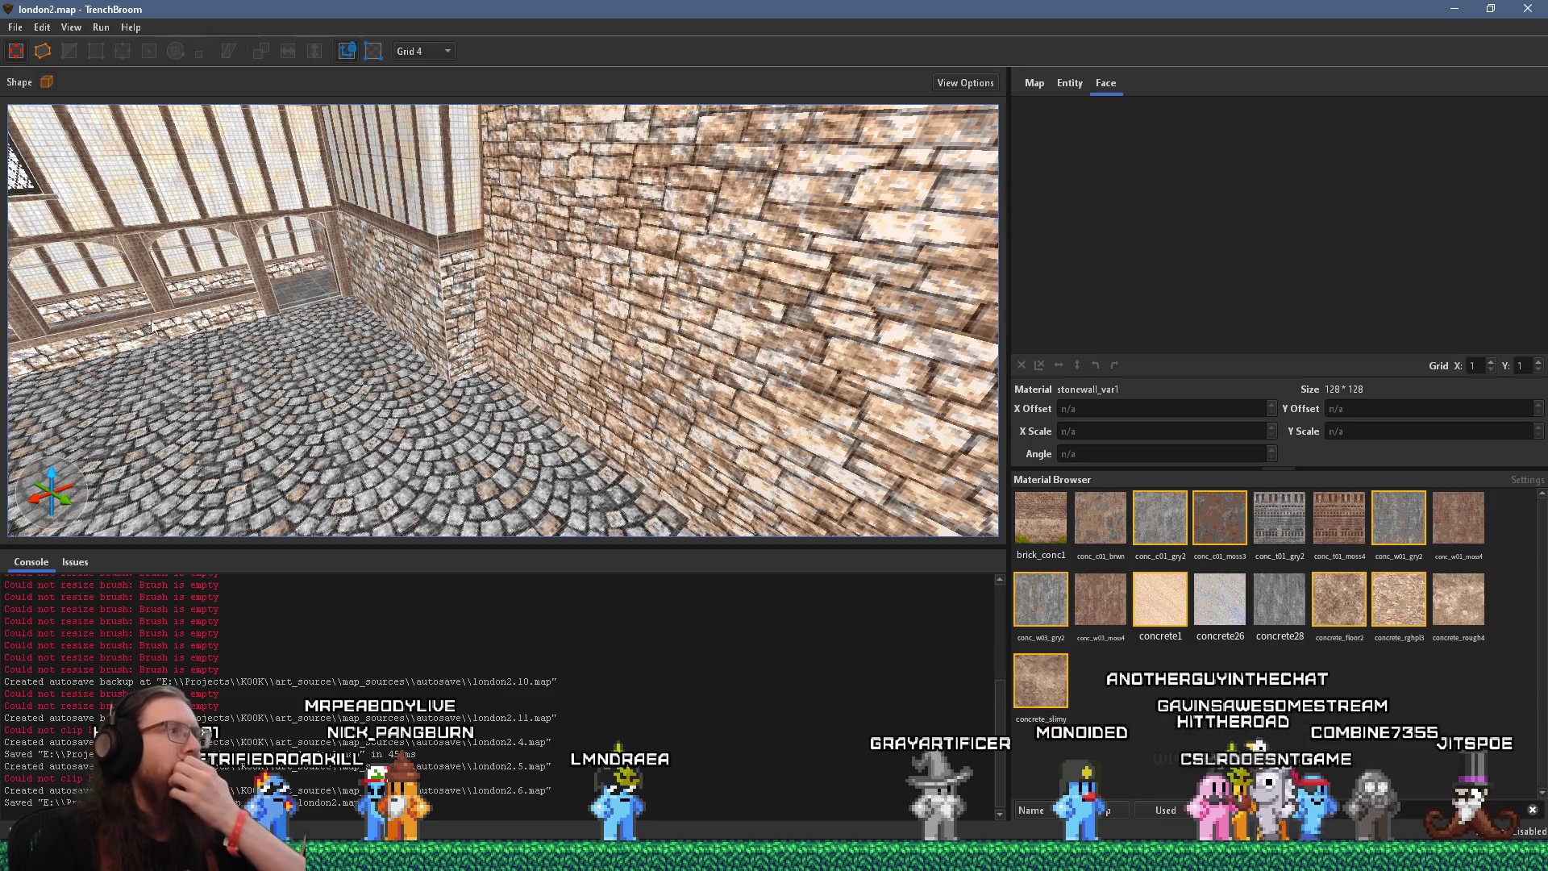
{"action": "key", "text": "d"}
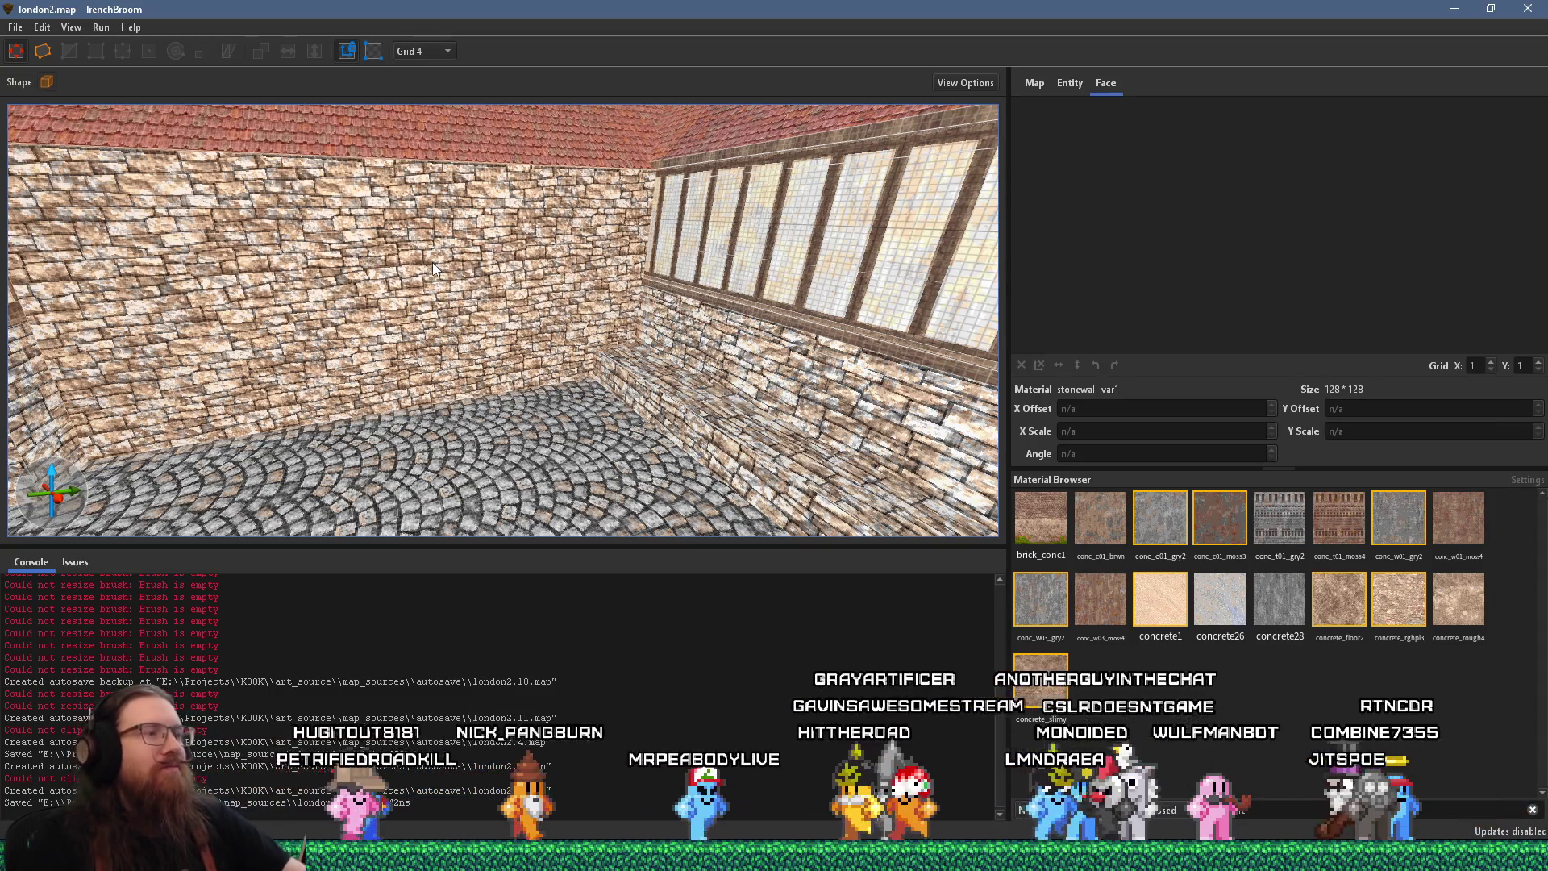
{"action": "key", "text": "alt+Tab"}
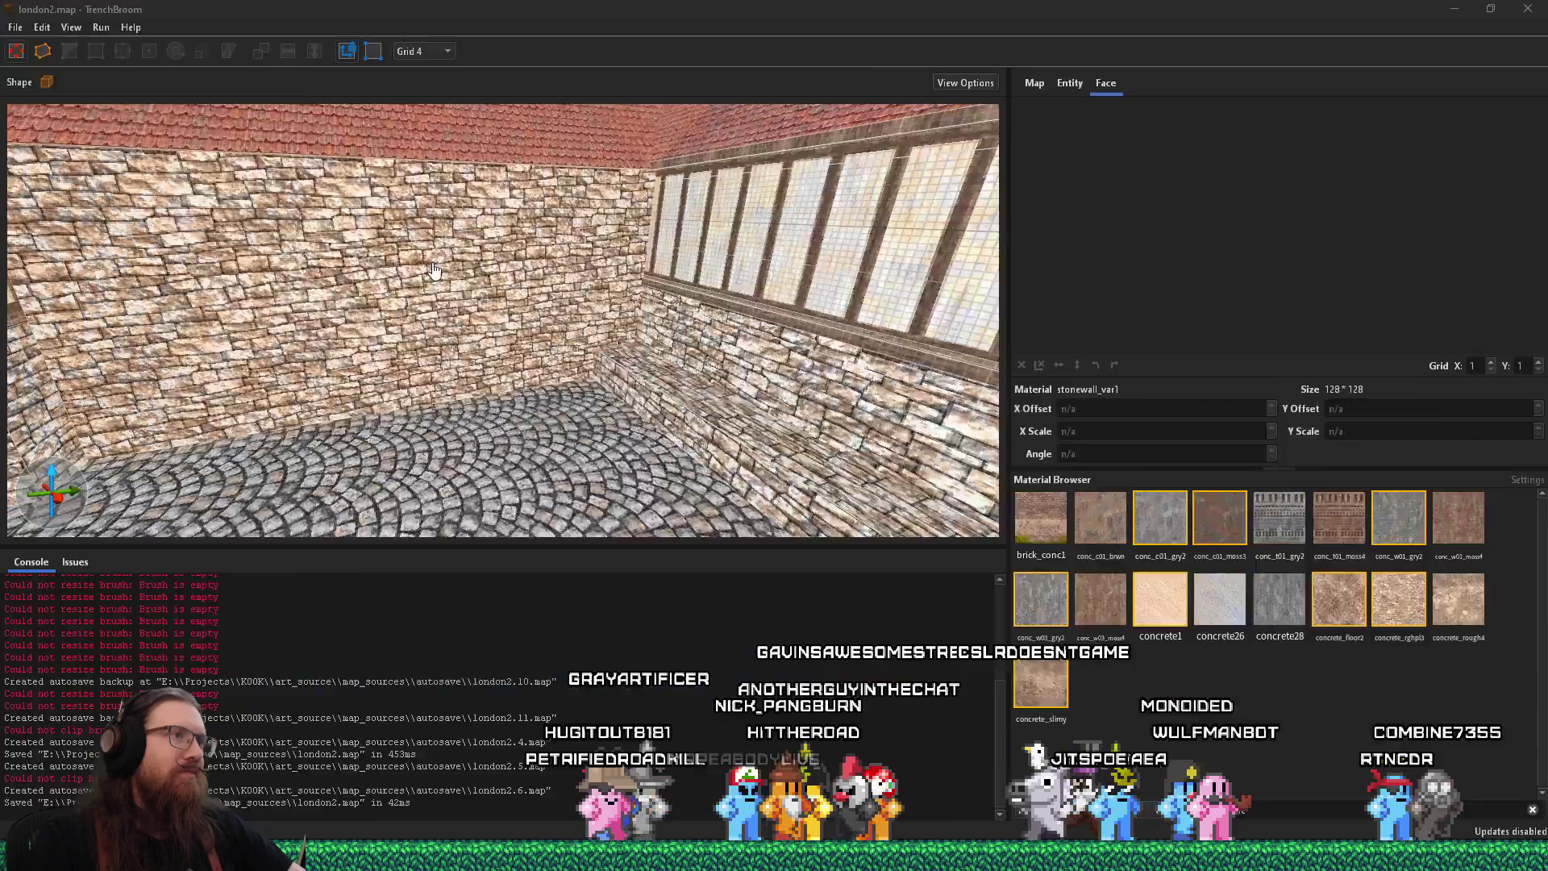
Frame and orbit Godot's view from overhead the courtyard around to the timber building, then bring up the window list
{"action": "key", "text": "f"}
{"action": "scroll", "coordinate": [611, 351], "scroll_direction": "up", "scroll_amount": 5}
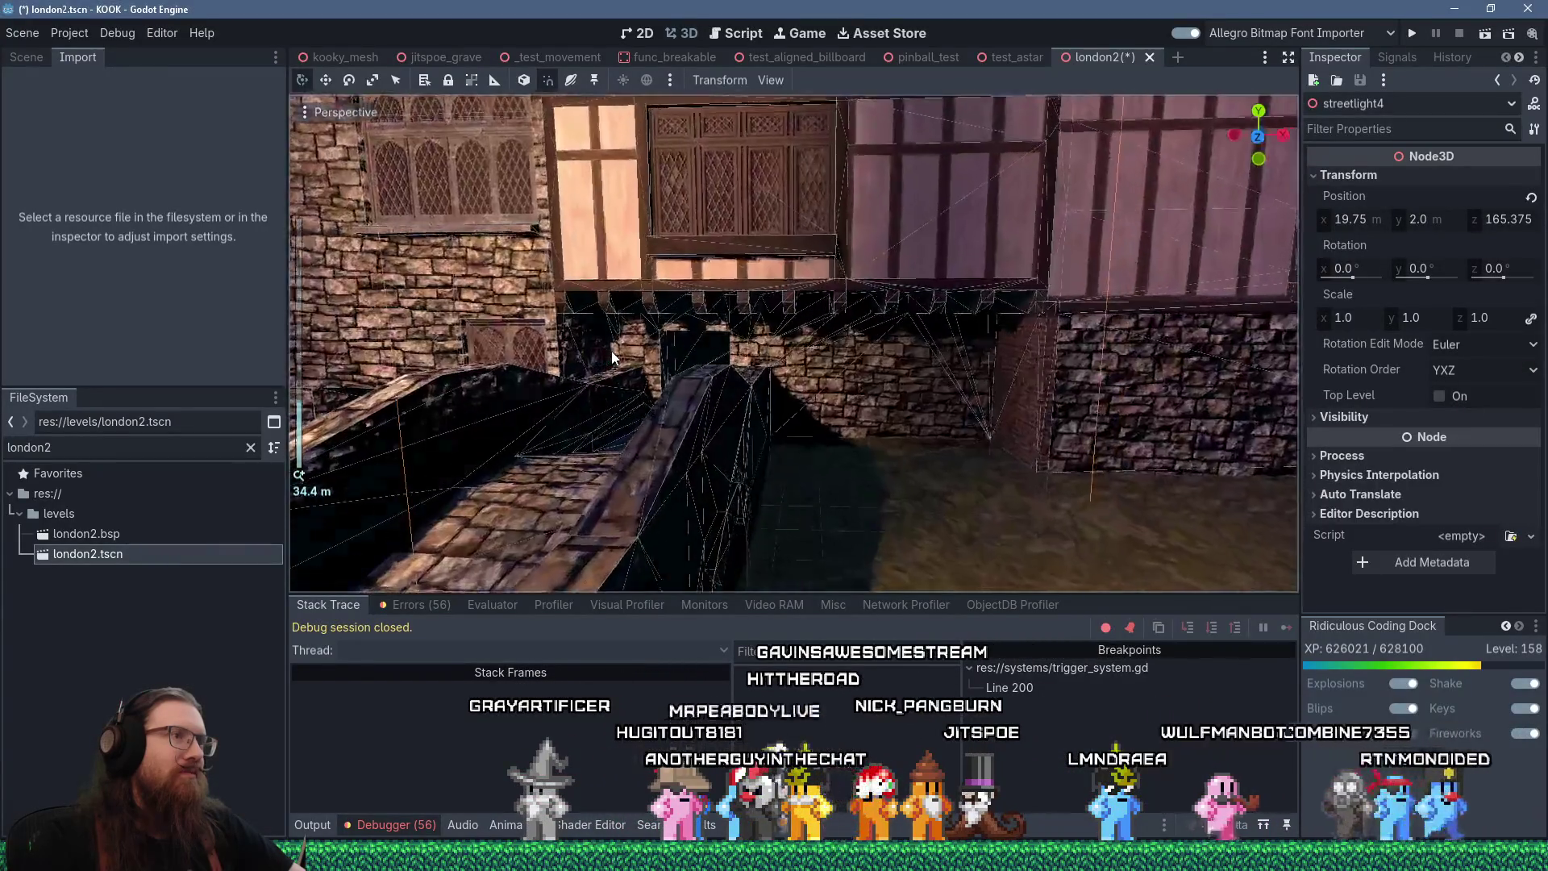
{"action": "scroll", "coordinate": [566, 355], "scroll_direction": "down", "scroll_amount": 5}
{"action": "mouse_move", "coordinate": [701, 364]}
{"action": "left_mouse_down"}
{"action": "mouse_move", "coordinate": [946, 390]}
{"action": "mouse_move", "coordinate": [995, 375]}
{"action": "mouse_move", "coordinate": [853, 352]}
{"action": "mouse_move", "coordinate": [870, 338]}
{"action": "left_mouse_up"}
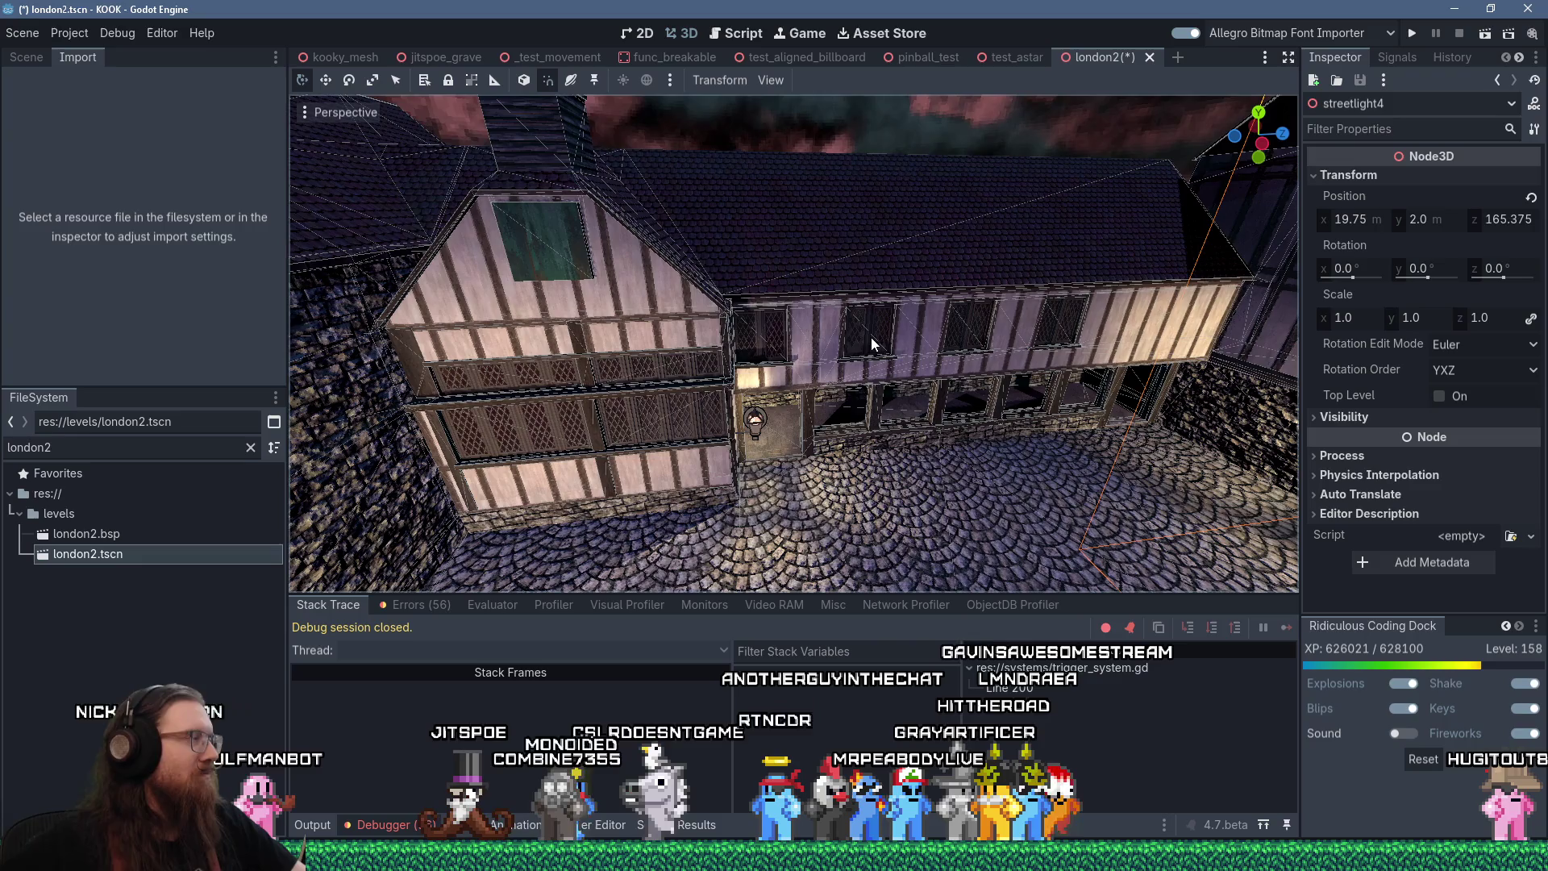
{"action": "mouse_move", "coordinate": [916, 316]}
{"action": "left_mouse_down"}
{"action": "mouse_move", "coordinate": [1090, 330]}
{"action": "mouse_move", "coordinate": [1040, 326]}
{"action": "mouse_move", "coordinate": [1111, 405]}
{"action": "left_mouse_up"}
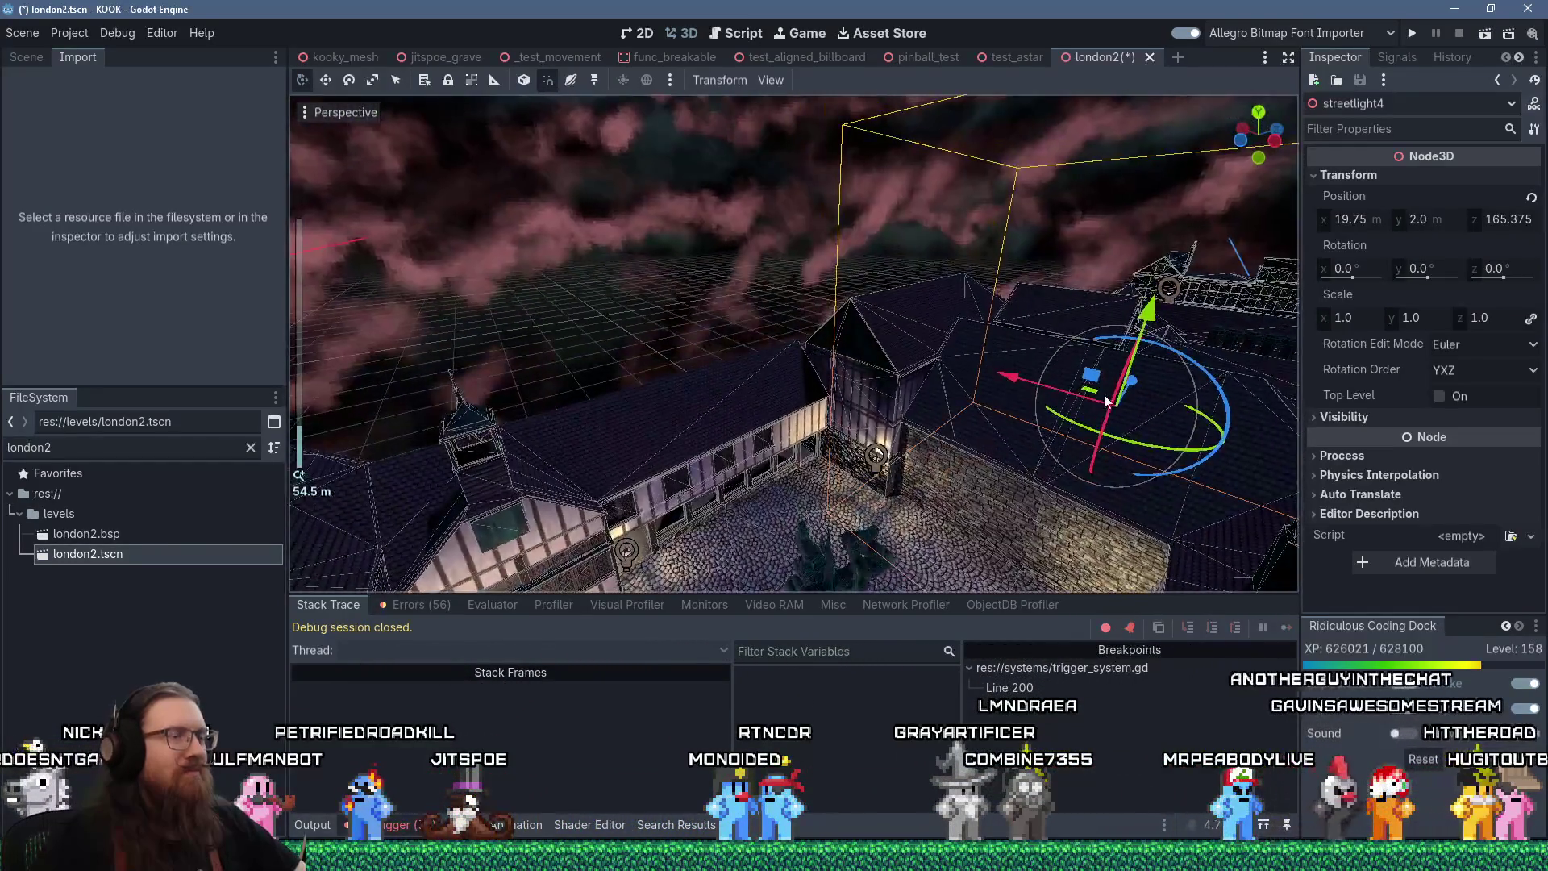
{"action": "key", "text": "alt+Tab"}
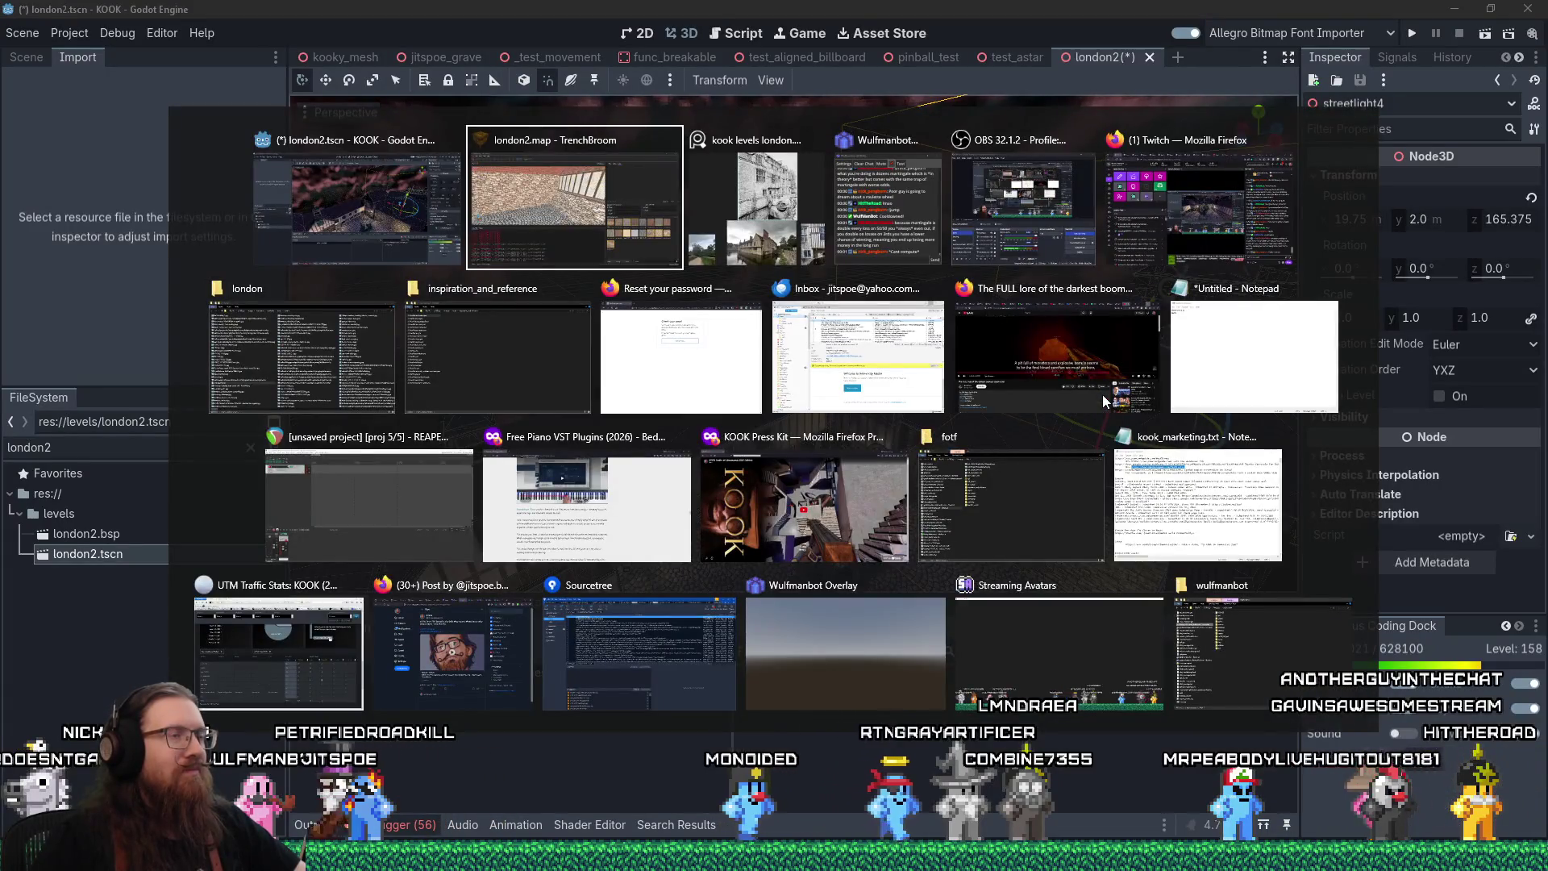
Zoom the PureRef board onto the courtyard photo with the tiled-roof booth, then return to Godot
{"action": "key", "text": "alt+Tab"}
{"action": "scroll", "coordinate": [860, 478], "scroll_direction": "down", "scroll_amount": 3}
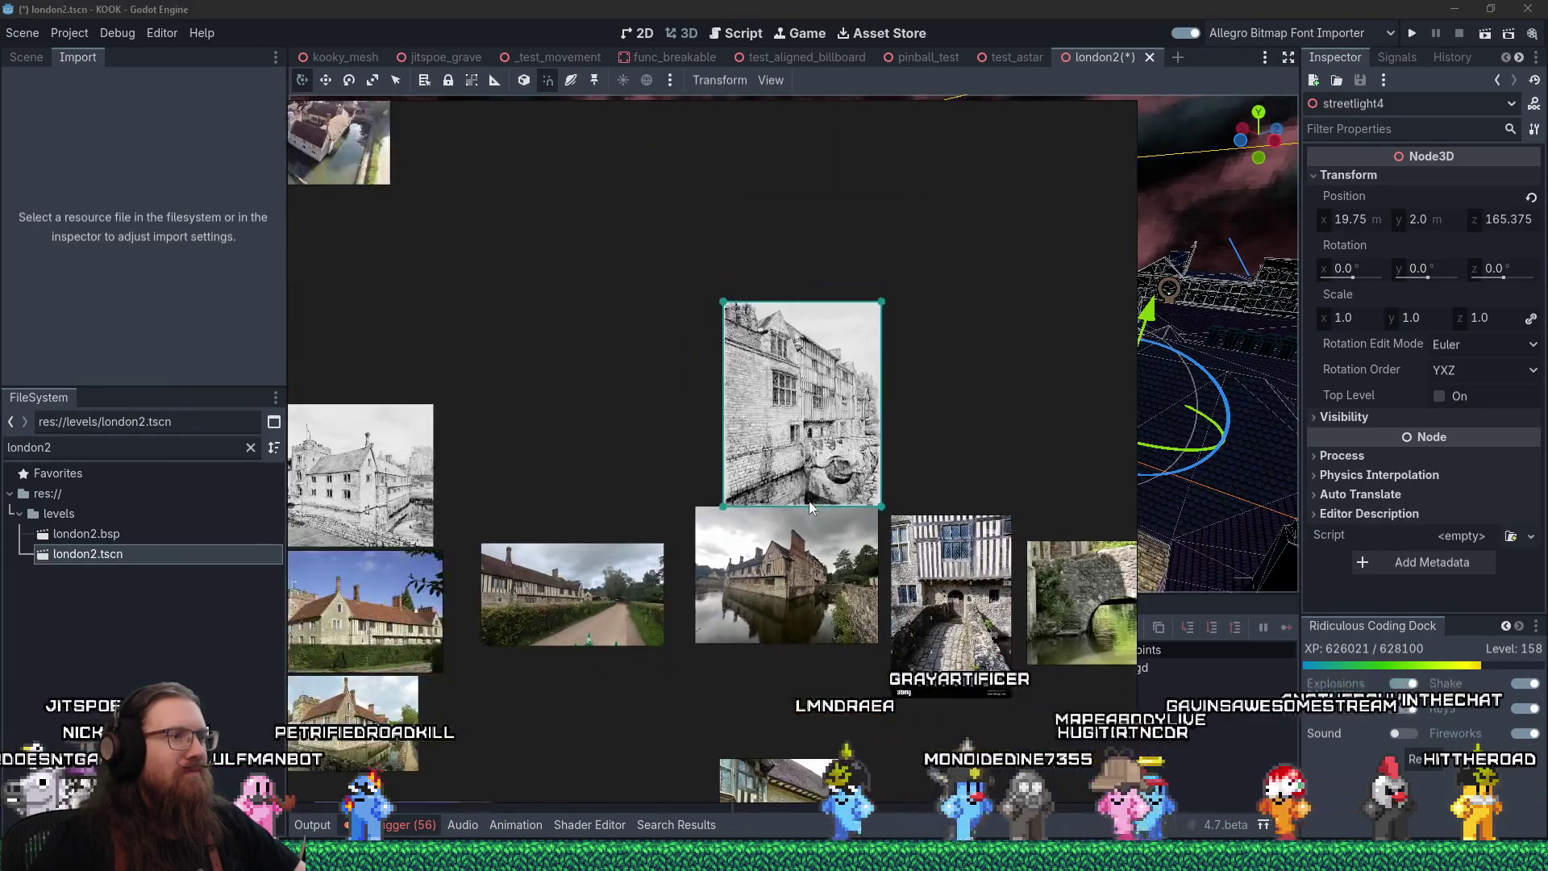
{"action": "scroll", "coordinate": [810, 501], "scroll_direction": "up", "scroll_amount": 1}
{"action": "scroll", "coordinate": [840, 476], "scroll_direction": "up", "scroll_amount": 2}
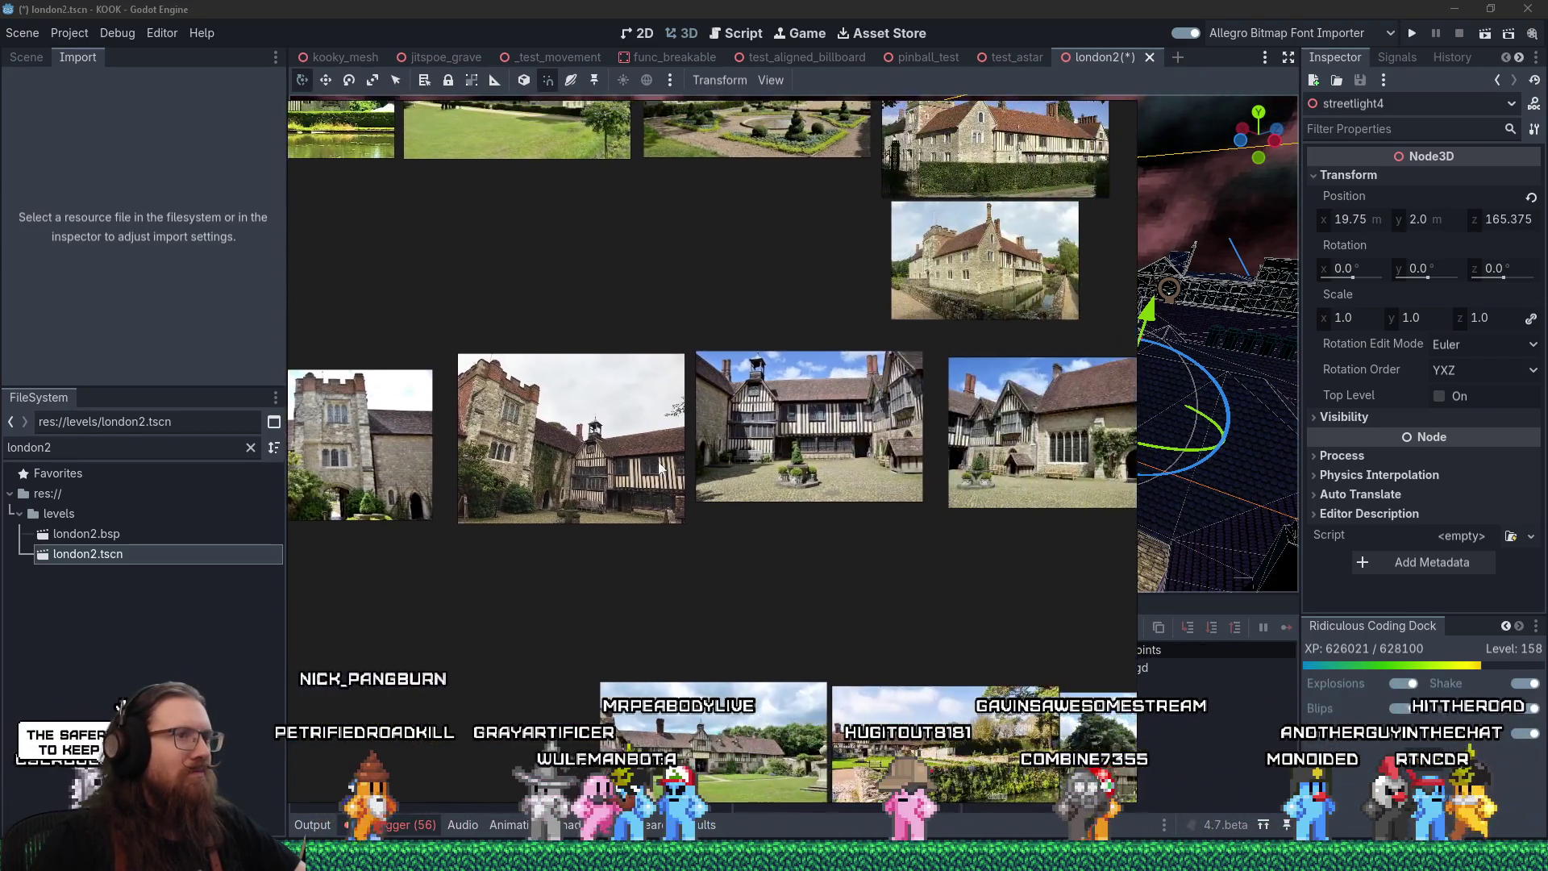
{"action": "scroll", "coordinate": [814, 454], "scroll_direction": "up", "scroll_amount": 3}
{"action": "scroll", "coordinate": [814, 454], "scroll_direction": "up", "scroll_amount": 1}
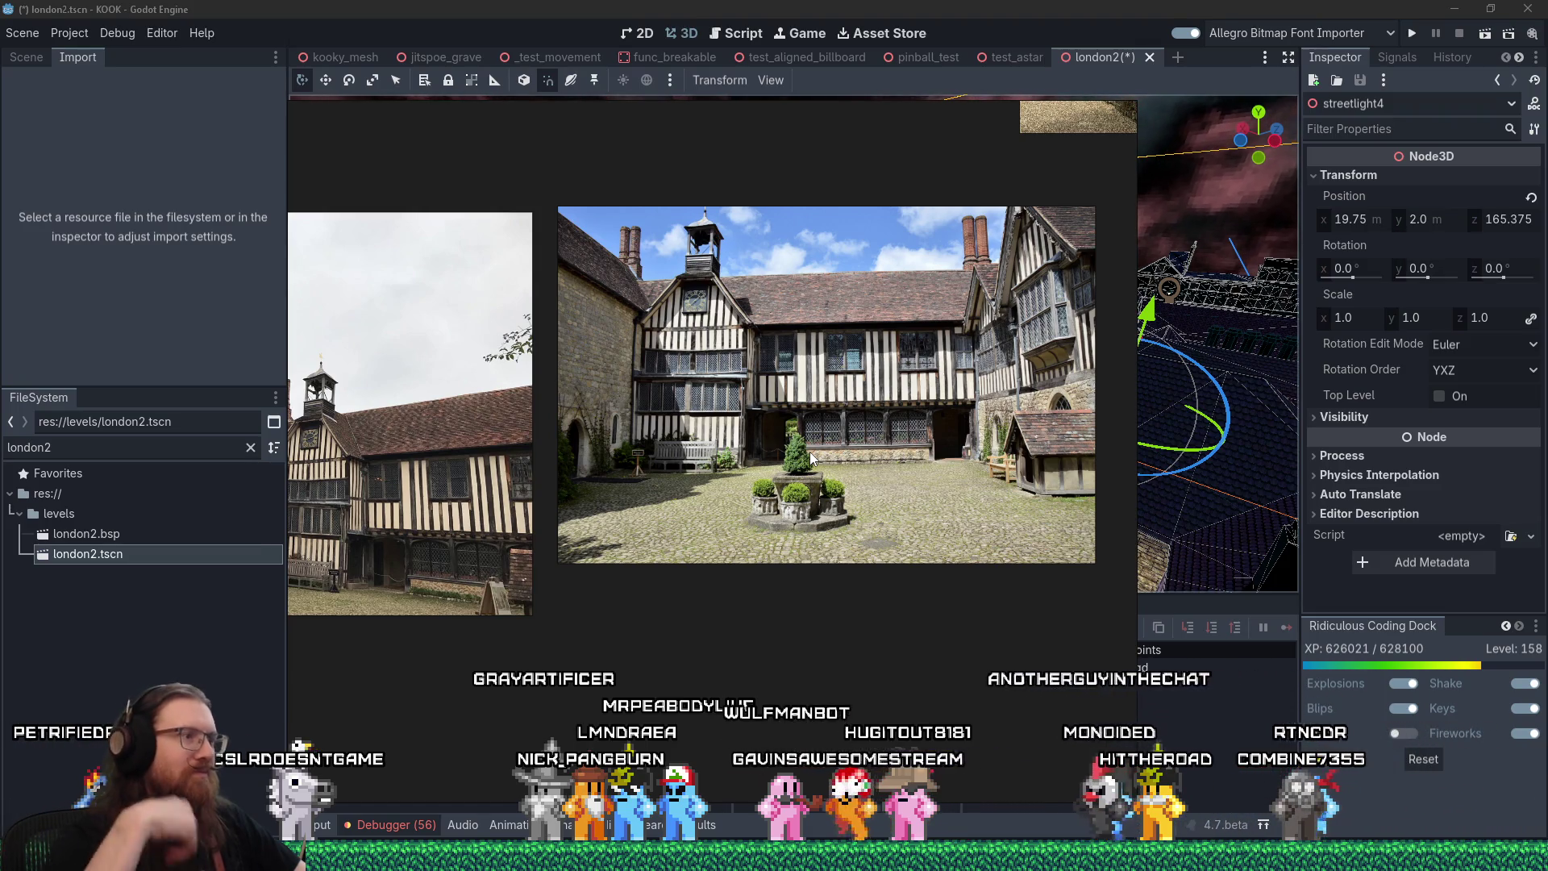
{"action": "scroll", "coordinate": [756, 509], "scroll_direction": "right", "scroll_amount": 2}
{"action": "scroll", "coordinate": [933, 491], "scroll_direction": "up", "scroll_amount": 3}
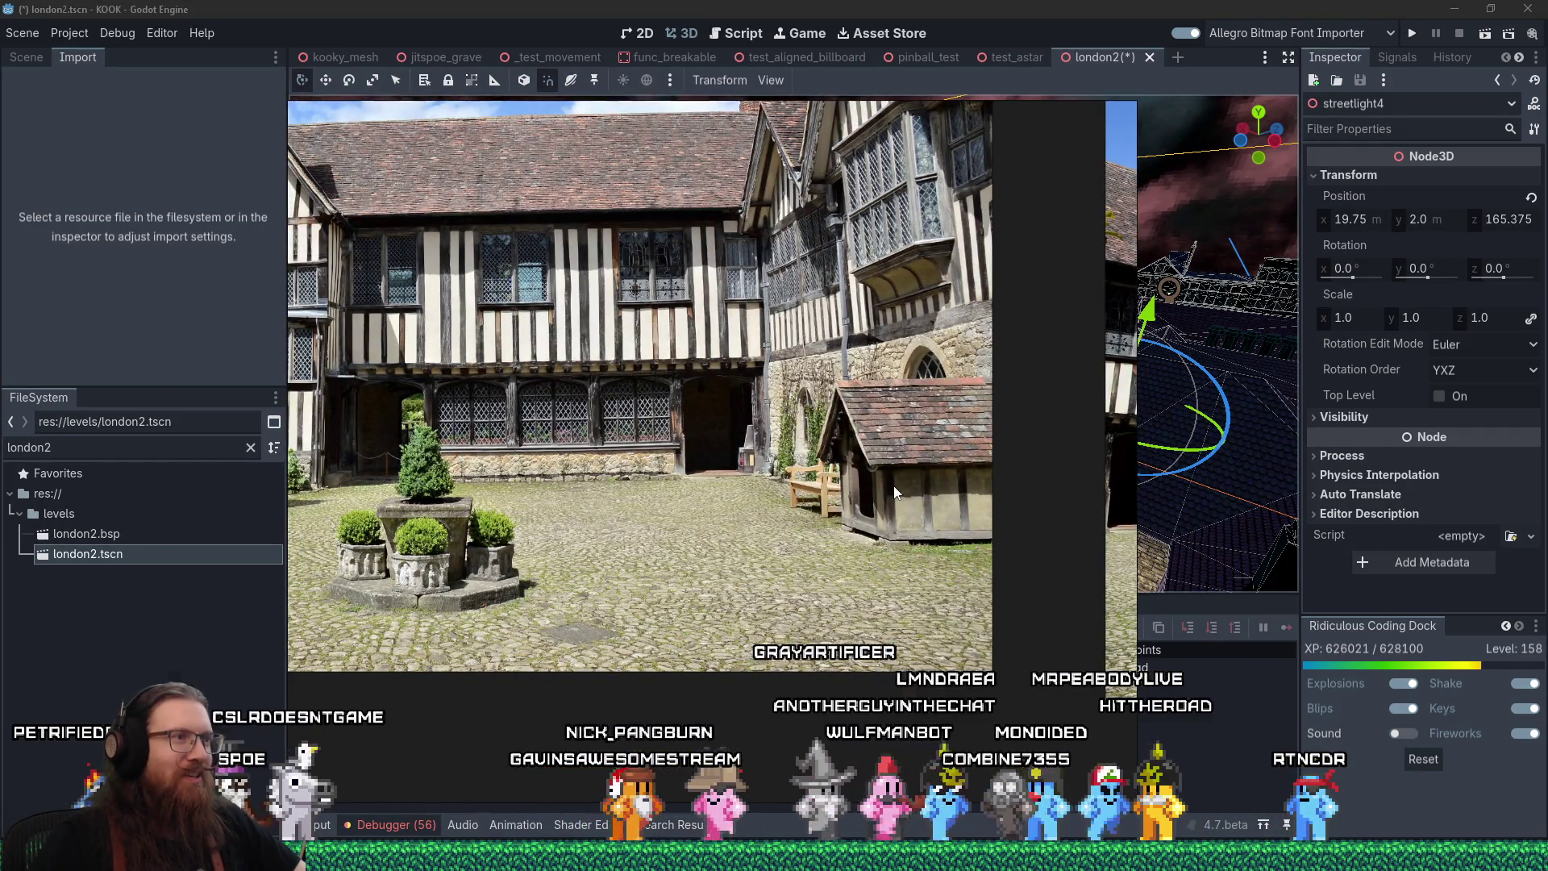
{"action": "key", "text": "alt+Tab"}
Orbit Godot's camera to the half-timbered courtyard wing, toggling the reference photo to compare
{"action": "left_click_drag", "start_coordinate": [785, 516], "coordinate": [832, 412]}
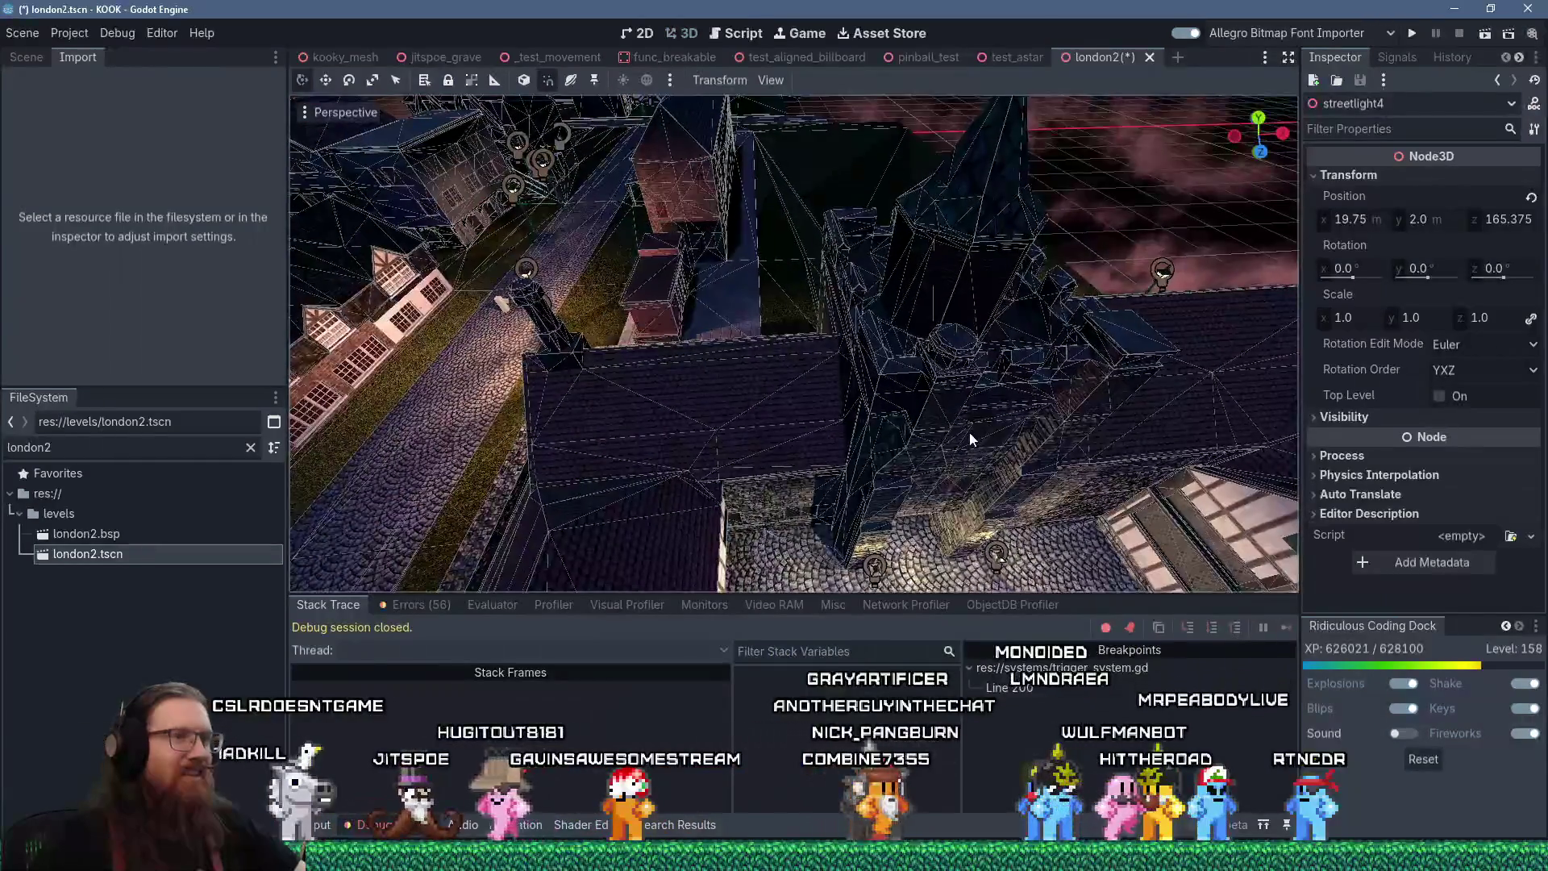
{"action": "mouse_move", "coordinate": [969, 432]}
{"action": "left_mouse_down"}
{"action": "mouse_move", "coordinate": [886, 256]}
{"action": "mouse_move", "coordinate": [1061, 322]}
{"action": "mouse_move", "coordinate": [1037, 294]}
{"action": "mouse_move", "coordinate": [968, 315]}
{"action": "mouse_move", "coordinate": [1165, 330]}
{"action": "mouse_move", "coordinate": [1027, 337]}
{"action": "left_mouse_up"}
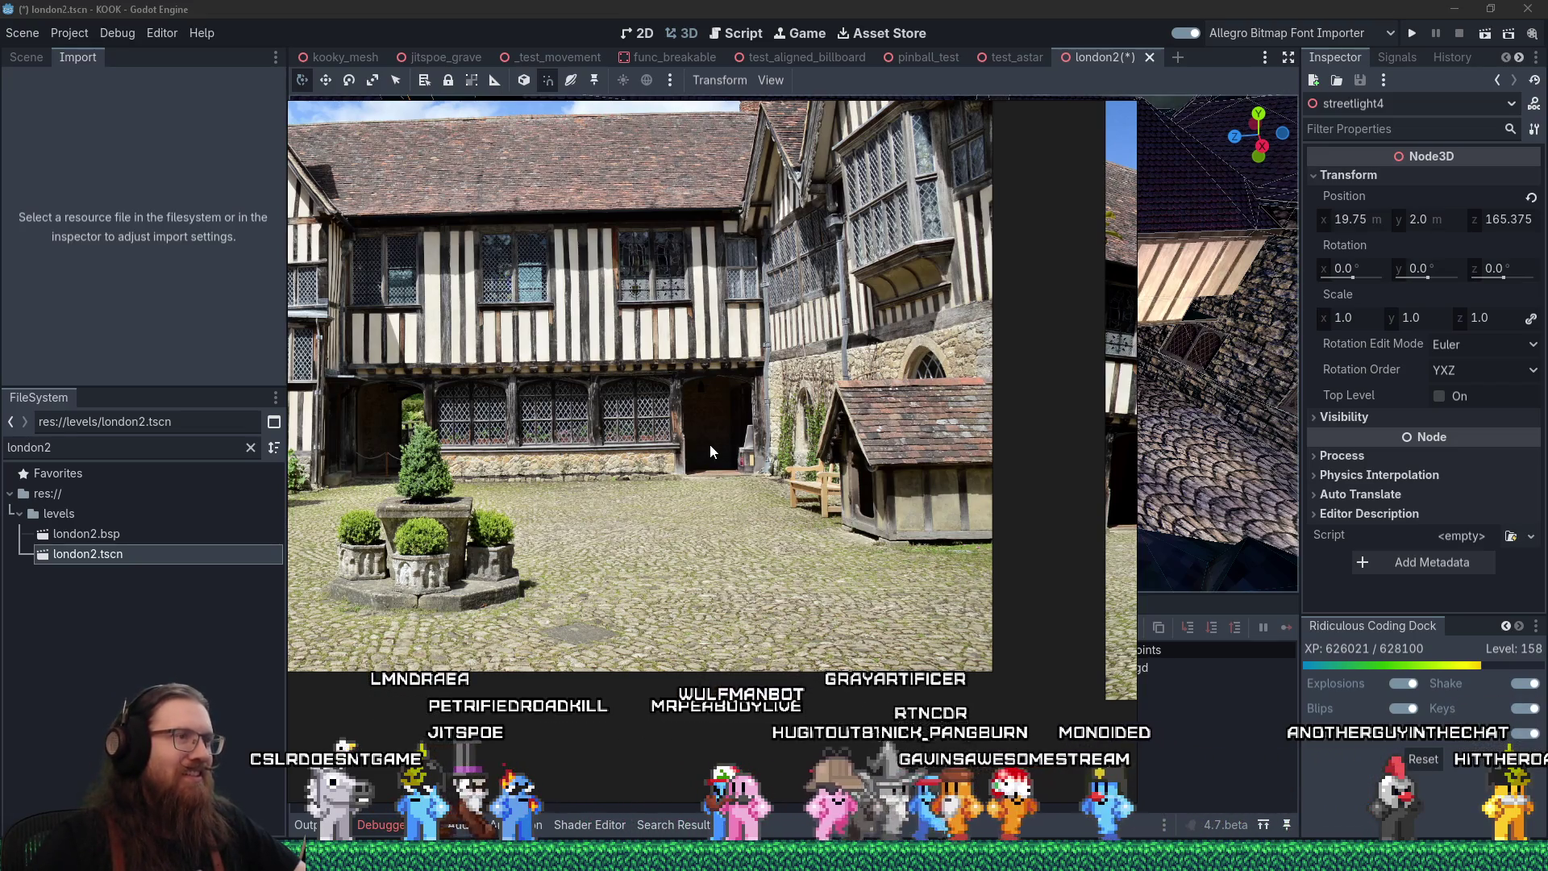
{"action": "mouse_move", "coordinate": [710, 452]}
{"action": "left_mouse_down"}
{"action": "mouse_move", "coordinate": [729, 430]}
{"action": "mouse_move", "coordinate": [756, 448]}
{"action": "left_mouse_up"}
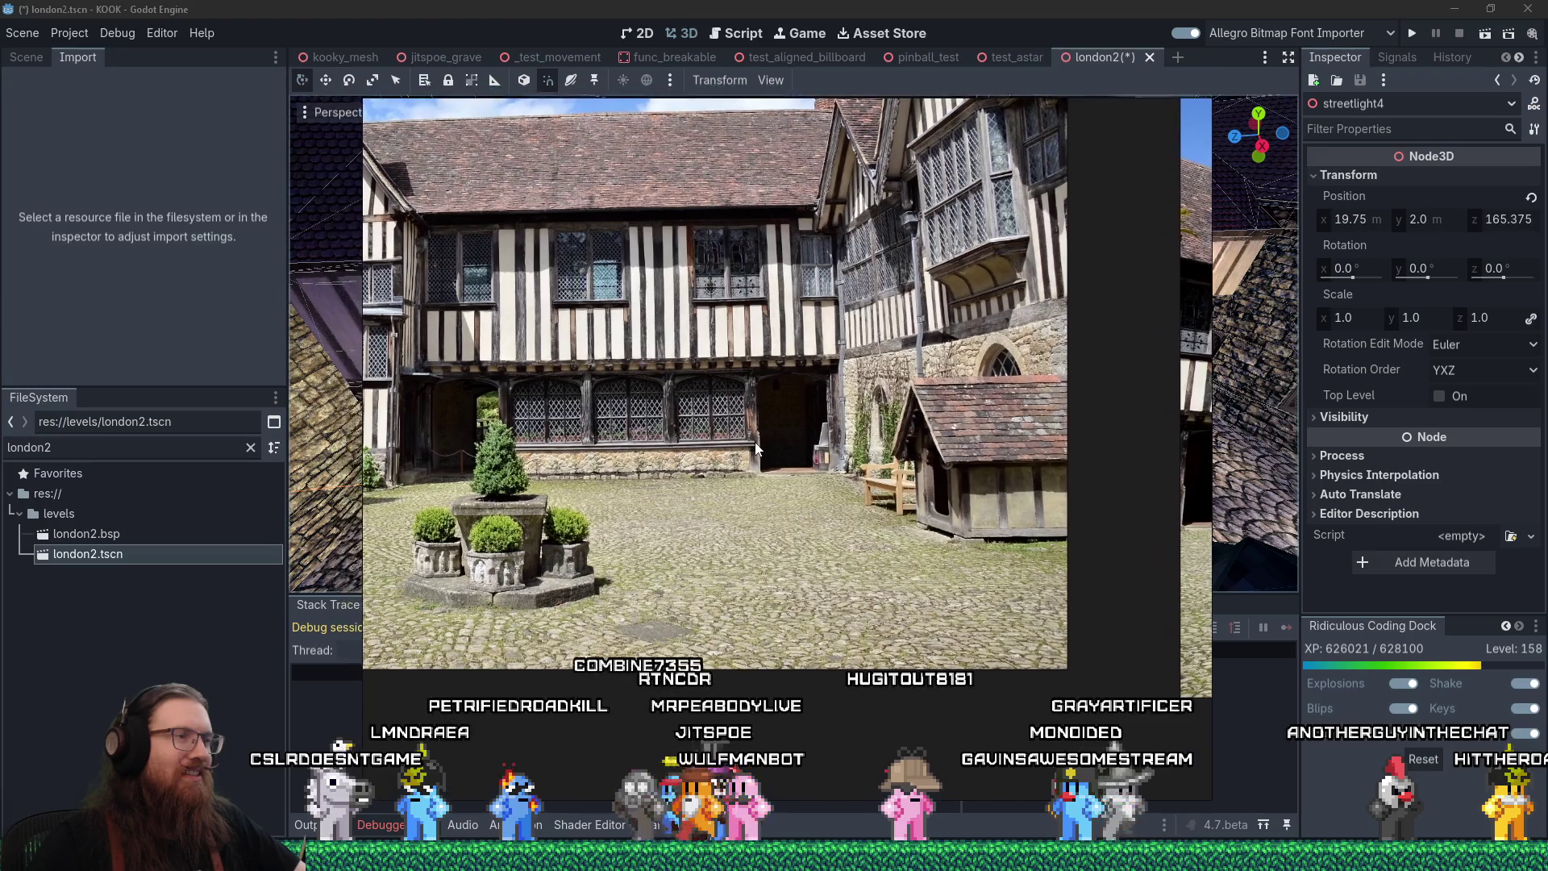
{"action": "key", "text": "Escape"}
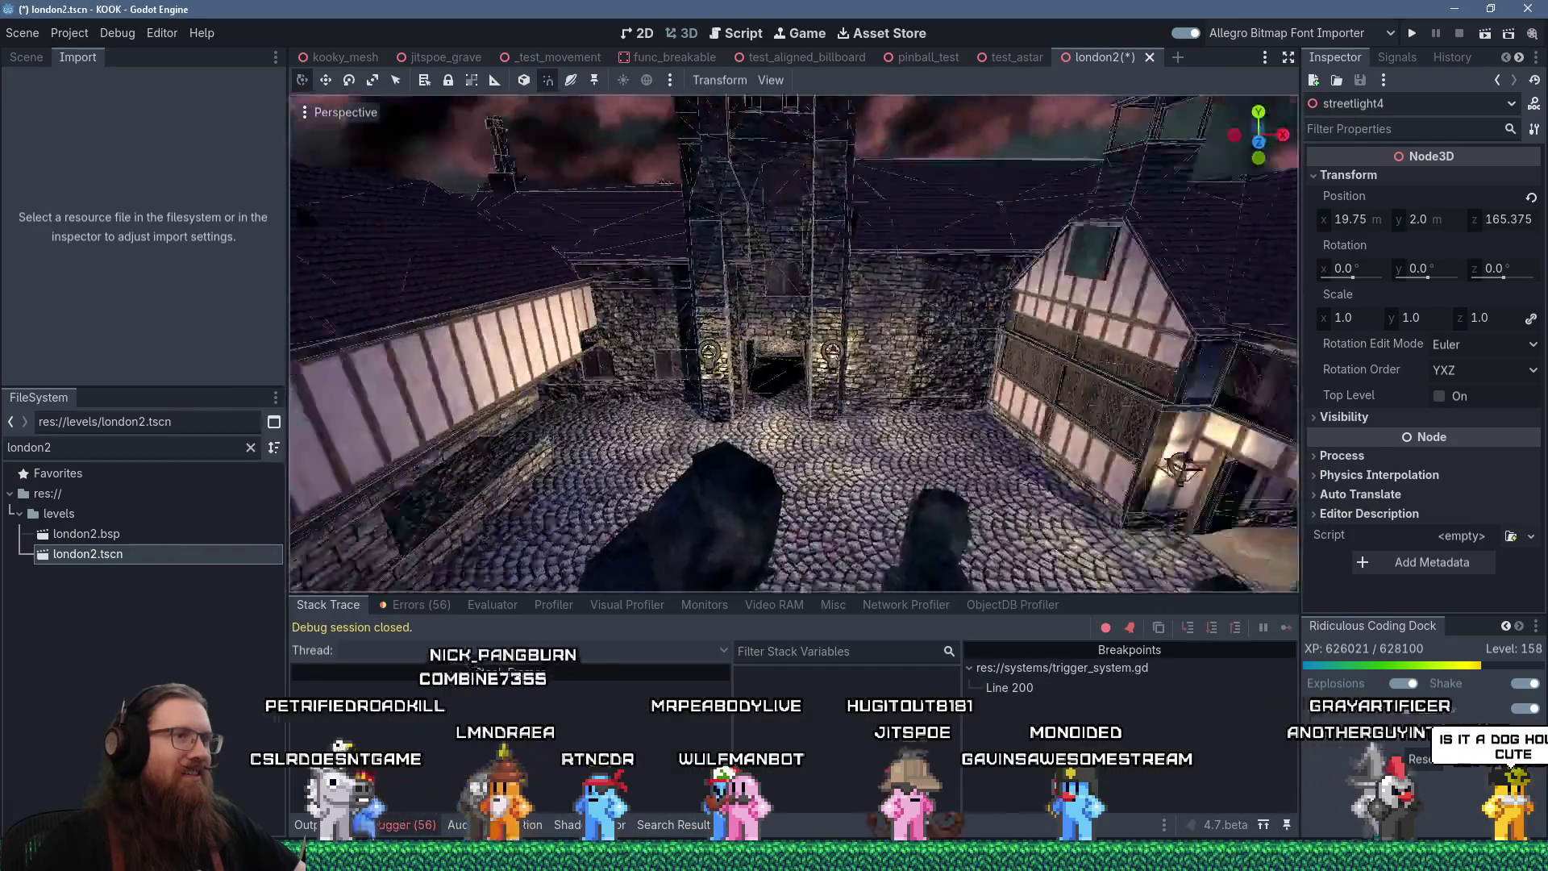
{"action": "mouse_move", "coordinate": [691, 488]}
{"action": "left_mouse_down"}
{"action": "mouse_move", "coordinate": [602, 424]}
{"action": "mouse_move", "coordinate": [633, 461]}
{"action": "left_mouse_up"}
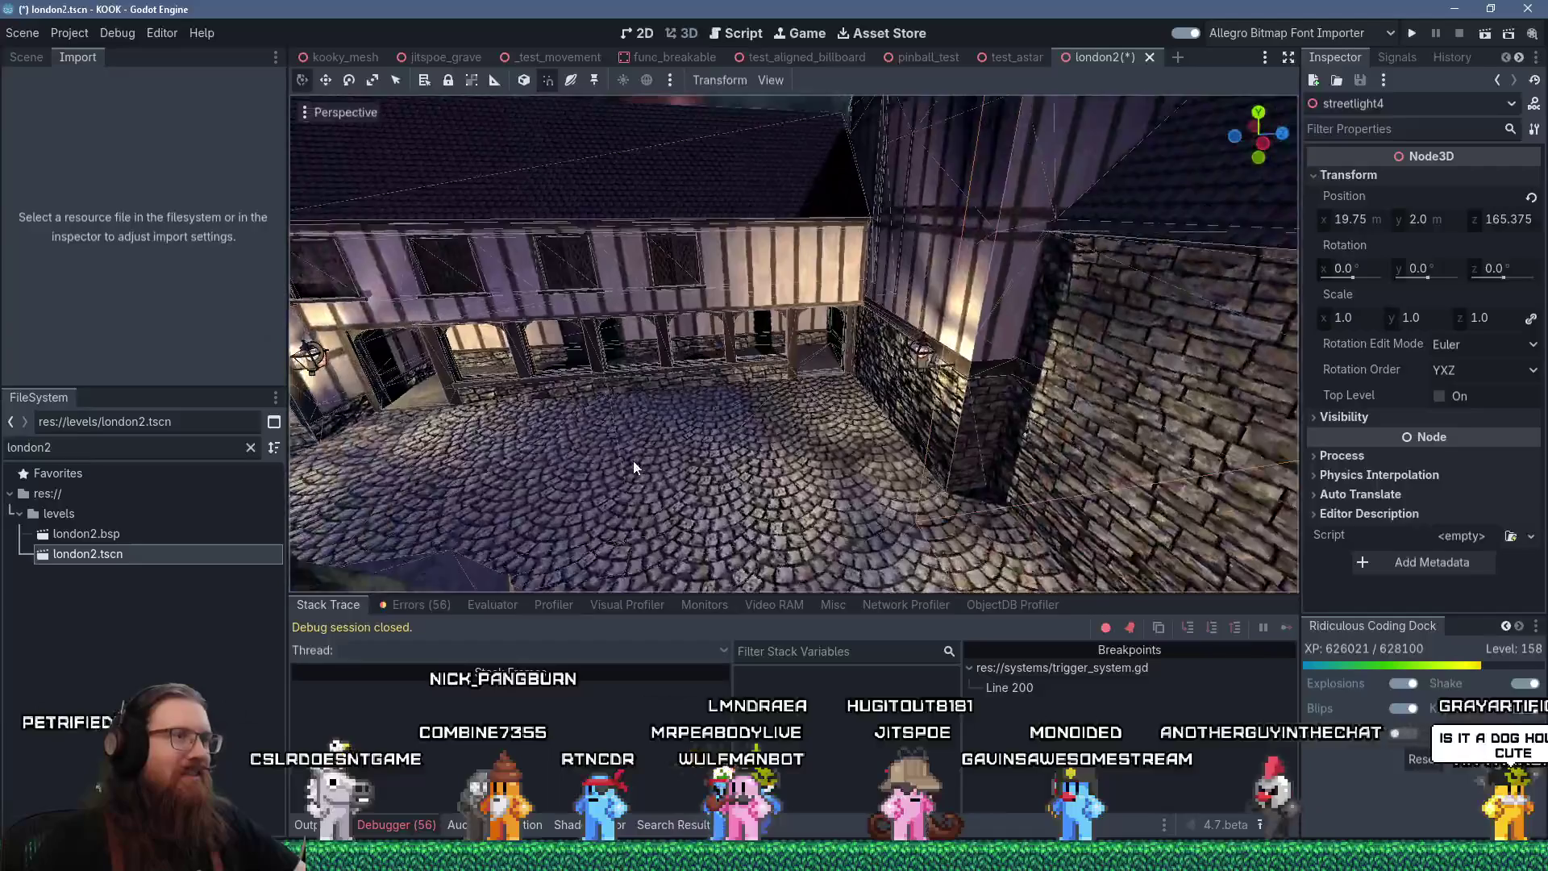
{"action": "key", "text": "alt+Tab"}
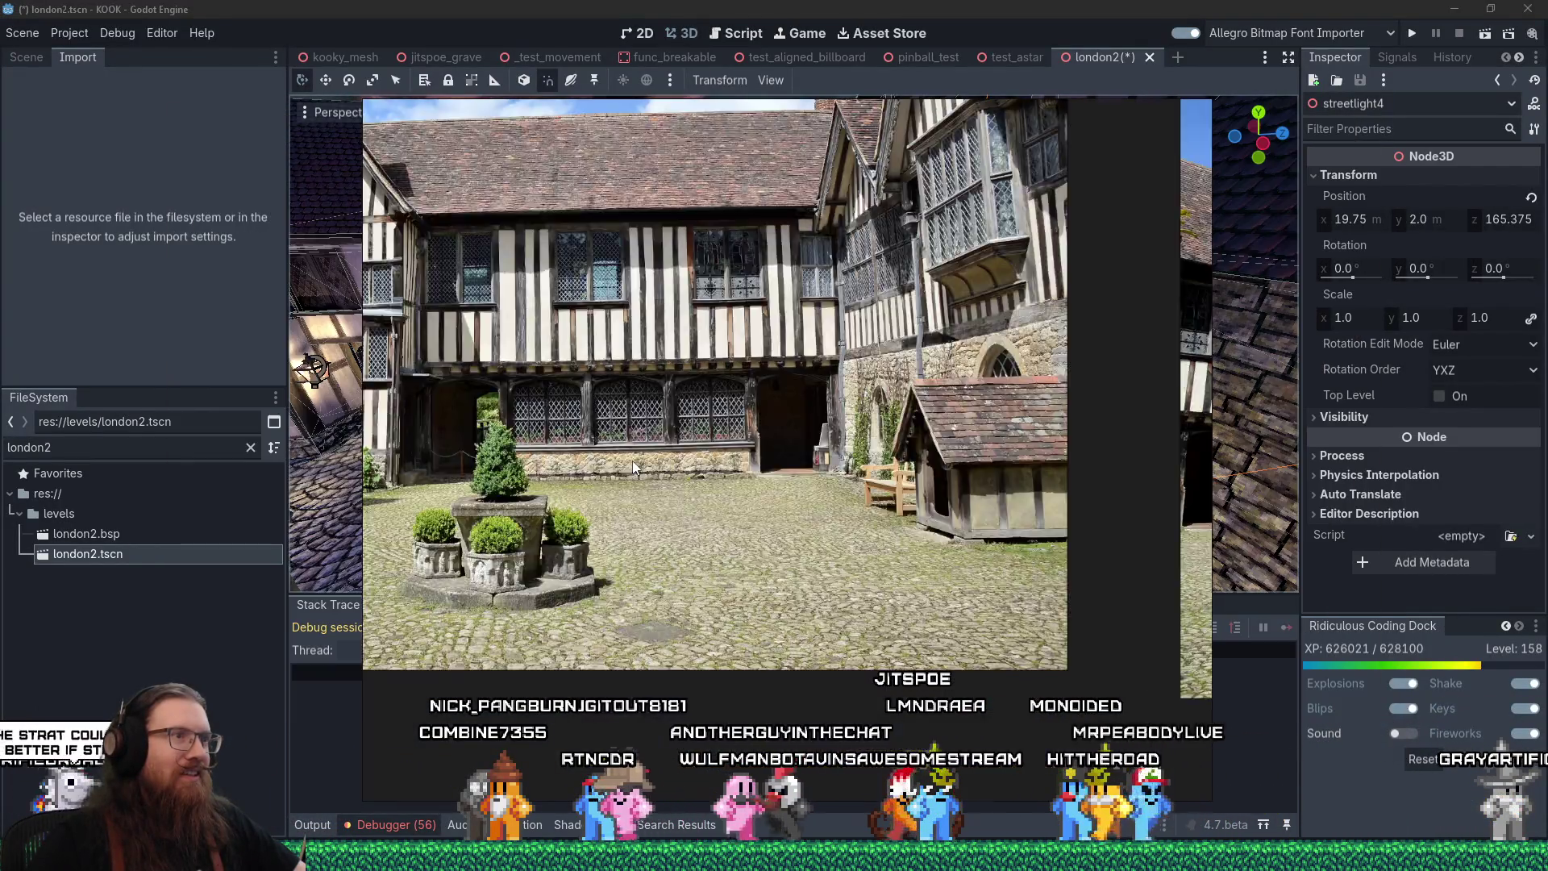
{"action": "key", "text": "alt+Tab"}
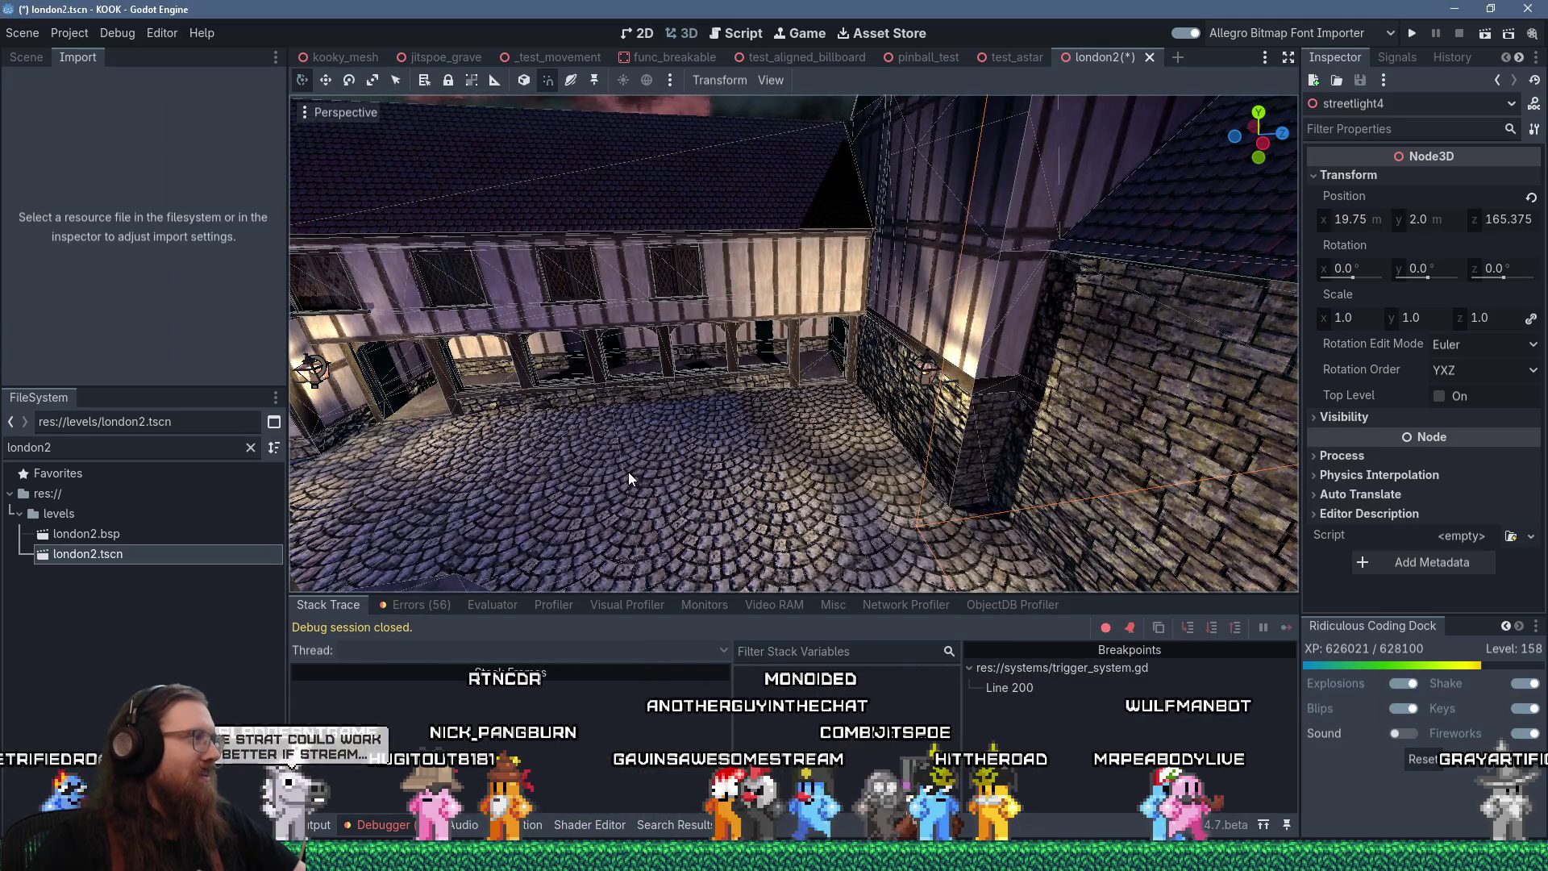
{"action": "key", "text": "alt+Tab"}
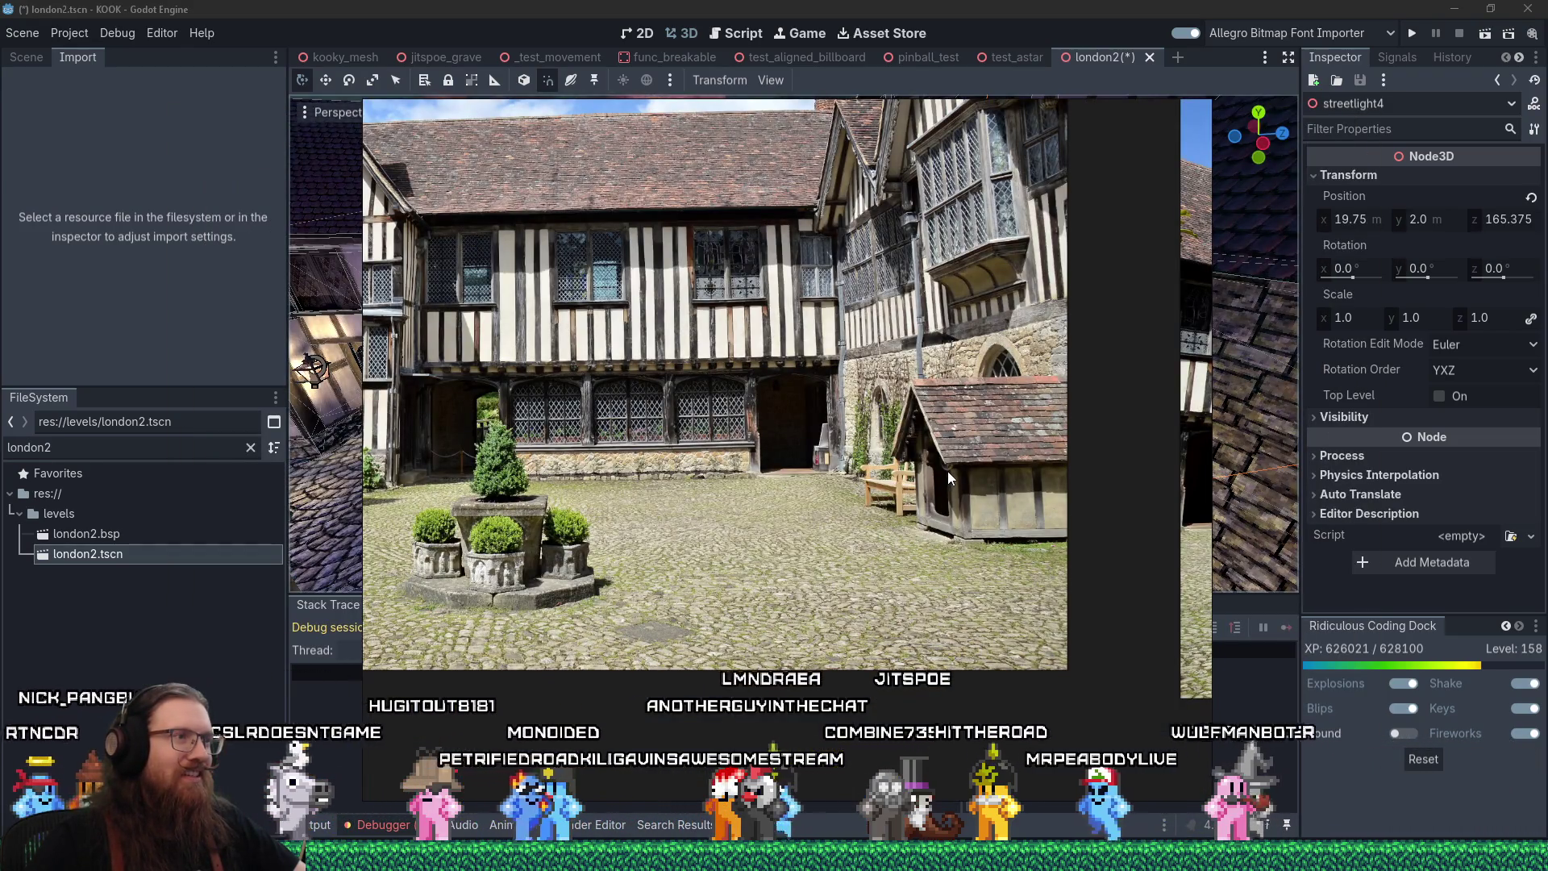
Zoom out and pan across the PureRef board, then re-centre the courtyard building photo
{"action": "scroll", "coordinate": [946, 471], "scroll_direction": "down", "scroll_amount": 5}
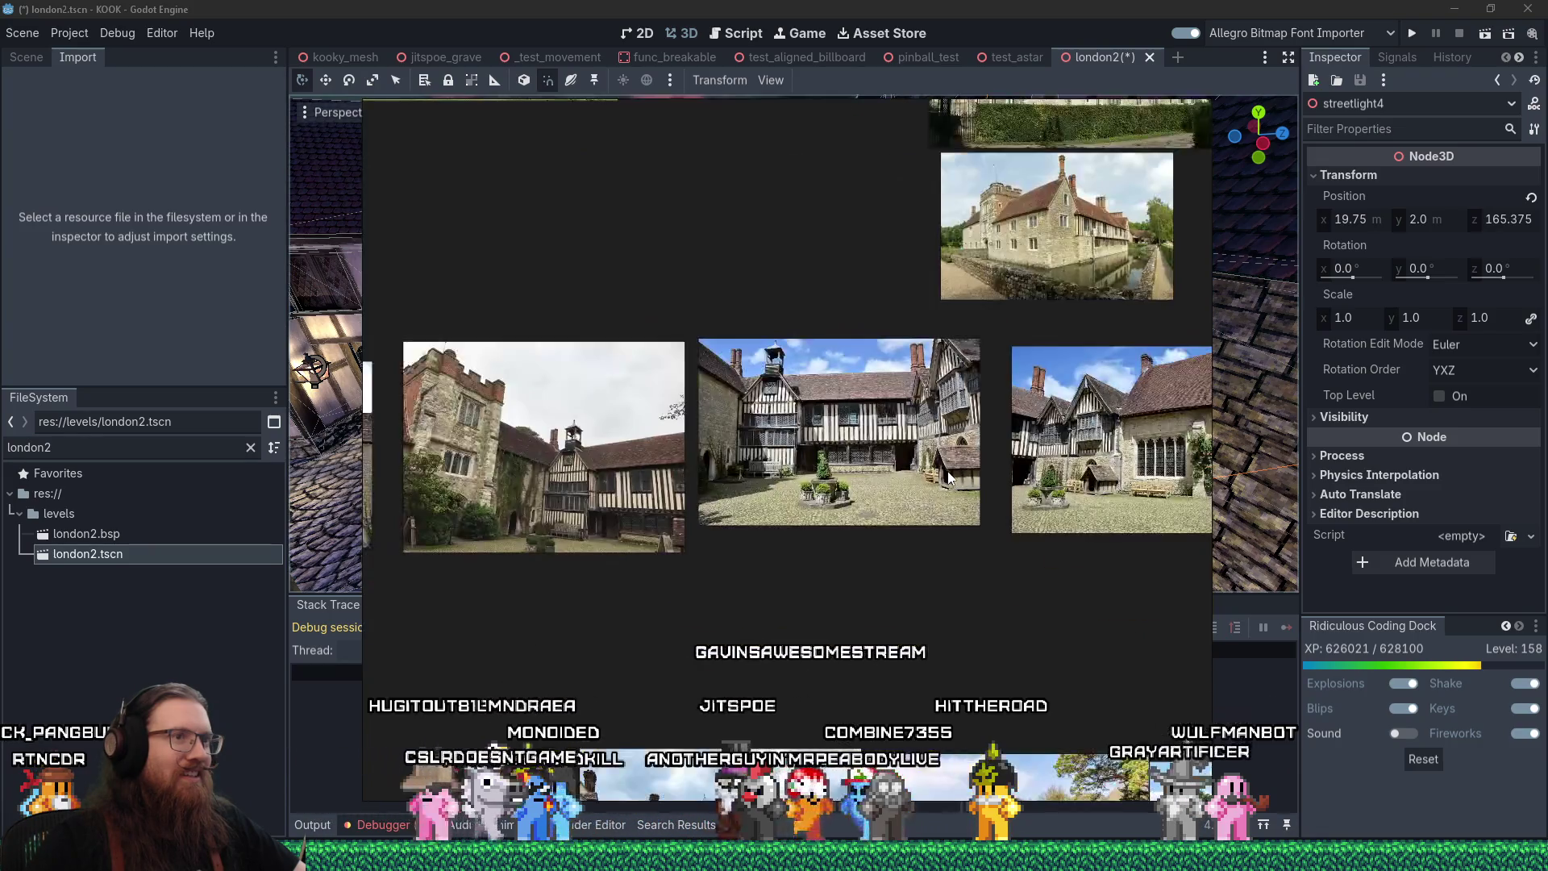
{"action": "scroll", "coordinate": [864, 523], "scroll_direction": "up", "scroll_amount": 8}
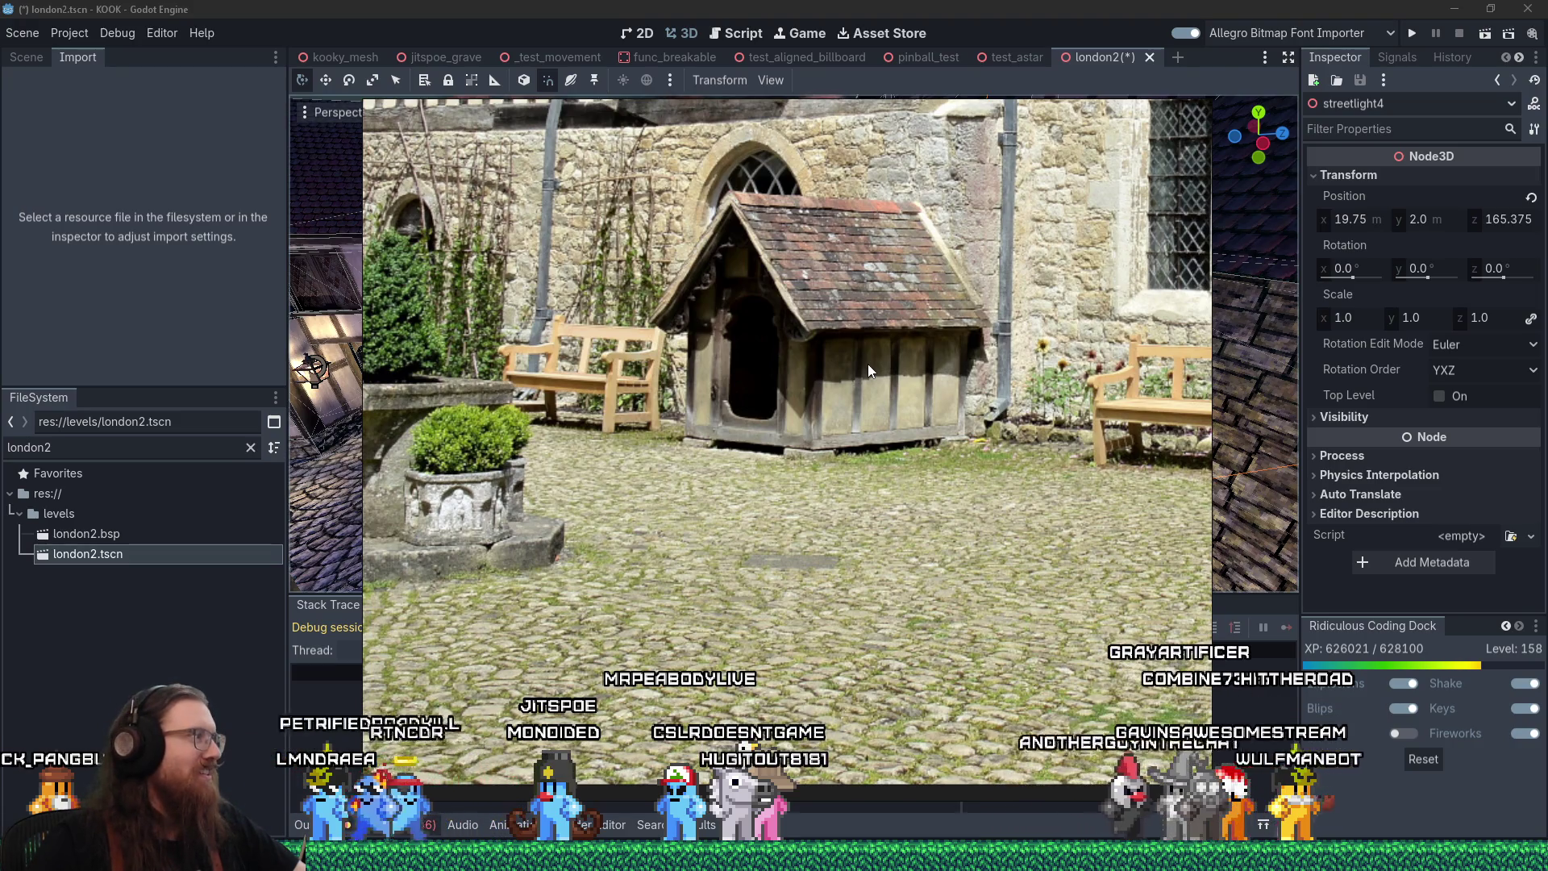
{"action": "scroll", "coordinate": [868, 364], "scroll_direction": "down", "scroll_amount": 5}
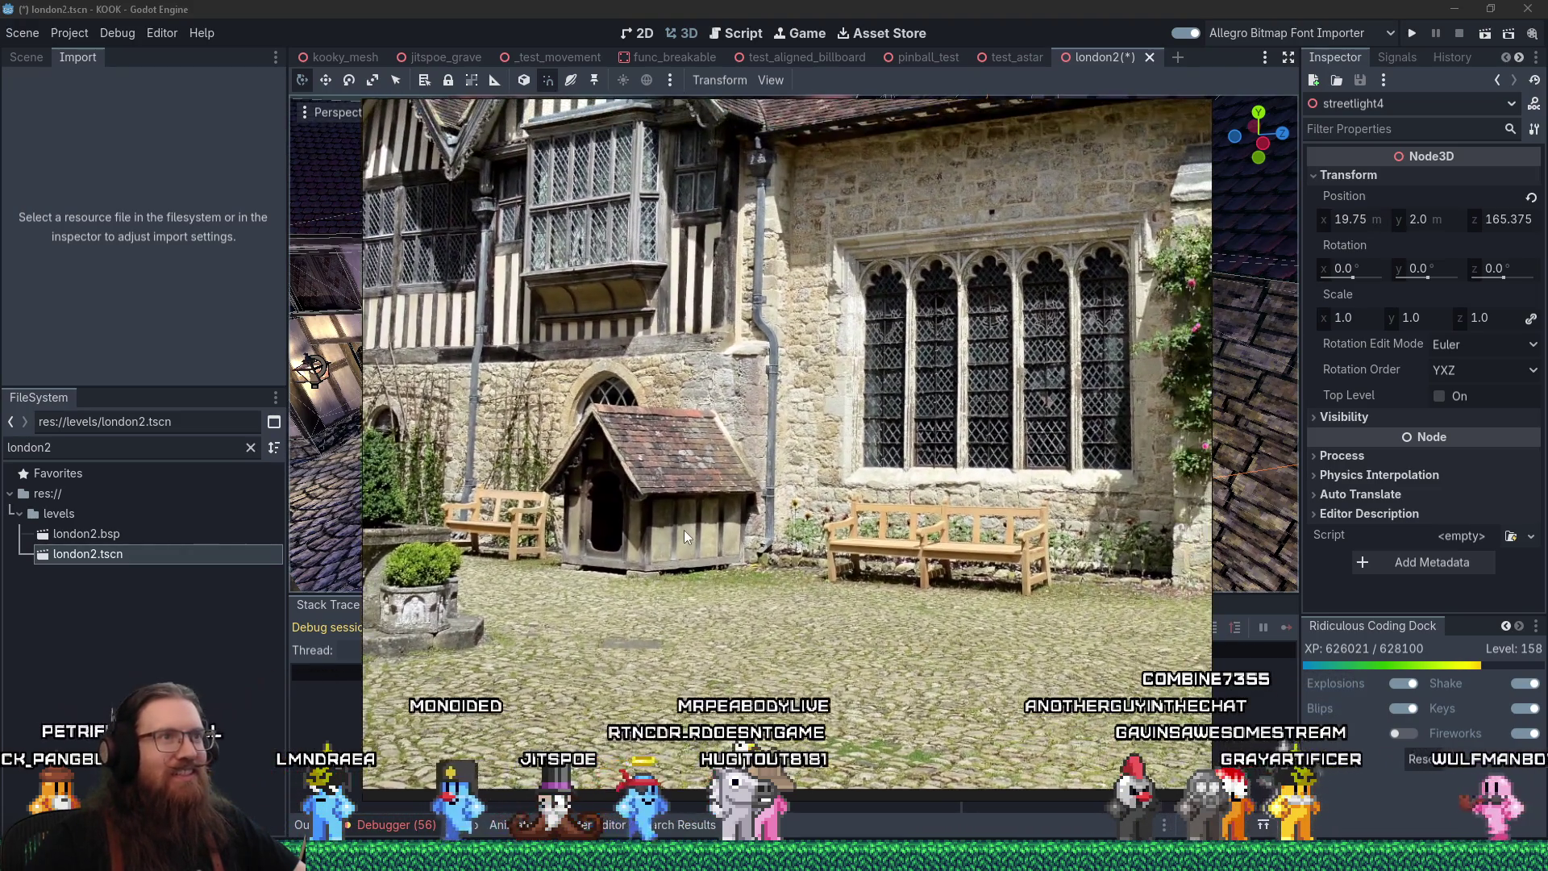
{"action": "scroll", "coordinate": [684, 530], "scroll_direction": "down", "scroll_amount": 1}
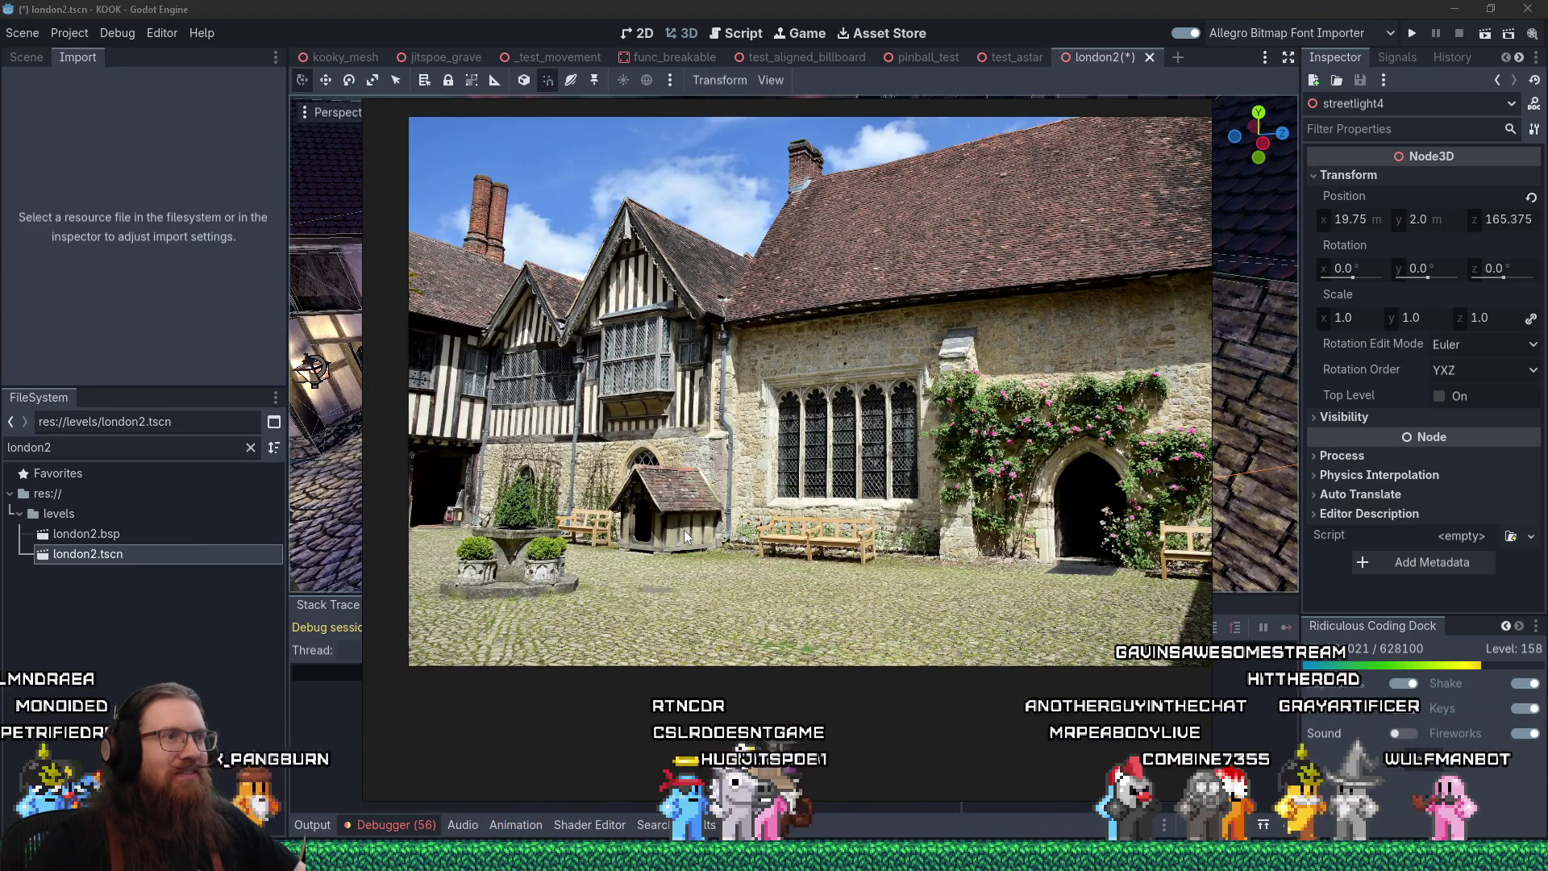
{"action": "scroll", "coordinate": [684, 529], "scroll_direction": "down", "scroll_amount": 3}
{"action": "left_click_drag", "start_coordinate": [683, 530], "coordinate": [506, 531]}
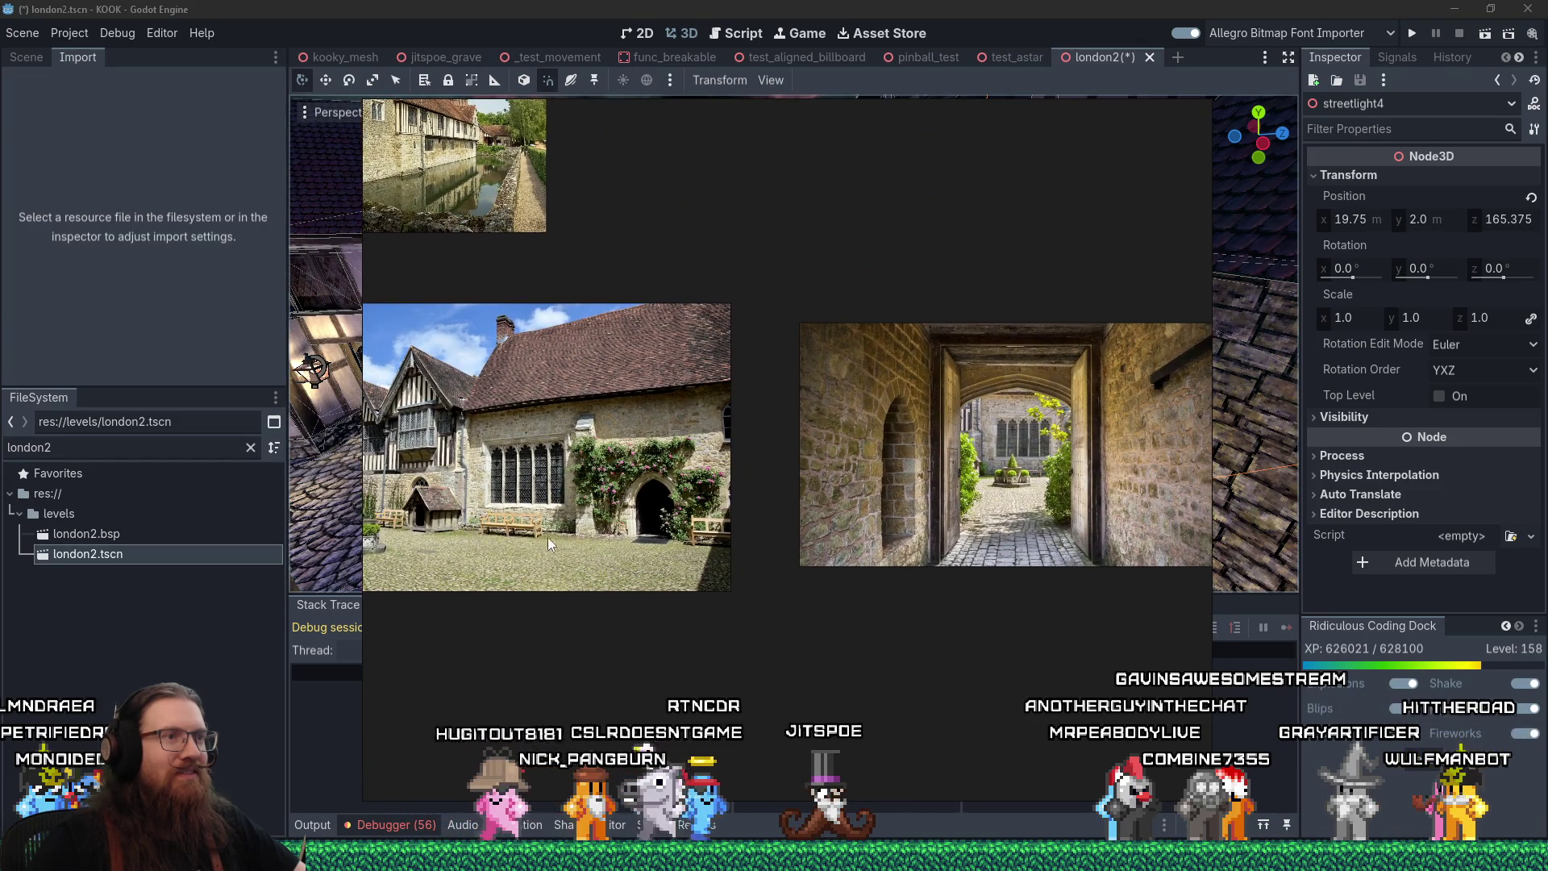
{"action": "scroll", "coordinate": [829, 563], "scroll_direction": "up", "scroll_amount": 3}
{"action": "scroll", "coordinate": [829, 563], "scroll_direction": "down", "scroll_amount": 2}
{"action": "scroll", "coordinate": [828, 563], "scroll_direction": "up", "scroll_amount": 2}
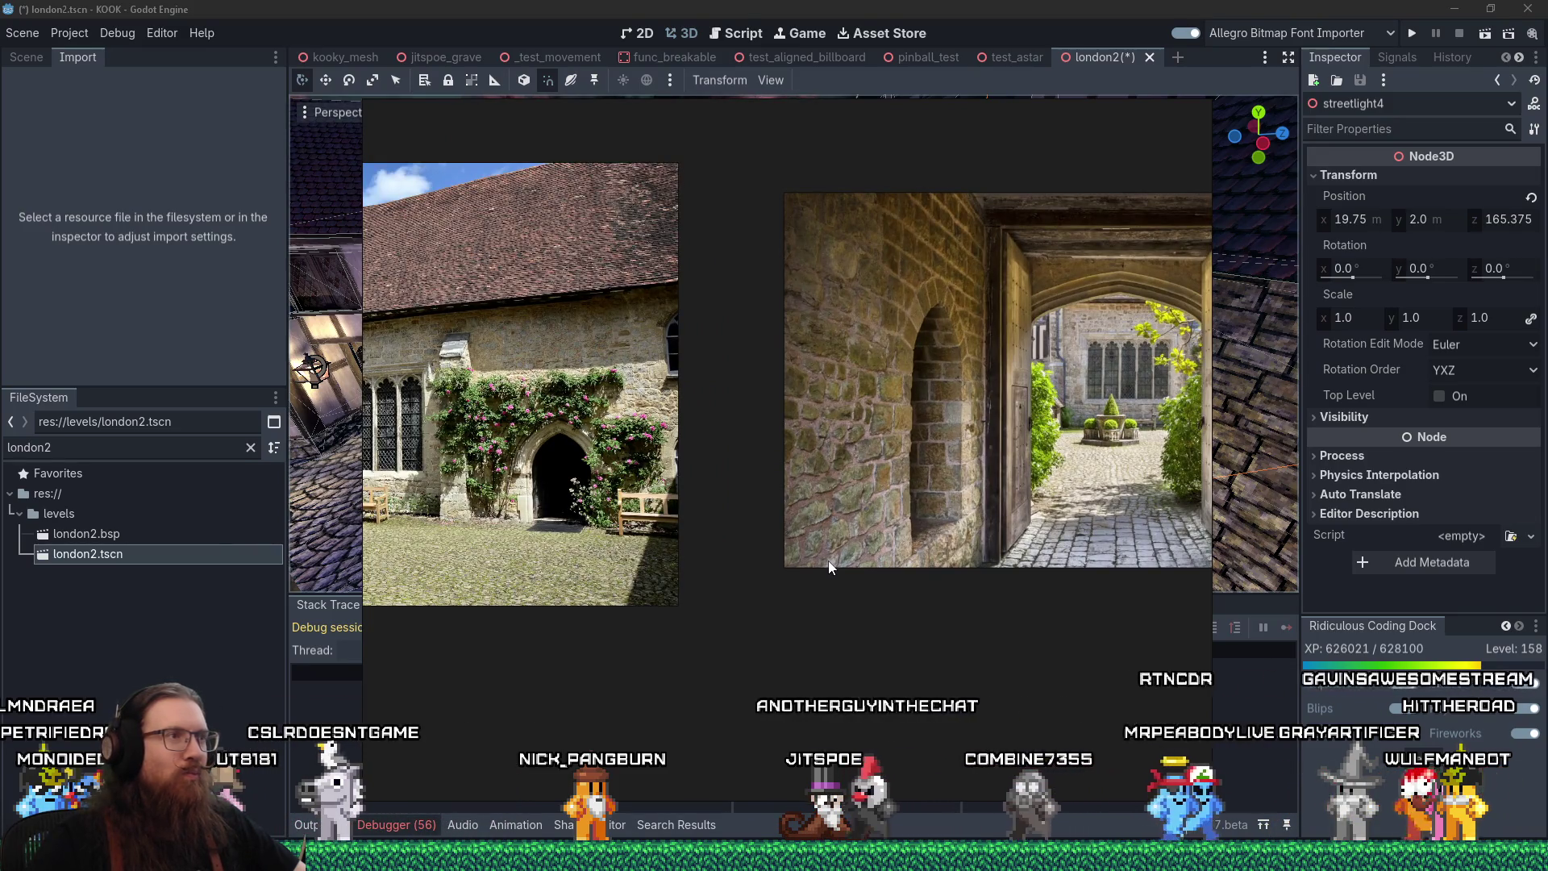
{"action": "left_click_drag", "start_coordinate": [829, 565], "coordinate": [1015, 549]}
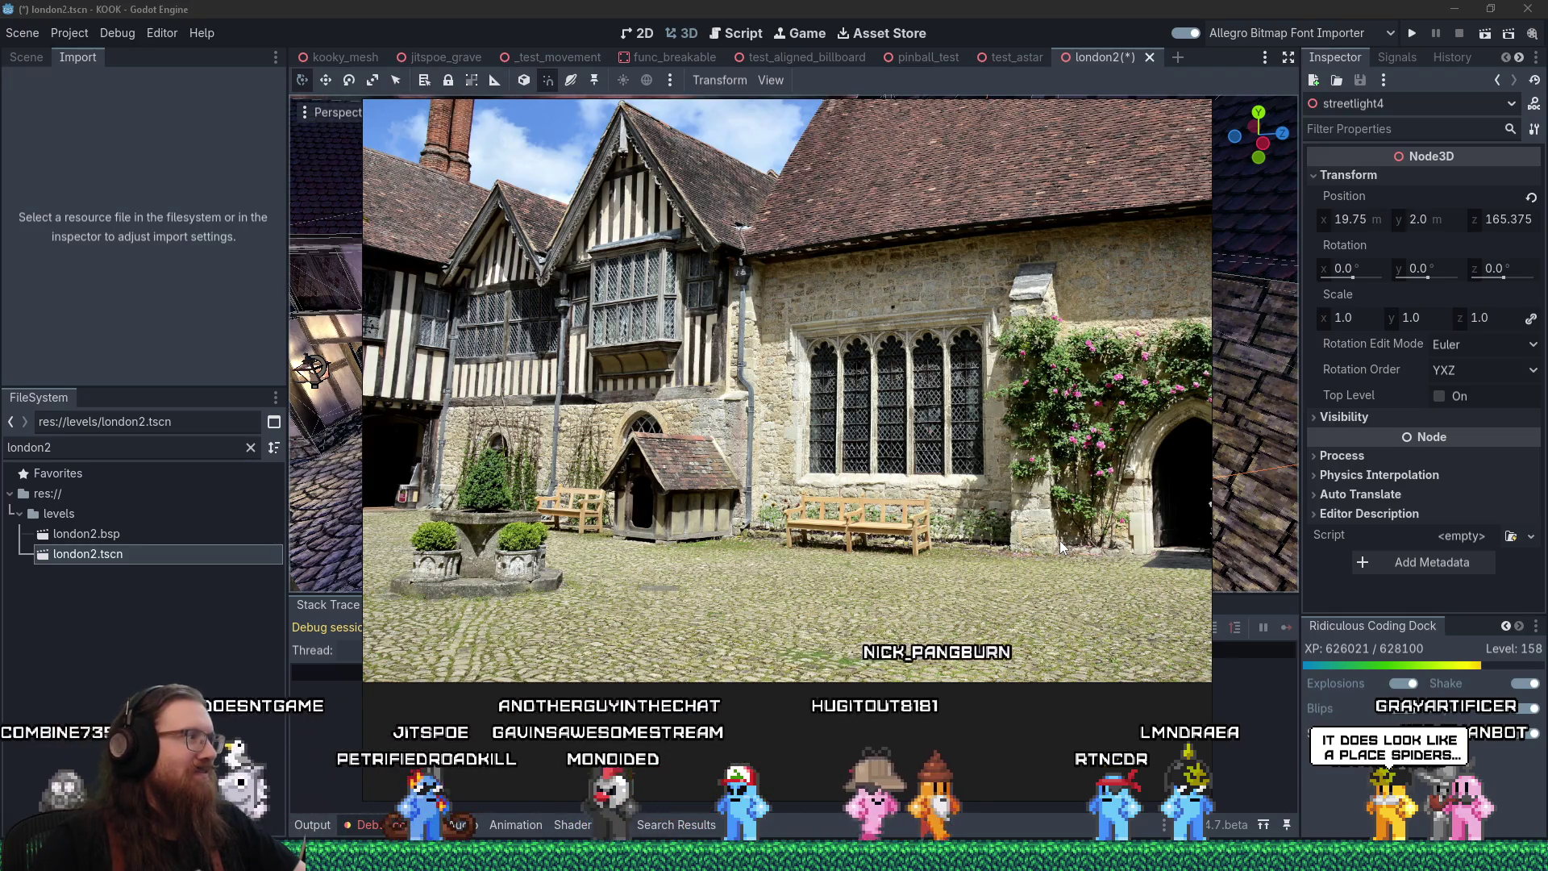
Hide and re-show the reference photo over the scene, then switch windows
{"action": "key", "text": "alt+Tab"}
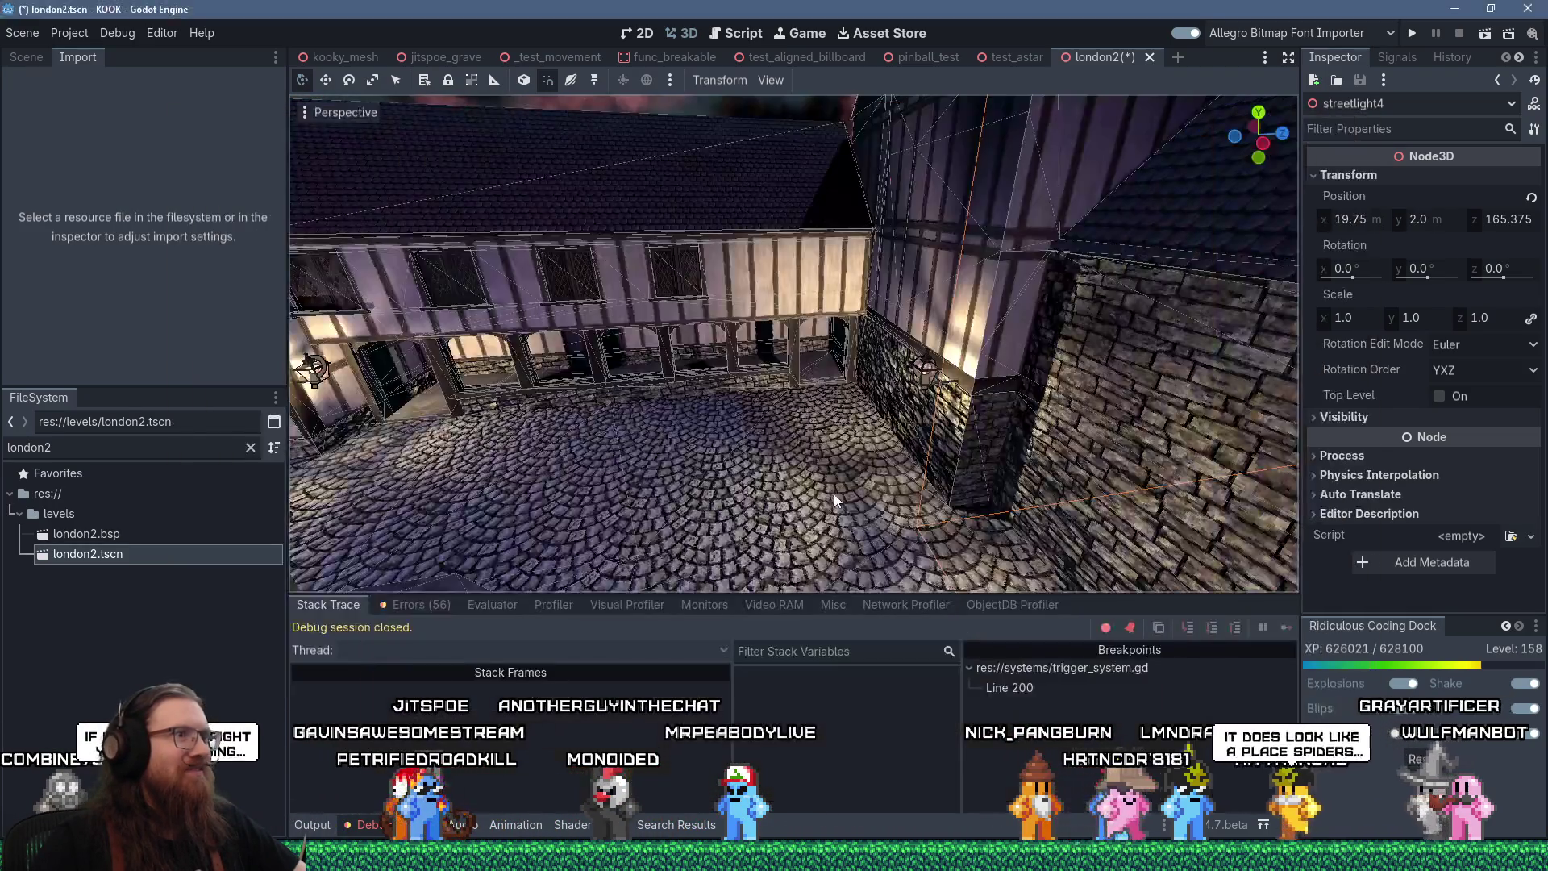
{"action": "key", "text": "alt+Tab"}
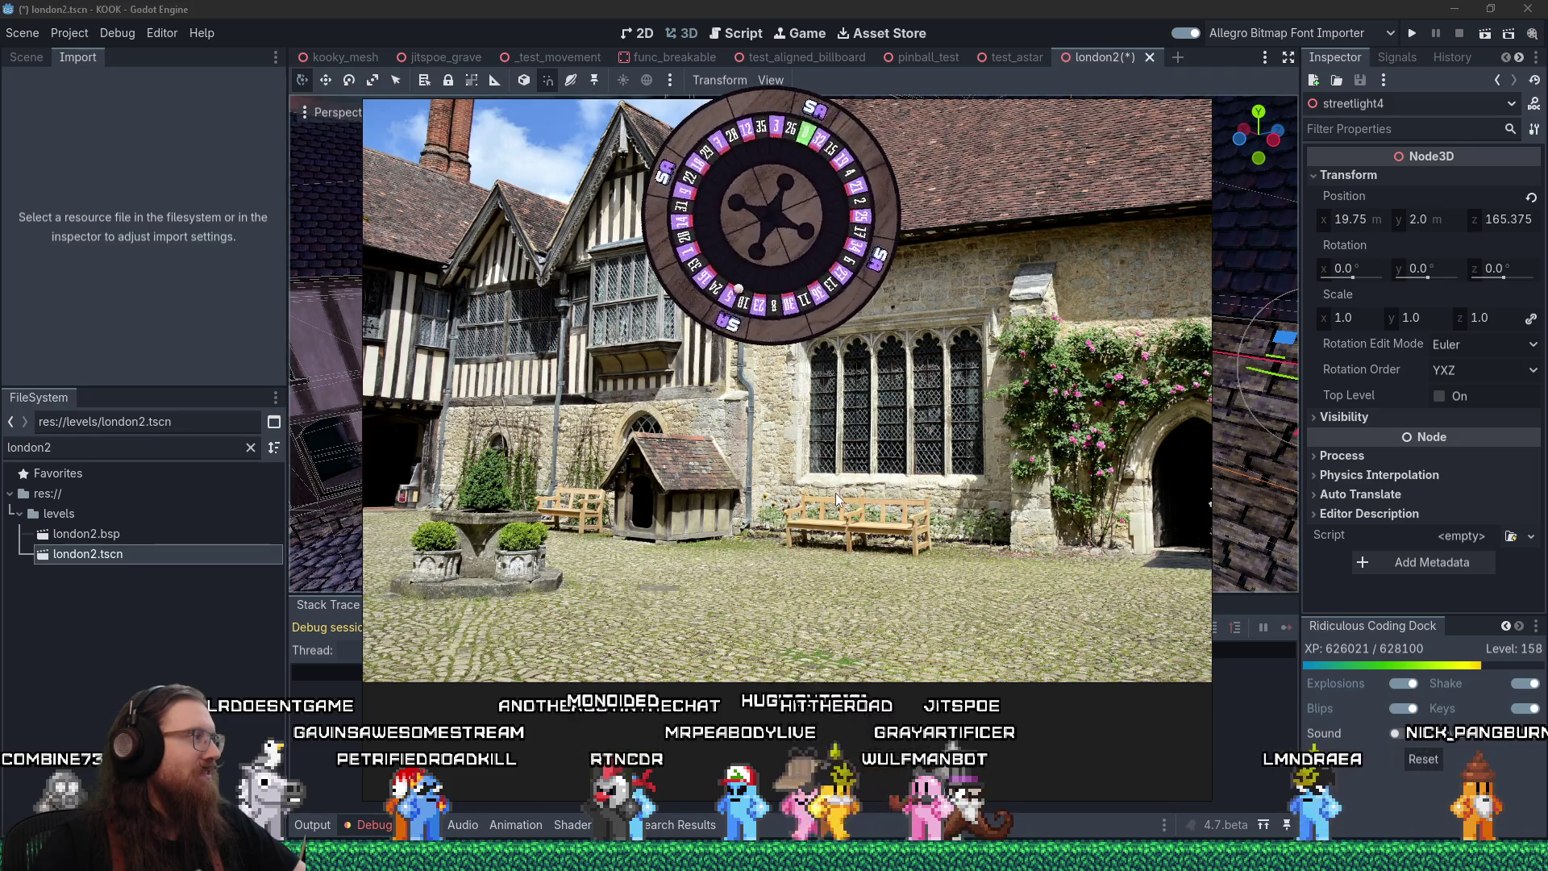
{"action": "key", "text": "alt+Tab"}
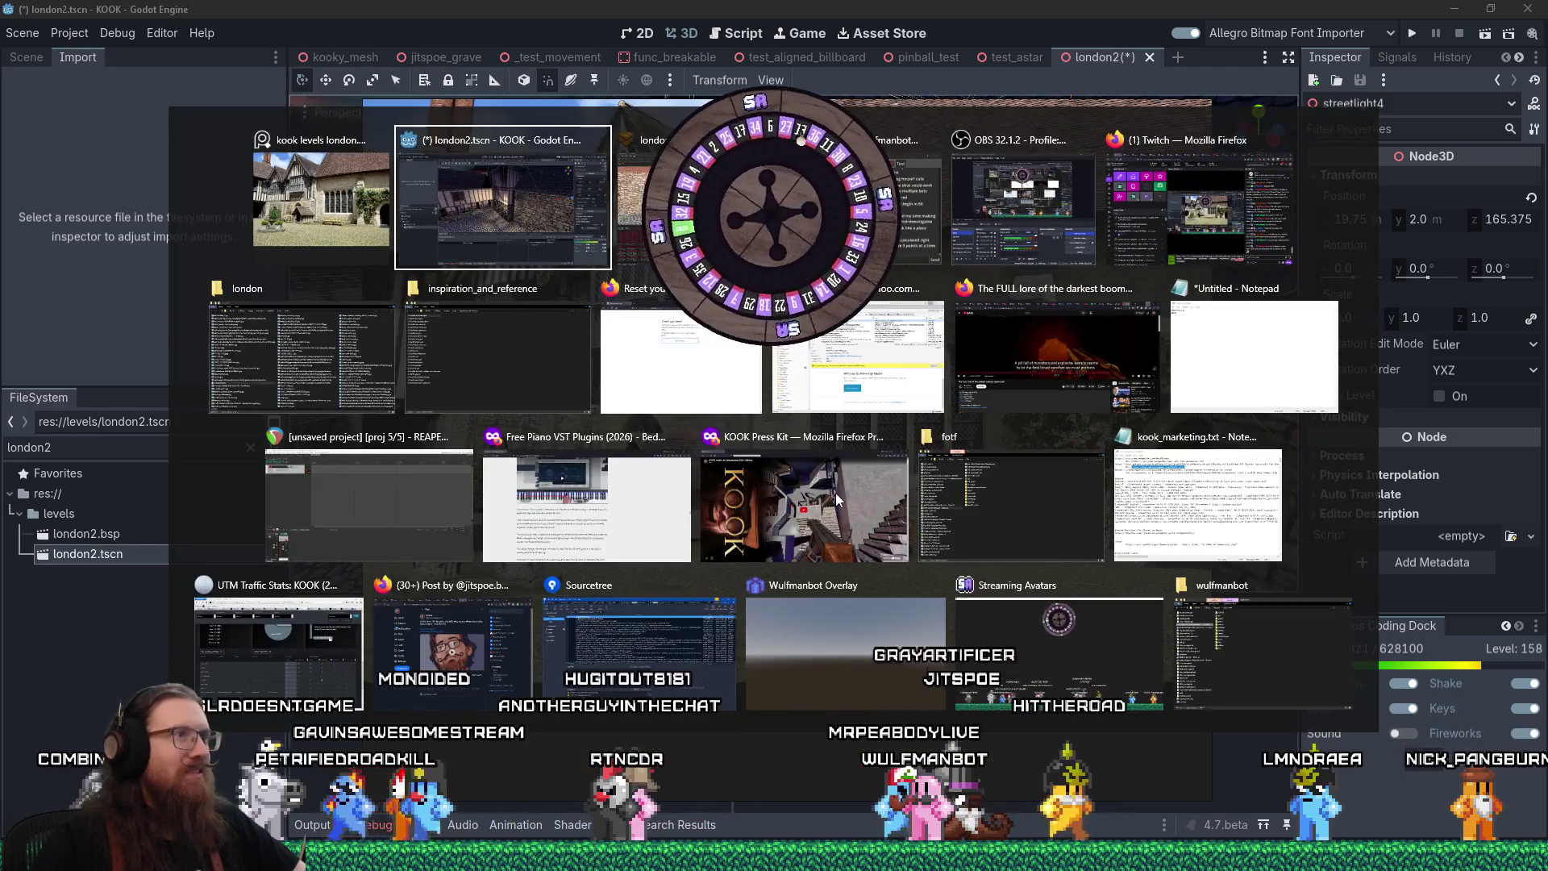
Look around TrenchBroom's courtyard toward the left wall corner, glancing at the reference photo
{"action": "key", "text": "alt+Tab"}
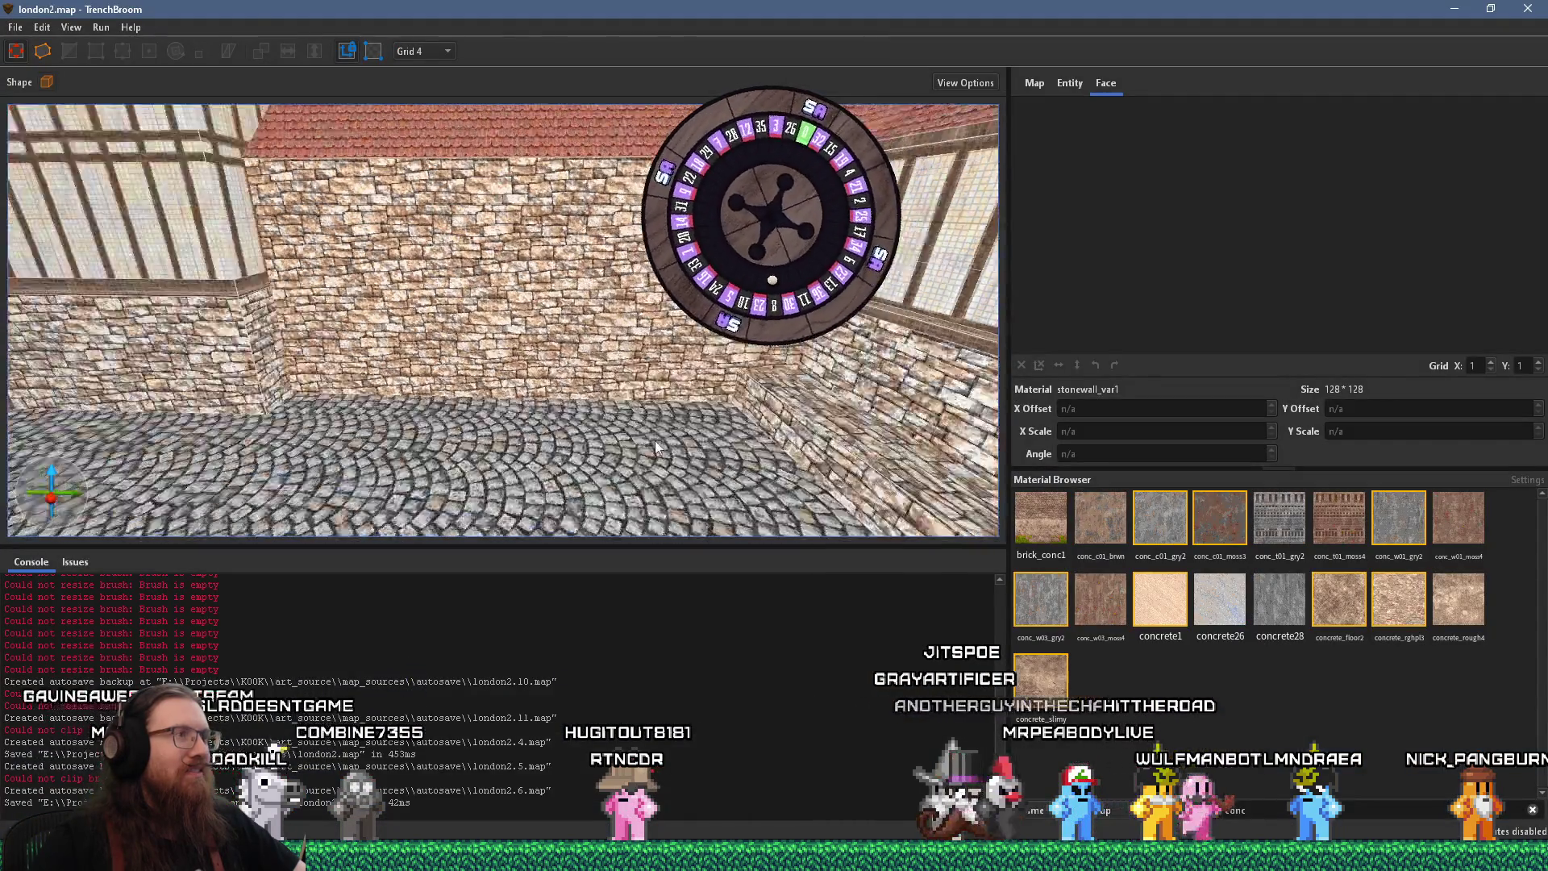
{"action": "left_click_drag", "start_coordinate": [654, 441], "coordinate": [368, 428]}
{"action": "mouse_move", "coordinate": [496, 444]}
{"action": "left_mouse_down"}
{"action": "mouse_move", "coordinate": [389, 461]}
{"action": "mouse_move", "coordinate": [545, 440]}
{"action": "mouse_move", "coordinate": [643, 454]}
{"action": "mouse_move", "coordinate": [618, 348]}
{"action": "left_mouse_up"}
{"action": "key", "text": "alt+Tab"}
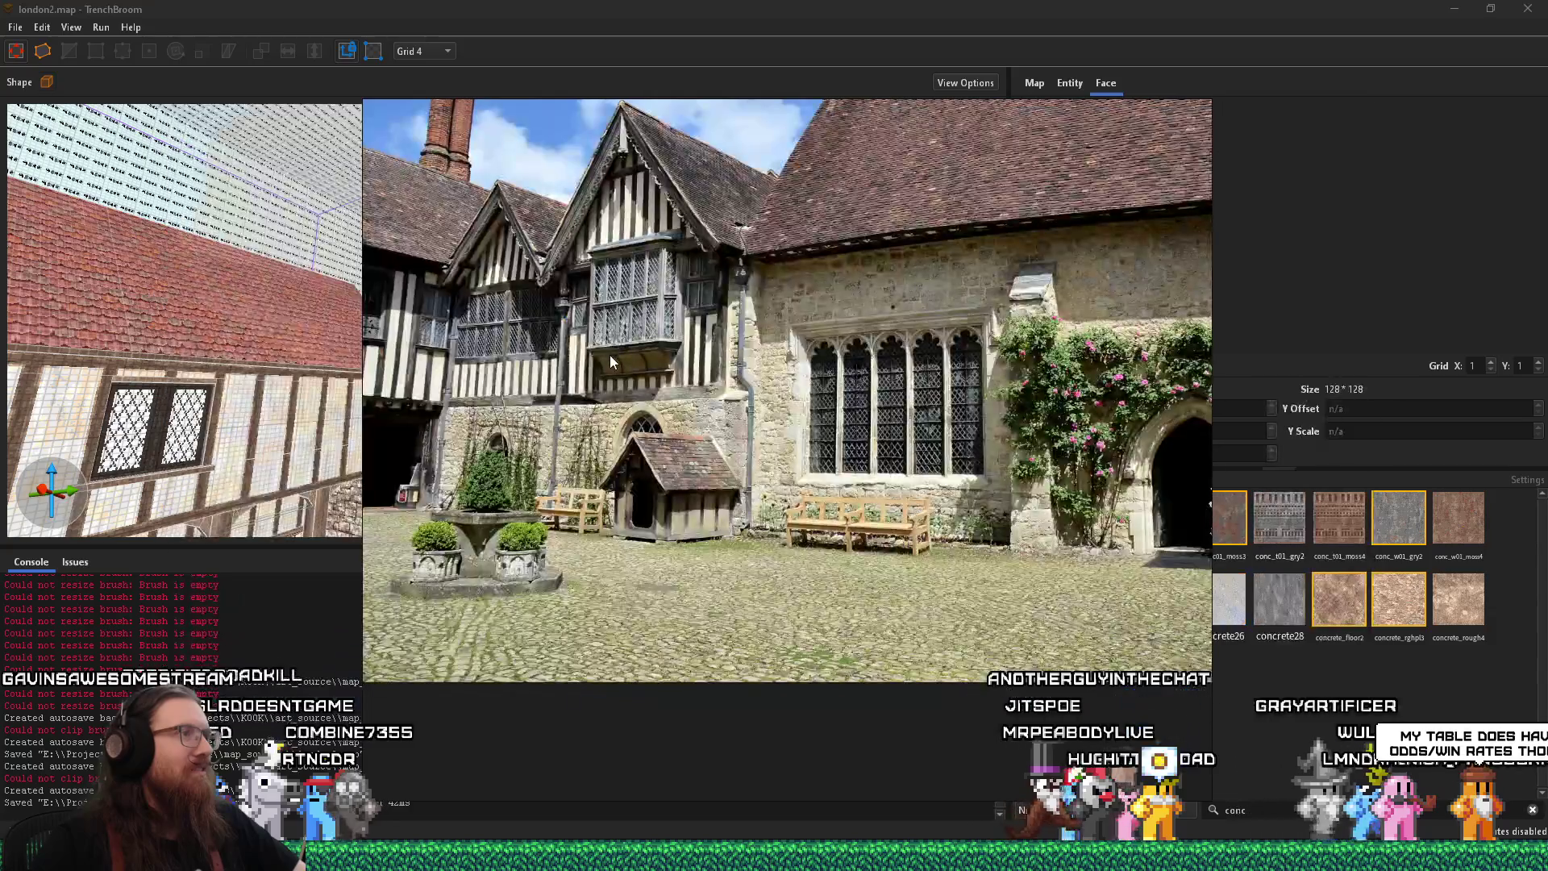
{"action": "key", "text": "alt+Tab"}
{"action": "mouse_move", "coordinate": [609, 355]}
{"action": "left_mouse_down"}
{"action": "mouse_move", "coordinate": [670, 267]}
{"action": "mouse_move", "coordinate": [566, 364]}
{"action": "left_mouse_up"}
Clear the wall brush selection and draw a small new block on the cobbled floor
{"action": "left_click", "coordinate": [558, 367]}
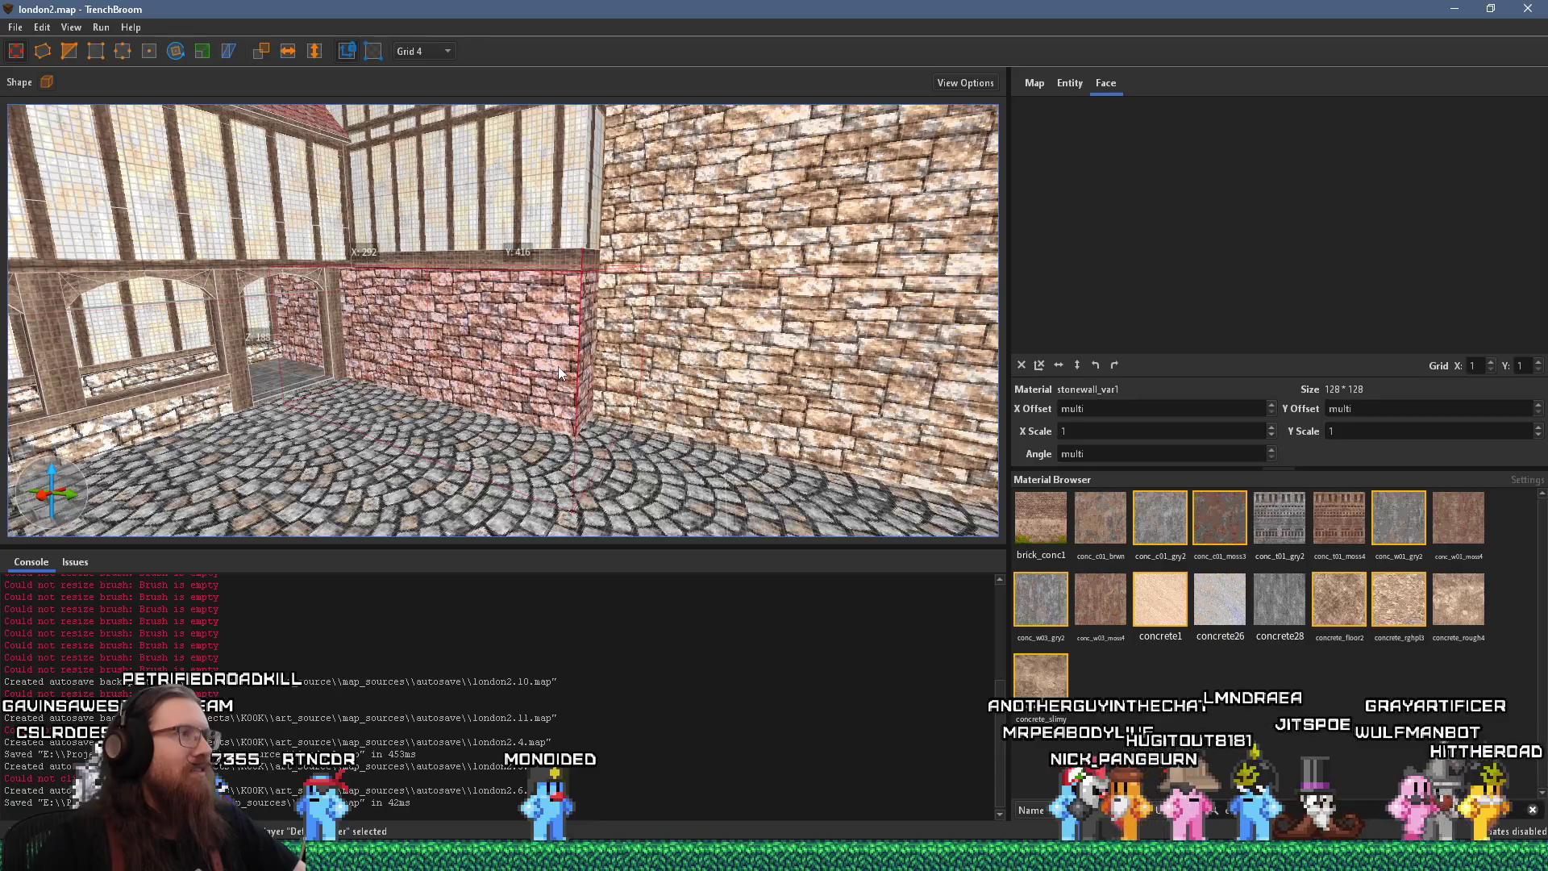
{"action": "key", "text": "alt+Tab"}
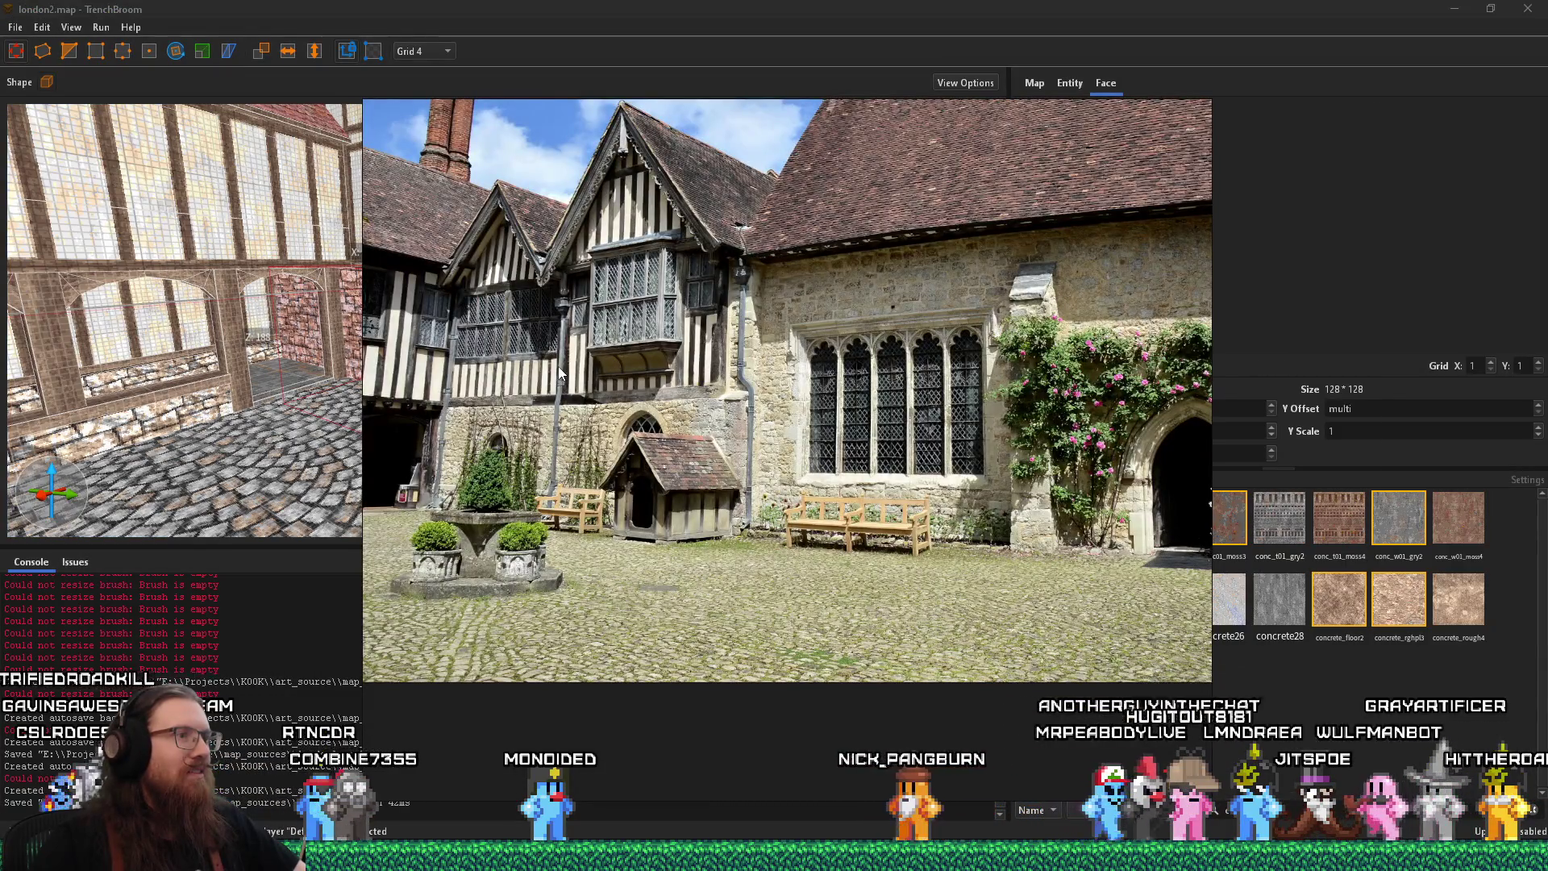
{"action": "key", "text": "alt+Tab"}
{"action": "scroll", "coordinate": [538, 393], "scroll_direction": "up", "scroll_amount": 5}
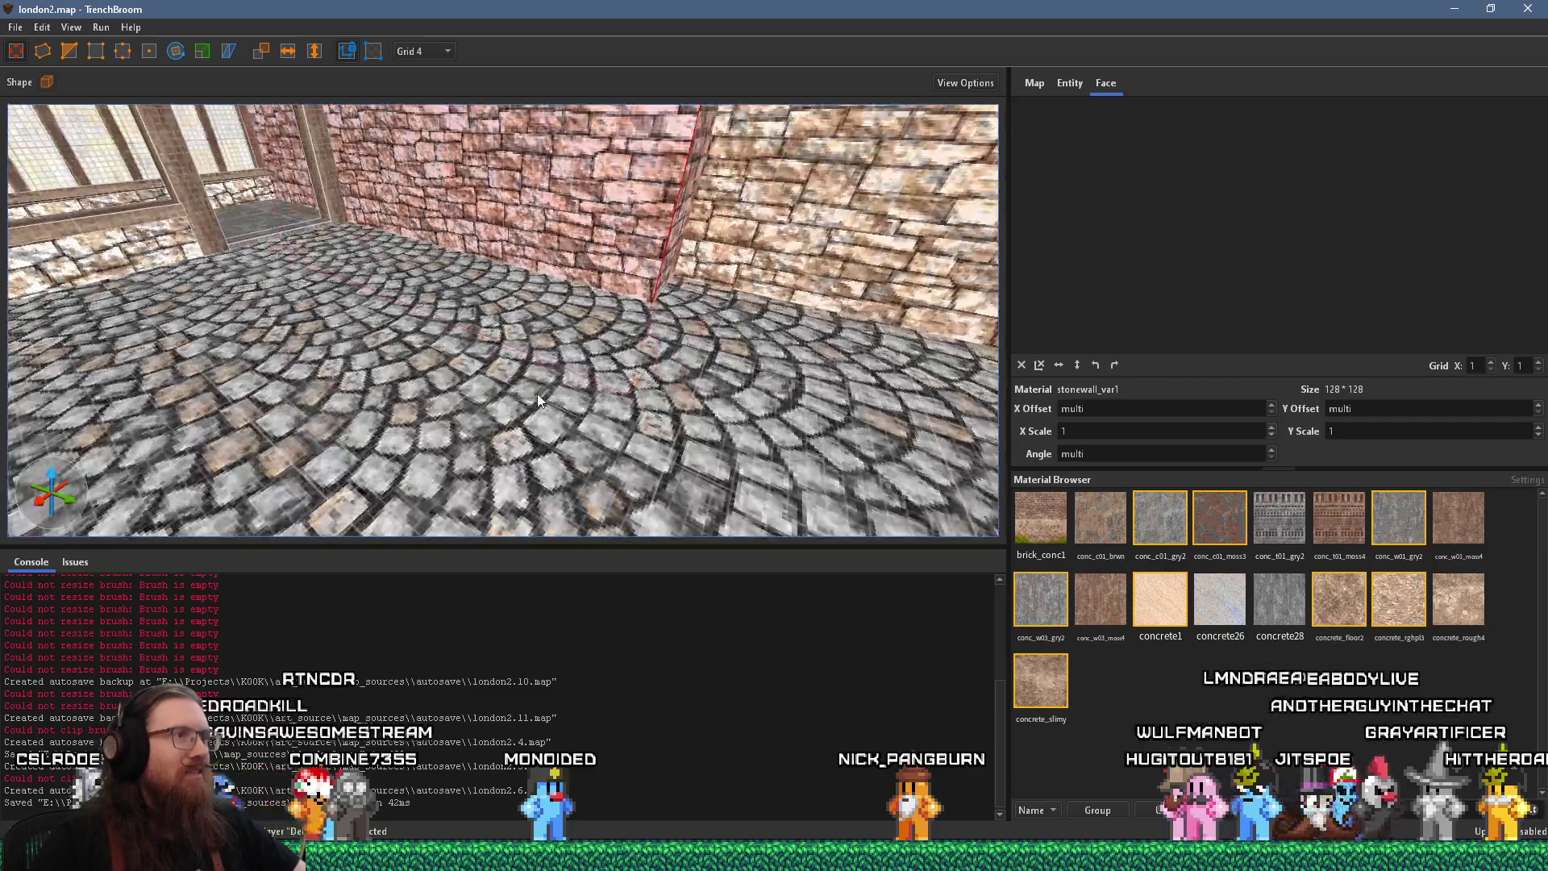
{"action": "key", "text": "Escape"}
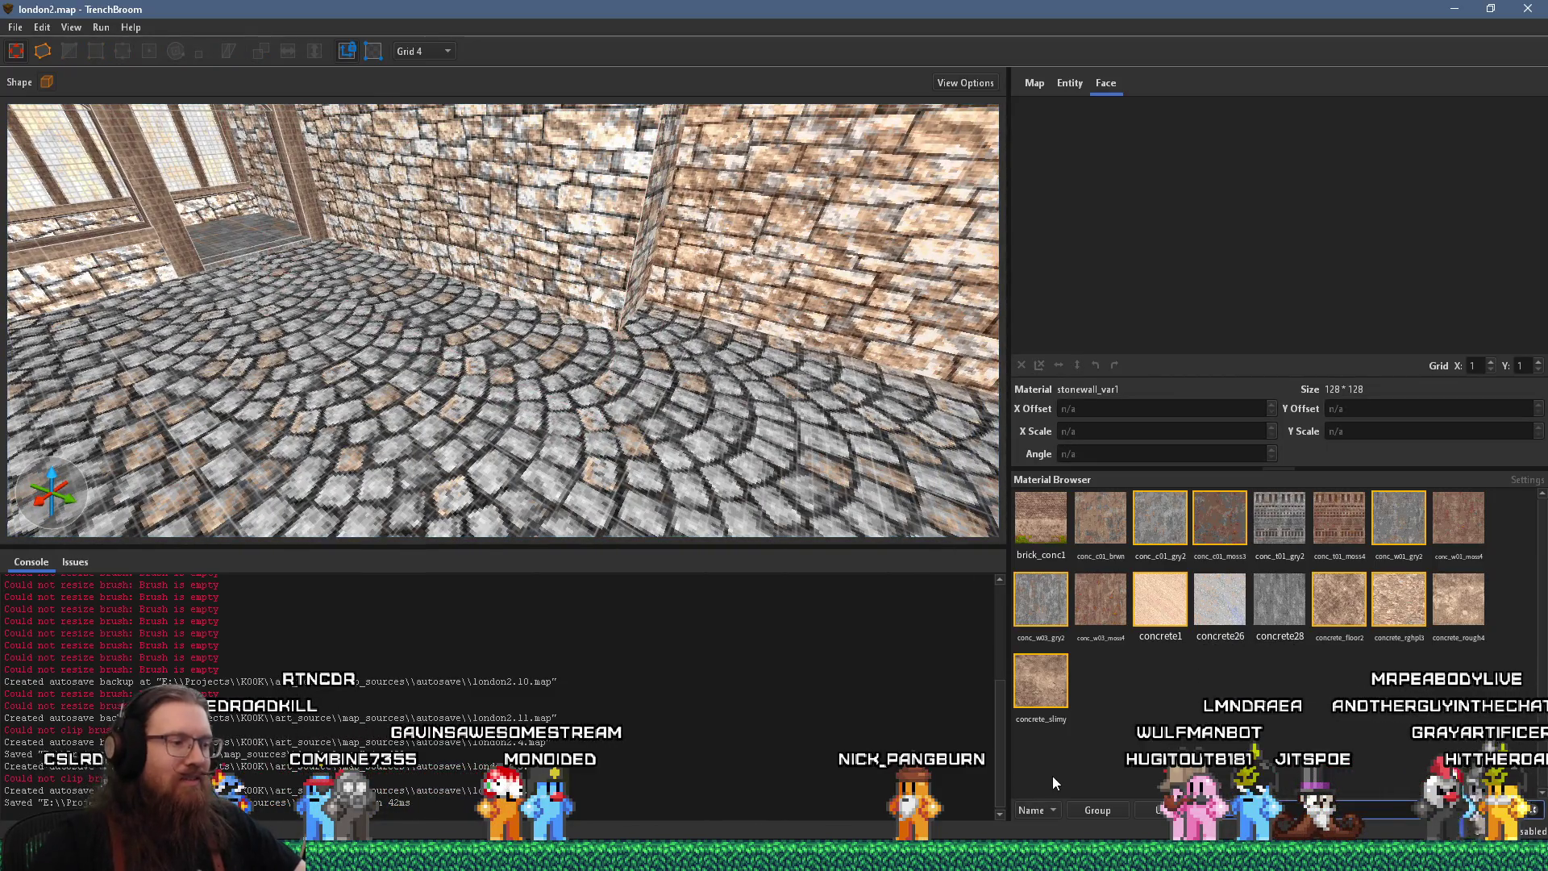
{"action": "scroll", "coordinate": [1052, 775], "scroll_direction": "down", "scroll_amount": 15}
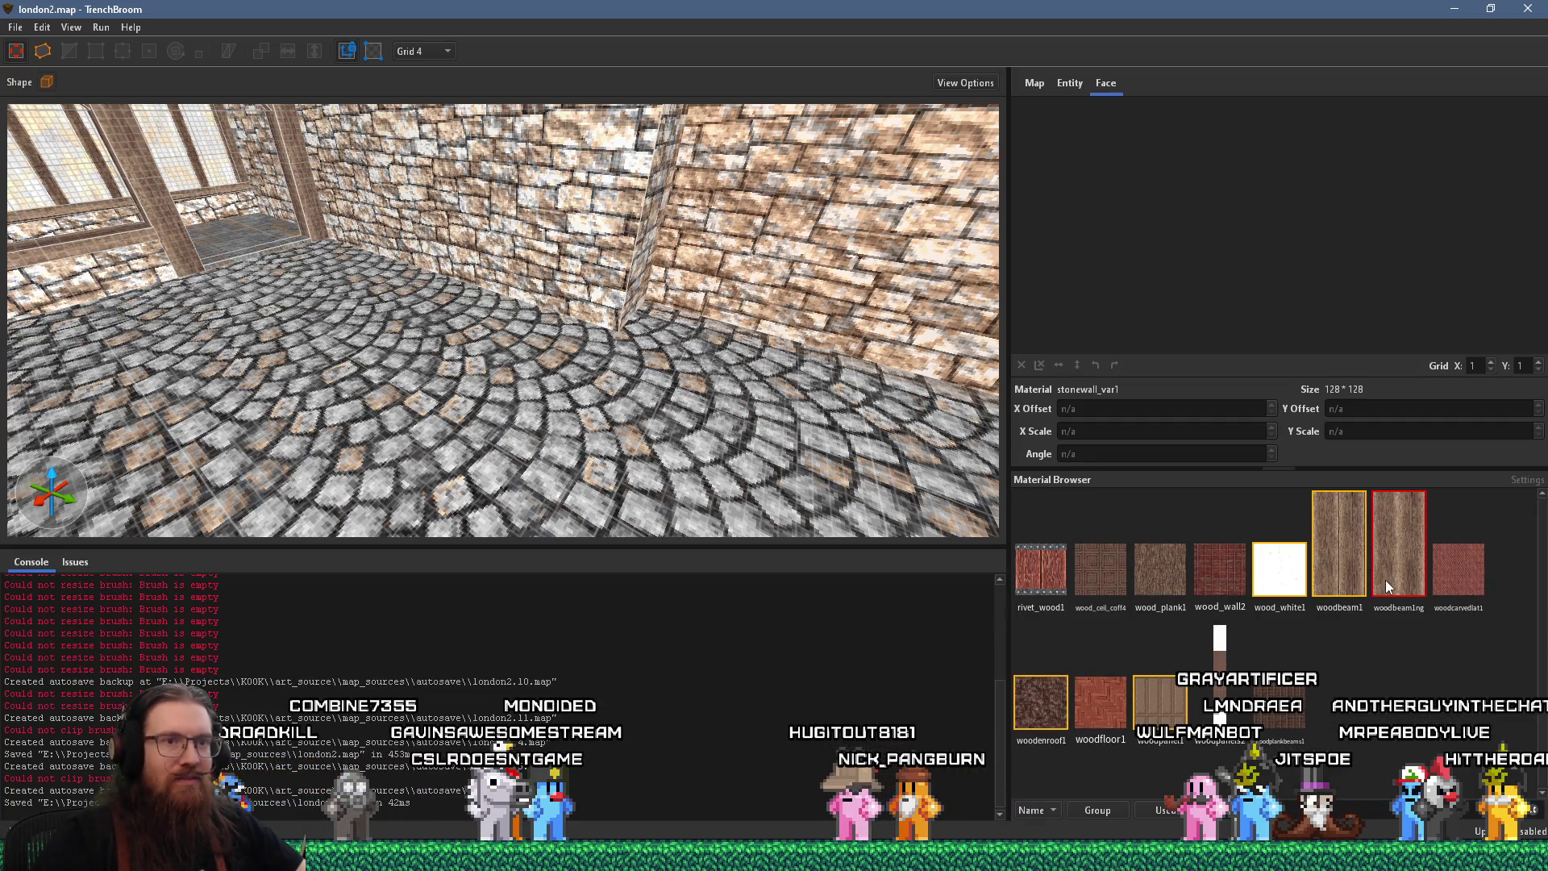
{"action": "key", "text": "a"}
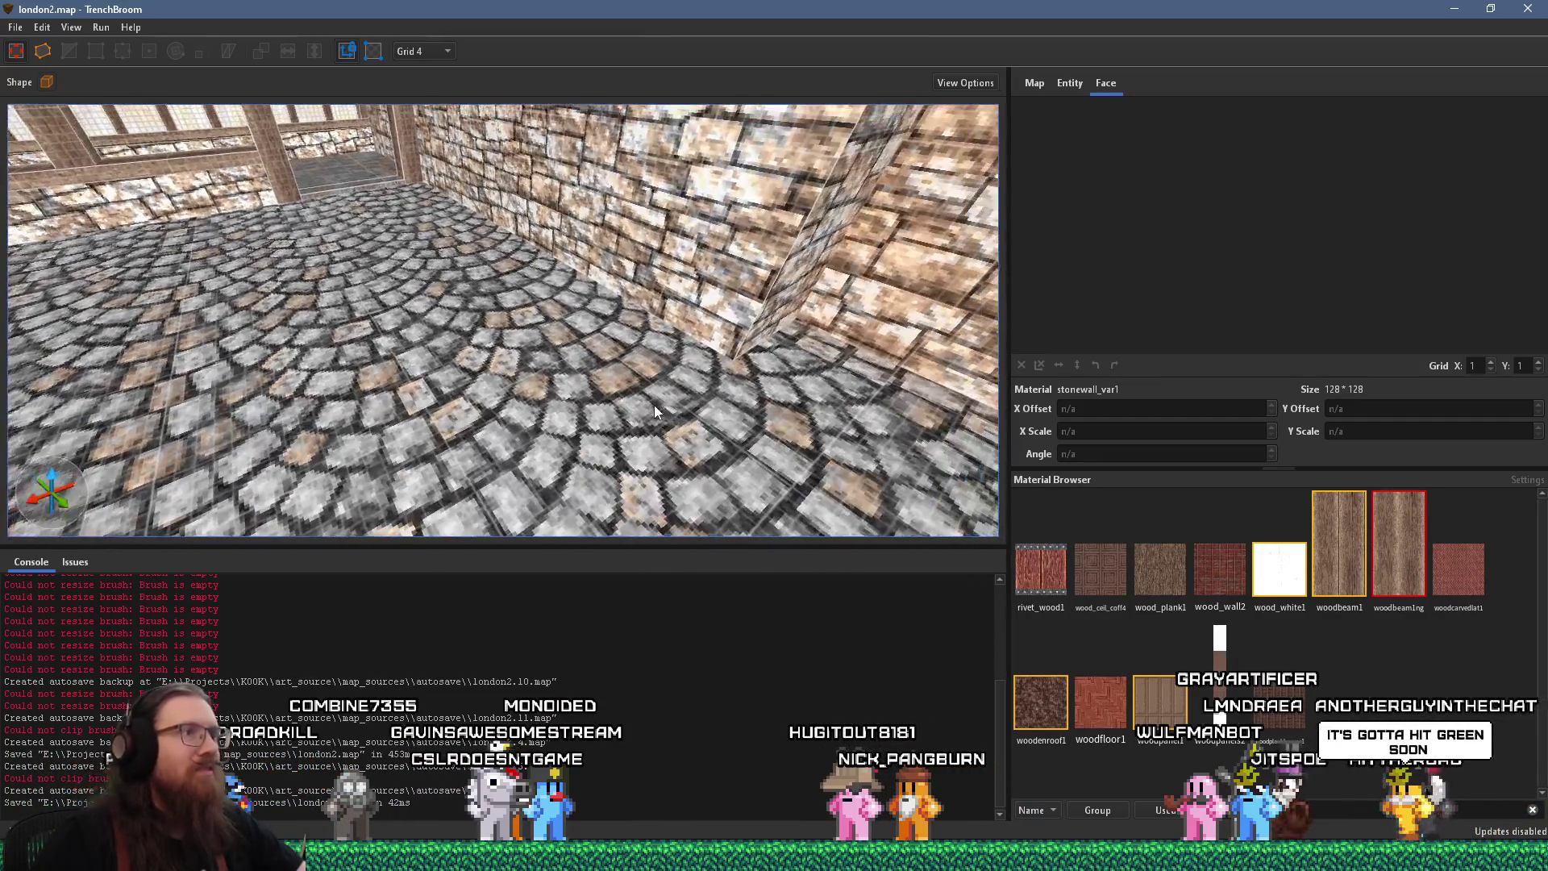
{"action": "key", "text": "a"}
{"action": "left_click_drag", "start_coordinate": [689, 354], "coordinate": [688, 360]}
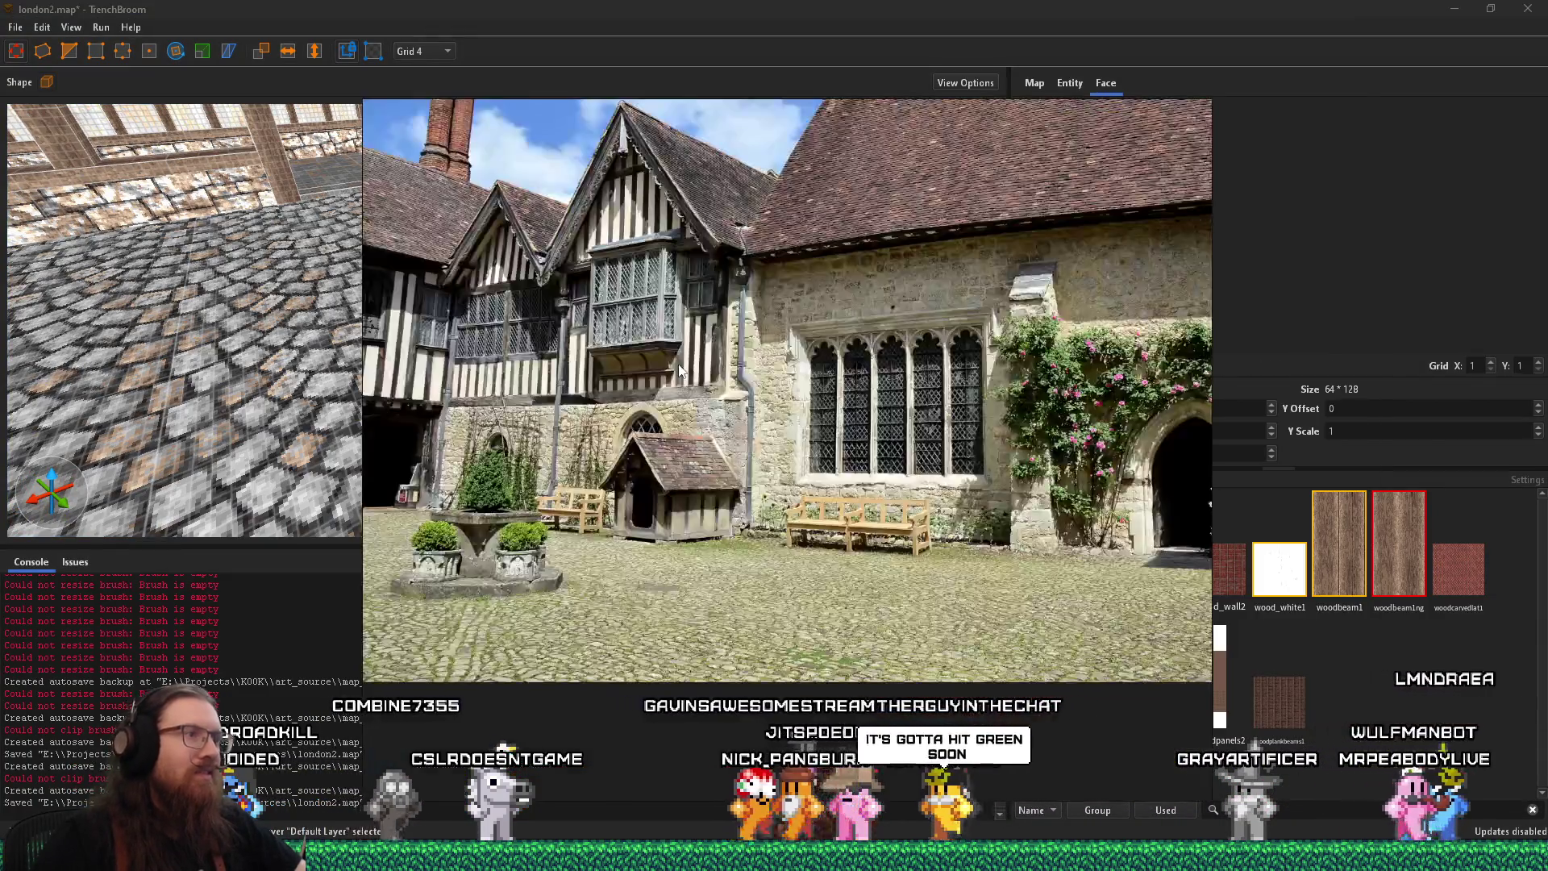
Move the two small blocks along the floor, shifting them 8 units along Y
{"action": "key", "text": "Escape"}
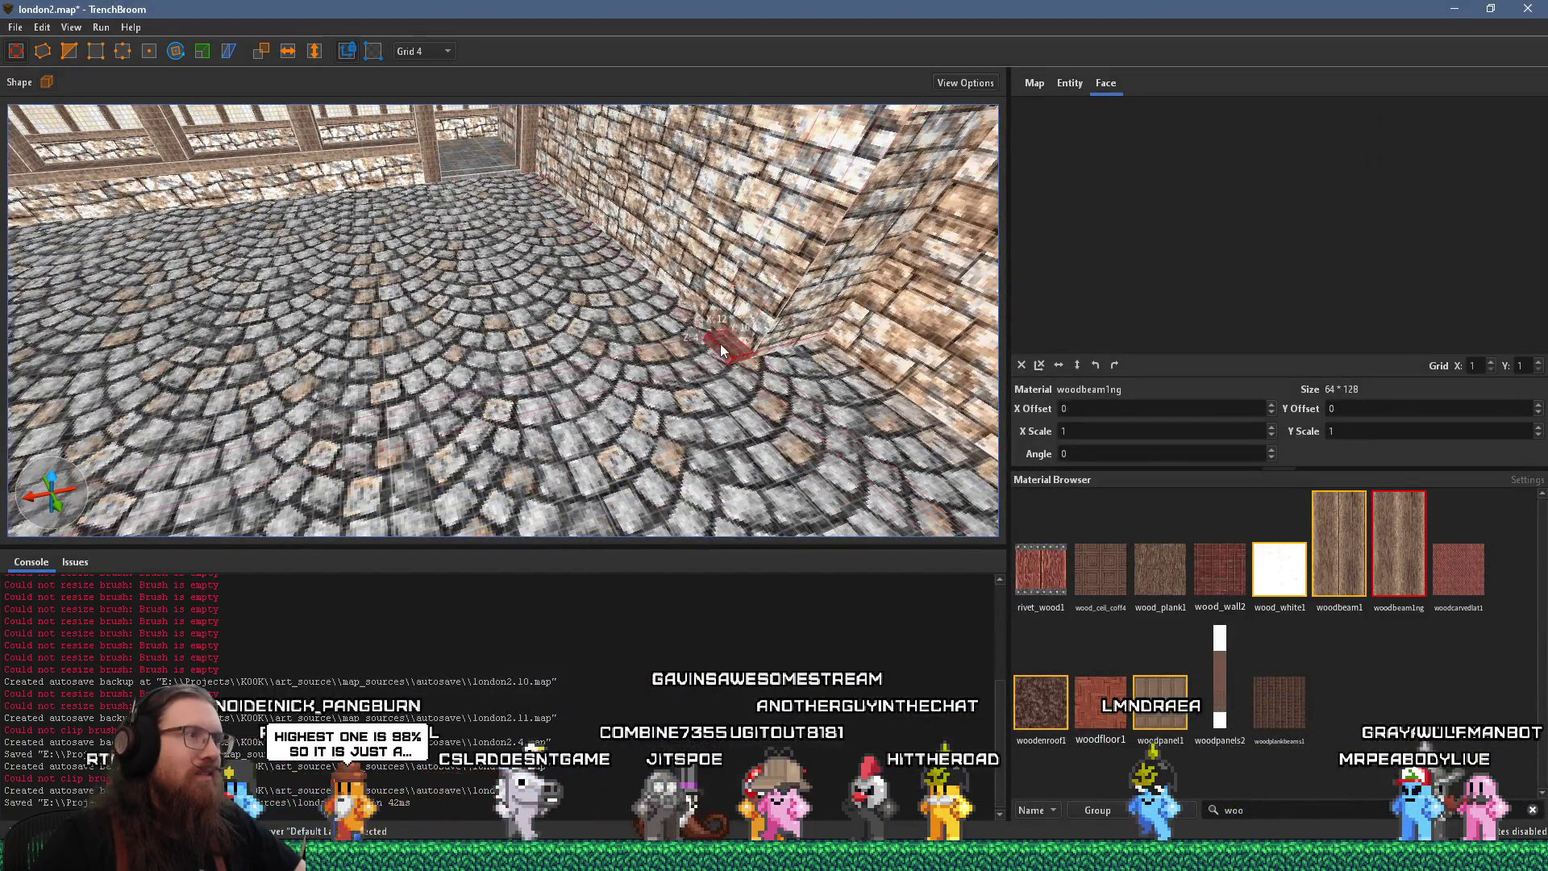
{"action": "mouse_move", "coordinate": [719, 344]}
{"action": "left_mouse_down"}
{"action": "mouse_move", "coordinate": [472, 388]}
{"action": "mouse_move", "coordinate": [520, 397]}
{"action": "left_mouse_up"}
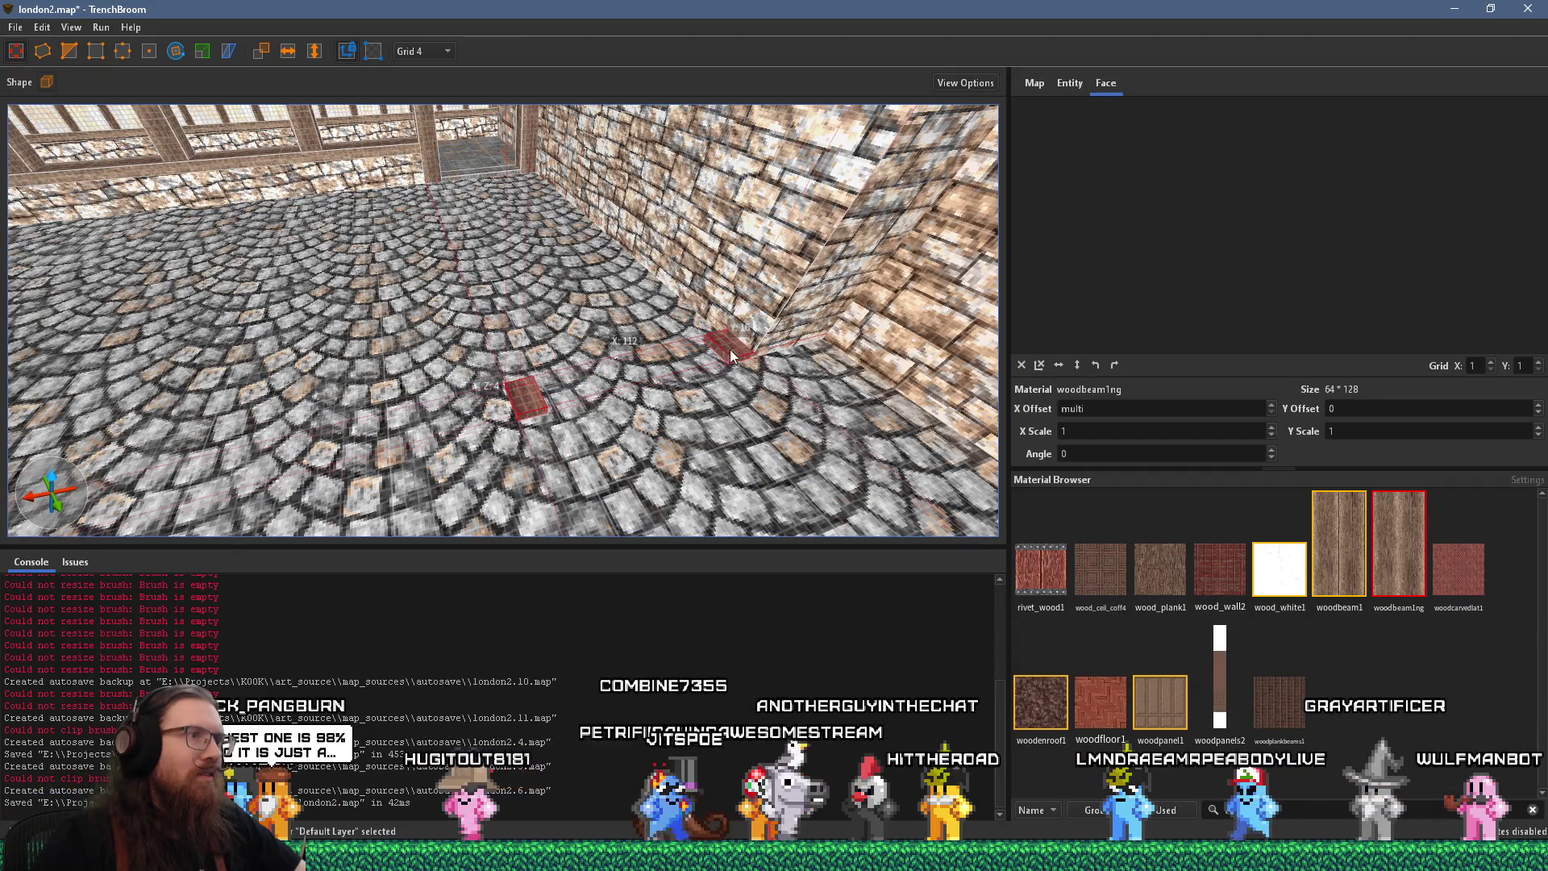
{"action": "key", "text": "ctrl+a"}
{"action": "left_click", "coordinate": [735, 345]}
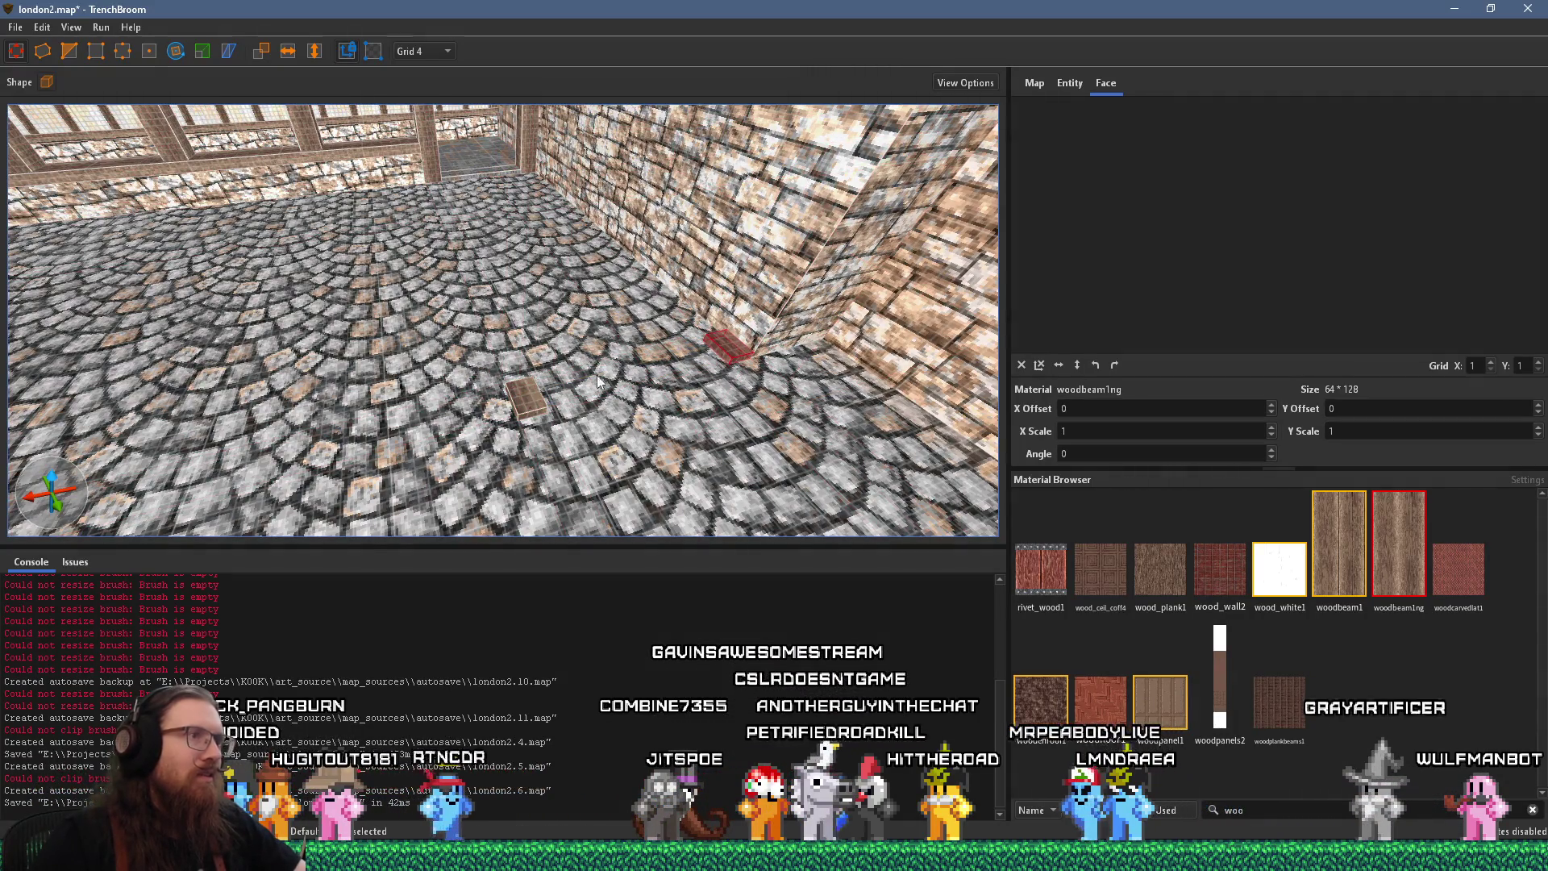
{"action": "left_click", "coordinate": [528, 398], "text": "ctrl"}
{"action": "left_click_drag", "start_coordinate": [529, 398], "coordinate": [495, 323]}
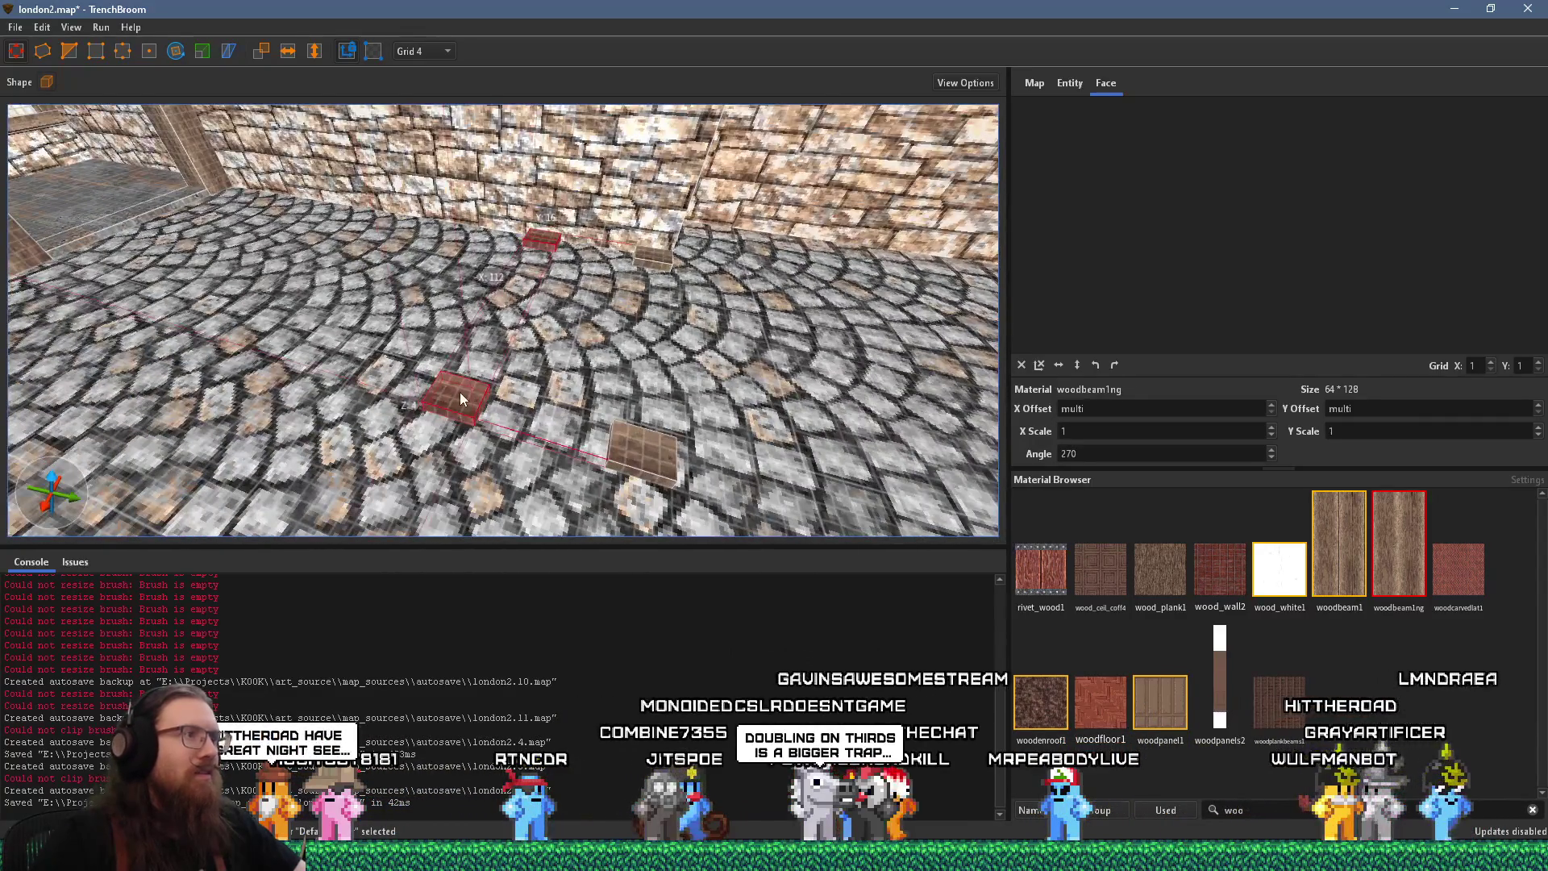
{"action": "left_click_drag", "start_coordinate": [460, 392], "coordinate": [442, 386]}
Deselect the blocks and draw a larger flat rectangular brush on the floor
{"action": "key", "text": "Escape"}
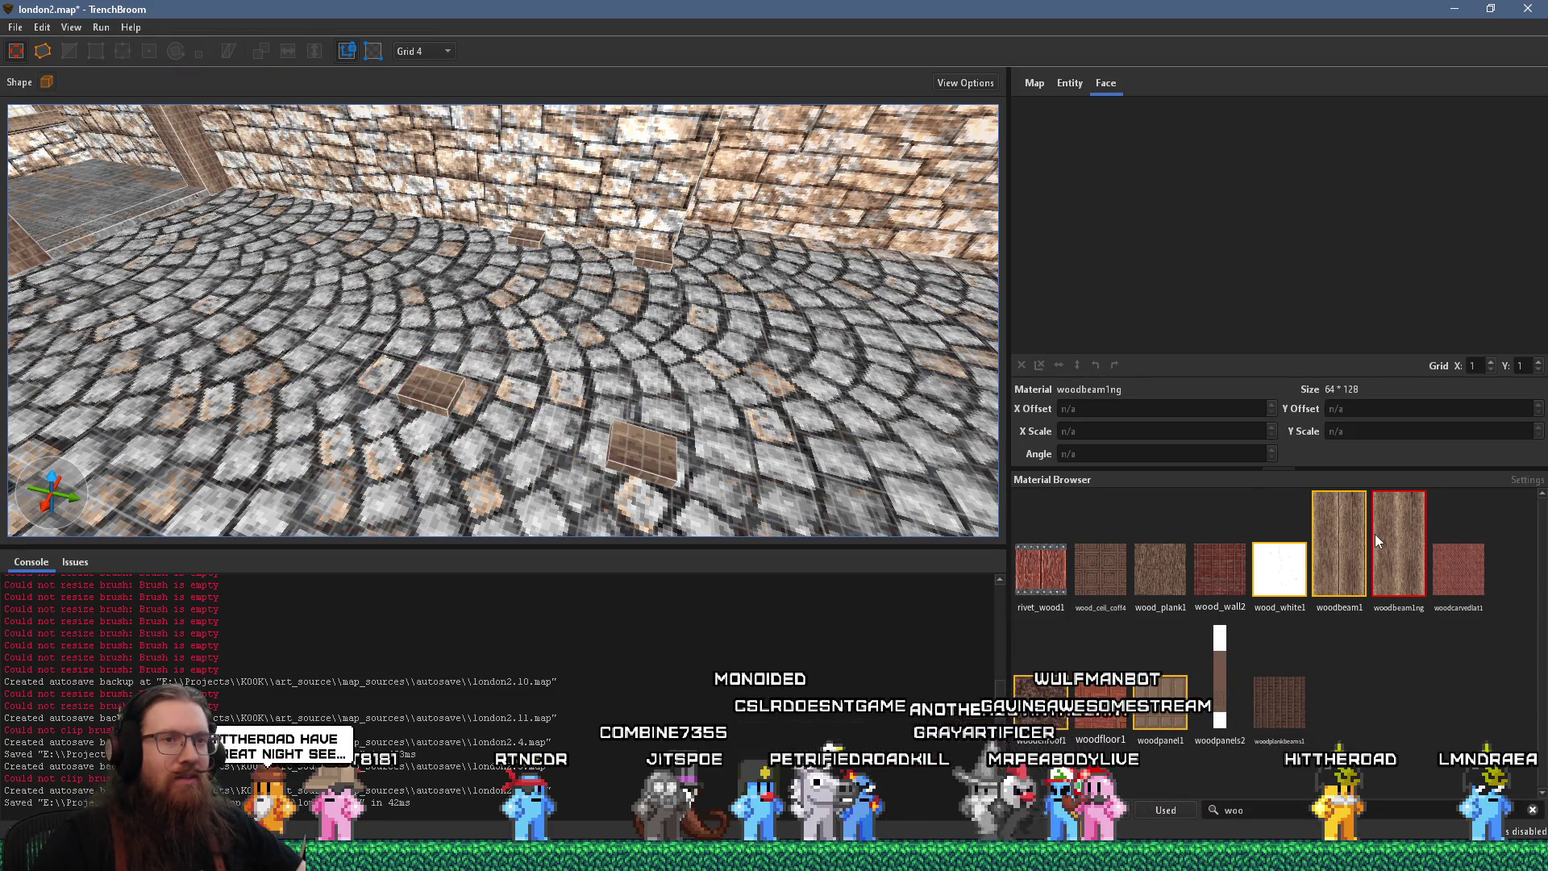
{"action": "key", "text": "a"}
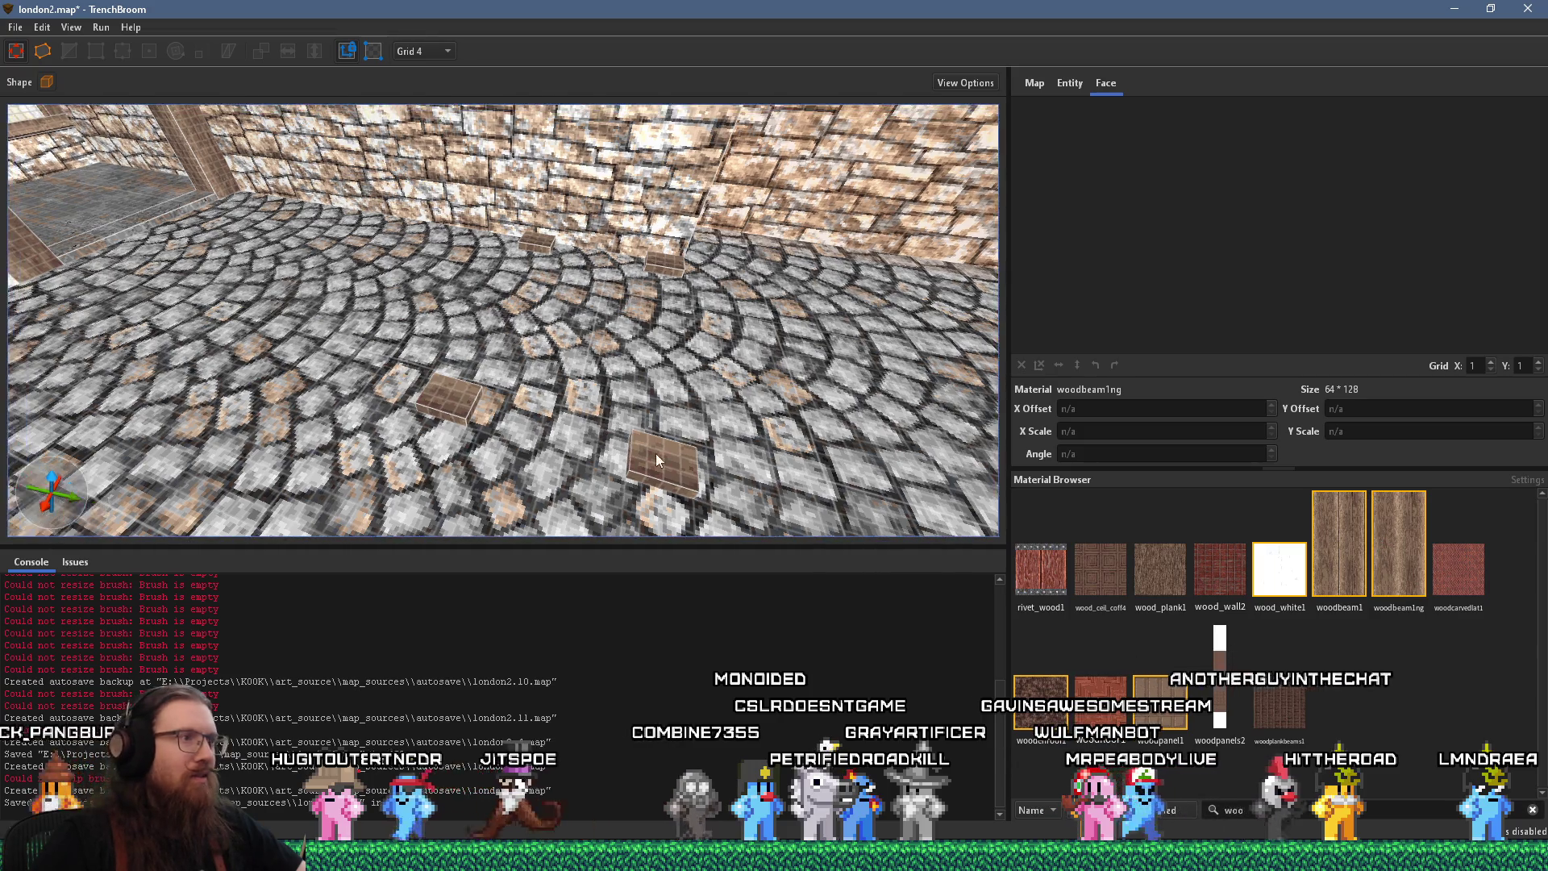
{"action": "left_click_drag", "start_coordinate": [524, 324], "coordinate": [530, 236]}
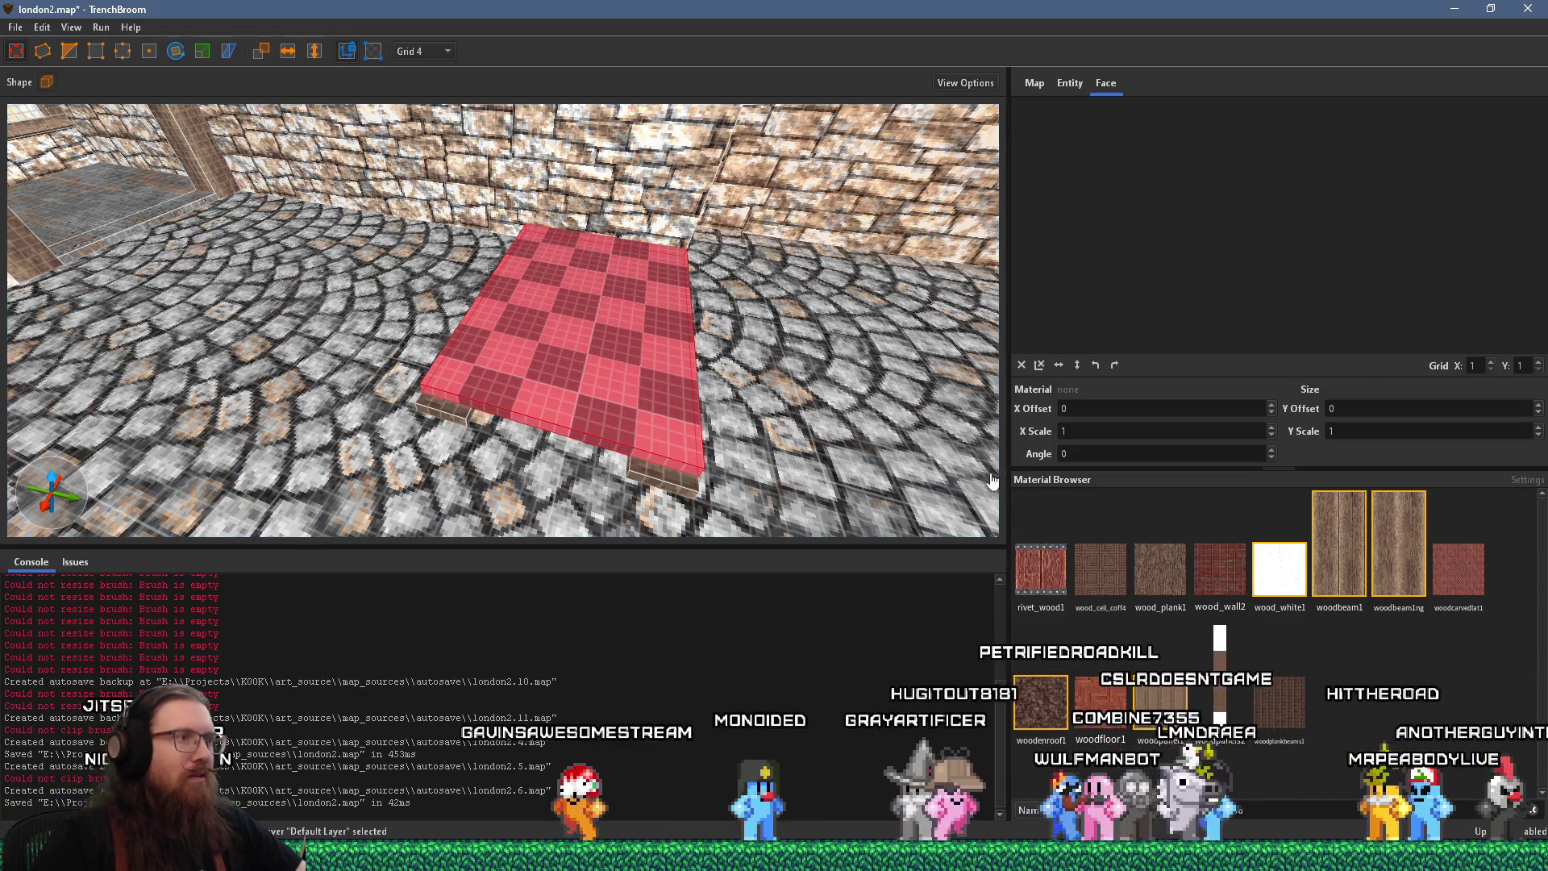
Apply woodbeam1ng to the new slab and bring the camera close to it
{"action": "left_click", "coordinate": [1400, 542]}
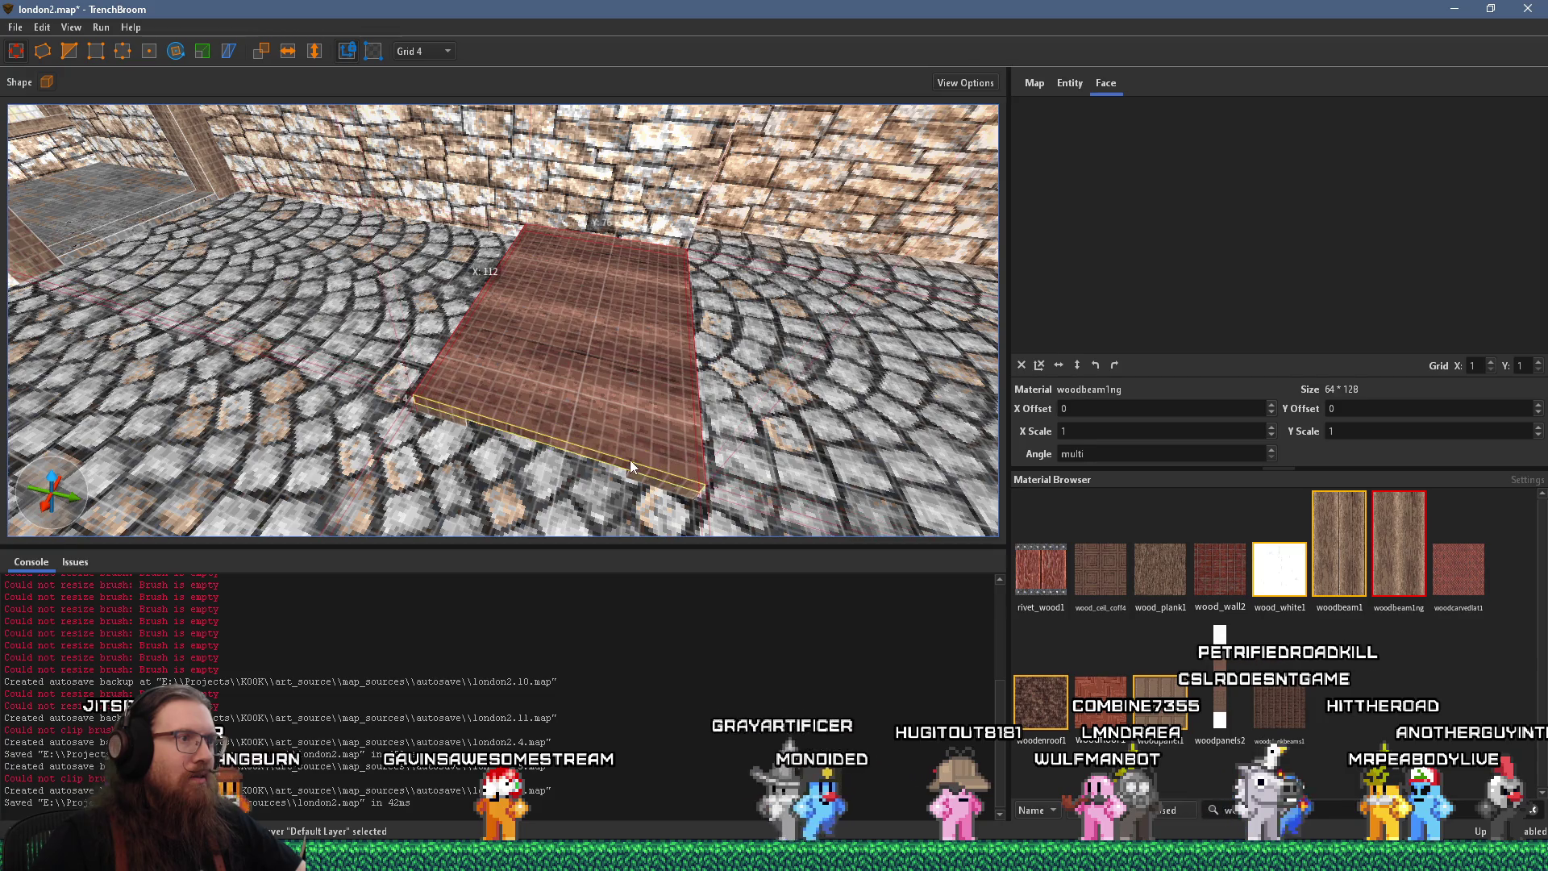
{"action": "mouse_move", "coordinate": [630, 459]}
{"action": "left_mouse_down"}
{"action": "mouse_move", "coordinate": [616, 431]}
{"action": "mouse_move", "coordinate": [454, 318]}
{"action": "mouse_move", "coordinate": [359, 328]}
{"action": "mouse_move", "coordinate": [625, 376]}
{"action": "mouse_move", "coordinate": [590, 327]}
{"action": "mouse_move", "coordinate": [531, 327]}
{"action": "mouse_move", "coordinate": [788, 330]}
{"action": "left_mouse_up"}
{"action": "key", "text": "alt+Tab"}
{"action": "key", "text": "alt+Tab"}
{"action": "key", "text": "alt+Tab"}
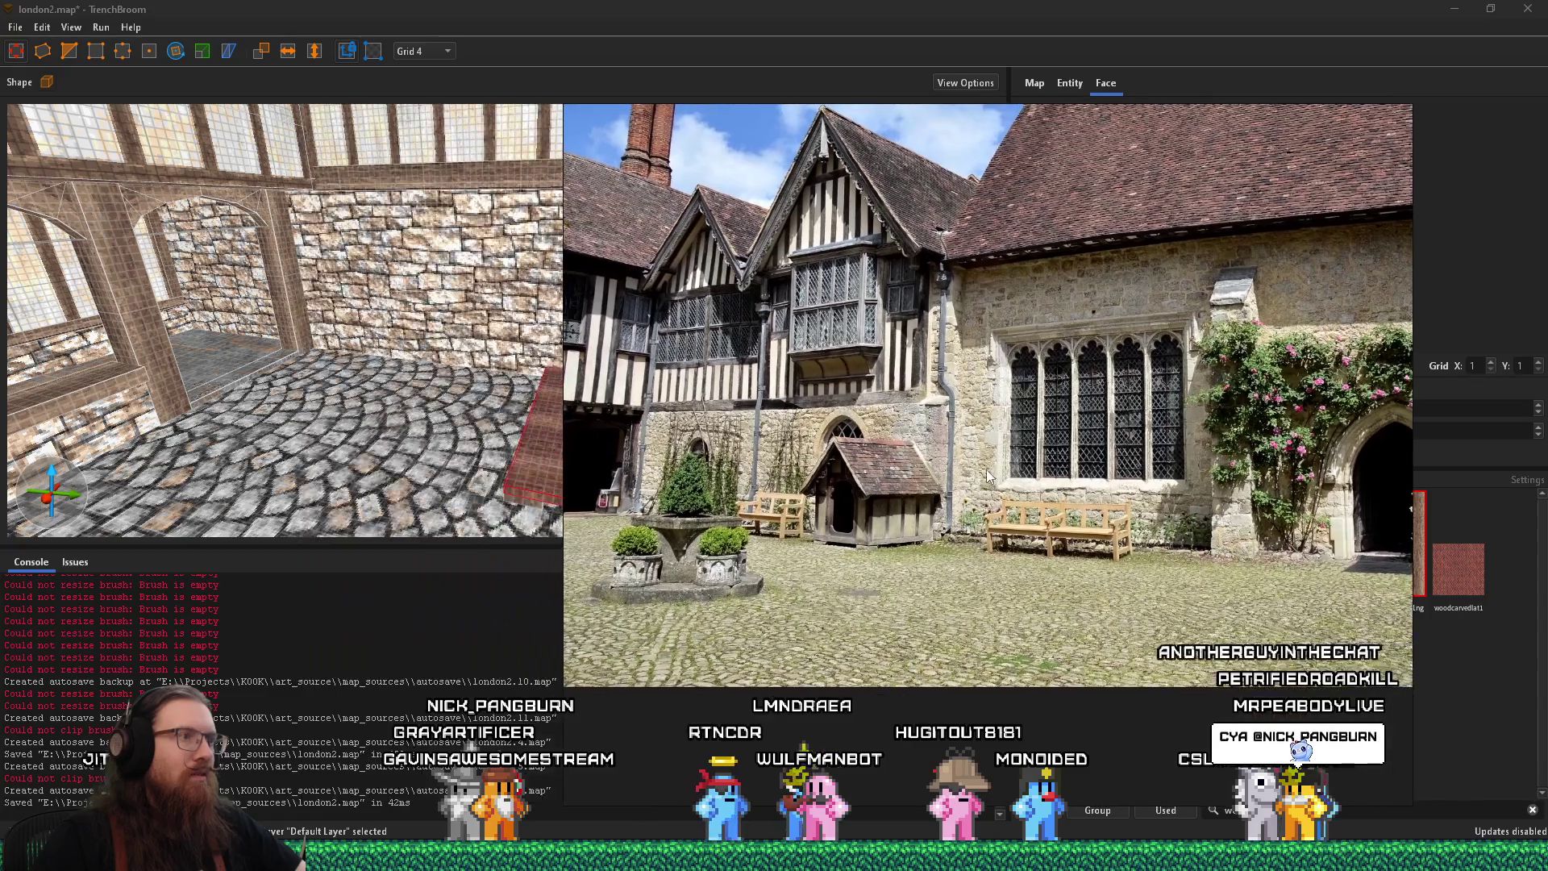
{"action": "key", "text": "alt+Tab"}
{"action": "scroll", "coordinate": [672, 415], "scroll_direction": "up", "scroll_amount": 3}
{"action": "mouse_move", "coordinate": [671, 415]}
{"action": "left_mouse_down"}
{"action": "mouse_move", "coordinate": [790, 351]}
{"action": "mouse_move", "coordinate": [666, 410]}
{"action": "mouse_move", "coordinate": [784, 409]}
{"action": "left_mouse_up"}
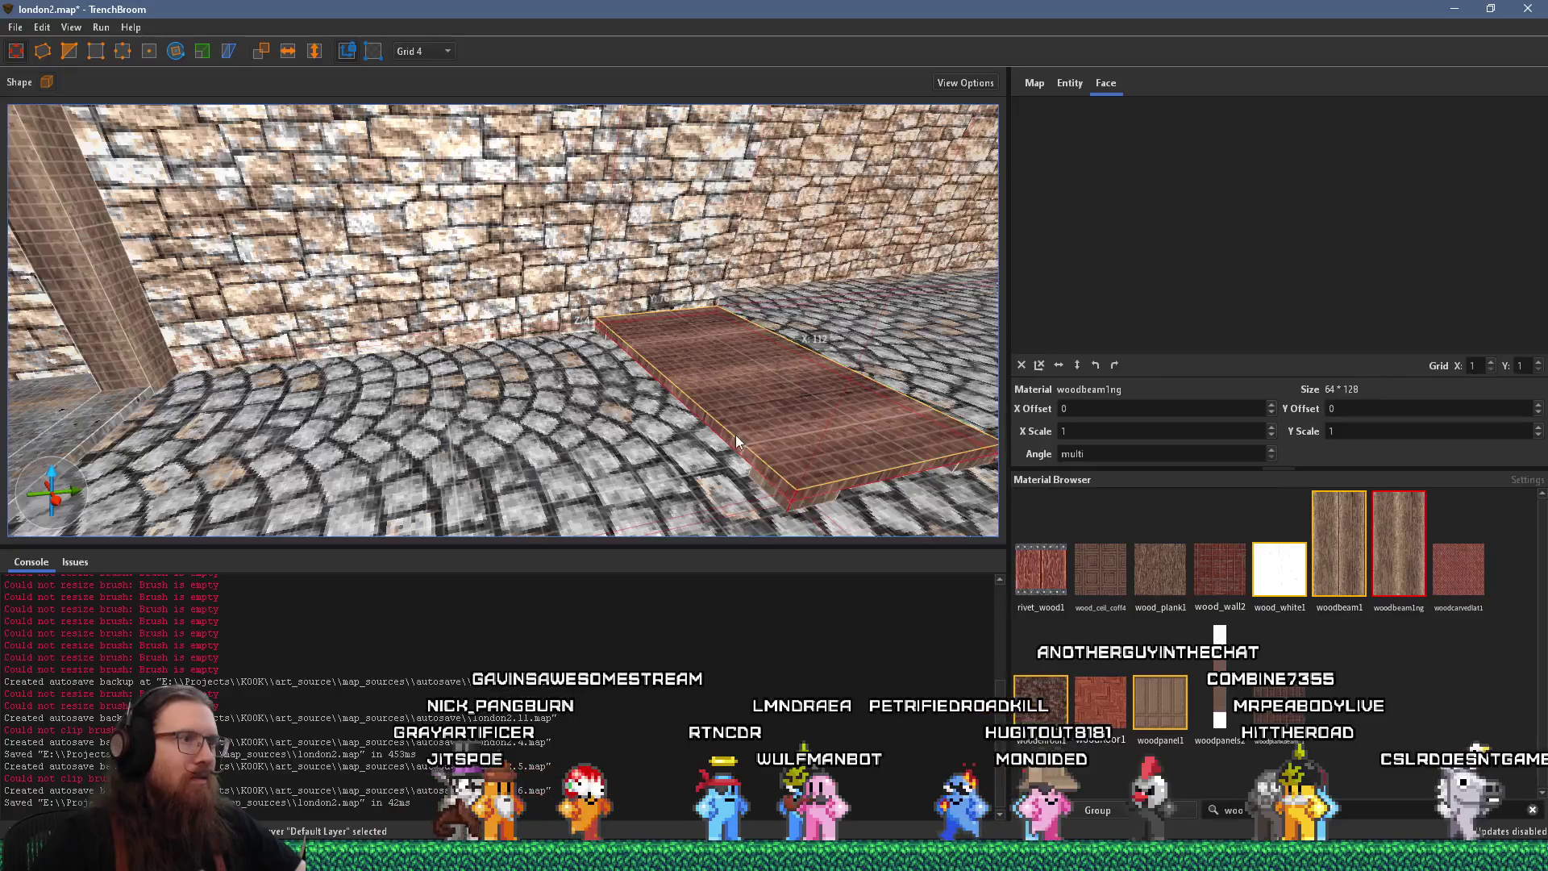
Drag the wood plank's top face upward into a tall box, checking the reference photo
{"action": "key", "text": "ctrl+z"}
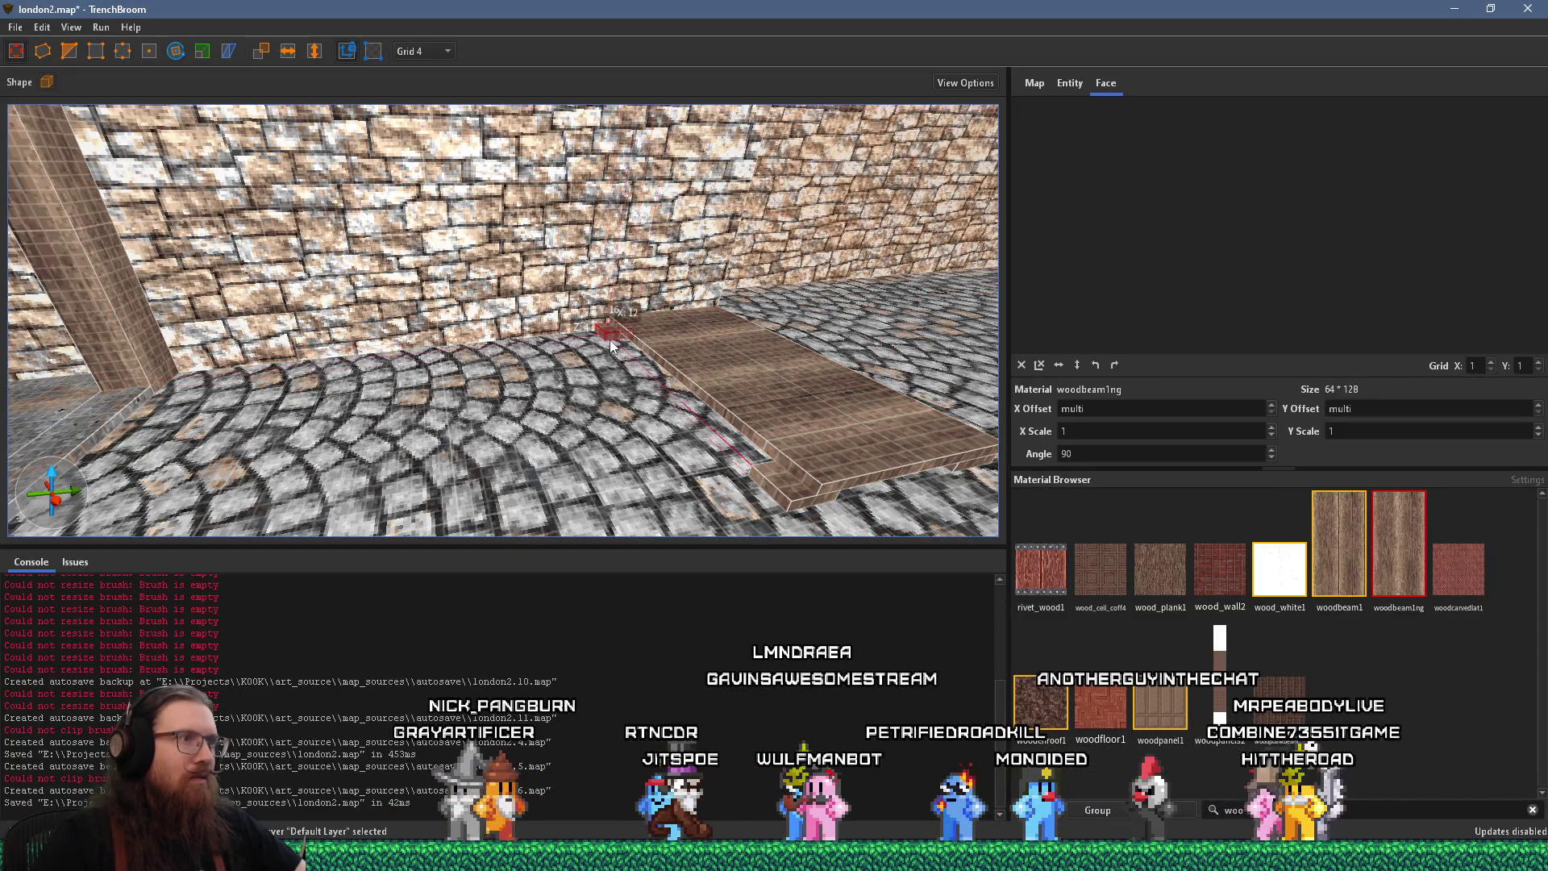
{"action": "left_click_drag", "start_coordinate": [780, 481], "coordinate": [582, 430]}
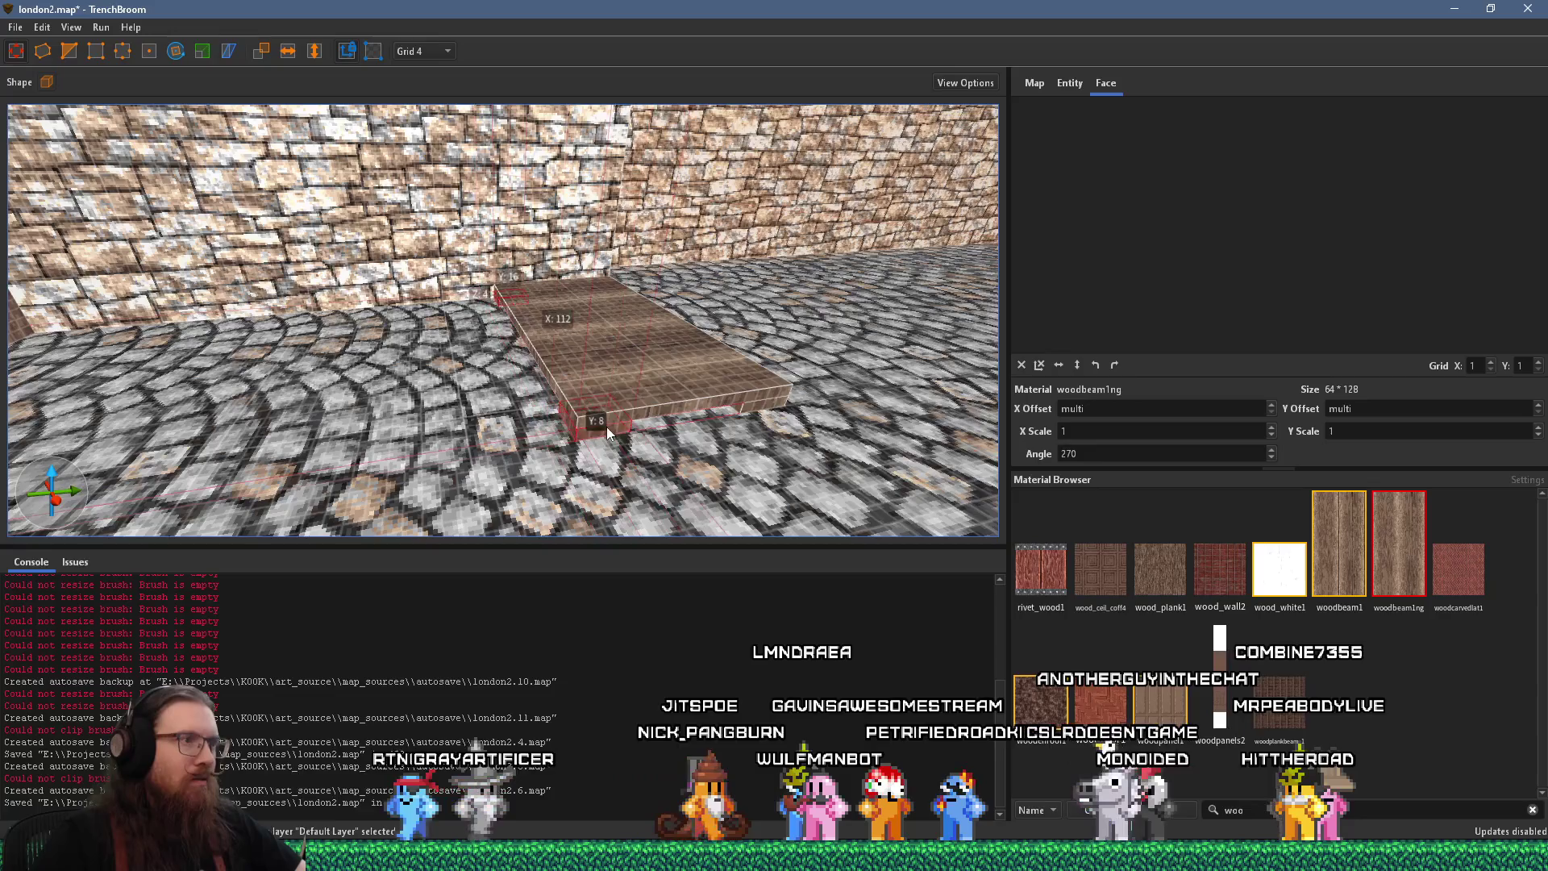
{"action": "key", "text": "alt+Tab"}
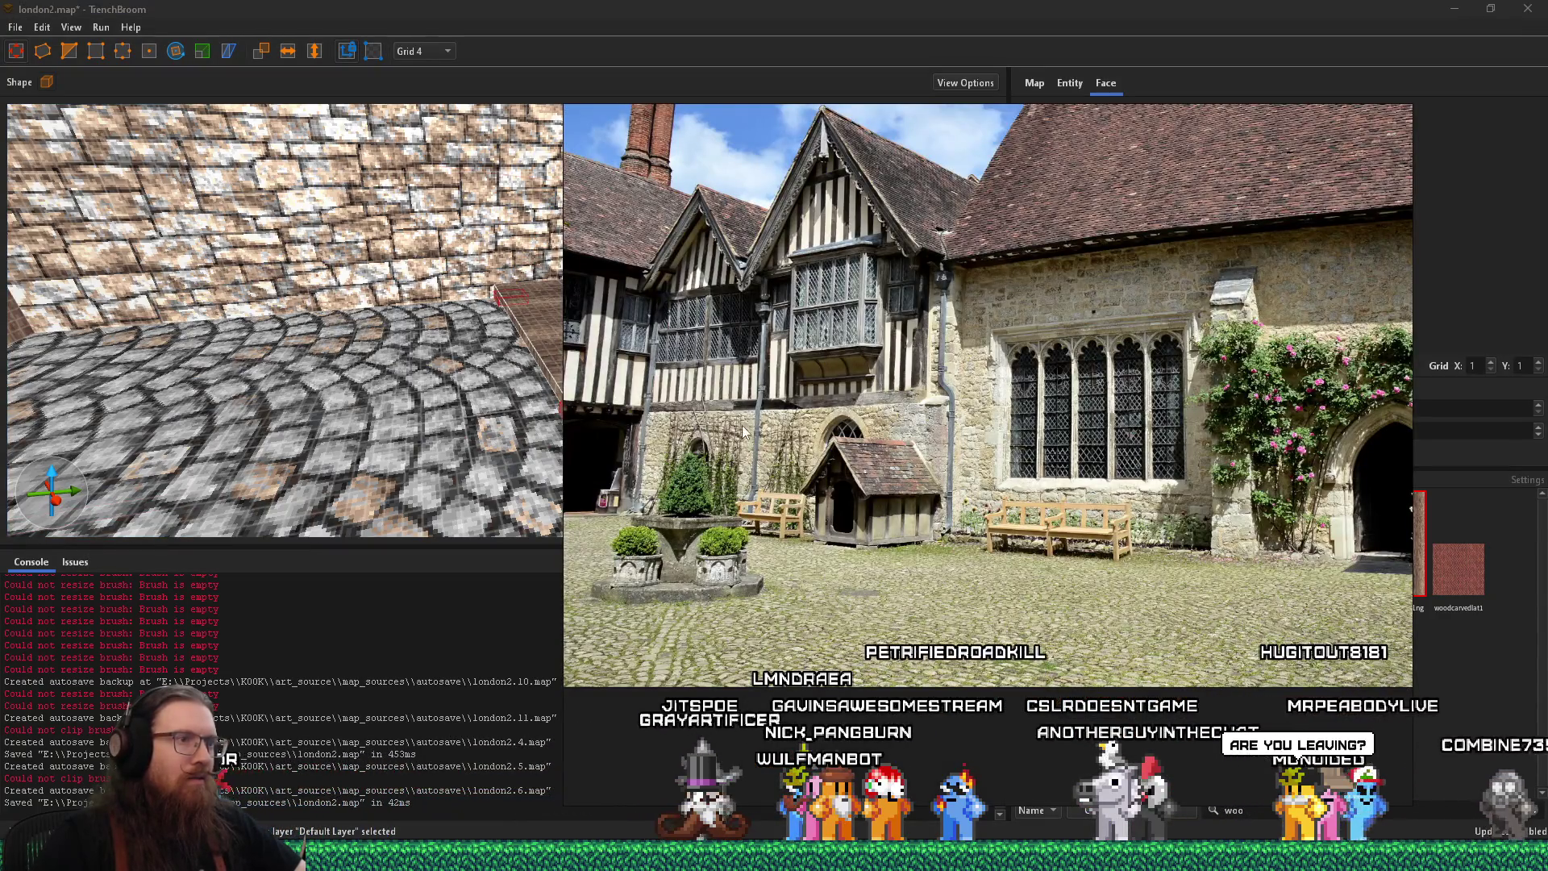
{"action": "left_click_drag", "start_coordinate": [694, 421], "coordinate": [704, 454]}
{"action": "key", "text": "alt+Tab"}
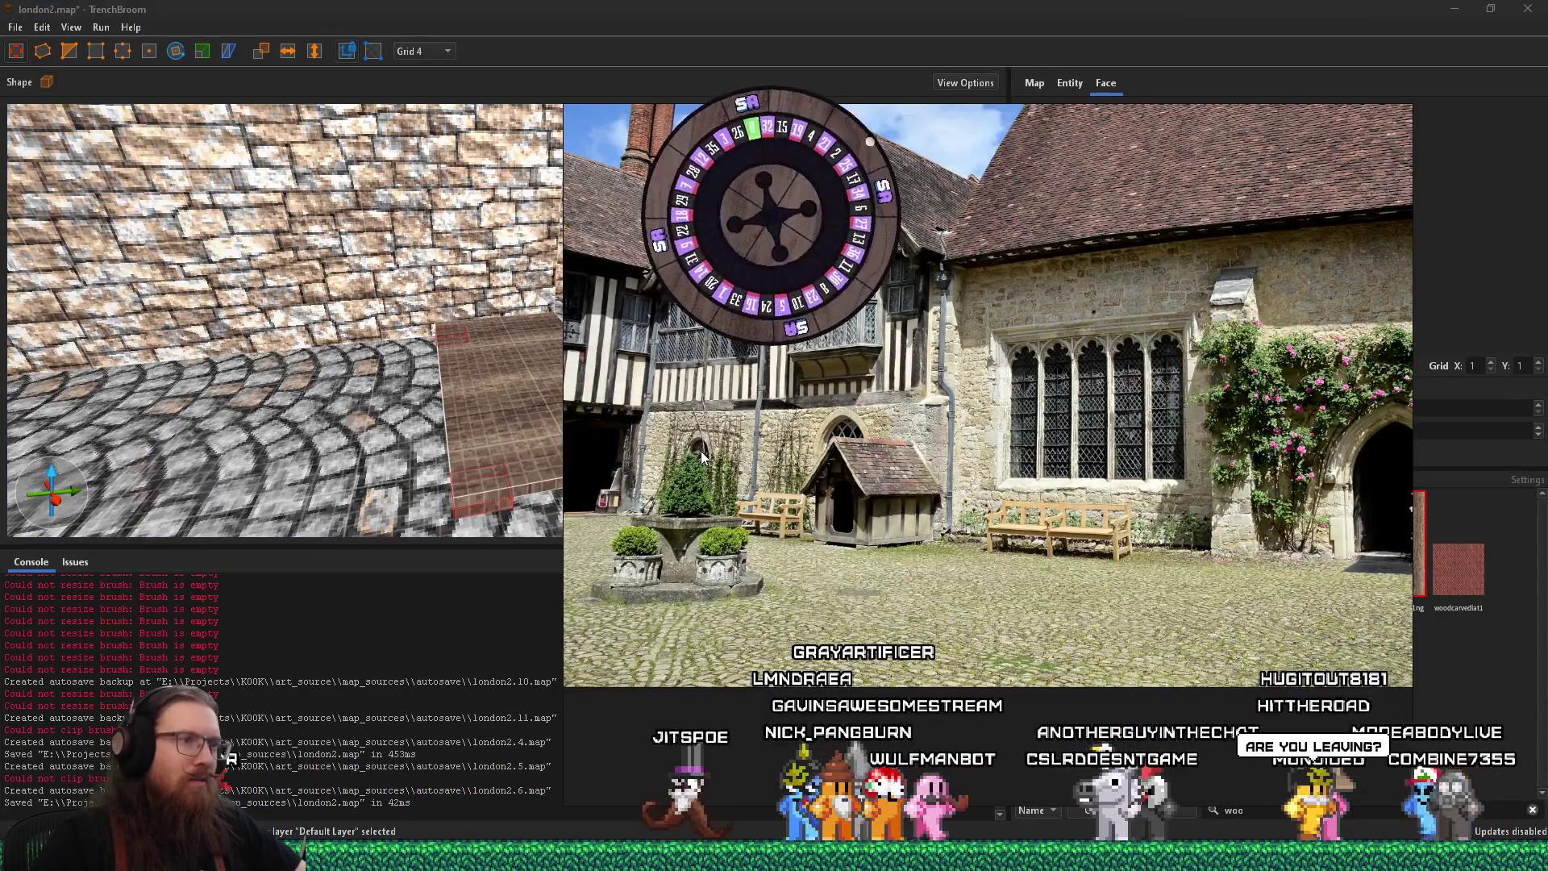
{"action": "key", "text": "alt+Tab"}
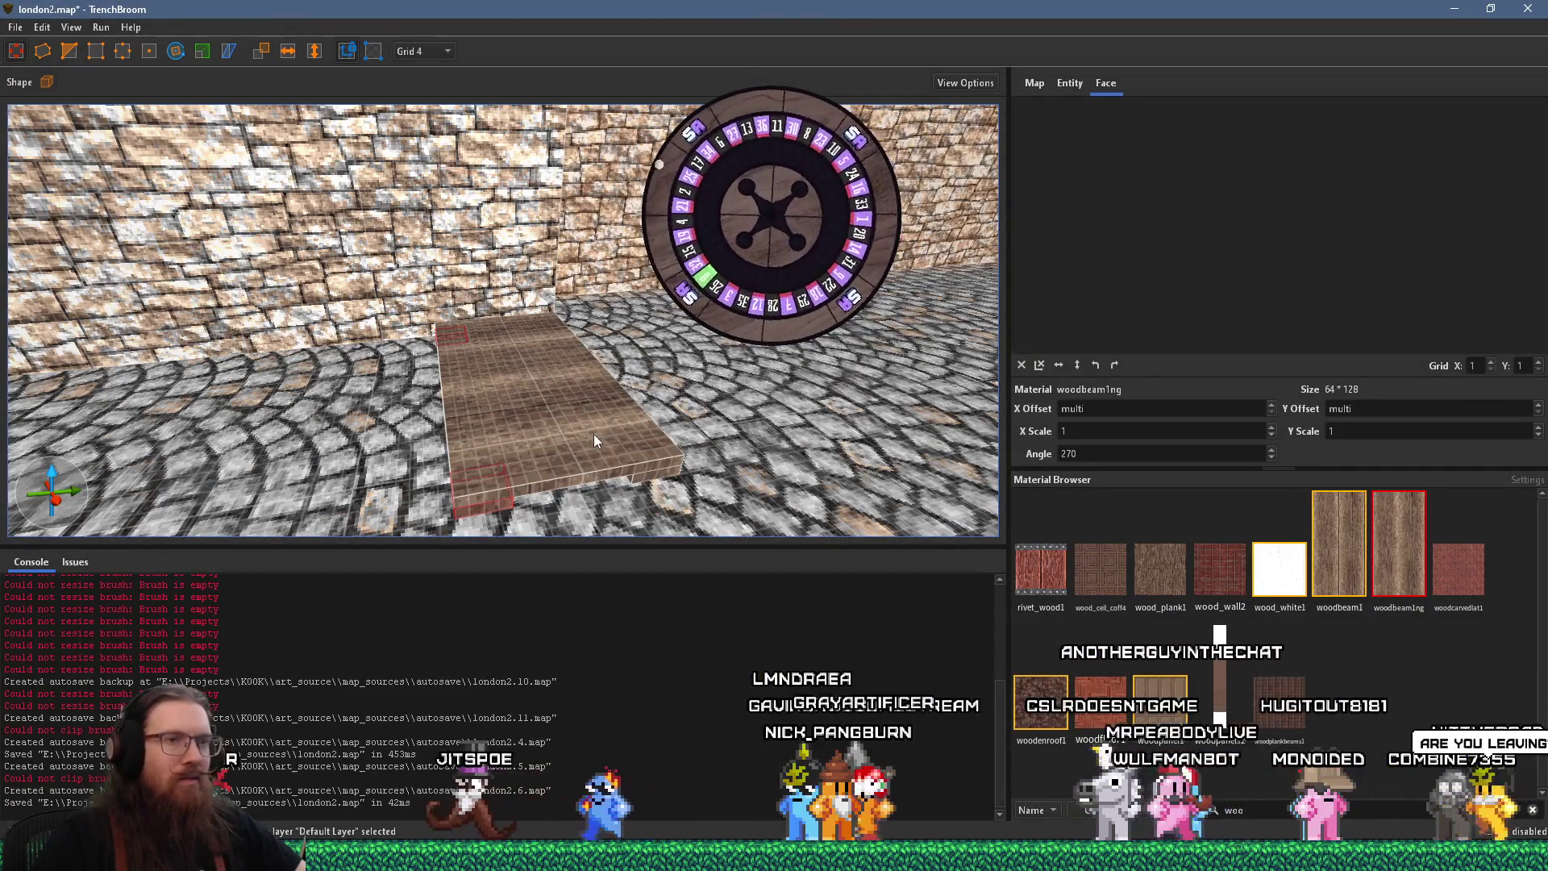
{"action": "left_click_drag", "start_coordinate": [584, 435], "coordinate": [564, 356]}
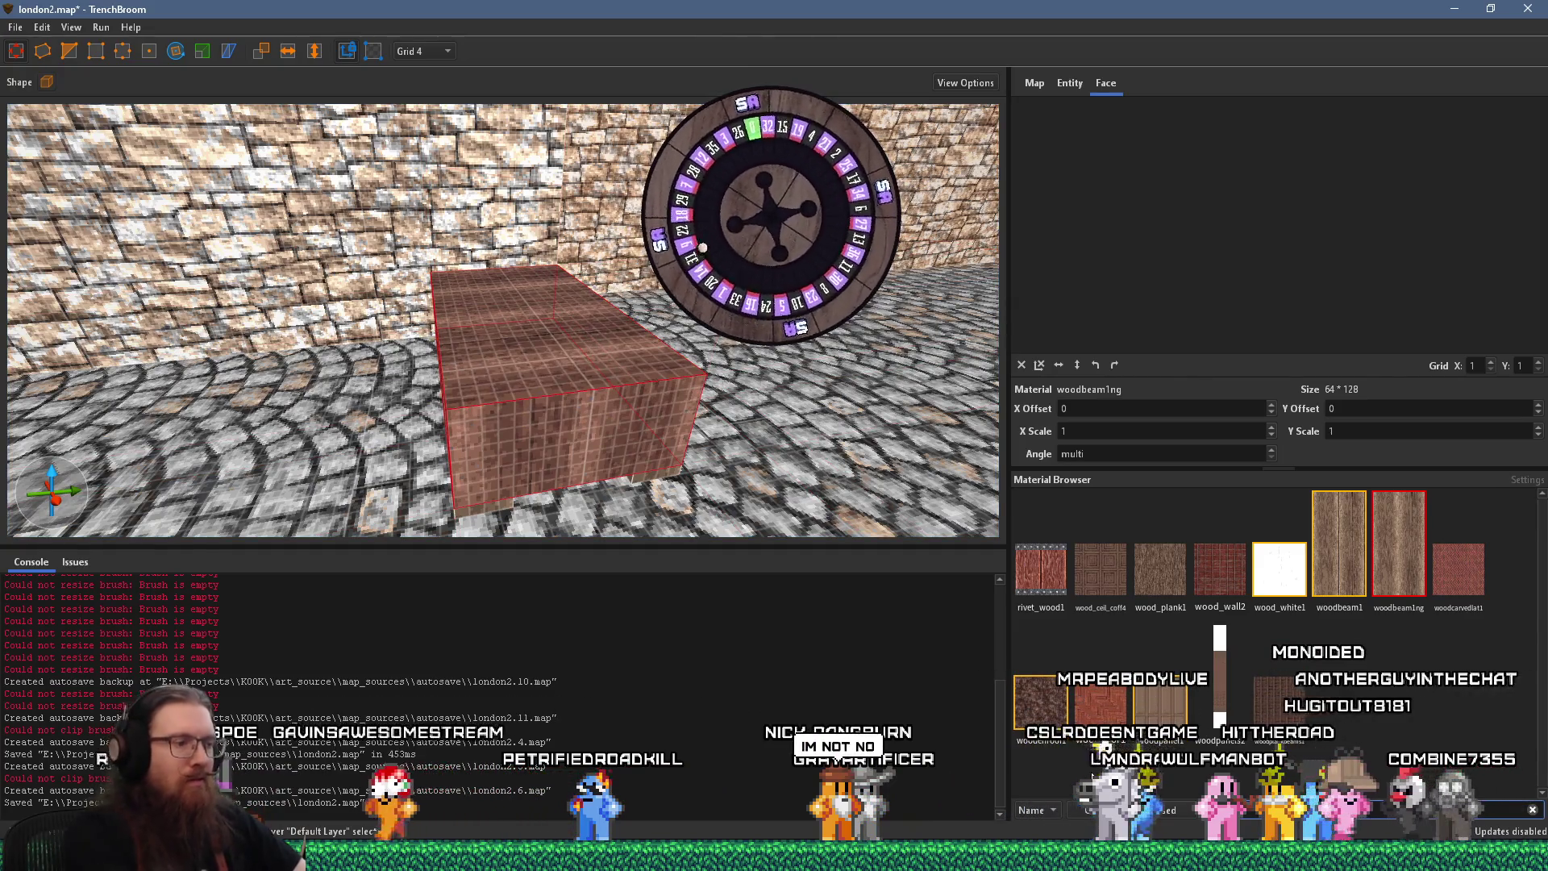
Filter materials to 'tudor', apply tudor_narrow_1 to the box, and select its end face
{"action": "type", "text": "tudor"}
{"action": "left_click", "coordinate": [1225, 532]}
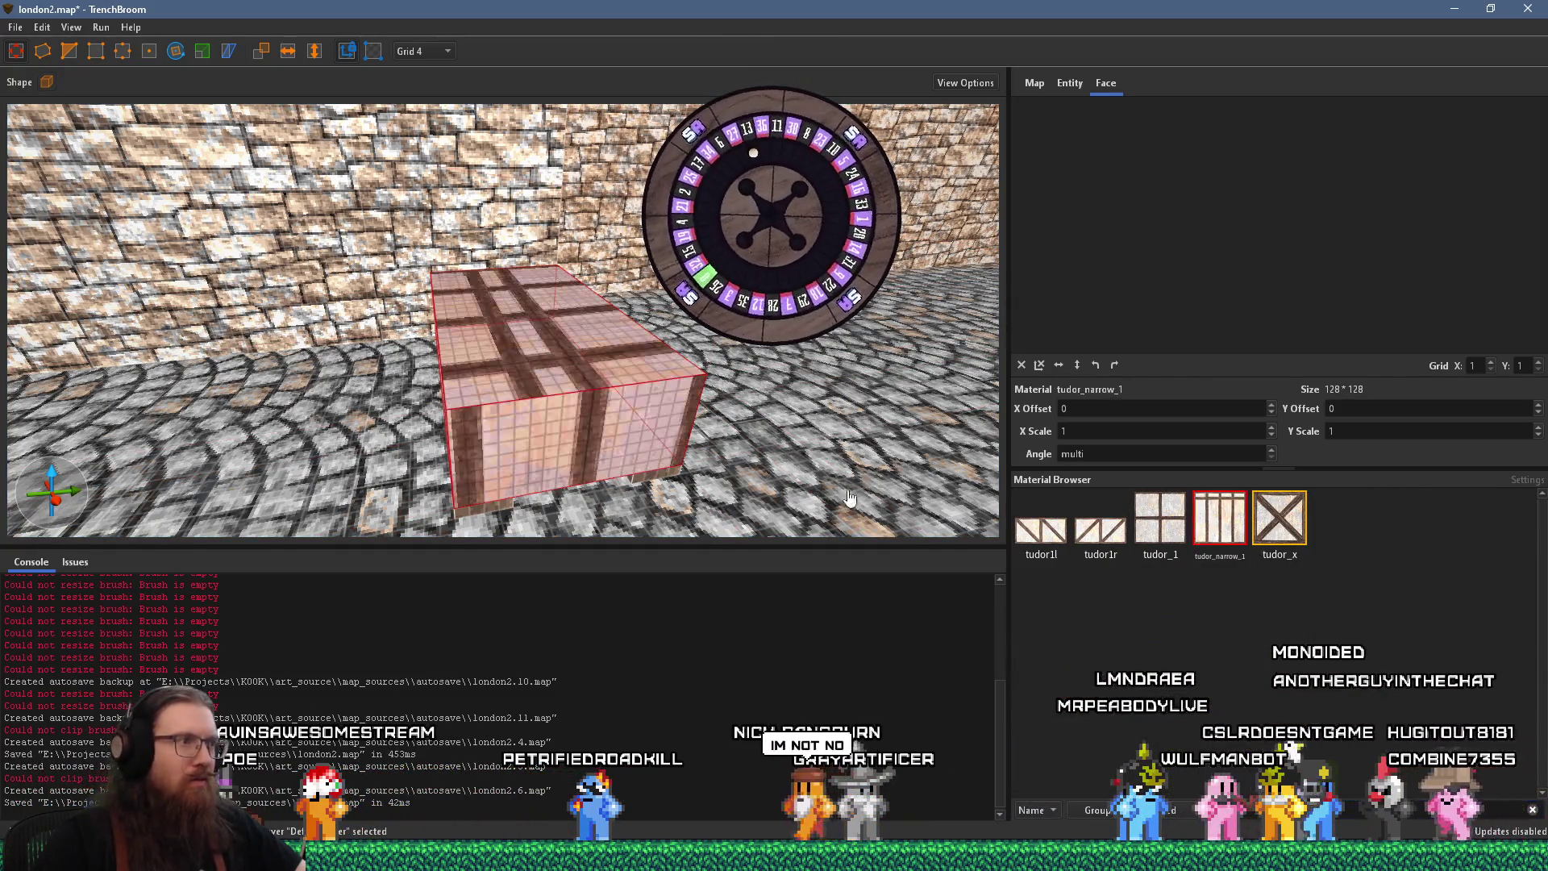
{"action": "left_click", "coordinate": [614, 395], "text": "shift"}
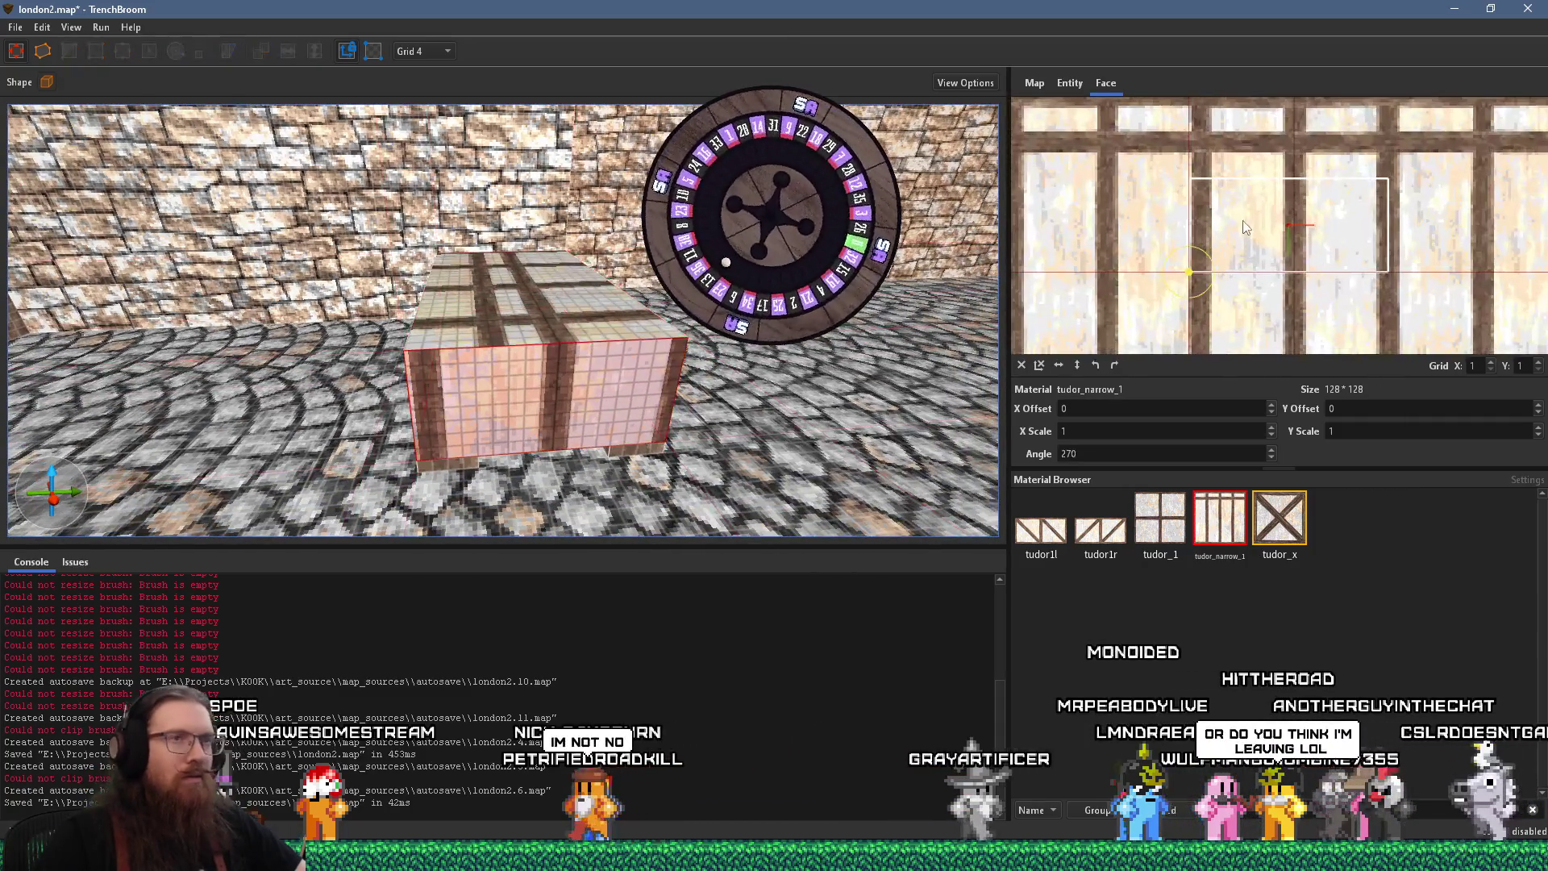
Offset the end face's timber pattern, nudging it one unit down and one left
{"action": "left_click_drag", "start_coordinate": [1289, 225], "coordinate": [1284, 224]}
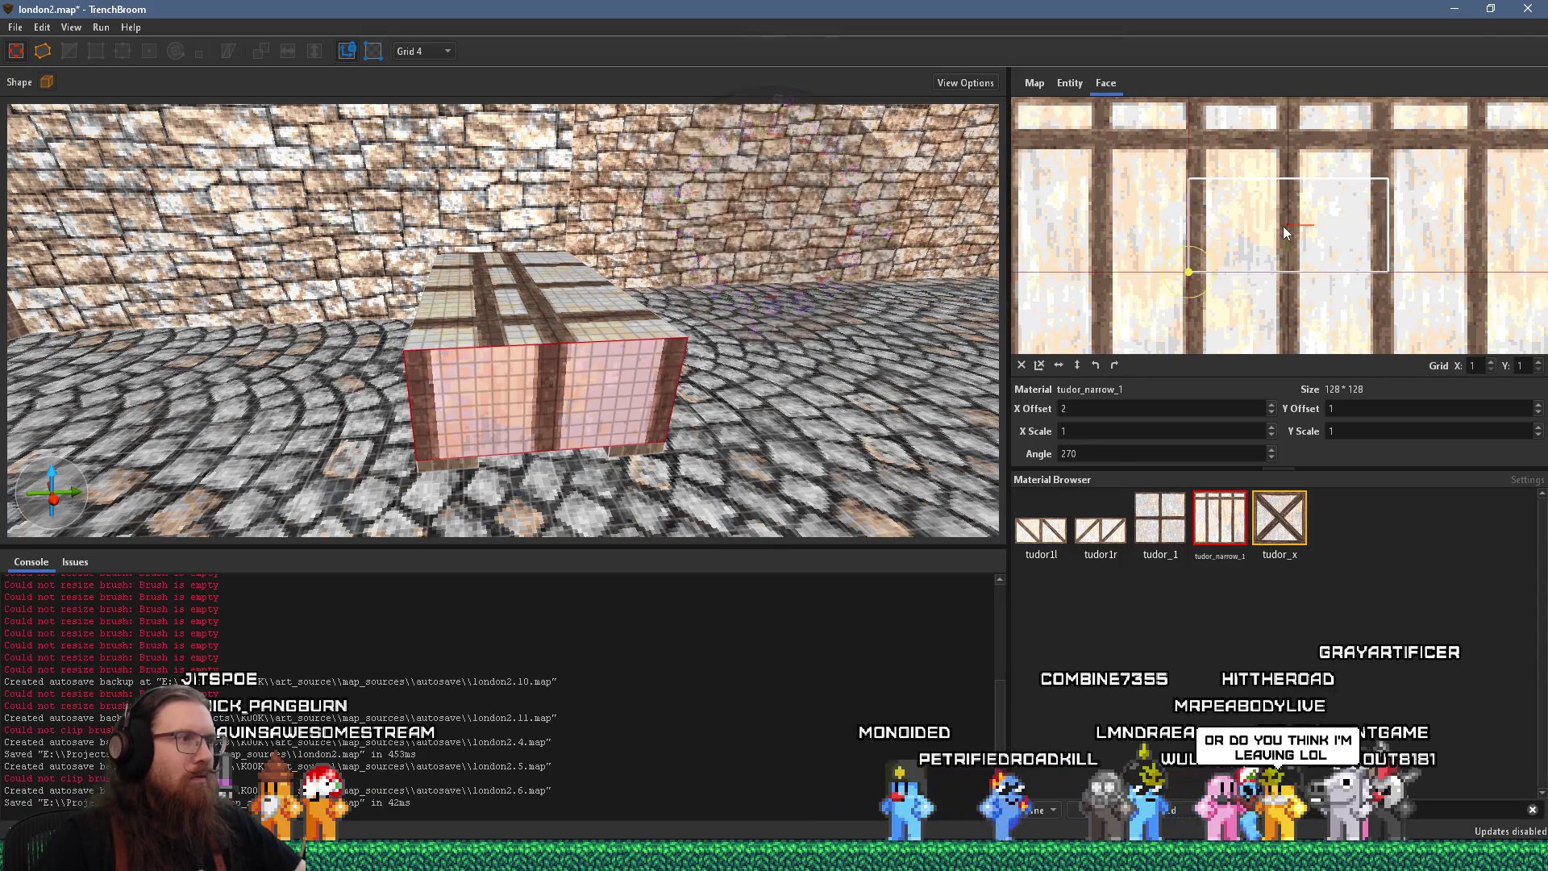
{"action": "key", "text": "alt+Tab"}
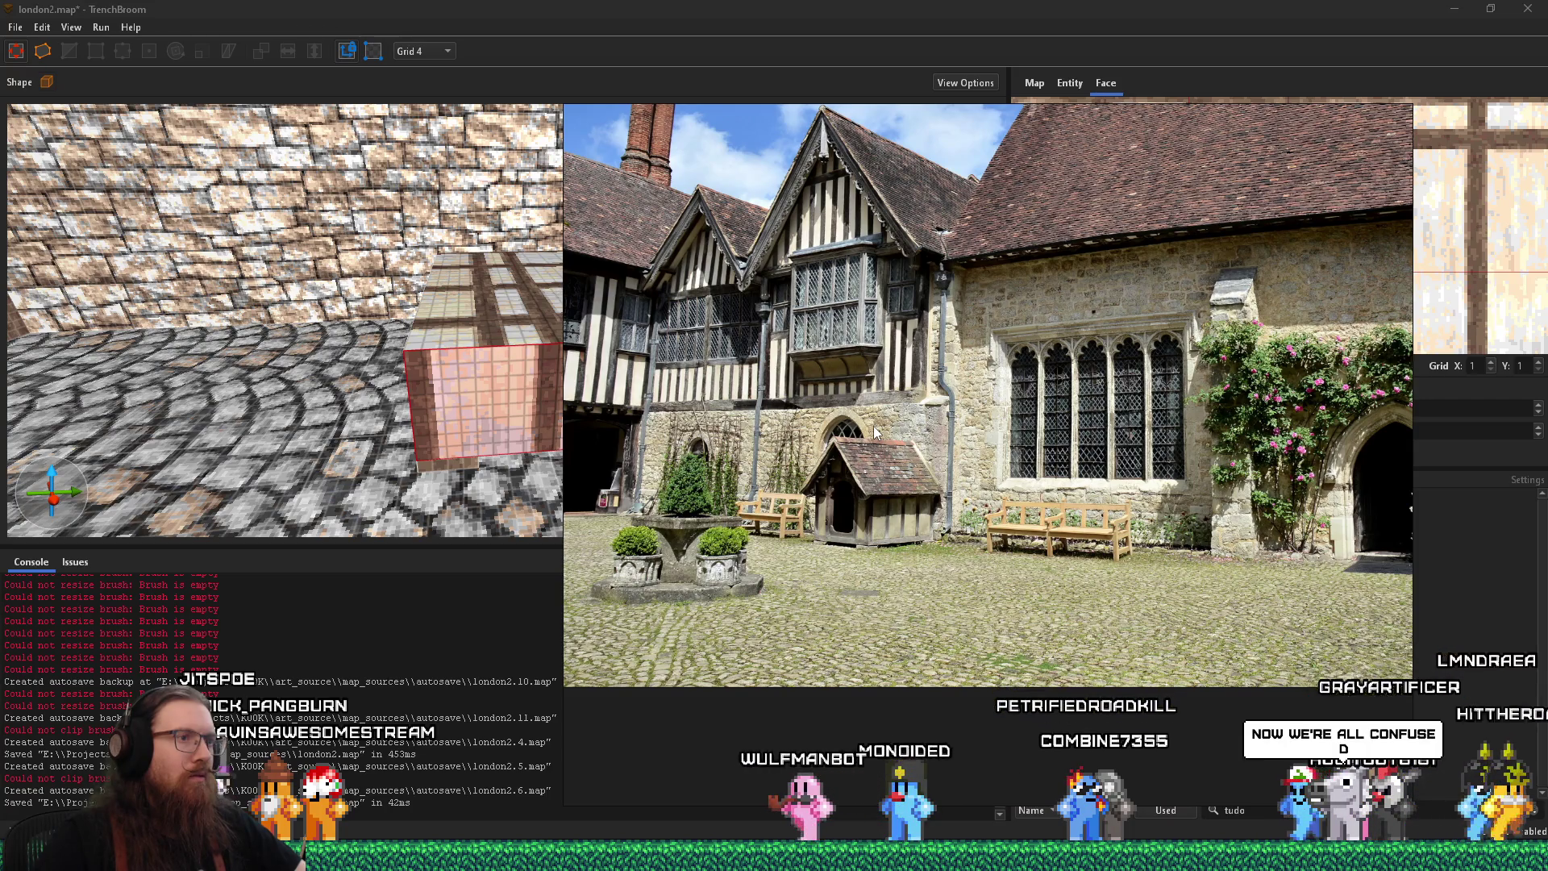
{"action": "key", "text": "alt+Tab"}
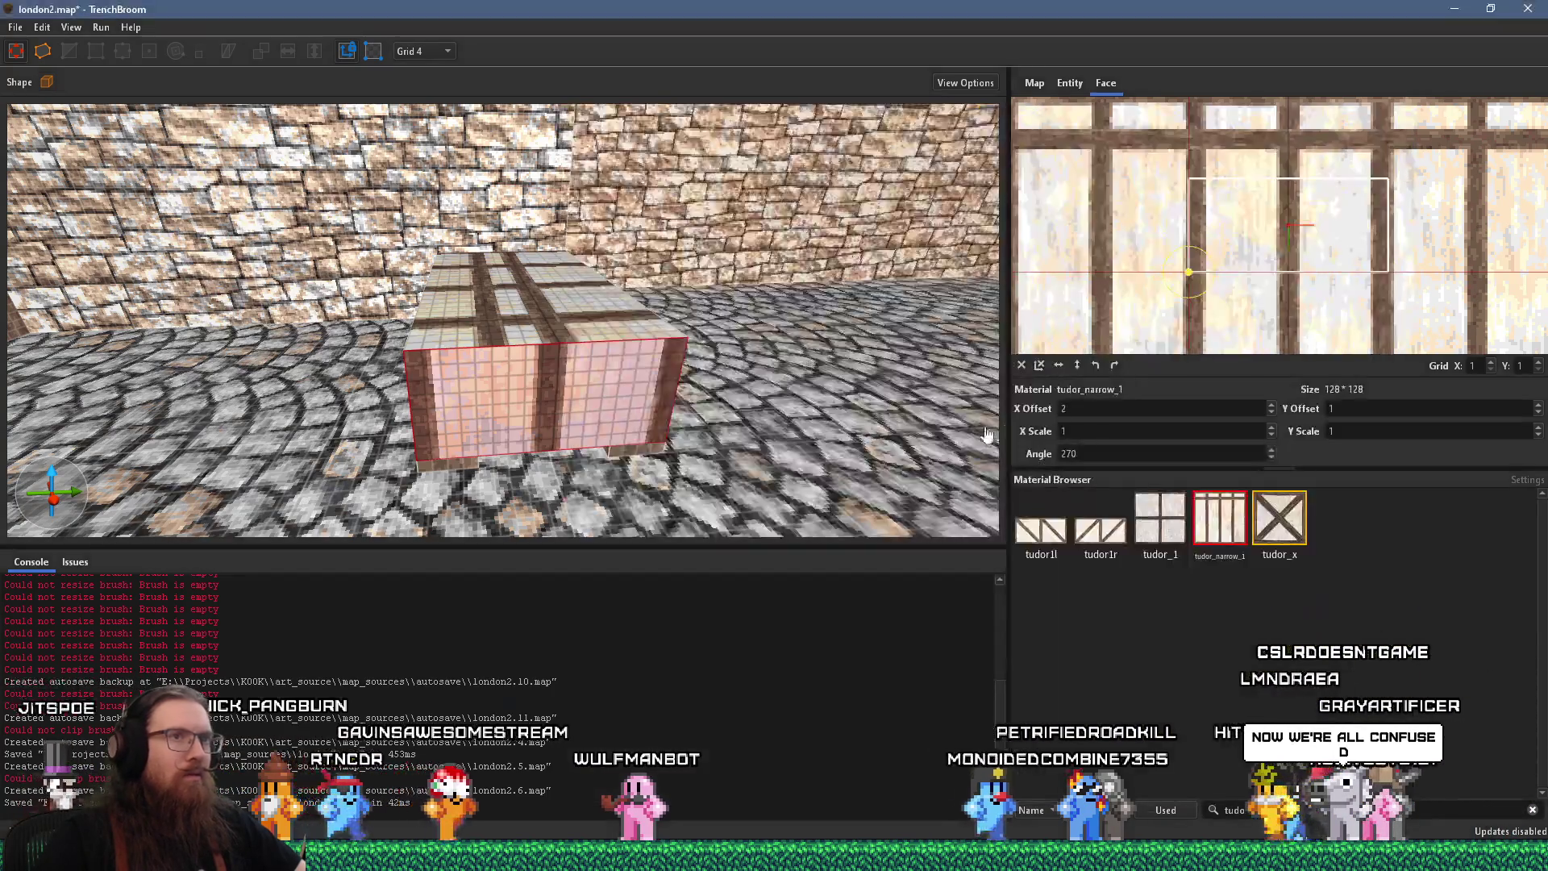
{"action": "mouse_move", "coordinate": [1262, 312]}
{"action": "left_mouse_down"}
{"action": "mouse_move", "coordinate": [1257, 125]}
{"action": "mouse_move", "coordinate": [1325, 204]}
{"action": "left_mouse_up"}
{"action": "scroll", "coordinate": [1279, 144], "scroll_direction": "up", "scroll_amount": 2}
{"action": "key", "text": "ctrl+Down"}
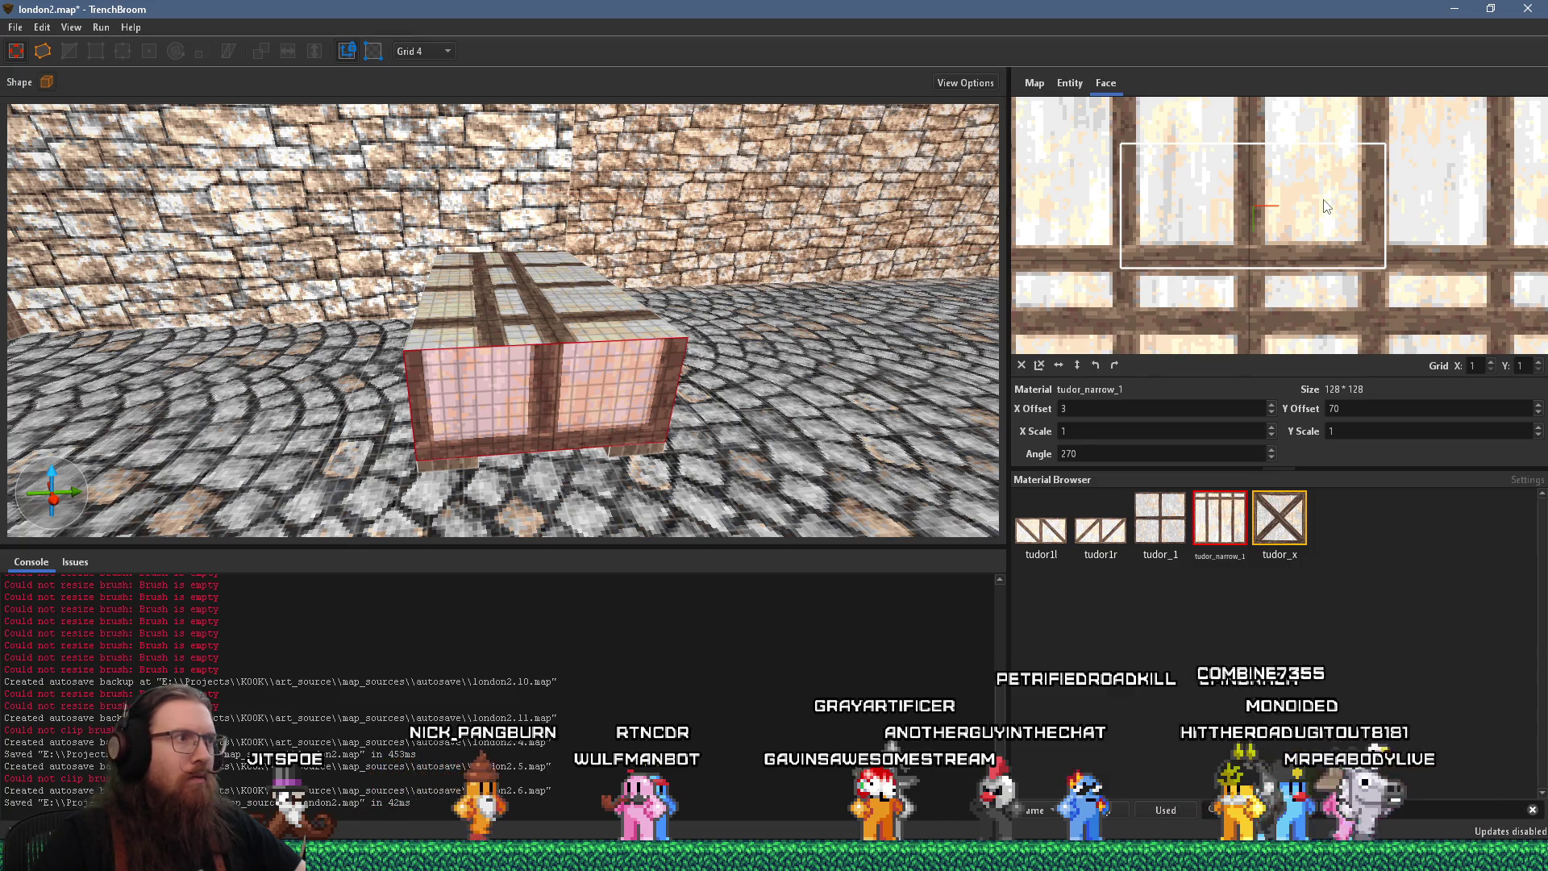
{"action": "key", "text": "ctrl+Left"}
{"action": "mouse_move", "coordinate": [887, 323]}
{"action": "left_mouse_down"}
{"action": "mouse_move", "coordinate": [778, 330]}
{"action": "mouse_move", "coordinate": [506, 258]}
{"action": "left_mouse_up"}
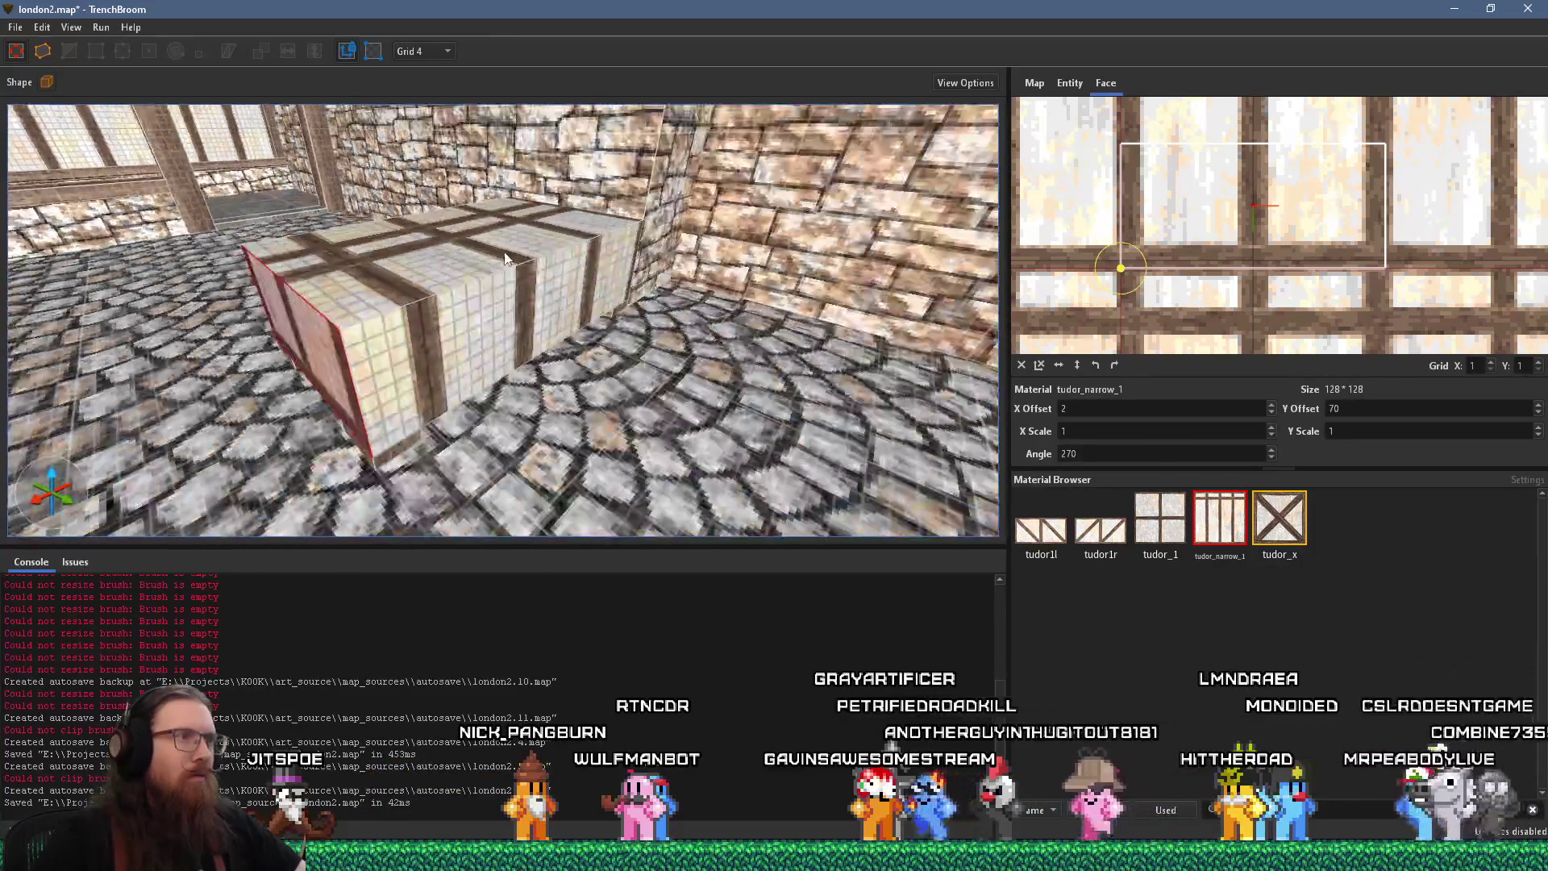
Align the long front face's timber pattern and narrow it horizontally to scale 0.836887
{"action": "left_click", "coordinate": [451, 353], "text": "shift"}
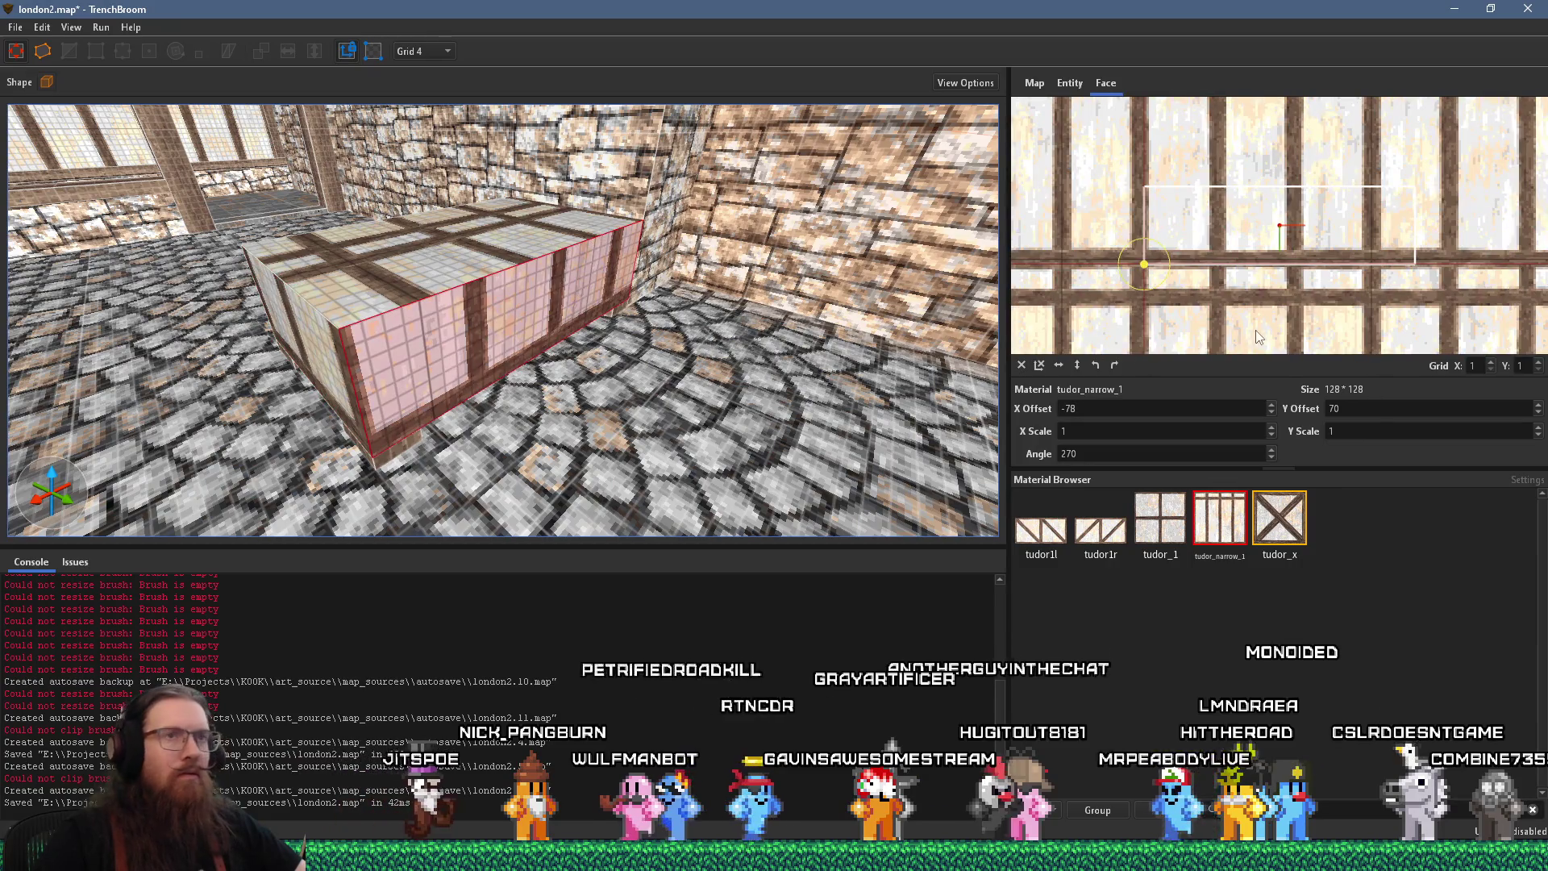
{"action": "key", "text": "alt+Tab"}
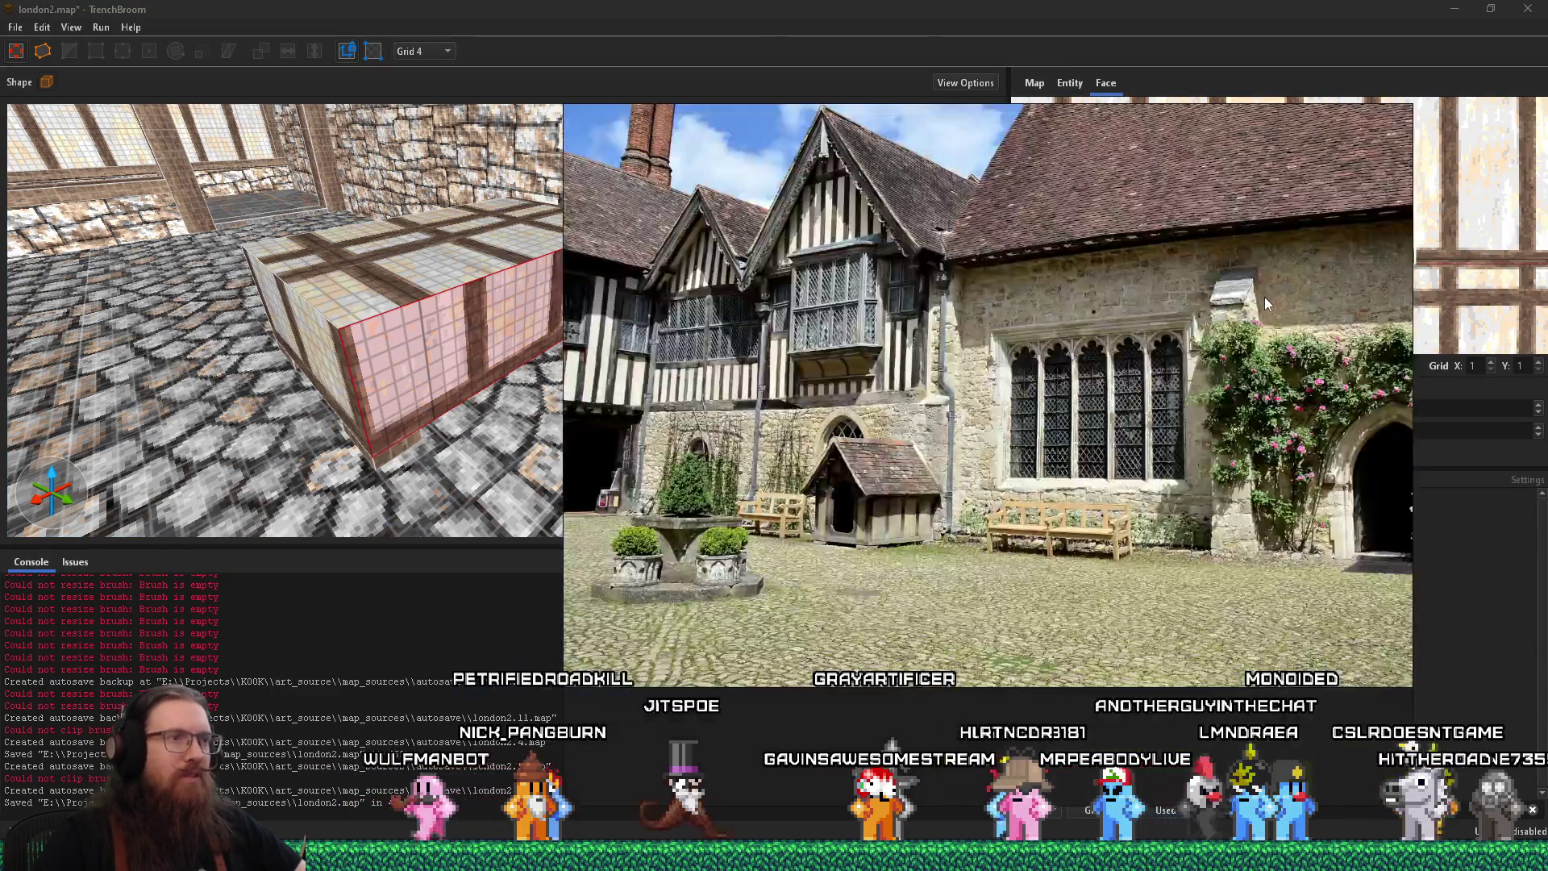
{"action": "key", "text": "alt+Tab"}
{"action": "left_click_drag", "start_coordinate": [1303, 238], "coordinate": [1265, 238]}
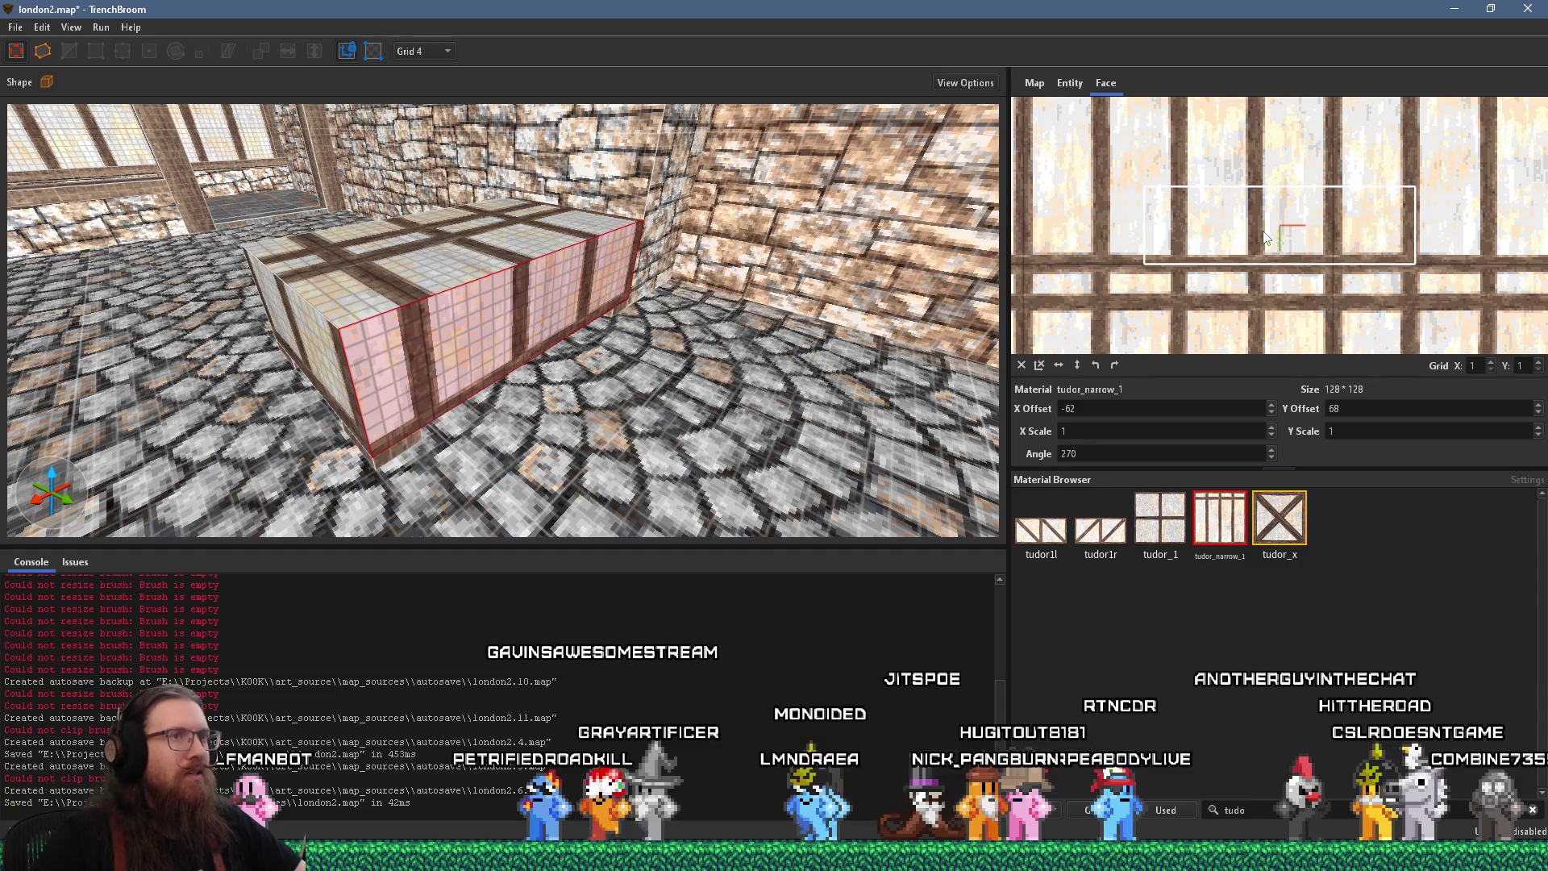
{"action": "left_click_drag", "start_coordinate": [758, 306], "coordinate": [669, 262]}
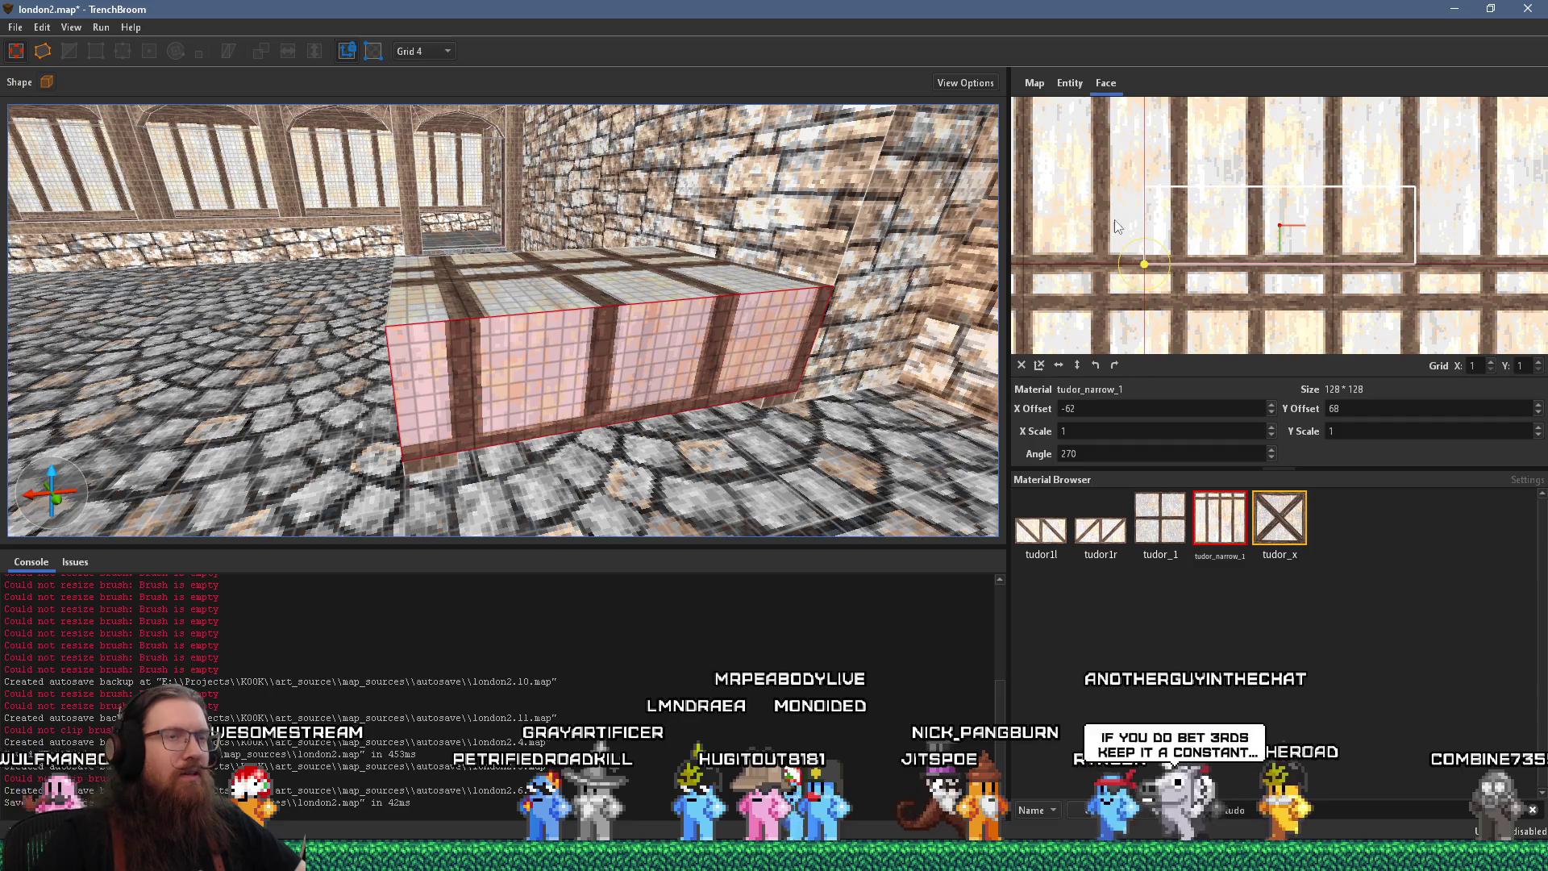
{"action": "scroll", "coordinate": [1367, 251], "scroll_direction": "down", "scroll_amount": 5}
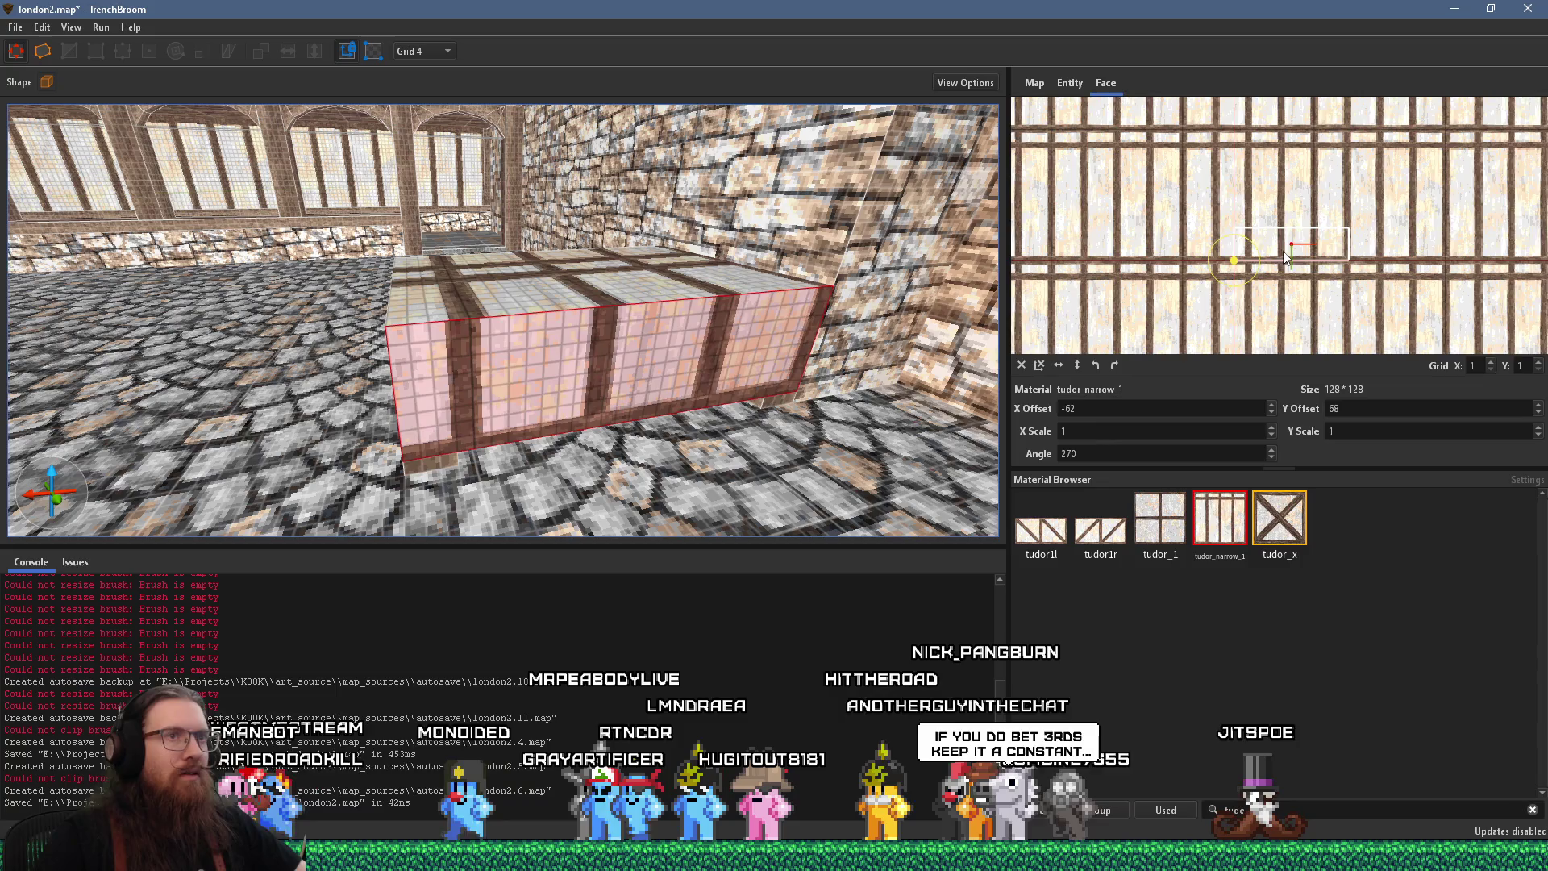
{"action": "left_click_drag", "start_coordinate": [1300, 264], "coordinate": [1307, 256]}
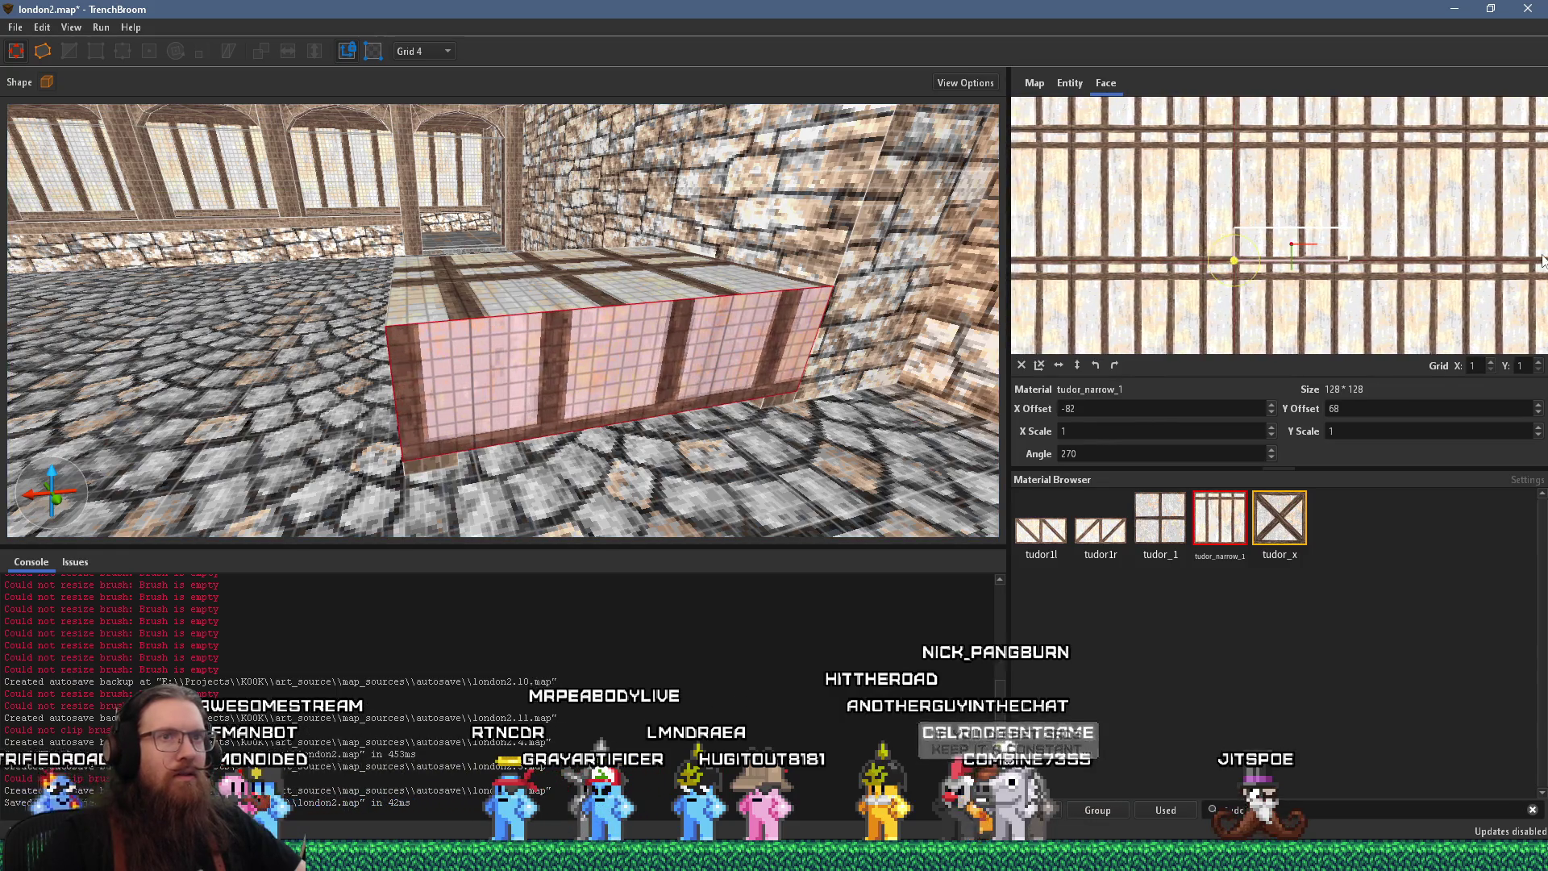
{"action": "left_click_drag", "start_coordinate": [1529, 260], "coordinate": [1353, 278]}
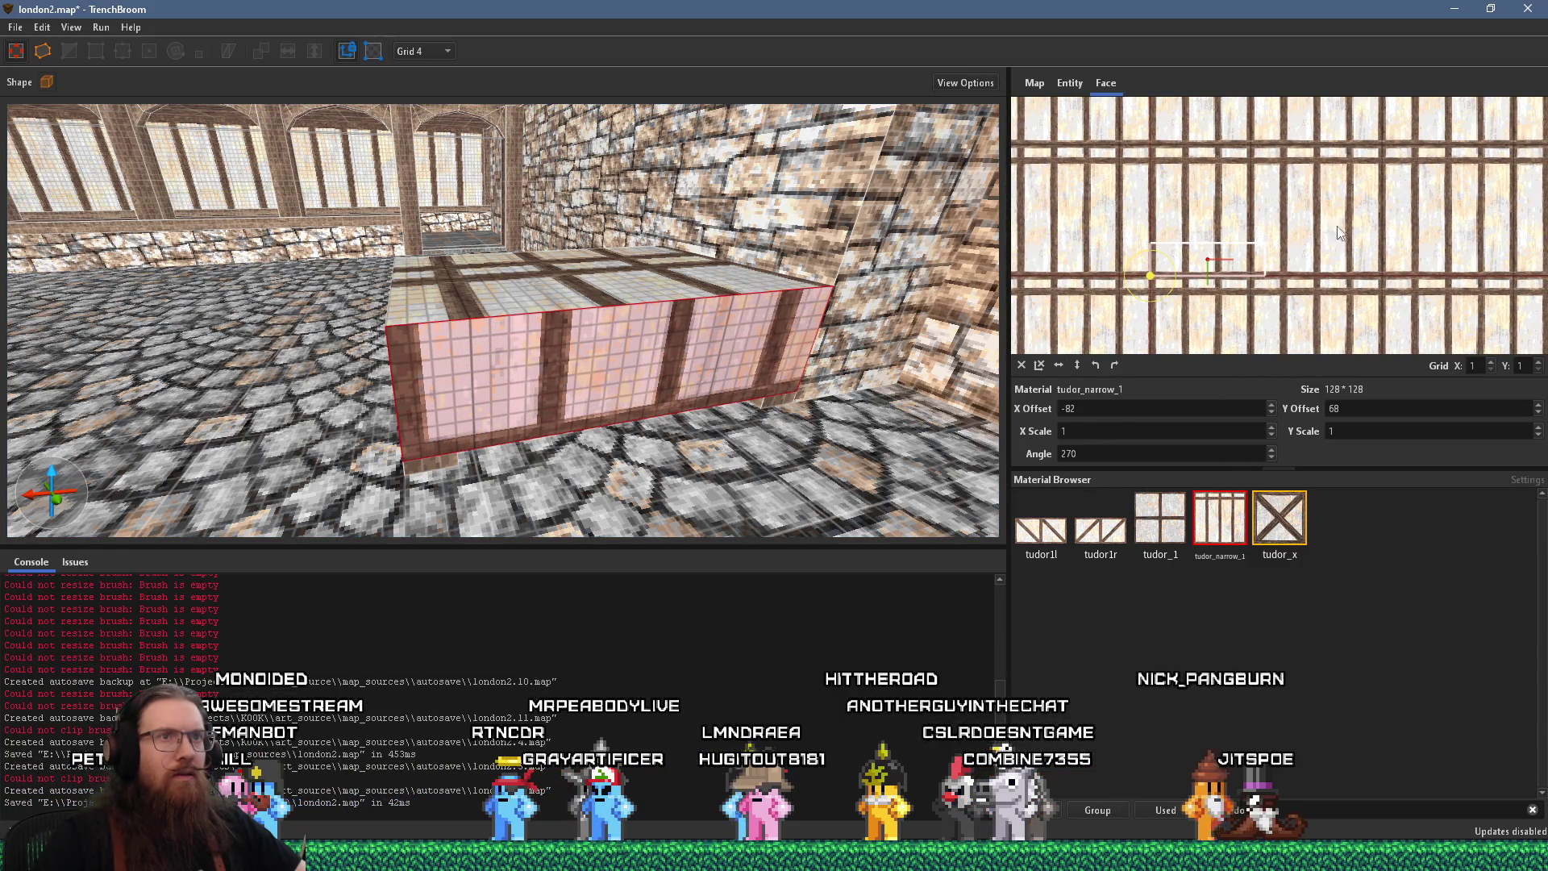
{"action": "left_click_drag", "start_coordinate": [1383, 246], "coordinate": [1346, 251]}
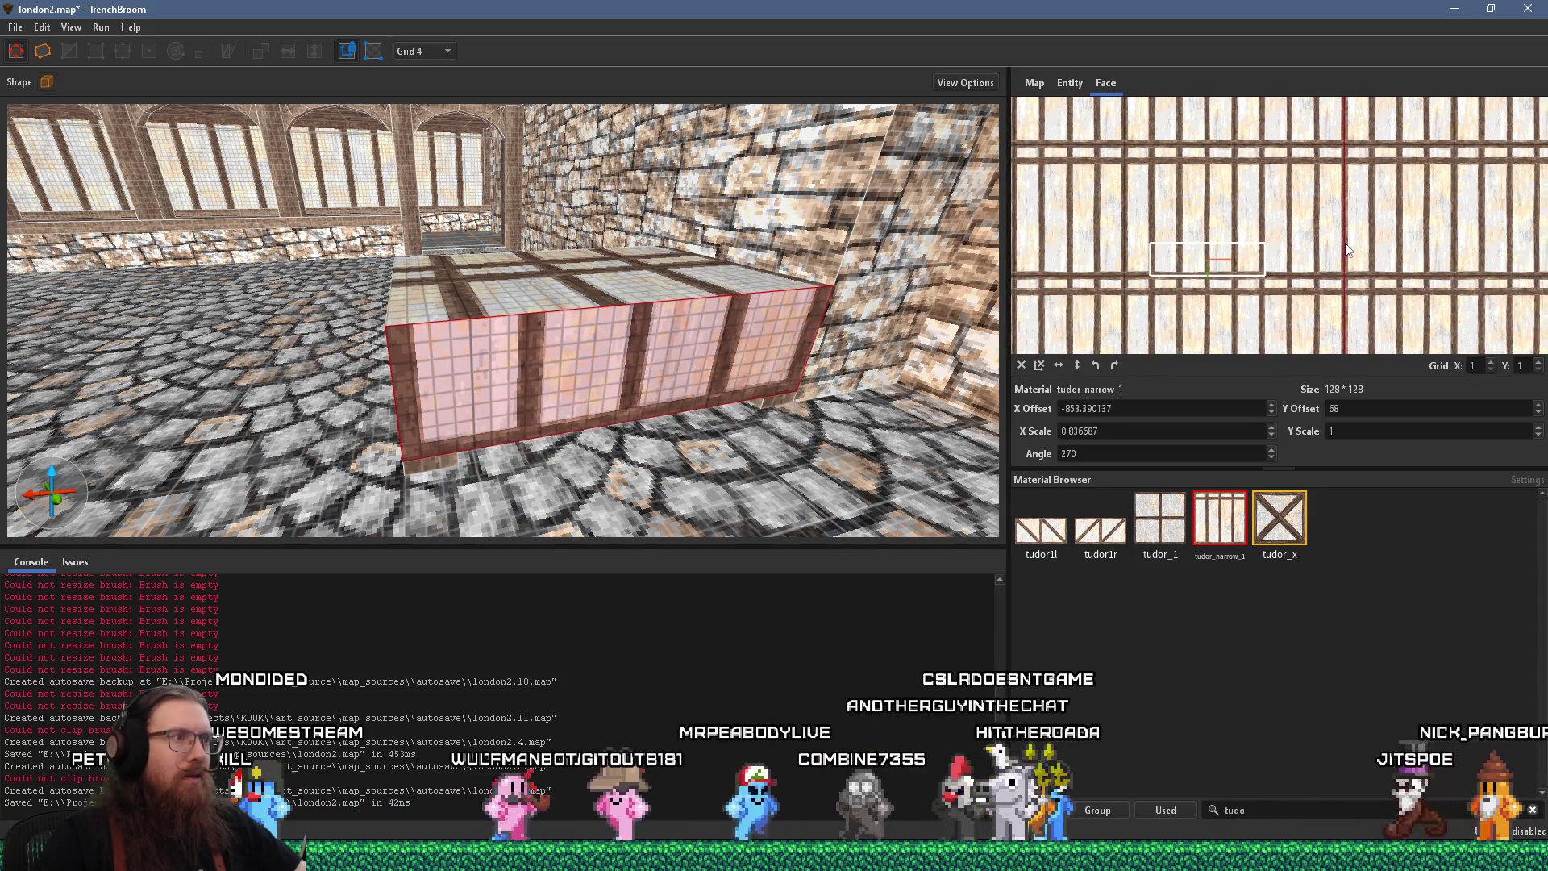
Nudge the face's timber texture two units sideways and shift the pattern upward
{"action": "key", "text": "a"}
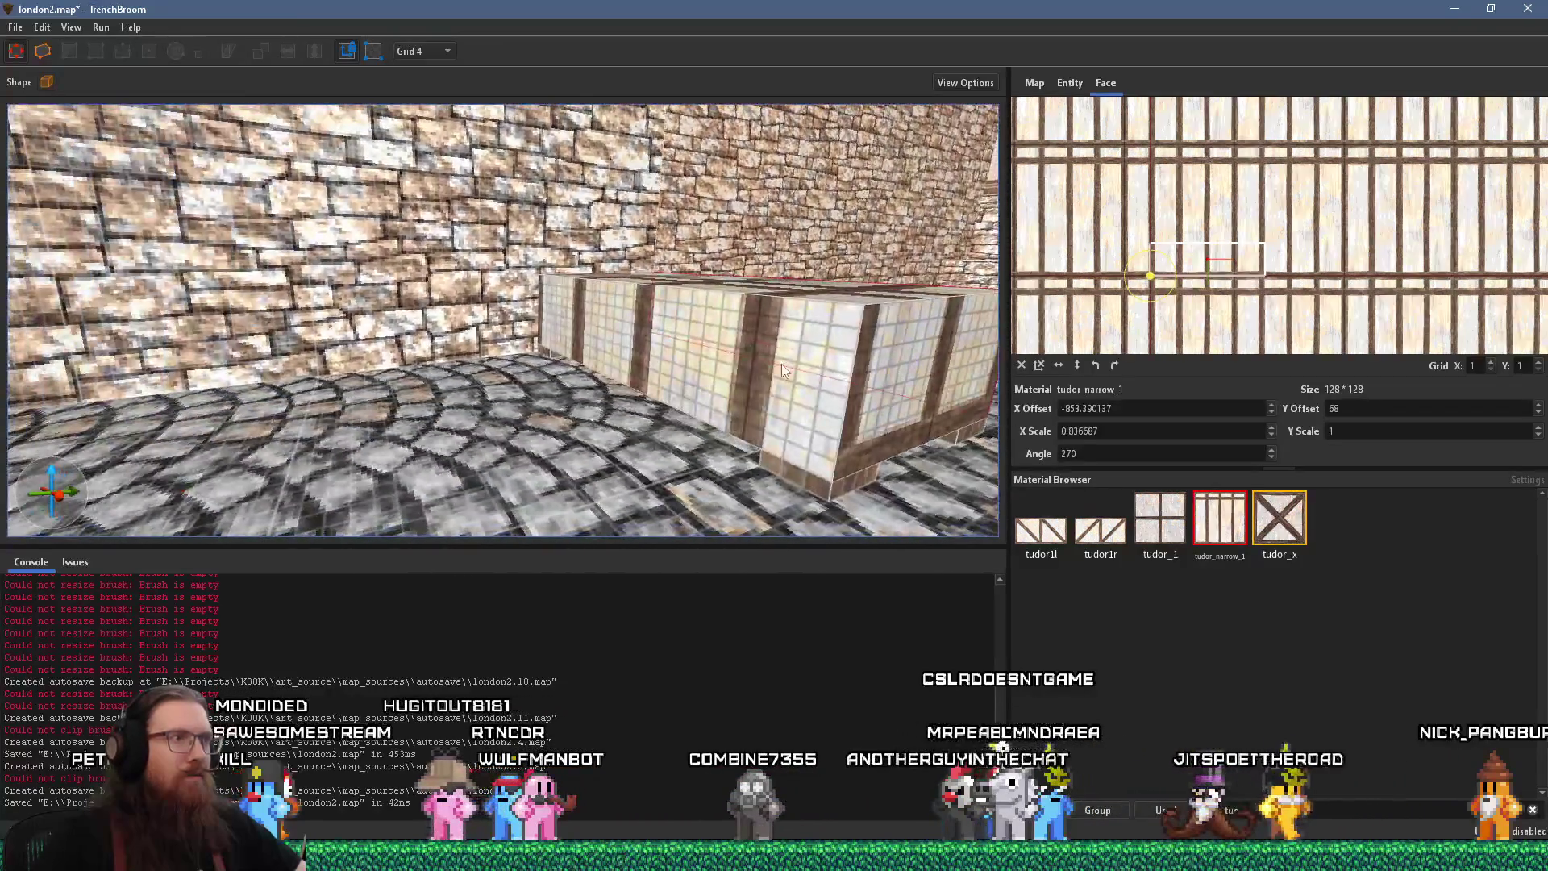
{"action": "scroll", "coordinate": [829, 340], "scroll_direction": "up", "scroll_amount": 2}
{"action": "key", "text": "a"}
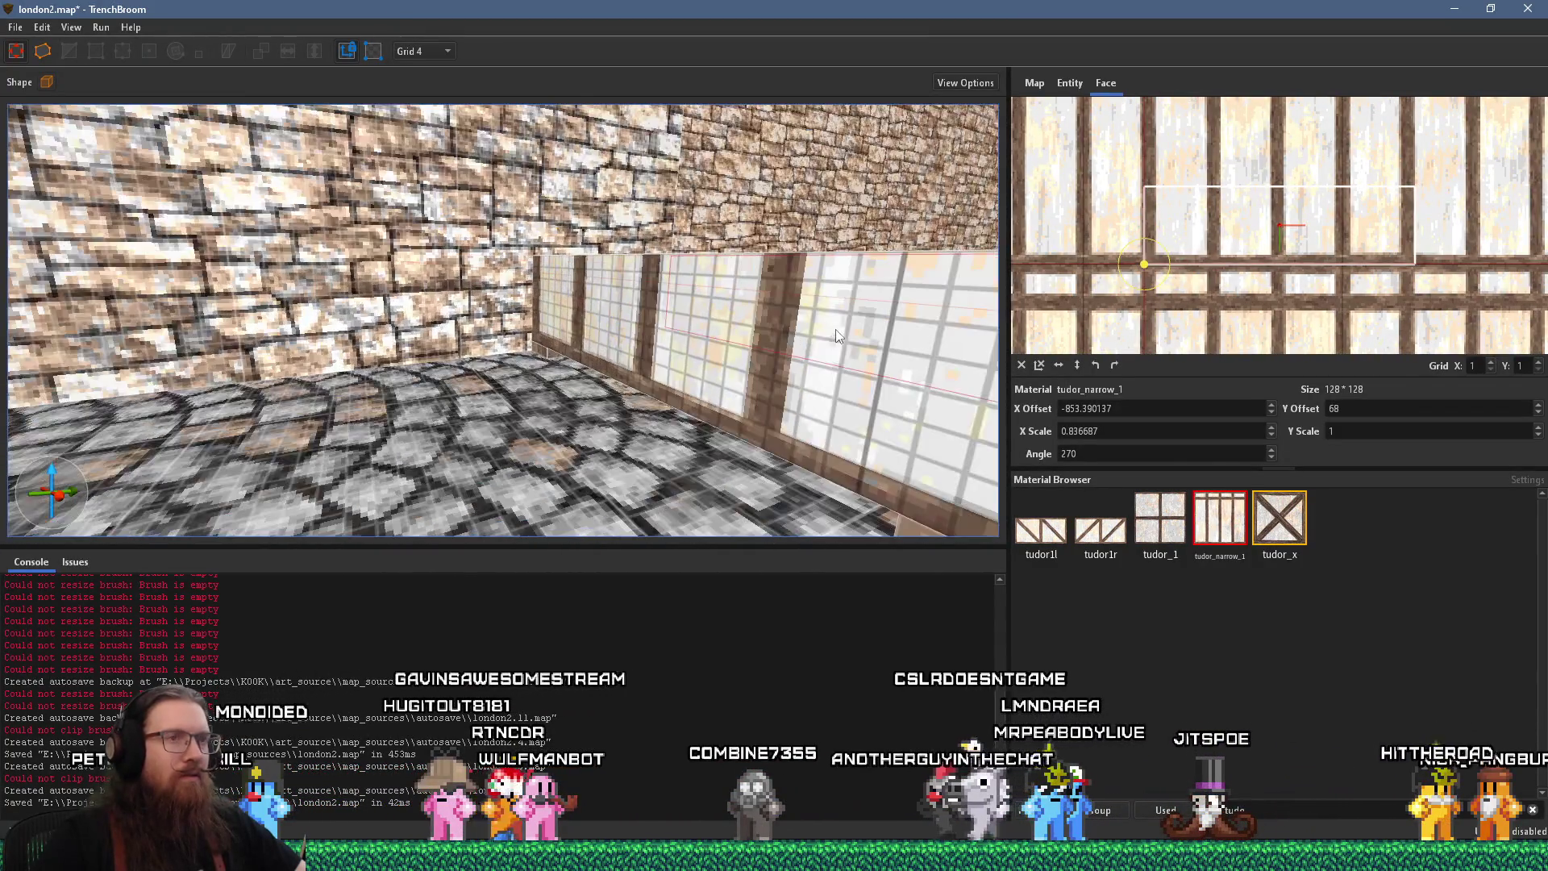
{"action": "scroll", "coordinate": [821, 304], "scroll_direction": "up", "scroll_amount": 3}
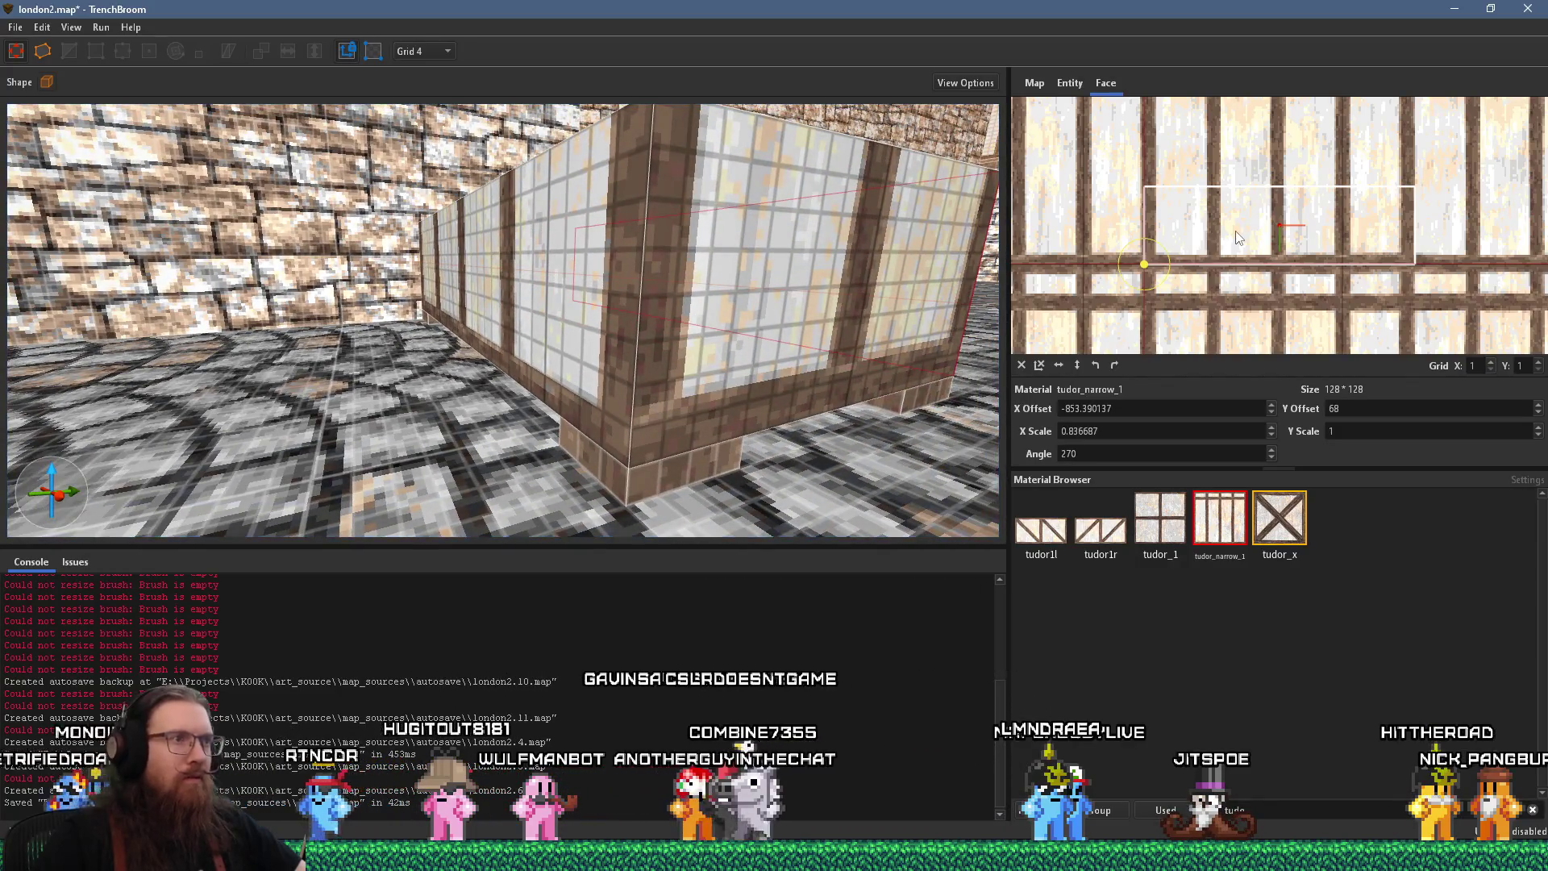
{"action": "mouse_move", "coordinate": [1146, 266]}
{"action": "left_mouse_down"}
{"action": "mouse_move", "coordinate": [1242, 239]}
{"action": "mouse_move", "coordinate": [1232, 251]}
{"action": "left_mouse_up"}
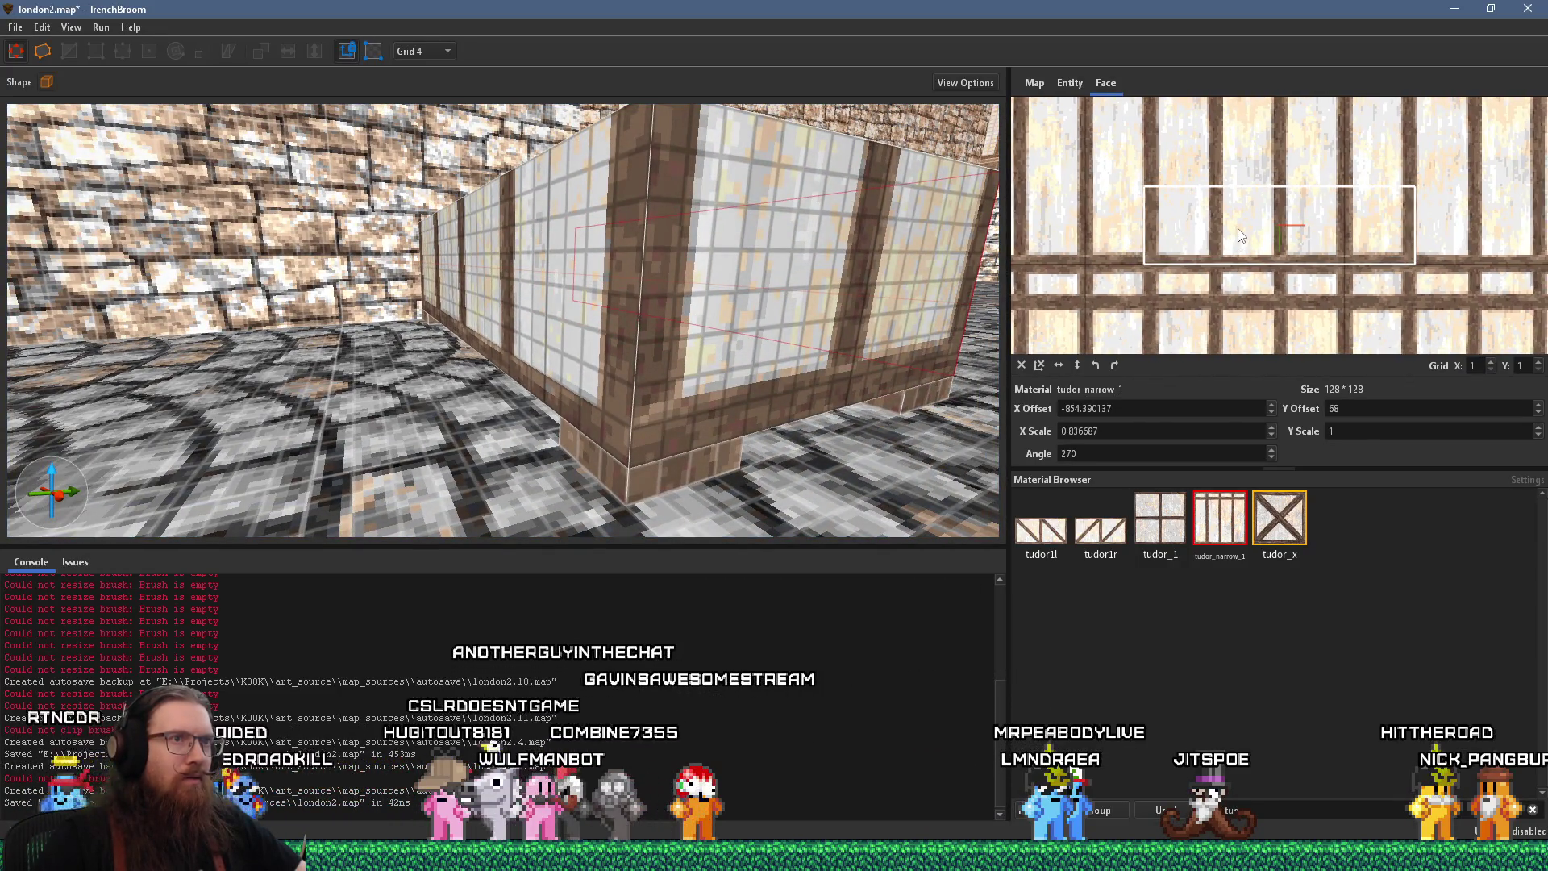
{"action": "scroll", "coordinate": [1231, 250], "scroll_direction": "up", "scroll_amount": 2}
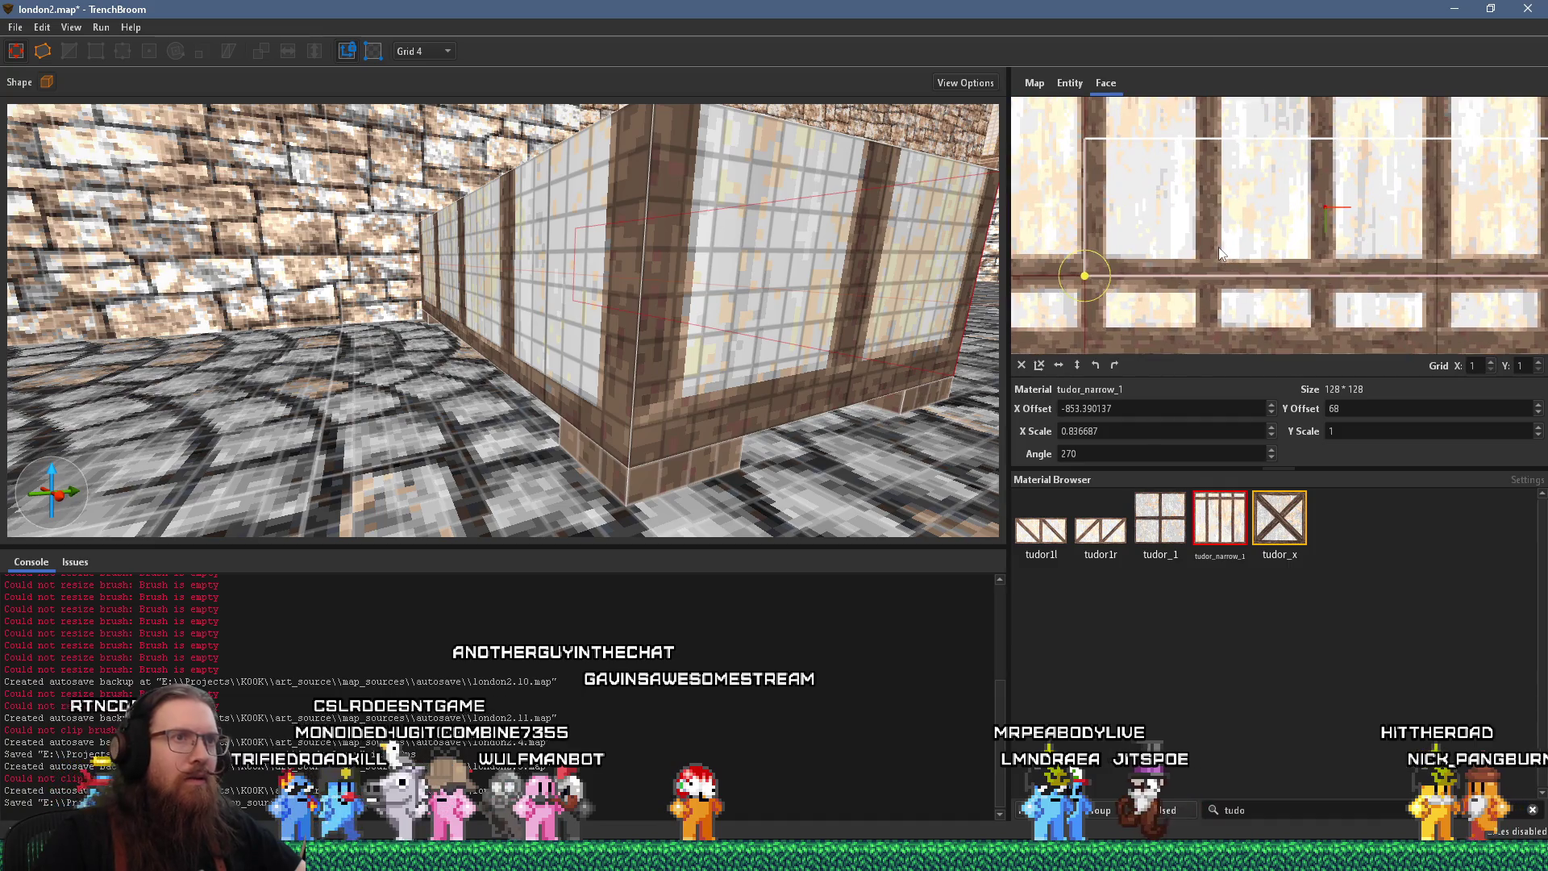
{"action": "triple_click", "coordinate": [1191, 410]}
{"action": "scroll", "coordinate": [1187, 228], "scroll_direction": "up", "scroll_amount": 2}
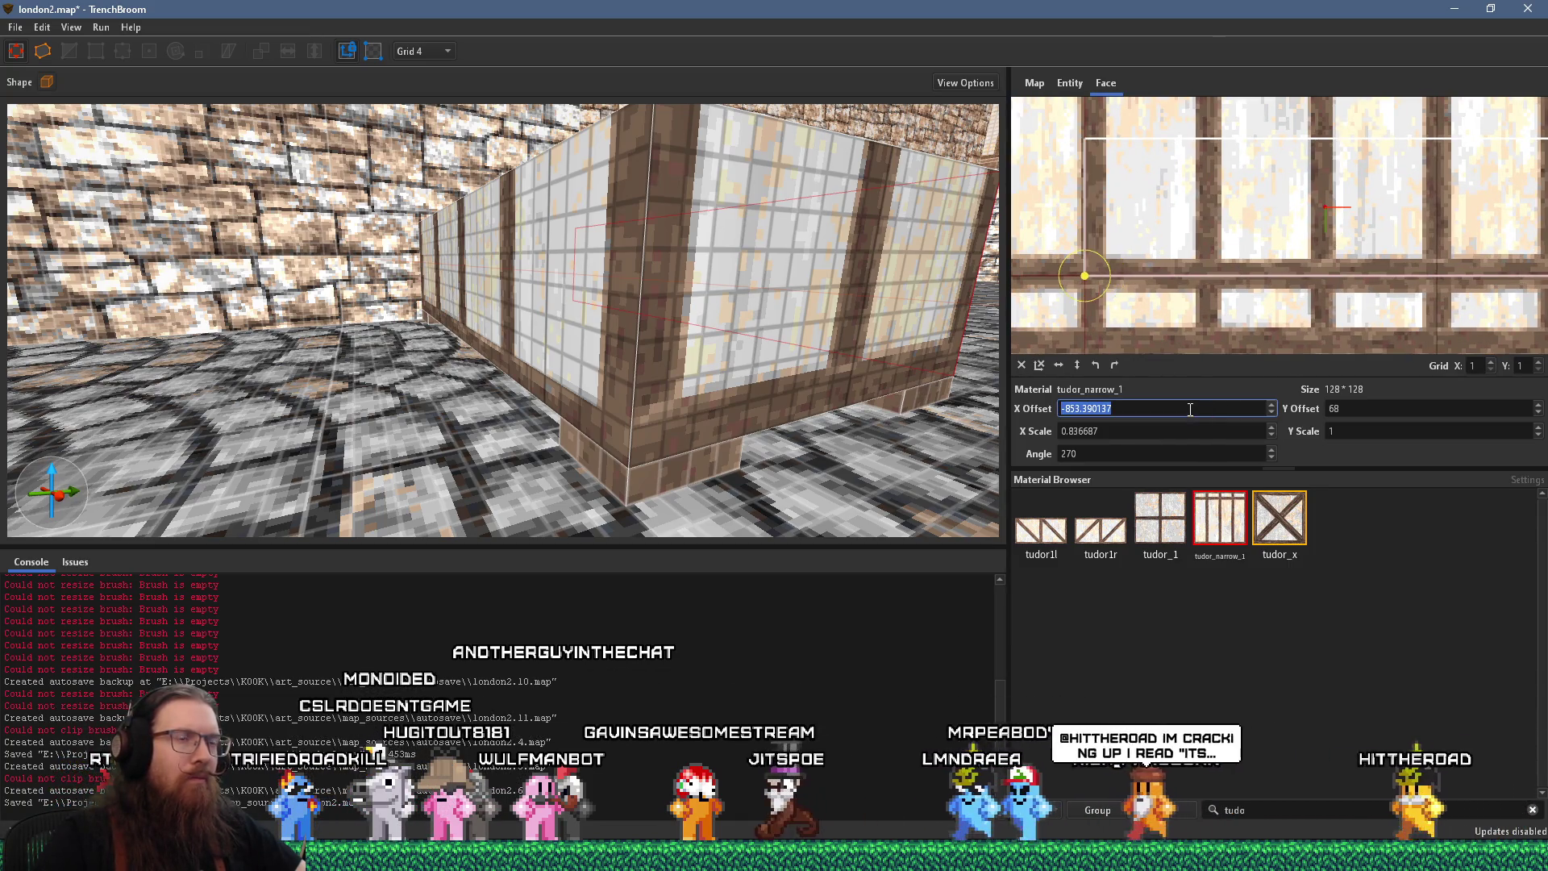
{"action": "left_click_drag", "start_coordinate": [1187, 228], "coordinate": [1181, 209]}
{"action": "scroll", "coordinate": [718, 296], "scroll_direction": "down", "scroll_amount": 1}
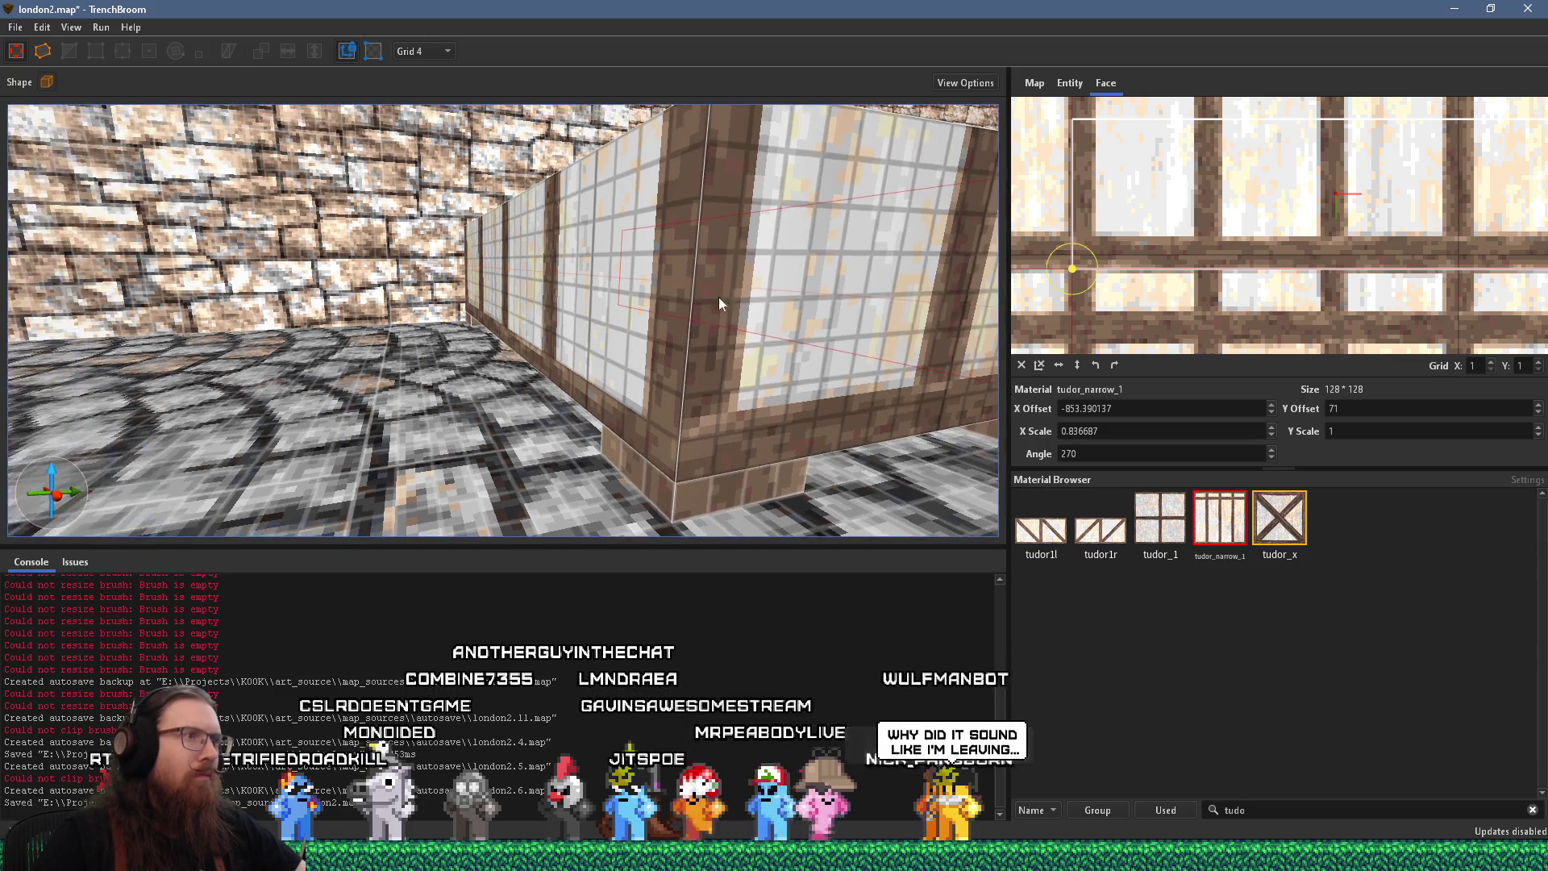
{"action": "scroll", "coordinate": [666, 293], "scroll_direction": "down", "scroll_amount": 5}
{"action": "scroll", "coordinate": [669, 295], "scroll_direction": "up", "scroll_amount": 5}
Select the adjacent face and set its vertical texture offset to 71
{"action": "left_click", "coordinate": [759, 303]}
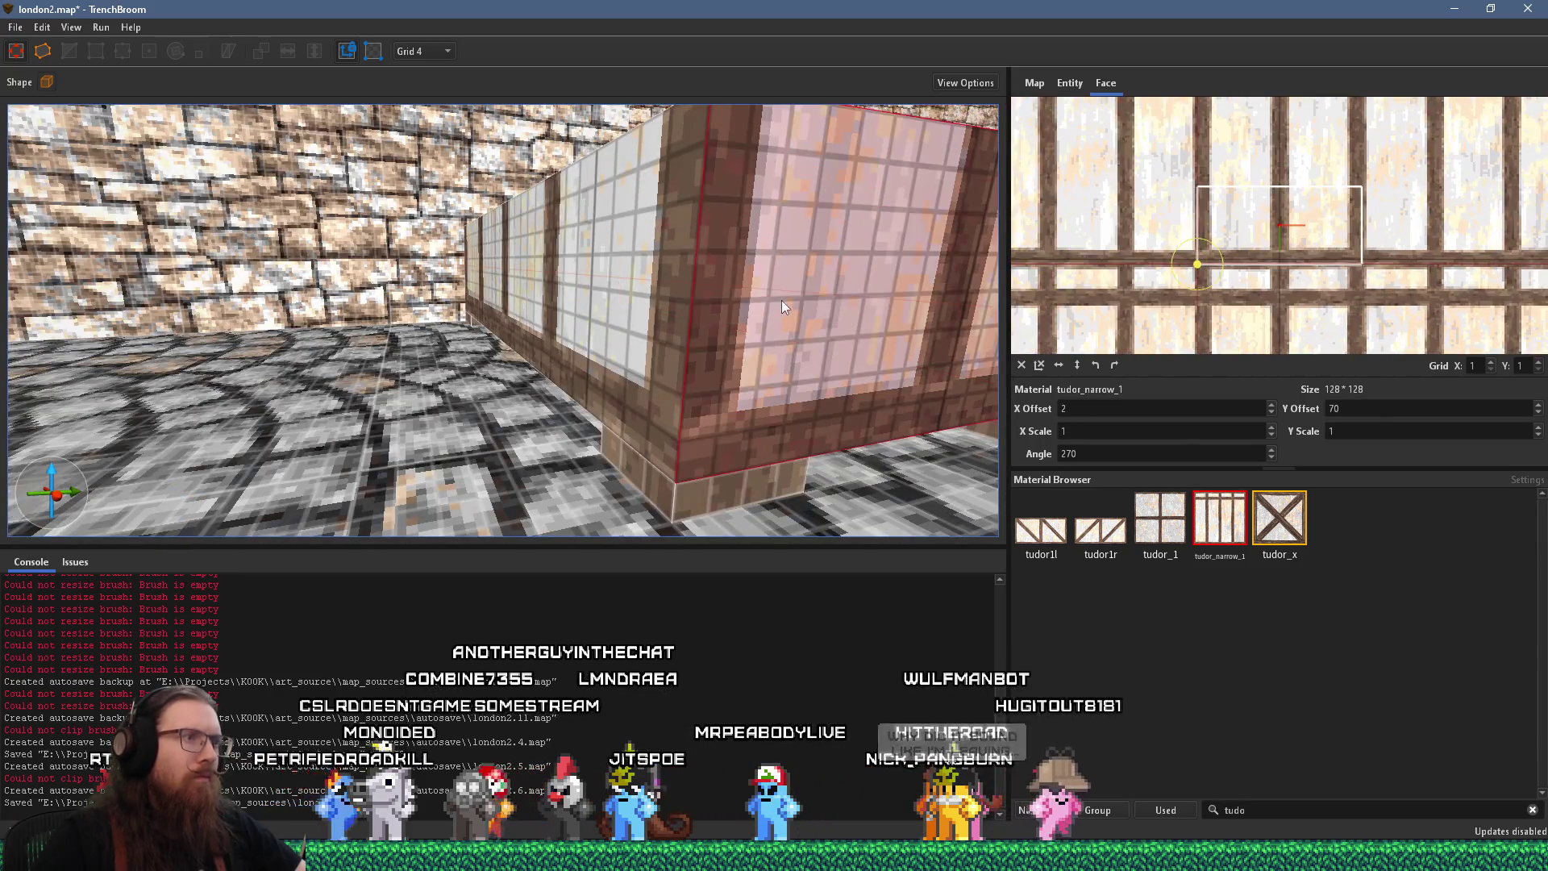
{"action": "scroll", "coordinate": [1251, 286], "scroll_direction": "up", "scroll_amount": 3}
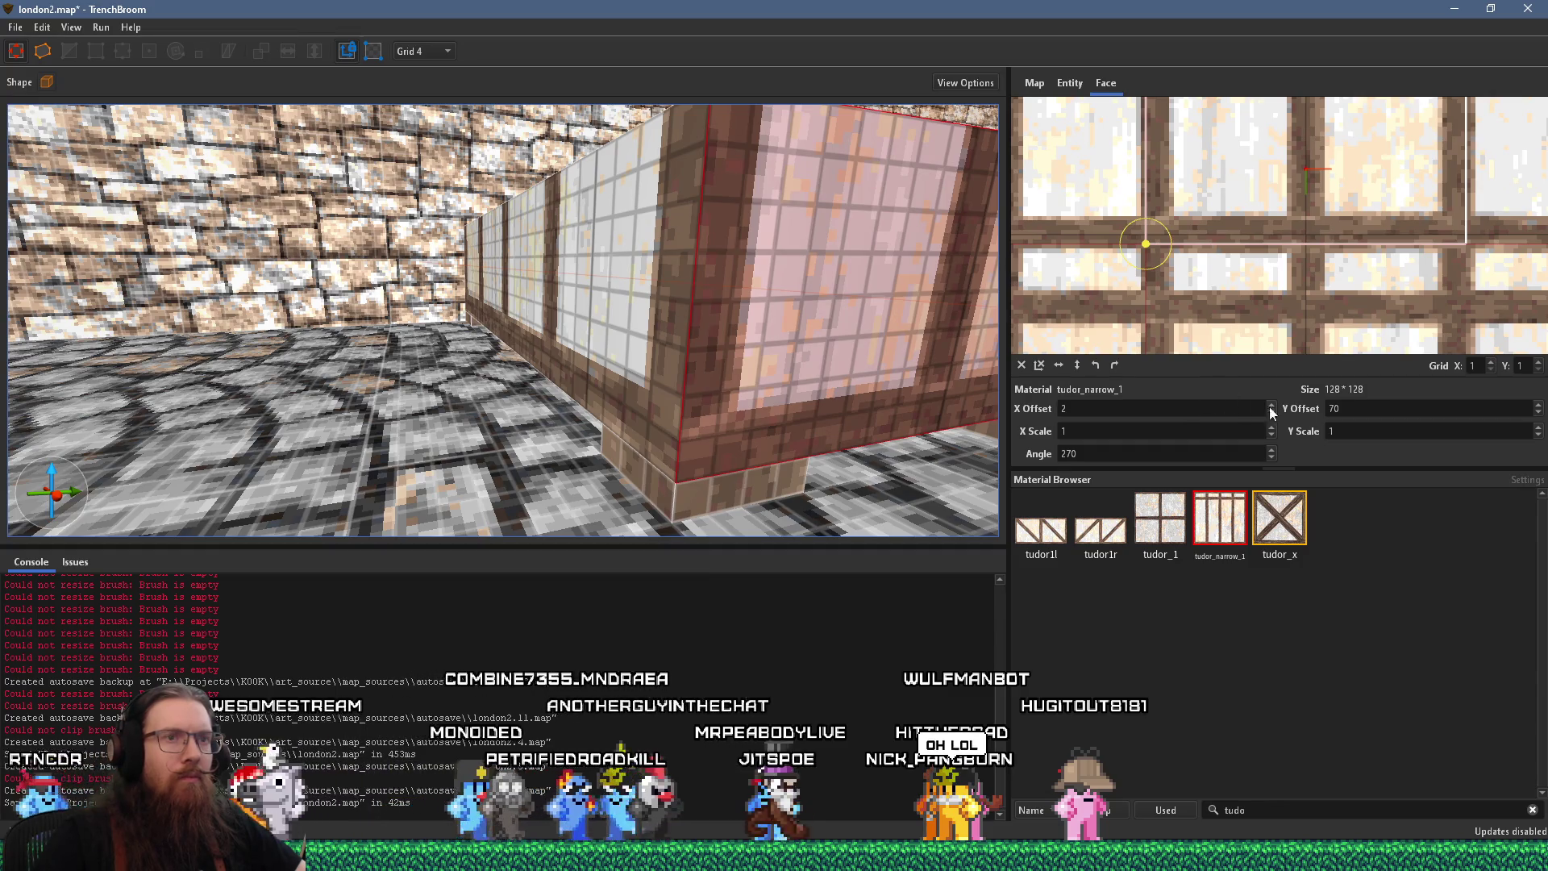
{"action": "left_click", "coordinate": [1334, 408]}
{"action": "type", "text": "2"}
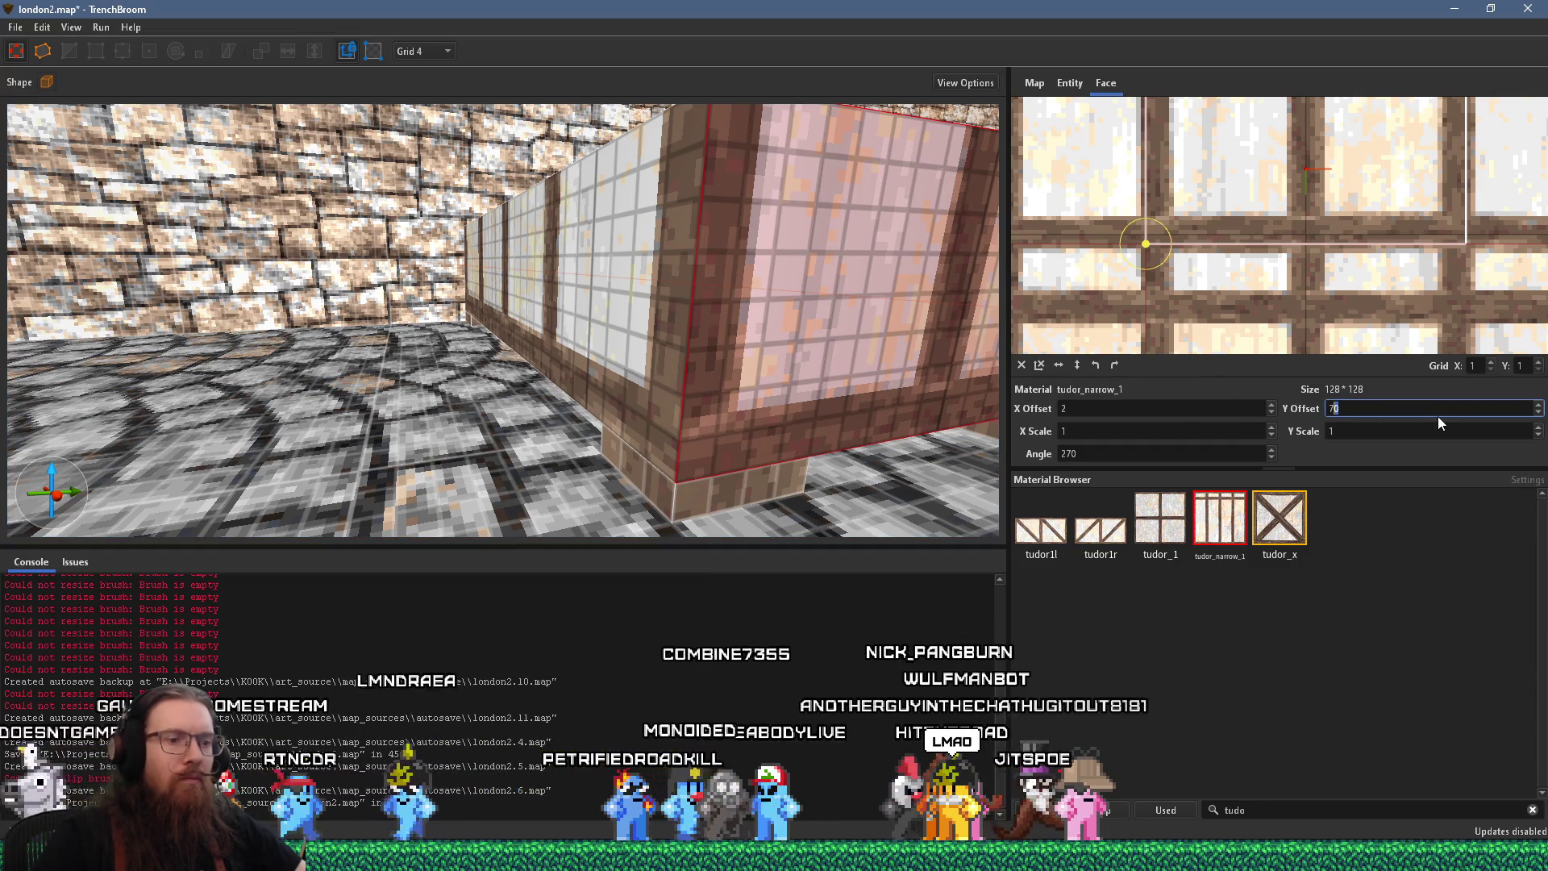
{"action": "key", "text": "Return"}
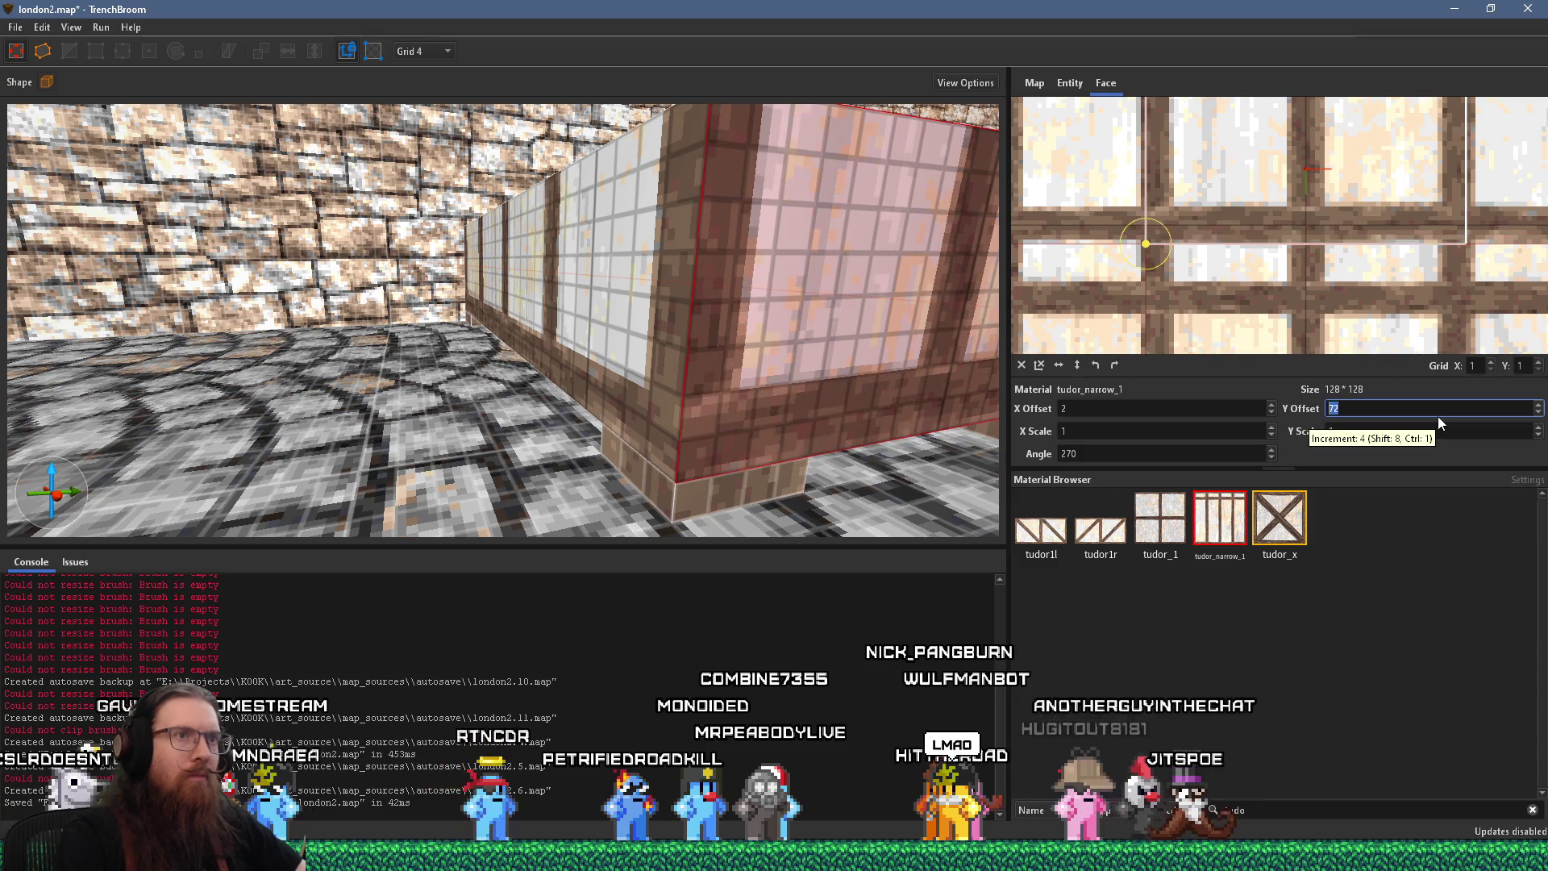
{"action": "type", "text": "1"}
{"action": "key", "text": "Return"}
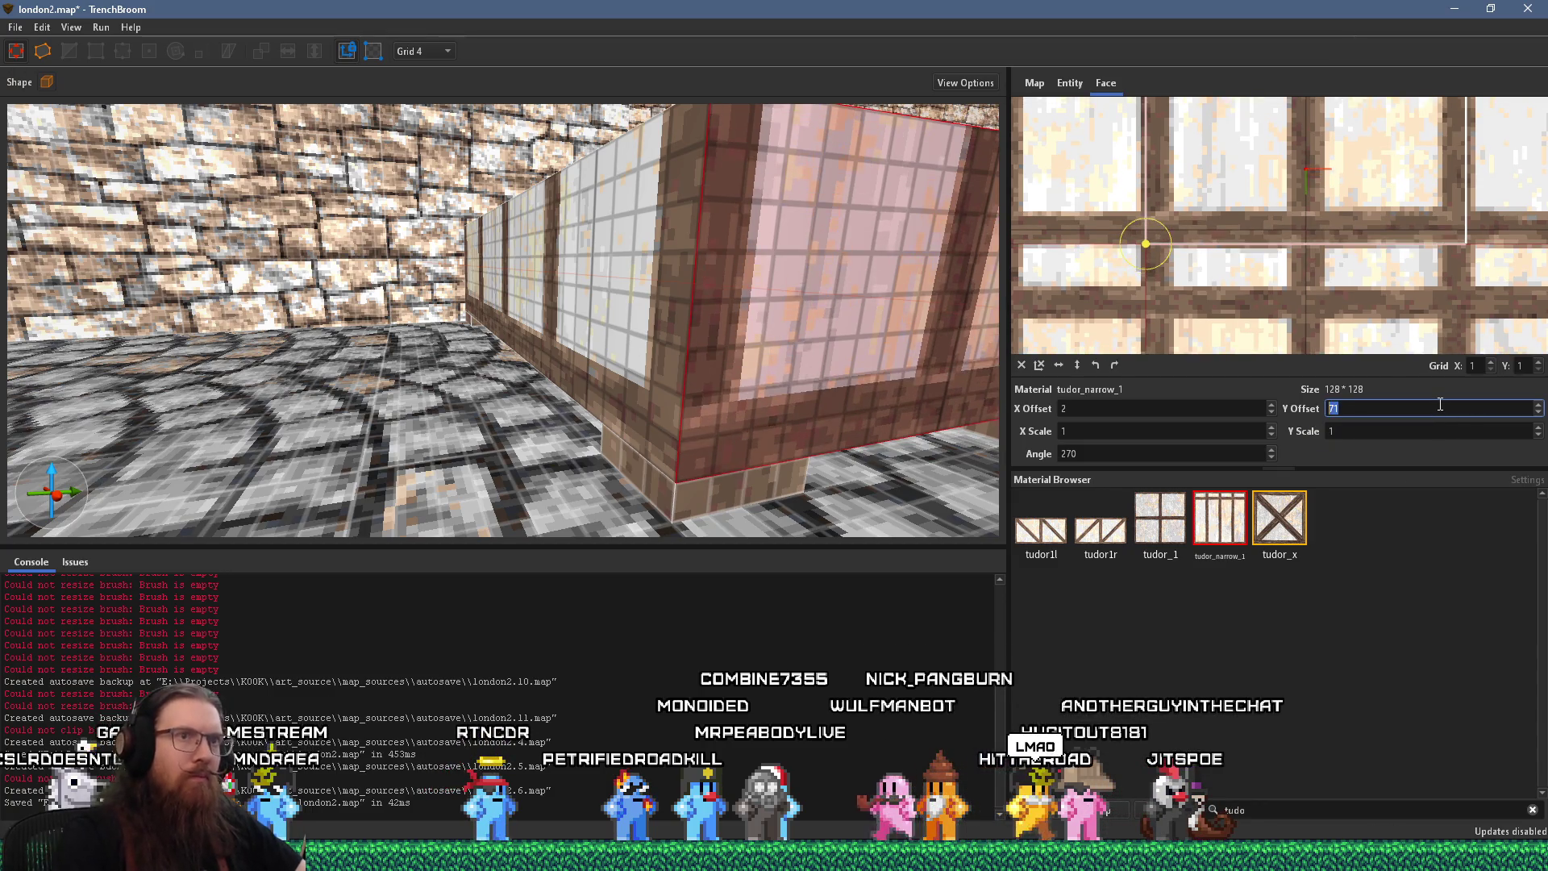
{"action": "key", "text": "ctrl+u"}
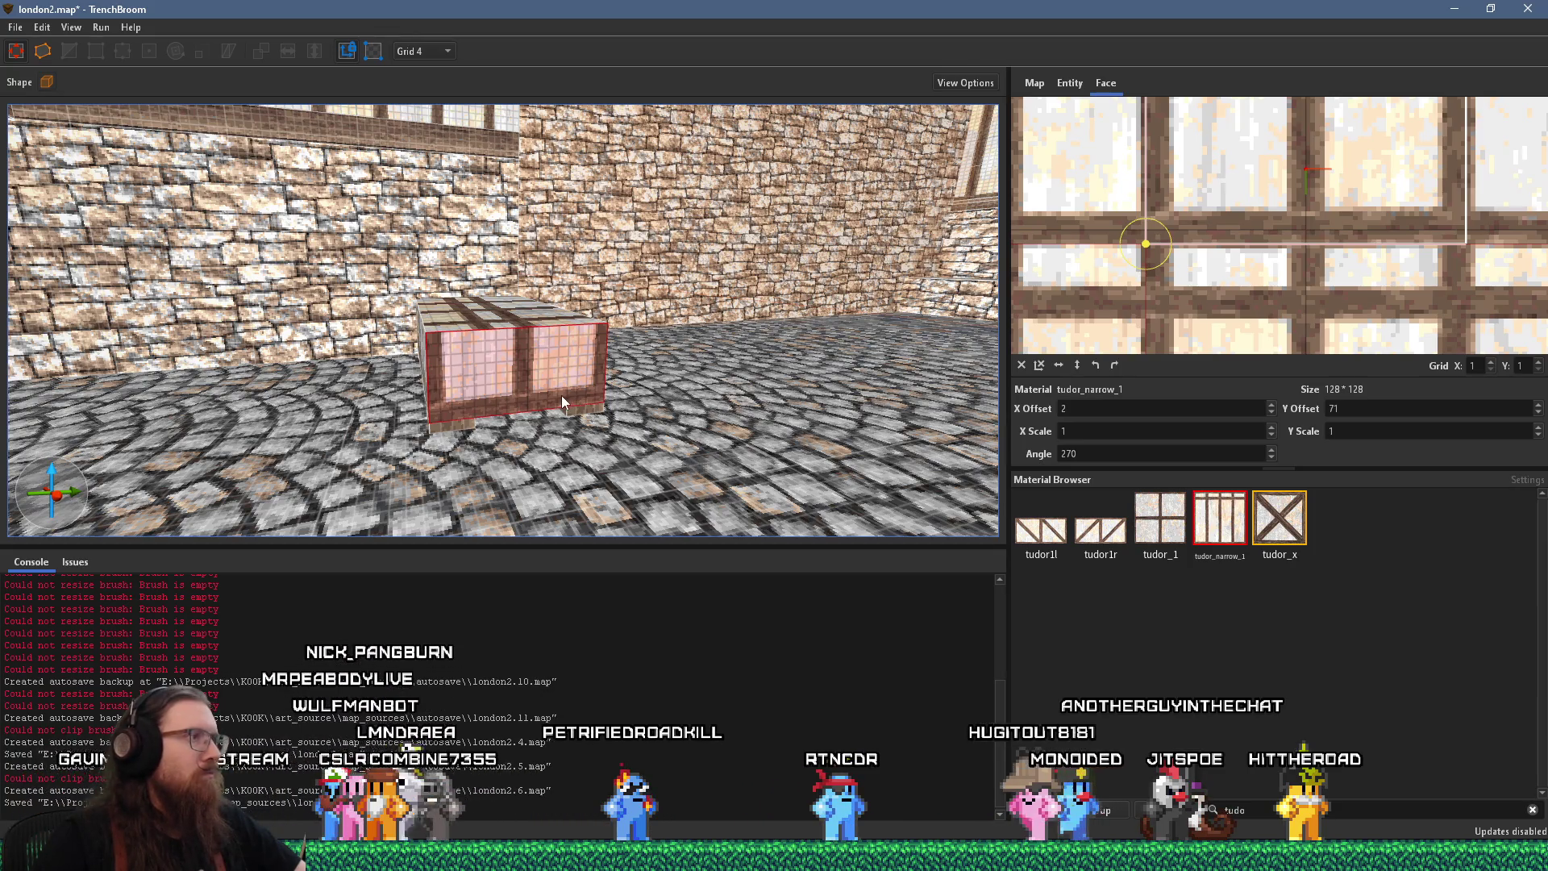
Compare the window brush with the Tudor reference photo and select the whole brush
{"action": "key", "text": "alt+Tab"}
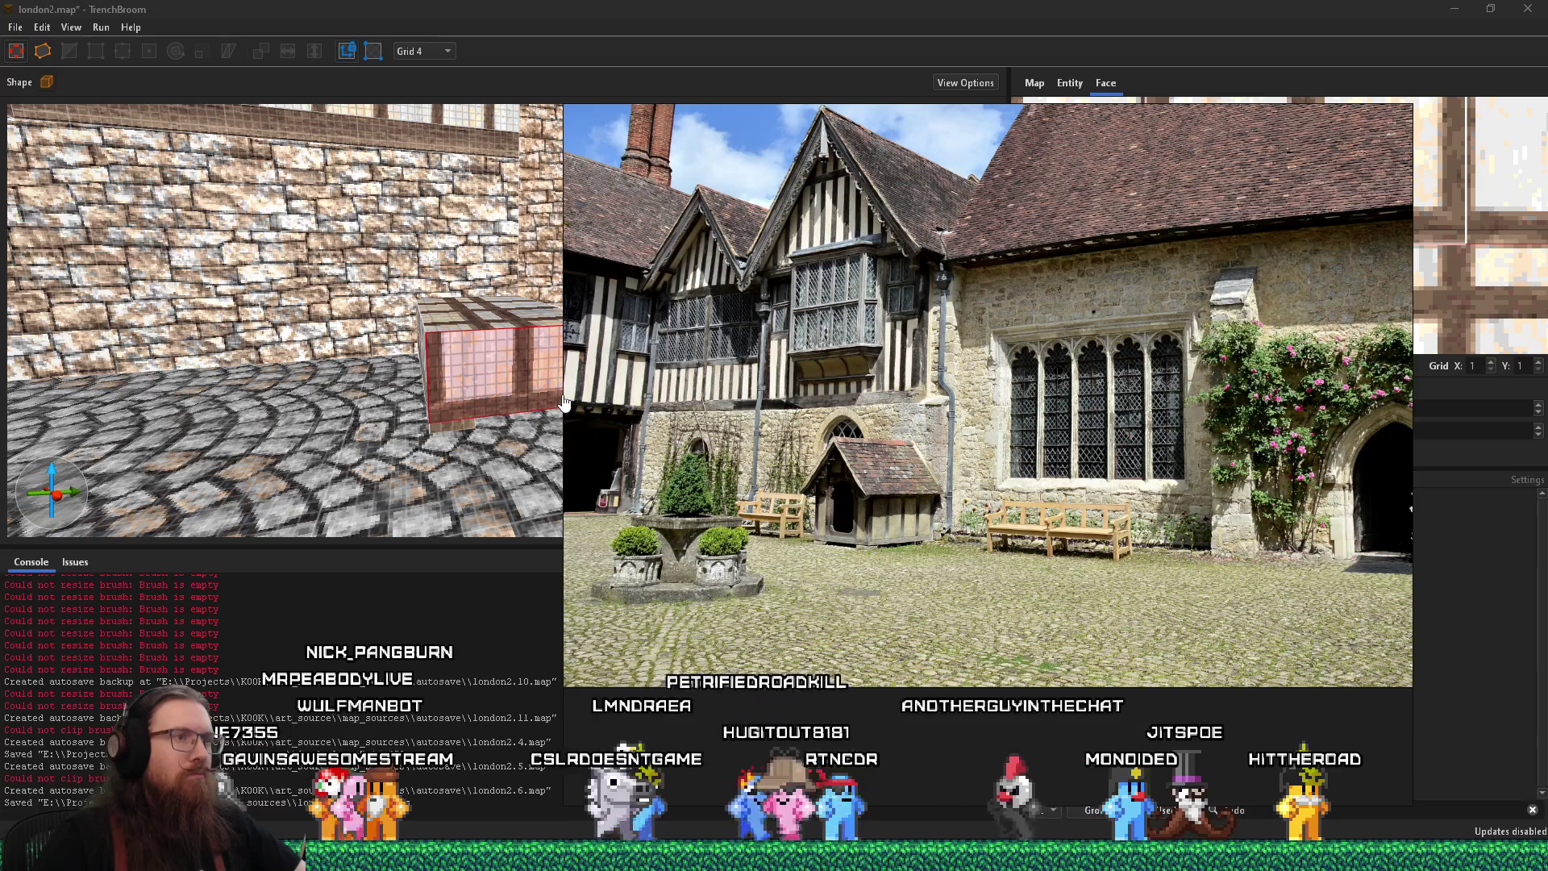
{"action": "key", "text": "alt+Tab"}
{"action": "scroll", "coordinate": [514, 374], "scroll_direction": "up", "scroll_amount": 5}
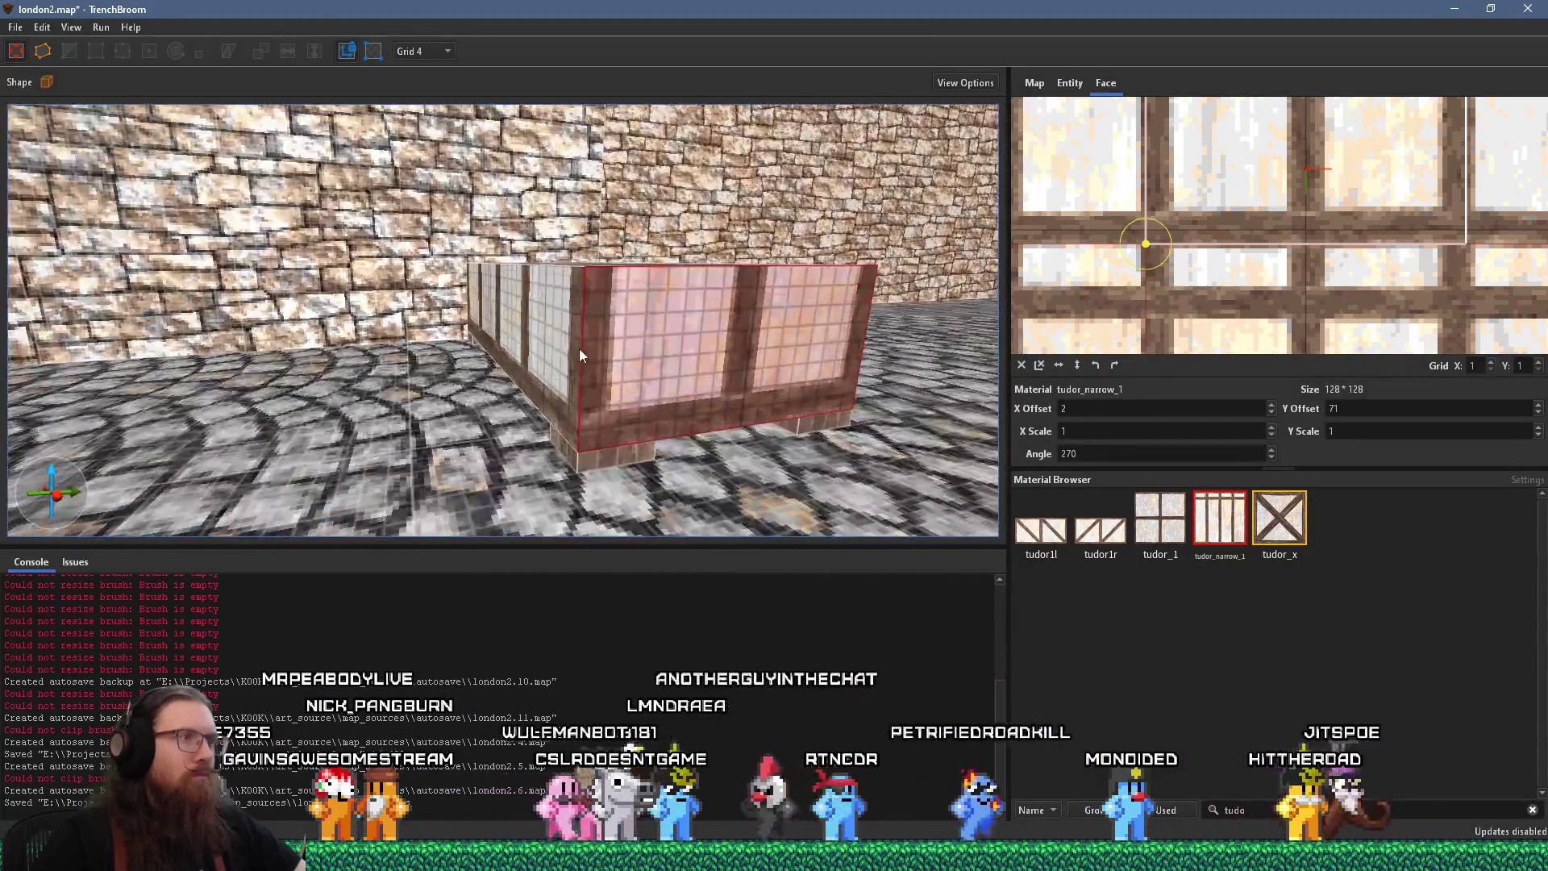
{"action": "key", "text": "a"}
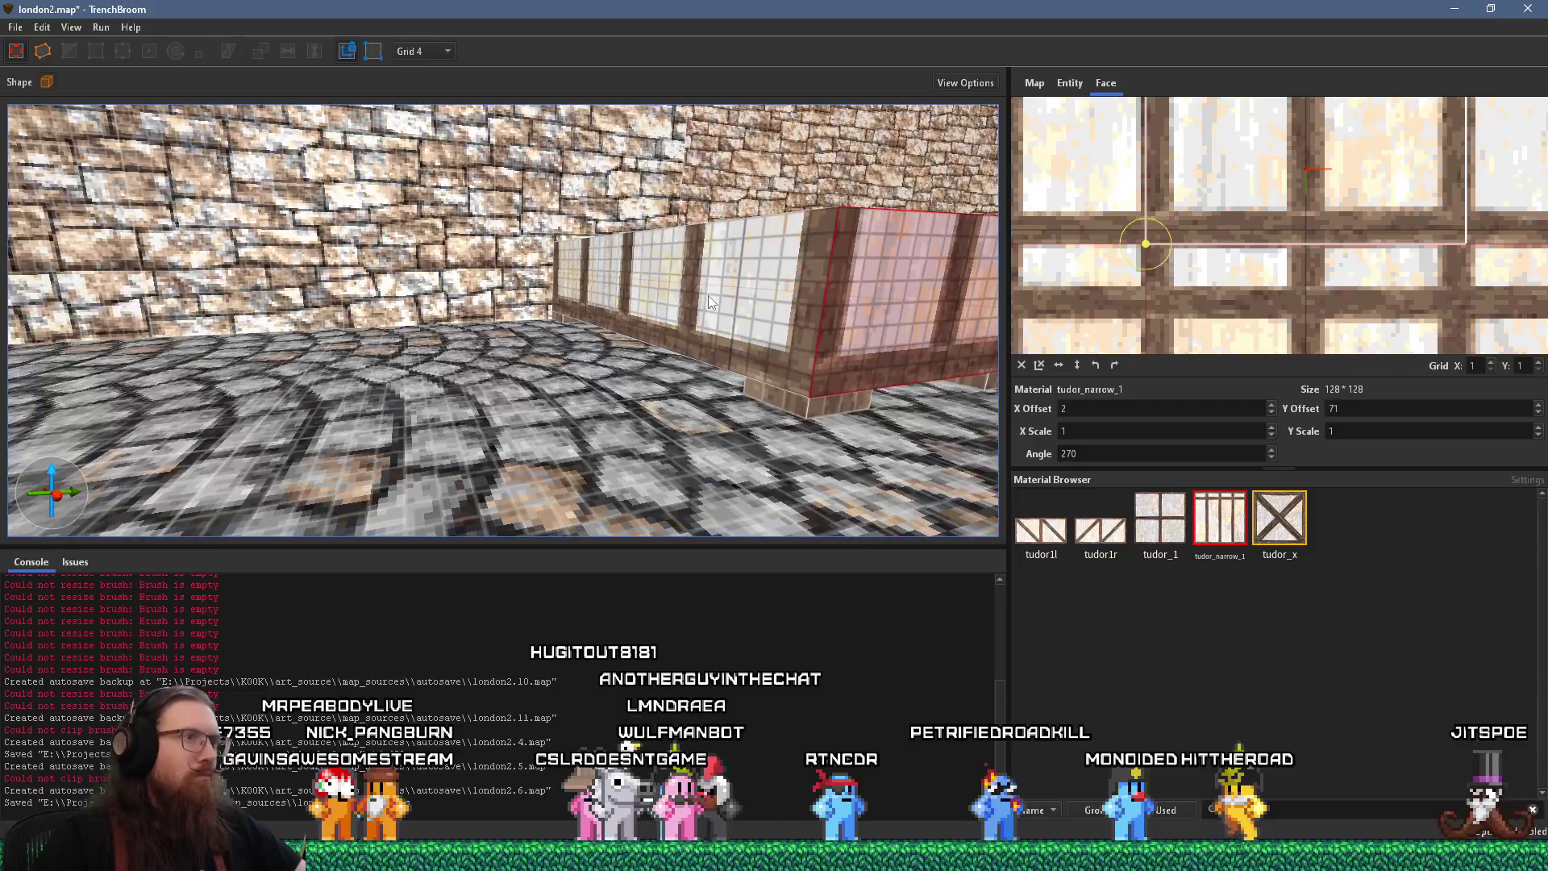
{"action": "key", "text": "alt+Tab"}
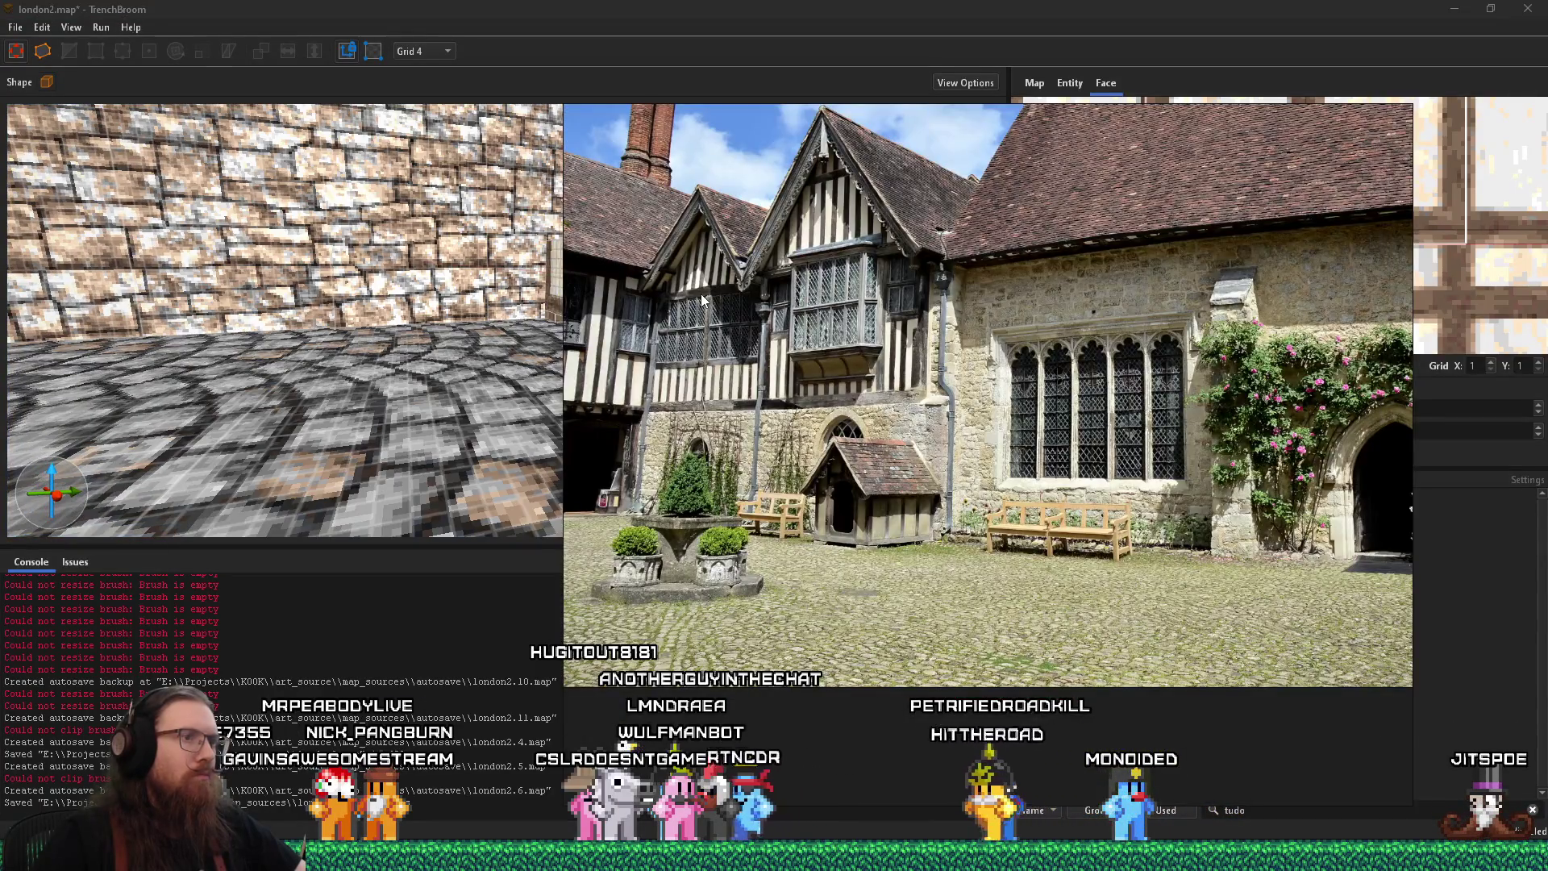
{"action": "key", "text": "alt+Tab"}
{"action": "key", "text": "s"}
{"action": "left_click", "coordinate": [659, 326]}
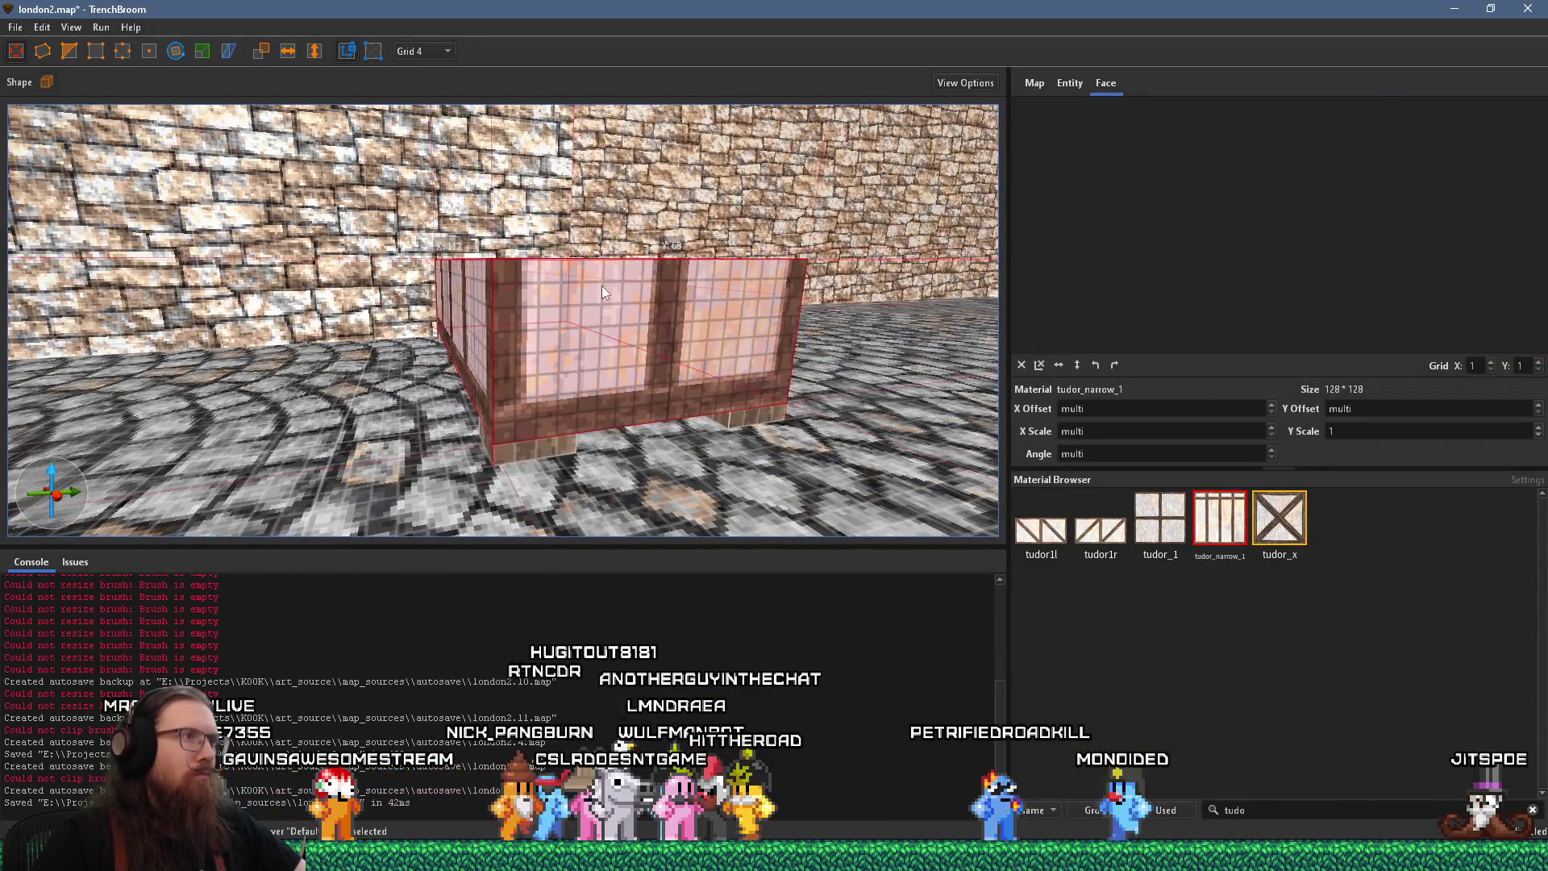
{"action": "key", "text": "q"}
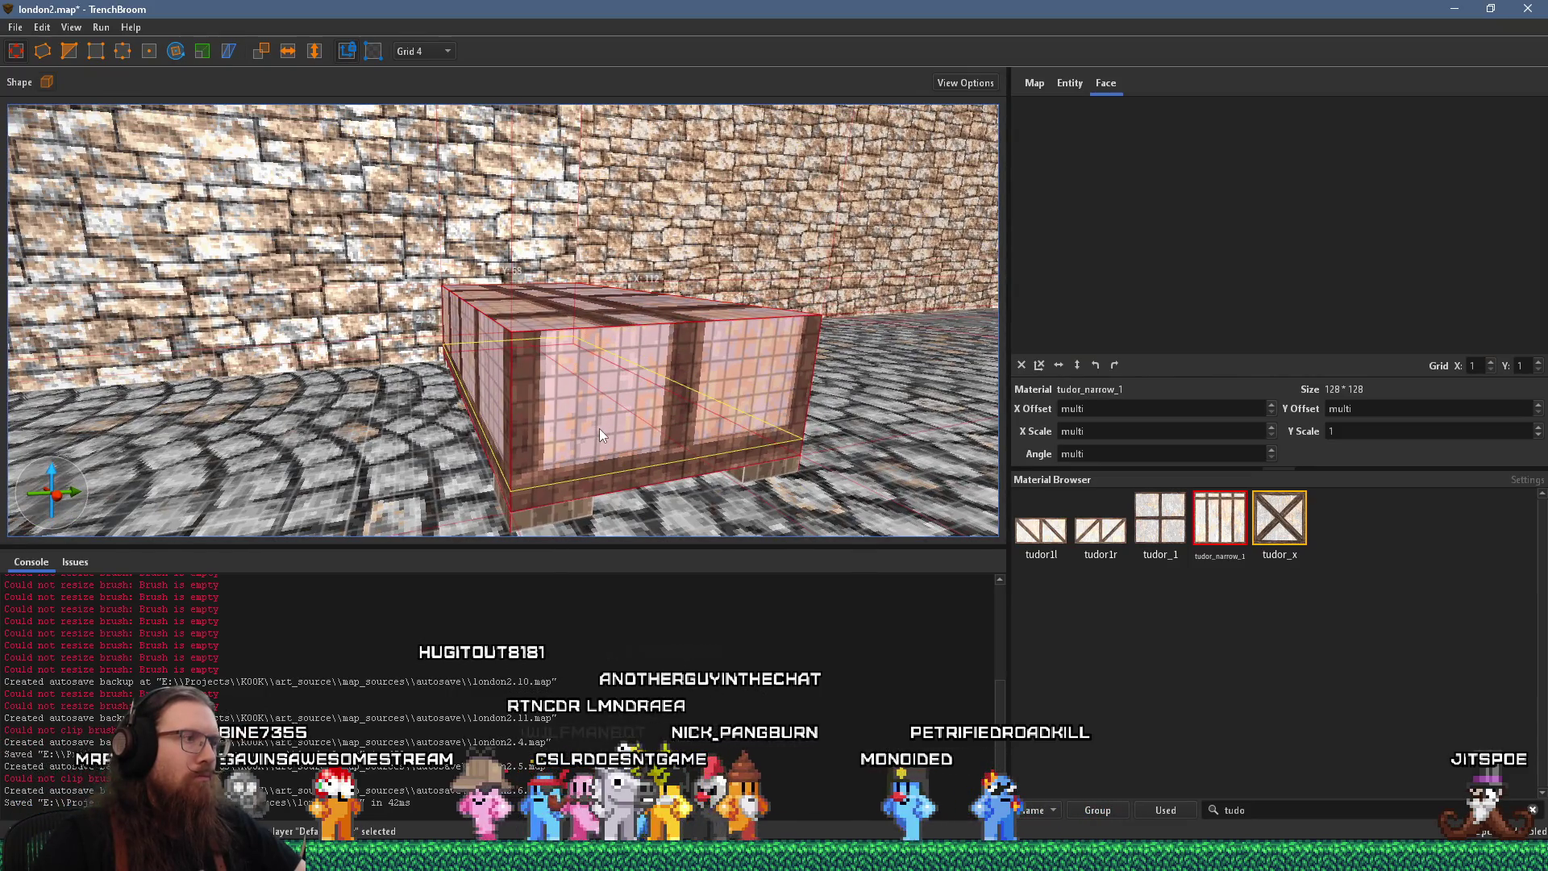
Orbit and zoom around the hollowed window brush to inspect its thin panel walls
{"action": "mouse_move", "coordinate": [608, 422]}
{"action": "left_mouse_down"}
{"action": "mouse_move", "coordinate": [790, 400]}
{"action": "mouse_move", "coordinate": [583, 386]}
{"action": "left_mouse_up"}
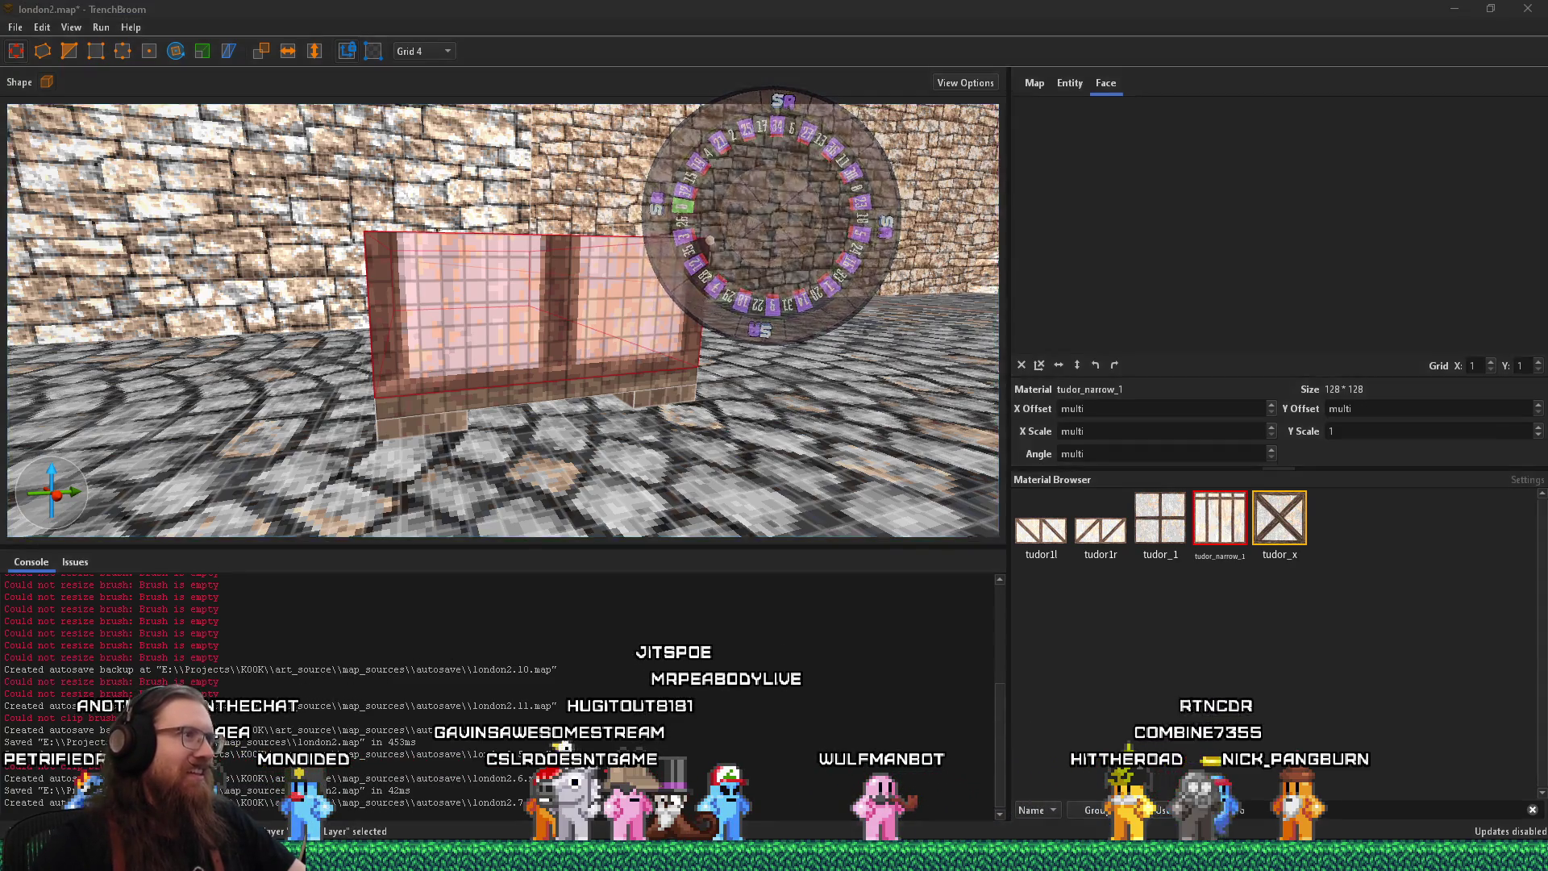
{"action": "mouse_move", "coordinate": [367, 379]}
{"action": "left_mouse_down"}
{"action": "mouse_move", "coordinate": [379, 479]}
{"action": "mouse_move", "coordinate": [484, 379]}
{"action": "left_mouse_up"}
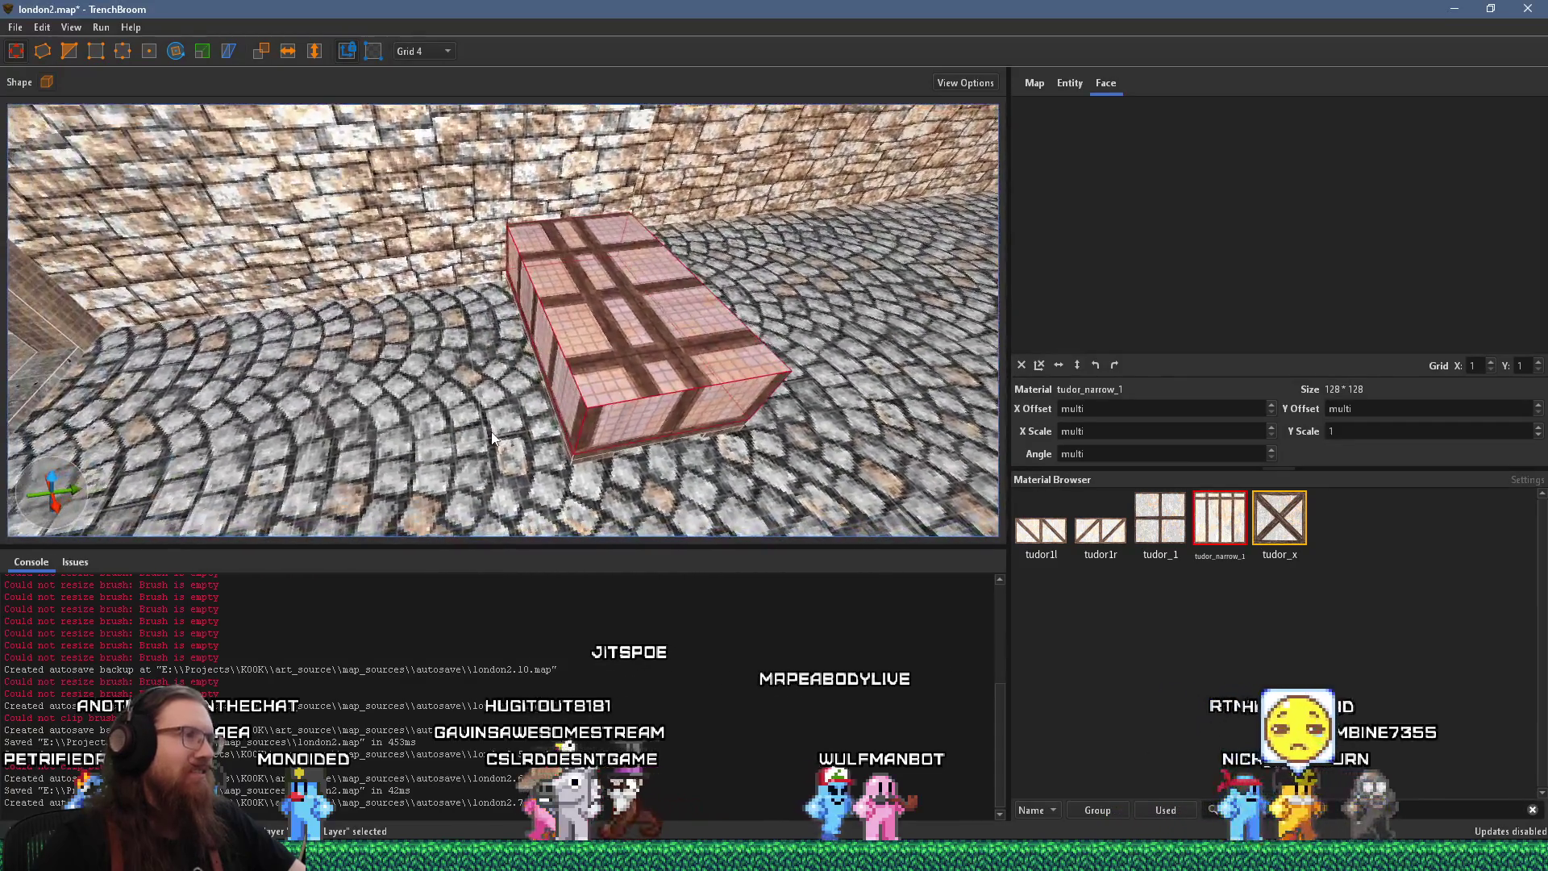
{"action": "mouse_move", "coordinate": [579, 256]}
{"action": "left_mouse_down"}
{"action": "mouse_move", "coordinate": [713, 279]}
{"action": "mouse_move", "coordinate": [342, 304]}
{"action": "mouse_move", "coordinate": [282, 379]}
{"action": "mouse_move", "coordinate": [286, 286]}
{"action": "left_mouse_up"}
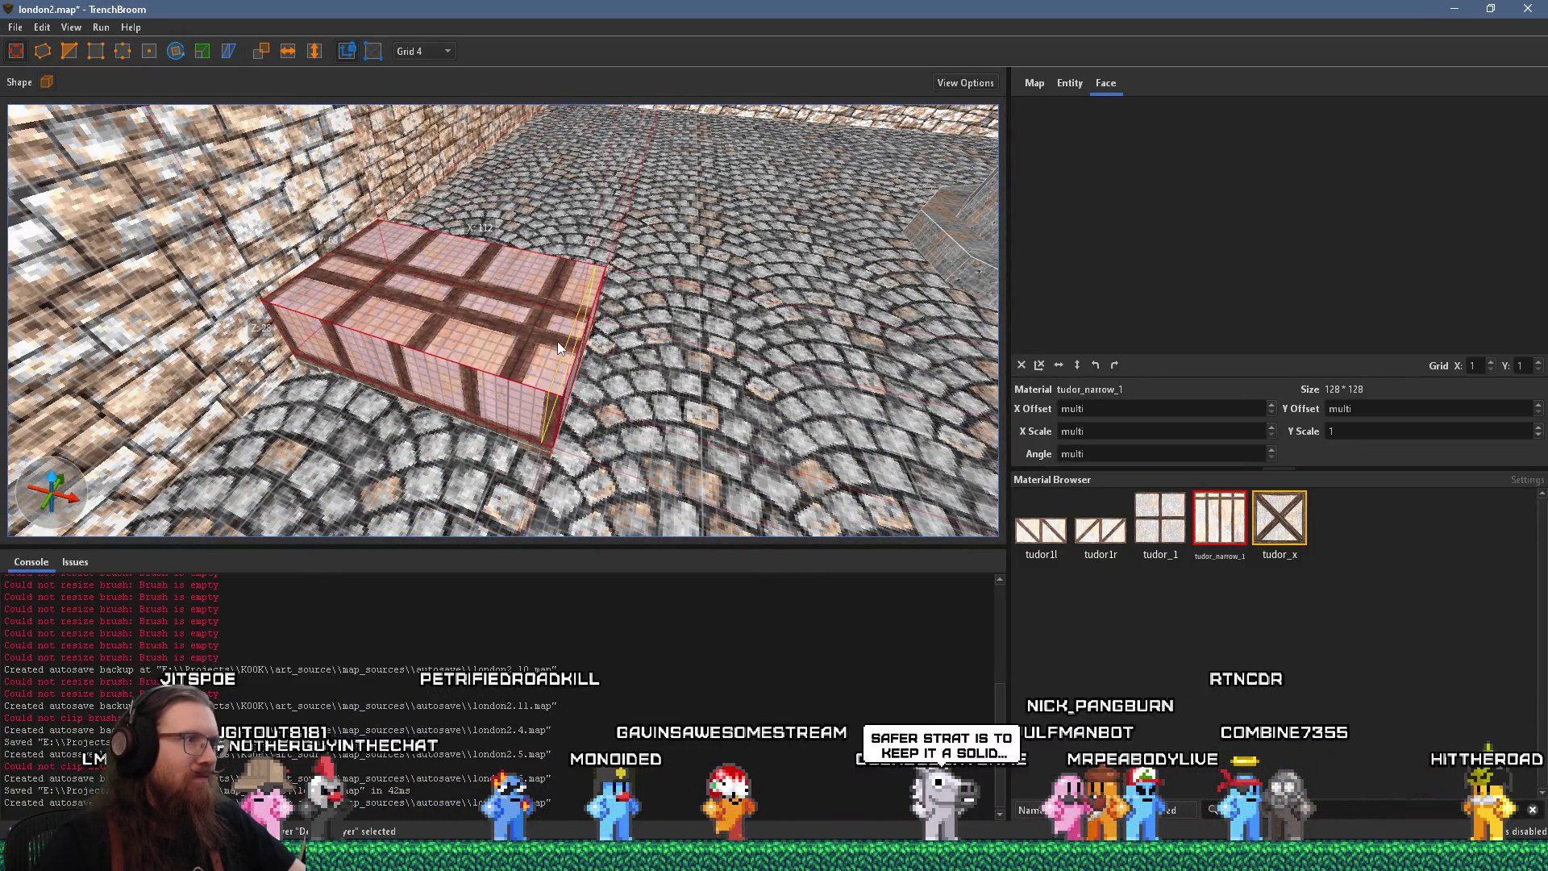
{"action": "mouse_move", "coordinate": [552, 348]}
{"action": "left_mouse_down"}
{"action": "mouse_move", "coordinate": [534, 351]}
{"action": "mouse_move", "coordinate": [614, 351]}
{"action": "mouse_move", "coordinate": [635, 391]}
{"action": "mouse_move", "coordinate": [548, 430]}
{"action": "mouse_move", "coordinate": [765, 321]}
{"action": "left_mouse_up"}
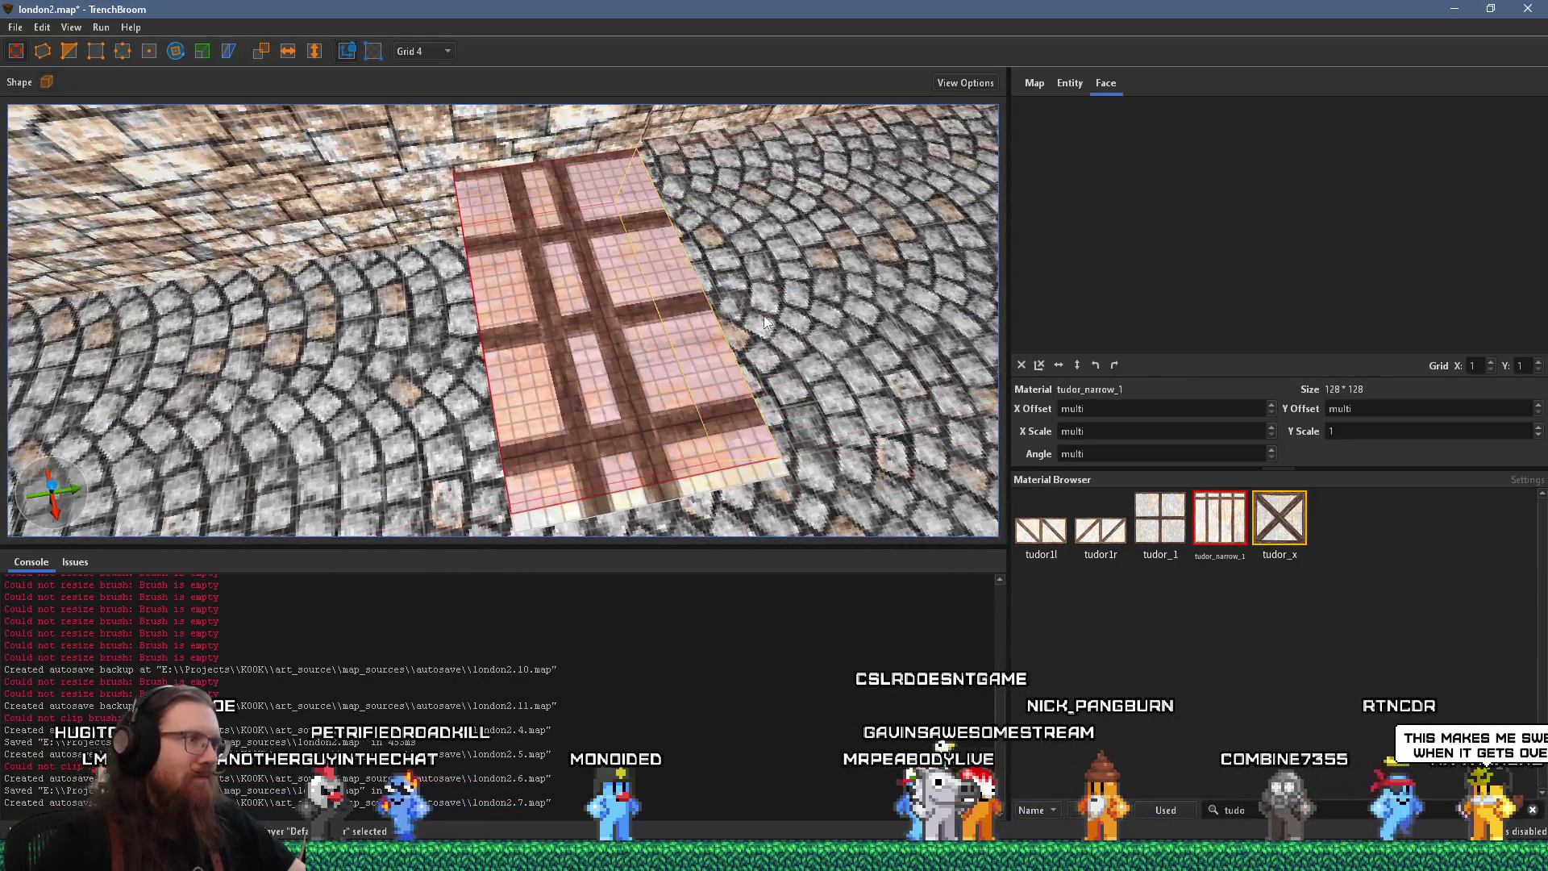
{"action": "mouse_move", "coordinate": [576, 374]}
{"action": "left_mouse_down"}
{"action": "mouse_move", "coordinate": [425, 415]}
{"action": "mouse_move", "coordinate": [240, 399]}
{"action": "mouse_move", "coordinate": [377, 390]}
{"action": "left_mouse_up"}
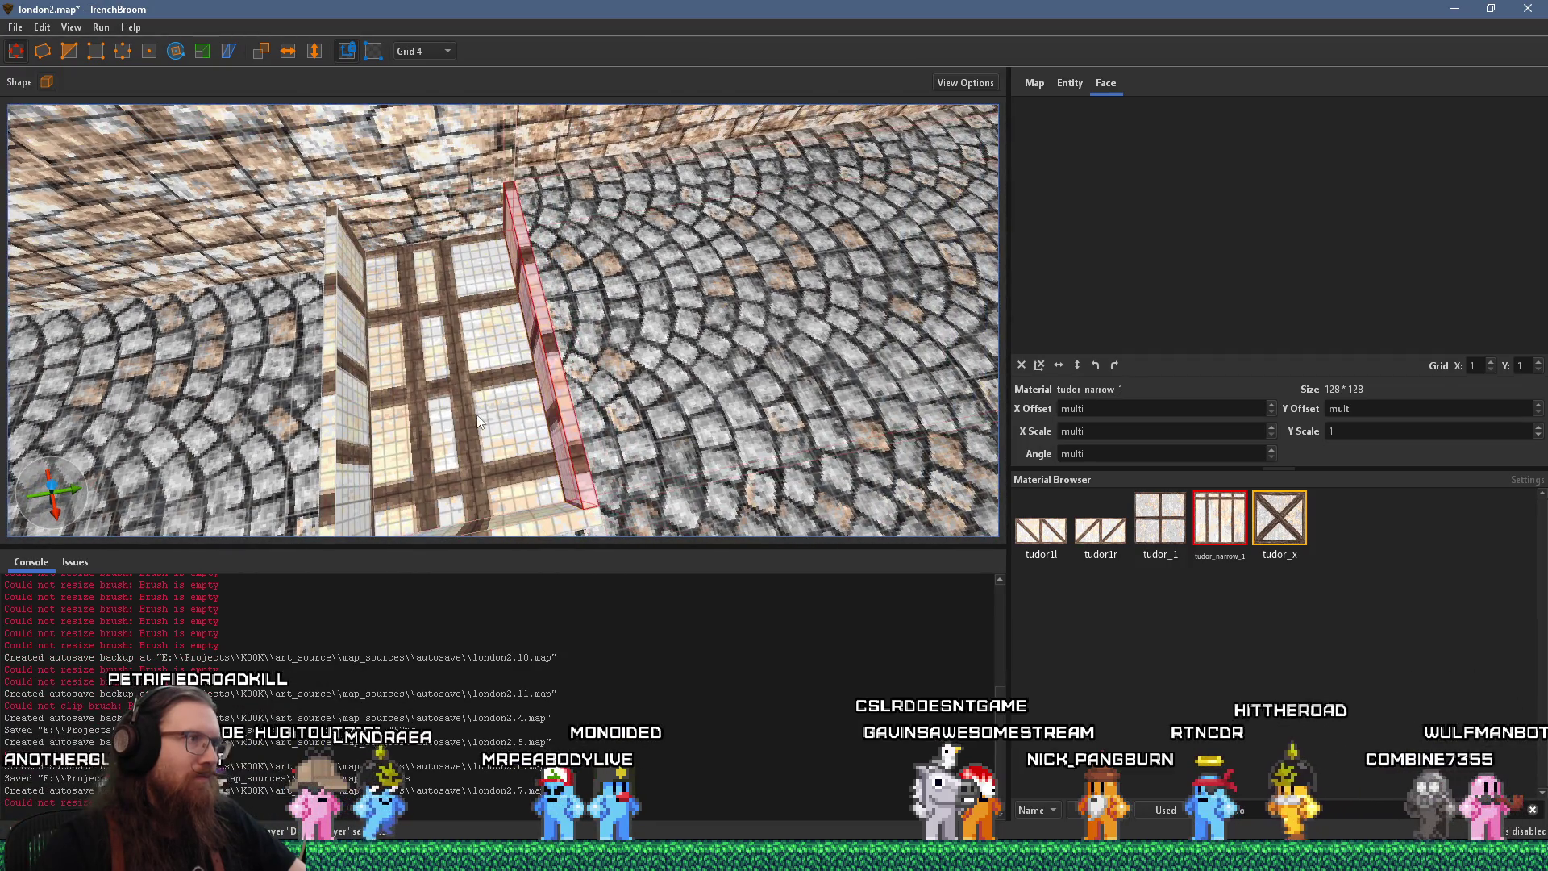
{"action": "scroll", "coordinate": [442, 340], "scroll_direction": "down", "scroll_amount": 5}
{"action": "left_click_drag", "start_coordinate": [461, 219], "coordinate": [524, 213]}
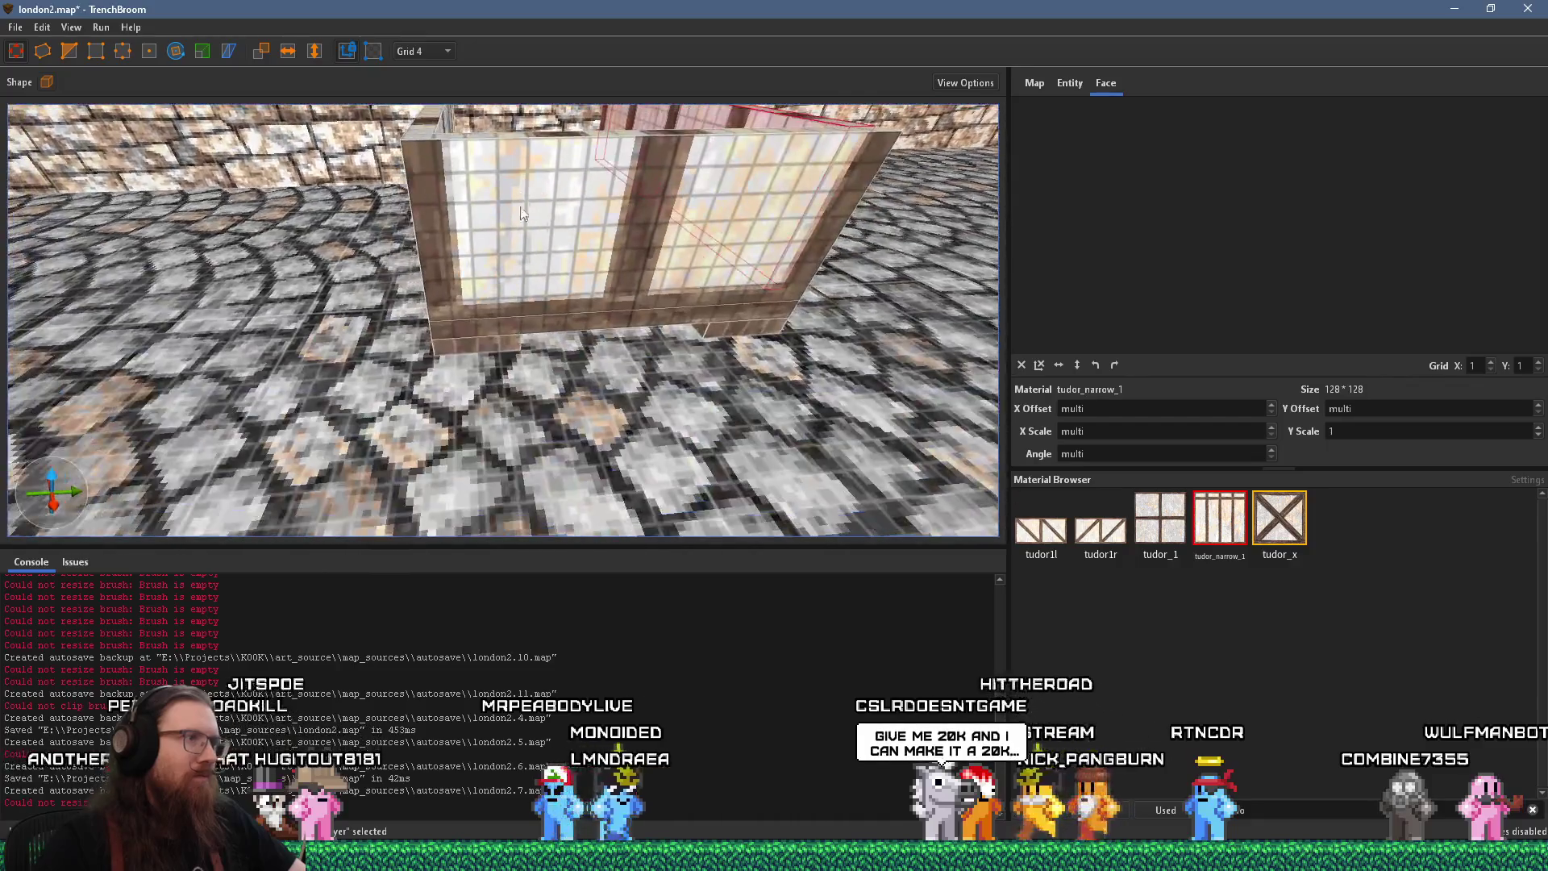
Apply woodbeam1 to the inner floor face, with its texture rotated to 180°
{"action": "left_click", "coordinate": [475, 340]}
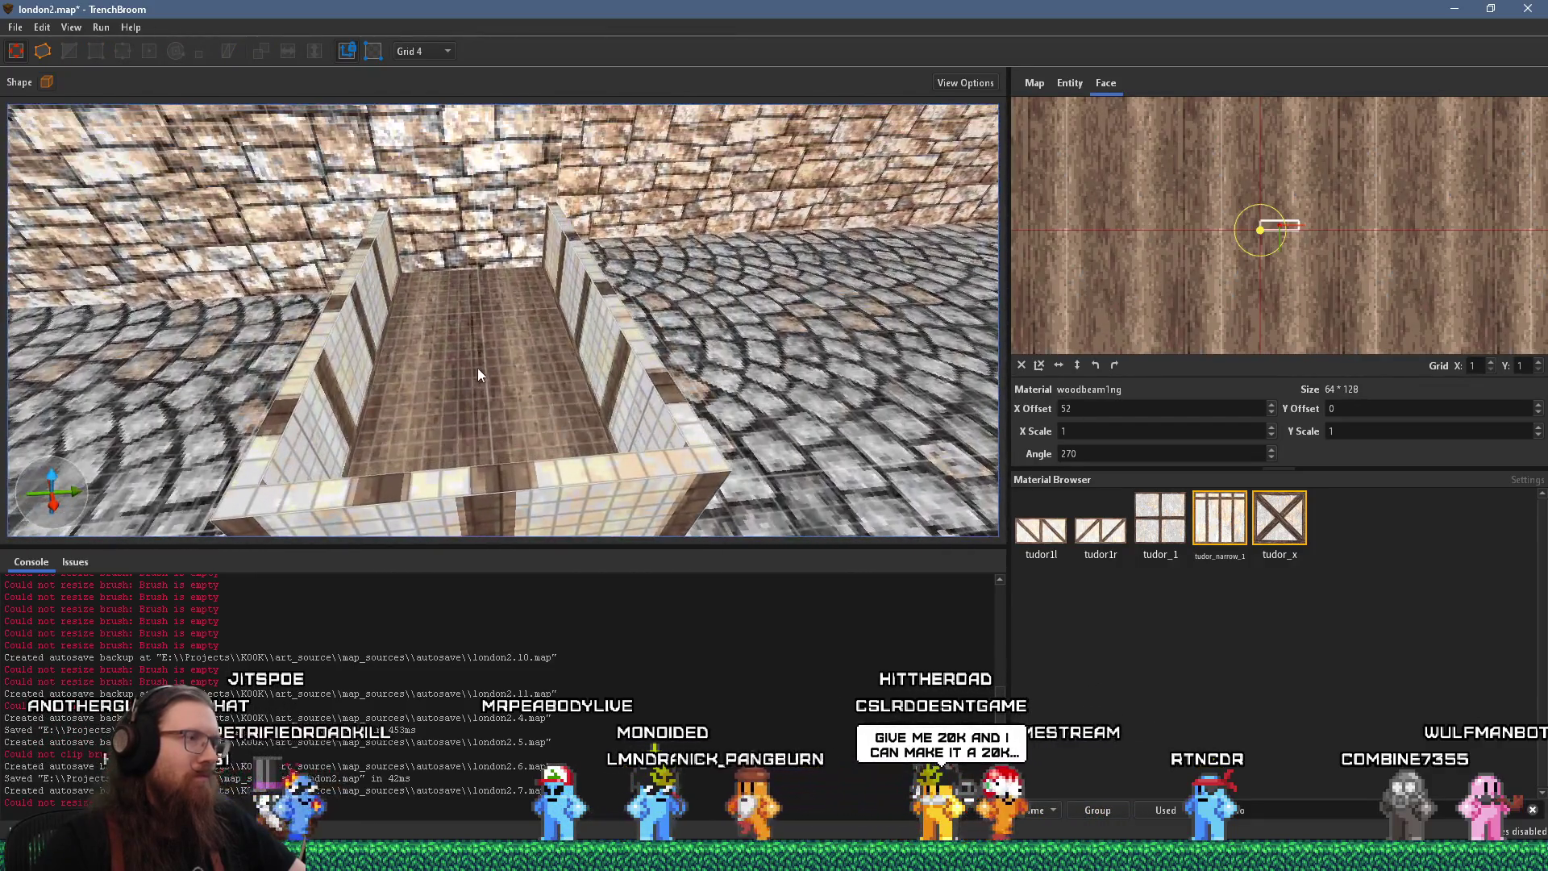
{"action": "left_click", "coordinate": [478, 368]}
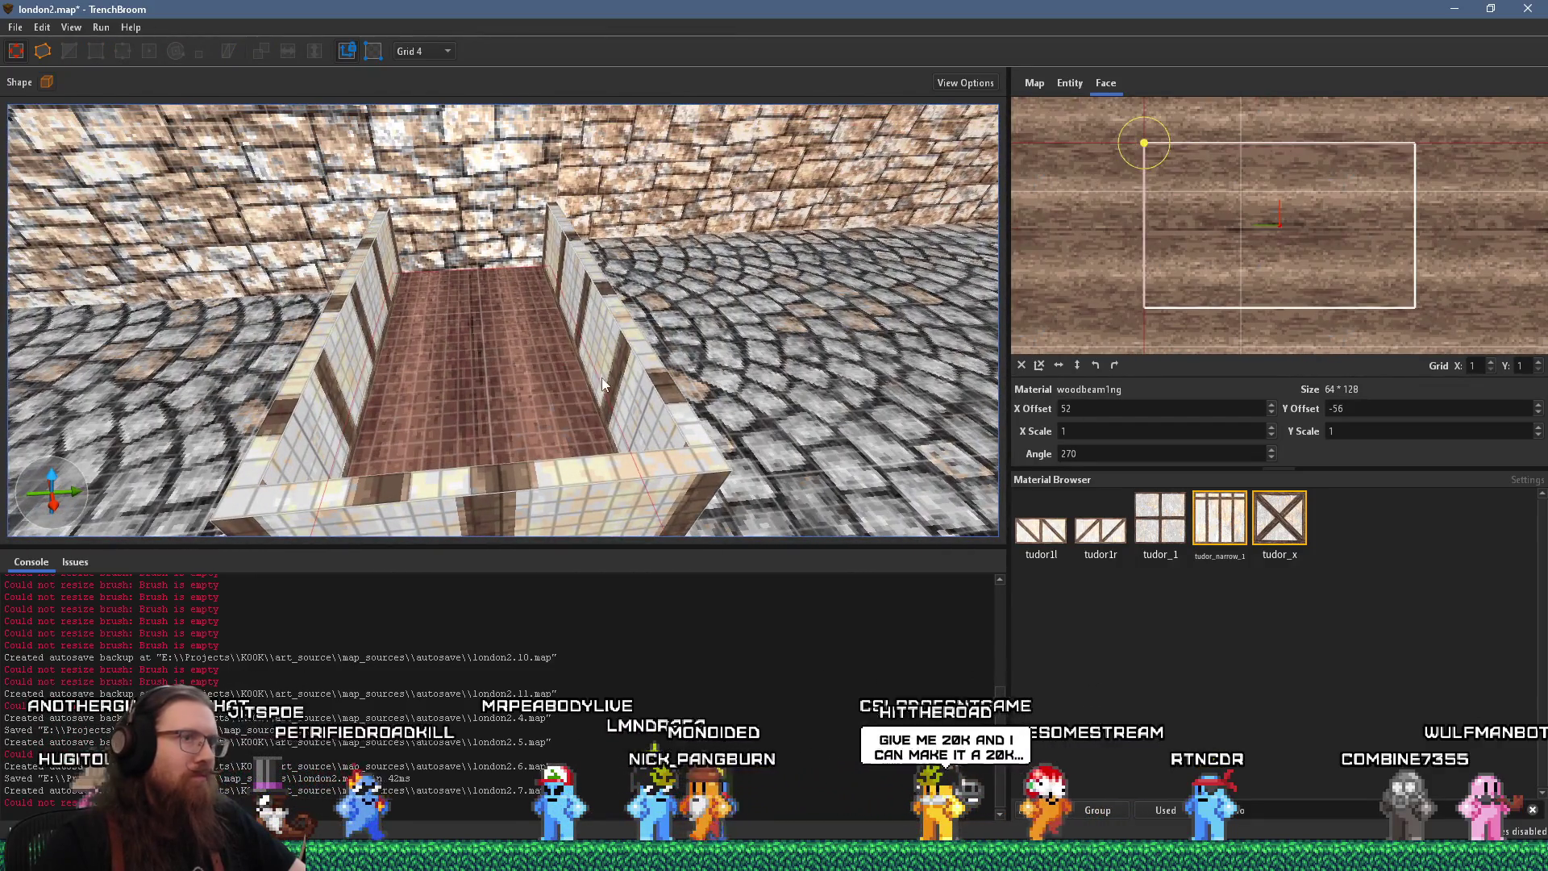
{"action": "left_click", "coordinate": [1114, 364]}
{"action": "left_click_drag", "start_coordinate": [617, 399], "coordinate": [654, 363]}
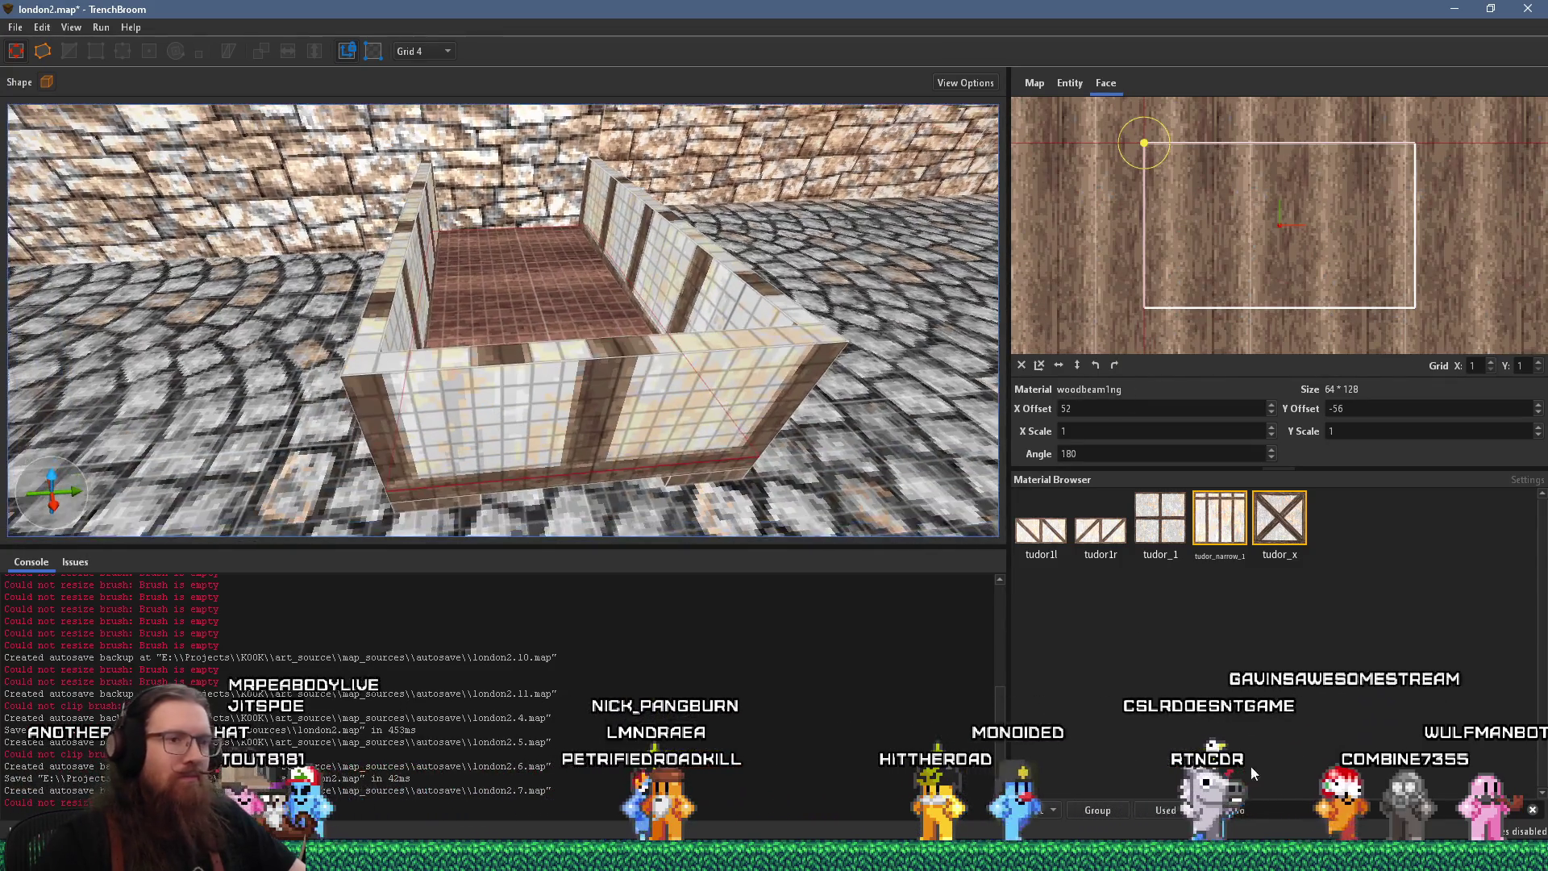
{"action": "type", "text": "od"}
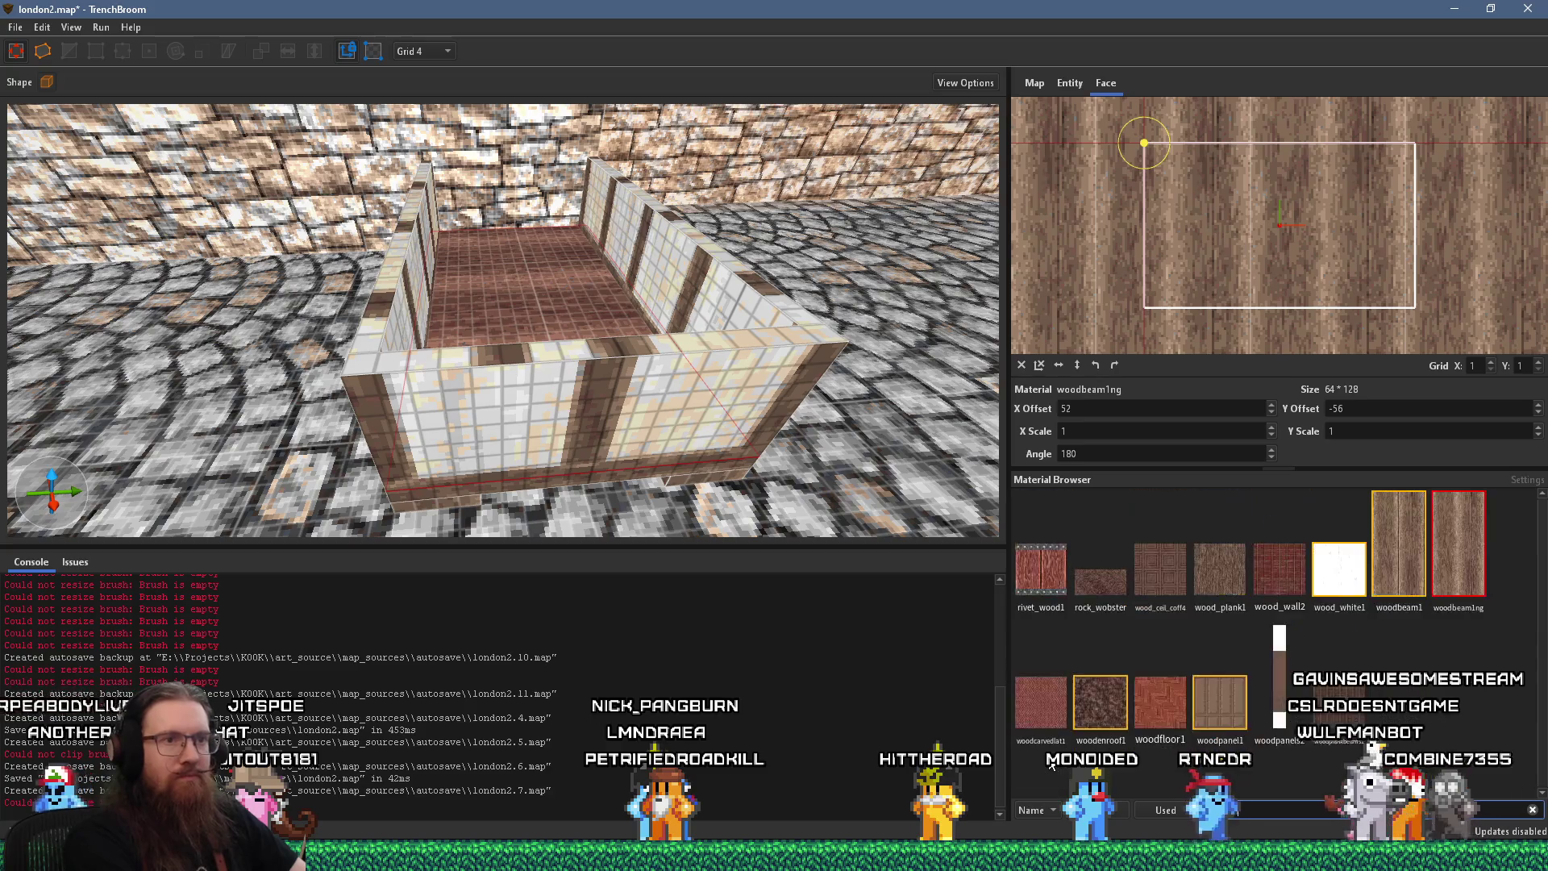
{"action": "left_click", "coordinate": [1358, 552]}
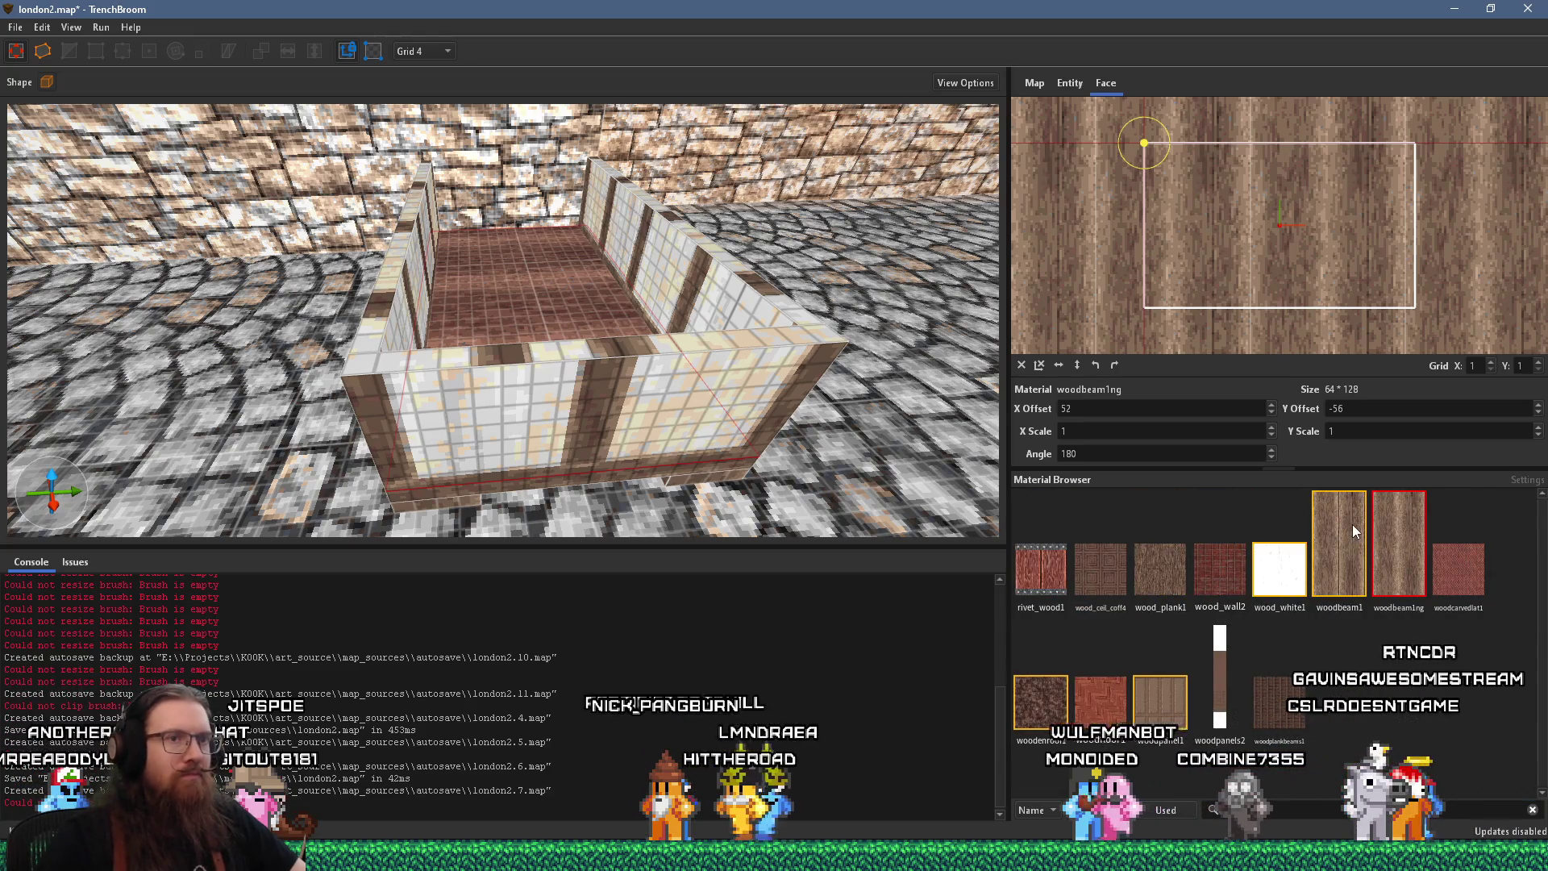
Offset the floor texture so the planks line up, then check the box's wall faces
{"action": "mouse_move", "coordinate": [750, 339]}
{"action": "left_mouse_down"}
{"action": "mouse_move", "coordinate": [698, 387]}
{"action": "mouse_move", "coordinate": [606, 366]}
{"action": "mouse_move", "coordinate": [571, 315]}
{"action": "left_mouse_up"}
{"action": "mouse_move", "coordinate": [1147, 277]}
{"action": "left_mouse_down"}
{"action": "mouse_move", "coordinate": [1269, 247]}
{"action": "mouse_move", "coordinate": [1206, 250]}
{"action": "left_mouse_up"}
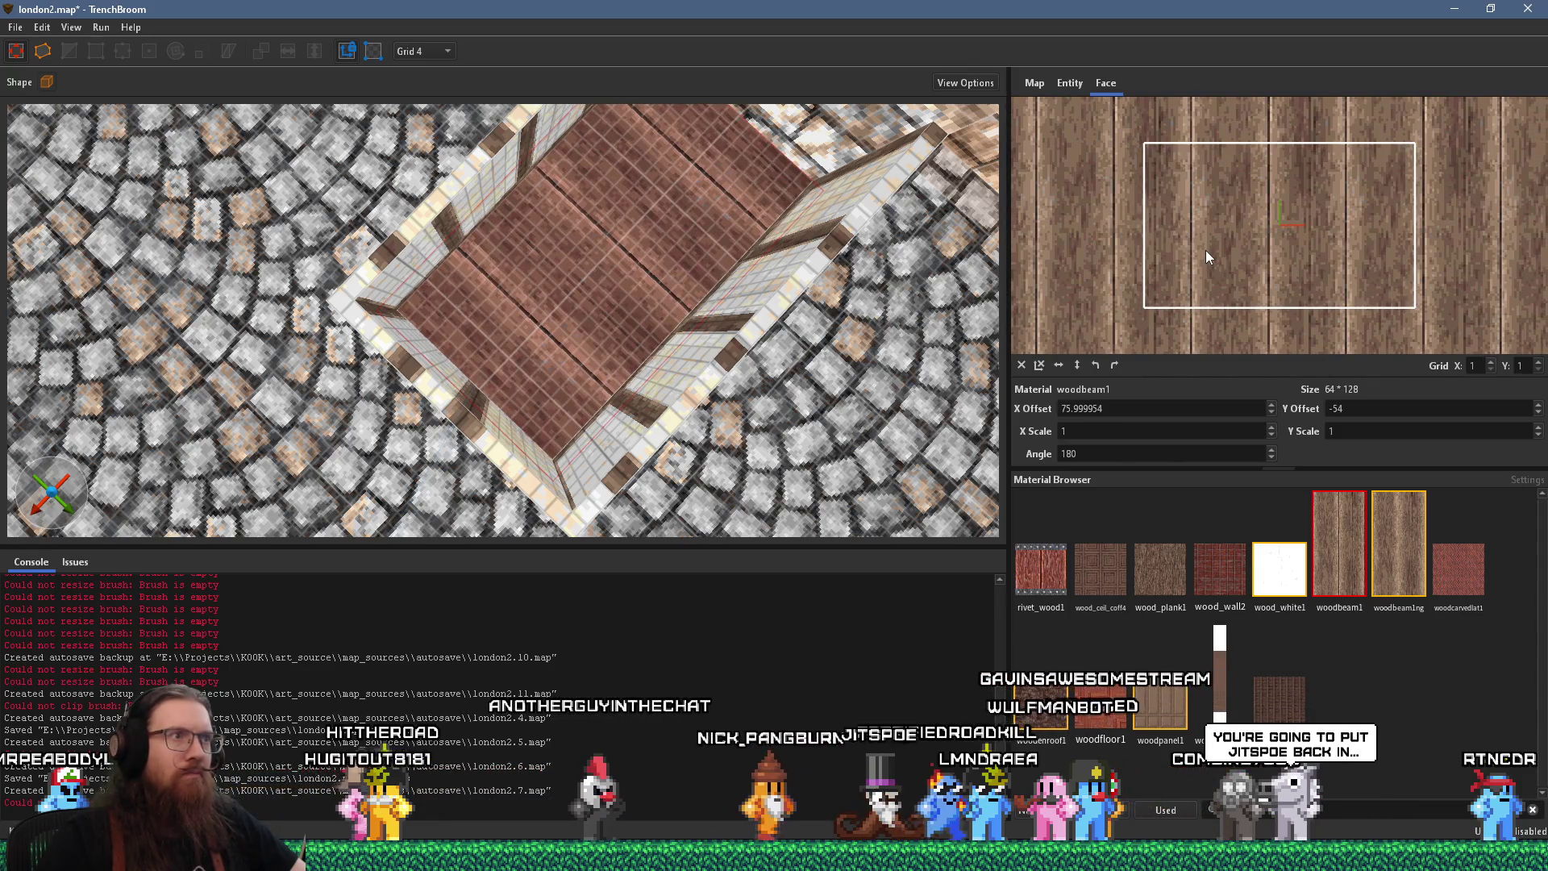
{"action": "mouse_move", "coordinate": [662, 379]}
{"action": "left_mouse_down"}
{"action": "mouse_move", "coordinate": [539, 398]}
{"action": "mouse_move", "coordinate": [625, 305]}
{"action": "mouse_move", "coordinate": [693, 342]}
{"action": "mouse_move", "coordinate": [675, 365]}
{"action": "left_mouse_up"}
{"action": "left_click", "coordinate": [658, 372], "text": "shift"}
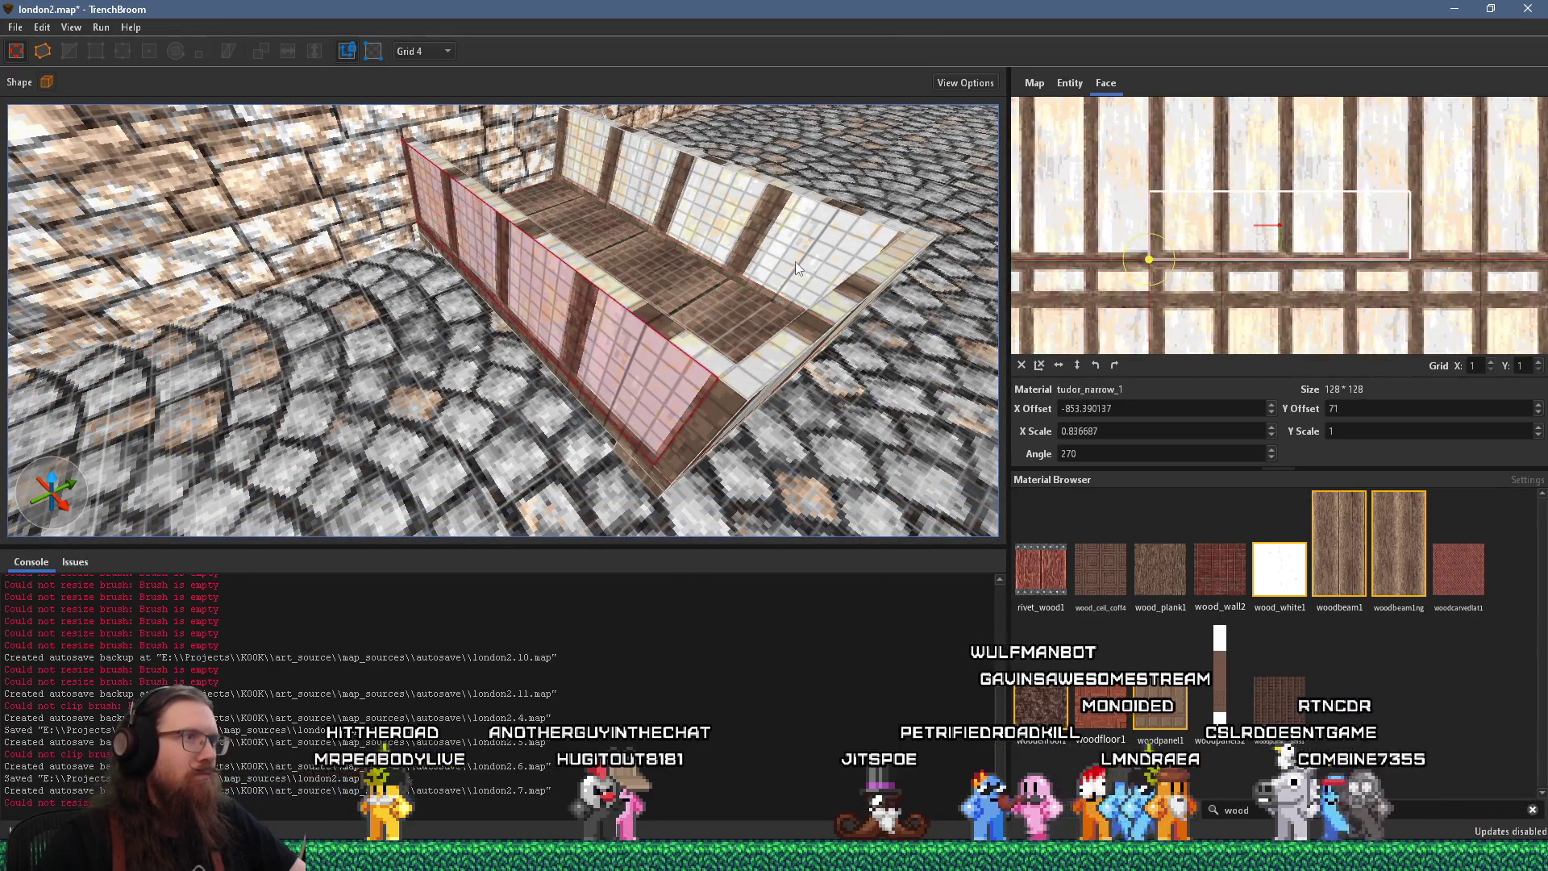
{"action": "mouse_move", "coordinate": [802, 259]}
{"action": "left_mouse_down"}
{"action": "mouse_move", "coordinate": [597, 346]}
{"action": "mouse_move", "coordinate": [561, 300]}
{"action": "mouse_move", "coordinate": [632, 394]}
{"action": "mouse_move", "coordinate": [601, 371]}
{"action": "left_mouse_up"}
{"action": "left_click", "coordinate": [558, 364], "text": "shift"}
{"action": "mouse_move", "coordinate": [391, 228]}
{"action": "left_mouse_down"}
{"action": "mouse_move", "coordinate": [370, 243]}
{"action": "mouse_move", "coordinate": [249, 234]}
{"action": "mouse_move", "coordinate": [300, 283]}
{"action": "mouse_move", "coordinate": [416, 314]}
{"action": "mouse_move", "coordinate": [550, 216]}
{"action": "mouse_move", "coordinate": [540, 273]}
{"action": "mouse_move", "coordinate": [567, 254]}
{"action": "left_mouse_up"}
Shrink the near front wall brush from 48 to 28 units, checking the reference photo
{"action": "left_click", "coordinate": [285, 317]}
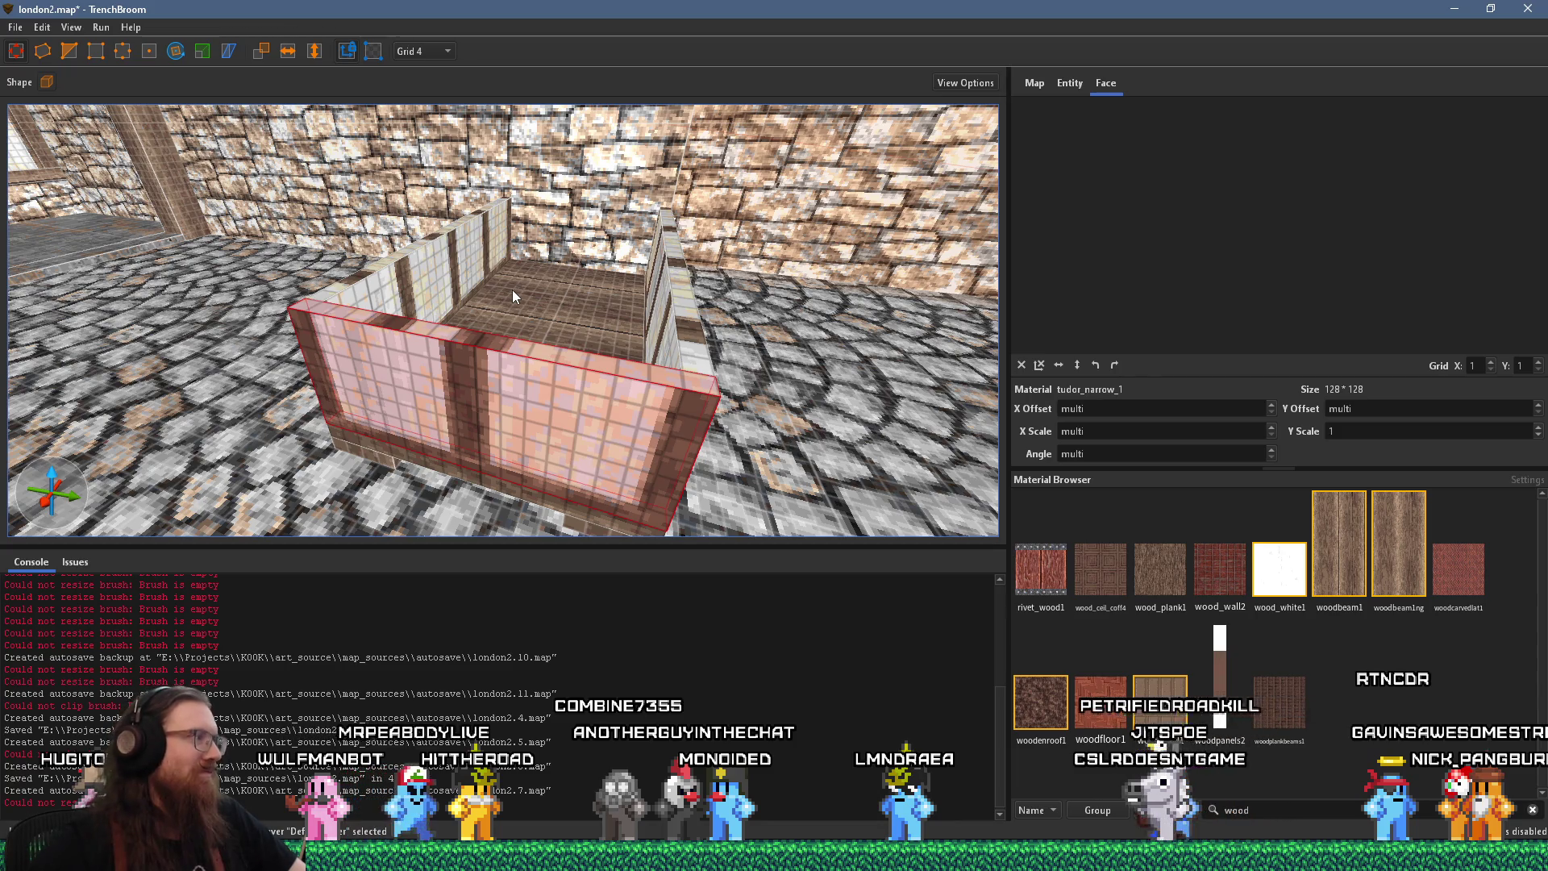
{"action": "mouse_move", "coordinate": [534, 343]}
{"action": "left_mouse_down"}
{"action": "mouse_move", "coordinate": [566, 358]}
{"action": "mouse_move", "coordinate": [654, 319]}
{"action": "left_mouse_up"}
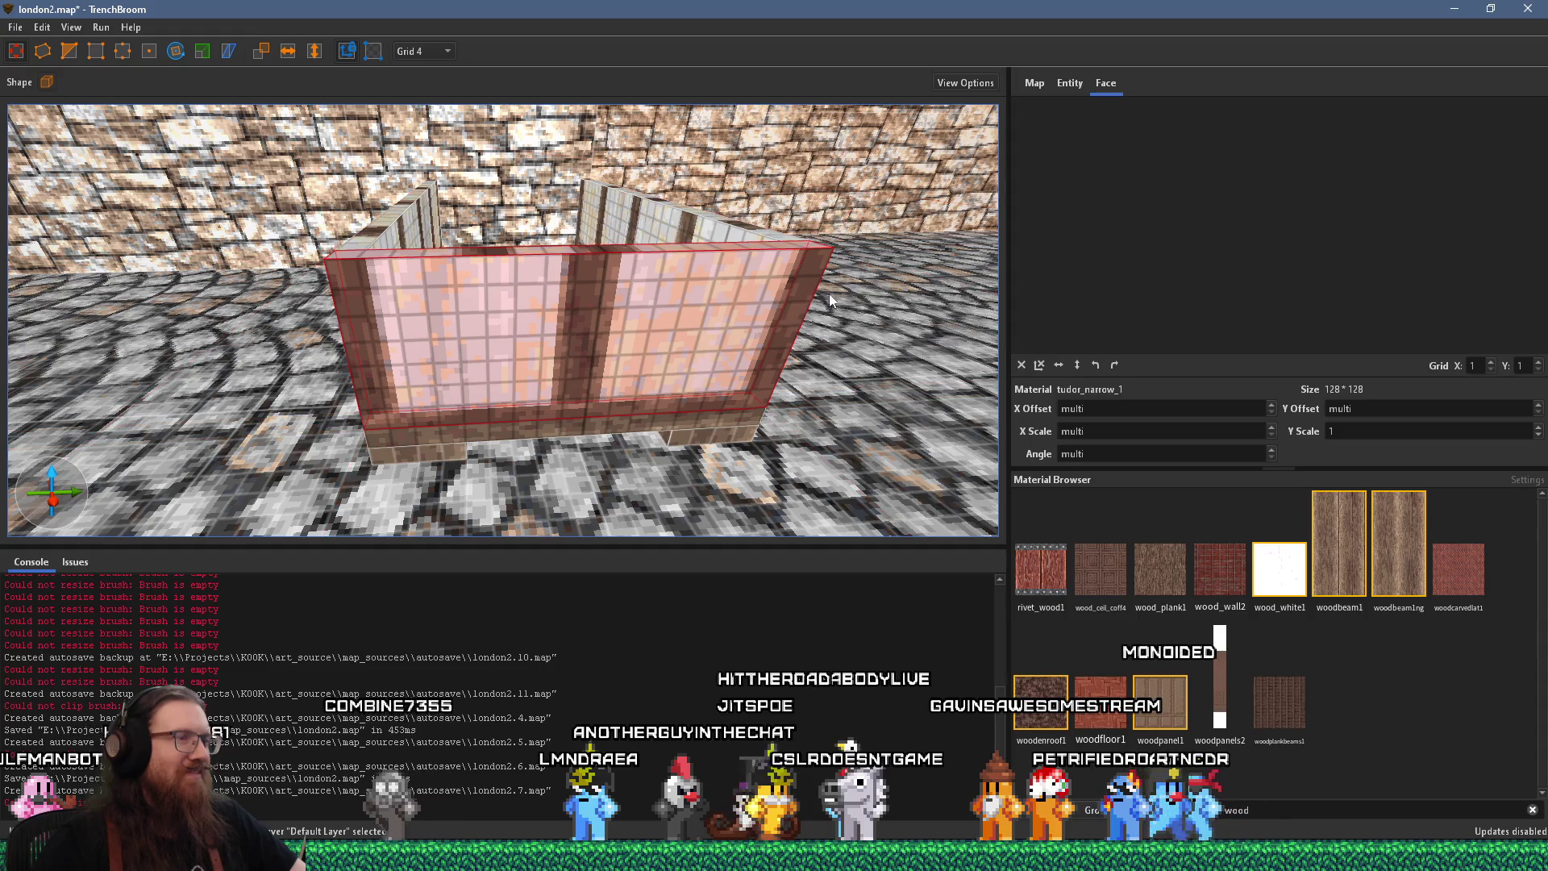
{"action": "key", "text": "alt+Tab"}
{"action": "key", "text": "alt+Tab"}
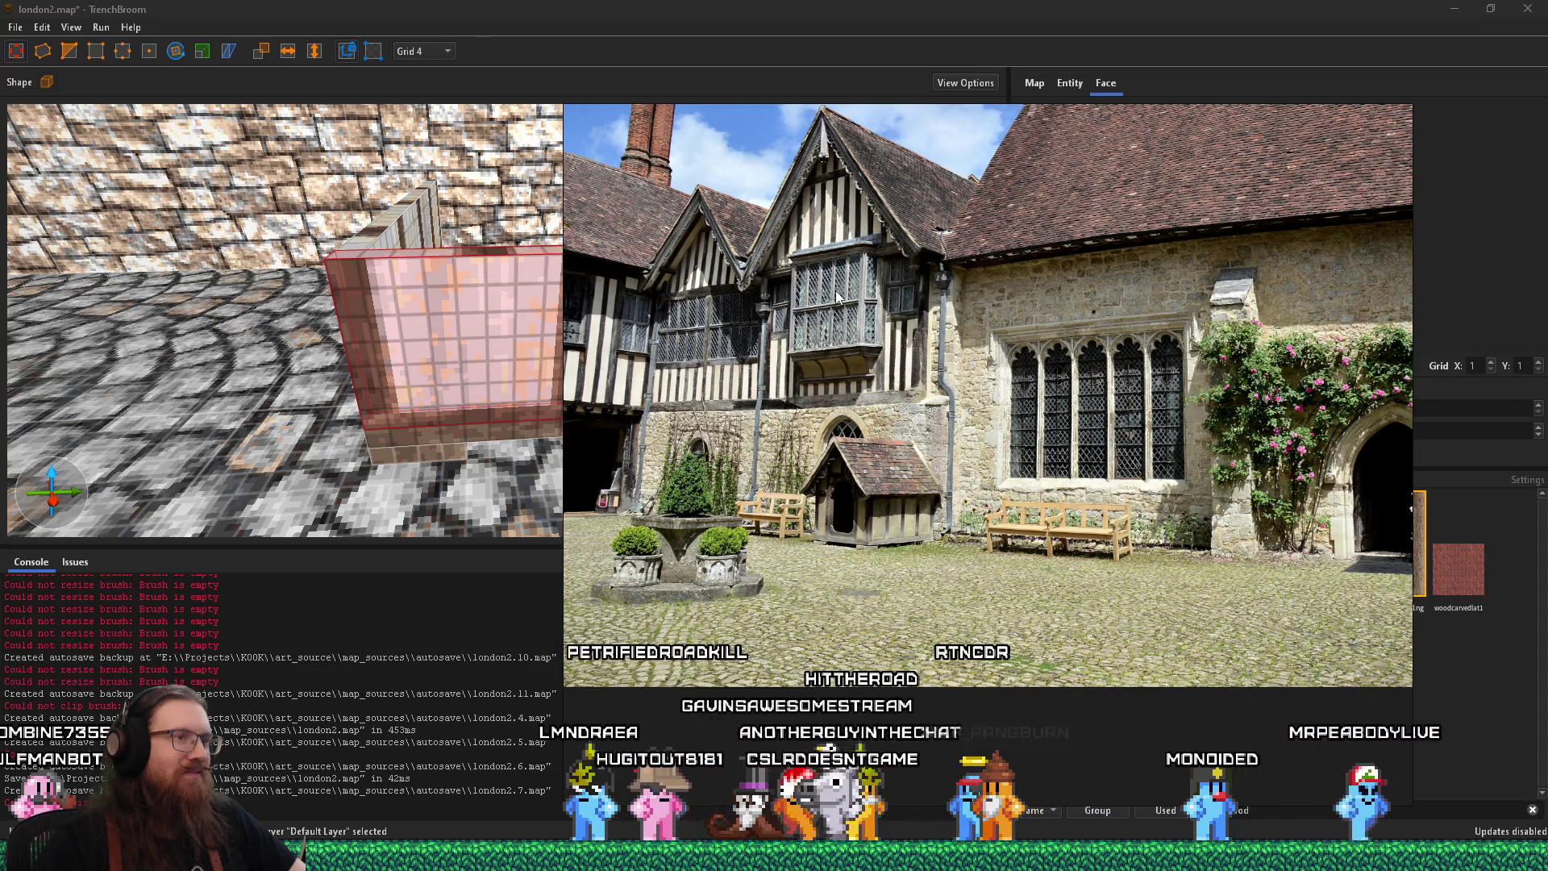
{"action": "key", "text": "alt+Tab"}
{"action": "scroll", "coordinate": [775, 307], "scroll_direction": "down", "scroll_amount": 4}
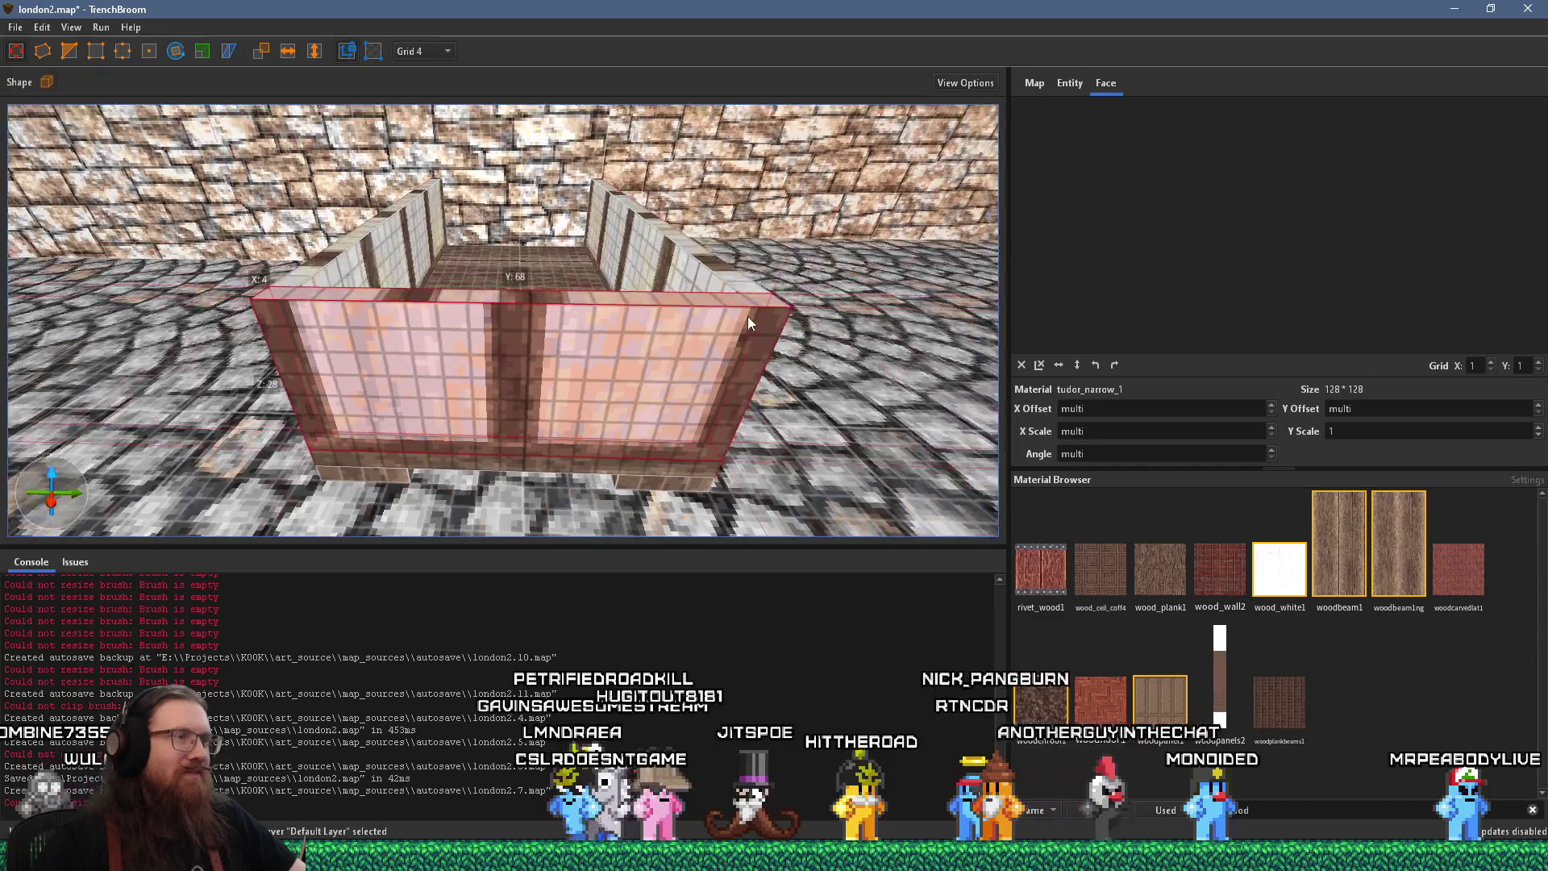
{"action": "left_click_drag", "start_coordinate": [703, 353], "coordinate": [508, 367]}
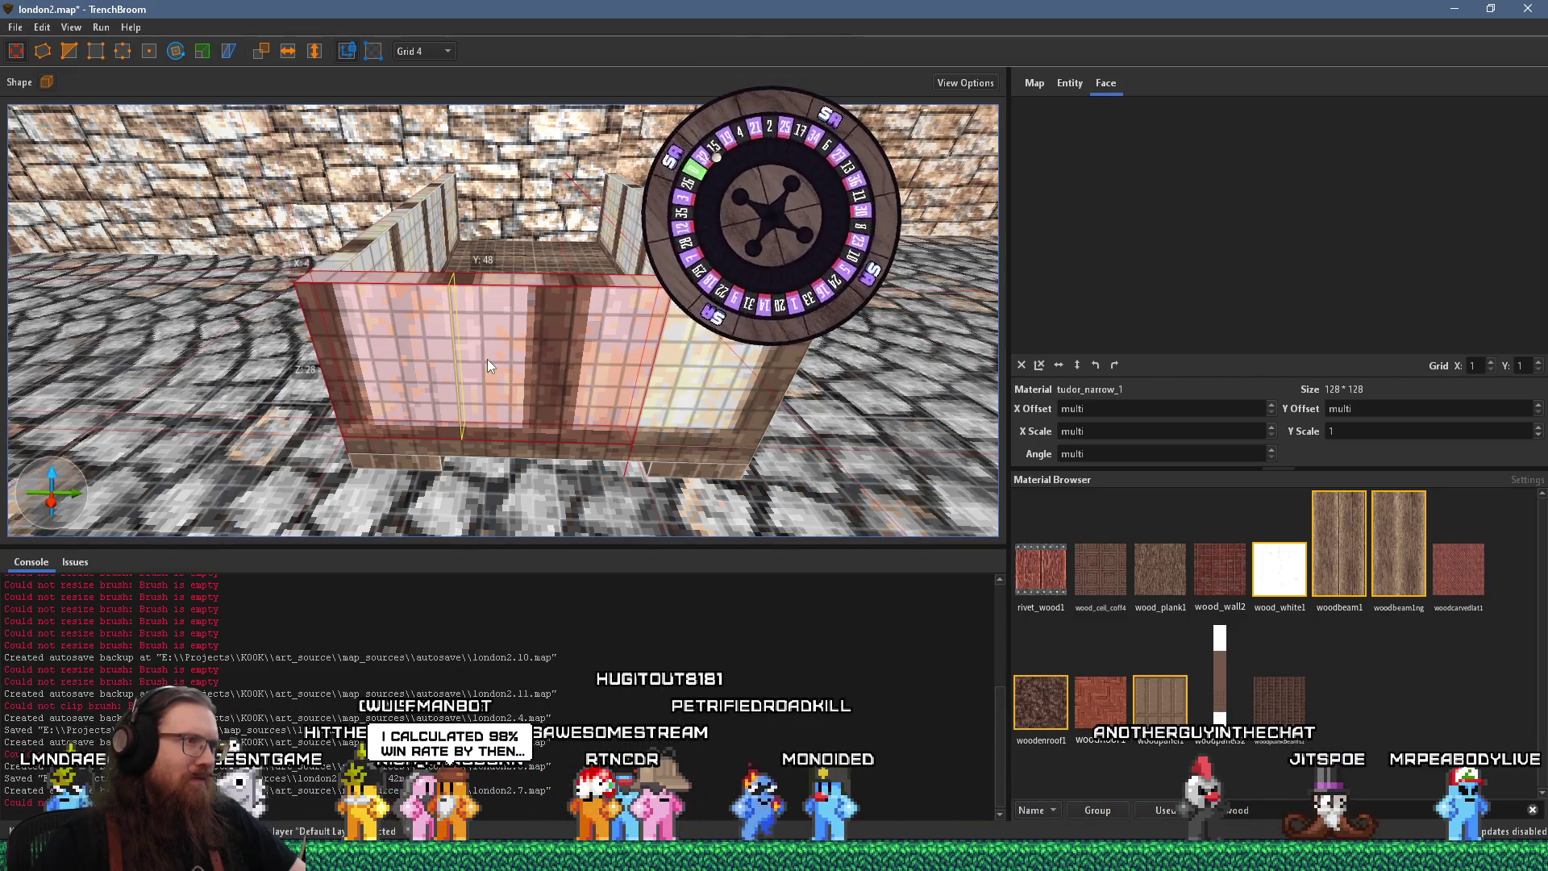
{"action": "left_click_drag", "start_coordinate": [488, 359], "coordinate": [524, 371]}
{"action": "scroll", "coordinate": [524, 371], "scroll_direction": "down", "scroll_amount": 3}
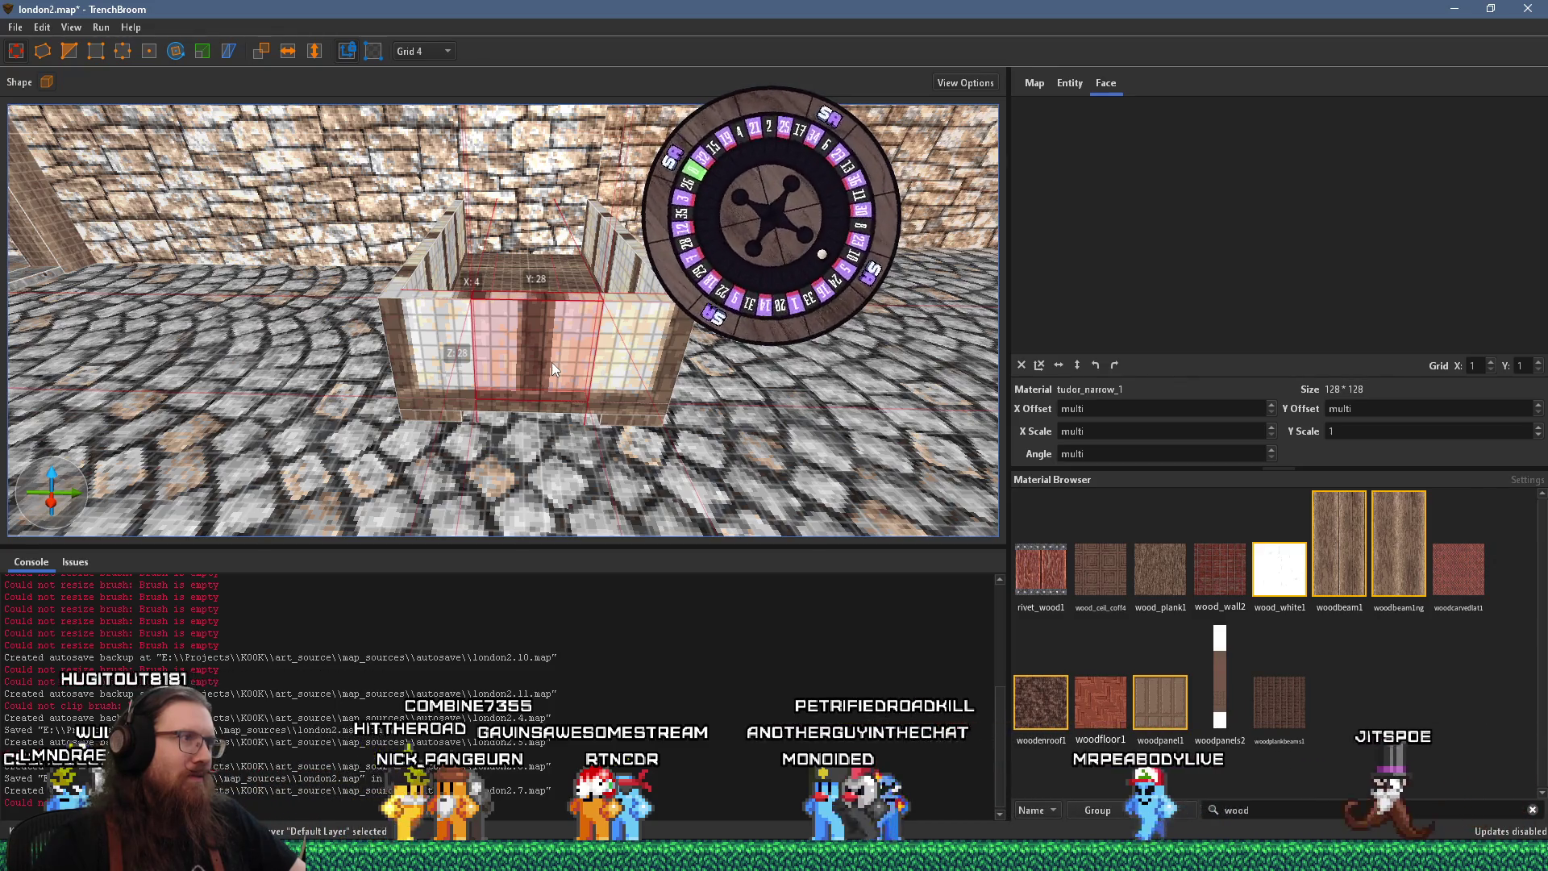
{"action": "key", "text": "alt+Tab"}
{"action": "key", "text": "Tab"}
{"action": "key", "text": "Tab"}
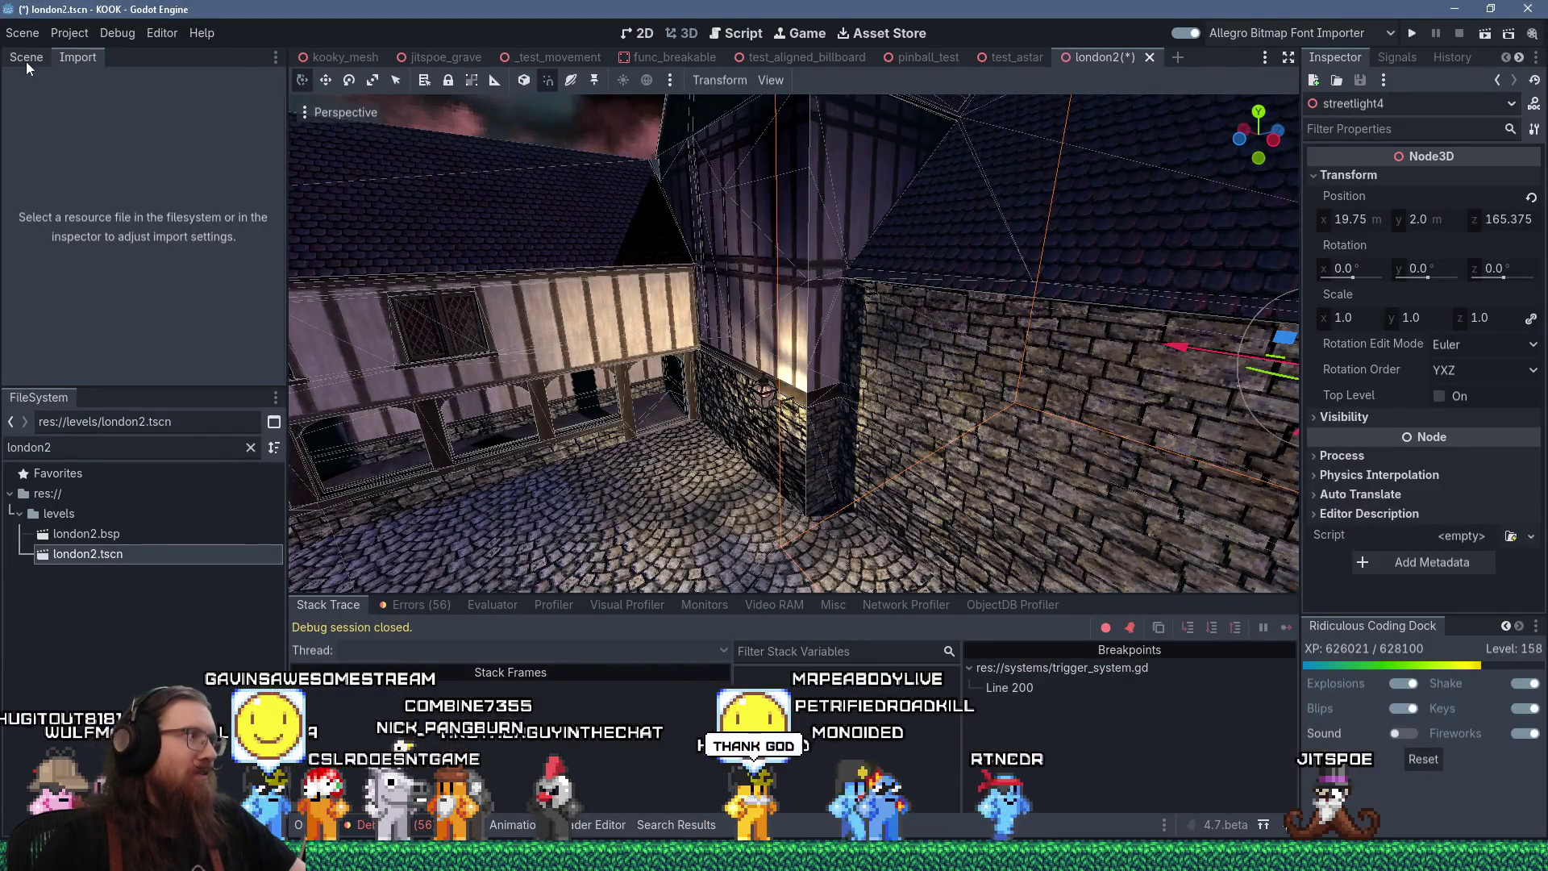
{"action": "left_click", "coordinate": [26, 58]}
{"action": "type", "text": "mitemare"}
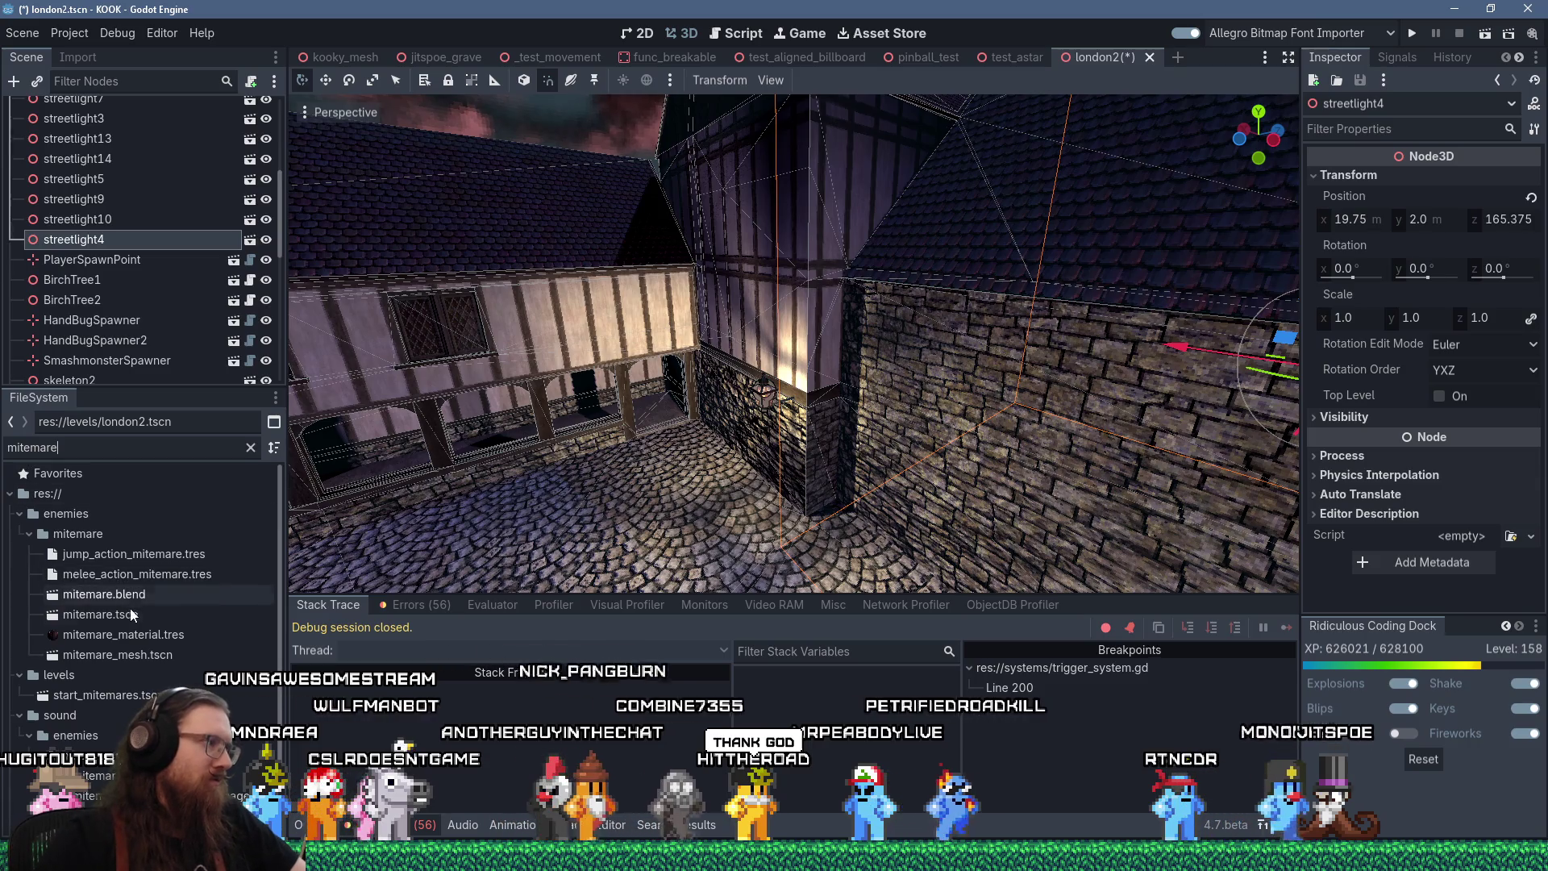
{"action": "double_click", "coordinate": [101, 615]}
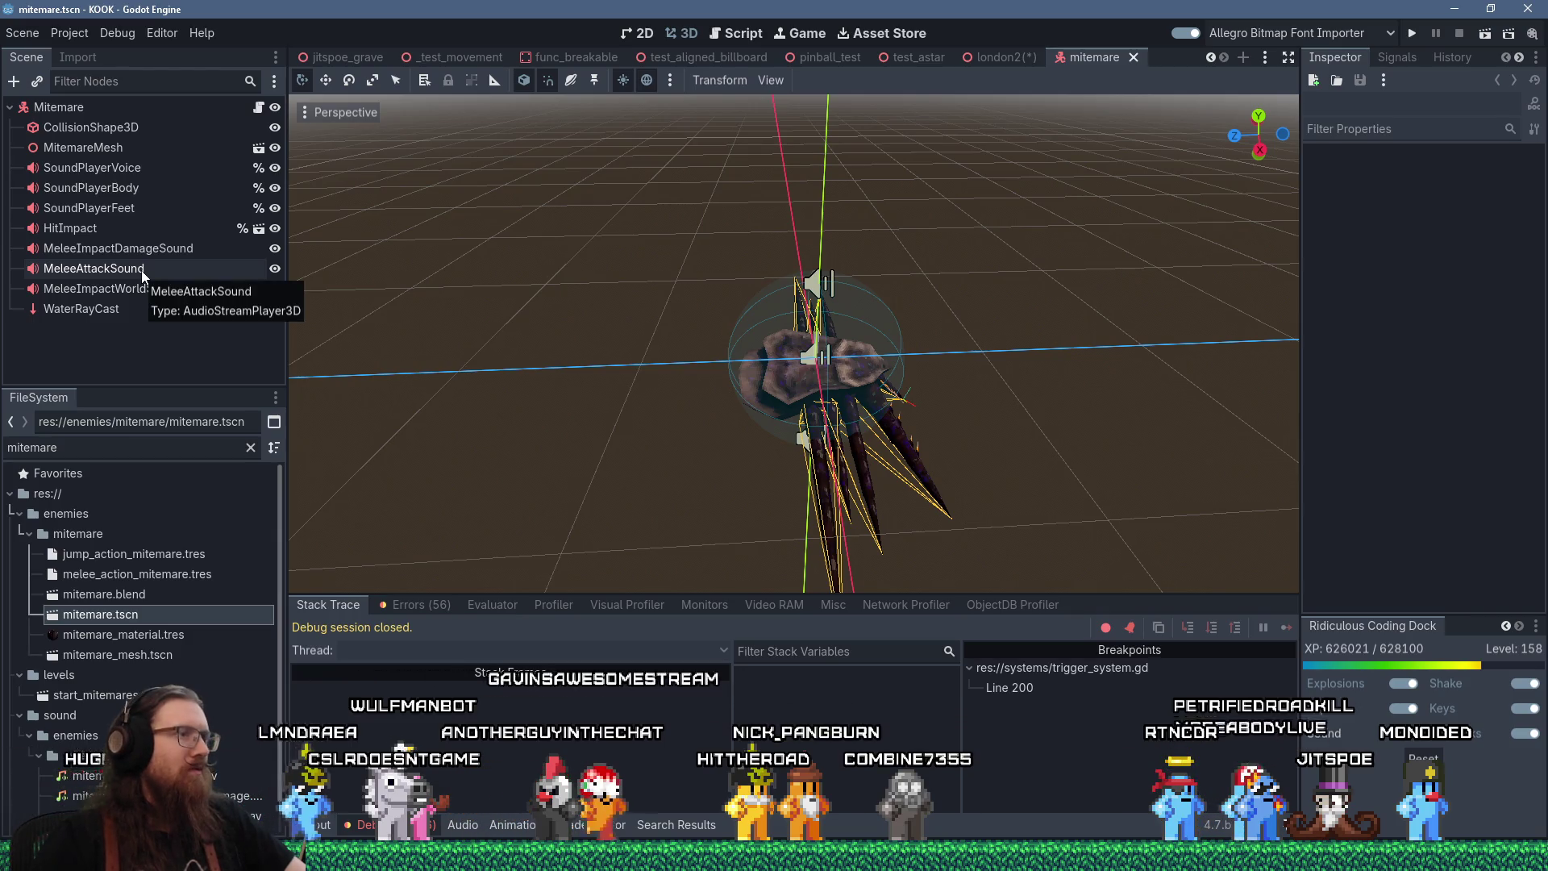
{"action": "left_click", "coordinate": [86, 130]}
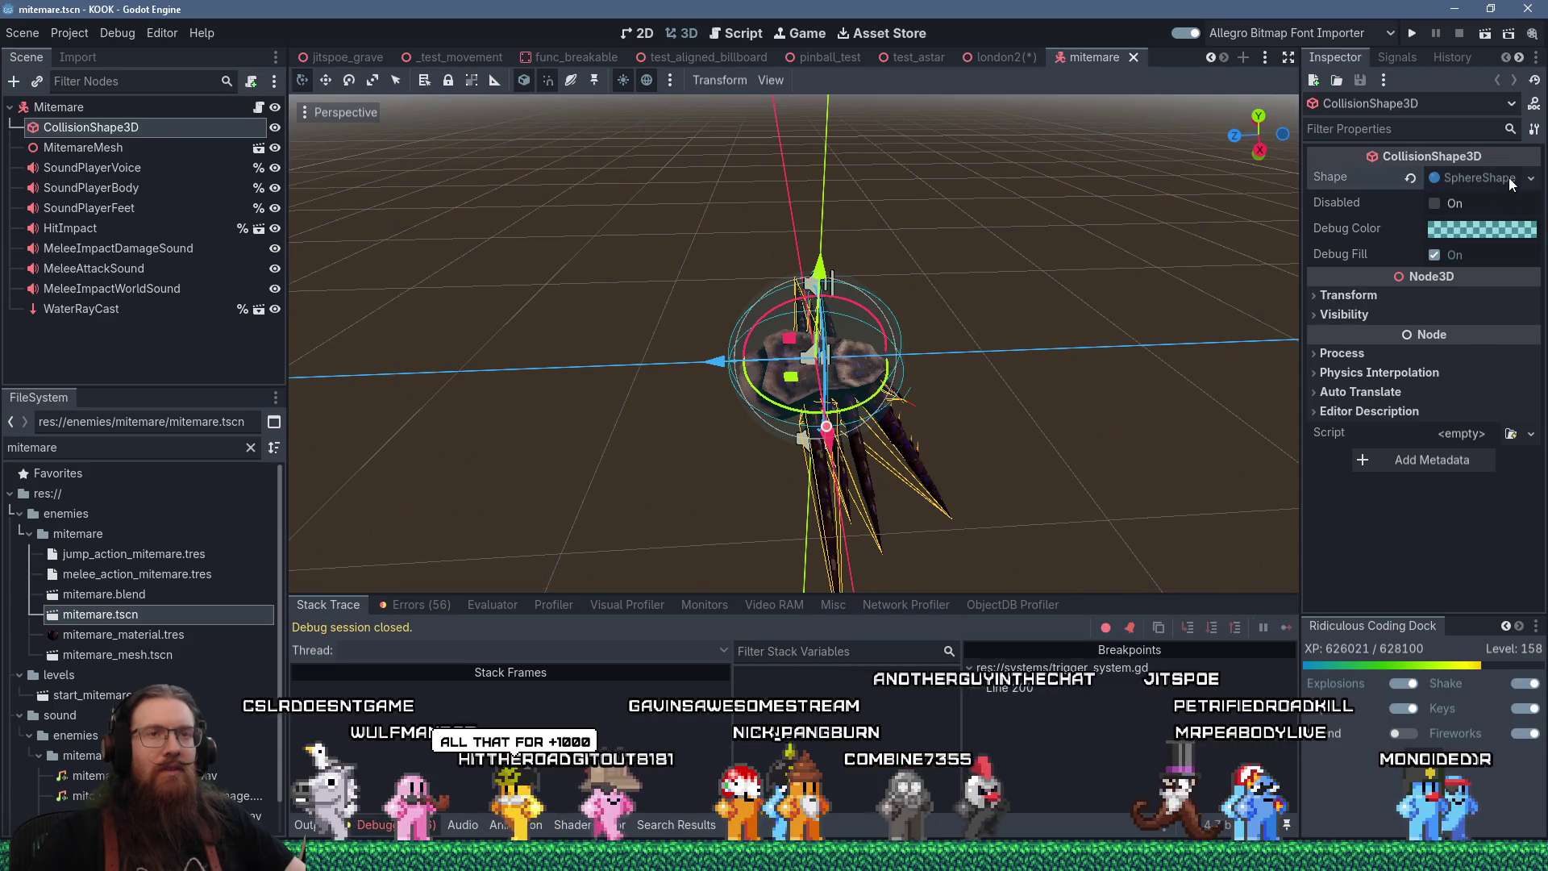
{"action": "left_click", "coordinate": [1483, 177]}
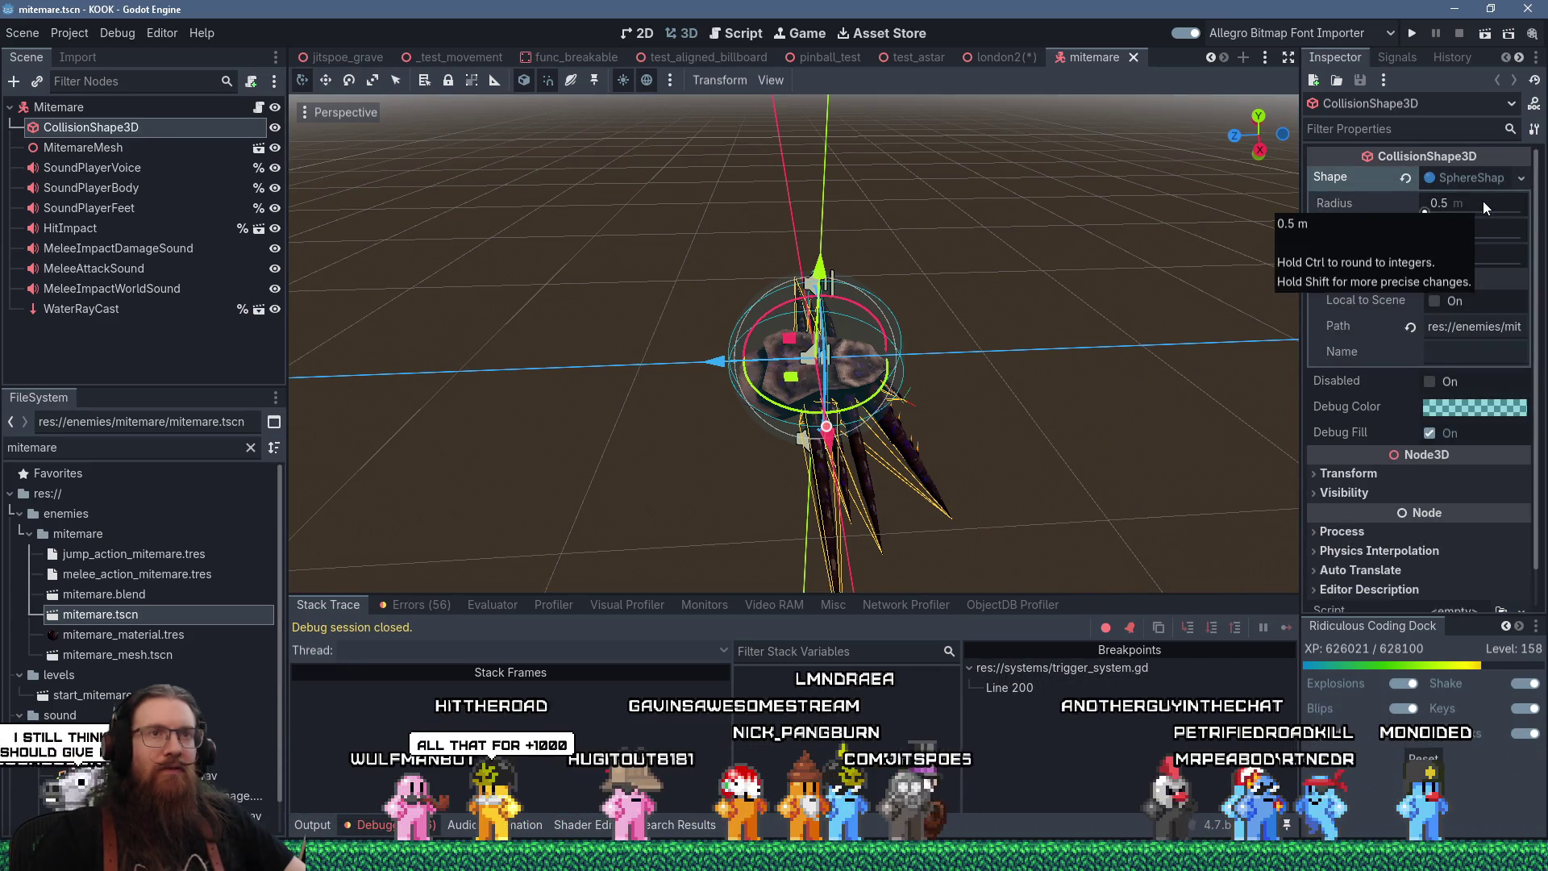
{"action": "left_click", "coordinate": [1136, 56]}
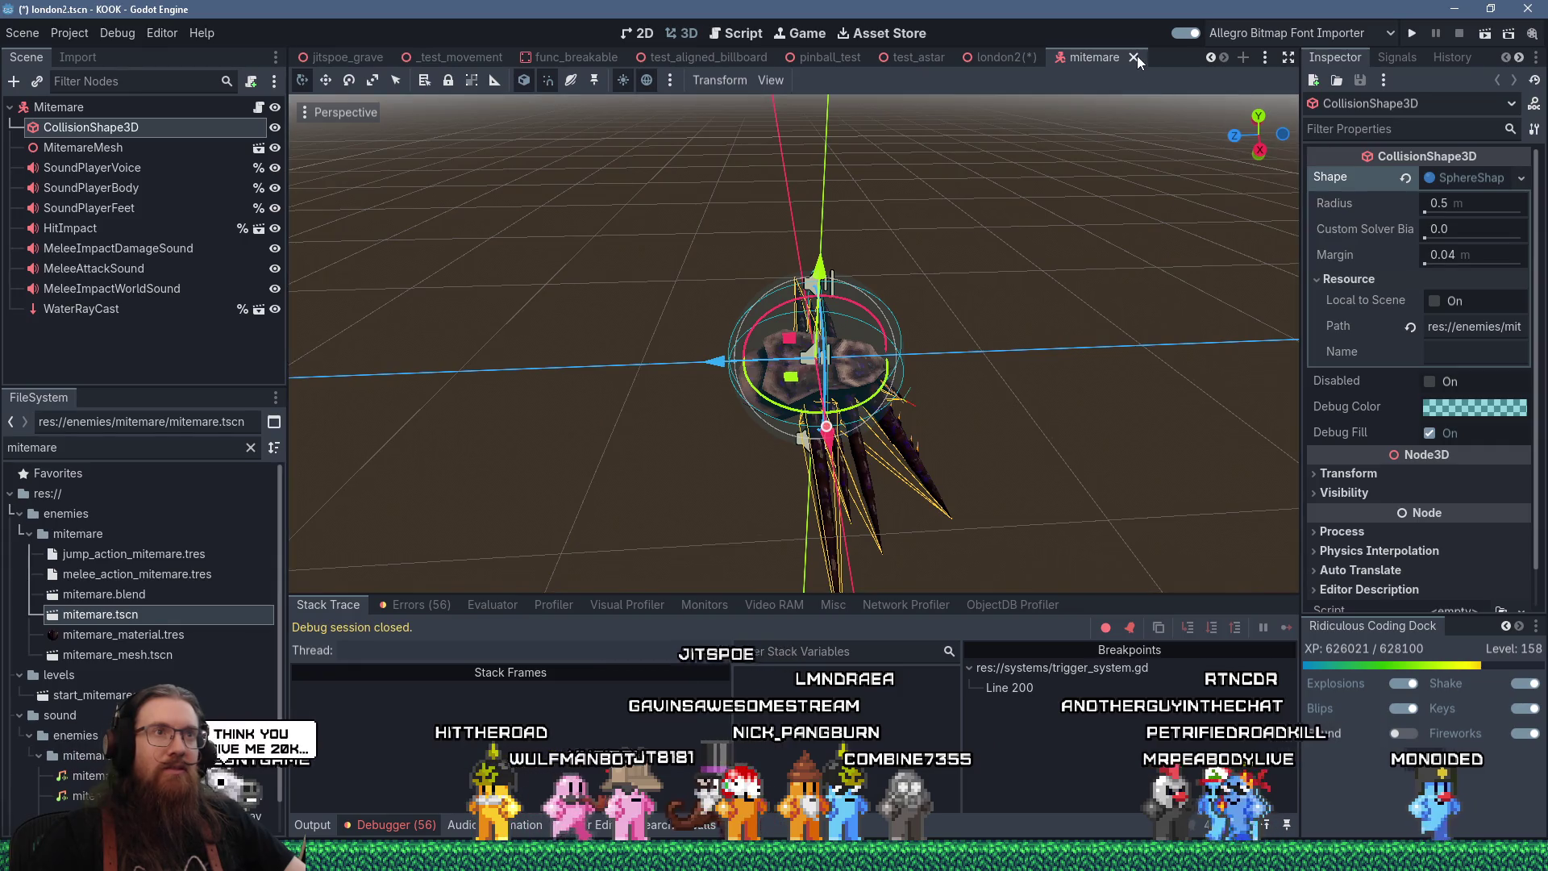
{"action": "key", "text": "alt+Tab"}
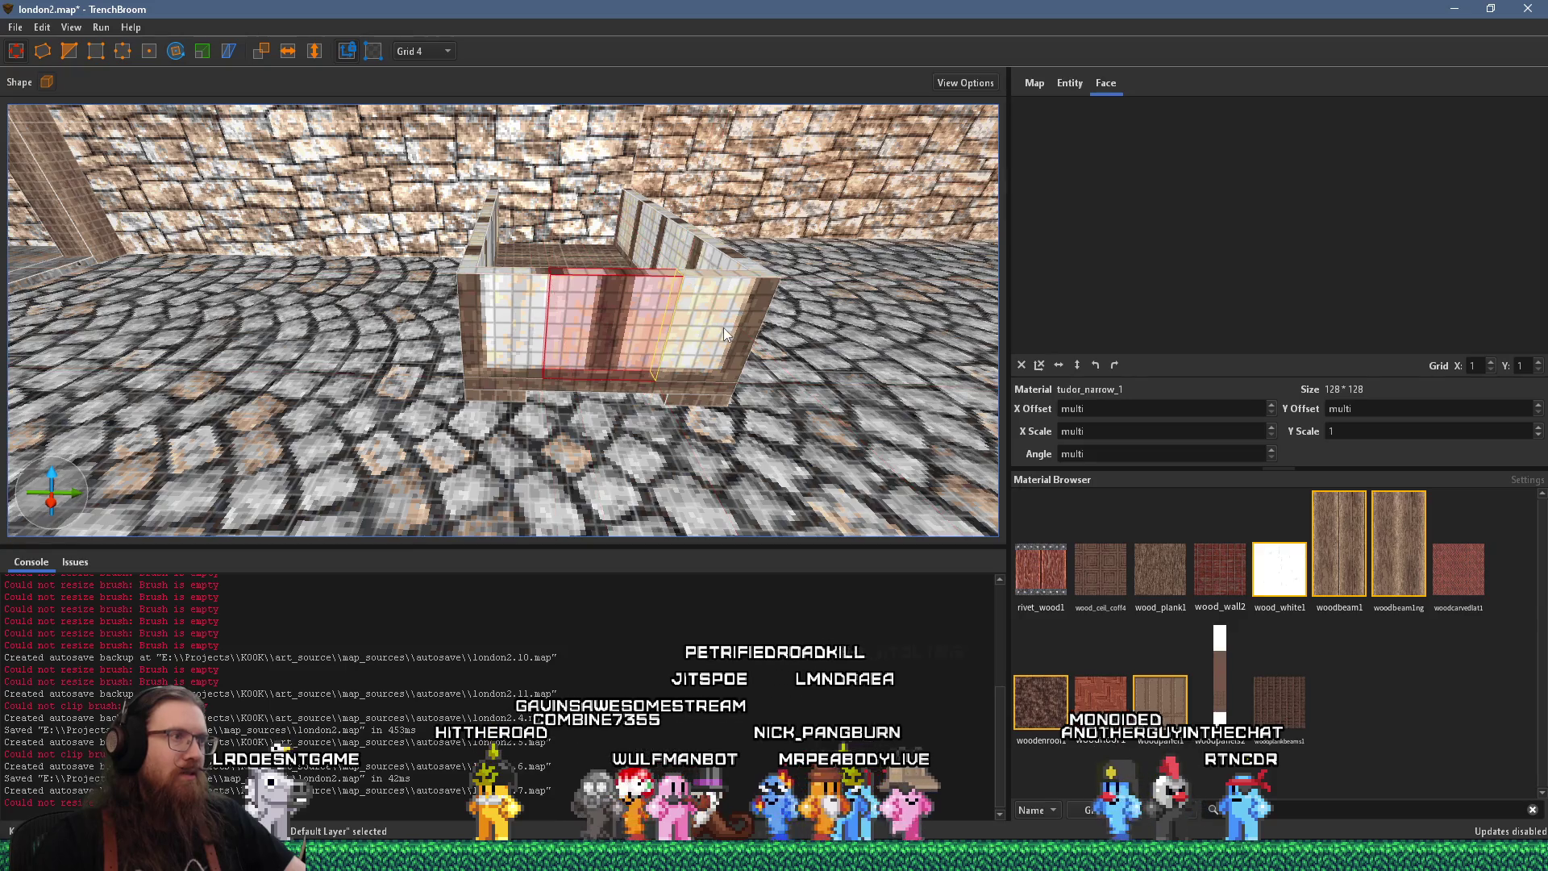
Delete the long block spanning the booth's top and select the left end block
{"action": "mouse_move", "coordinate": [725, 328]}
{"action": "left_mouse_down"}
{"action": "mouse_move", "coordinate": [746, 337]}
{"action": "mouse_move", "coordinate": [505, 343]}
{"action": "mouse_move", "coordinate": [554, 317]}
{"action": "left_mouse_up"}
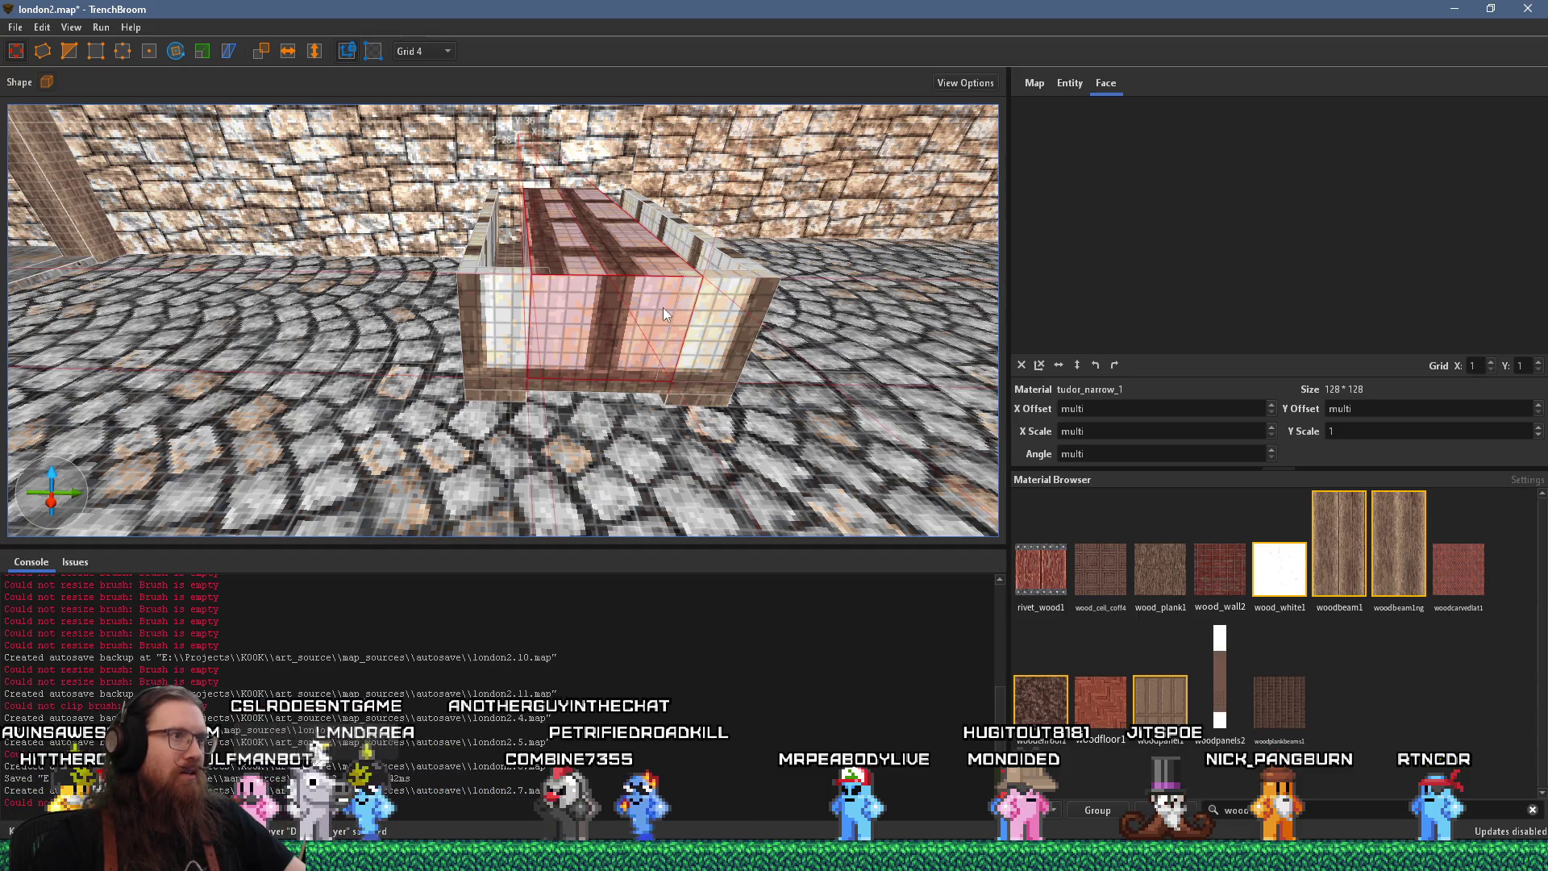
{"action": "key", "text": "Delete"}
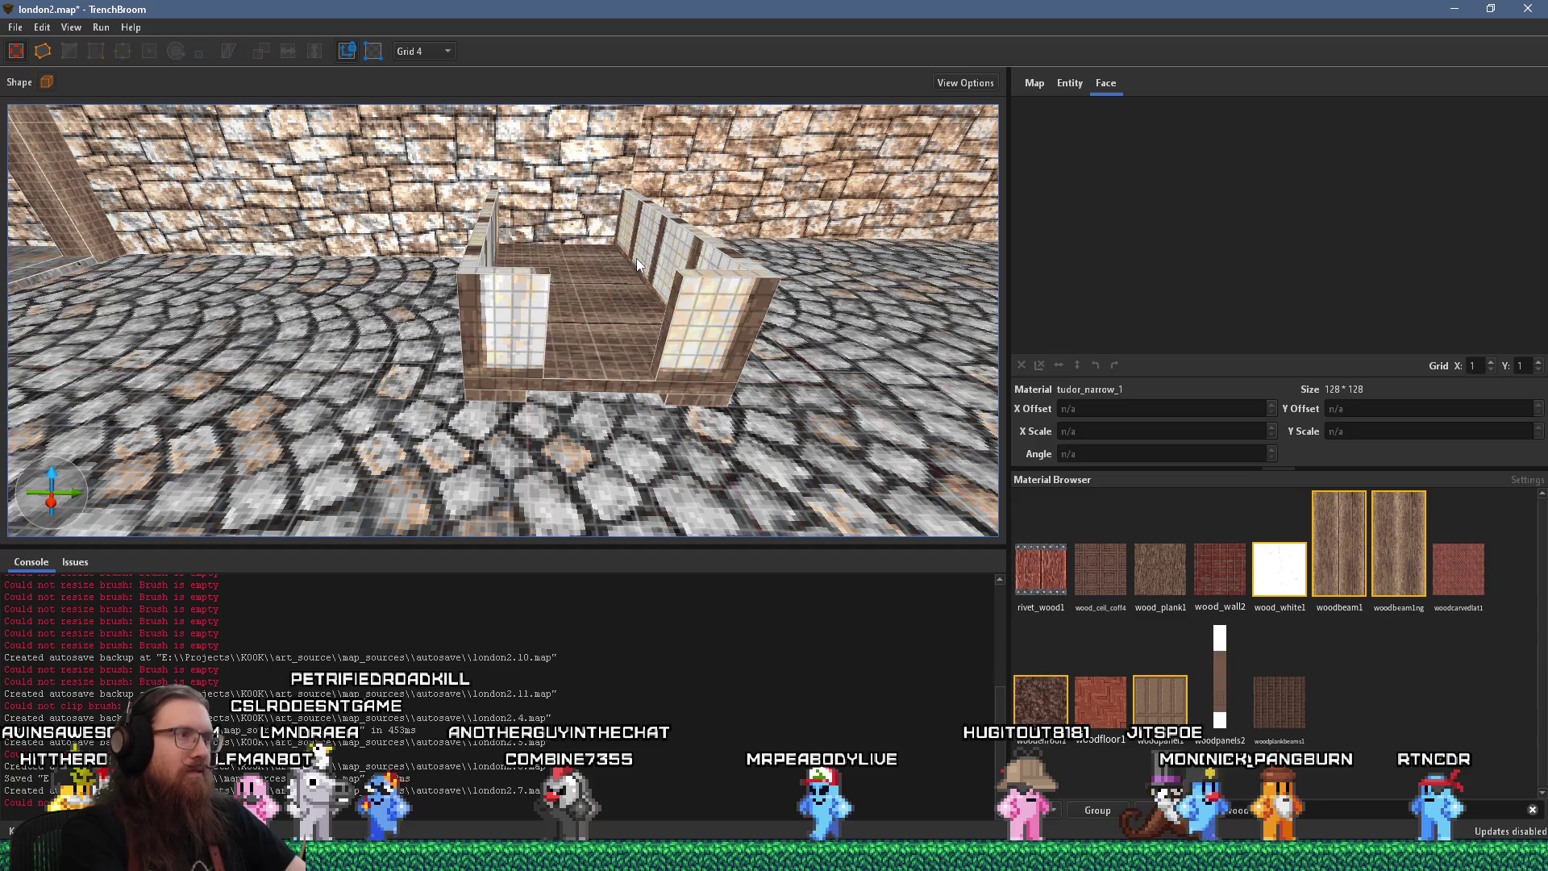
{"action": "left_click", "coordinate": [510, 335]}
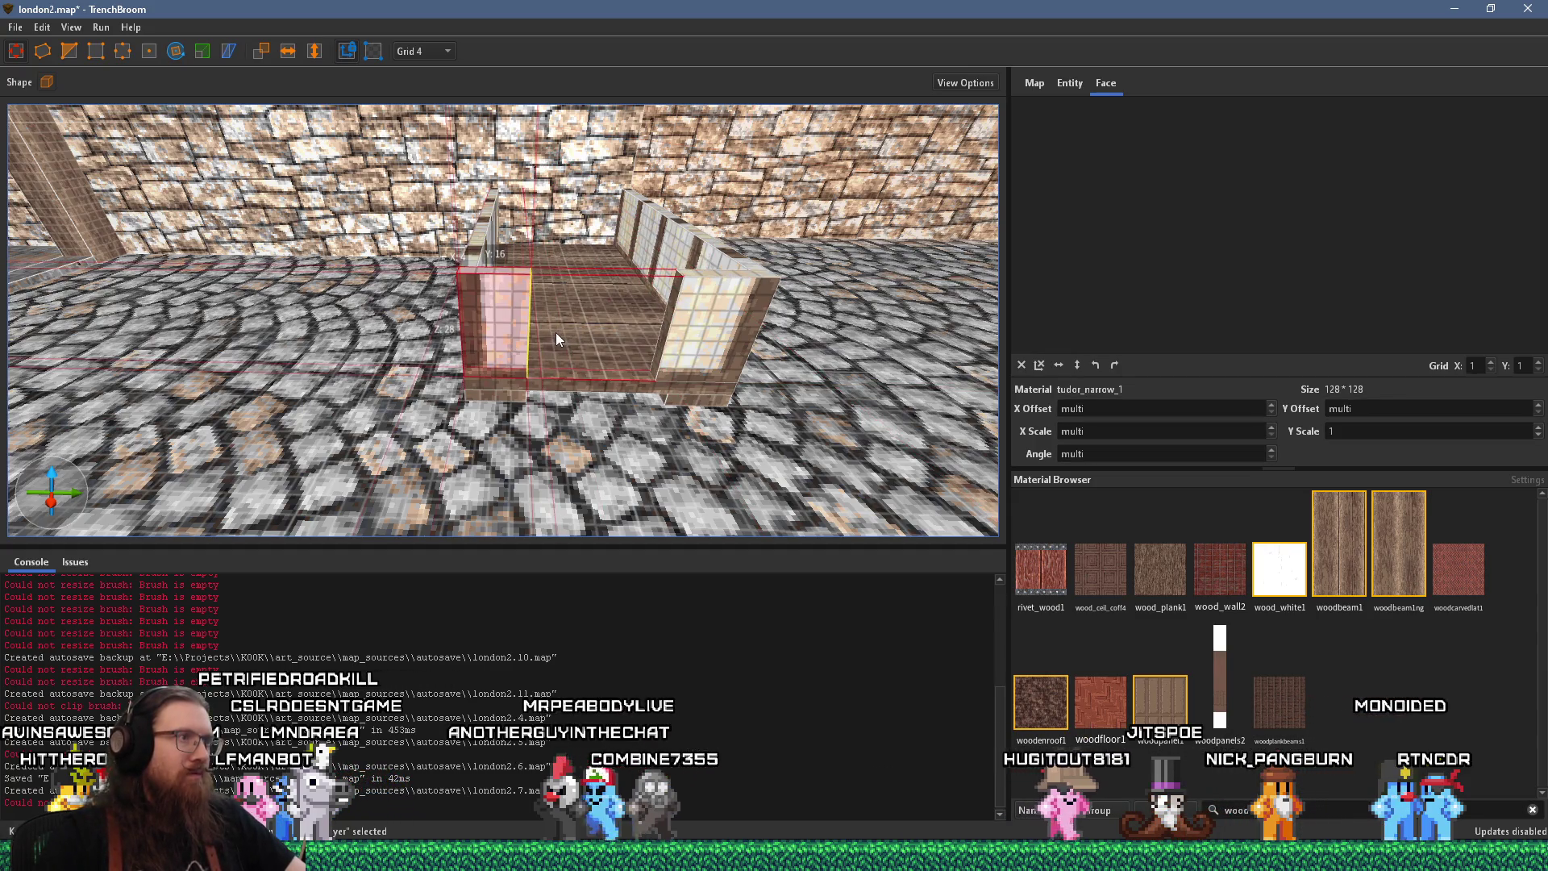
{"action": "left_click", "coordinate": [669, 339]}
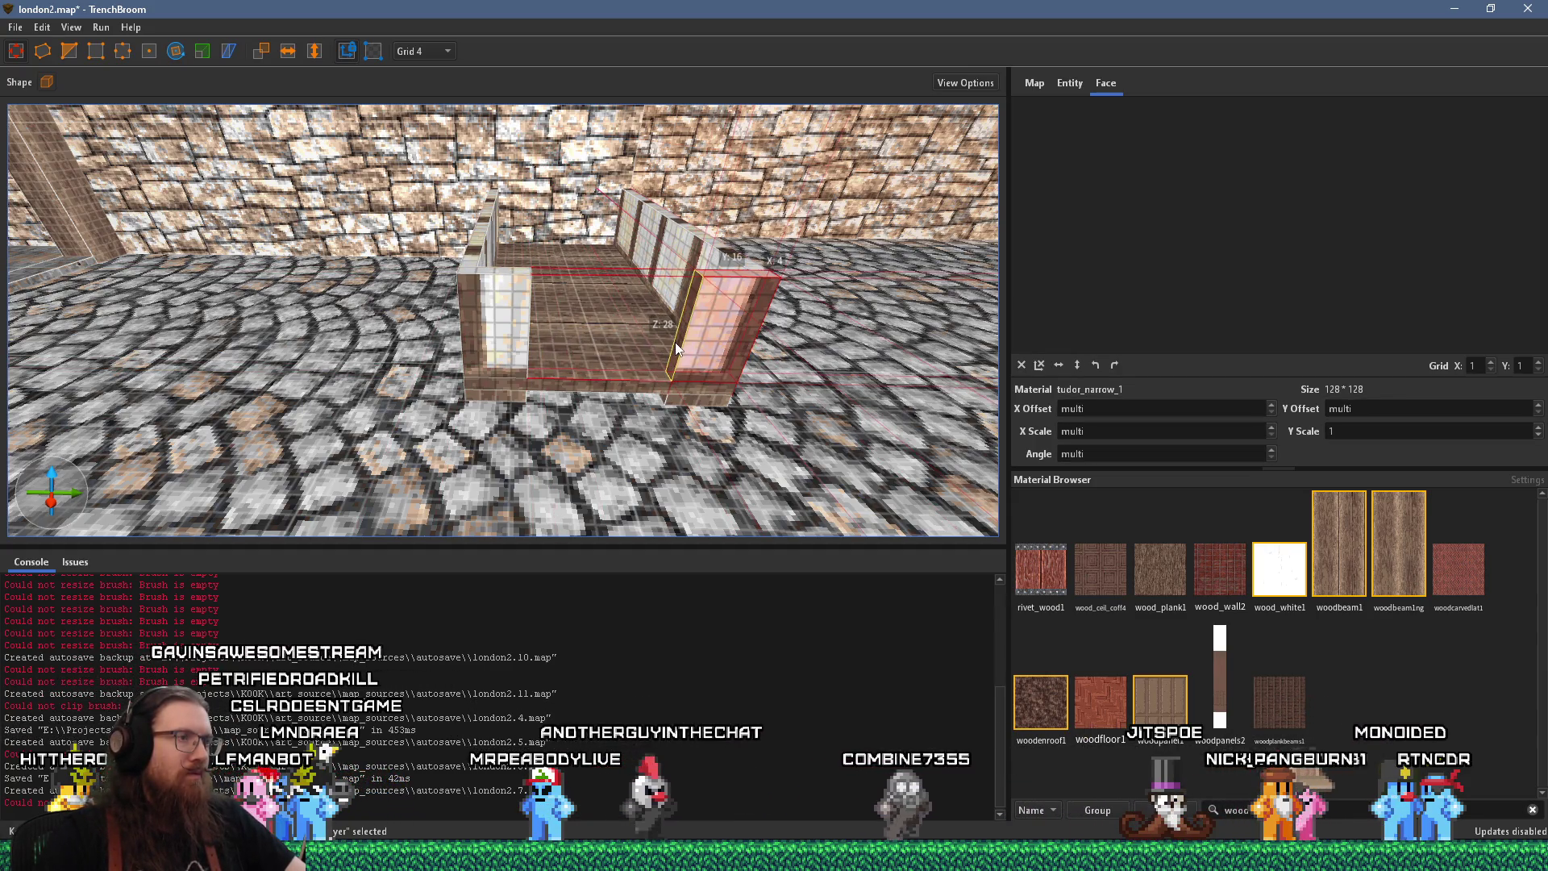
{"action": "left_click", "coordinate": [530, 335]}
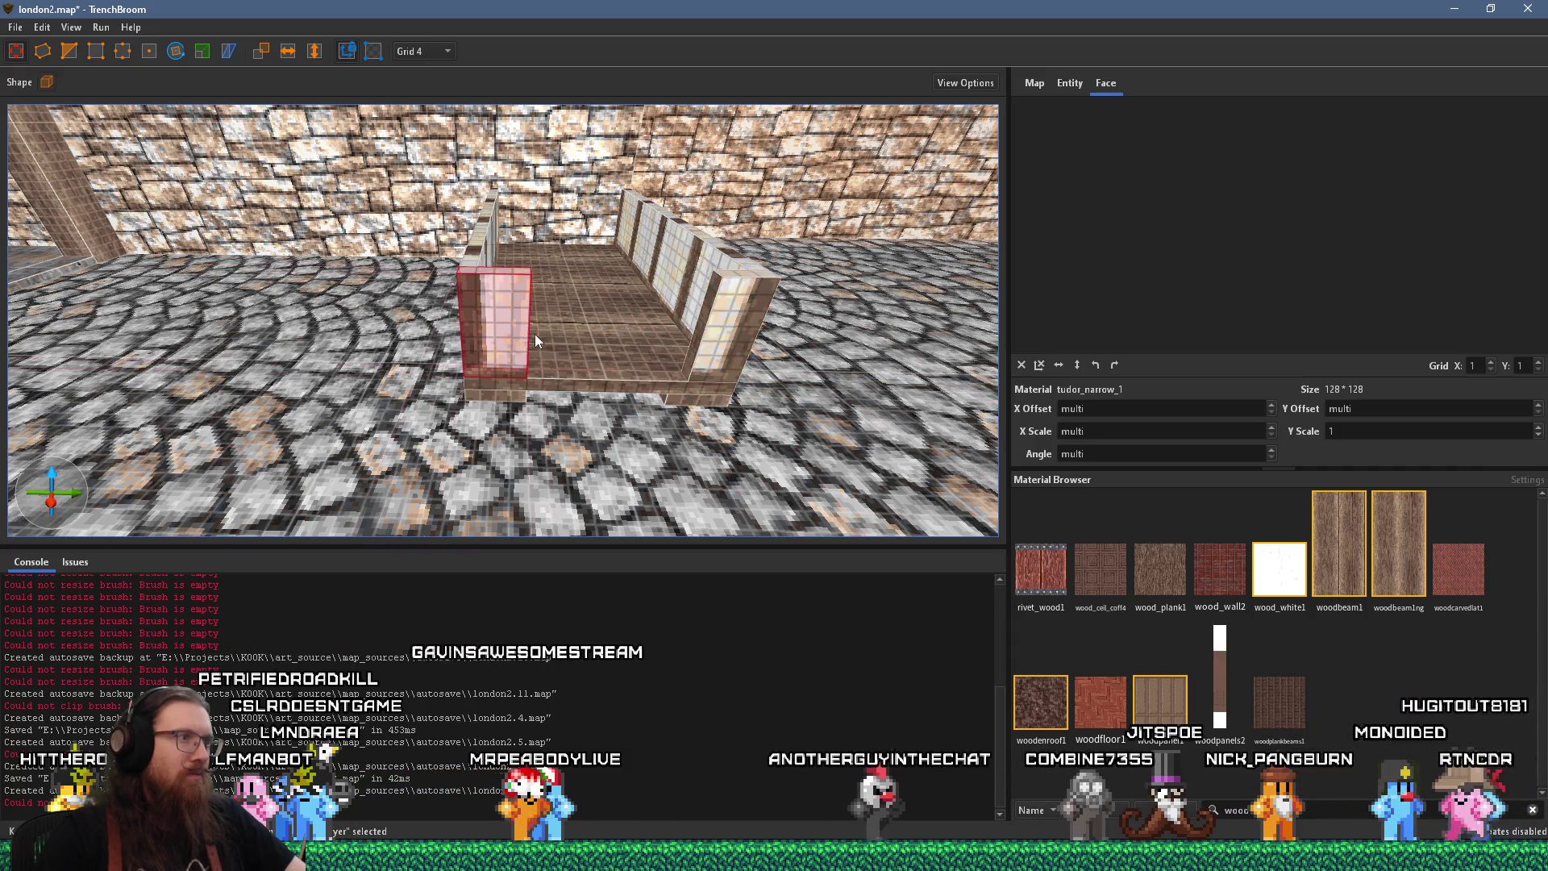
{"action": "mouse_move", "coordinate": [547, 336]}
{"action": "left_mouse_down"}
{"action": "mouse_move", "coordinate": [524, 361]}
{"action": "mouse_move", "coordinate": [520, 333]}
{"action": "left_mouse_up"}
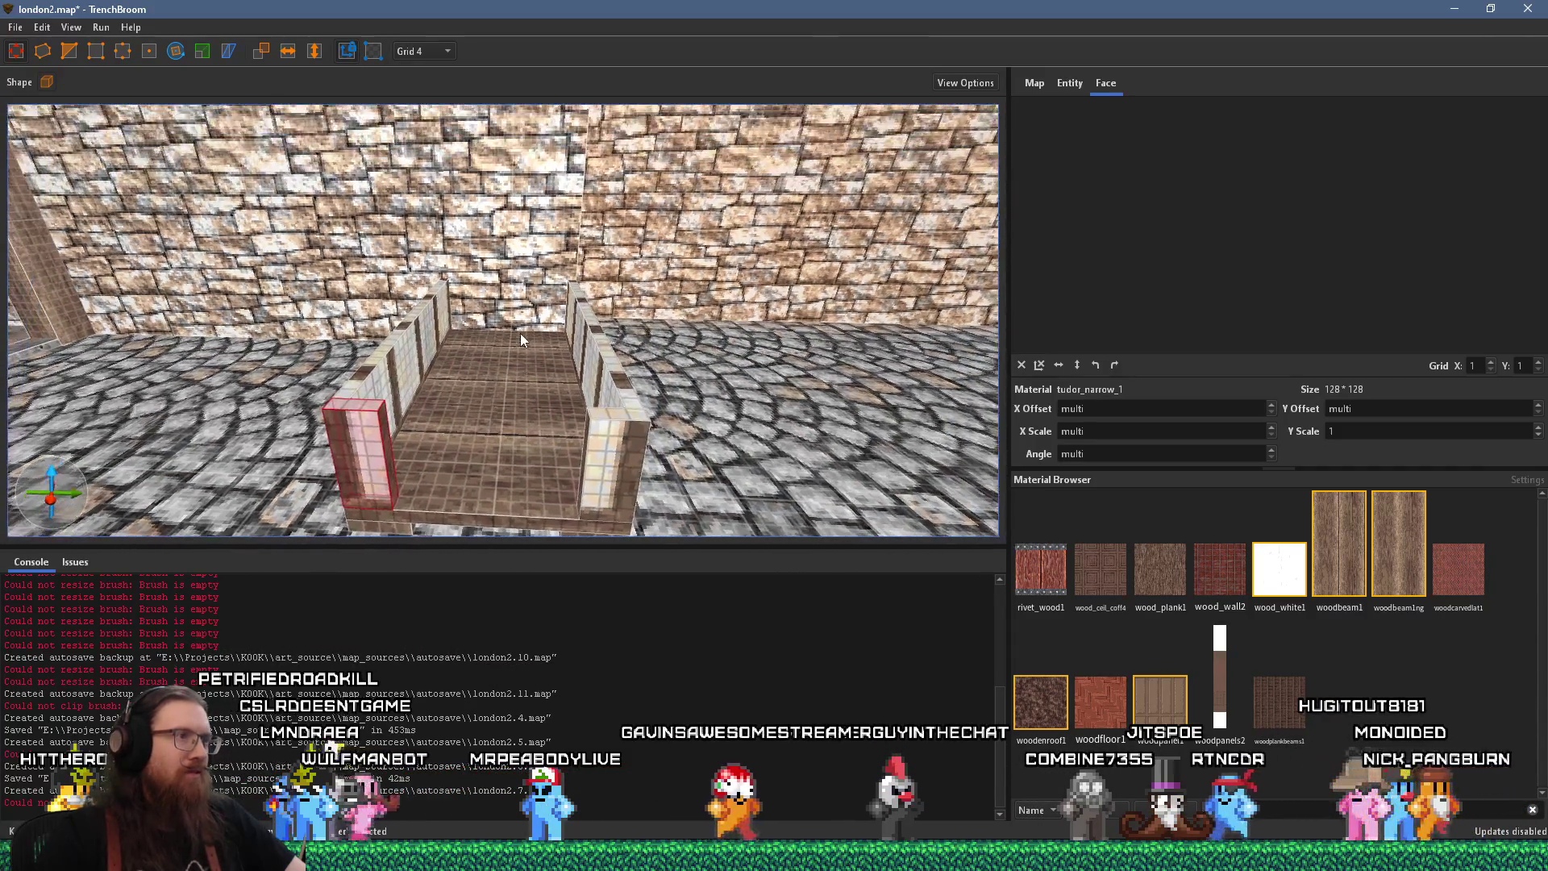
Compare with the Godot scene, then orbit closer to the wooden box
{"action": "key", "text": "alt+Tab"}
{"action": "key", "text": "alt+Tab"}
{"action": "key", "text": "alt+Tab"}
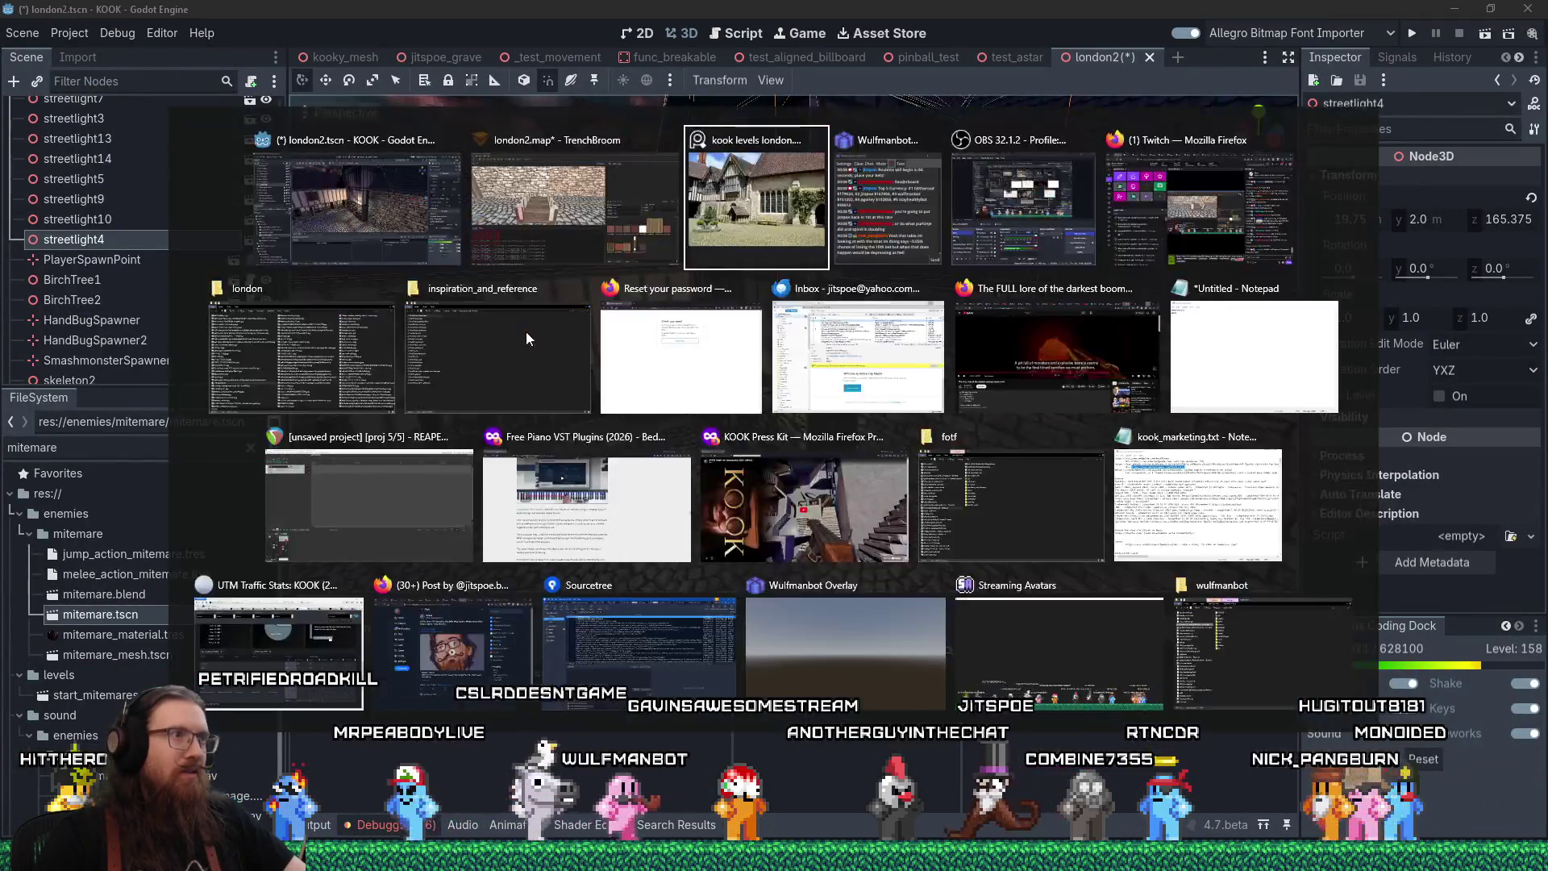
{"action": "key", "text": "alt+Tab"}
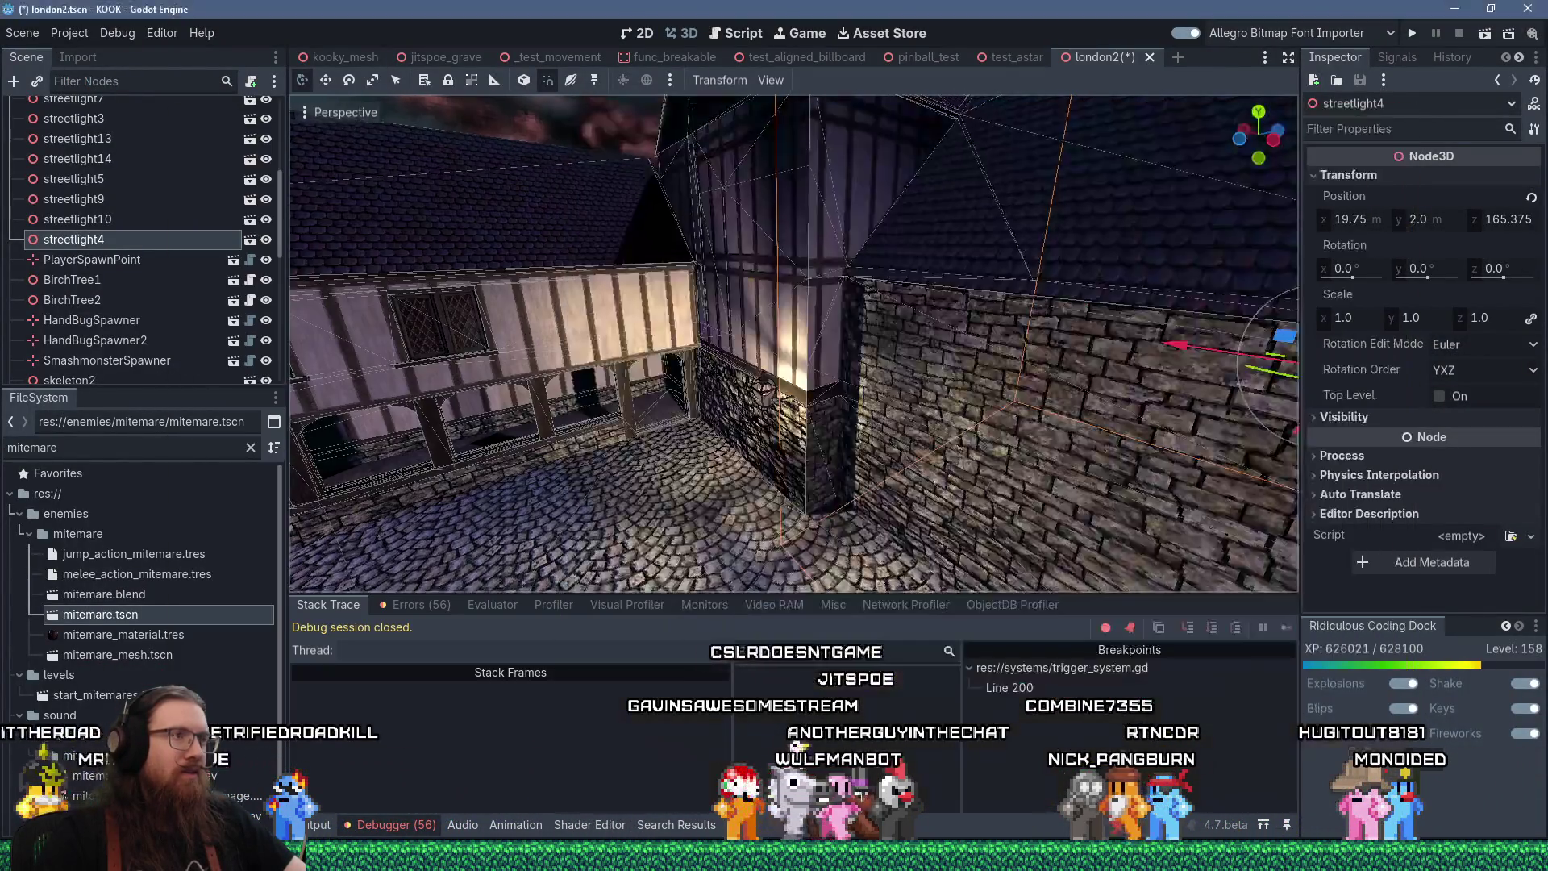
{"action": "key", "text": "alt+Tab"}
{"action": "key", "text": "alt+Tab"}
{"action": "left_click_drag", "start_coordinate": [492, 352], "coordinate": [651, 363]}
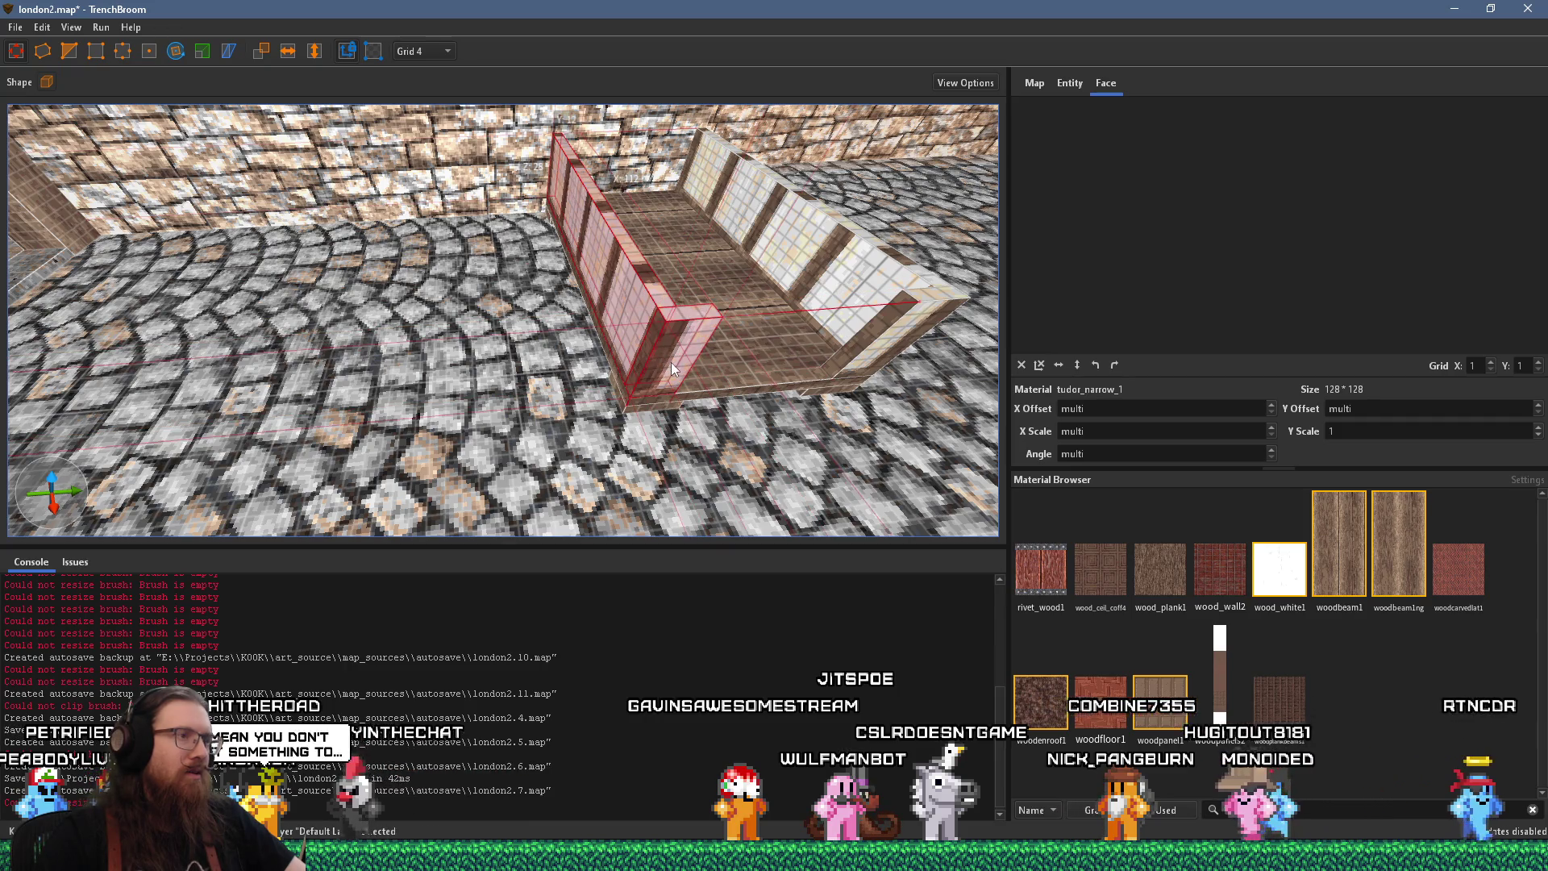
Shift the left wall block 8 units along Y and reposition the small beam
{"action": "mouse_move", "coordinate": [672, 368]}
{"action": "left_mouse_down"}
{"action": "mouse_move", "coordinate": [645, 313]}
{"action": "mouse_move", "coordinate": [615, 307]}
{"action": "left_mouse_up"}
{"action": "scroll", "coordinate": [636, 351], "scroll_direction": "up", "scroll_amount": 5}
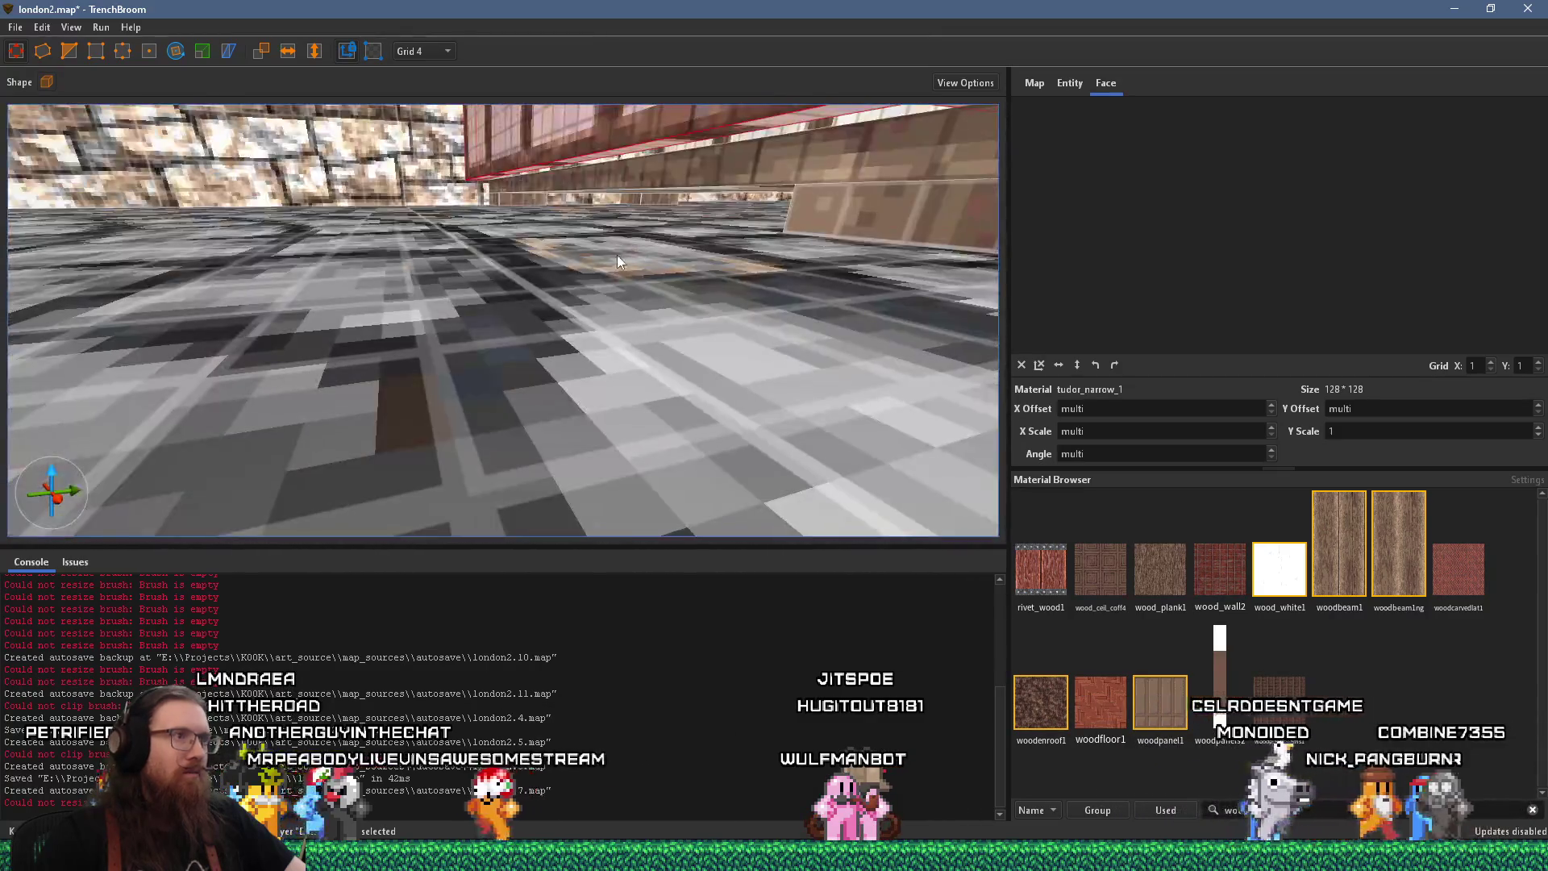
{"action": "left_click", "coordinate": [539, 202]}
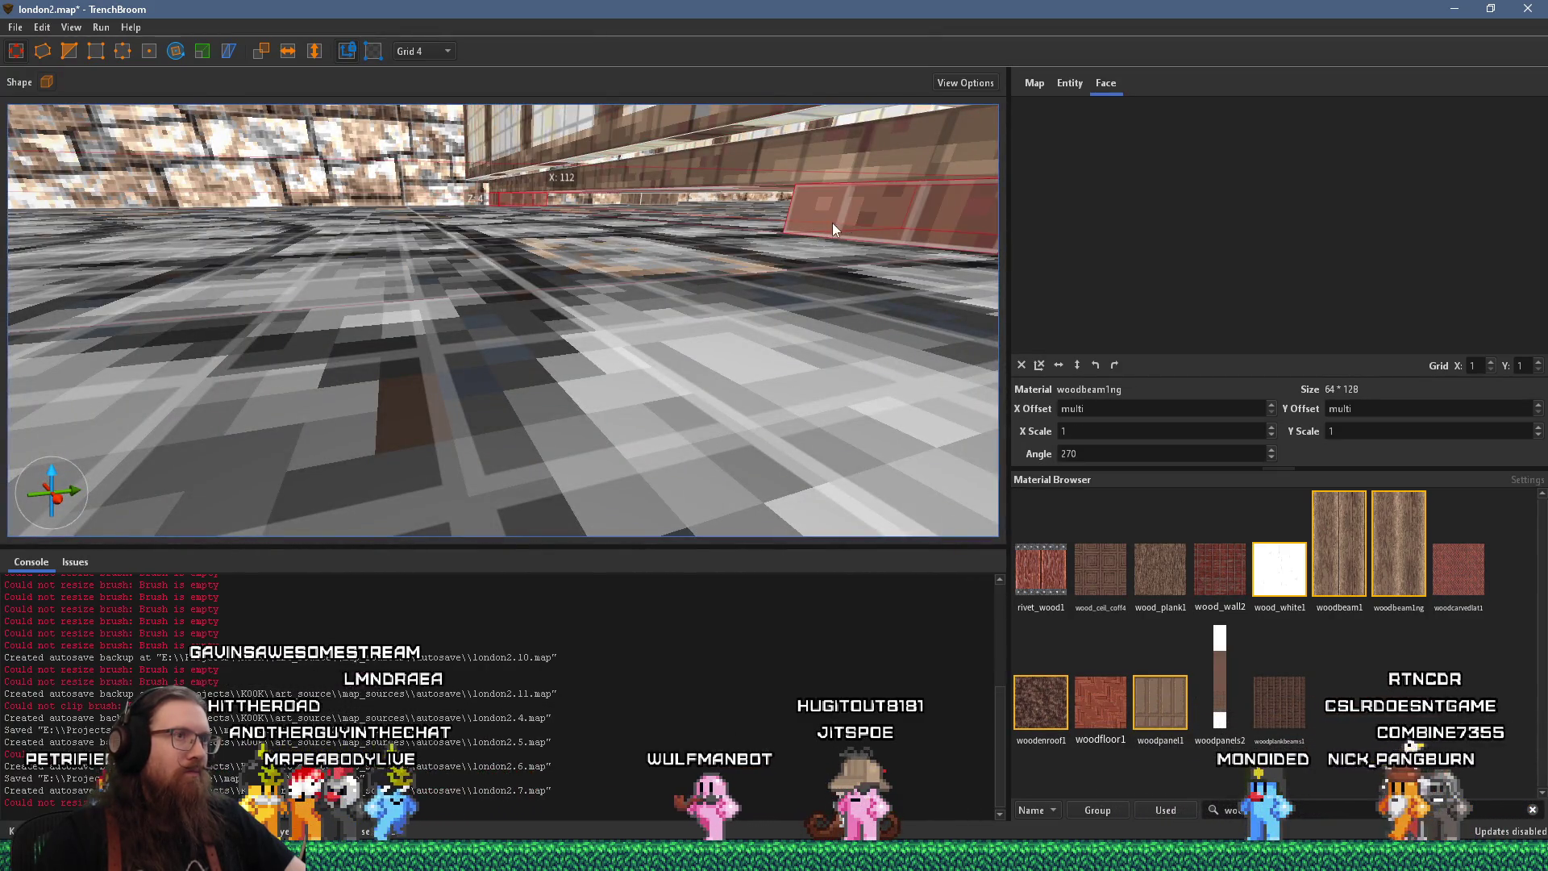
{"action": "mouse_move", "coordinate": [834, 229]}
{"action": "left_mouse_down"}
{"action": "mouse_move", "coordinate": [795, 239]}
{"action": "mouse_move", "coordinate": [836, 234]}
{"action": "mouse_move", "coordinate": [817, 249]}
{"action": "left_mouse_up"}
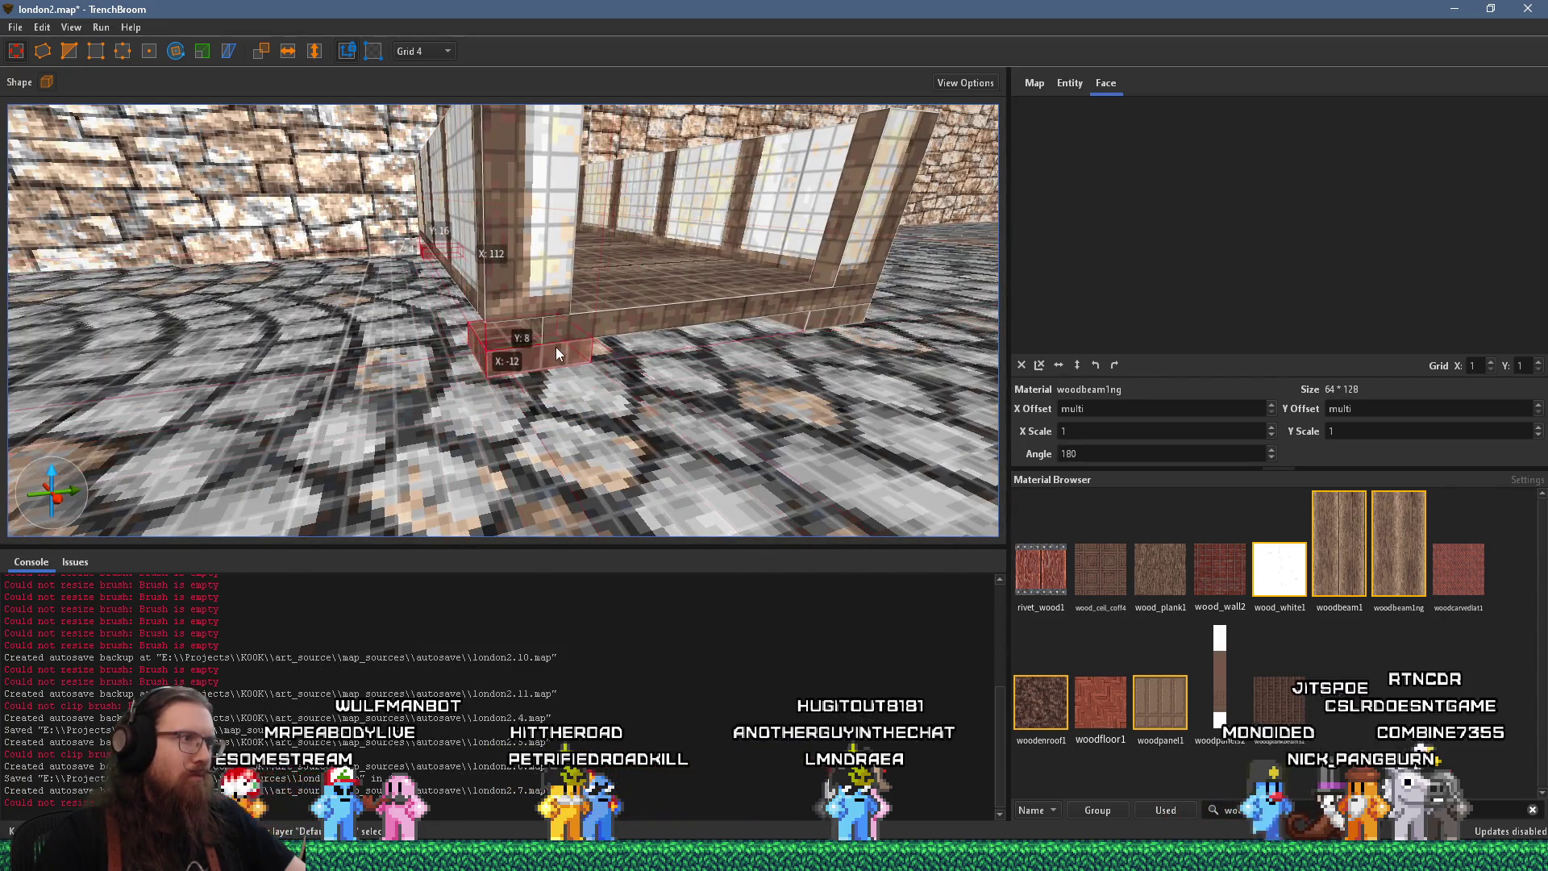
Texture the booth's large floor slab with woodbeam1ng
{"action": "left_click", "coordinate": [540, 327]}
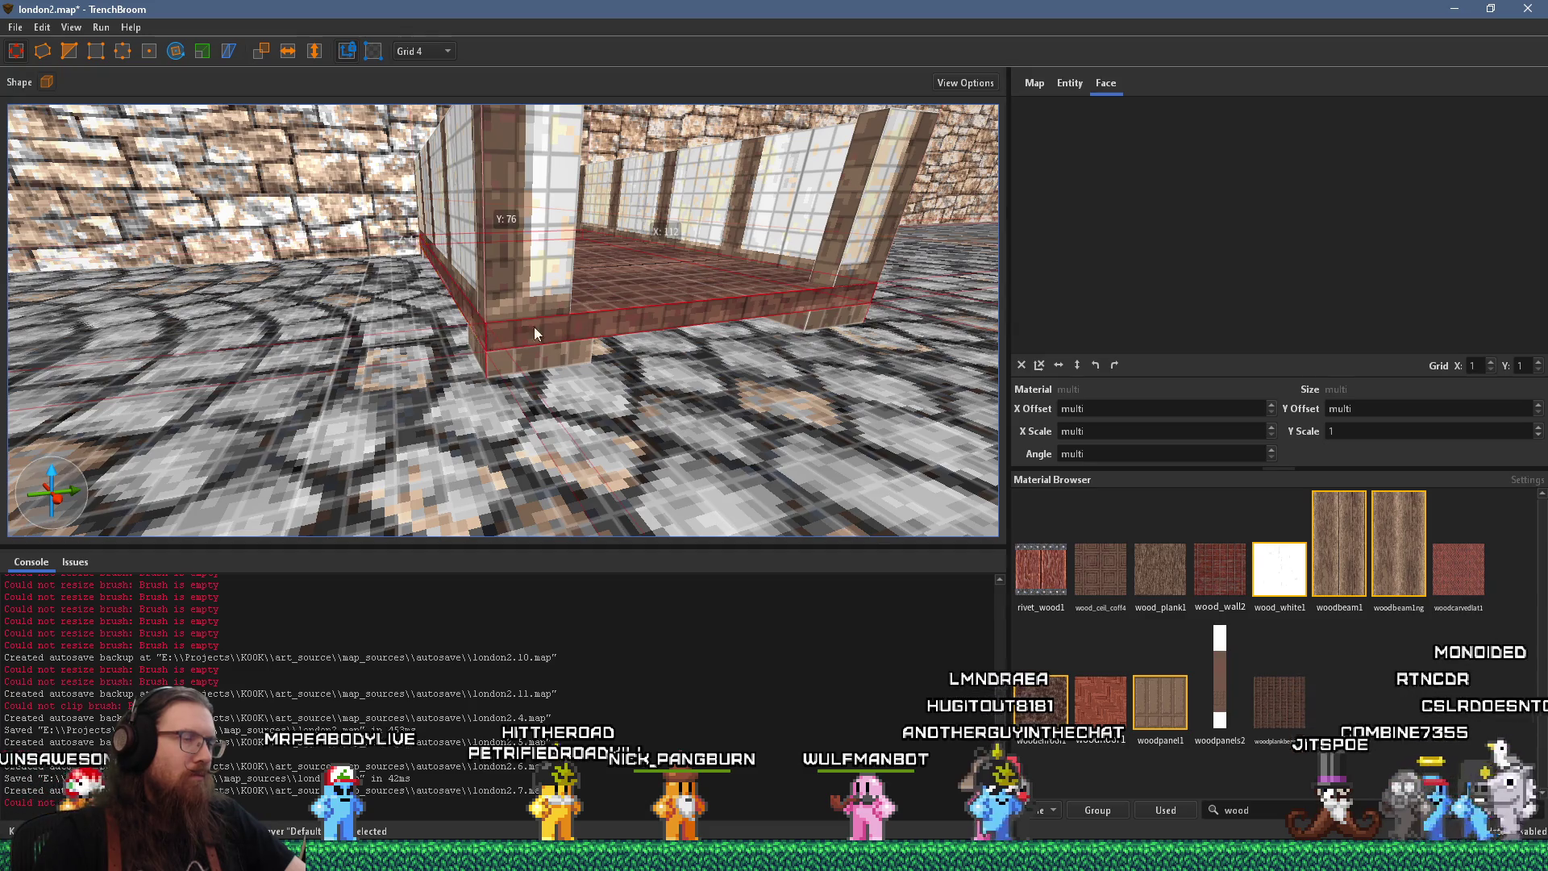
{"action": "mouse_move", "coordinate": [534, 327]}
{"action": "left_mouse_down"}
{"action": "mouse_move", "coordinate": [462, 387]}
{"action": "mouse_move", "coordinate": [495, 354]}
{"action": "mouse_move", "coordinate": [514, 362]}
{"action": "mouse_move", "coordinate": [592, 283]}
{"action": "left_mouse_up"}
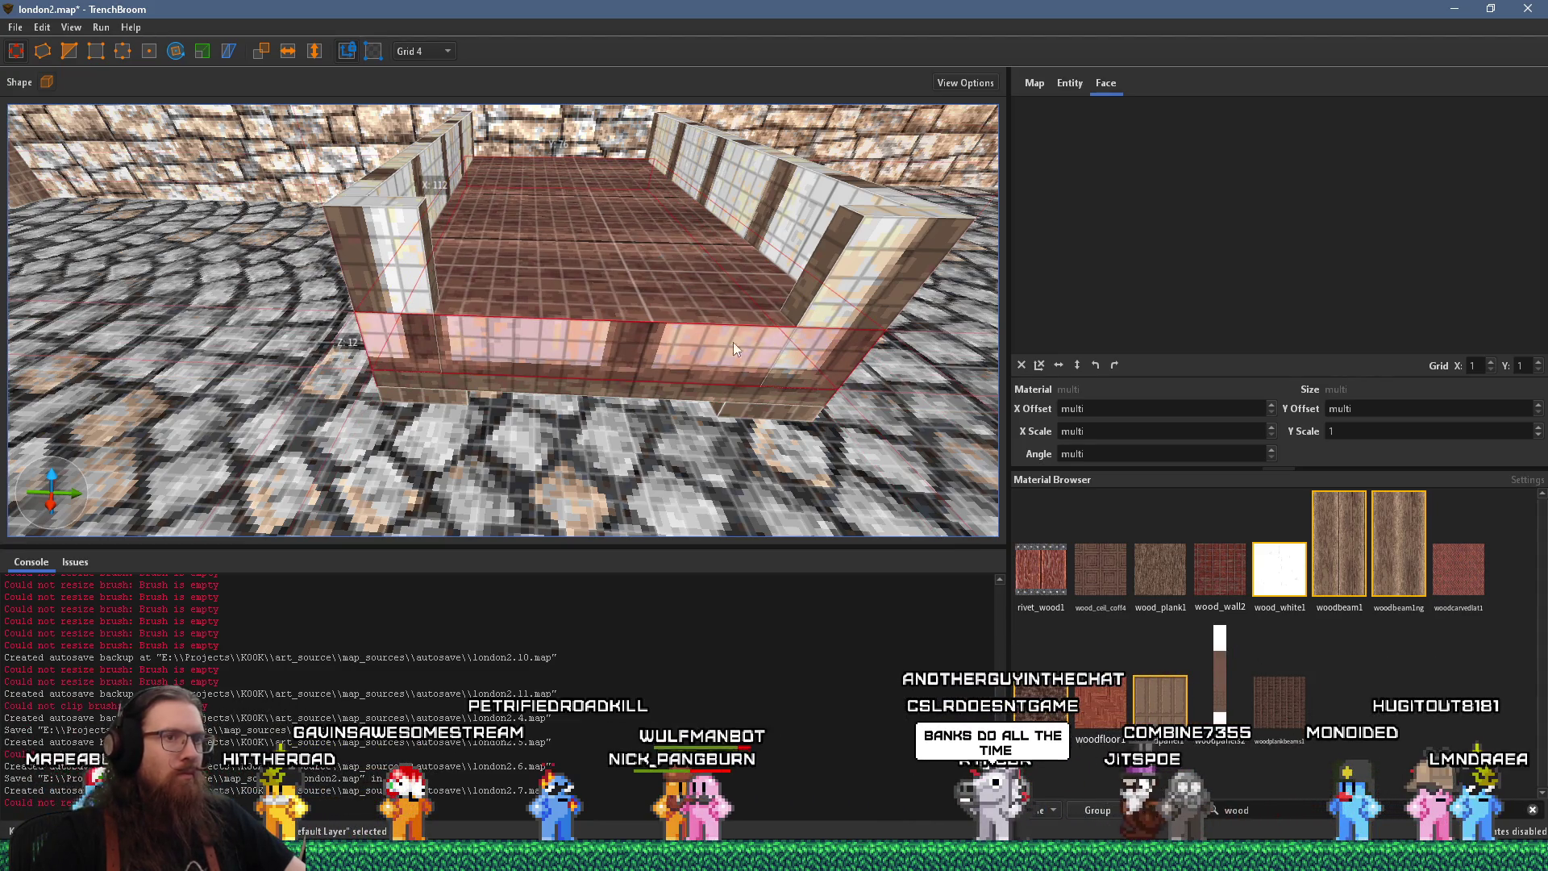
{"action": "left_click", "coordinate": [1381, 538]}
{"action": "left_click_drag", "start_coordinate": [657, 345], "coordinate": [530, 316]}
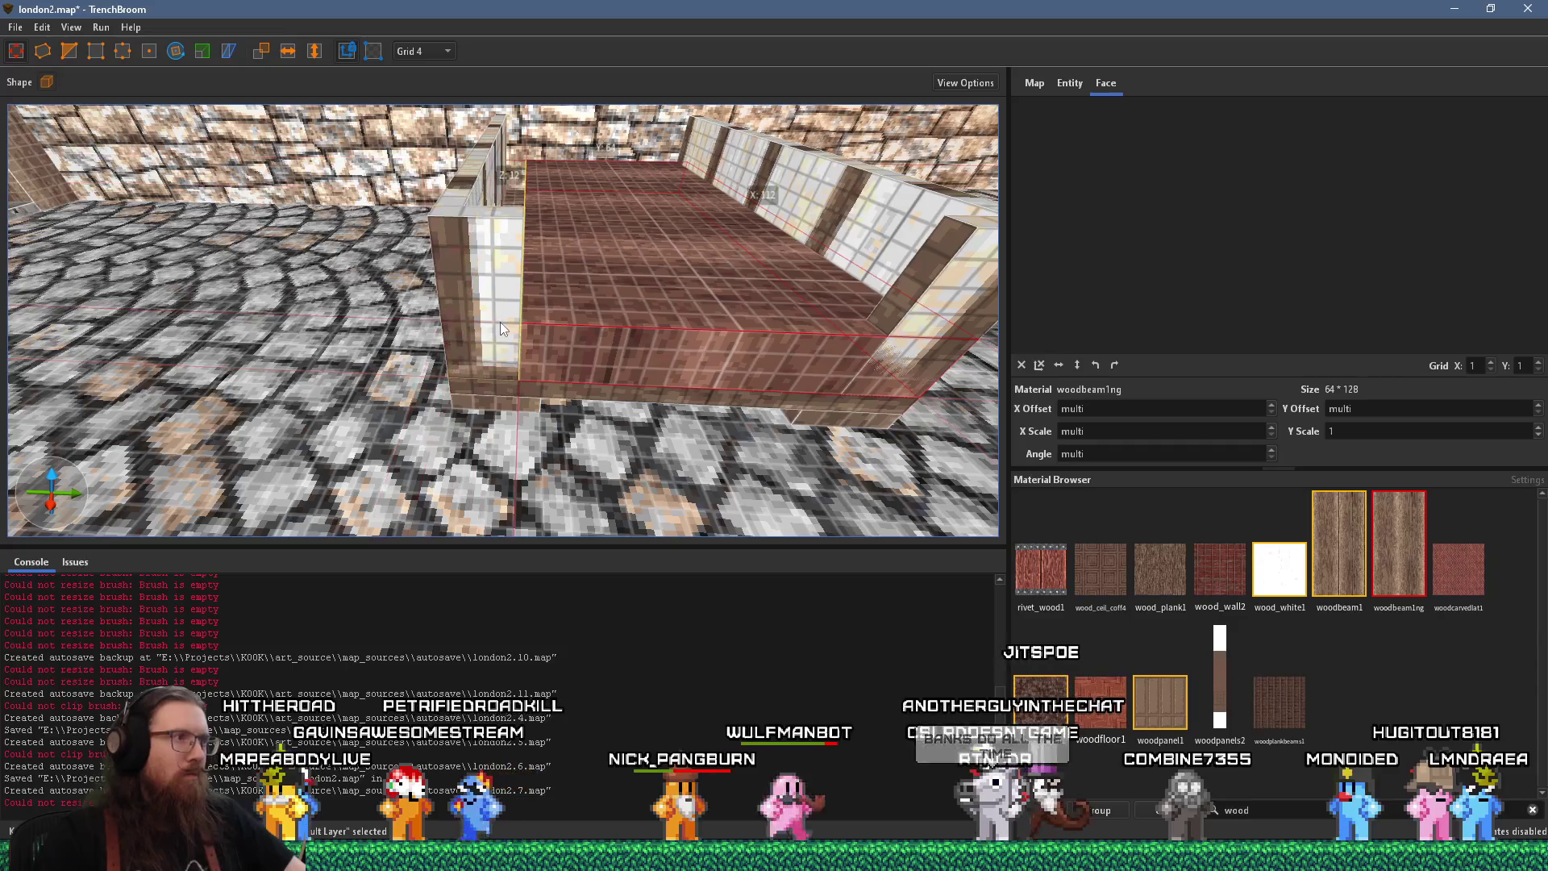
{"action": "left_click_drag", "start_coordinate": [930, 345], "coordinate": [832, 349]}
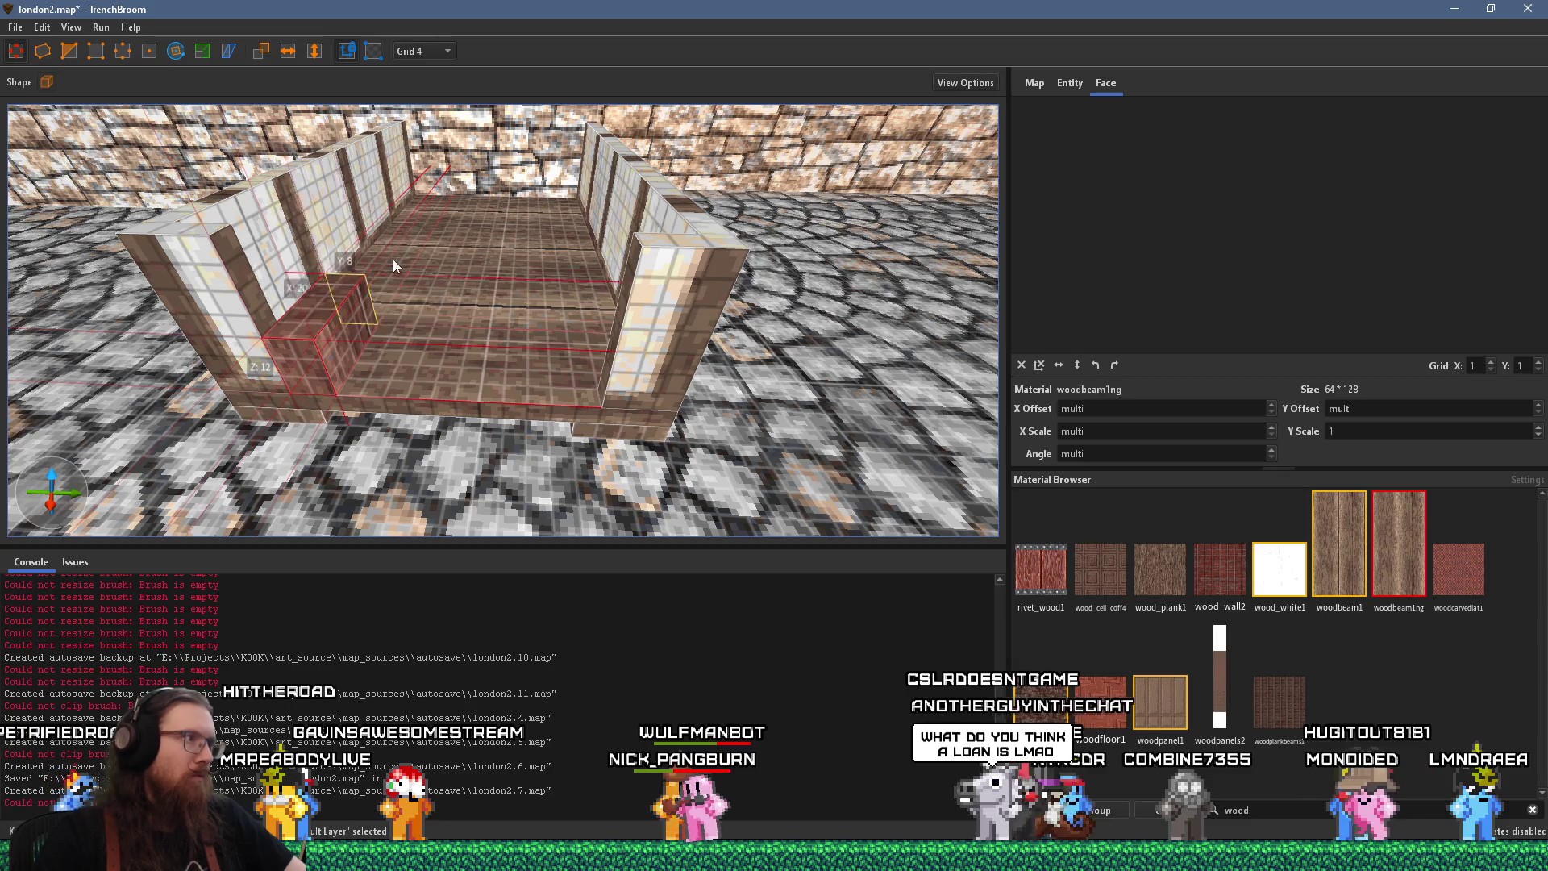
Draw a new ledge block along the wall after checking the reference photo
{"action": "left_click", "coordinate": [360, 302]}
{"action": "scroll", "coordinate": [405, 280], "scroll_direction": "down", "scroll_amount": 3}
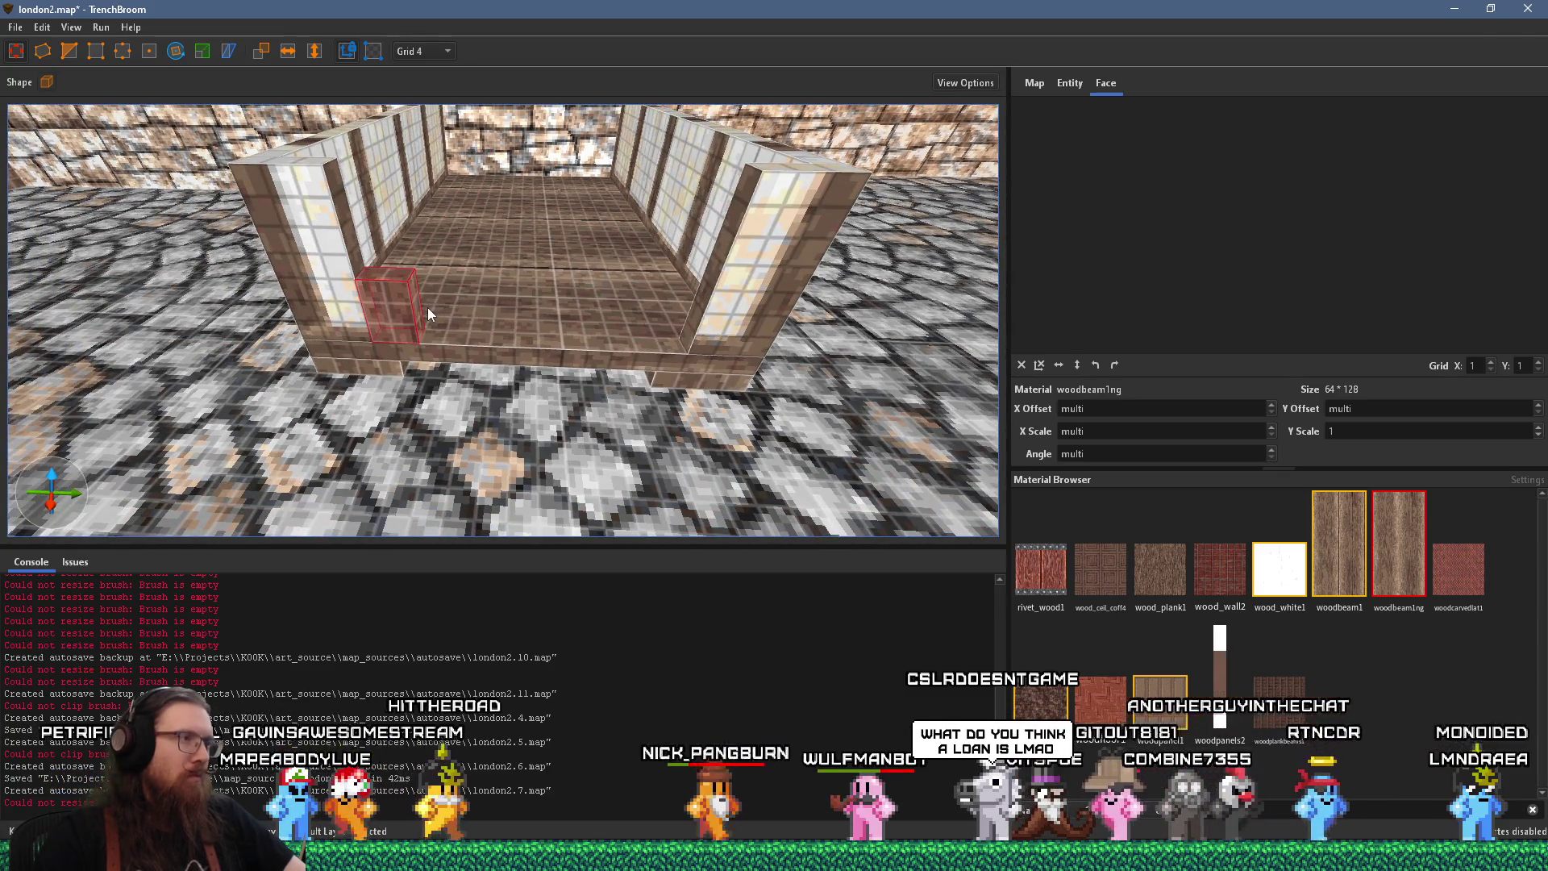
{"action": "key", "text": "alt+Tab"}
{"action": "key", "text": "alt+Tab"}
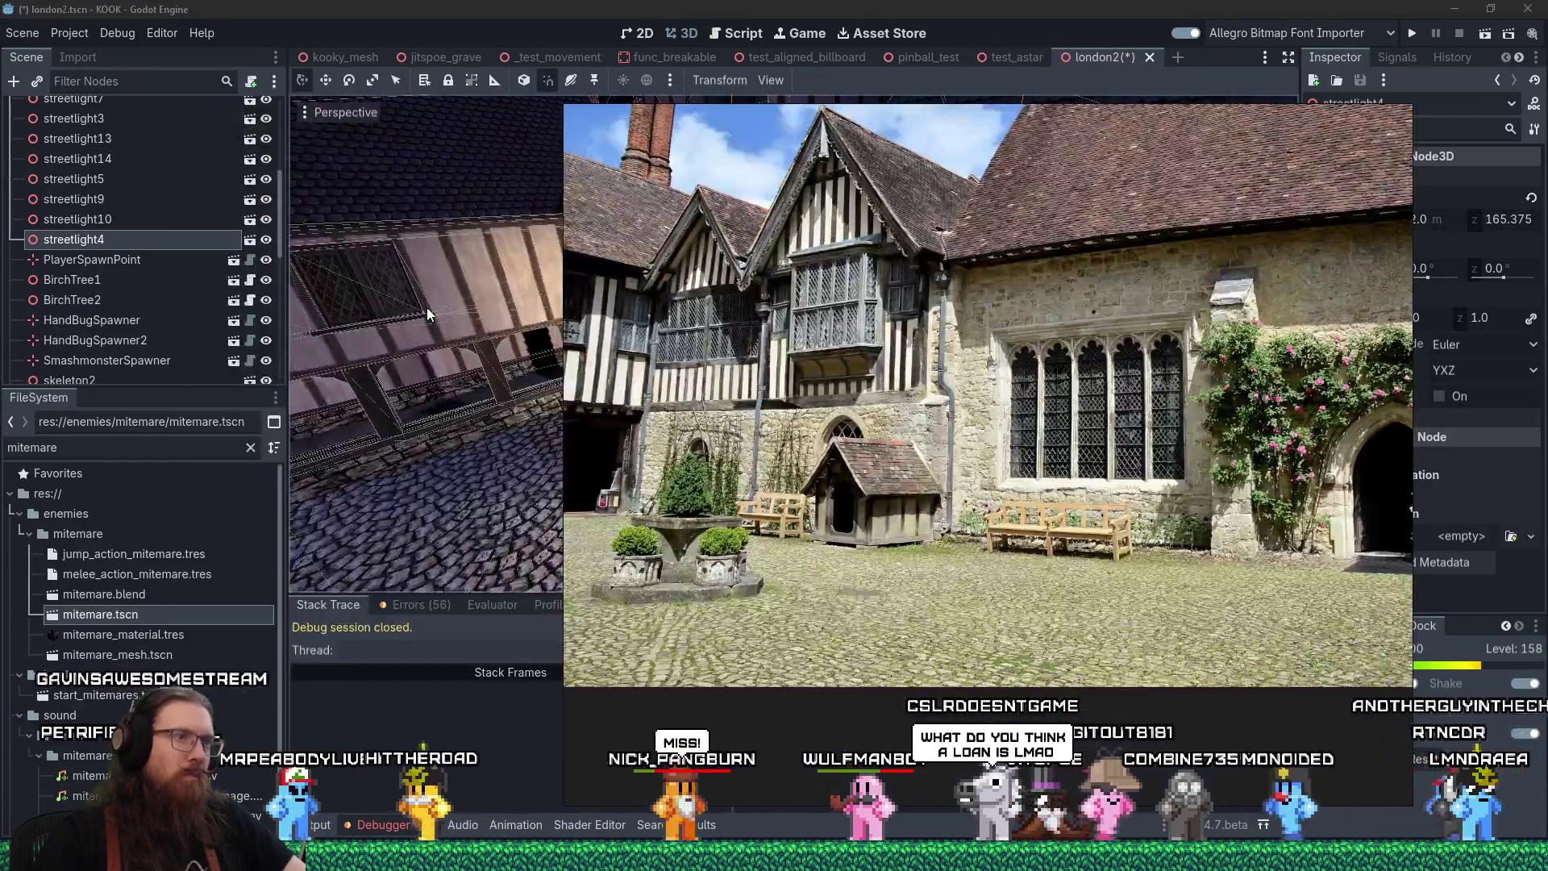
{"action": "key", "text": "alt+Tab"}
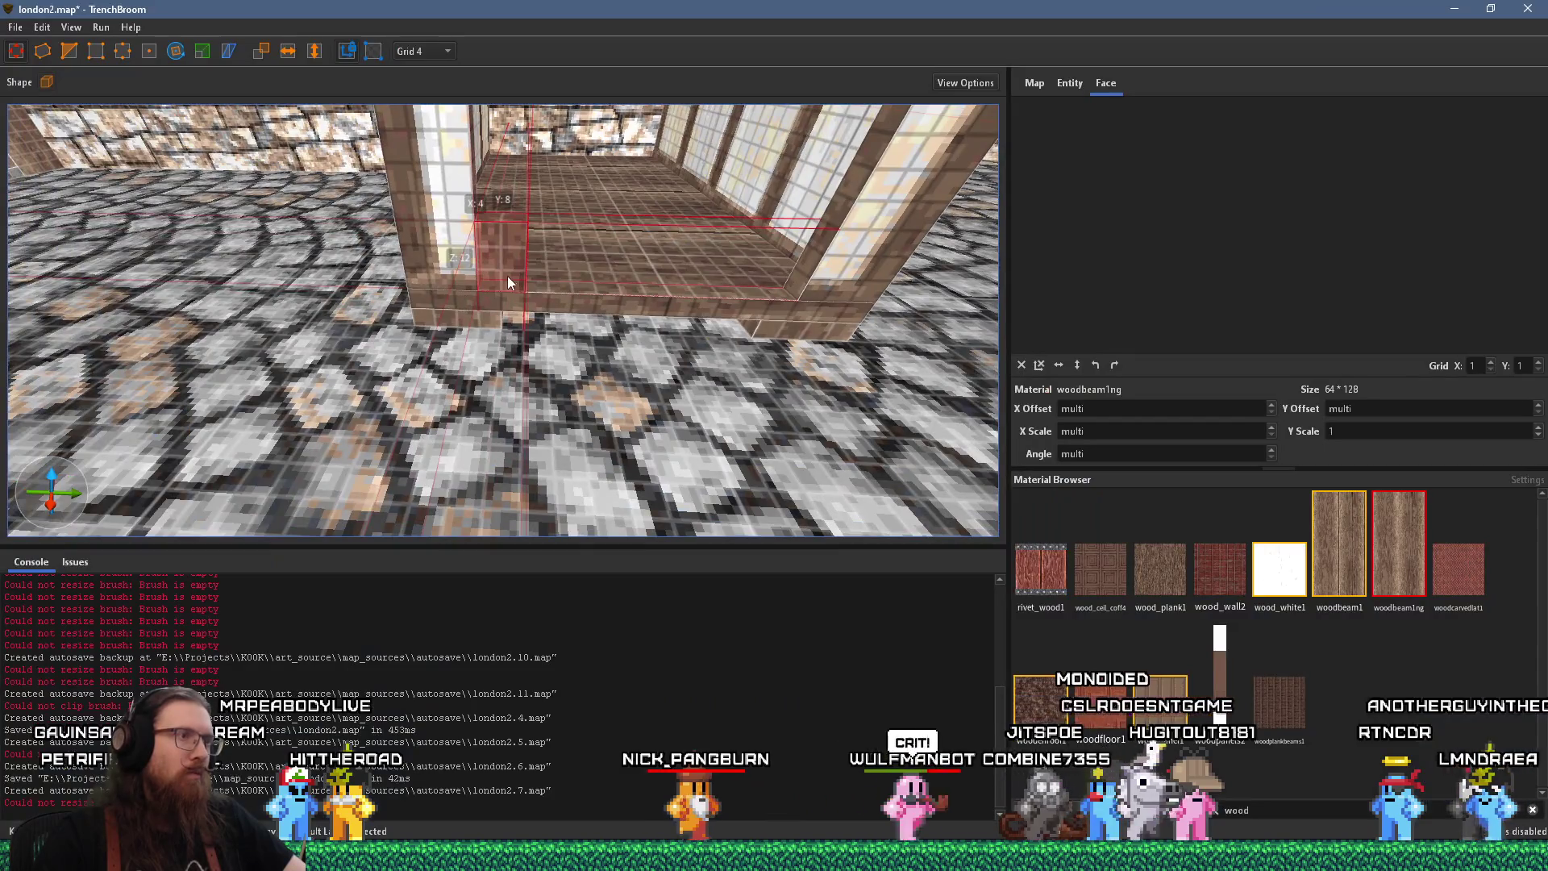
{"action": "mouse_move", "coordinate": [508, 276]}
{"action": "left_mouse_down"}
{"action": "mouse_move", "coordinate": [777, 272]}
{"action": "mouse_move", "coordinate": [507, 261]}
{"action": "mouse_move", "coordinate": [505, 222]}
{"action": "mouse_move", "coordinate": [587, 254]}
{"action": "left_mouse_up"}
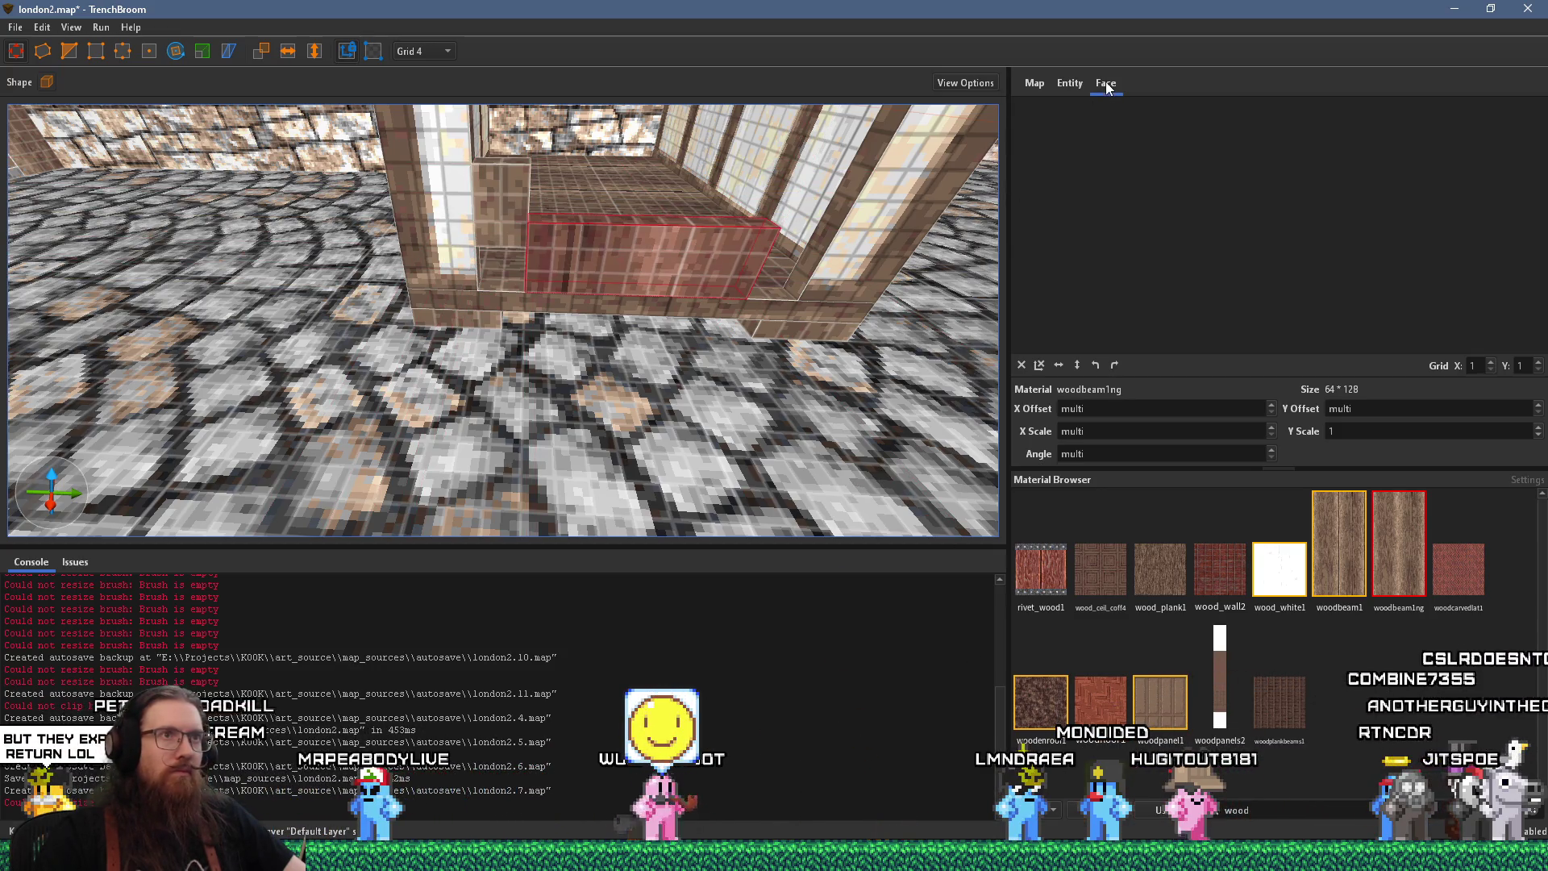
{"action": "left_click_drag", "start_coordinate": [745, 253], "coordinate": [743, 253]}
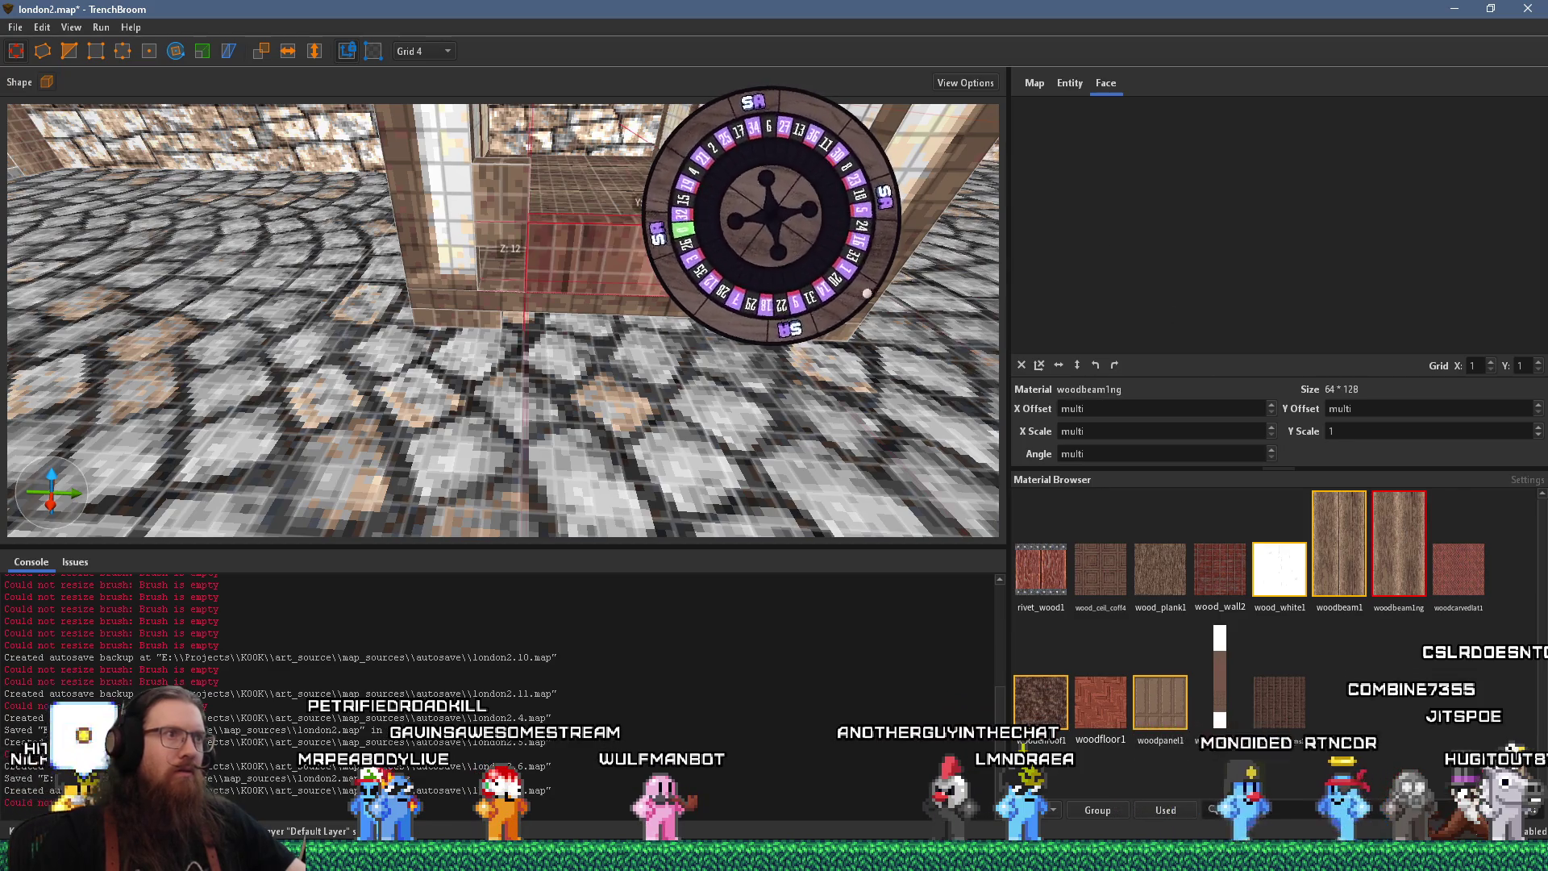
Rotate the ledge face texture to 180° and reshape the top-left block to 4×36×8
{"action": "left_click", "coordinate": [590, 258], "text": "shift"}
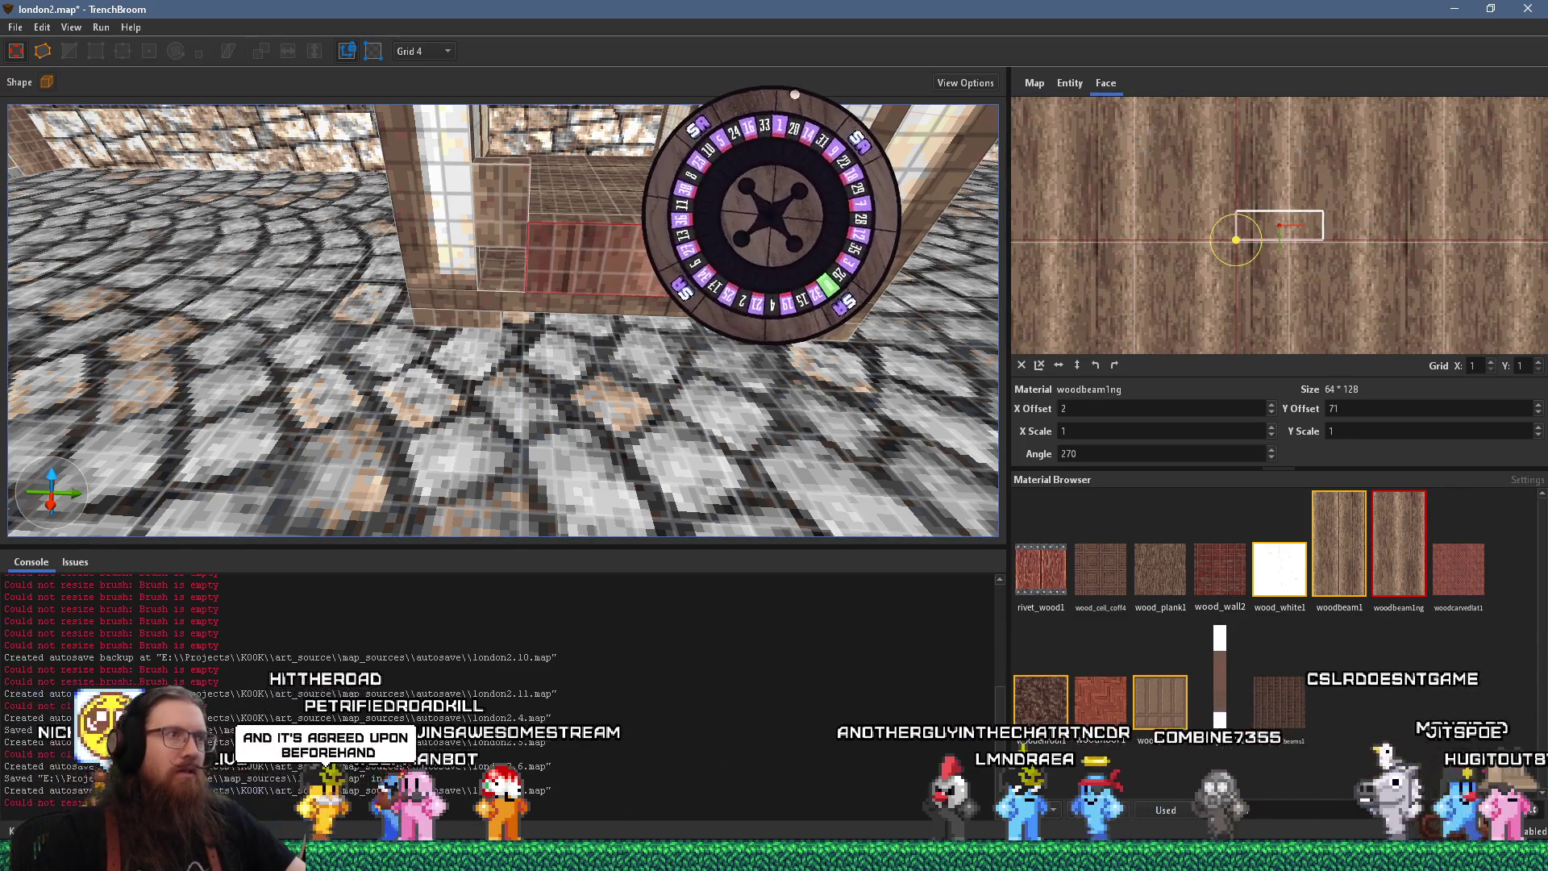
{"action": "left_click", "coordinate": [1111, 365]}
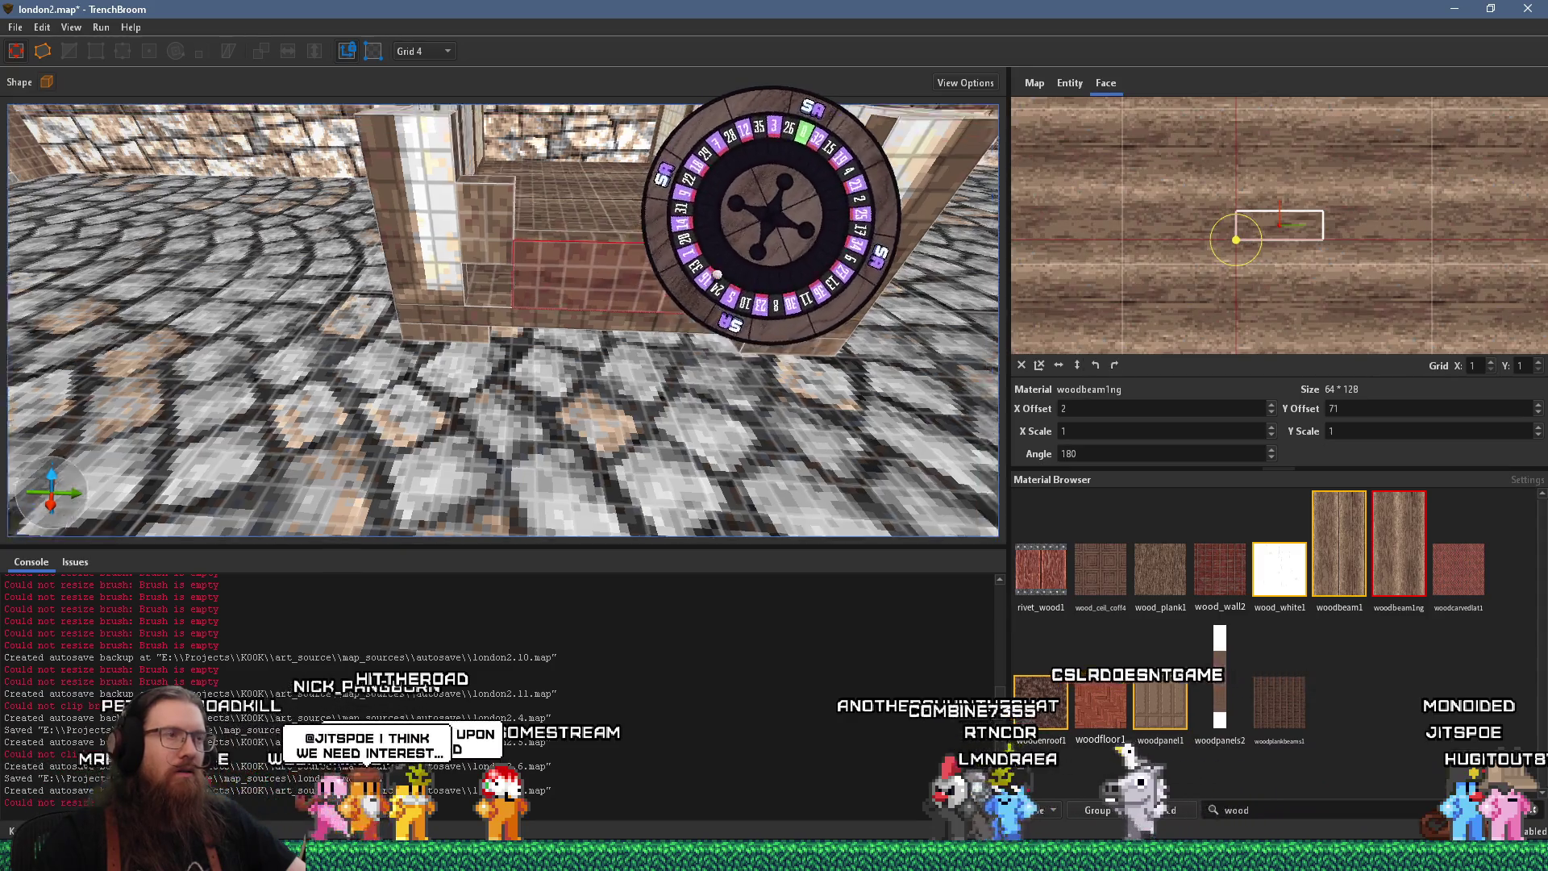
{"action": "mouse_move", "coordinate": [499, 324]}
{"action": "left_mouse_down"}
{"action": "mouse_move", "coordinate": [436, 388]}
{"action": "mouse_move", "coordinate": [517, 197]}
{"action": "mouse_move", "coordinate": [229, 171]}
{"action": "left_mouse_up"}
{"action": "left_click", "coordinate": [292, 166], "text": "shift"}
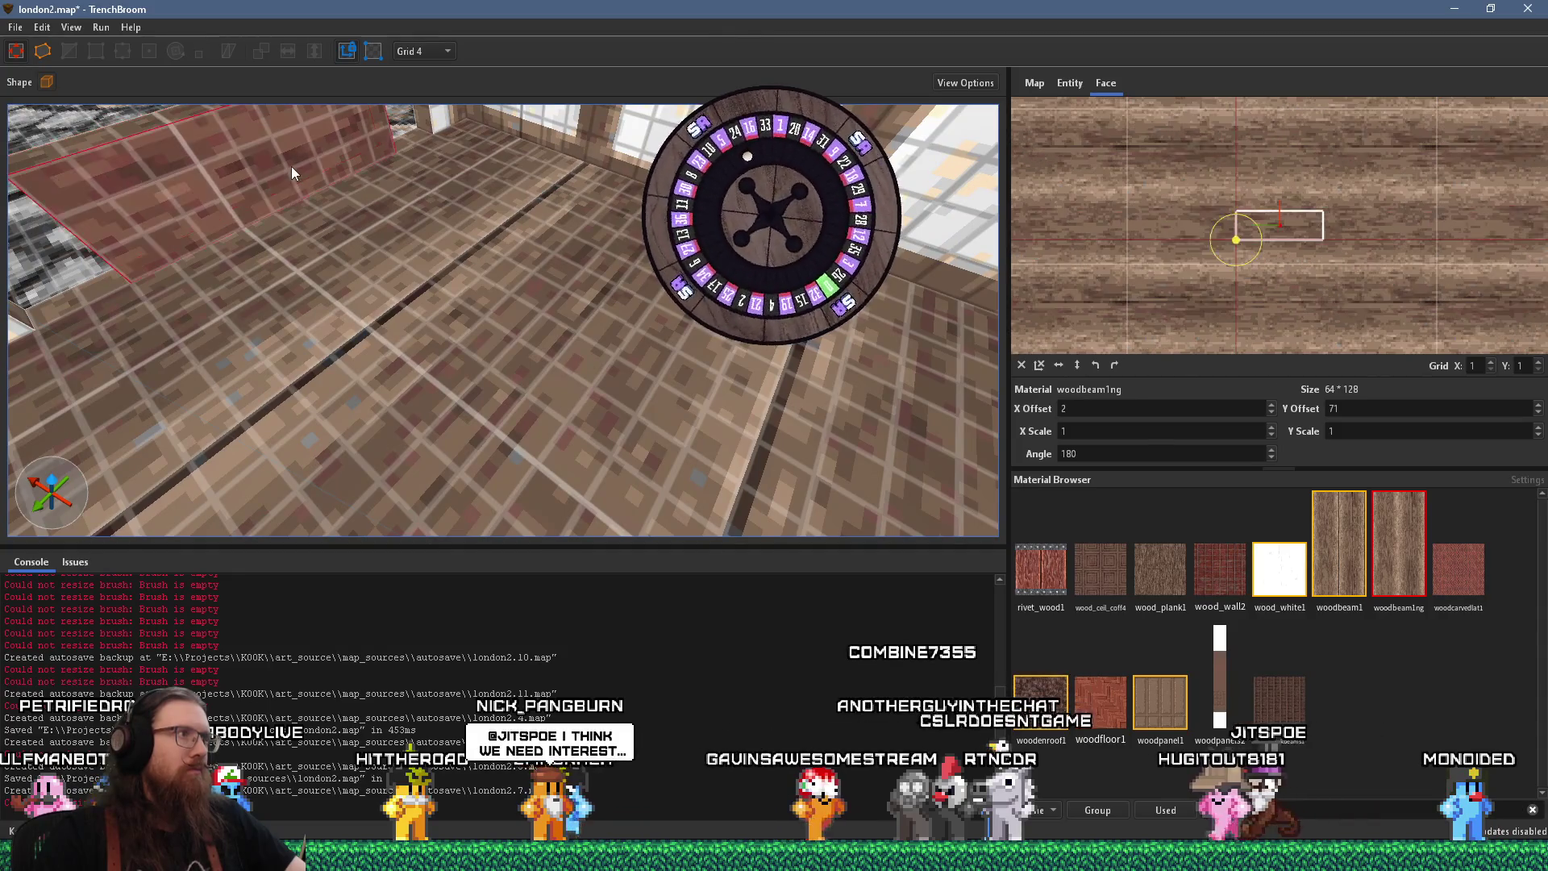
{"action": "left_click", "coordinate": [183, 158]}
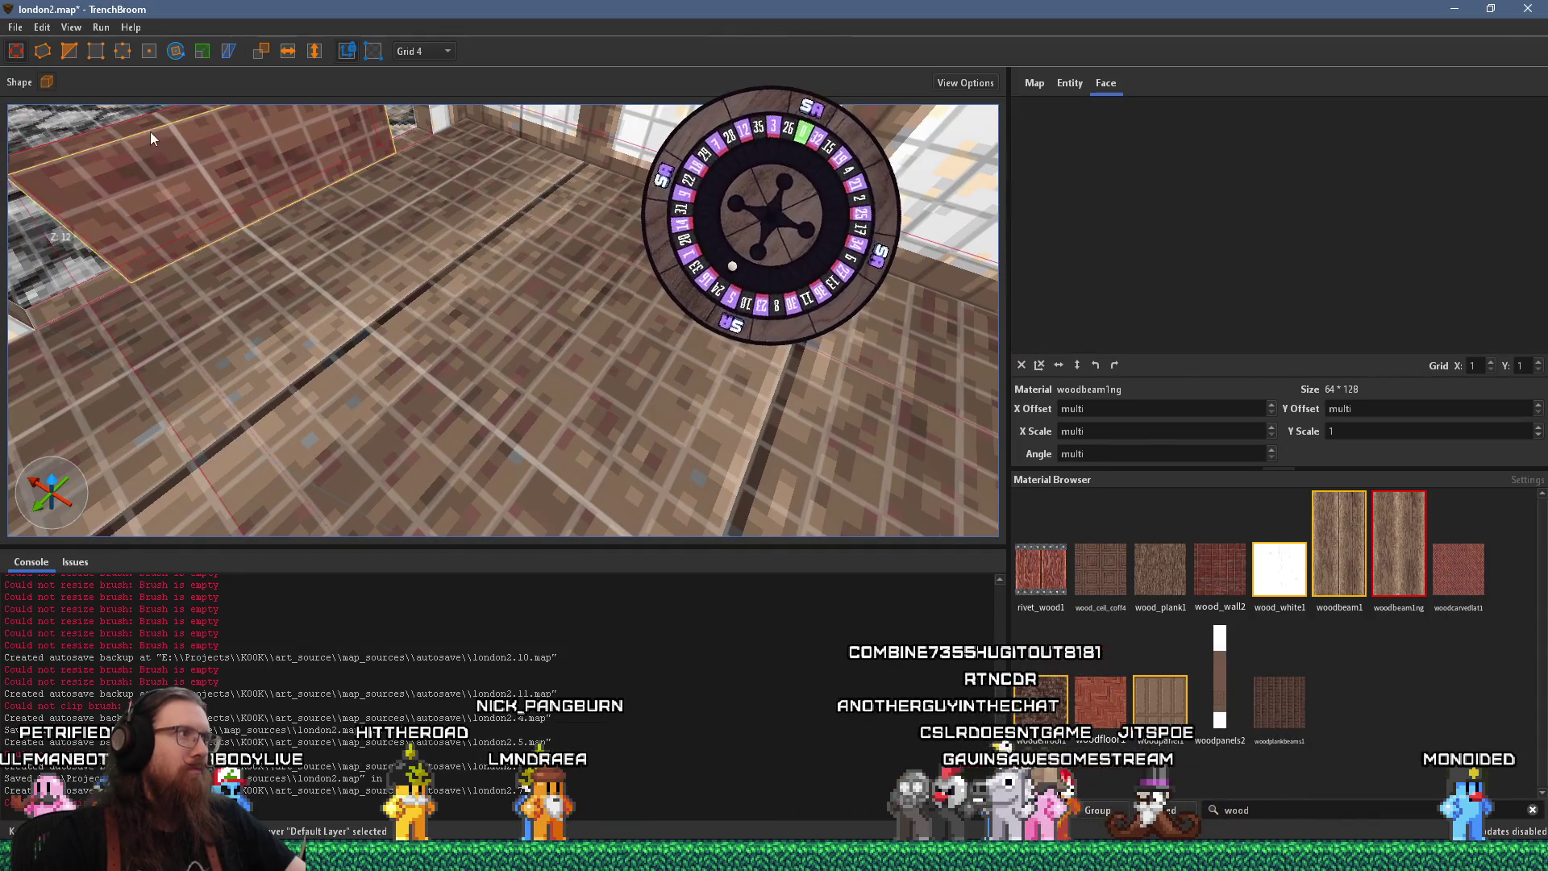
{"action": "left_click_drag", "start_coordinate": [150, 134], "coordinate": [159, 178]}
{"action": "key", "text": "ctrl+u"}
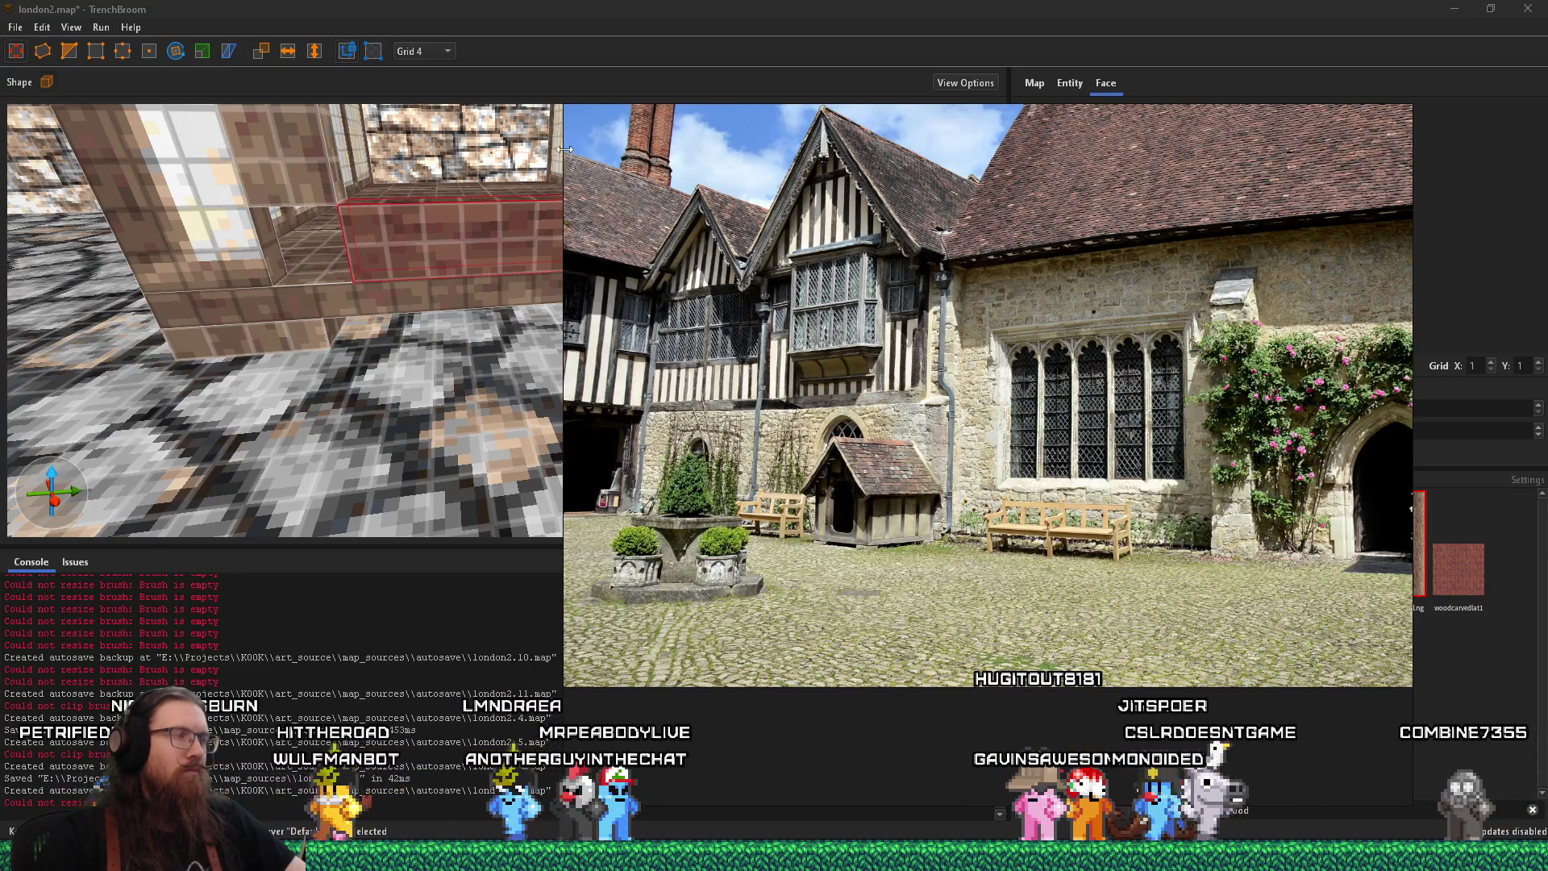
Inspect the ledge and window block, briefly trying vertex editing on a window edge
{"action": "left_click", "coordinate": [530, 190]}
{"action": "left_click", "coordinate": [516, 242]}
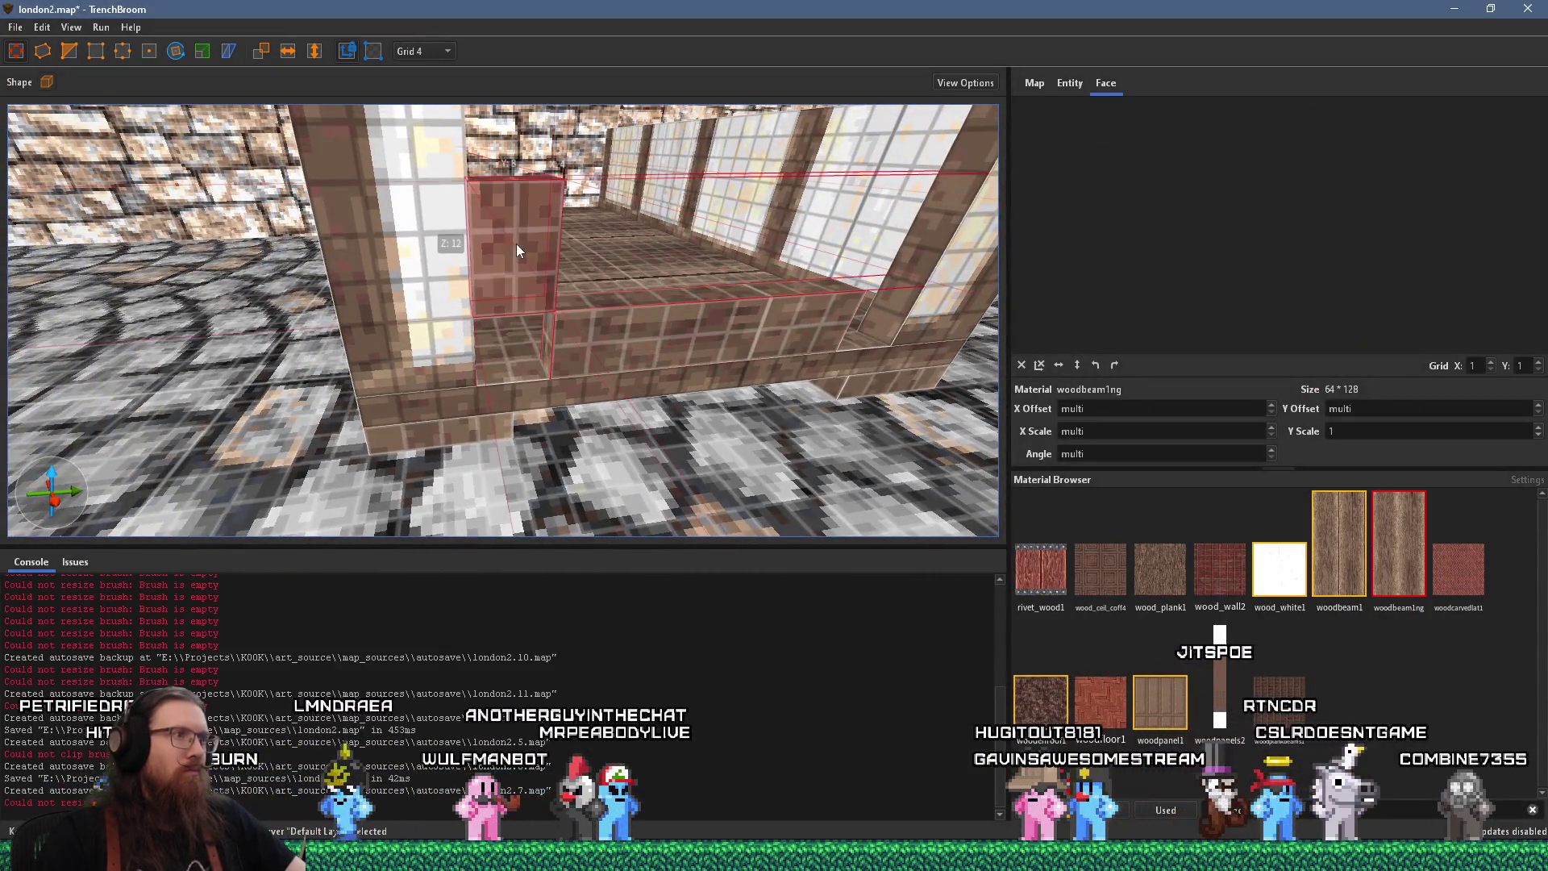
{"action": "left_click", "coordinate": [554, 327]}
{"action": "left_click_drag", "start_coordinate": [481, 343], "coordinate": [602, 312]}
{"action": "mouse_move", "coordinate": [206, 243]}
{"action": "left_mouse_down"}
{"action": "mouse_move", "coordinate": [270, 237]}
{"action": "mouse_move", "coordinate": [217, 73]}
{"action": "left_mouse_up"}
{"action": "left_click", "coordinate": [64, 50]}
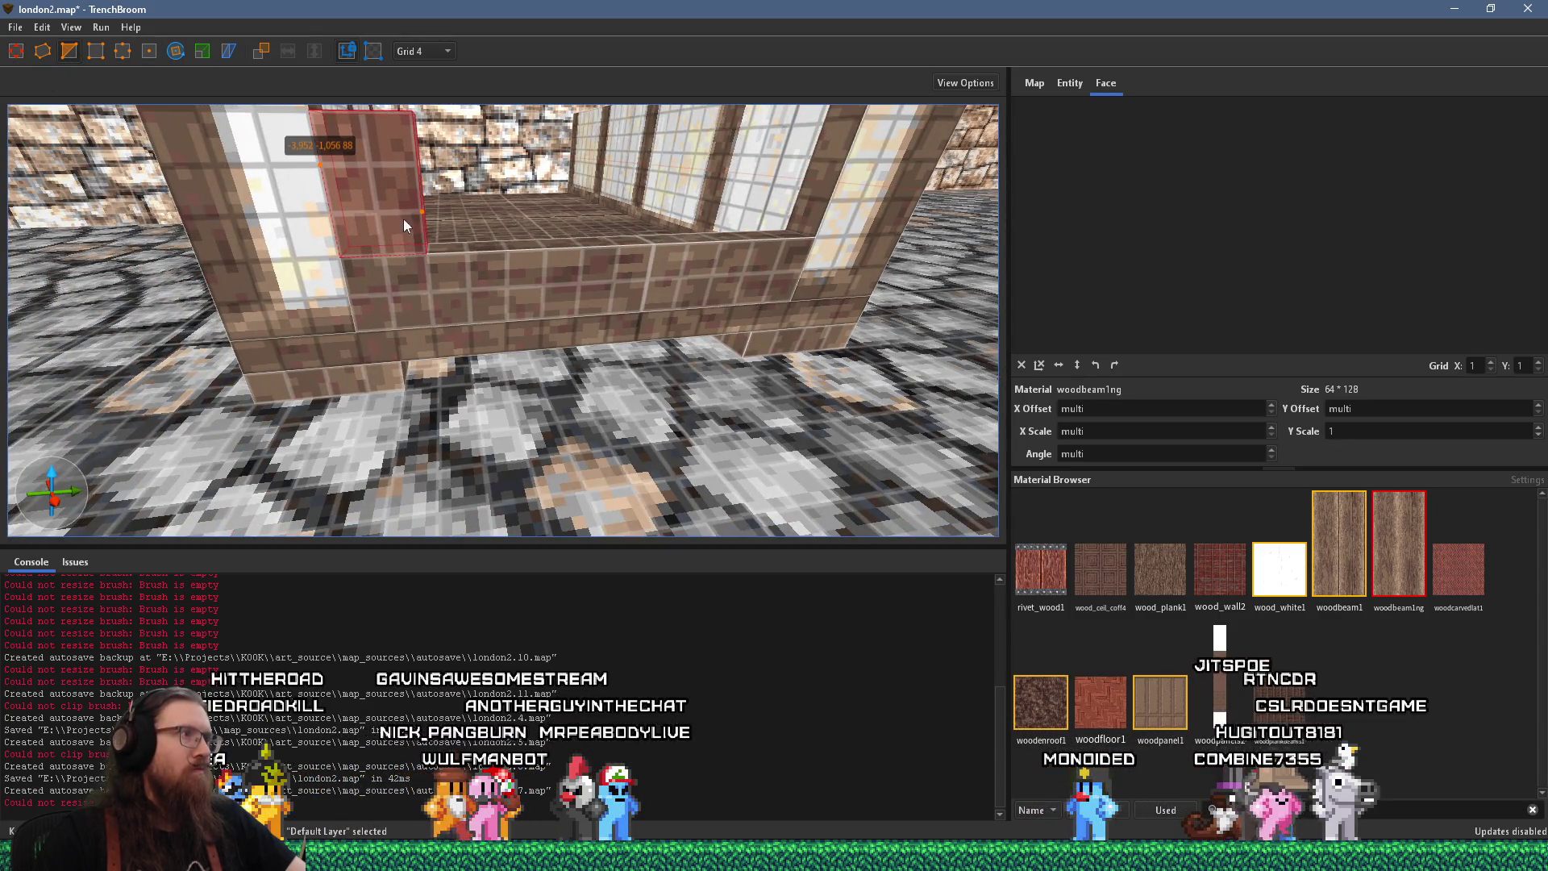
{"action": "left_click", "coordinate": [418, 245]}
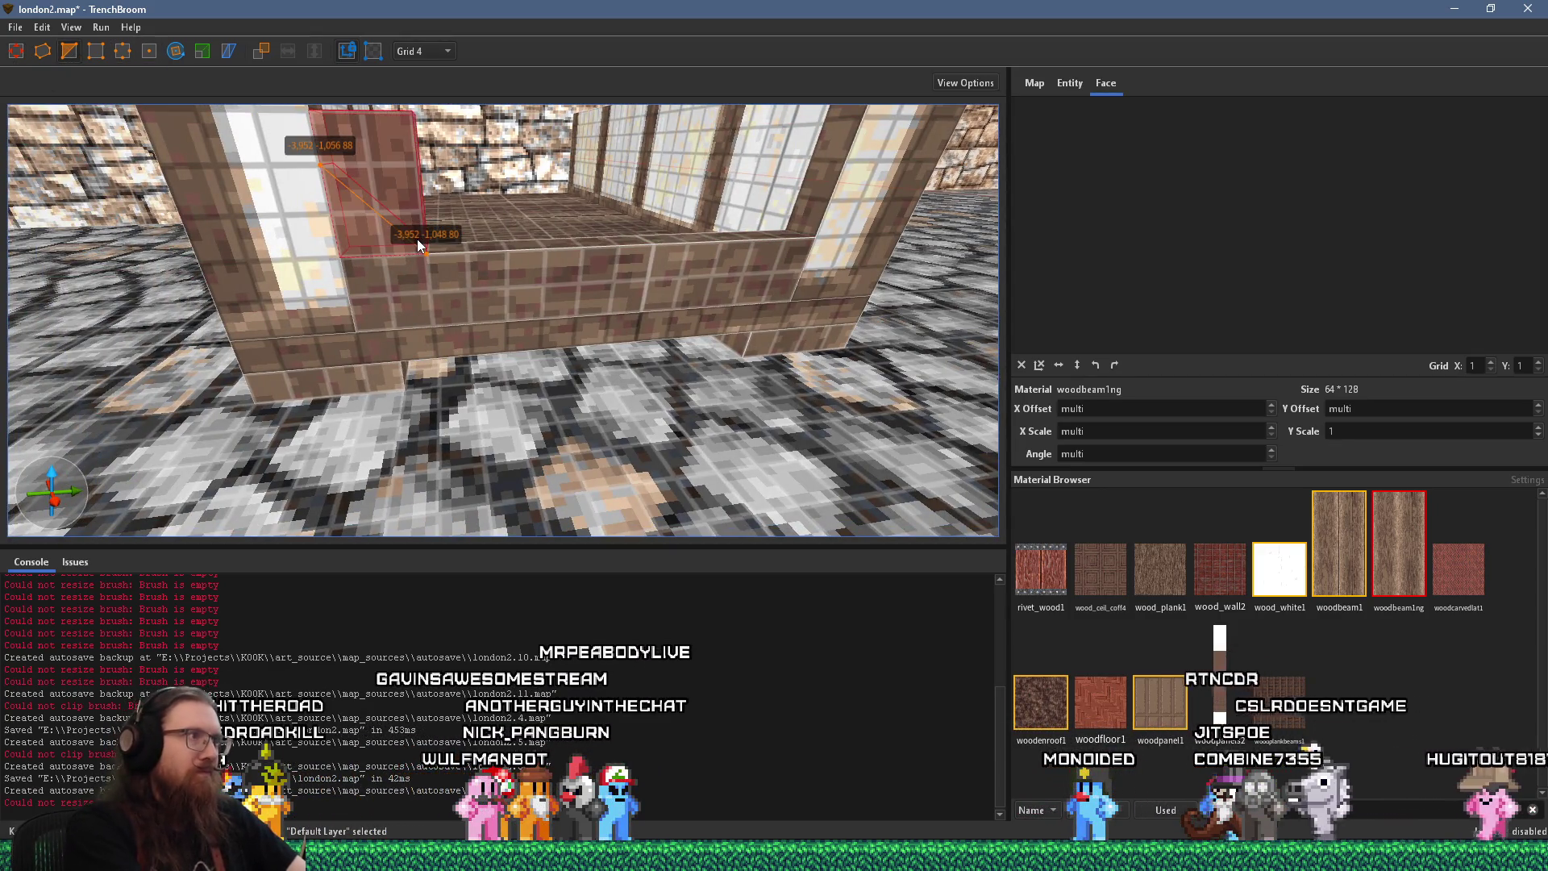
{"action": "key", "text": "Escape"}
{"action": "key", "text": "Escape"}
{"action": "scroll", "coordinate": [398, 254], "scroll_direction": "down", "scroll_amount": 3}
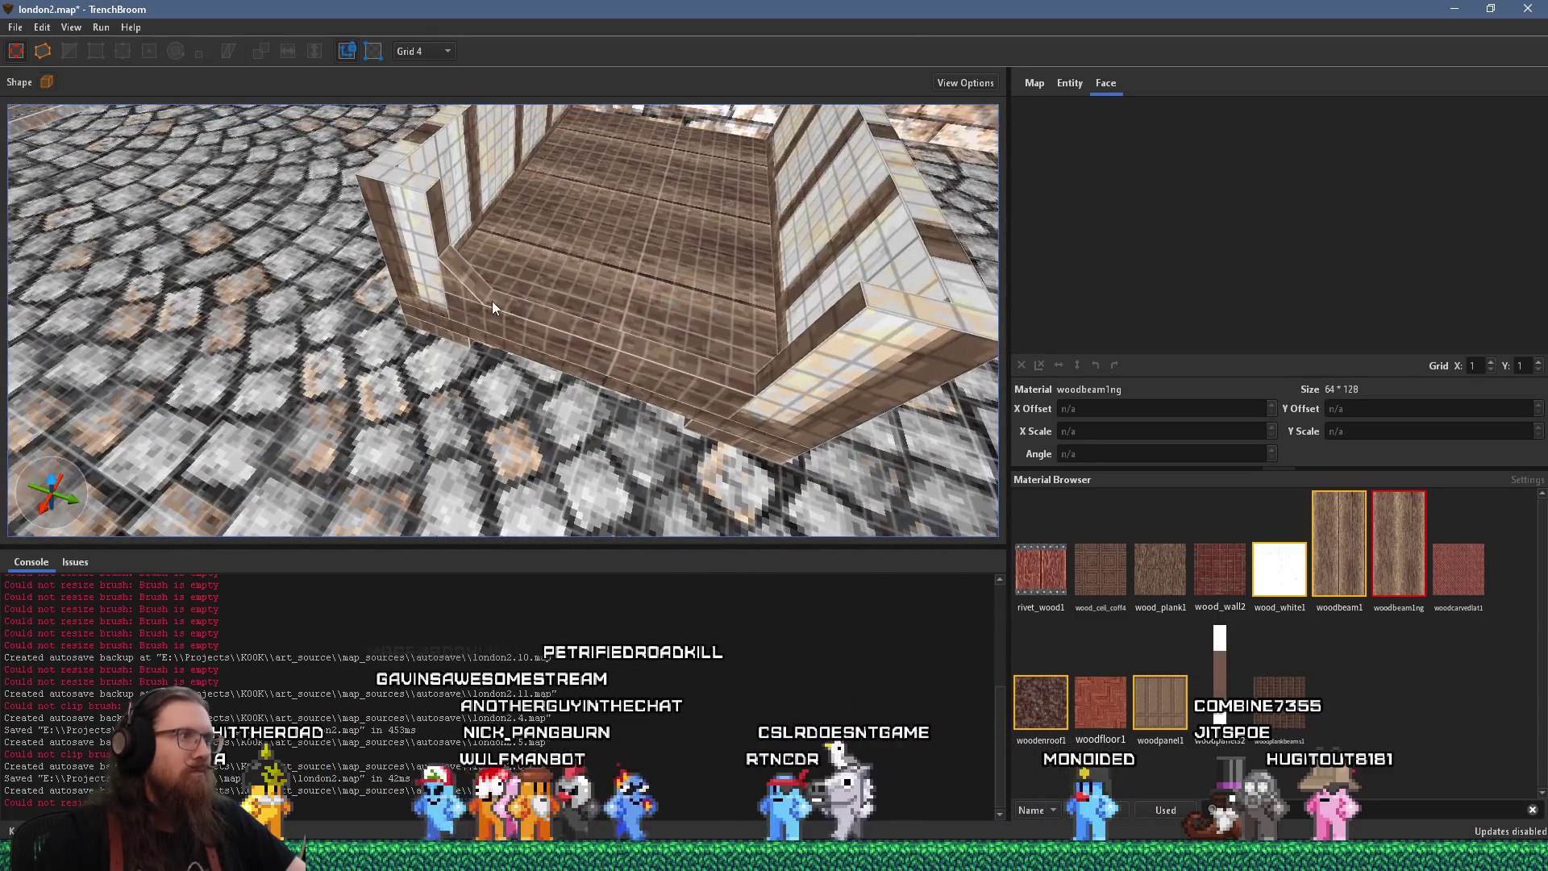
Move the ledge's small corner piece to the ledge's right corner
{"action": "left_click", "coordinate": [478, 289]}
{"action": "scroll", "coordinate": [473, 291], "scroll_direction": "down", "scroll_amount": 3}
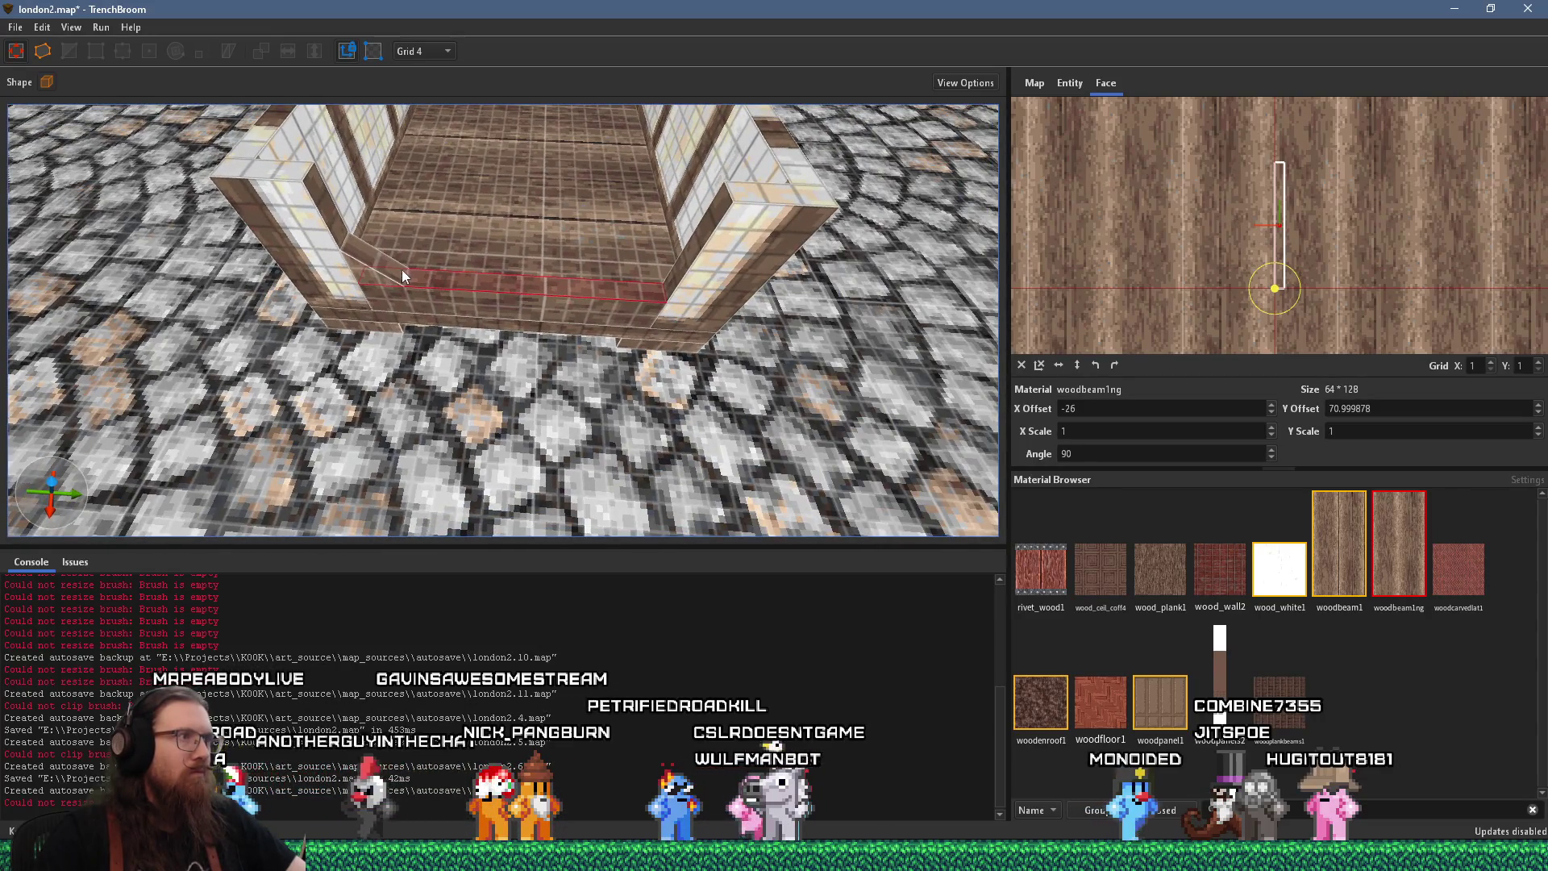
{"action": "left_click", "coordinate": [373, 273]}
{"action": "left_click_drag", "start_coordinate": [371, 265], "coordinate": [646, 278]}
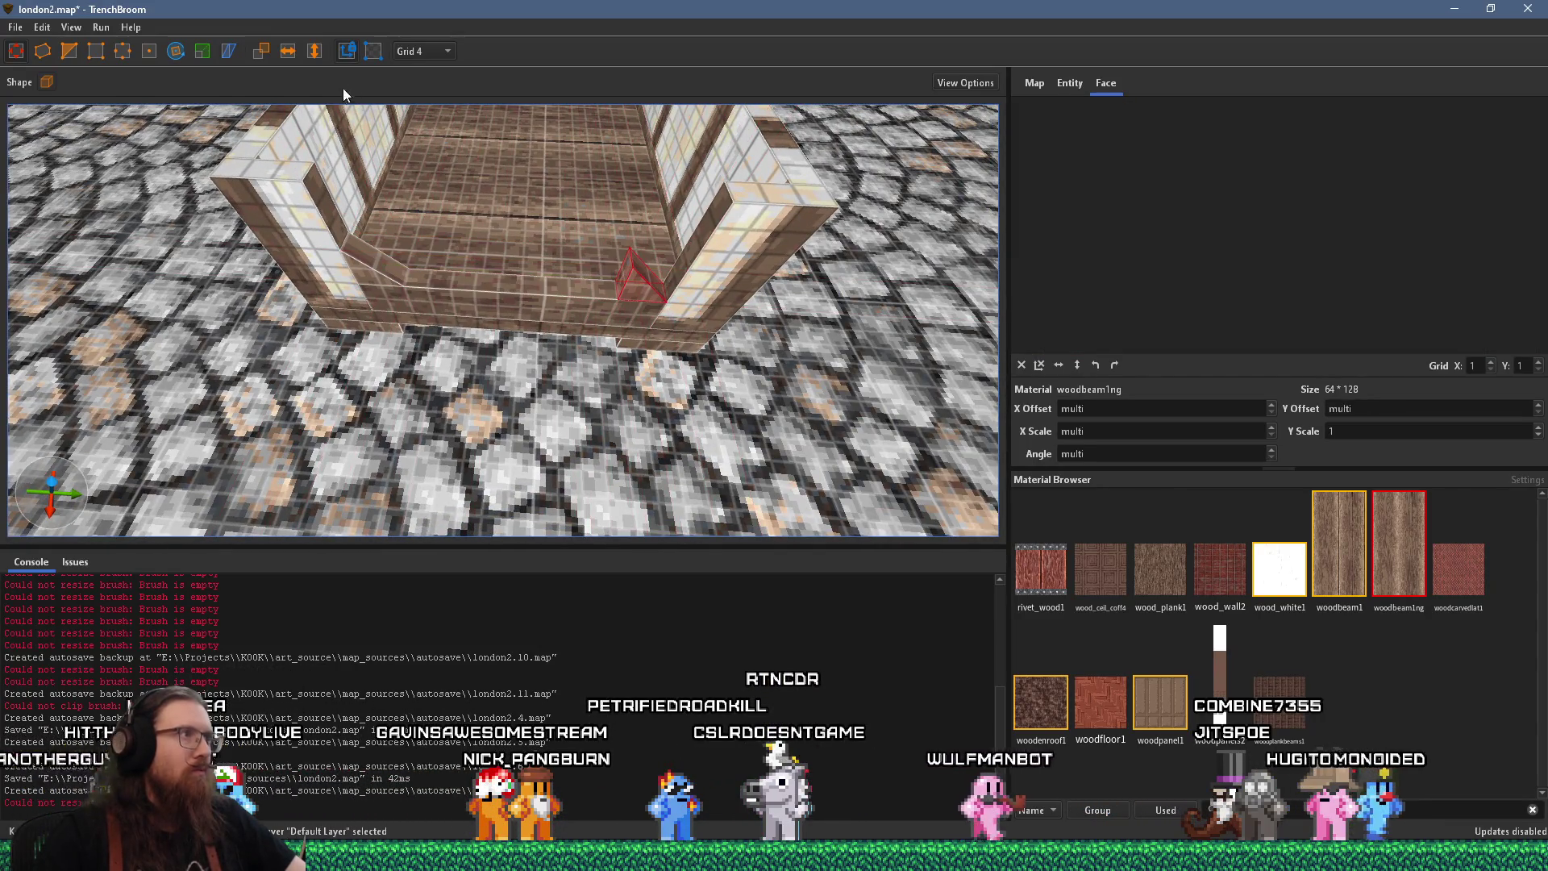
{"action": "scroll", "coordinate": [485, 204], "scroll_direction": "up", "scroll_amount": 3}
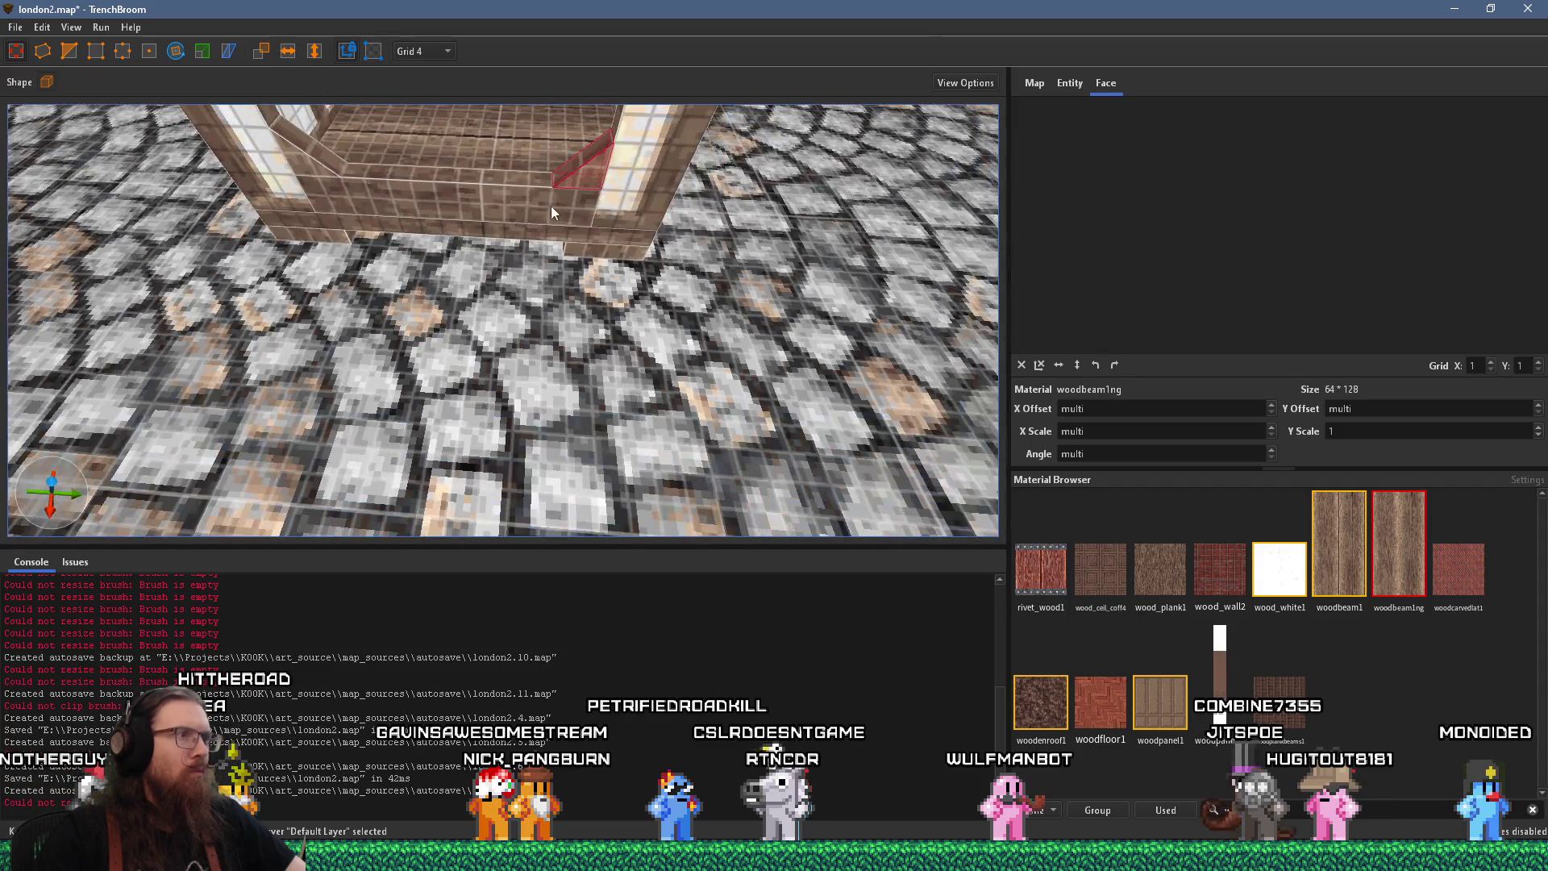
{"action": "left_click", "coordinate": [560, 195], "text": "shift"}
{"action": "scroll", "coordinate": [480, 186], "scroll_direction": "up", "scroll_amount": 10}
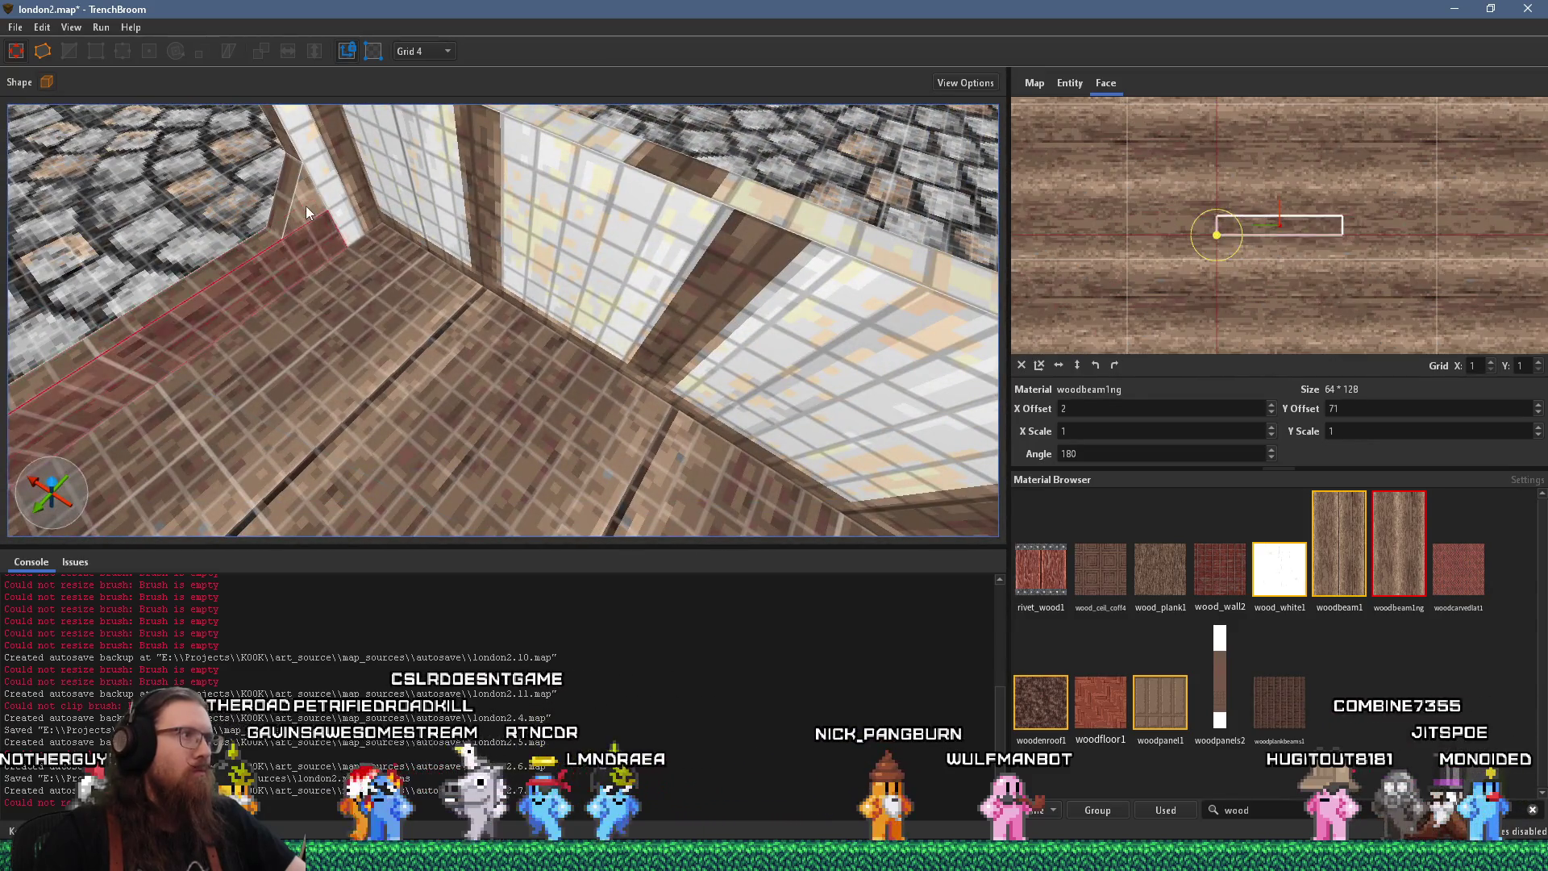
{"action": "scroll", "coordinate": [306, 206], "scroll_direction": "down", "scroll_amount": 5}
{"action": "scroll", "coordinate": [188, 313], "scroll_direction": "down", "scroll_amount": 10}
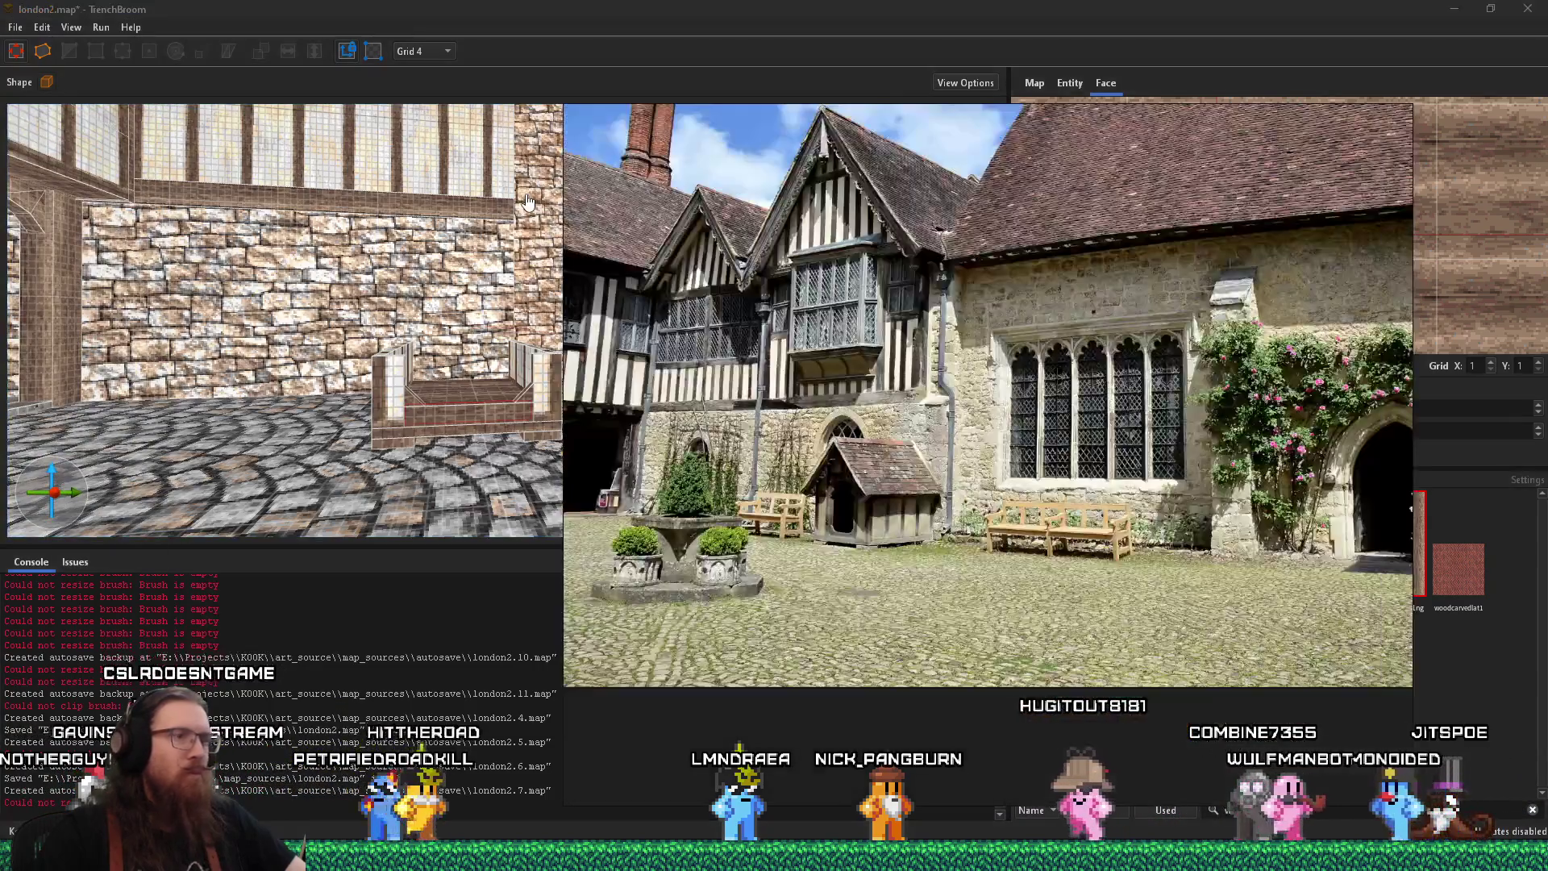
{"action": "left_click", "coordinate": [496, 314]}
{"action": "scroll", "coordinate": [493, 348], "scroll_direction": "up", "scroll_amount": 6}
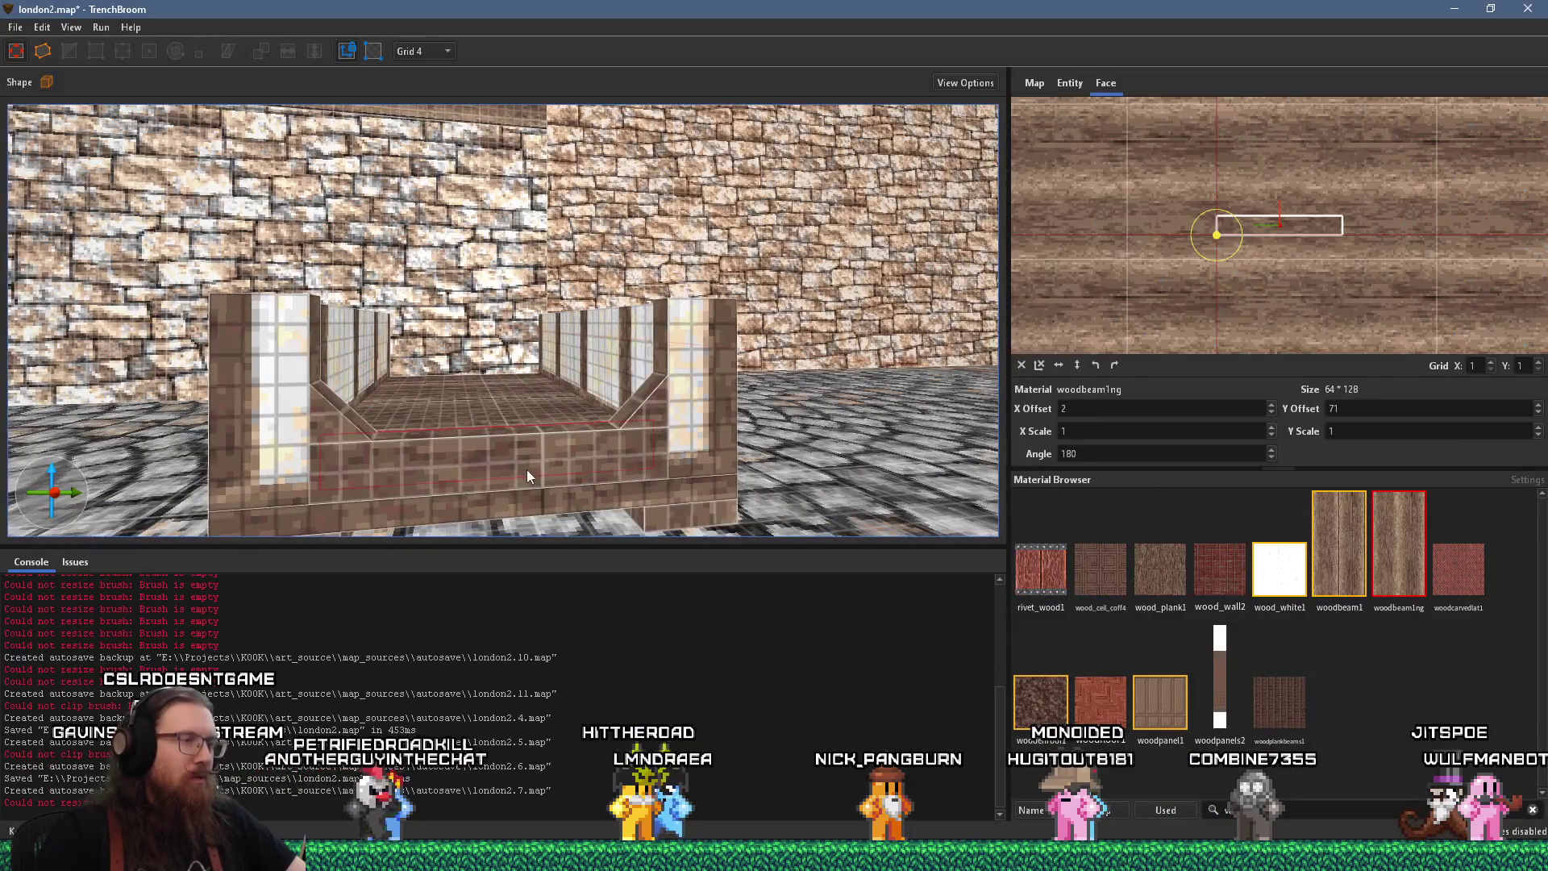
Duplicate the diagonal chamfer brush and stretch the ledge's left-end block into a tall post
{"action": "left_click", "coordinate": [529, 475]}
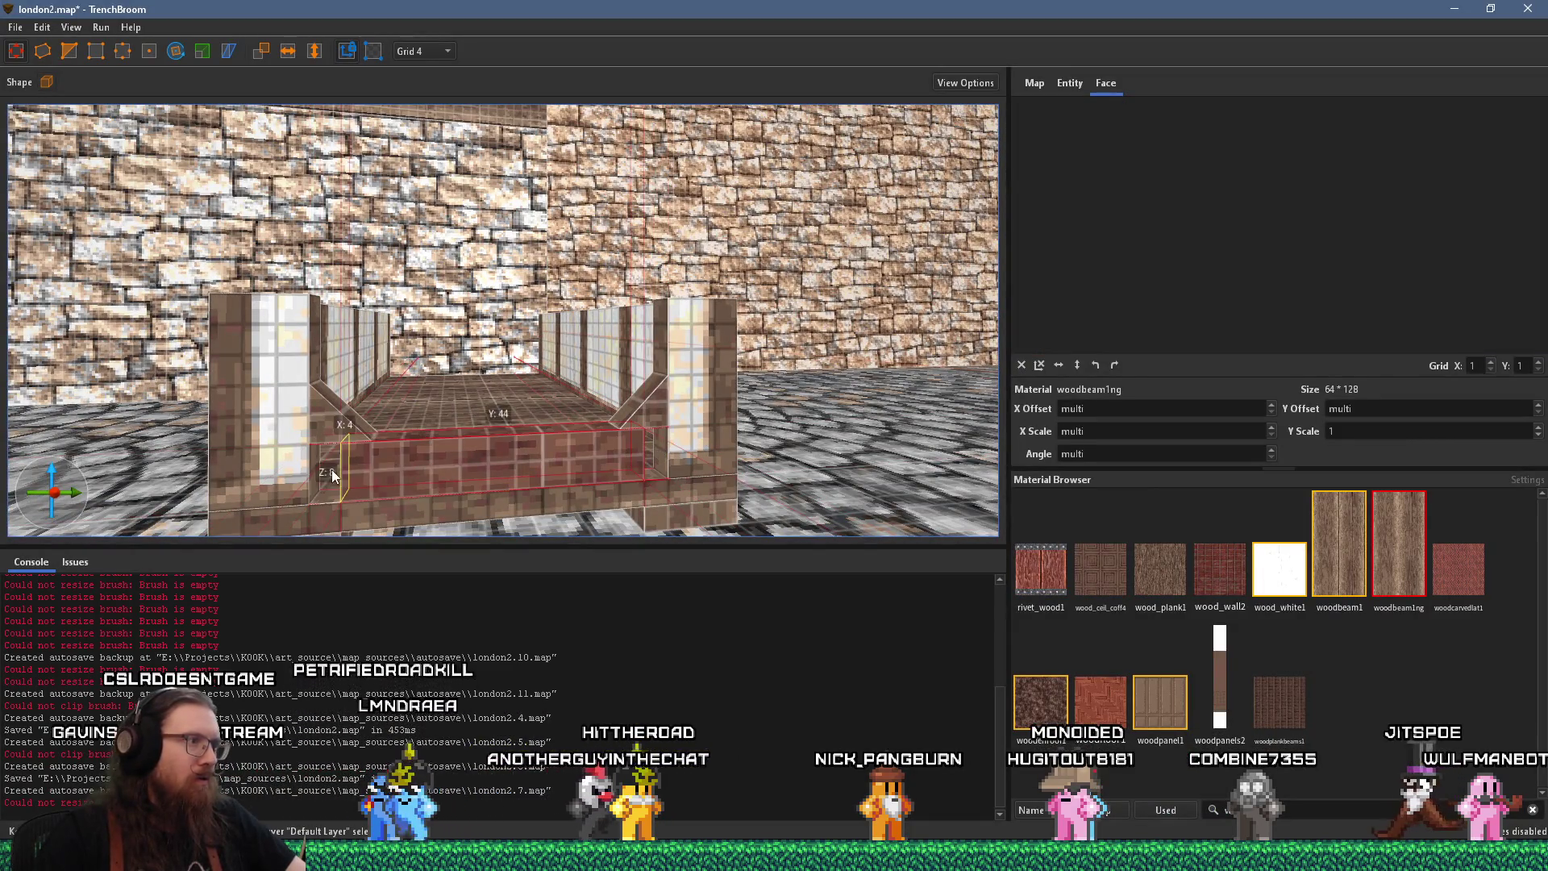
{"action": "left_click", "coordinate": [337, 427]}
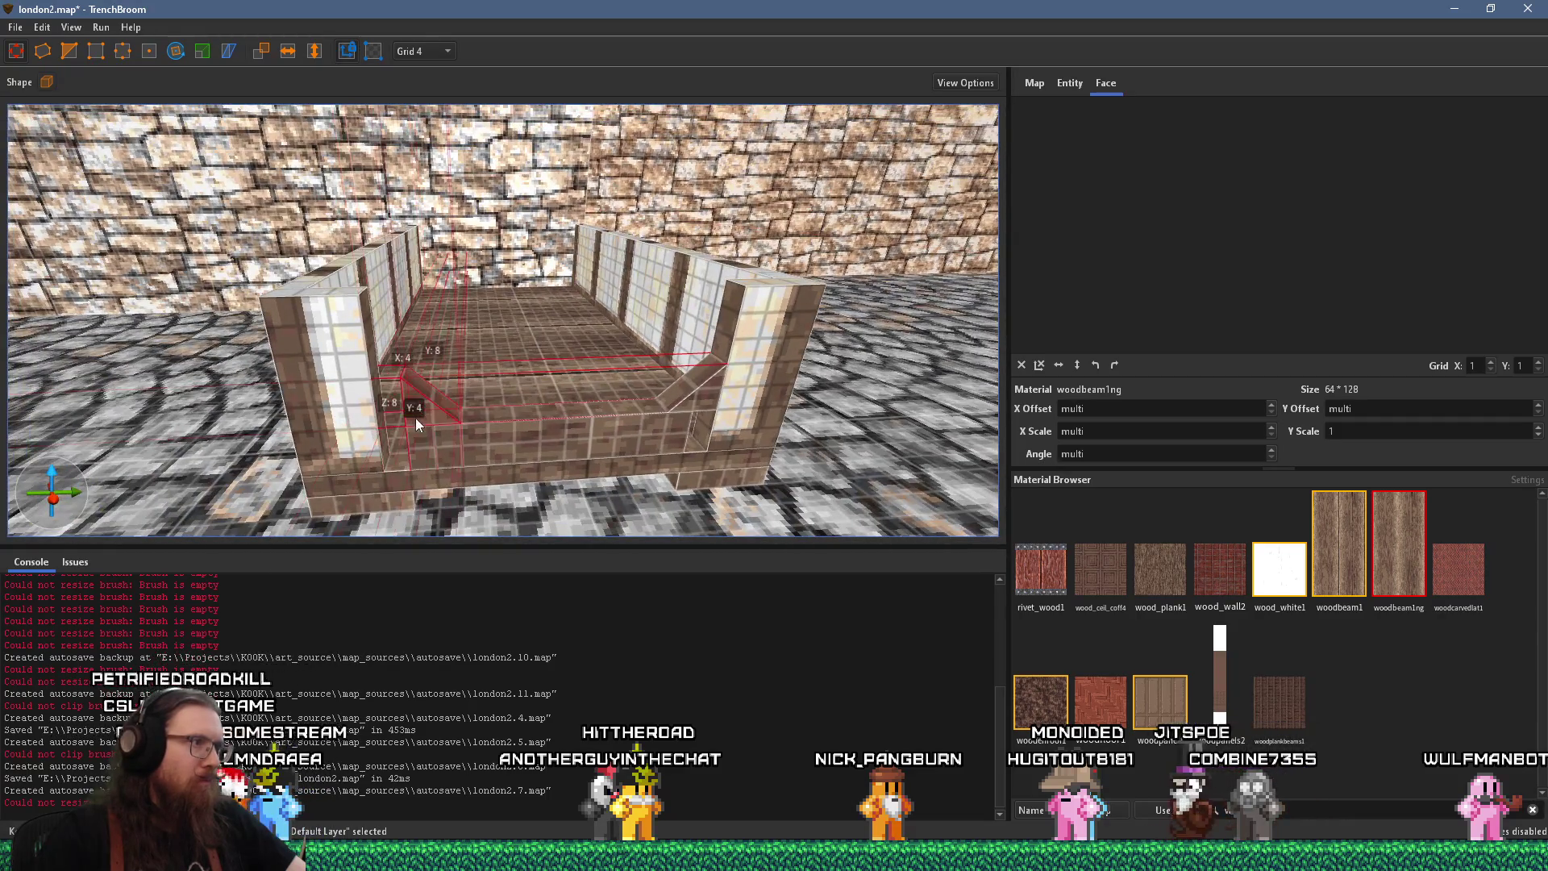
{"action": "key", "text": "ctrl+d"}
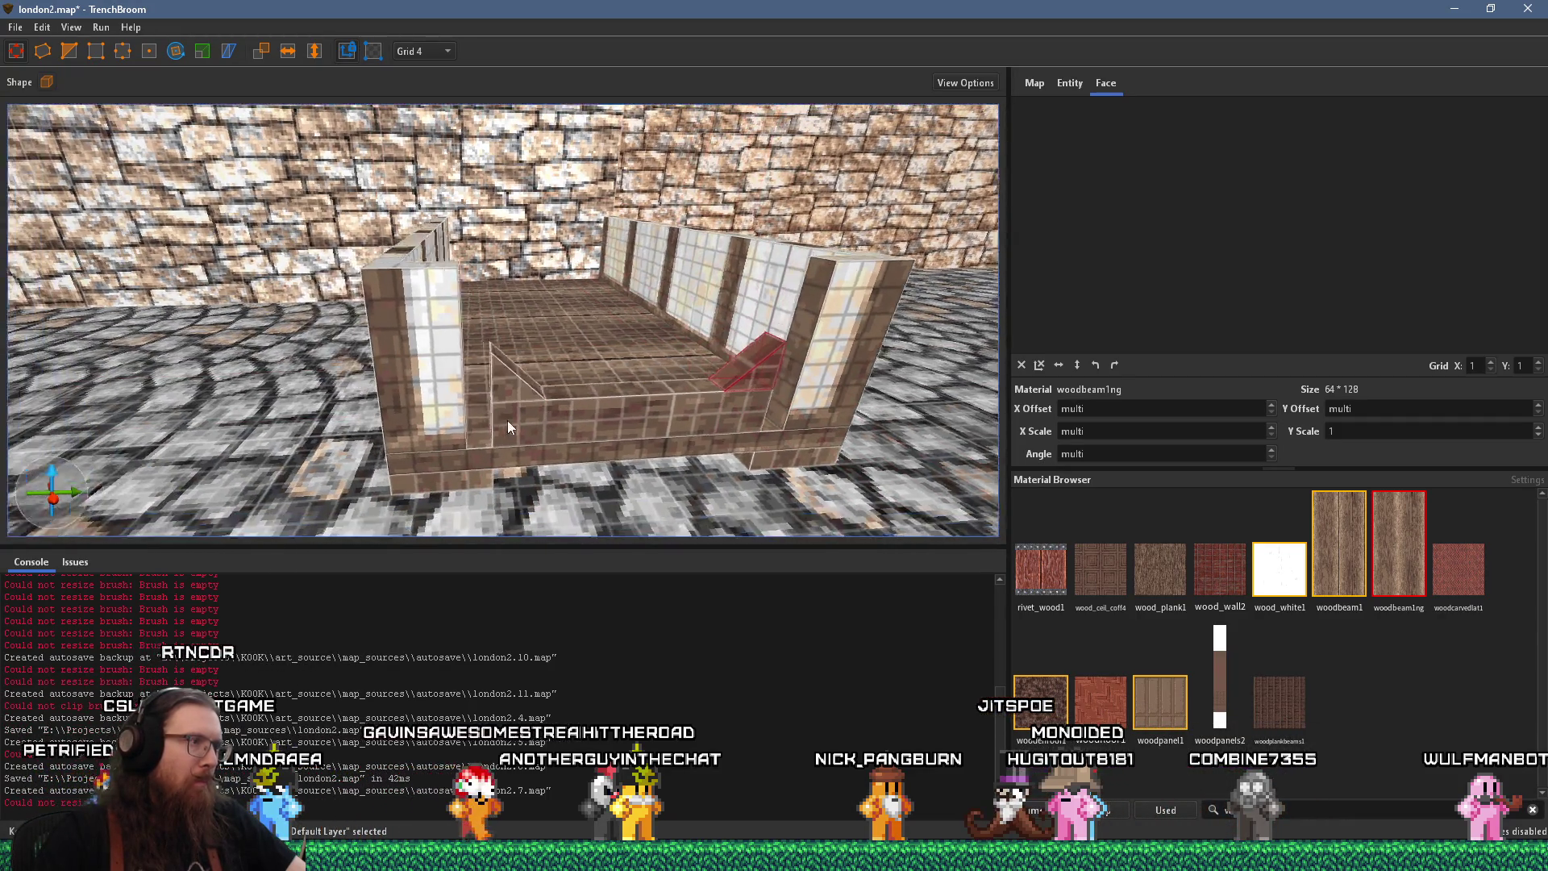
{"action": "left_click", "coordinate": [515, 420]}
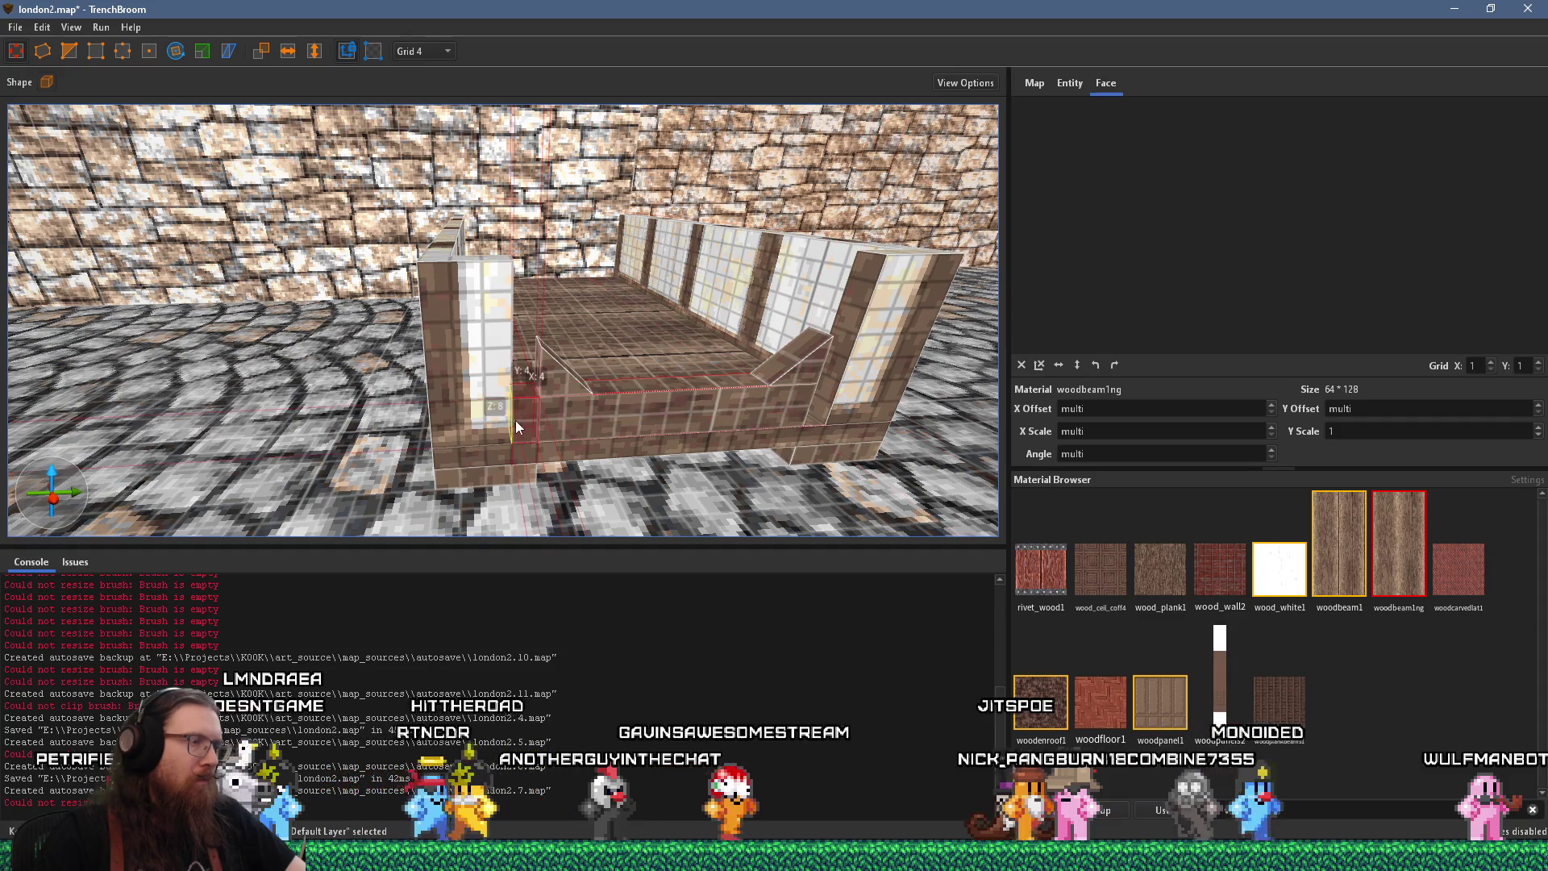
{"action": "left_click_drag", "start_coordinate": [523, 396], "coordinate": [526, 197]}
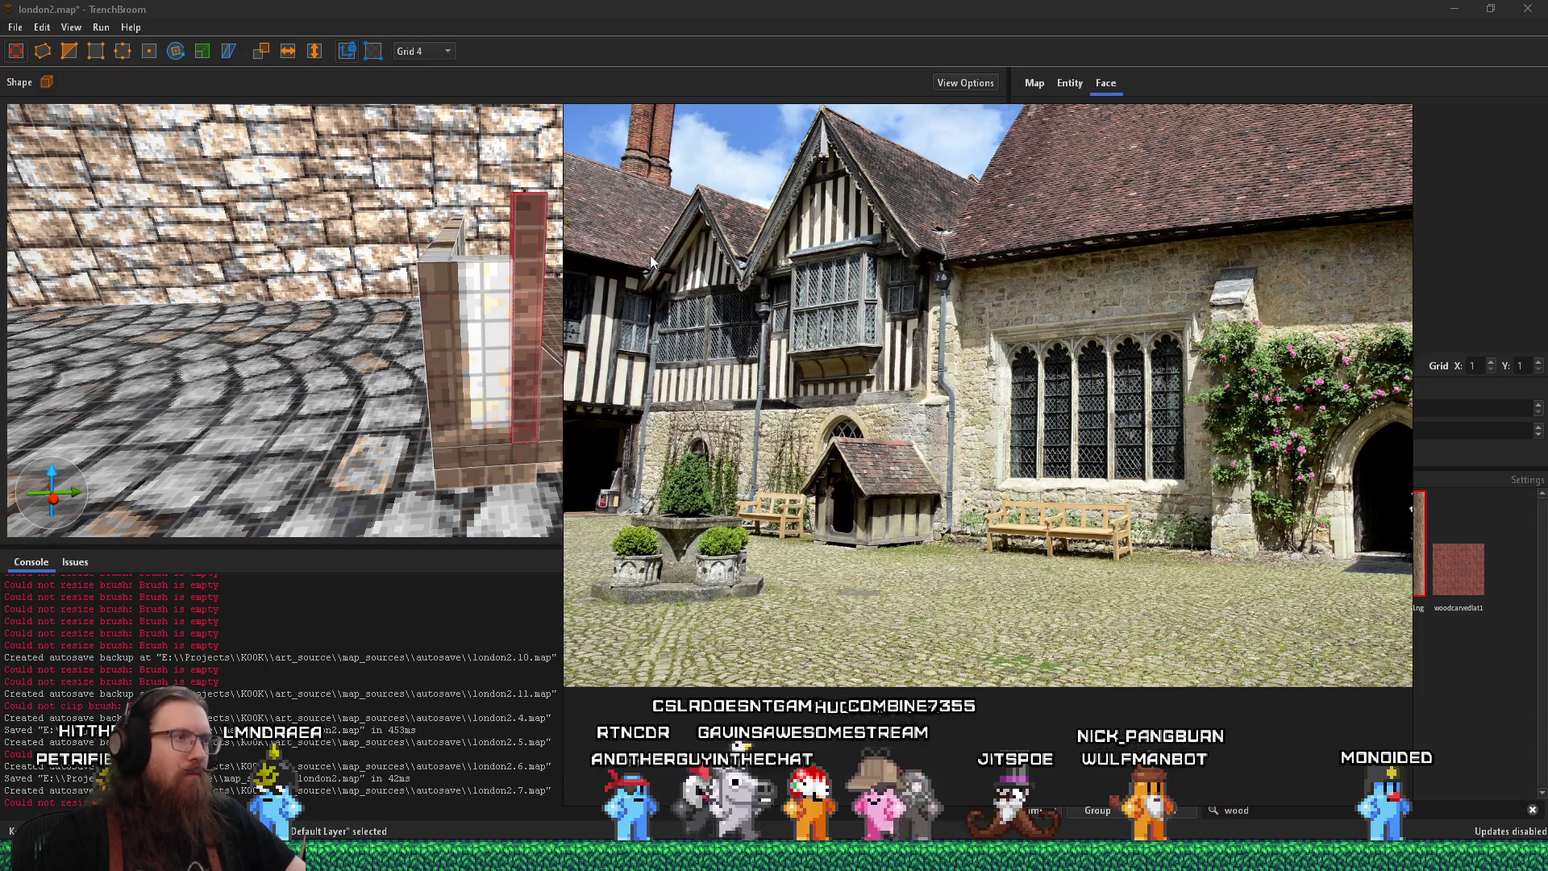
Raise the low front wall from 8 to 12 units
{"action": "scroll", "coordinate": [650, 255], "scroll_direction": "down", "scroll_amount": 5}
{"action": "left_click", "coordinate": [563, 434]}
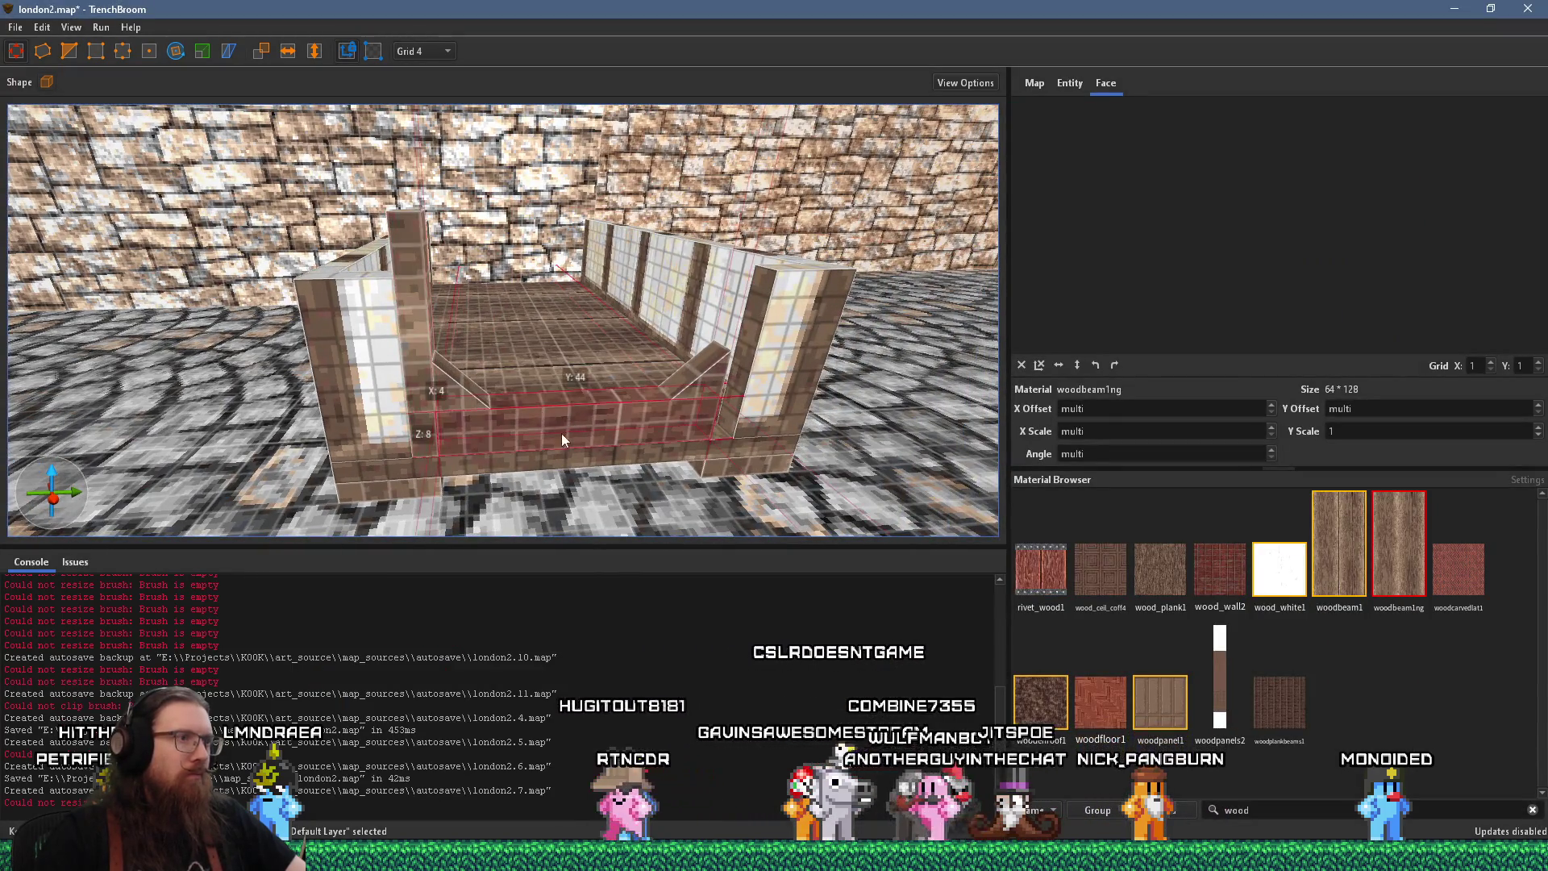
{"action": "mouse_move", "coordinate": [571, 438]}
{"action": "left_mouse_down"}
{"action": "mouse_move", "coordinate": [468, 396]}
{"action": "mouse_move", "coordinate": [681, 386]}
{"action": "mouse_move", "coordinate": [648, 417]}
{"action": "left_mouse_up"}
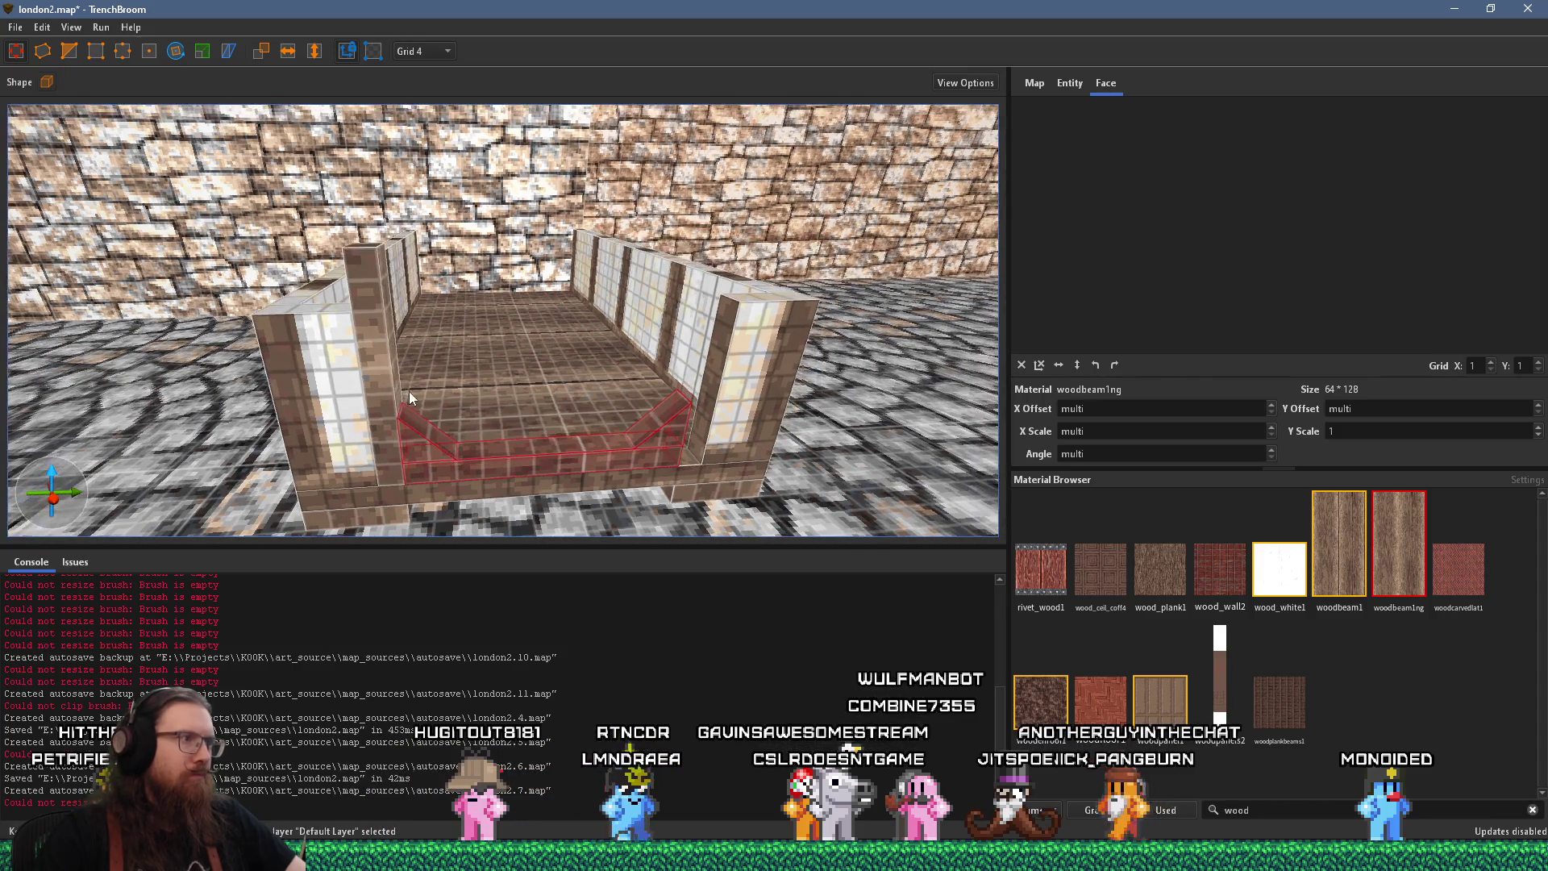
Turn the corner post's woodbeam1ng texture to 90° and realign its faces
{"action": "left_click", "coordinate": [392, 421], "text": "shift"}
{"action": "left_click", "coordinate": [1097, 365]}
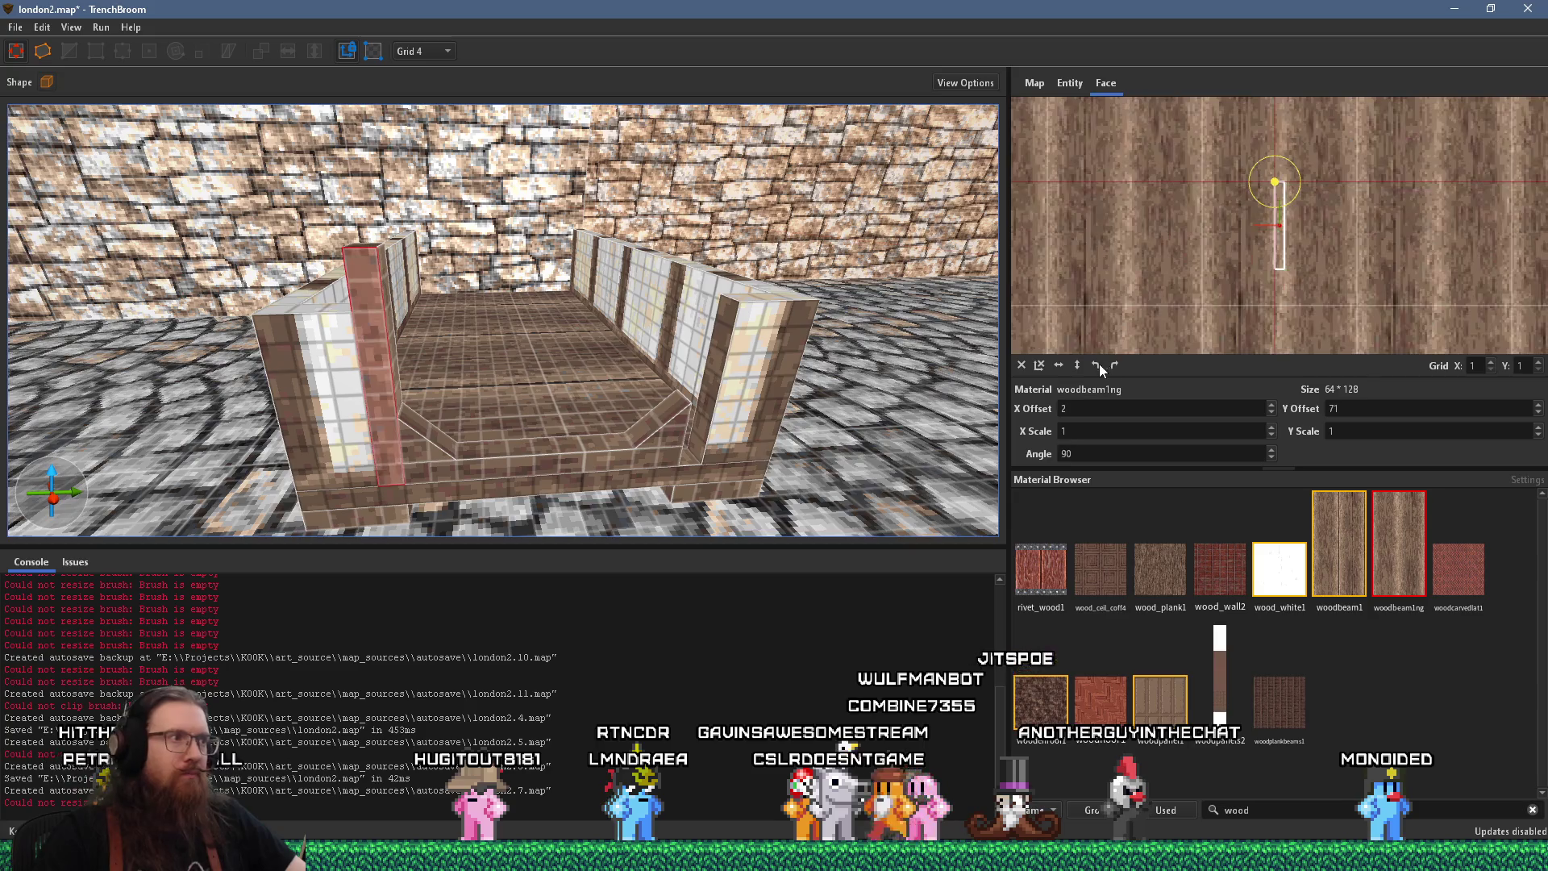
{"action": "mouse_move", "coordinate": [826, 329]}
{"action": "left_mouse_down"}
{"action": "mouse_move", "coordinate": [600, 326]}
{"action": "mouse_move", "coordinate": [437, 372]}
{"action": "mouse_move", "coordinate": [366, 335]}
{"action": "left_mouse_up"}
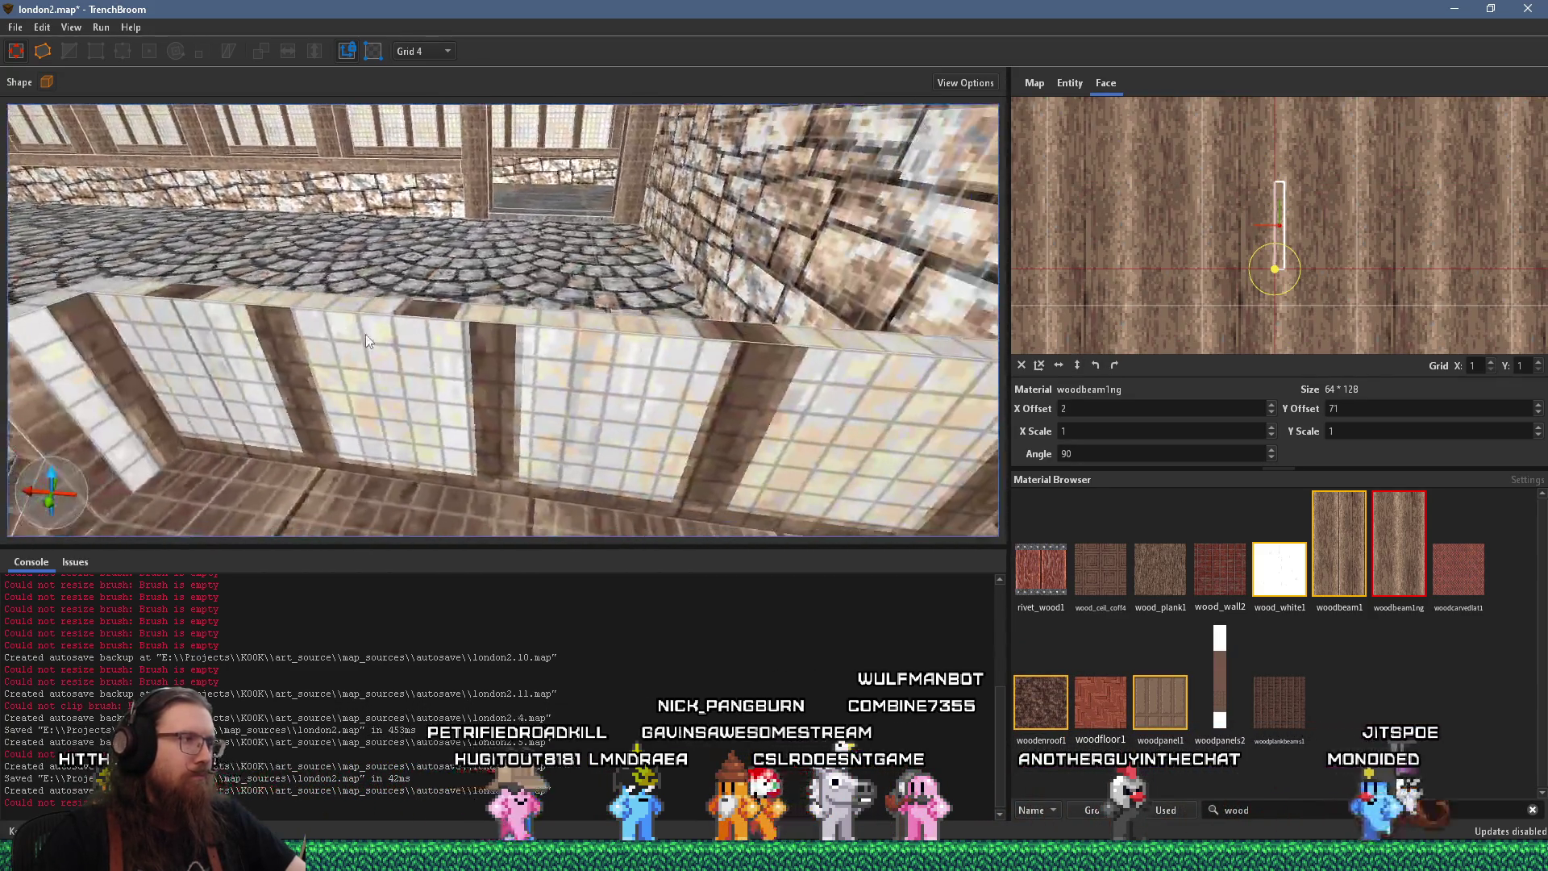
{"action": "mouse_move", "coordinate": [99, 421]}
{"action": "left_mouse_down"}
{"action": "mouse_move", "coordinate": [592, 306]}
{"action": "mouse_move", "coordinate": [558, 305]}
{"action": "left_mouse_up"}
{"action": "left_click", "coordinate": [268, 382]}
{"action": "left_click", "coordinate": [250, 386], "text": "shift"}
{"action": "scroll", "coordinate": [558, 306], "scroll_direction": "down", "scroll_amount": 5}
{"action": "left_click", "coordinate": [545, 305]}
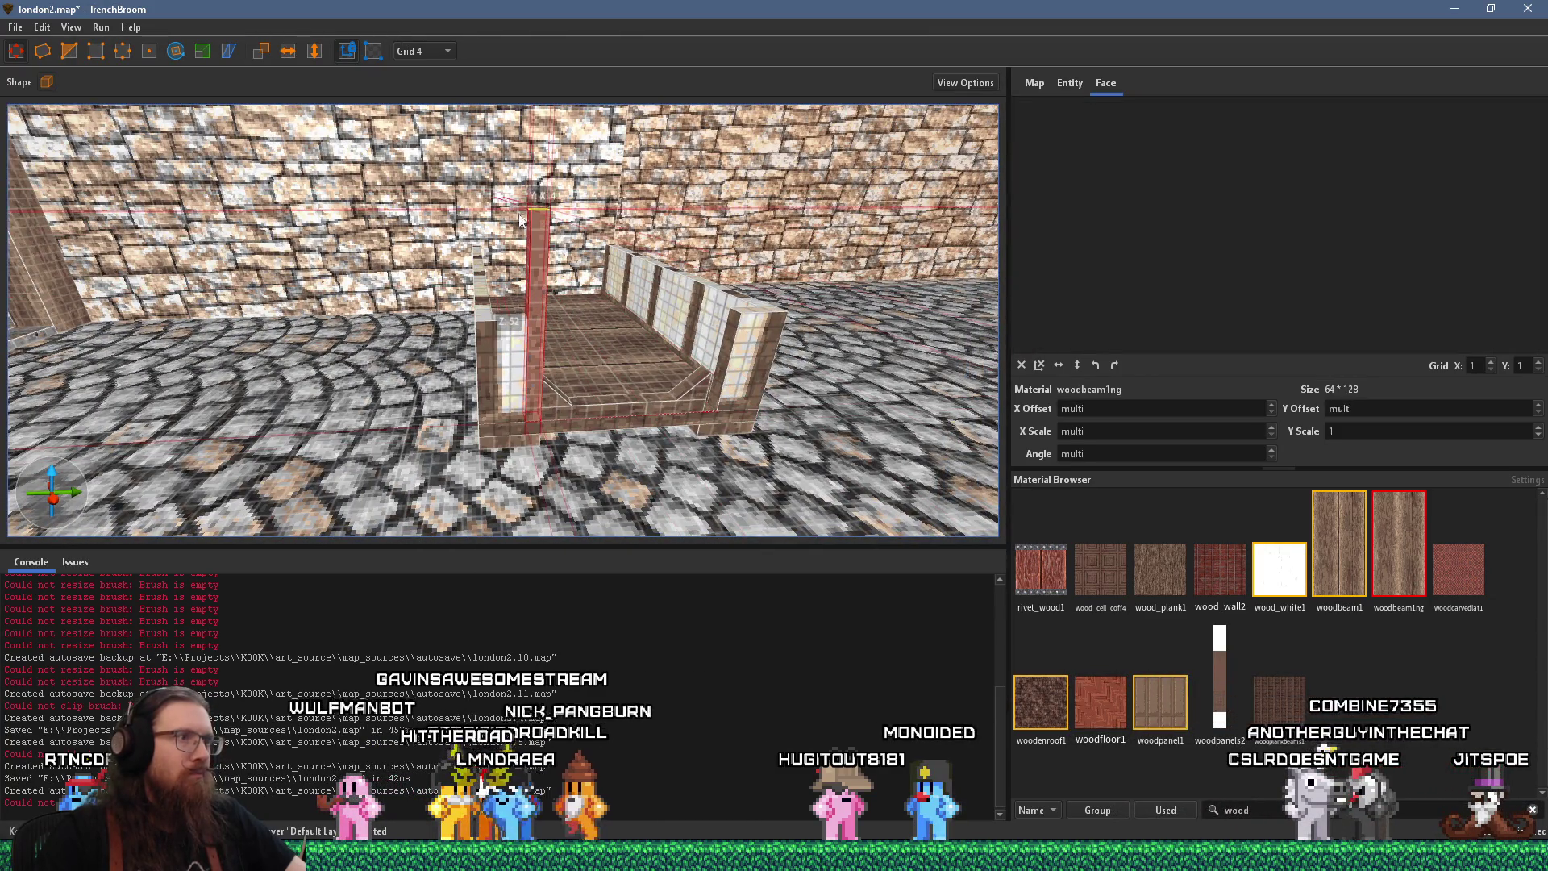
Move the corner post to the booth's right corner and rotate it 180°
{"action": "left_click_drag", "start_coordinate": [531, 242], "coordinate": [517, 269]}
{"action": "mouse_move", "coordinate": [388, 405]}
{"action": "left_mouse_down"}
{"action": "mouse_move", "coordinate": [572, 395]}
{"action": "mouse_move", "coordinate": [557, 391]}
{"action": "left_mouse_up"}
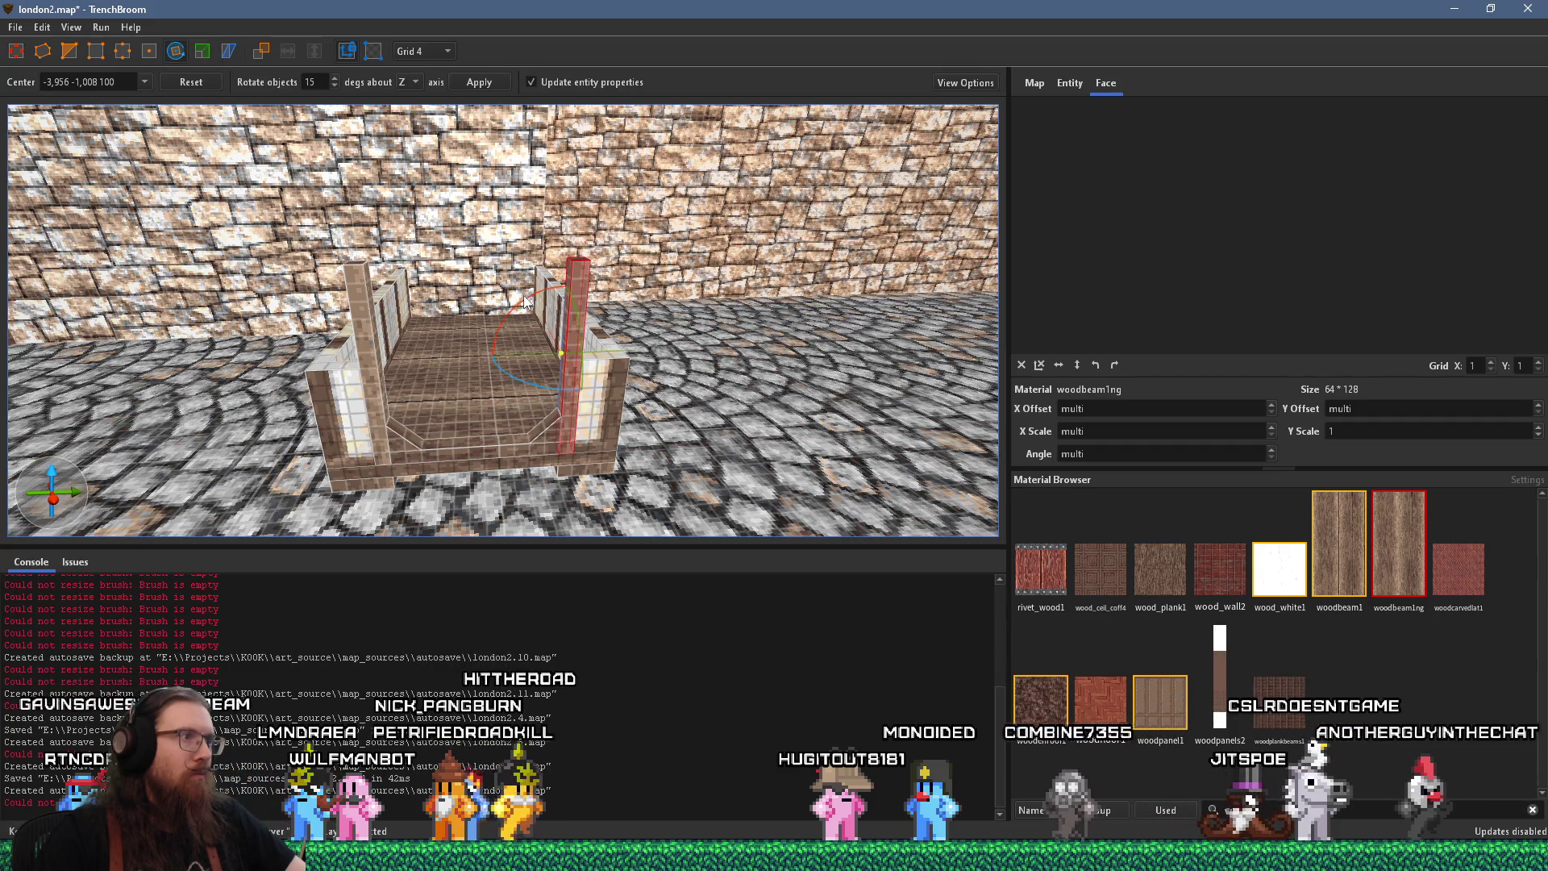
{"action": "mouse_move", "coordinate": [585, 318]}
{"action": "left_mouse_down"}
{"action": "mouse_move", "coordinate": [705, 362]}
{"action": "mouse_move", "coordinate": [611, 427]}
{"action": "left_mouse_up"}
{"action": "key", "text": "a"}
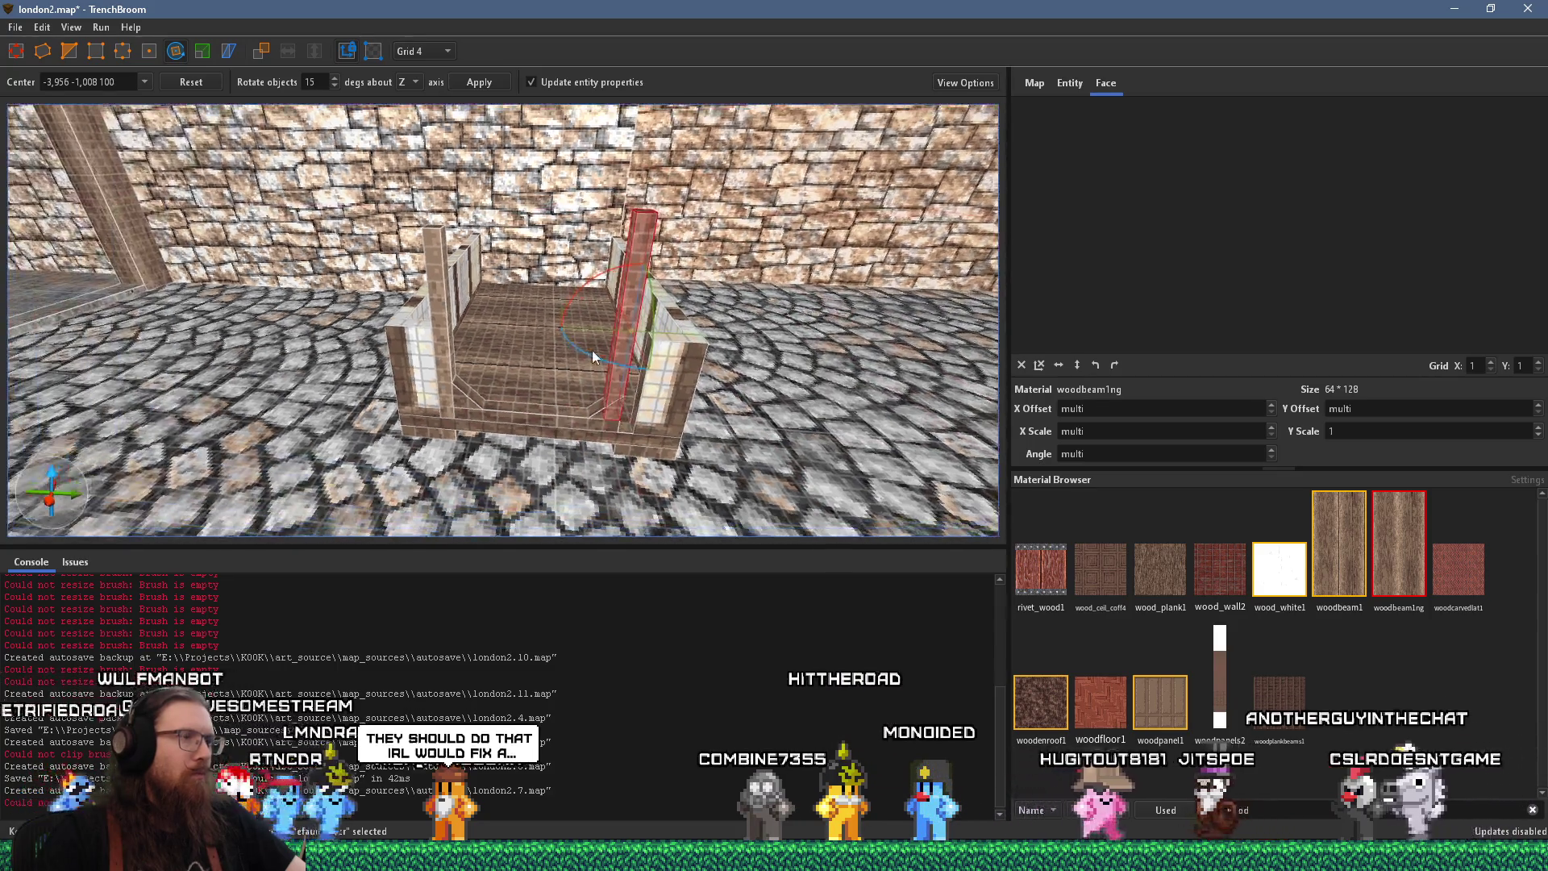
{"action": "left_click", "coordinate": [18, 53]}
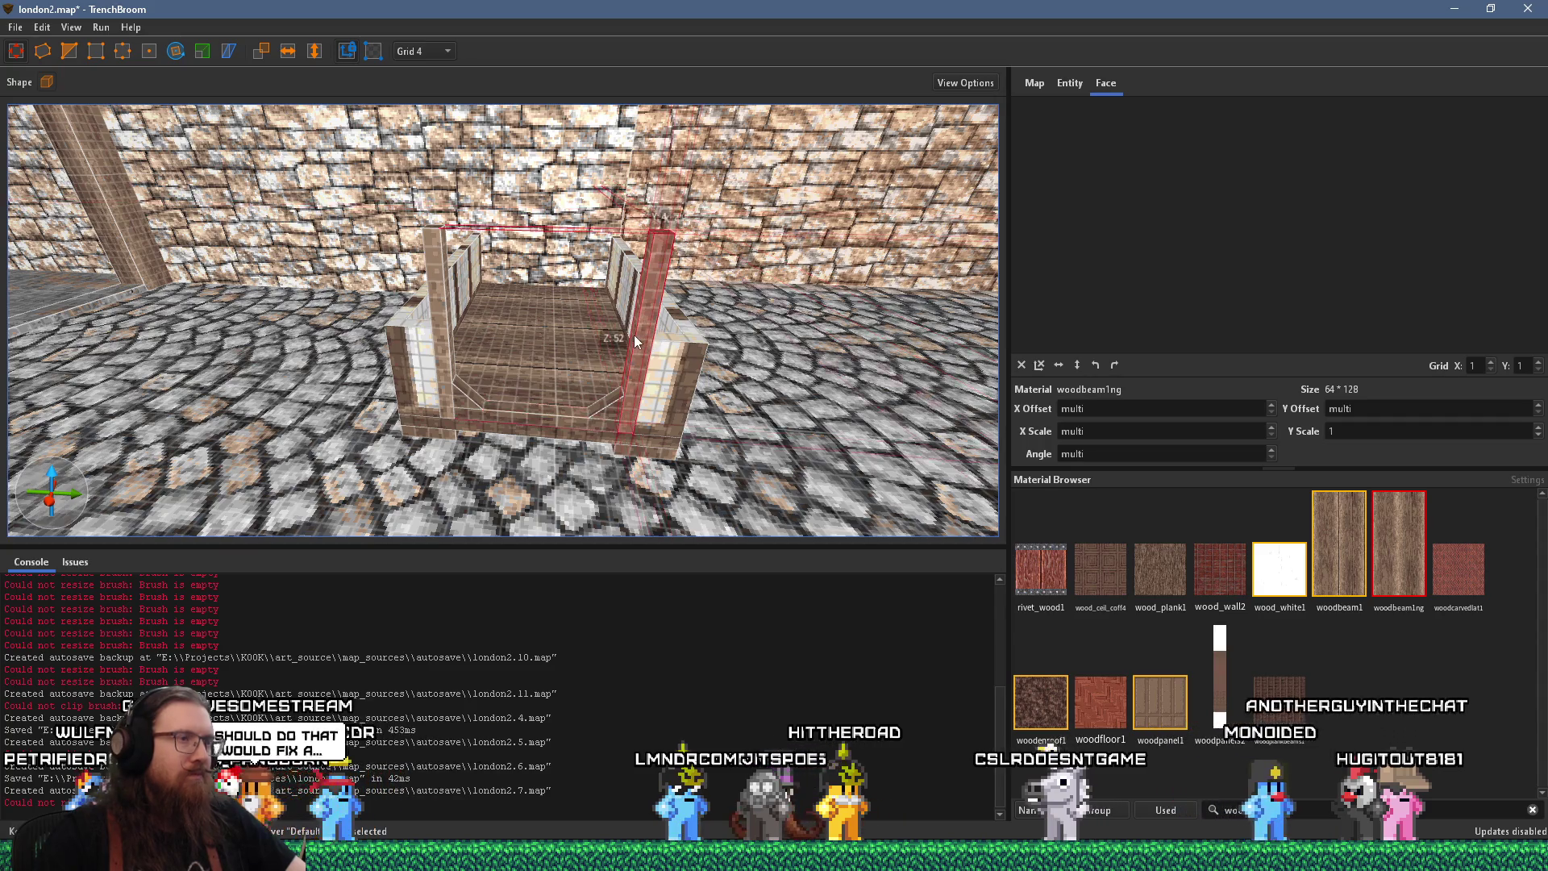
Raise both side walls to full height after comparing with the reference photo
{"action": "key", "text": "a"}
{"action": "scroll", "coordinate": [666, 366], "scroll_direction": "down", "scroll_amount": 3}
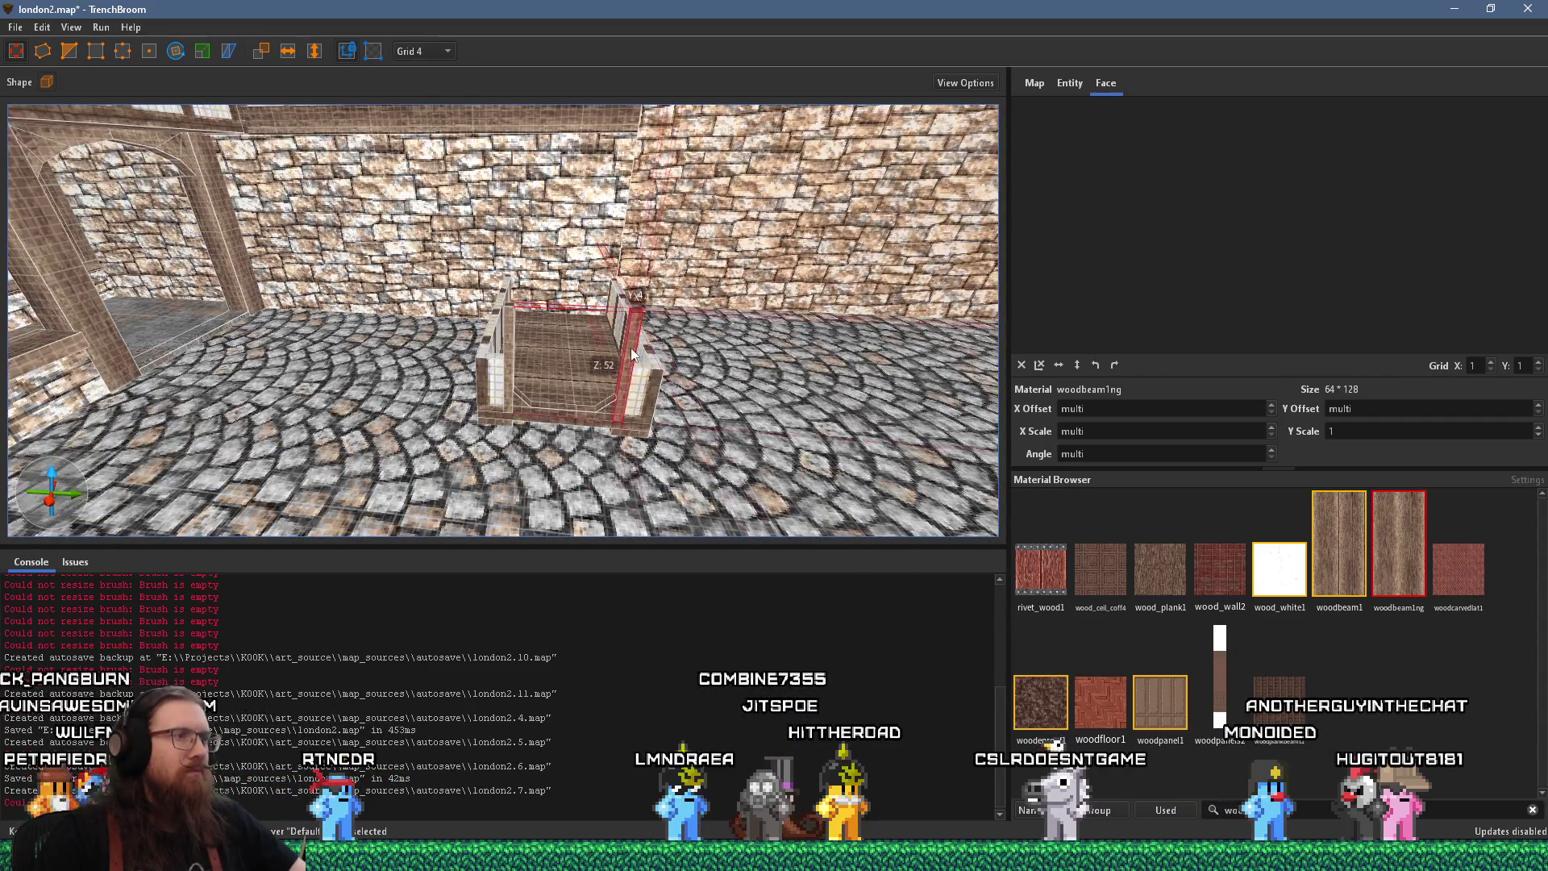
{"action": "key", "text": "s"}
{"action": "key", "text": "d"}
{"action": "key", "text": "alt+Tab"}
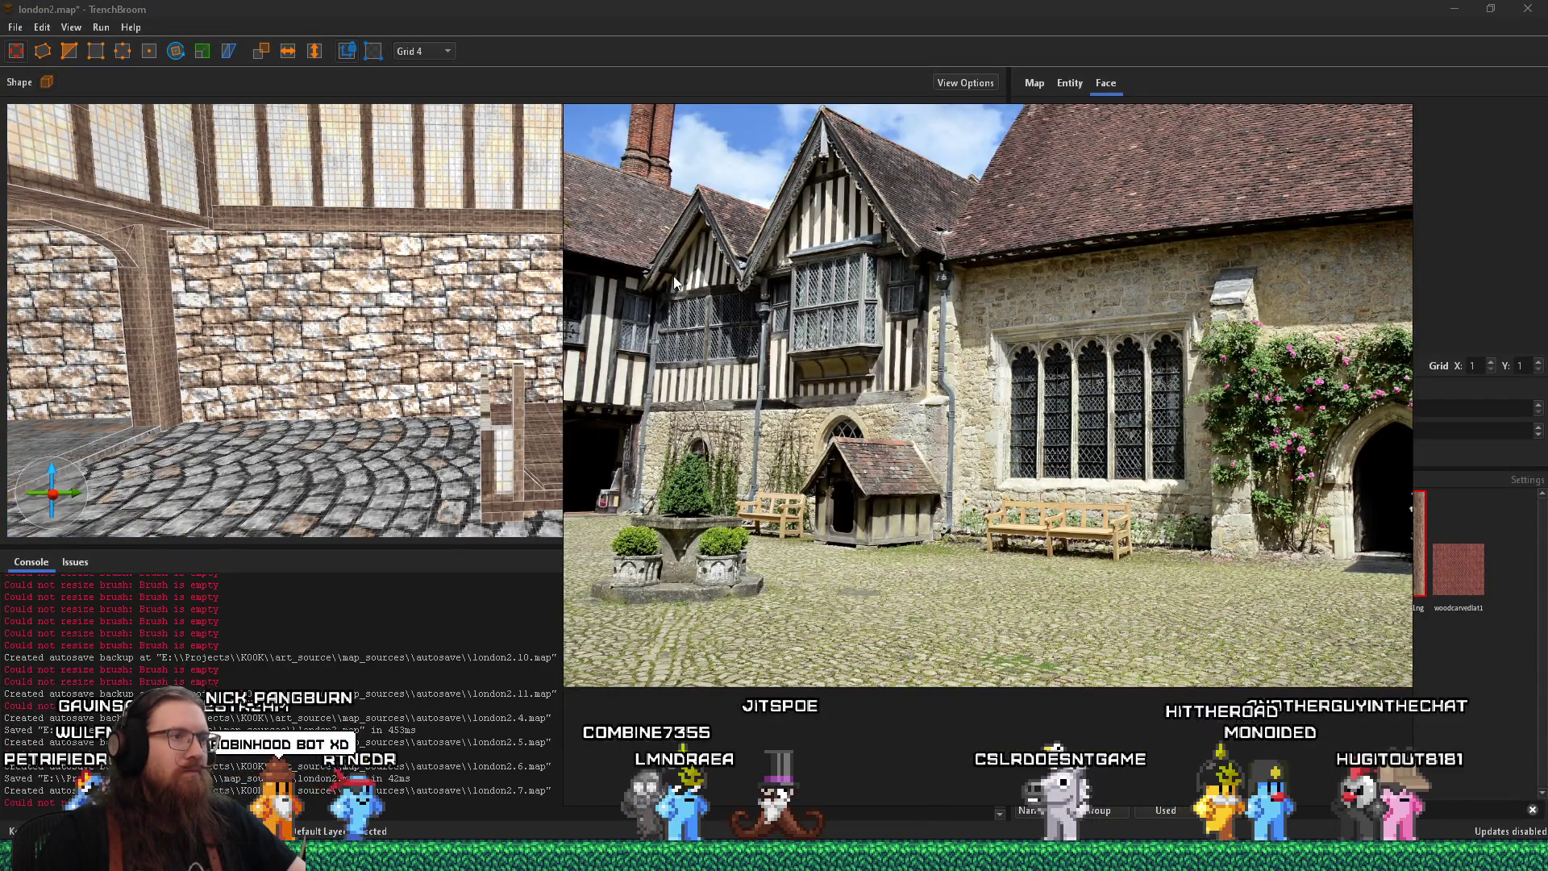
{"action": "key", "text": "alt+Tab"}
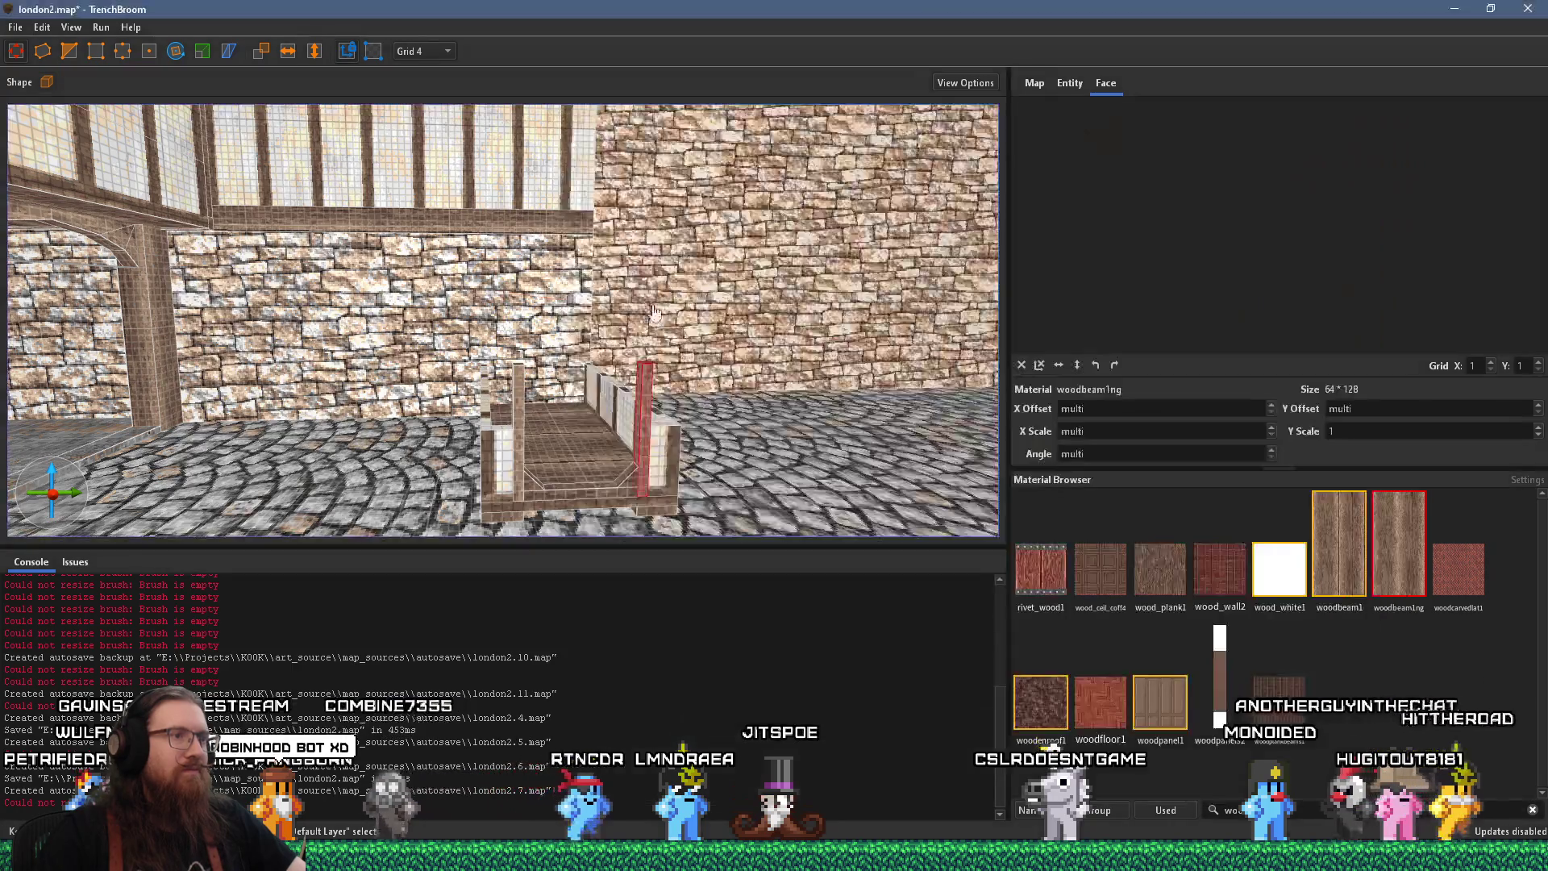
{"action": "left_click", "coordinate": [526, 393]}
{"action": "key", "text": "d"}
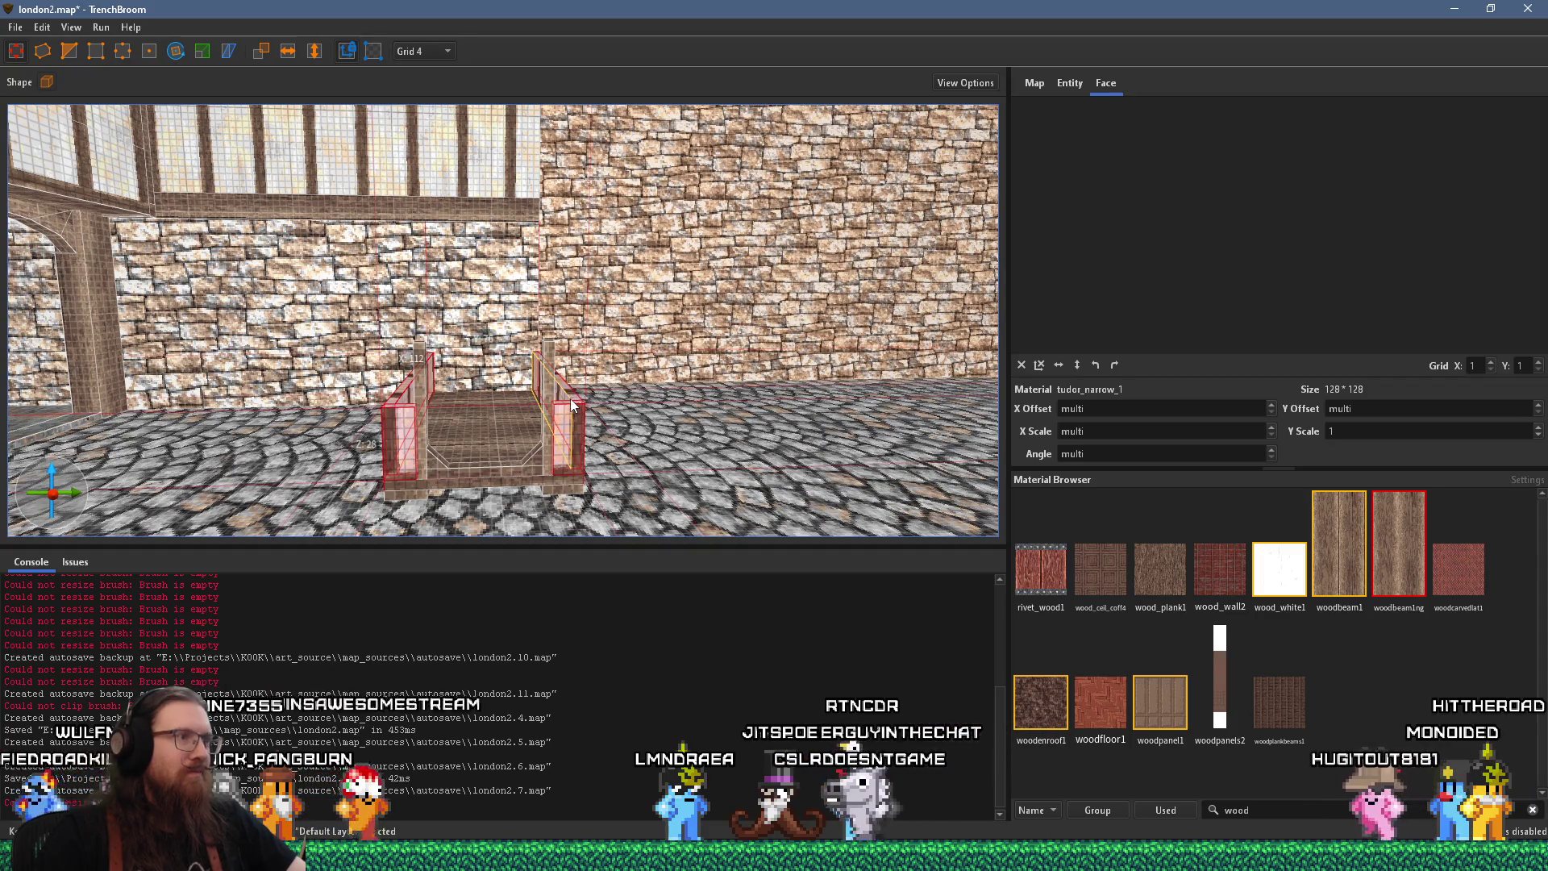
{"action": "left_click_drag", "start_coordinate": [574, 401], "coordinate": [569, 313]}
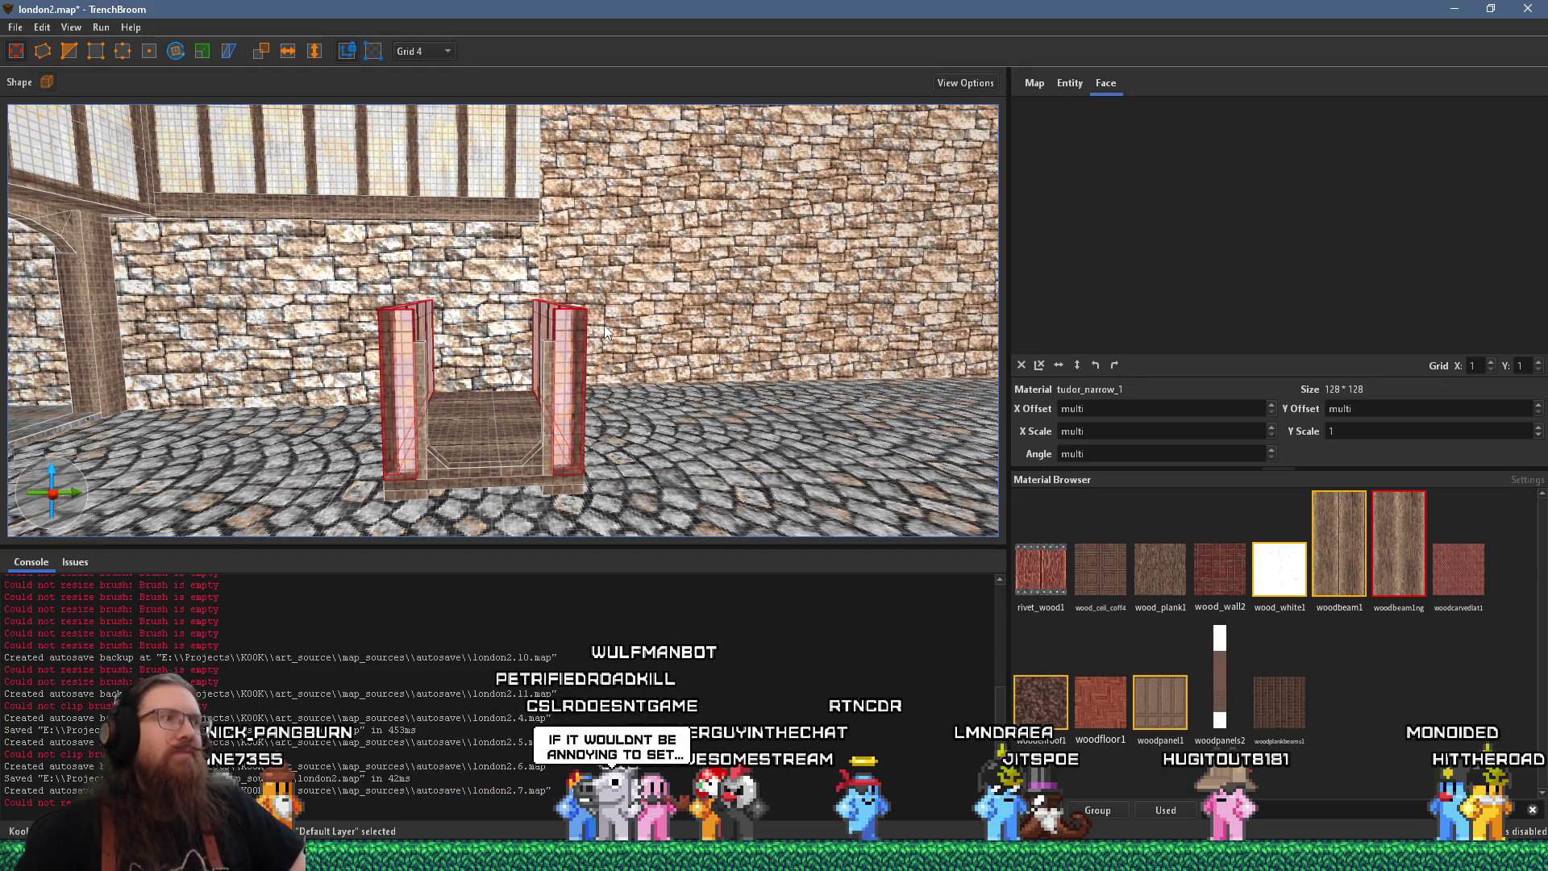
{"action": "mouse_move", "coordinate": [666, 315]}
{"action": "left_mouse_down"}
{"action": "mouse_move", "coordinate": [632, 273]}
{"action": "mouse_move", "coordinate": [691, 288]}
{"action": "mouse_move", "coordinate": [631, 374]}
{"action": "mouse_move", "coordinate": [589, 398]}
{"action": "mouse_move", "coordinate": [561, 384]}
{"action": "left_mouse_up"}
{"action": "key", "text": "Escape"}
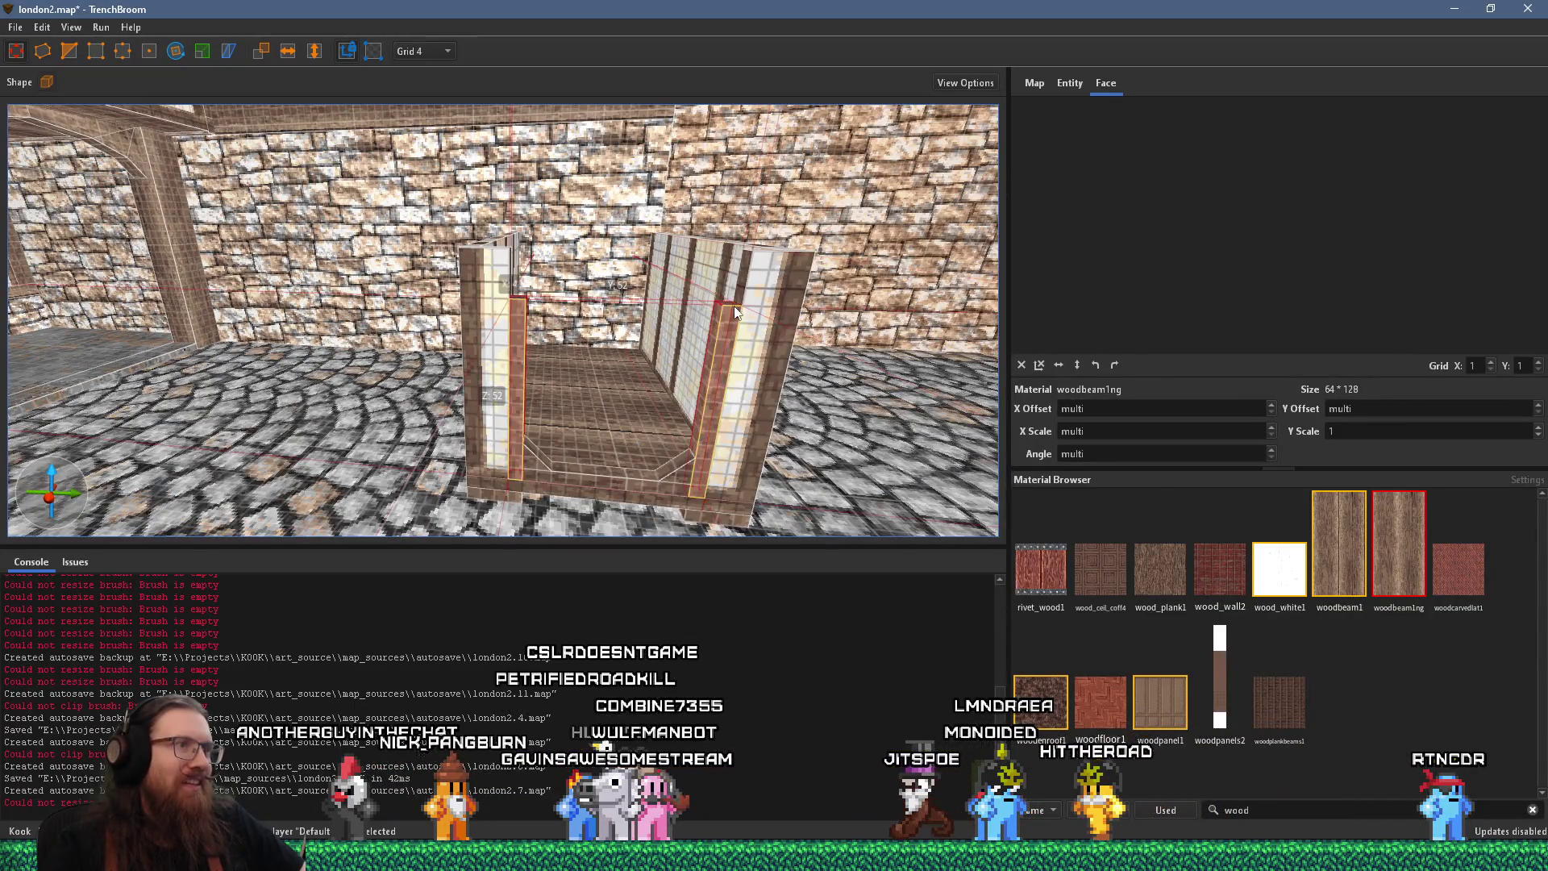
Move the small wedge from the opening's bottom corner up to its top
{"action": "key", "text": "alt+Tab"}
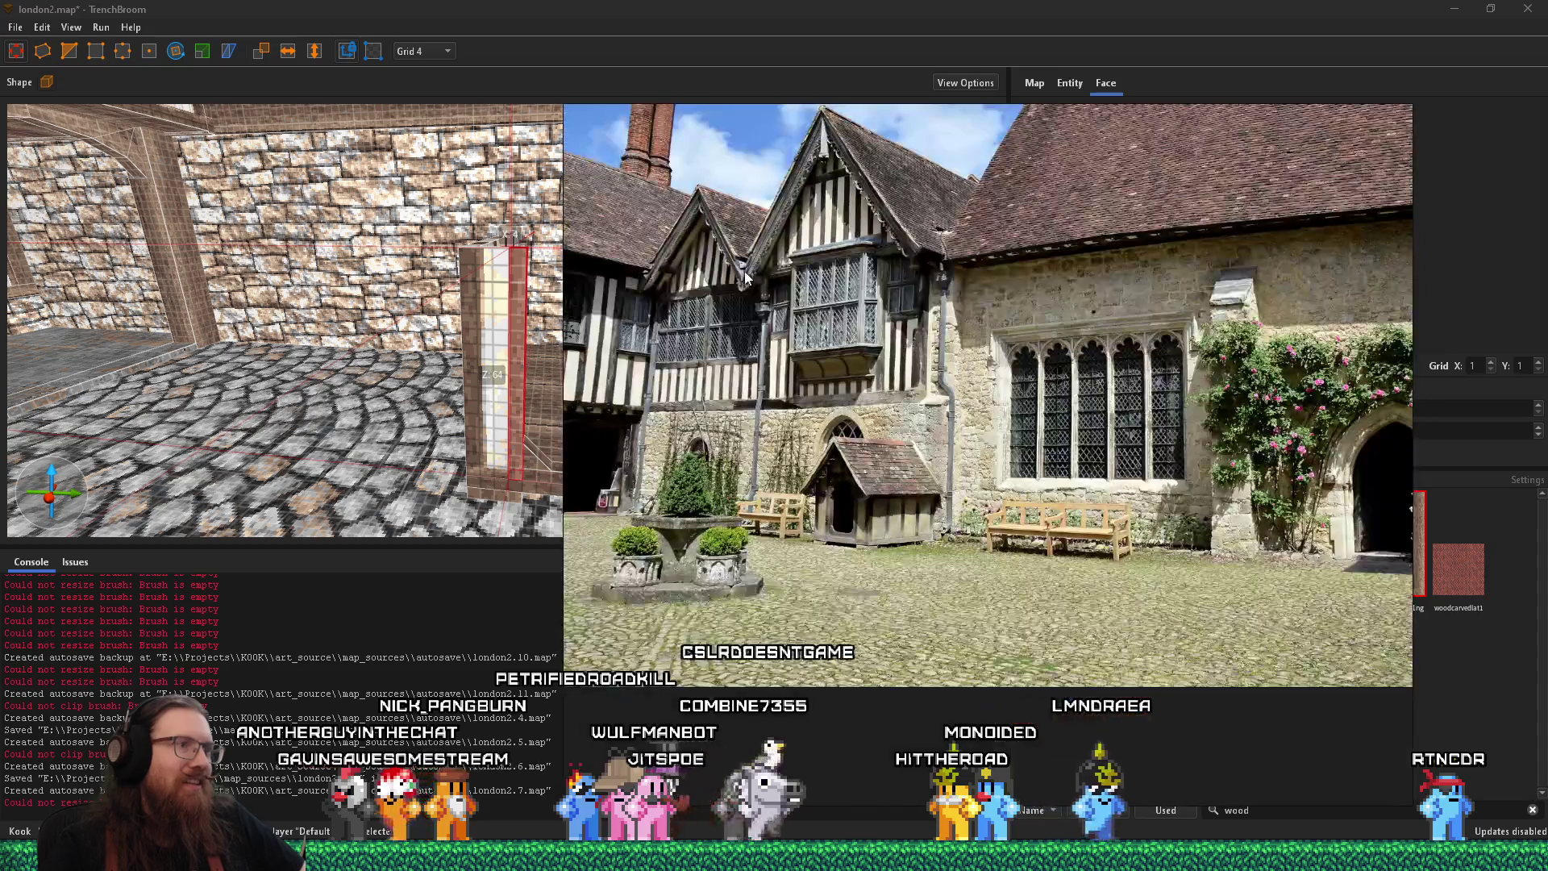
{"action": "key", "text": "alt+Tab"}
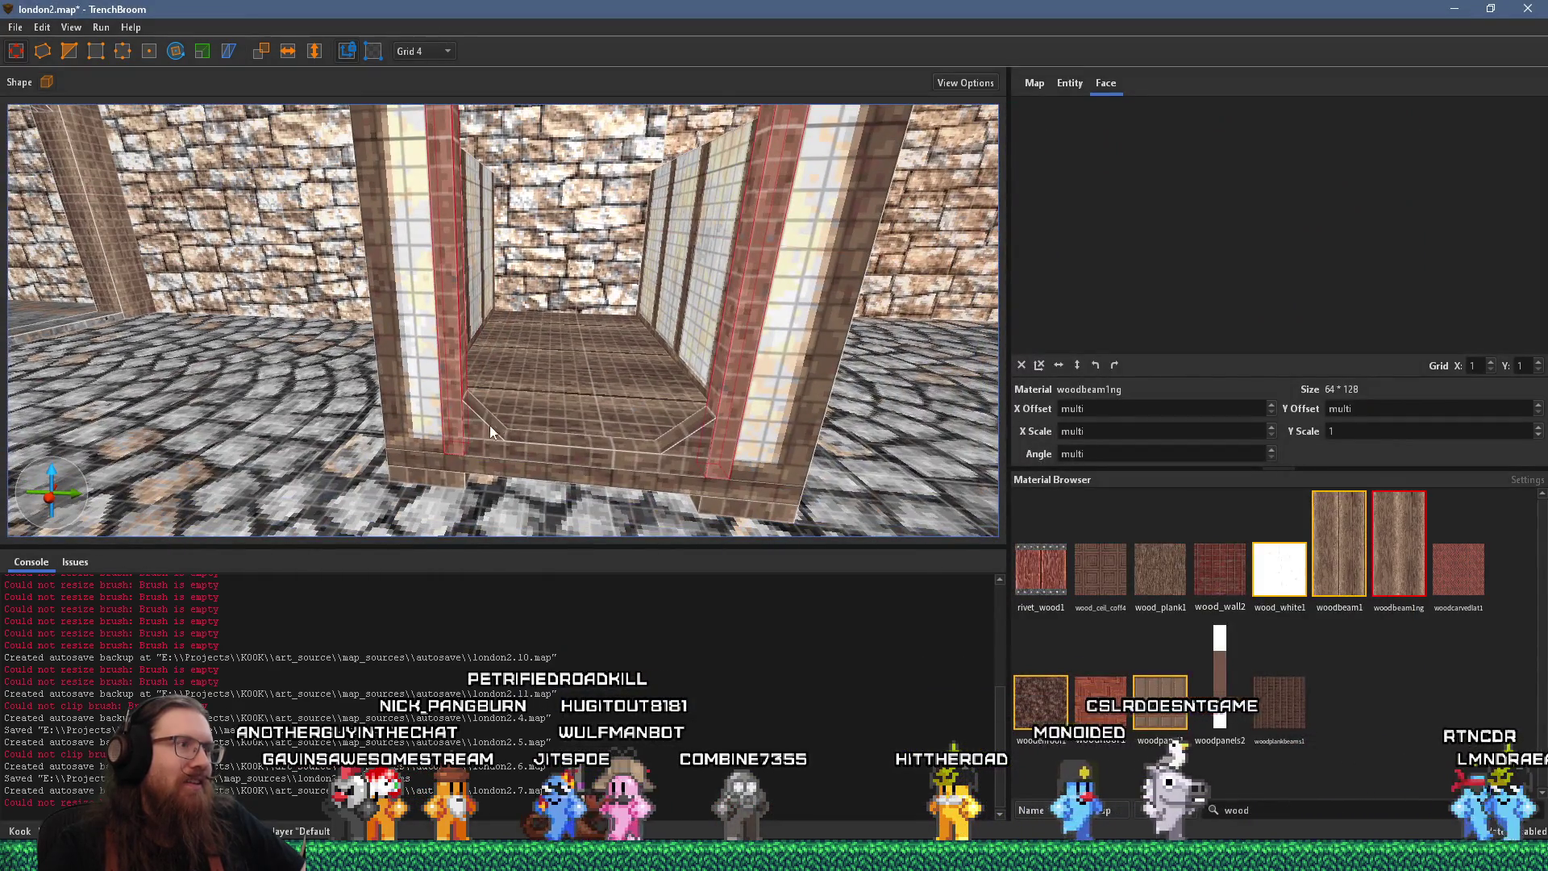
{"action": "left_click", "coordinate": [492, 427]}
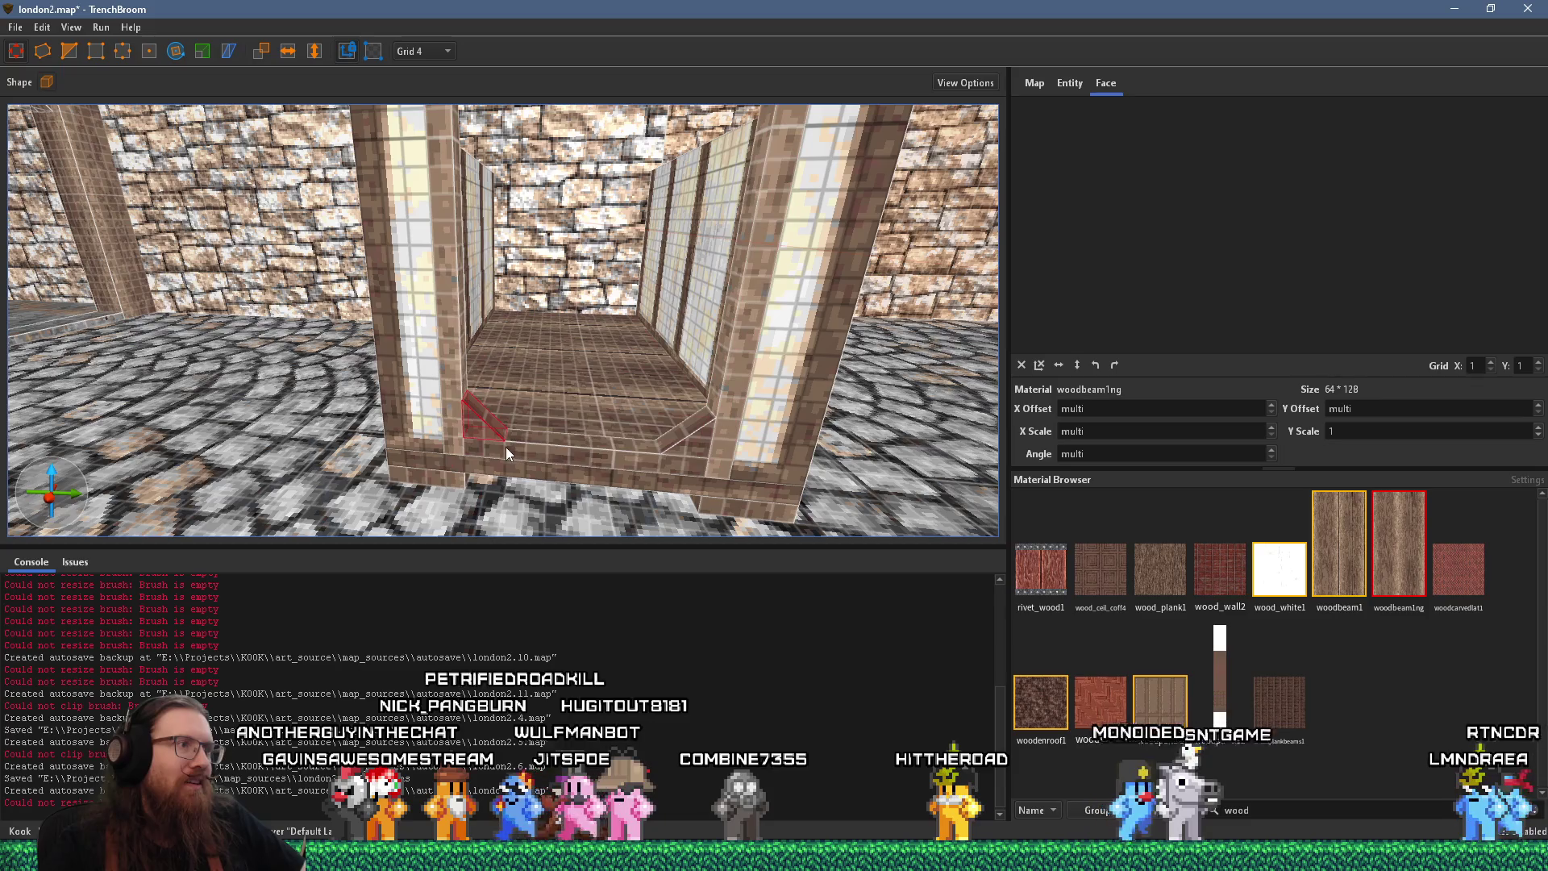
{"action": "scroll", "coordinate": [685, 442], "scroll_direction": "down", "scroll_amount": 5}
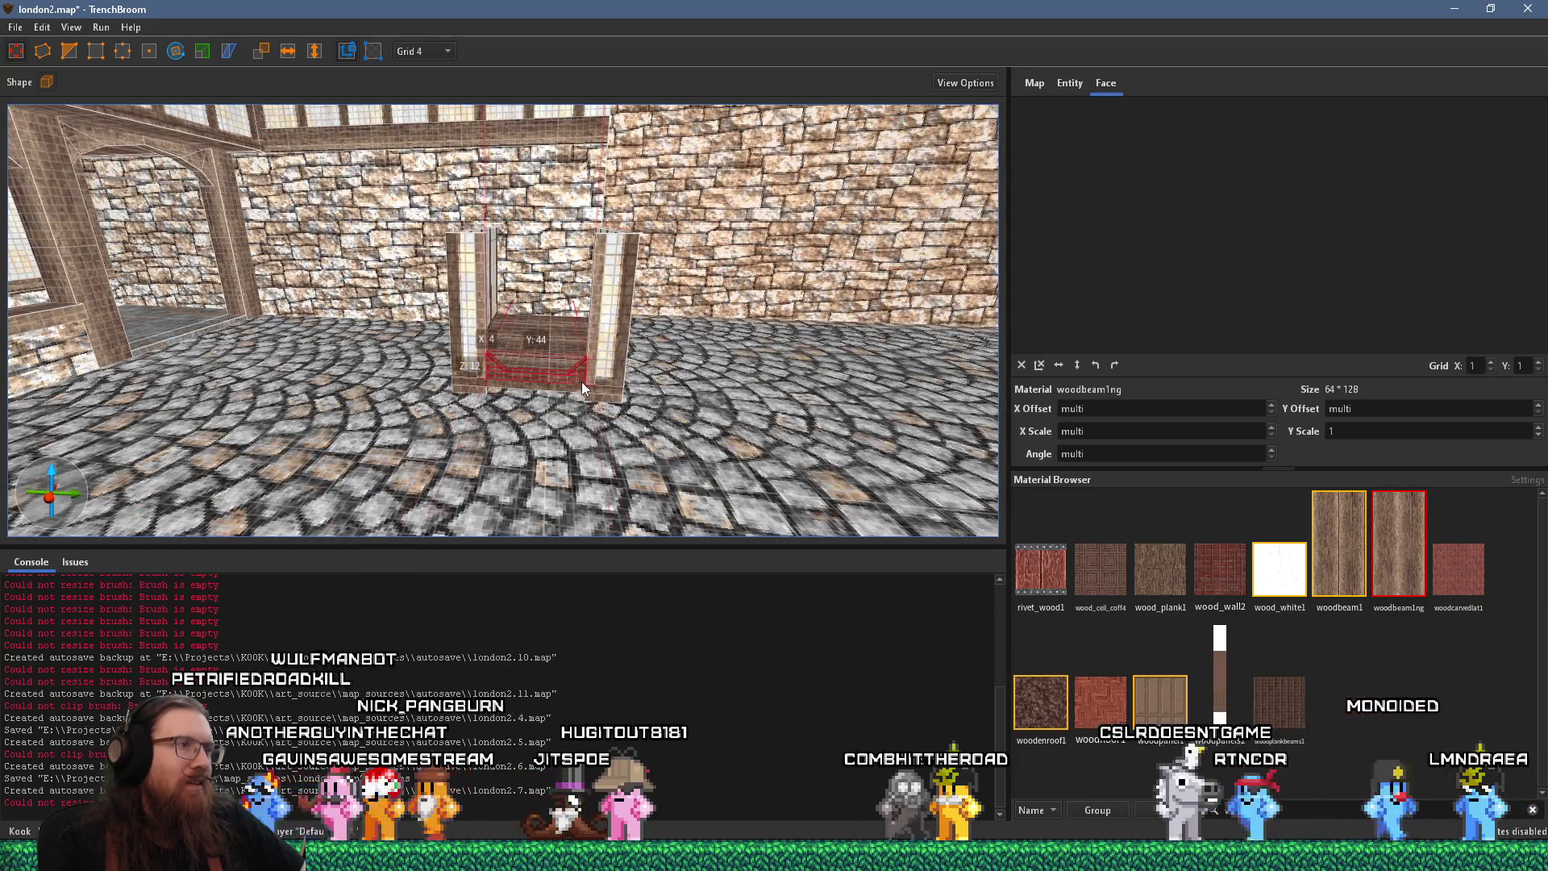
{"action": "left_click_drag", "start_coordinate": [581, 383], "coordinate": [596, 233]}
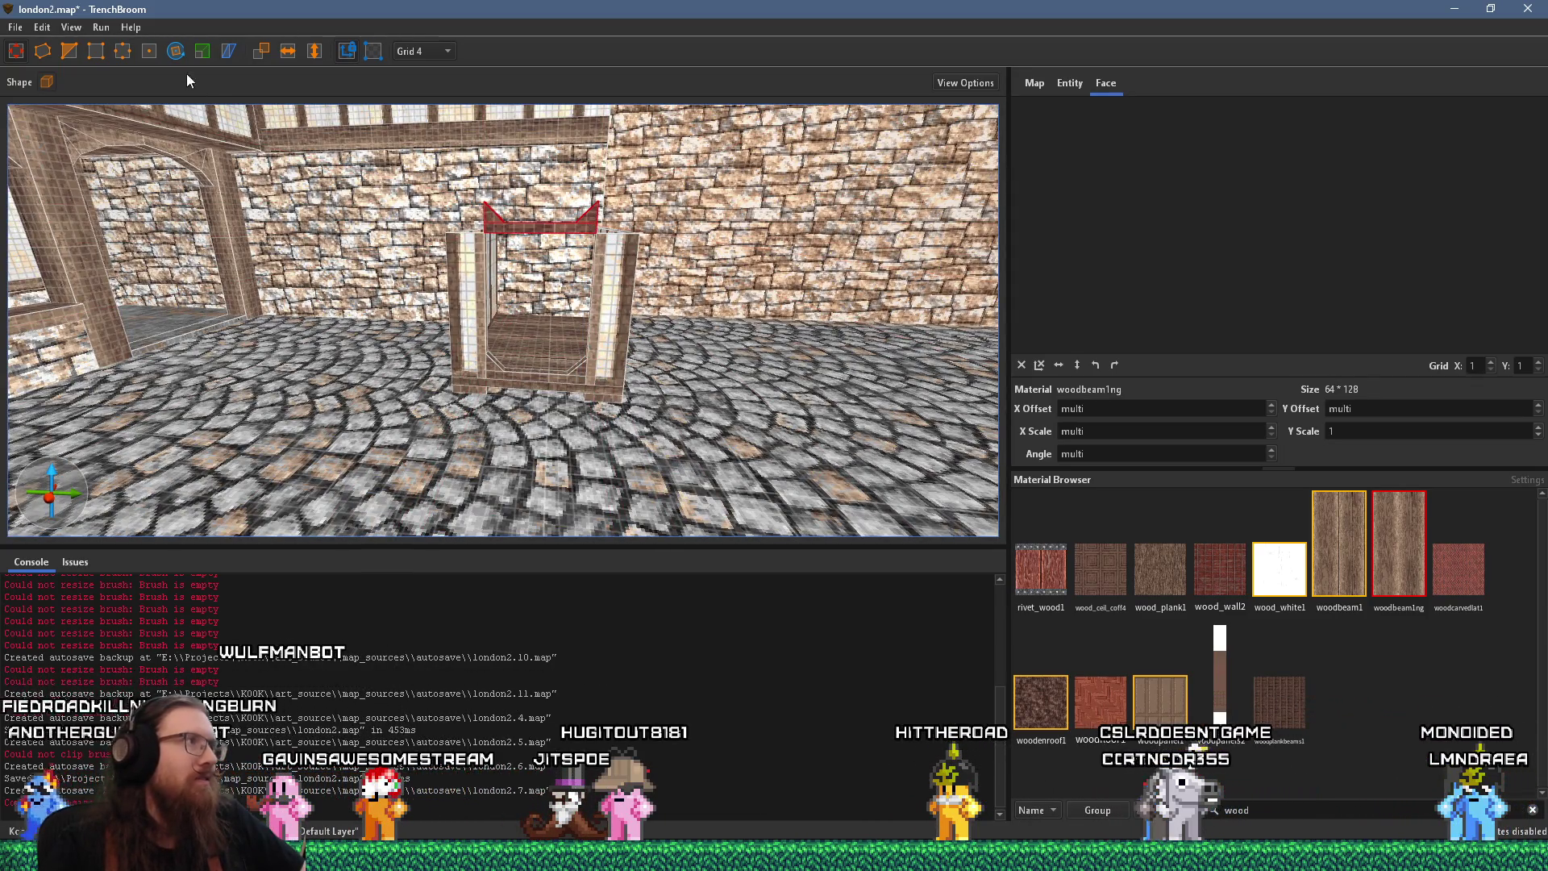
{"action": "left_click", "coordinate": [174, 53]}
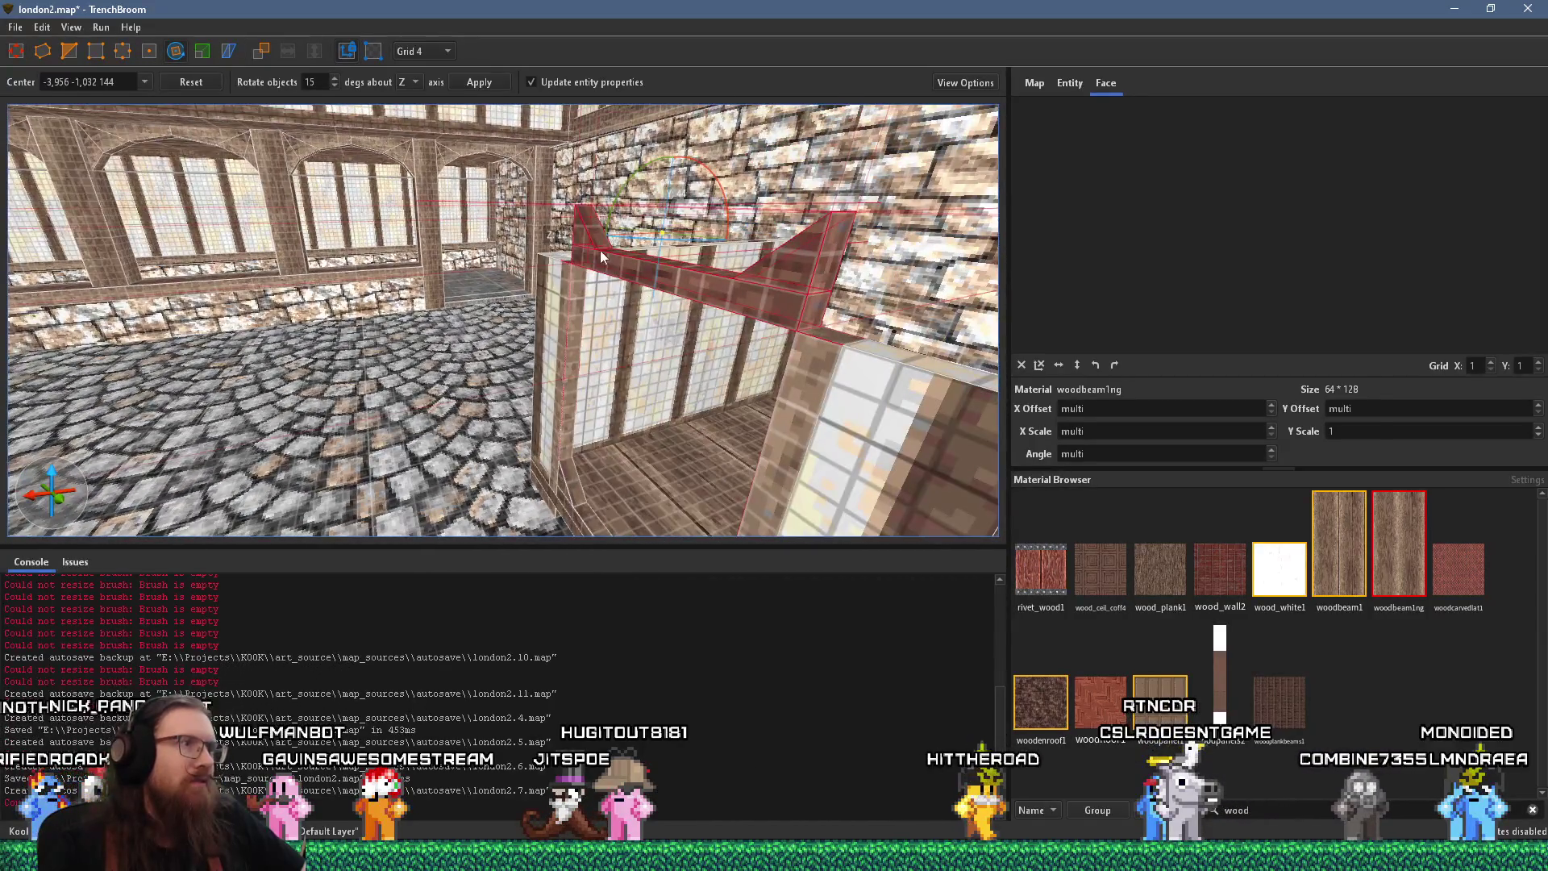
Rotate the wedge beam to 210° and lower it into the top of the doorway
{"action": "mouse_move", "coordinate": [630, 176]}
{"action": "left_mouse_down"}
{"action": "mouse_move", "coordinate": [712, 131]}
{"action": "mouse_move", "coordinate": [893, 210]}
{"action": "mouse_move", "coordinate": [875, 320]}
{"action": "mouse_move", "coordinate": [650, 345]}
{"action": "mouse_move", "coordinate": [725, 336]}
{"action": "left_mouse_up"}
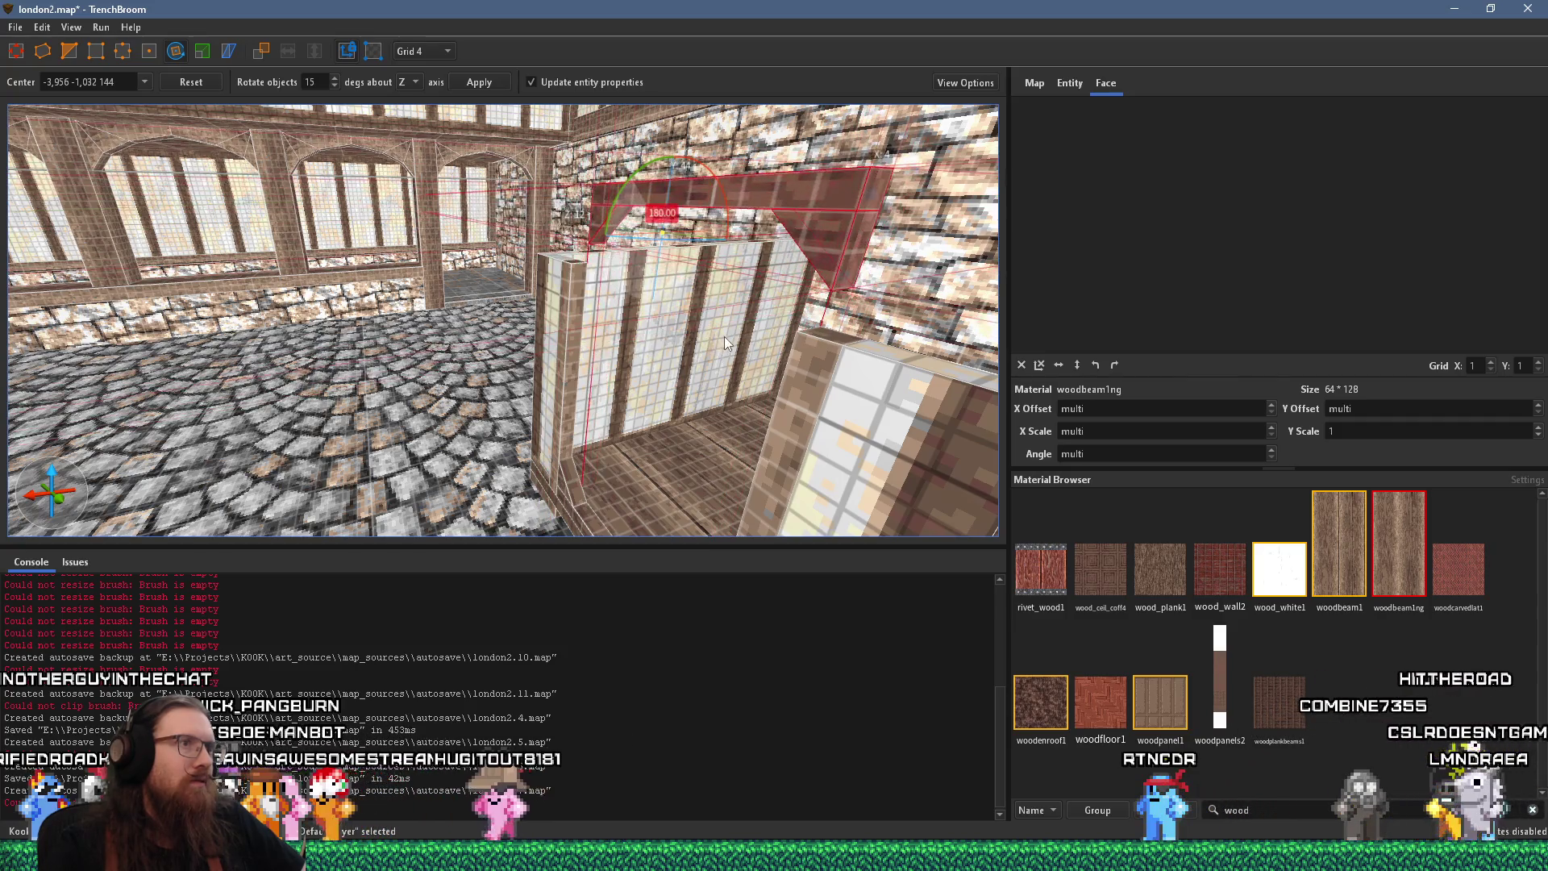
{"action": "key", "text": "d"}
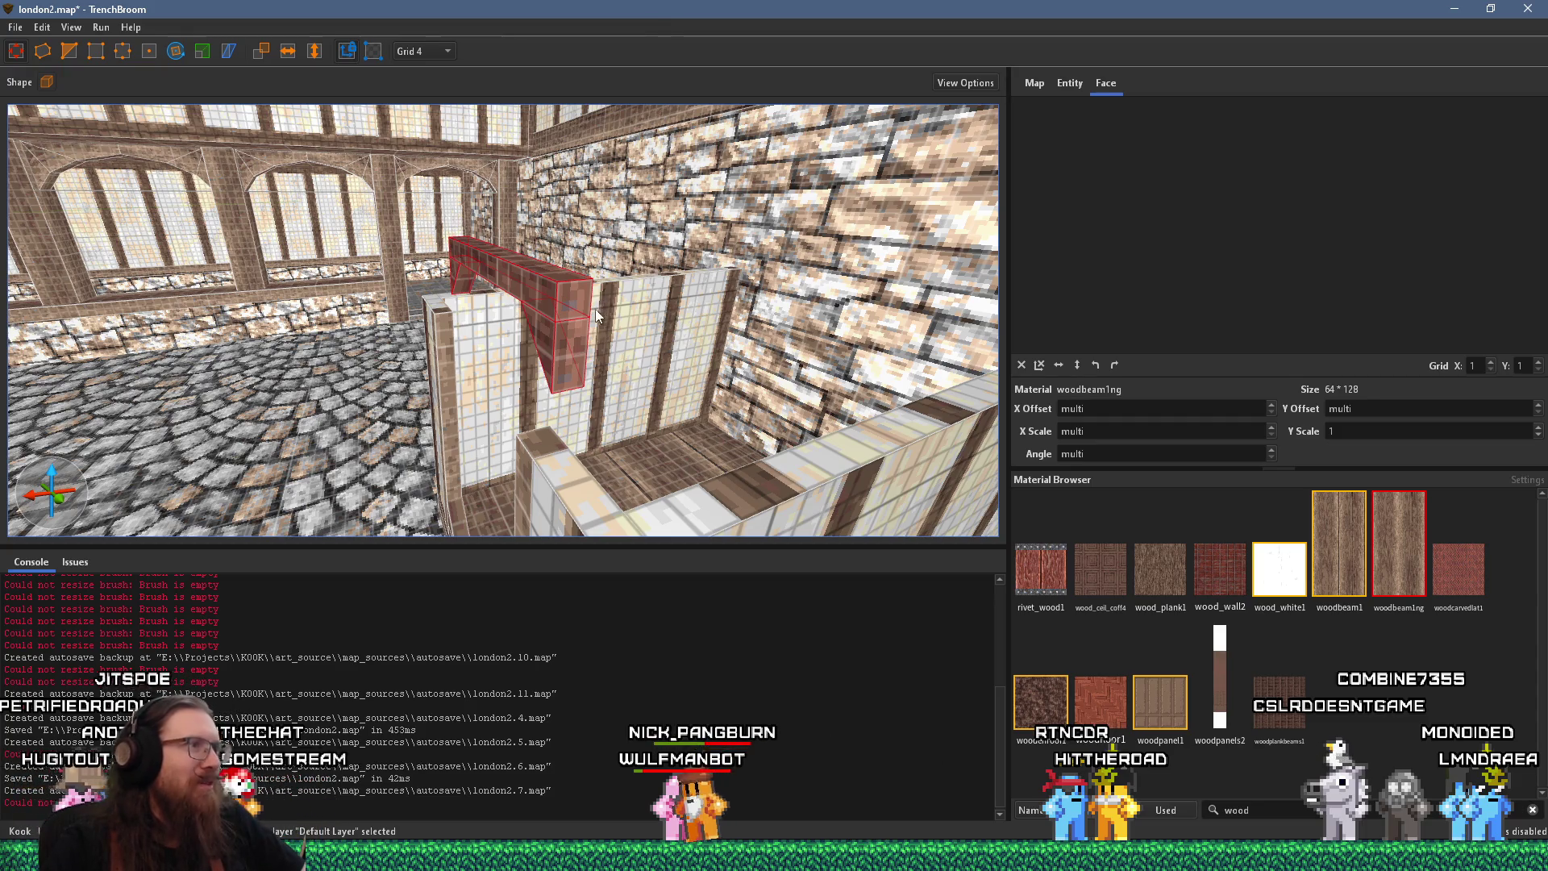
{"action": "mouse_move", "coordinate": [595, 308]}
{"action": "left_mouse_down"}
{"action": "mouse_move", "coordinate": [528, 309]}
{"action": "mouse_move", "coordinate": [516, 382]}
{"action": "left_mouse_up"}
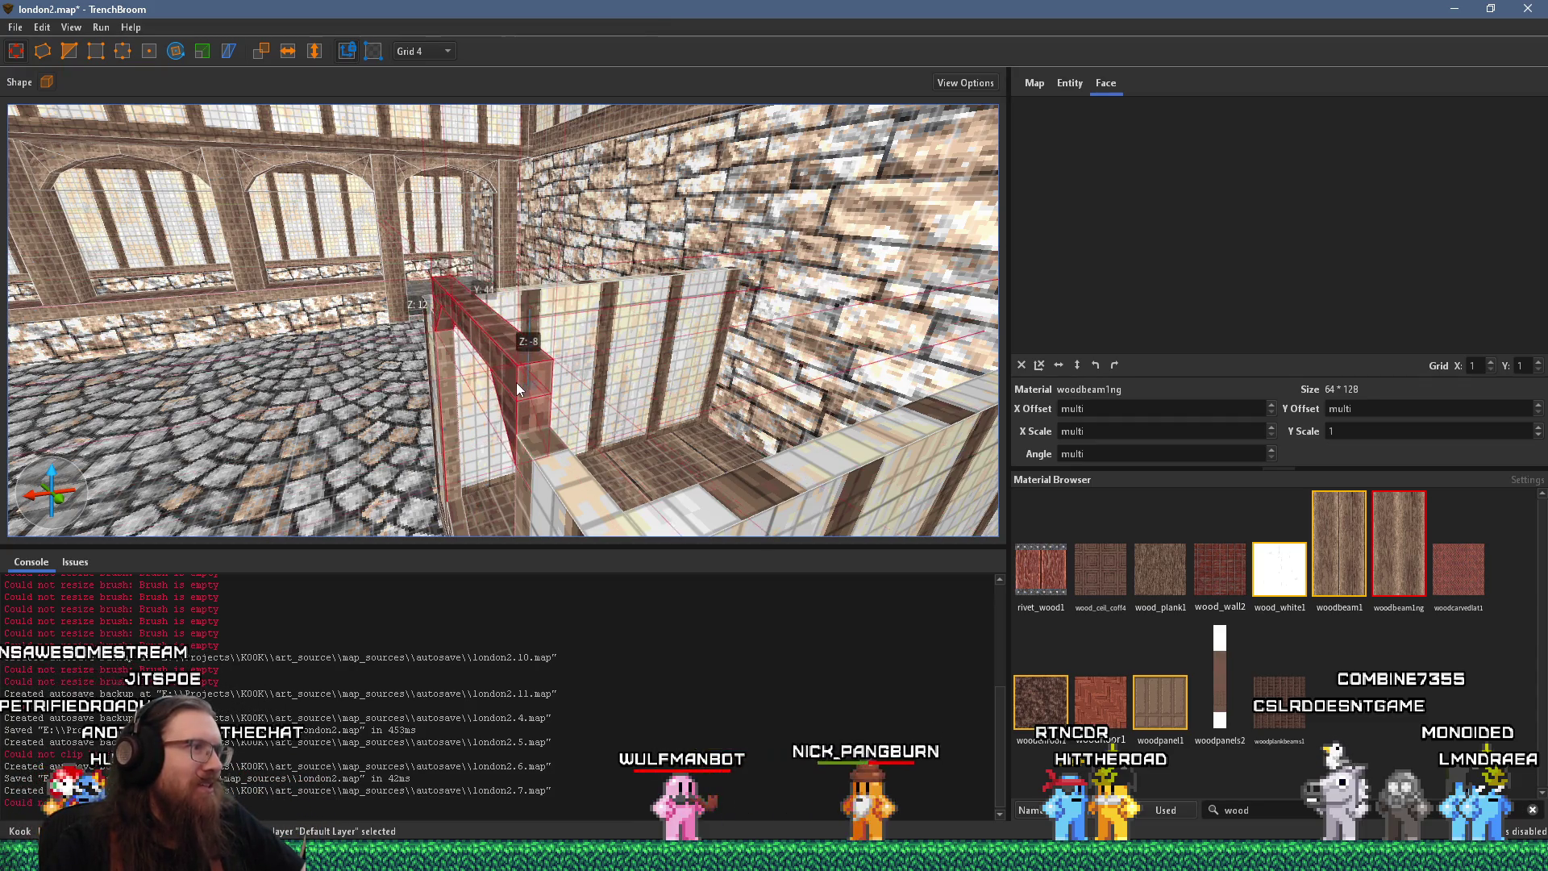
{"action": "key", "text": "w"}
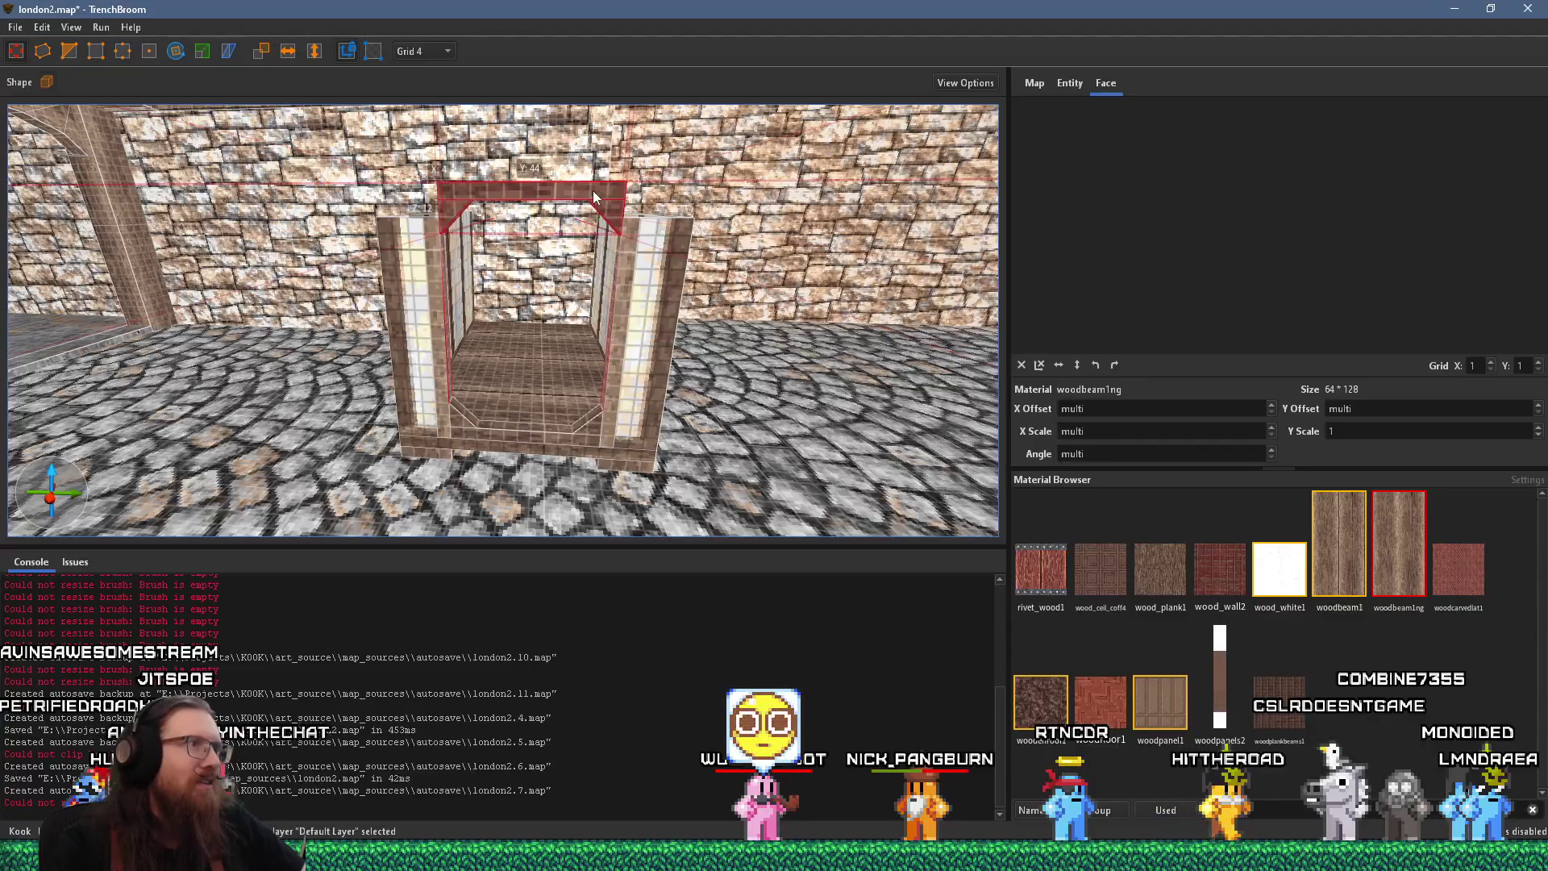
{"action": "left_click_drag", "start_coordinate": [595, 192], "coordinate": [582, 243]}
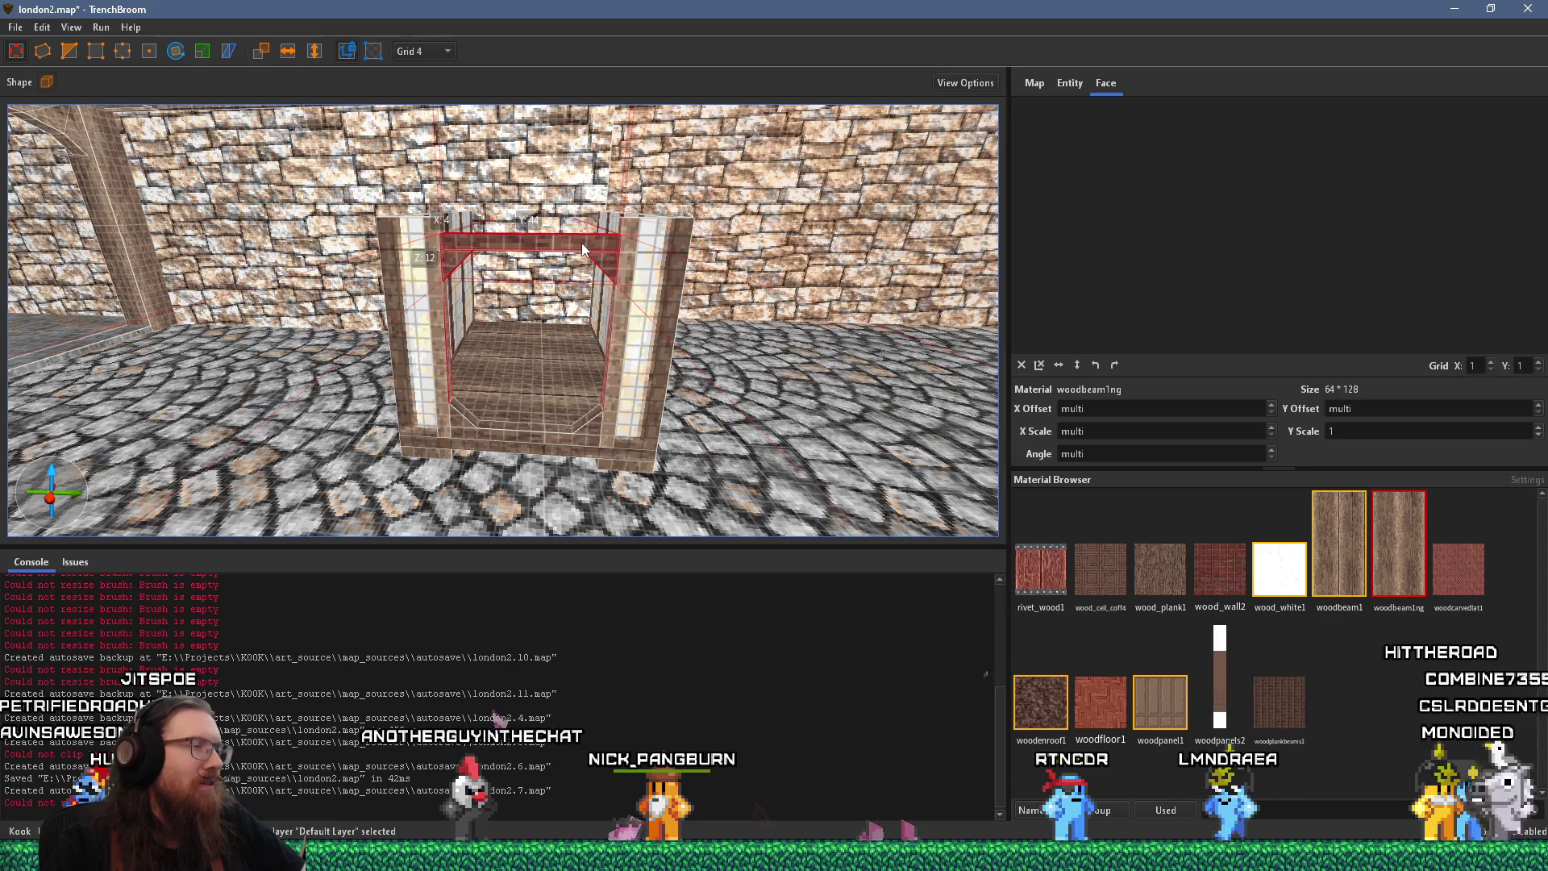
Compare with the reference photo, then select the front faces of both pillars
{"action": "key", "text": "alt+Tab"}
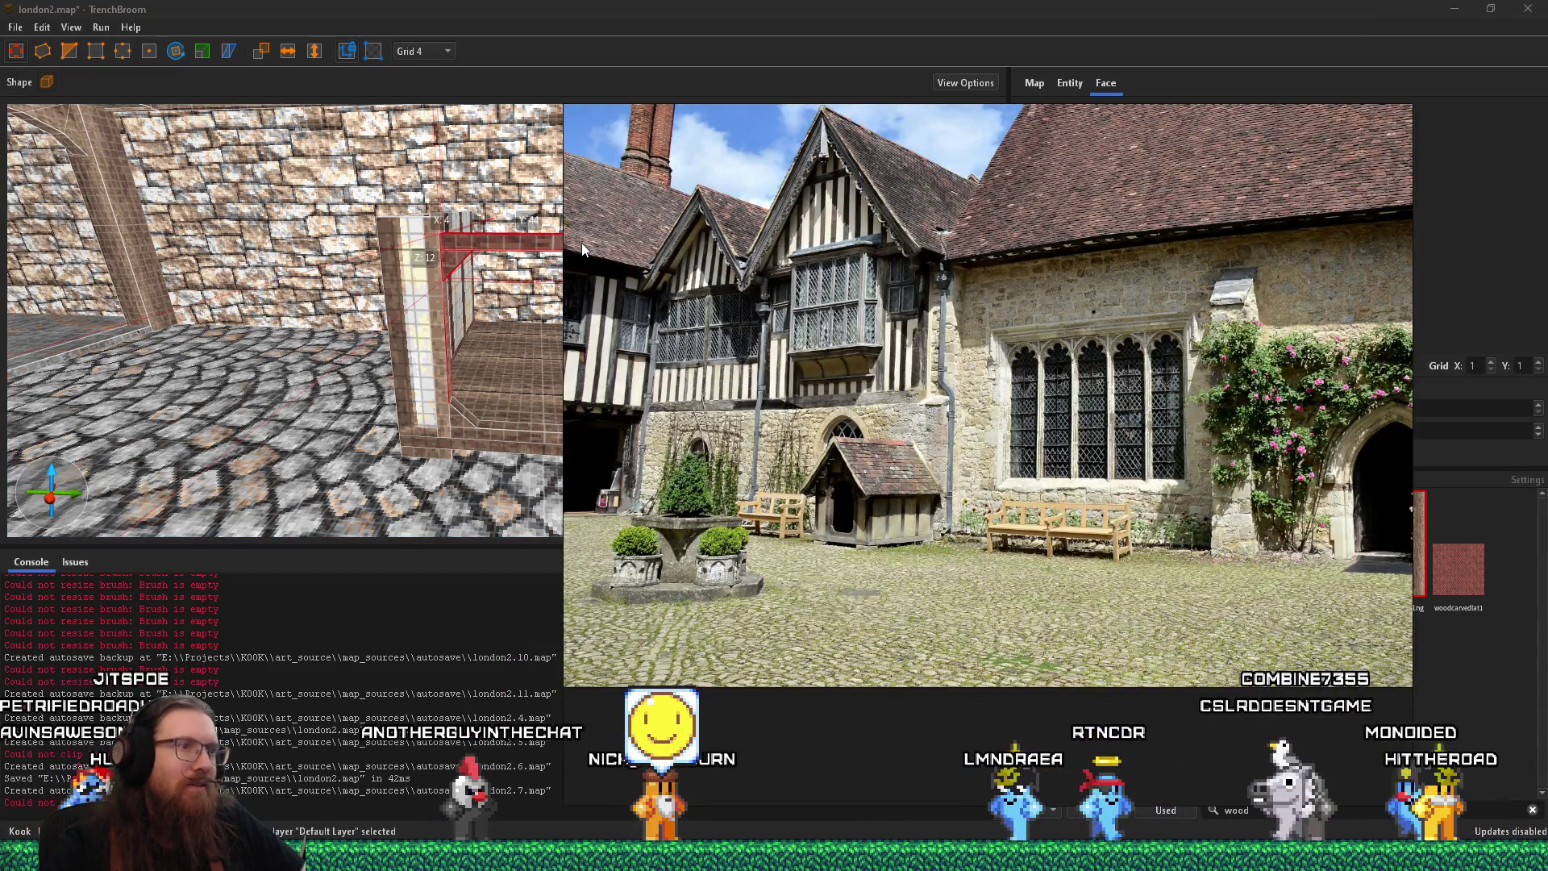
{"action": "key", "text": "alt+Tab"}
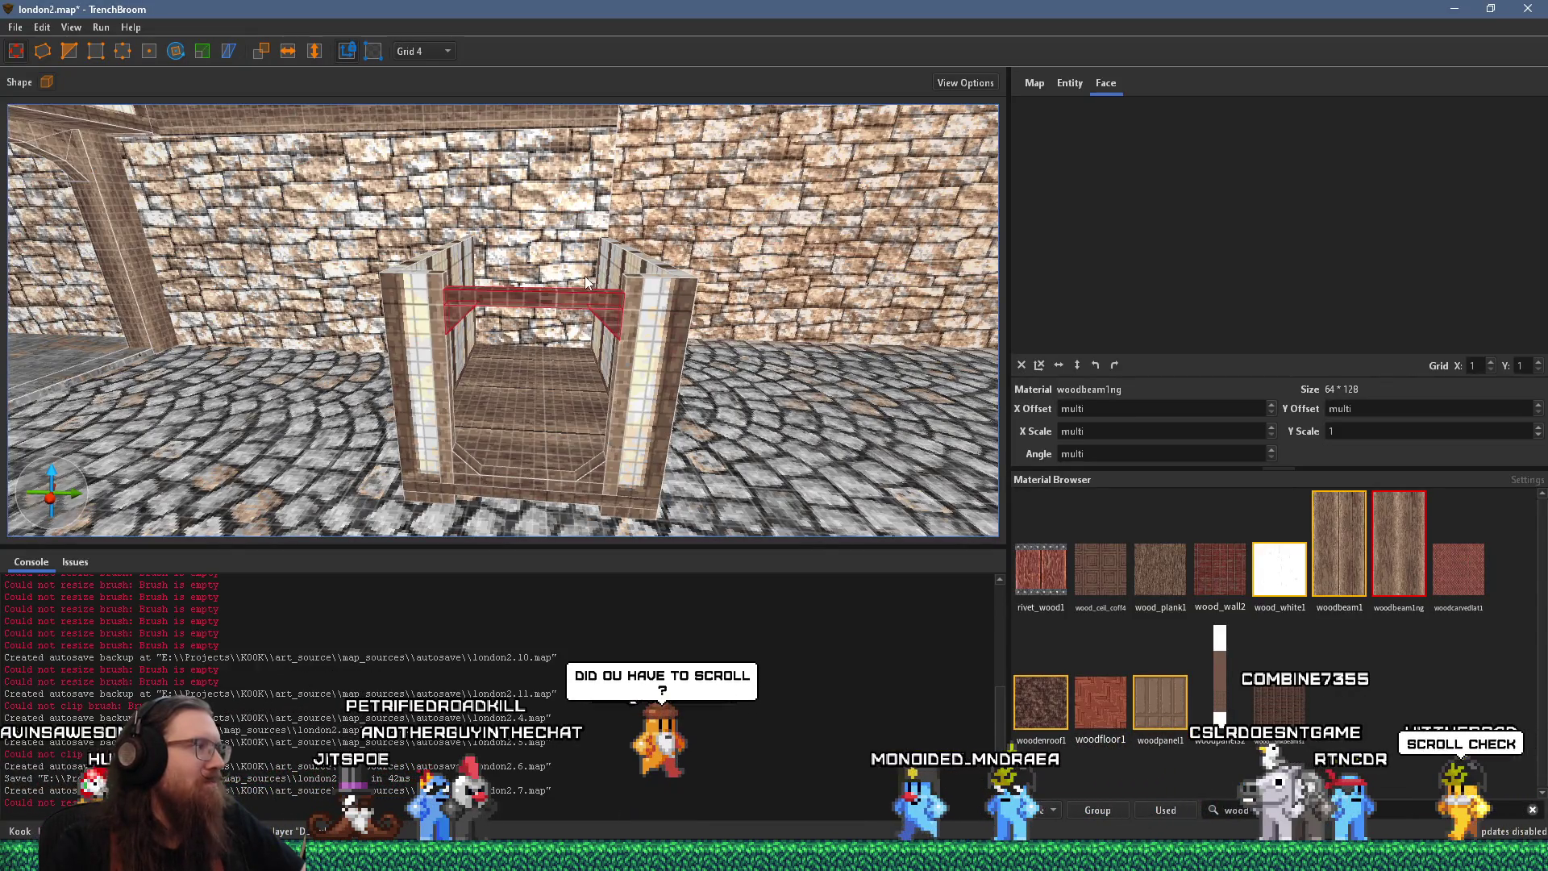
{"action": "left_click_drag", "start_coordinate": [584, 276], "coordinate": [589, 320]}
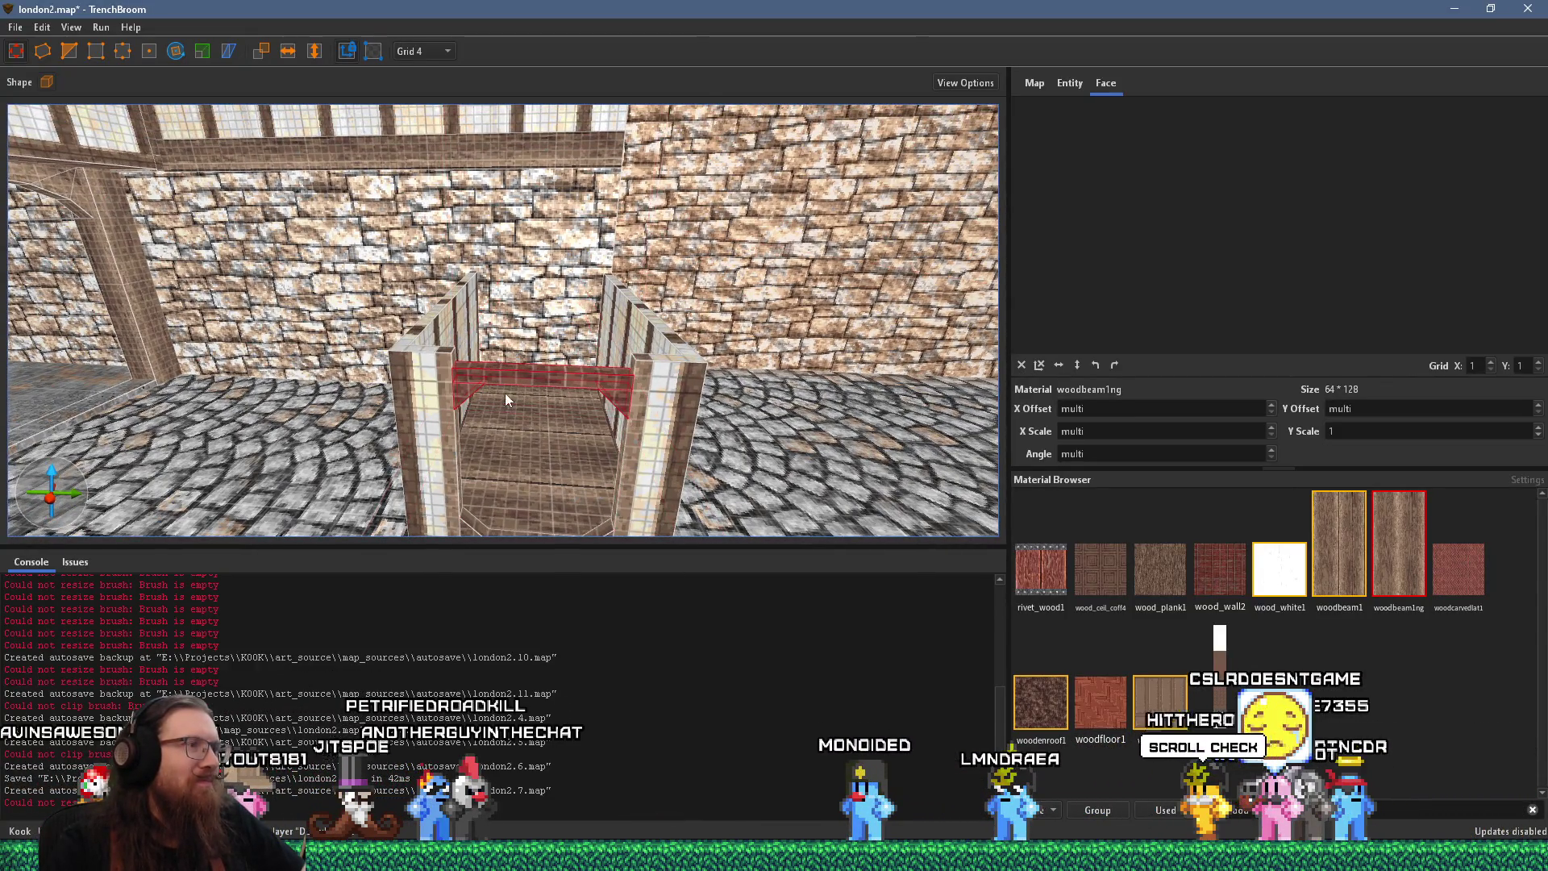
{"action": "left_click_drag", "start_coordinate": [504, 393], "coordinate": [546, 339]}
{"action": "key", "text": "alt+Tab"}
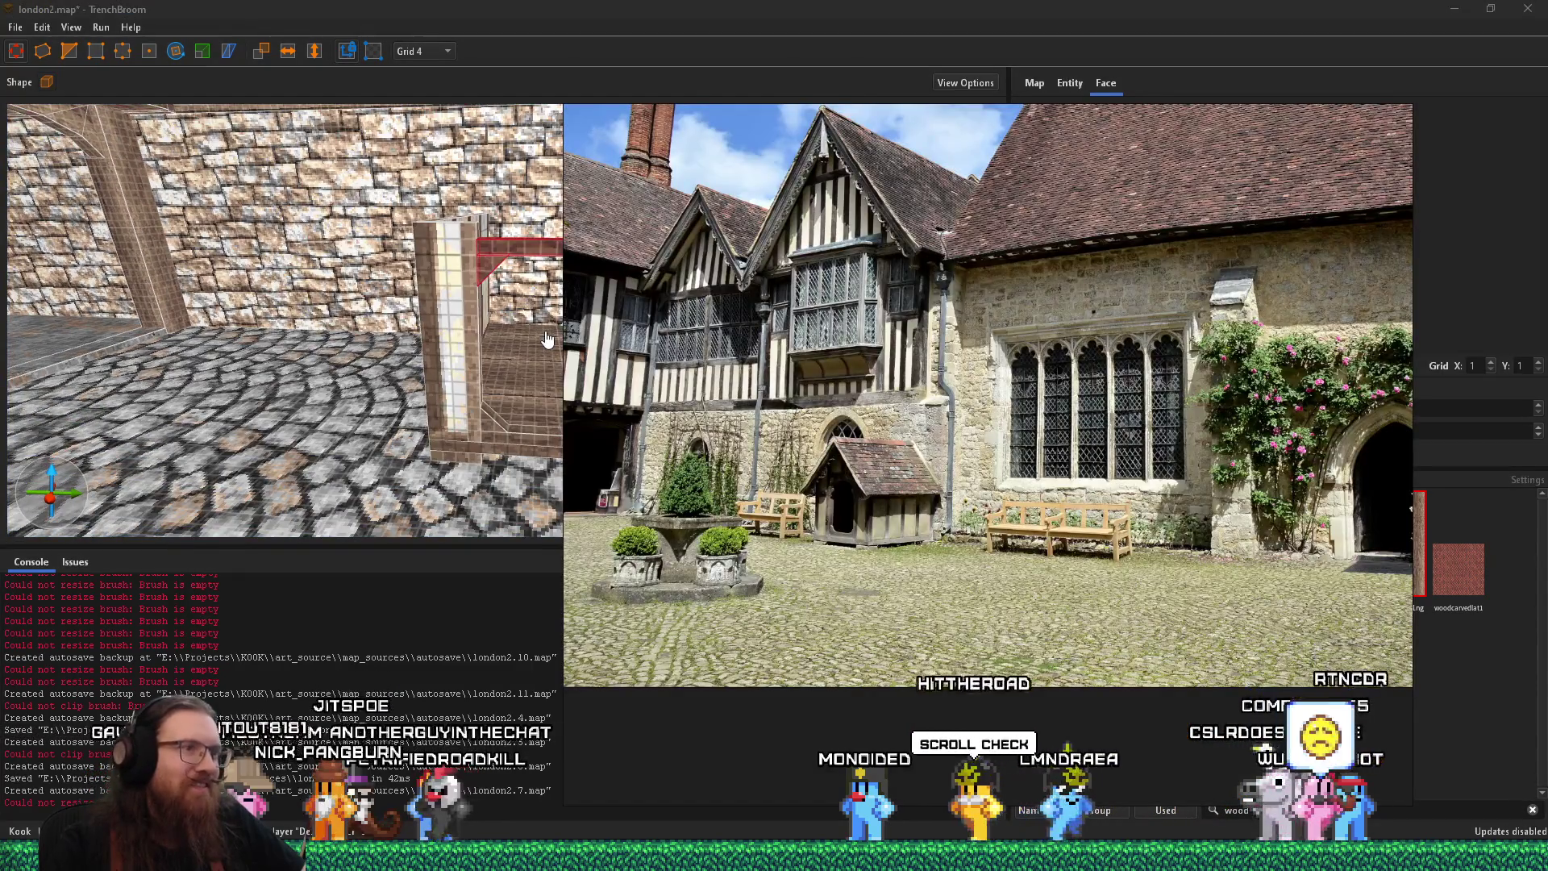
{"action": "key", "text": "alt+Tab"}
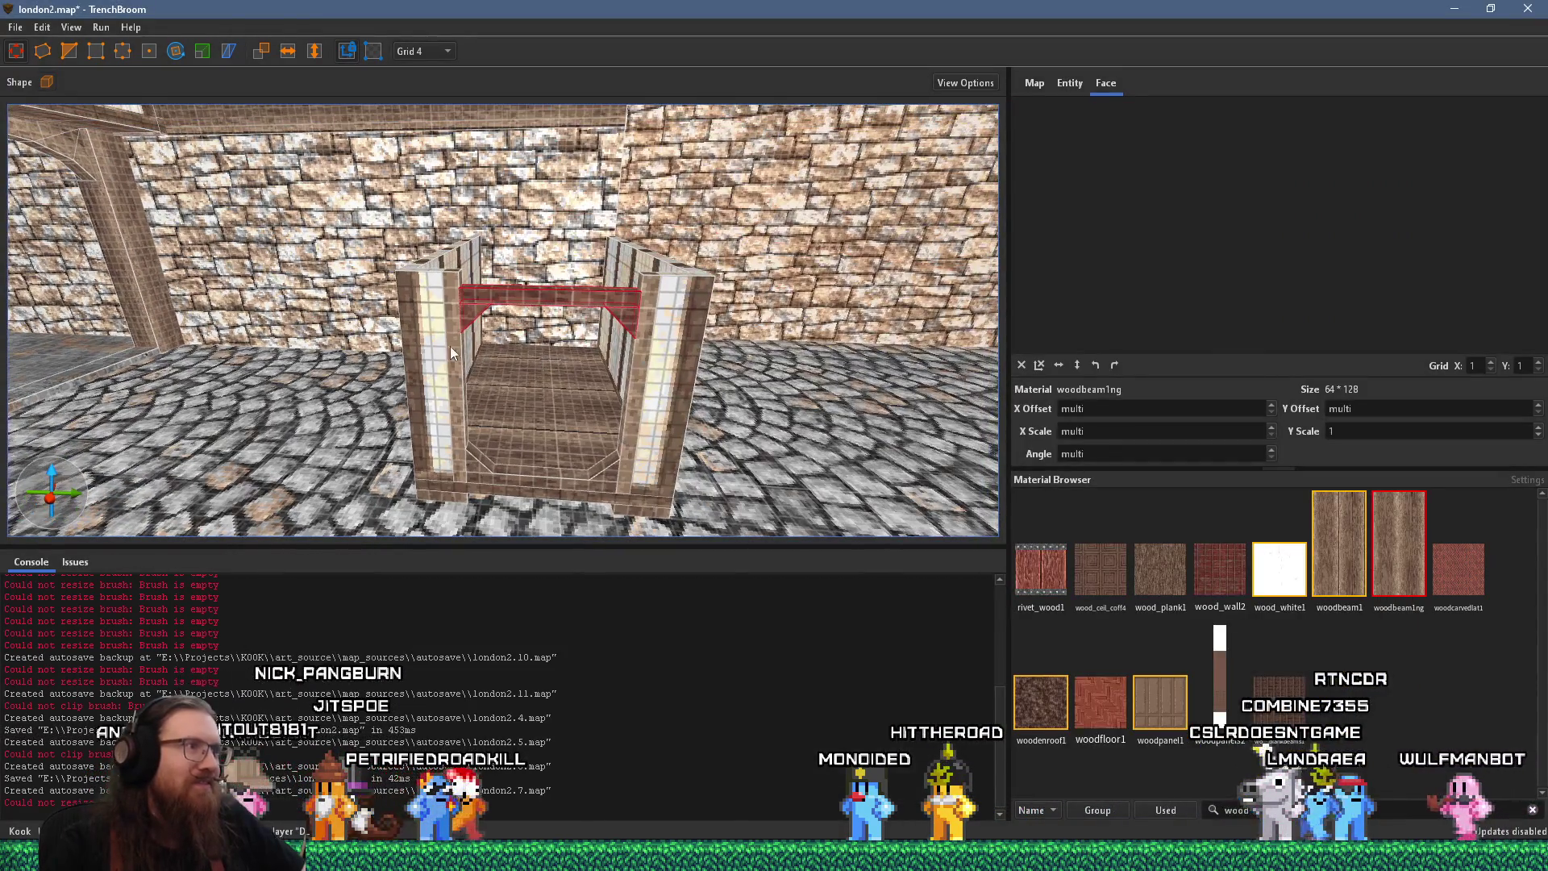
{"action": "left_click", "coordinate": [449, 346], "text": "shift"}
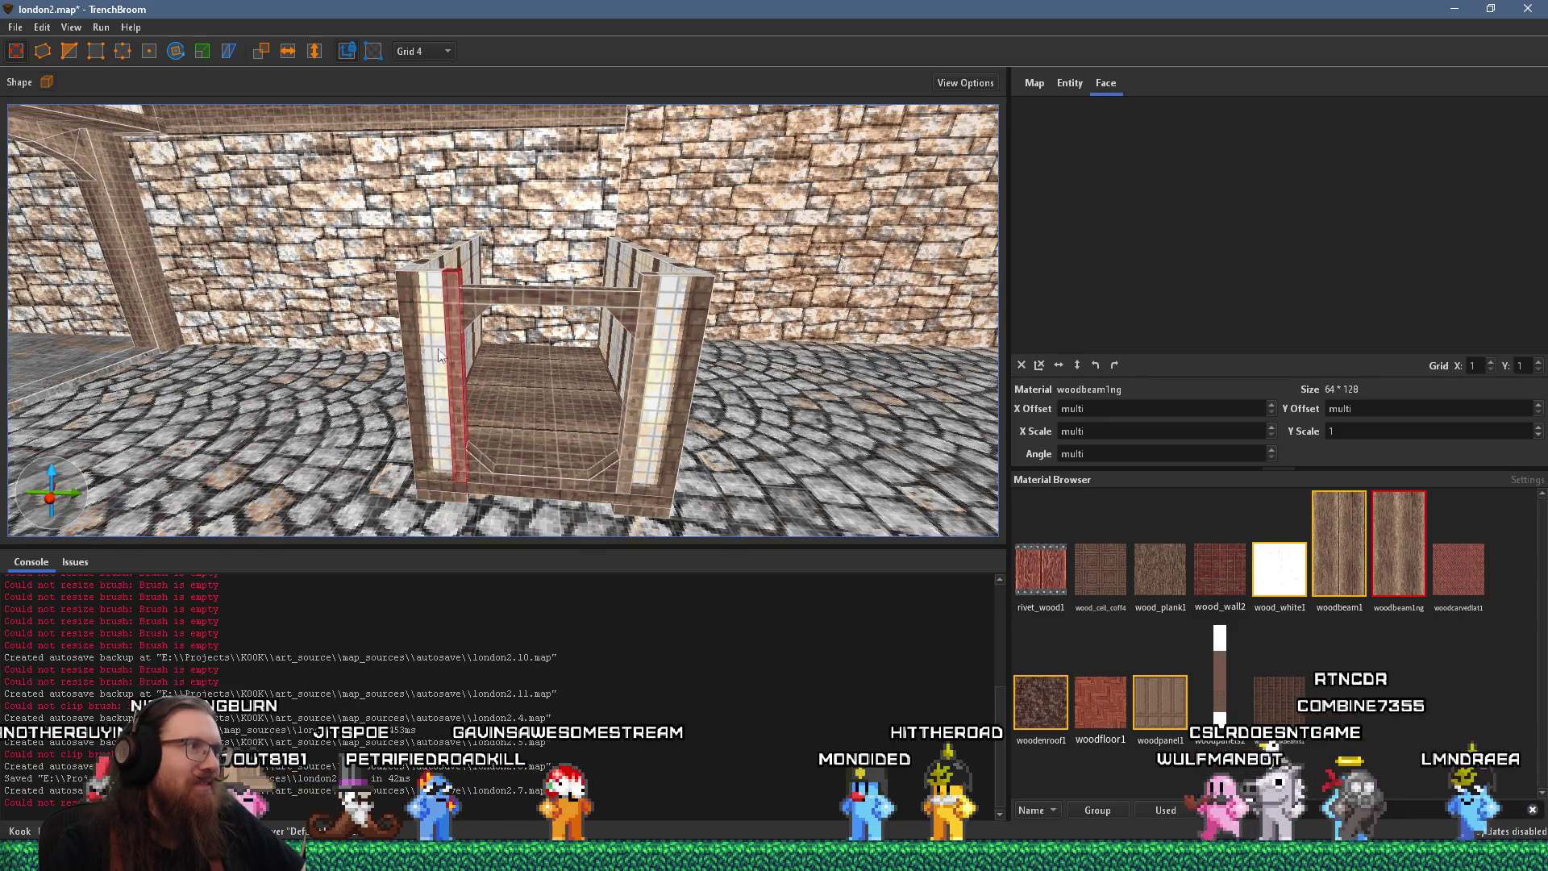
{"action": "left_click", "coordinate": [662, 352], "text": "ctrl+shift"}
Shrink the front brush to a thin top strip, then stretch it into a tall panel above the doorway
{"action": "key", "text": "ctrl+z"}
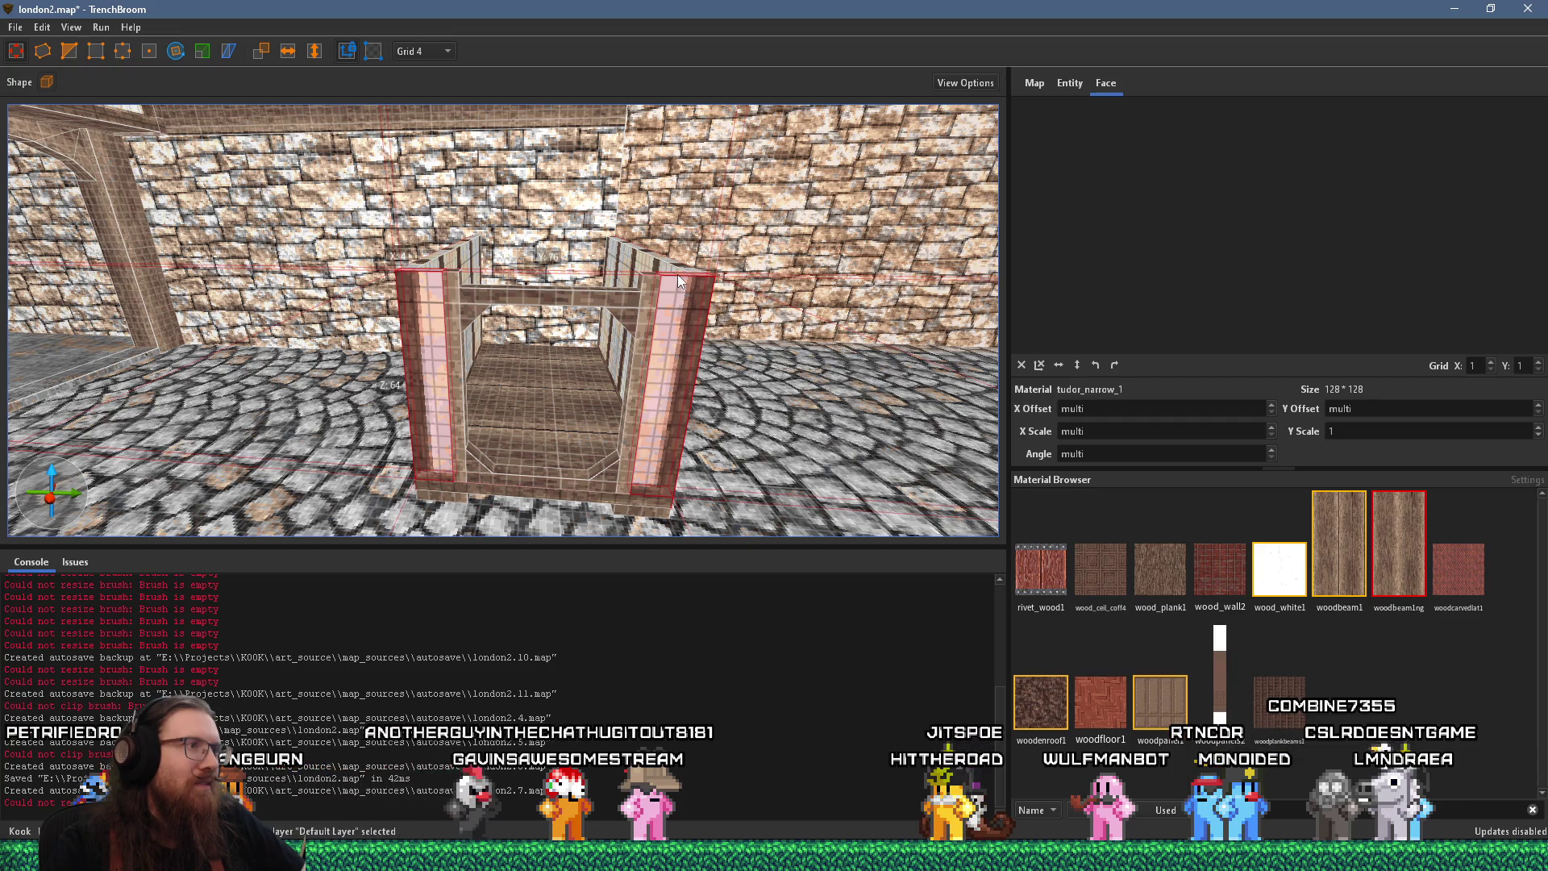
{"action": "mouse_move", "coordinate": [660, 317]}
{"action": "left_mouse_down"}
{"action": "mouse_move", "coordinate": [671, 347]}
{"action": "mouse_move", "coordinate": [483, 363]}
{"action": "left_mouse_up"}
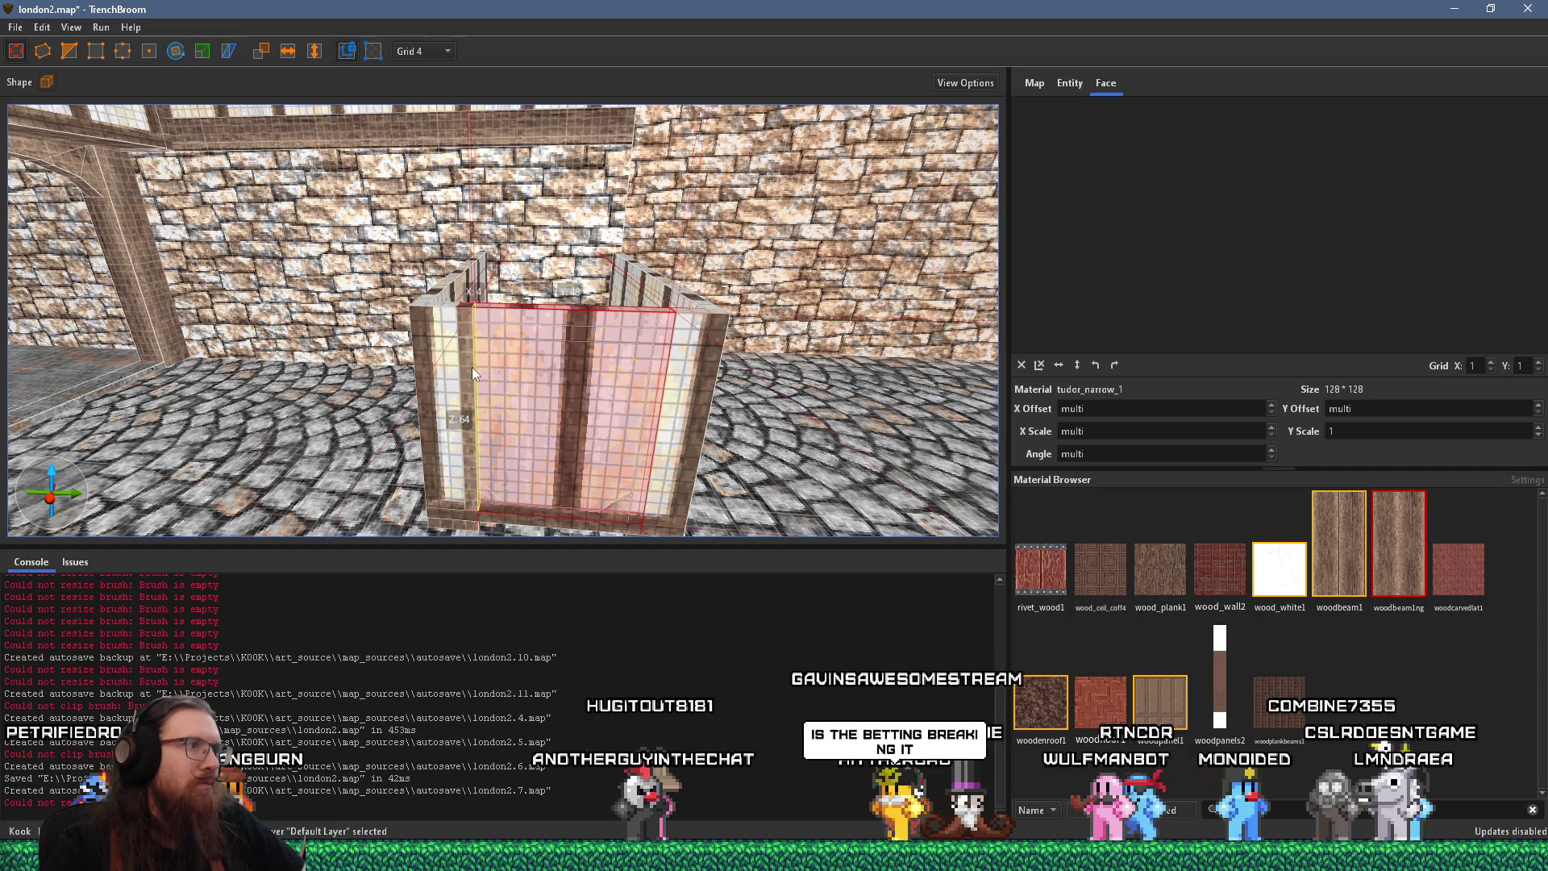
{"action": "left_click_drag", "start_coordinate": [546, 530], "coordinate": [576, 355]}
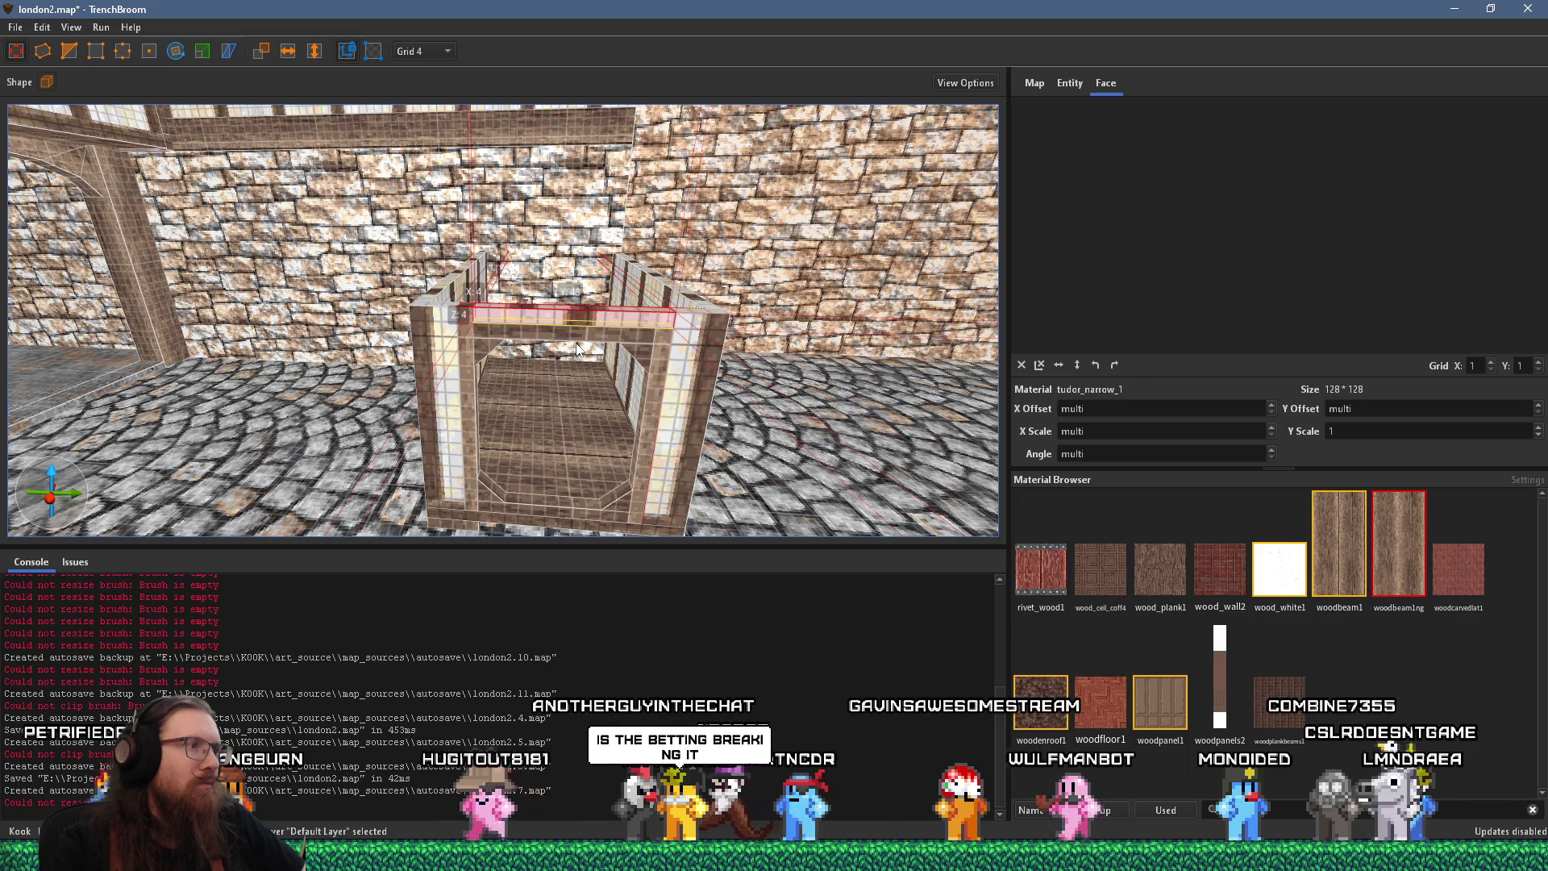
{"action": "key", "text": "s"}
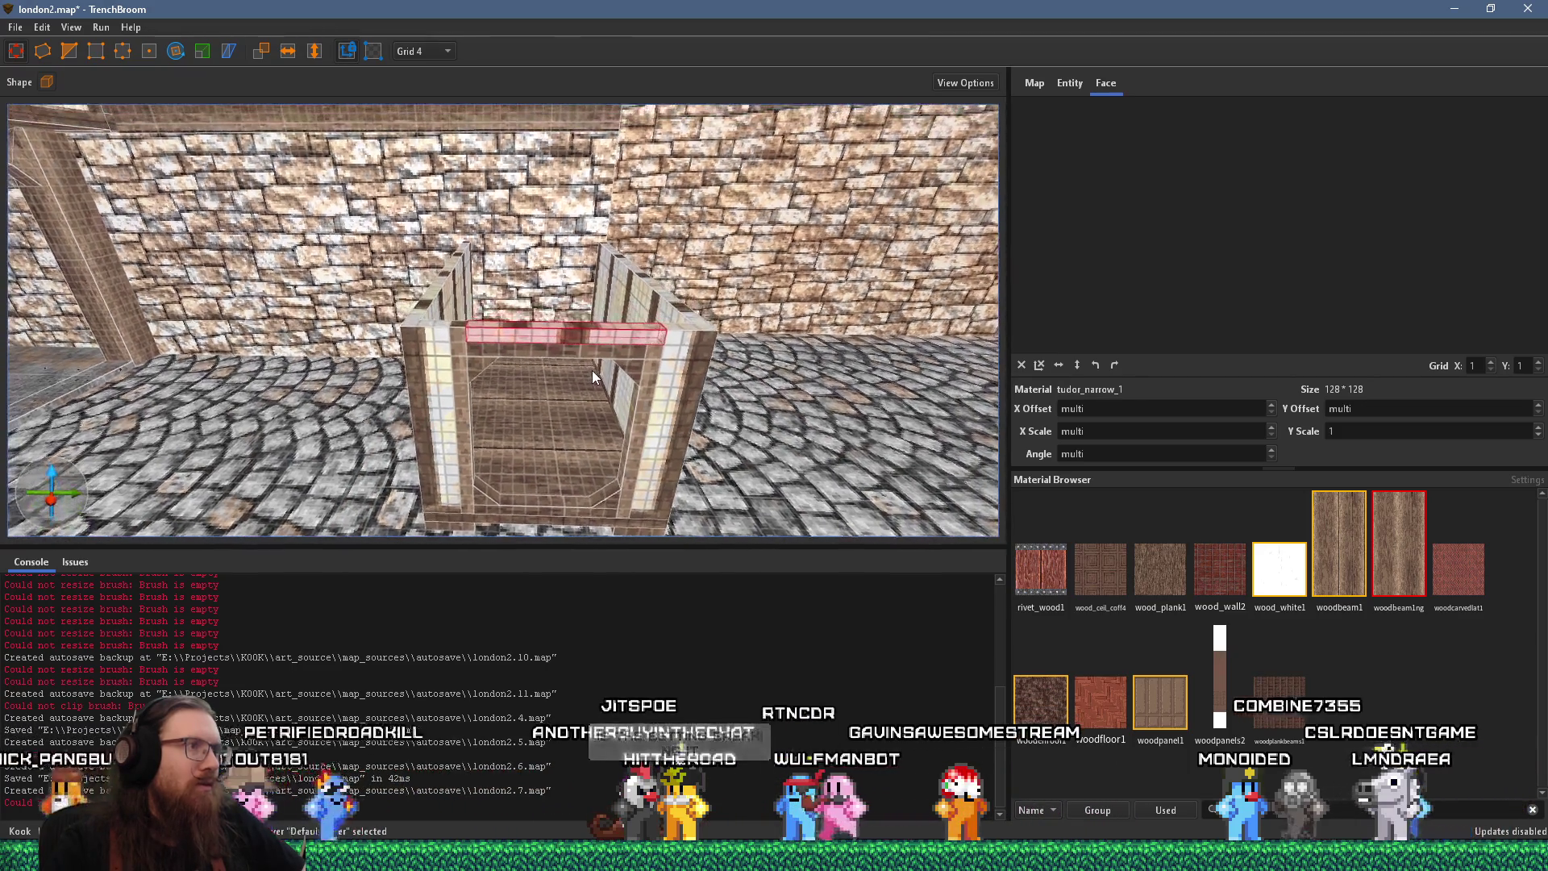
{"action": "scroll", "coordinate": [591, 369], "scroll_direction": "up", "scroll_amount": 1}
{"action": "scroll", "coordinate": [579, 359], "scroll_direction": "up", "scroll_amount": 1}
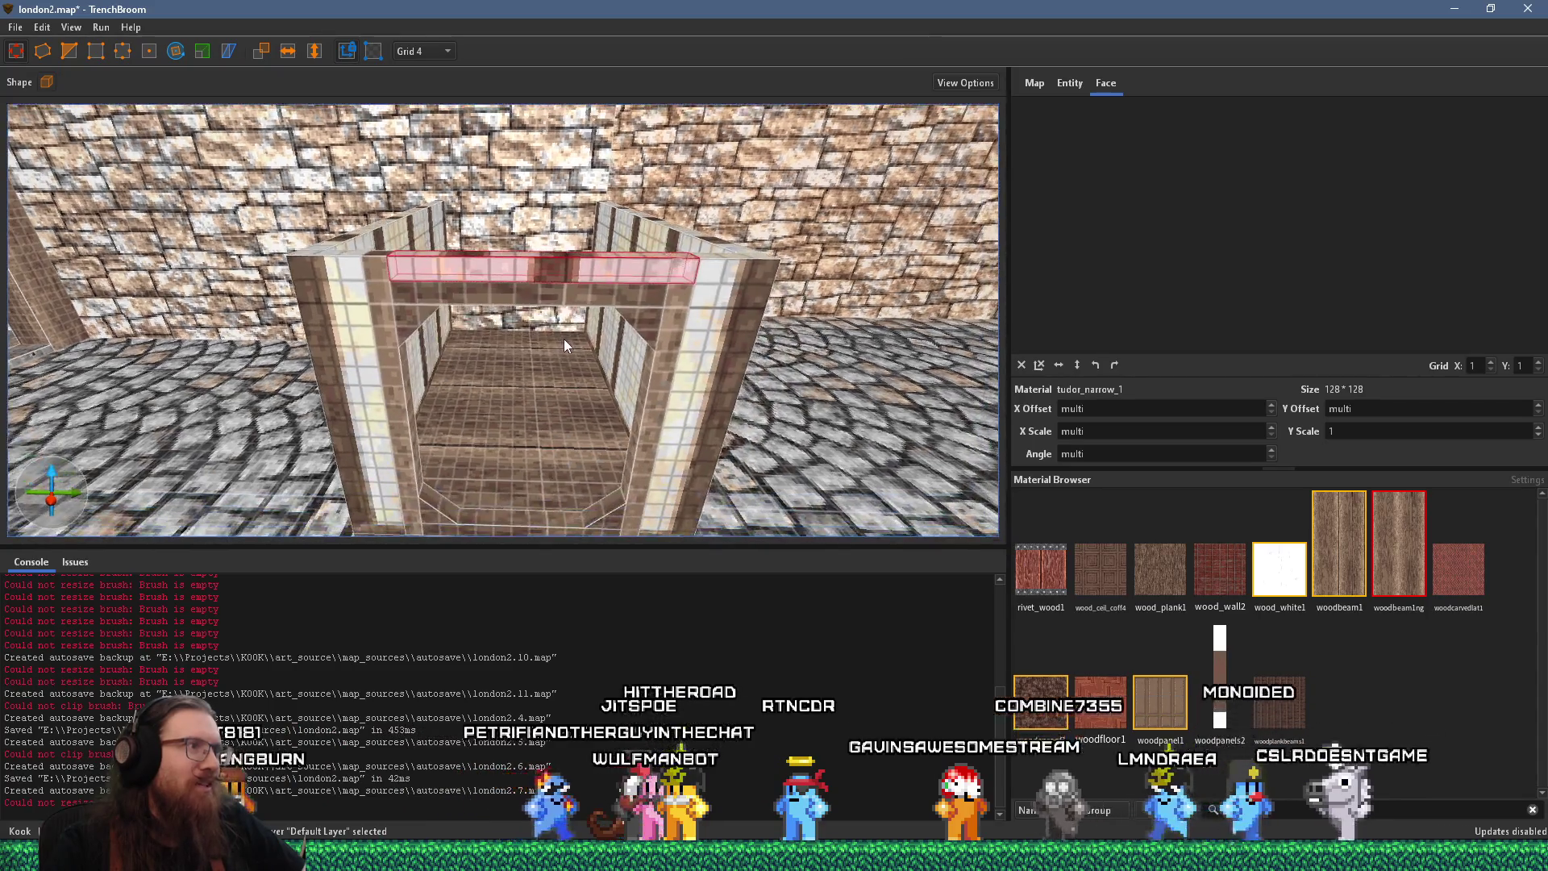
{"action": "key", "text": "a"}
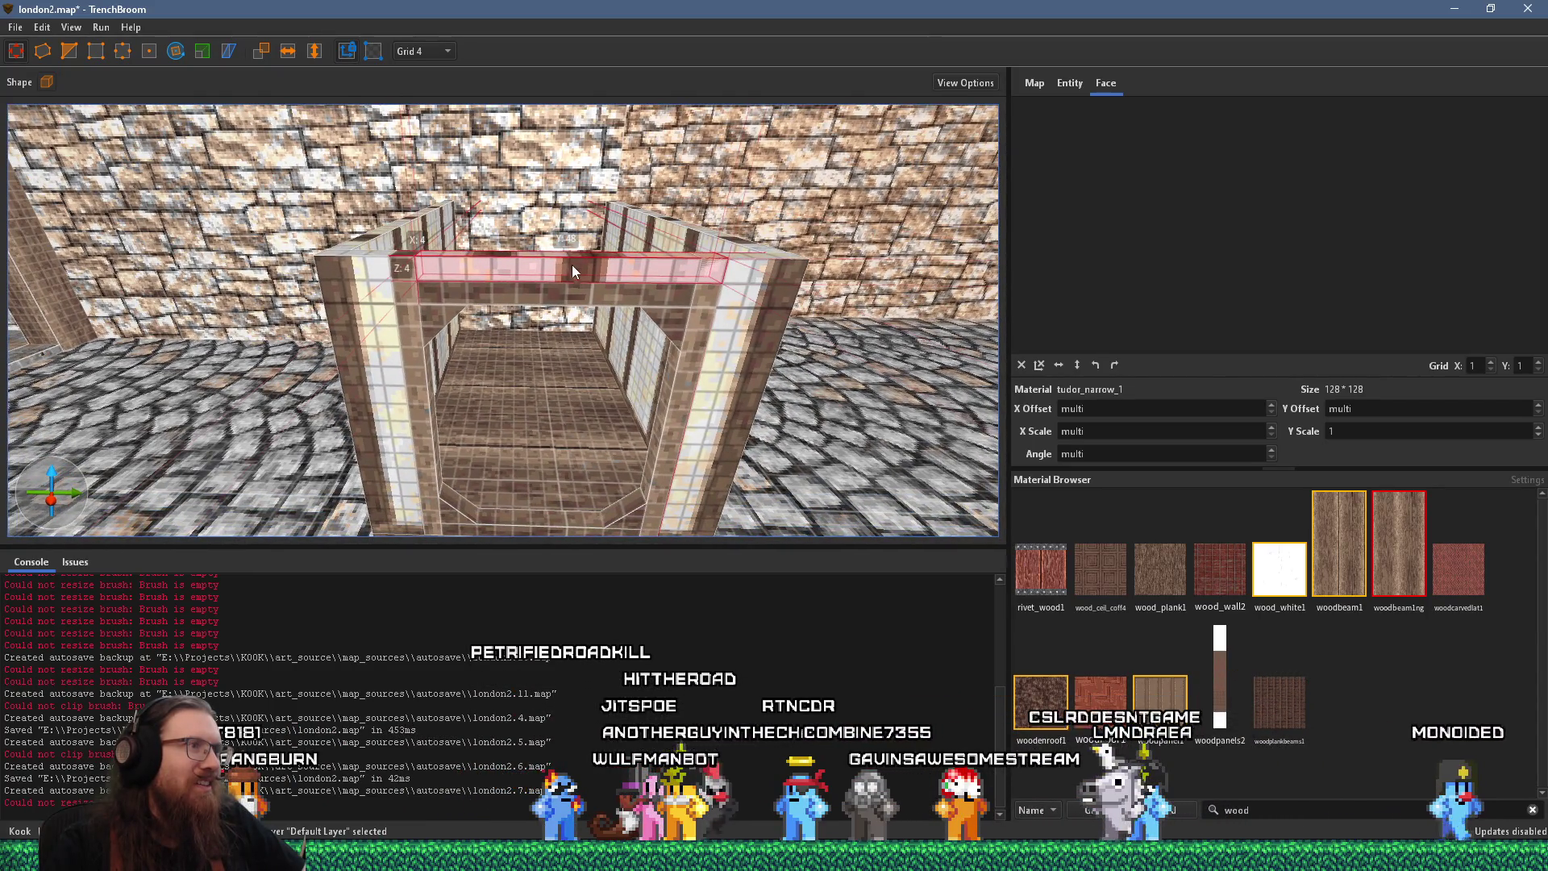
{"action": "left_click_drag", "start_coordinate": [579, 258], "coordinate": [615, 102]}
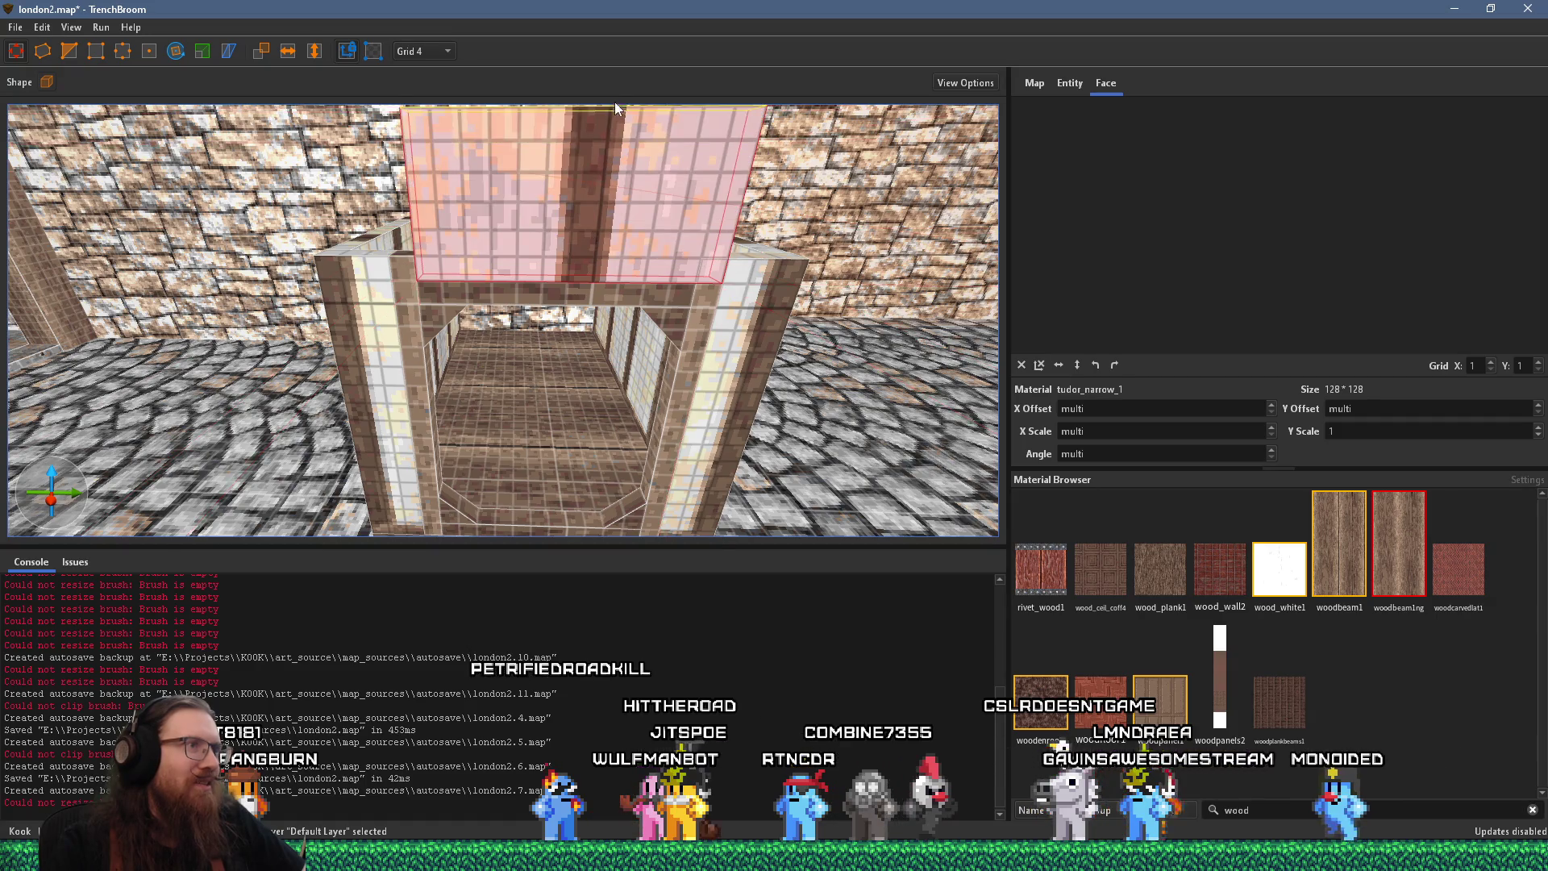
{"action": "scroll", "coordinate": [606, 161], "scroll_direction": "down", "scroll_amount": 3}
{"action": "scroll", "coordinate": [600, 228], "scroll_direction": "up", "scroll_amount": 2}
Shorten the two inner posts of the booth's front
{"action": "left_click", "coordinate": [615, 300]}
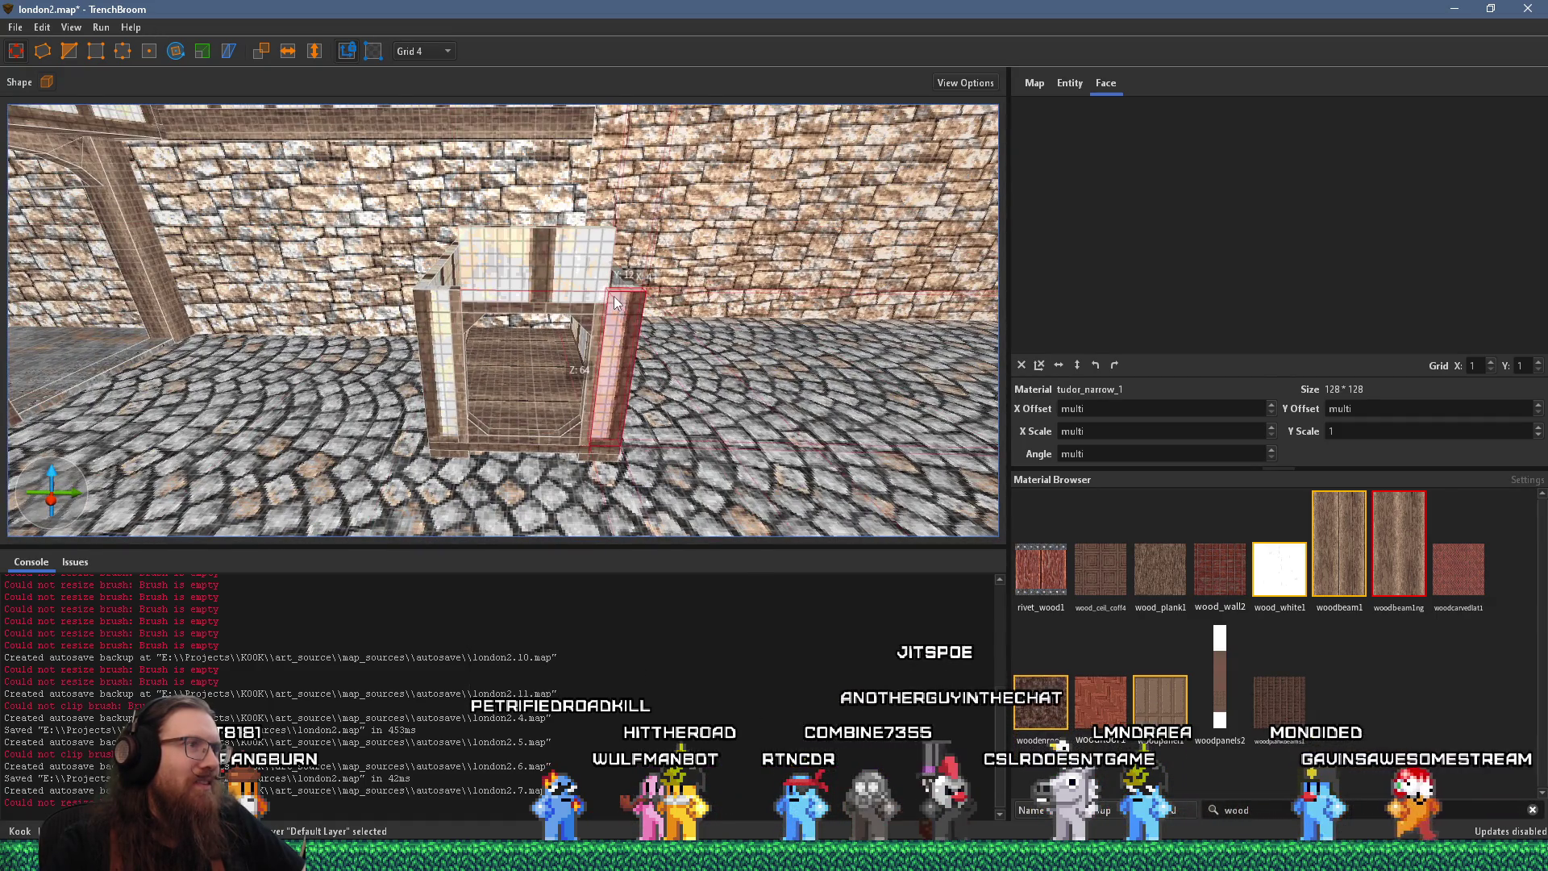
{"action": "scroll", "coordinate": [621, 293], "scroll_direction": "up", "scroll_amount": 1}
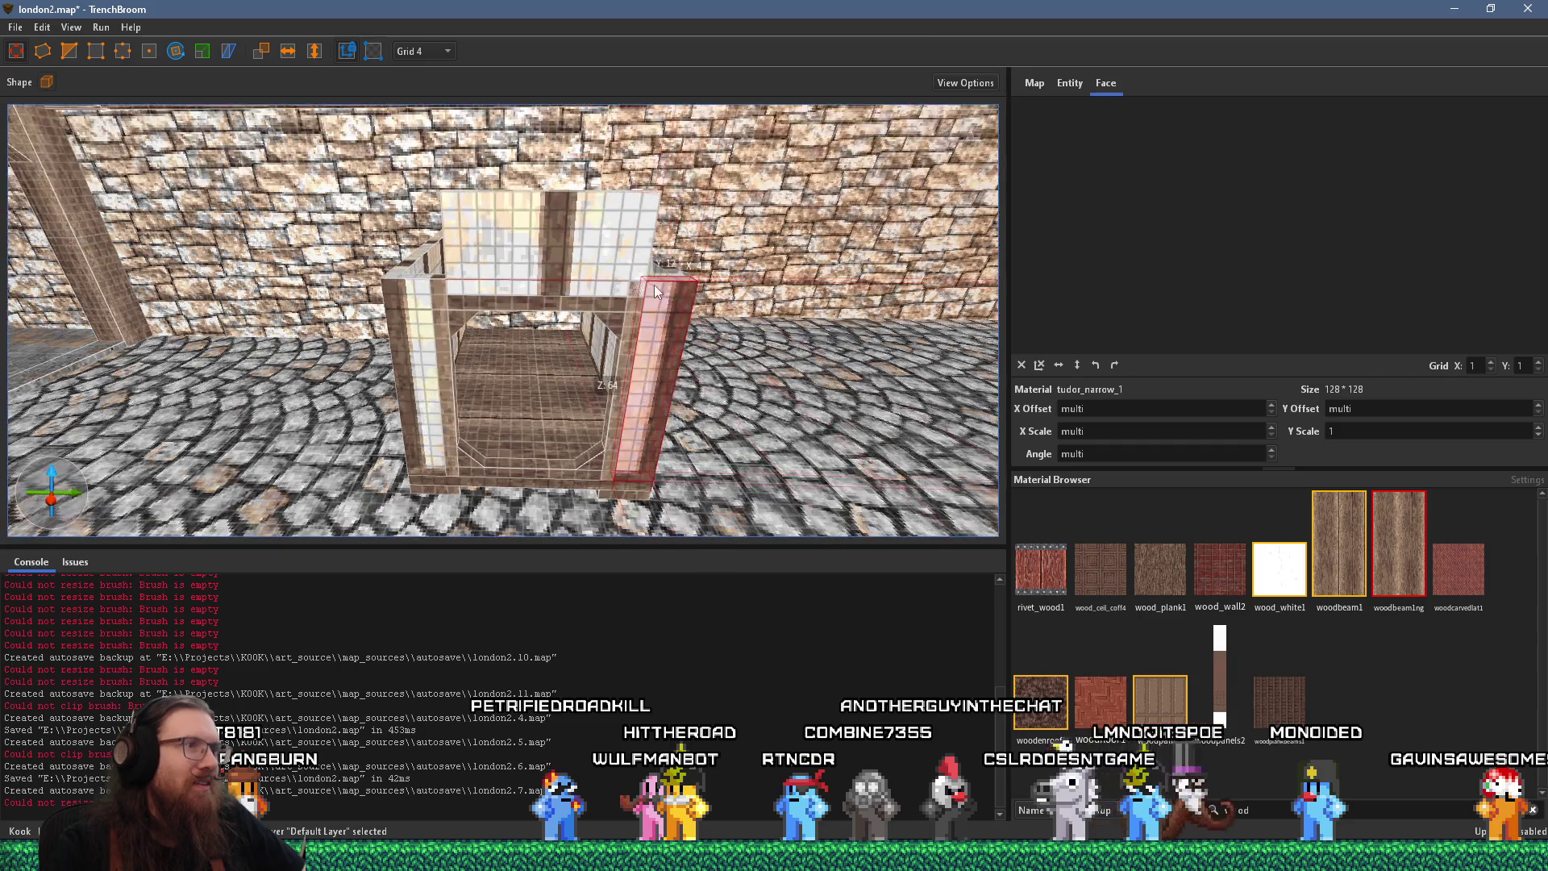
{"action": "left_click", "coordinate": [450, 383]}
{"action": "left_click_drag", "start_coordinate": [637, 278], "coordinate": [637, 297]}
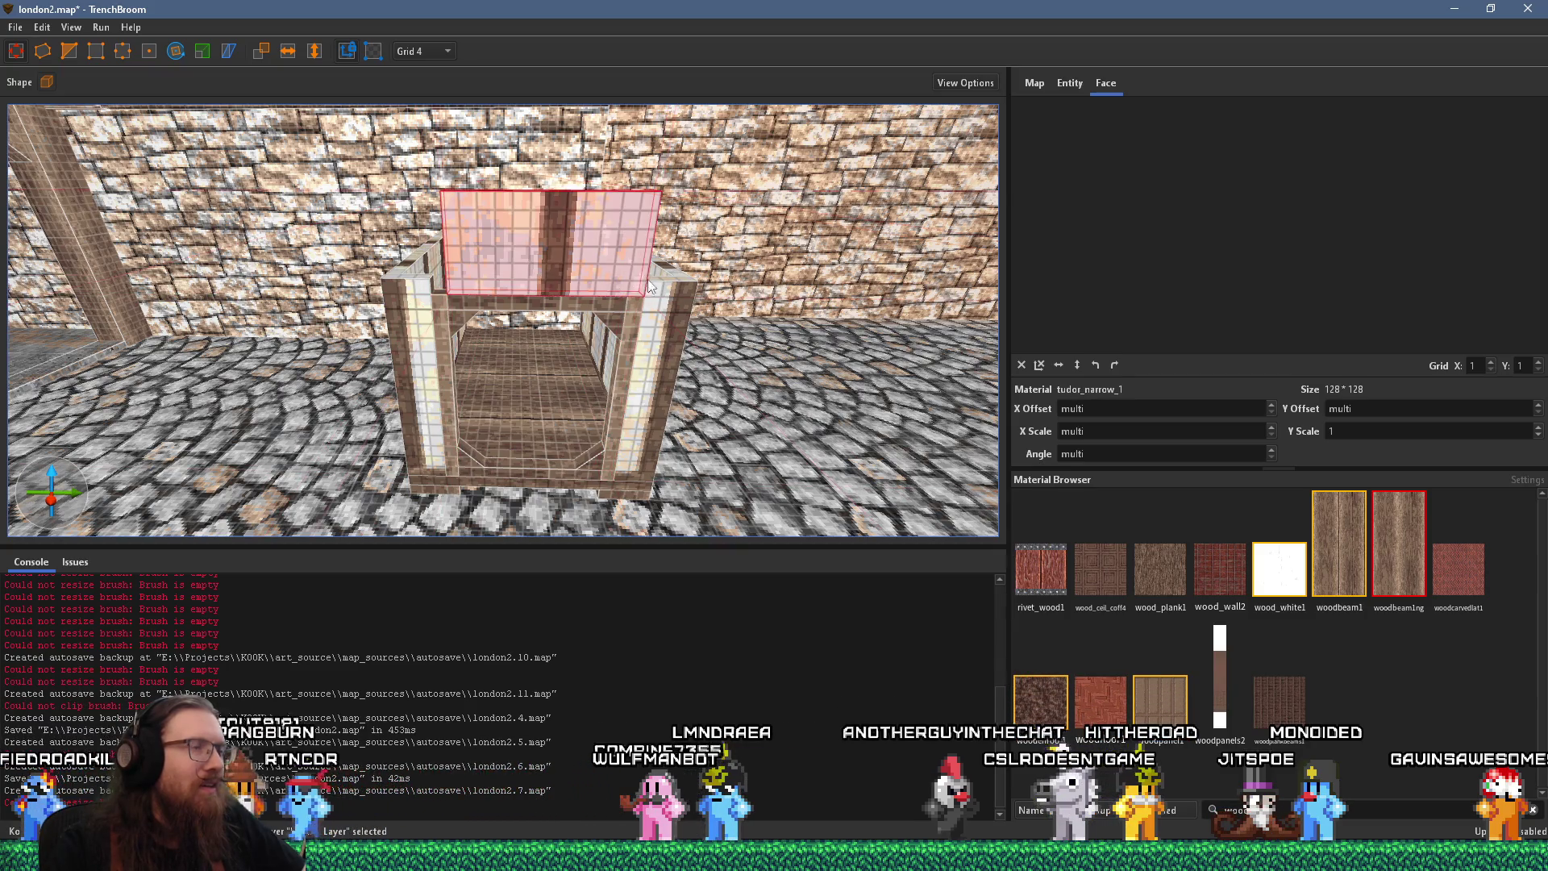
Select the new upper panel above the doorway and compare it with the Tudor reference photo
{"action": "left_click", "coordinate": [657, 308]}
{"action": "left_click", "coordinate": [422, 329], "text": "ctrl"}
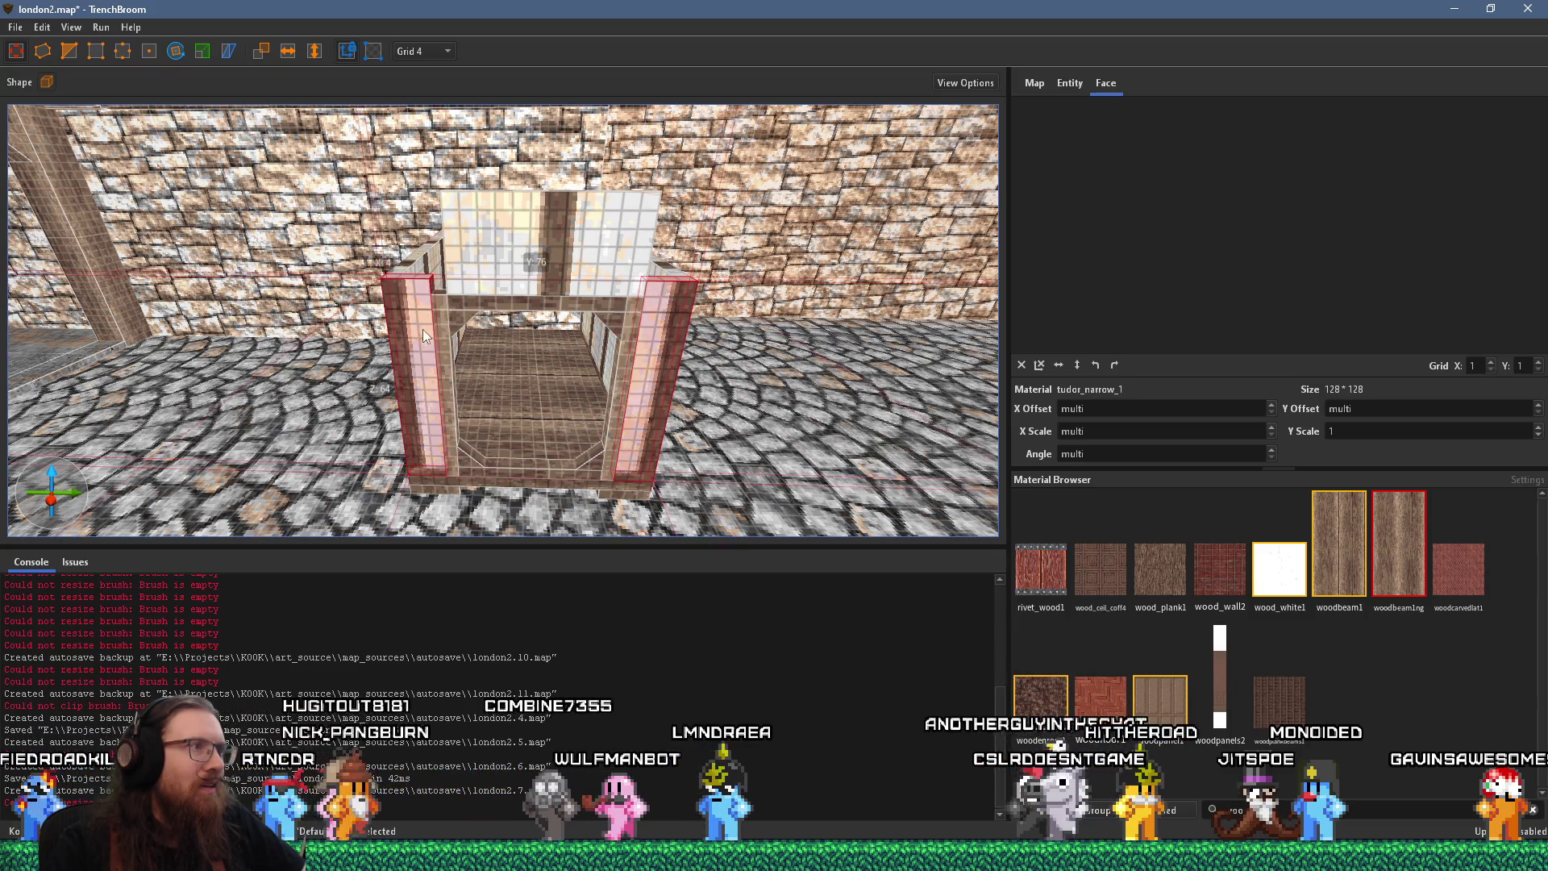
{"action": "left_click", "coordinate": [659, 285]}
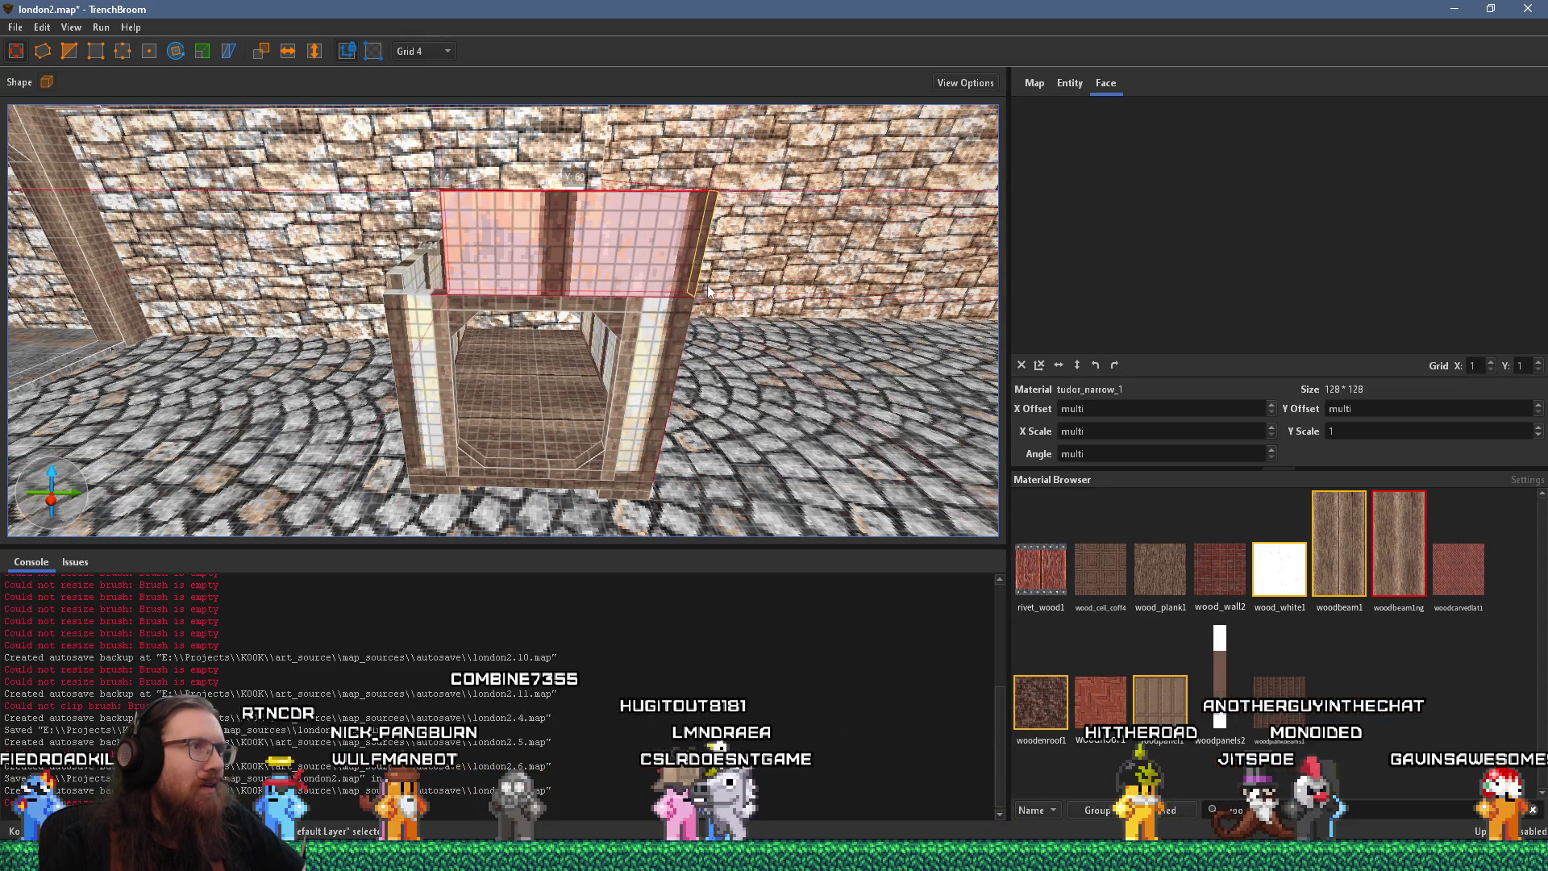
{"action": "key", "text": "alt+Tab"}
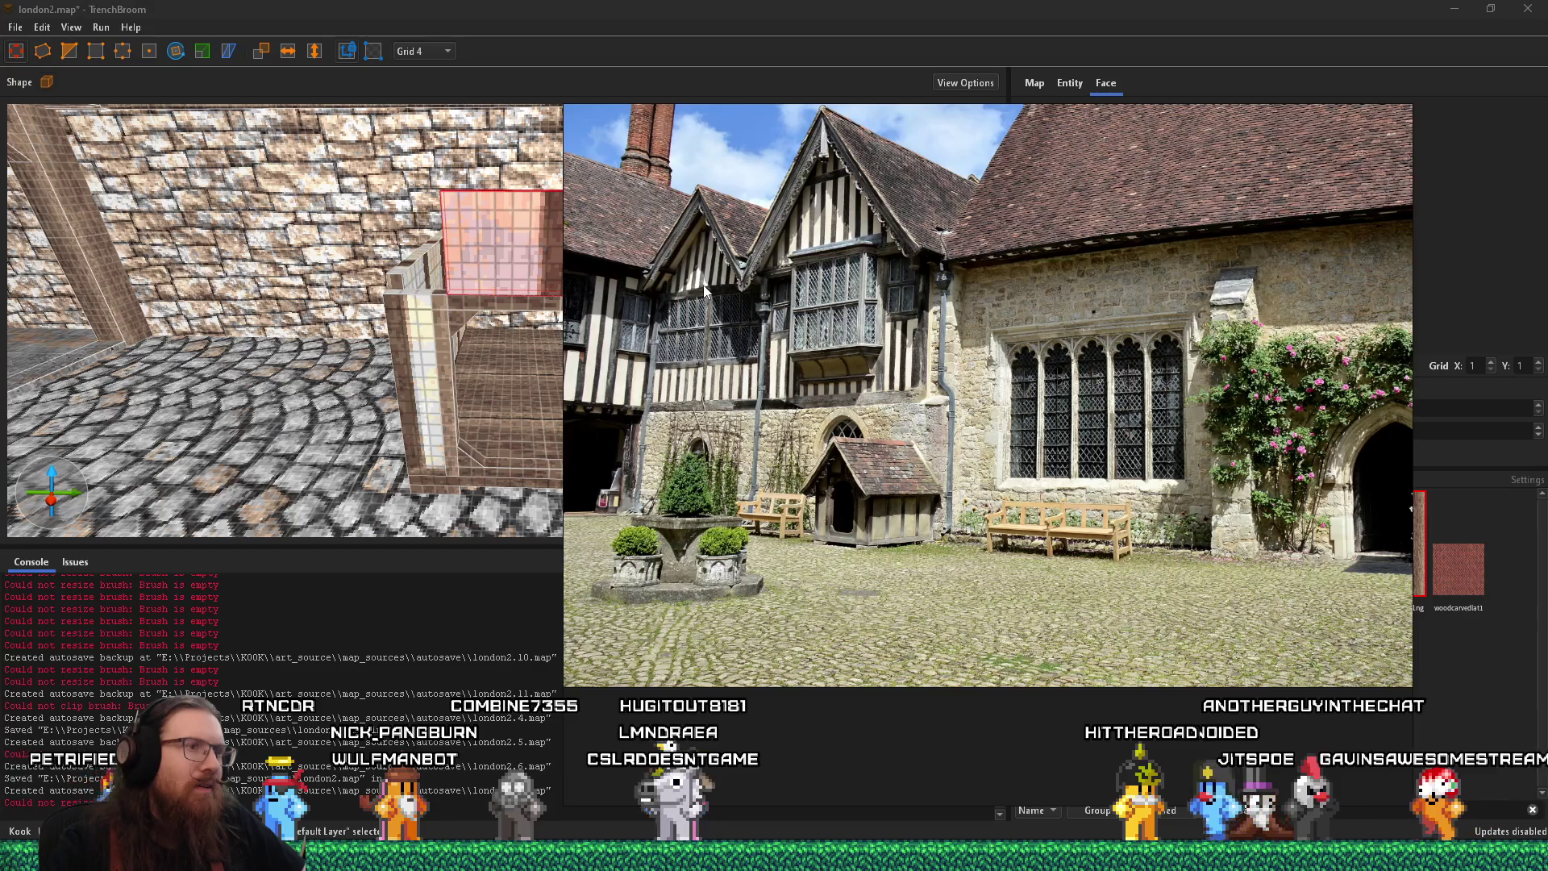
{"action": "key", "text": "alt+Tab"}
{"action": "key", "text": "a"}
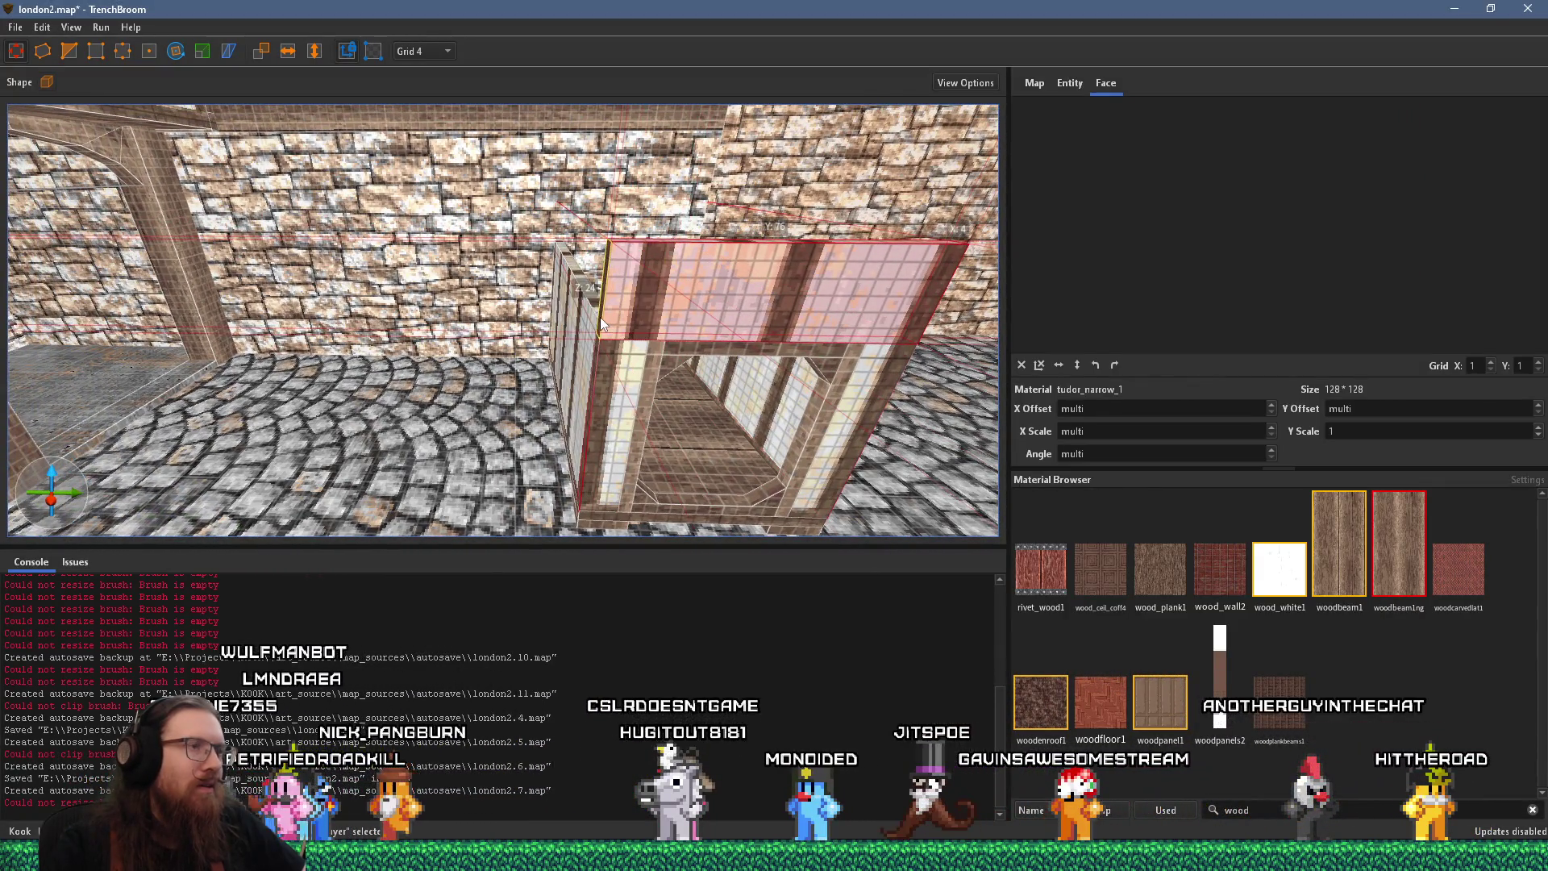
Select the upper panel's face and shift its tudor_narrow_1 texture sideways
{"action": "key", "text": "d"}
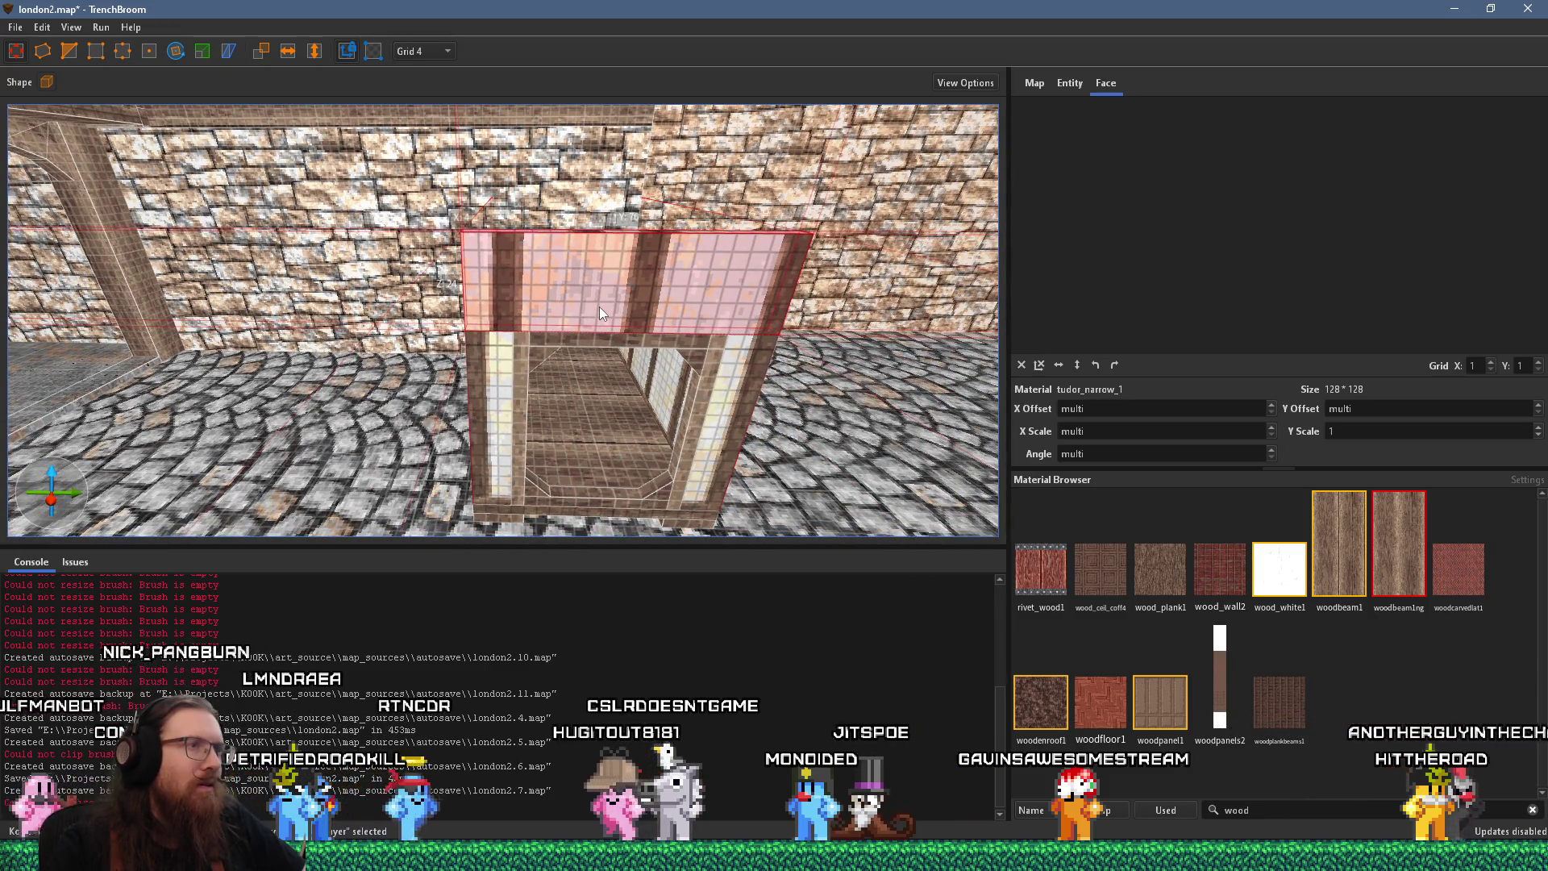
{"action": "left_click", "coordinate": [622, 289], "text": "shift"}
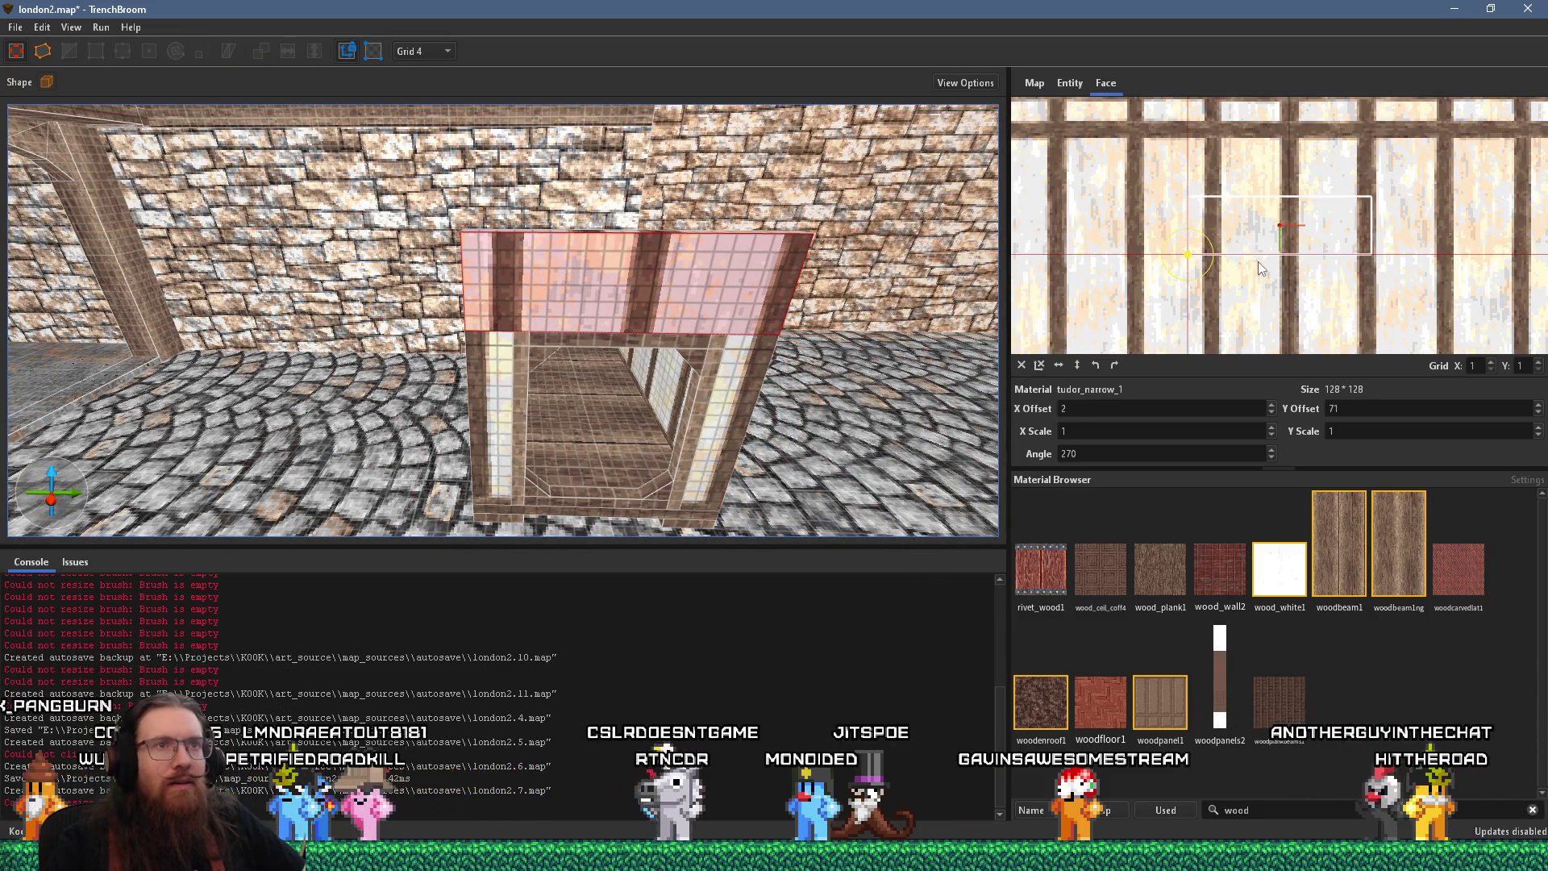
{"action": "scroll", "coordinate": [1269, 245], "scroll_direction": "up", "scroll_amount": 1}
{"action": "scroll", "coordinate": [1261, 239], "scroll_direction": "down", "scroll_amount": 1}
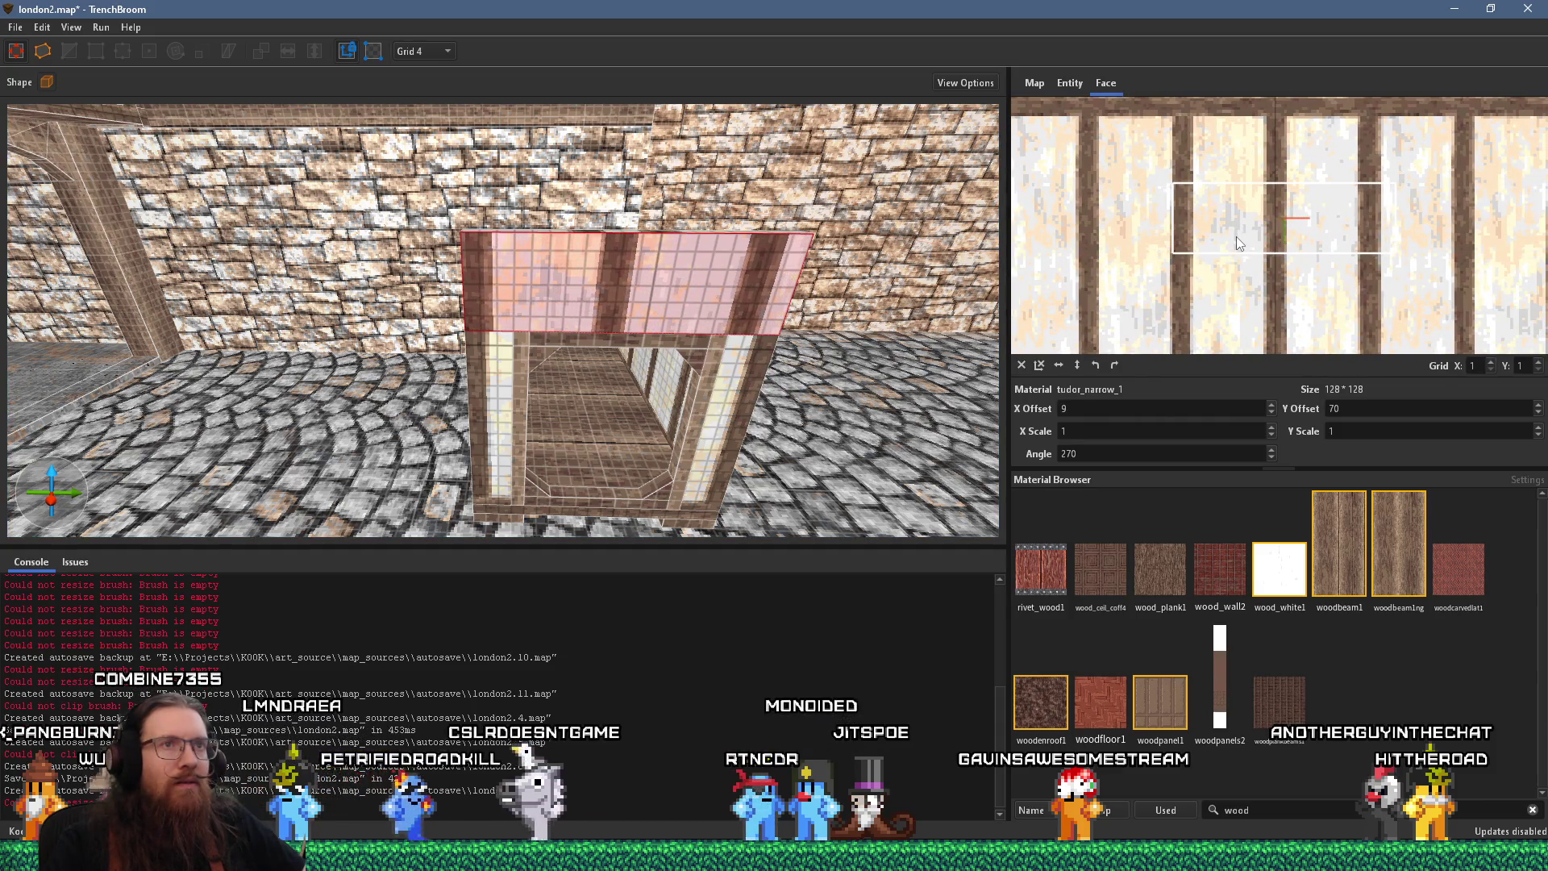
{"action": "mouse_move", "coordinate": [1233, 237]}
{"action": "left_mouse_down"}
{"action": "mouse_move", "coordinate": [1287, 227]}
{"action": "mouse_move", "coordinate": [1250, 242]}
{"action": "left_mouse_up"}
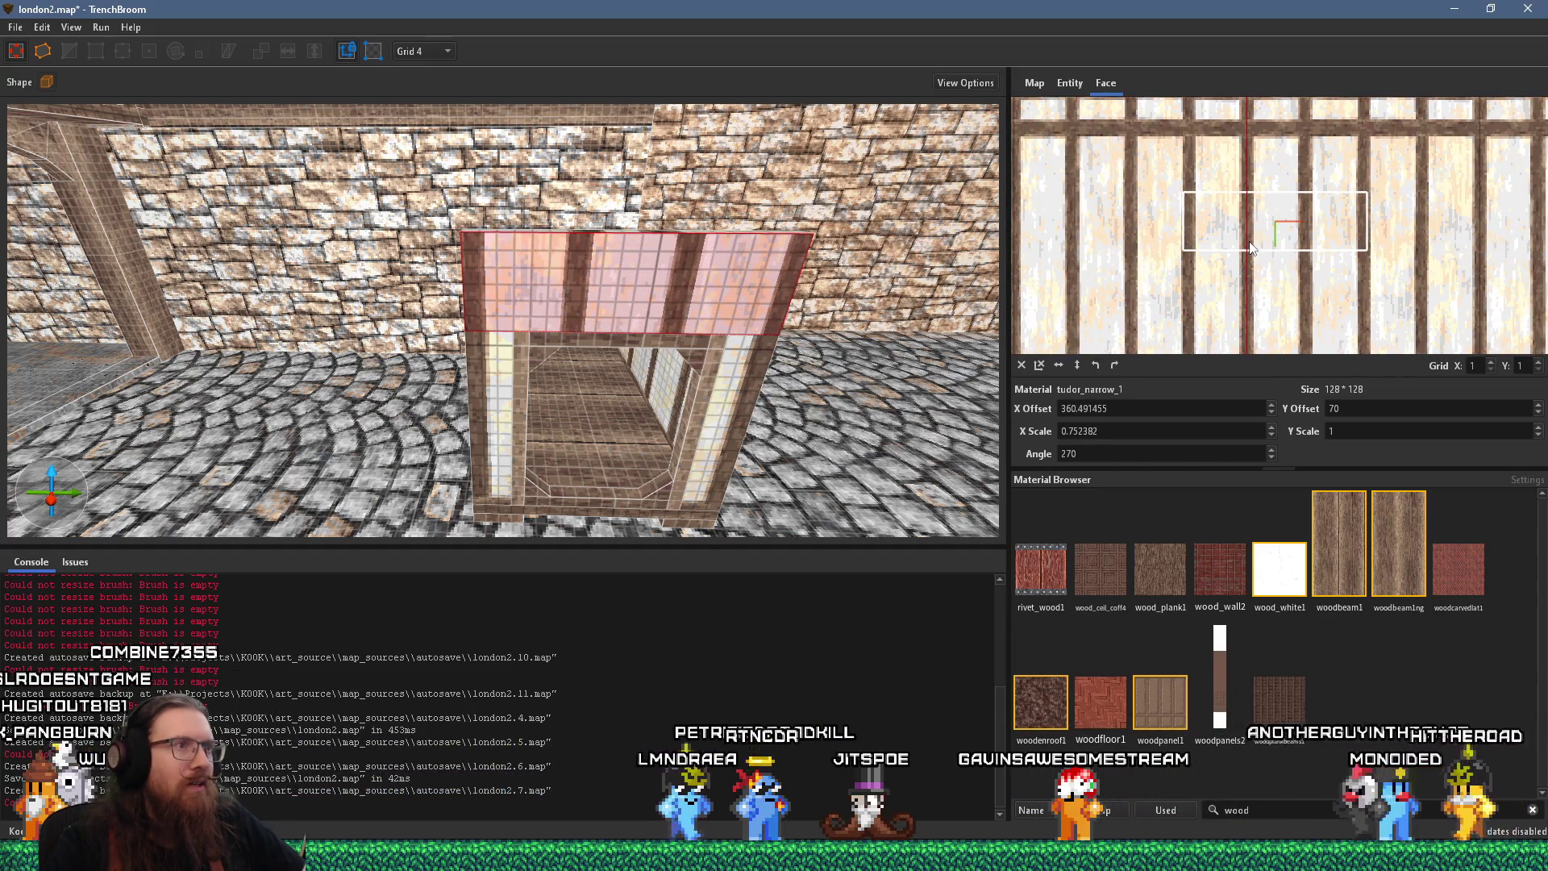
Change the panel face's vertical texture offset from 72 to 71
{"action": "left_click_drag", "start_coordinate": [758, 290], "coordinate": [756, 288]}
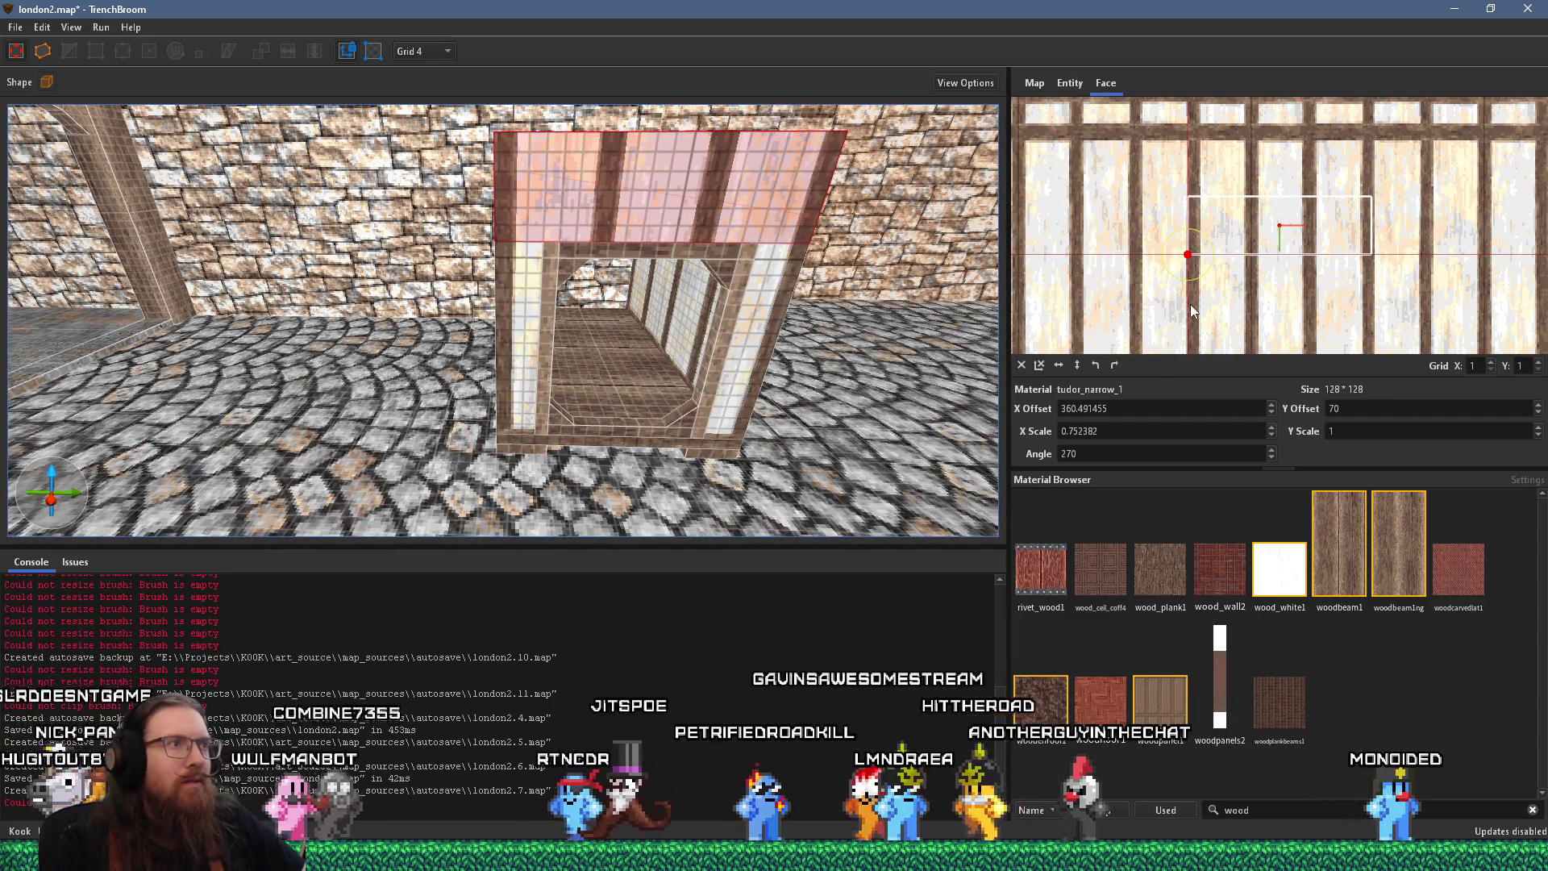
{"action": "left_click_drag", "start_coordinate": [766, 246], "coordinate": [1229, 294]}
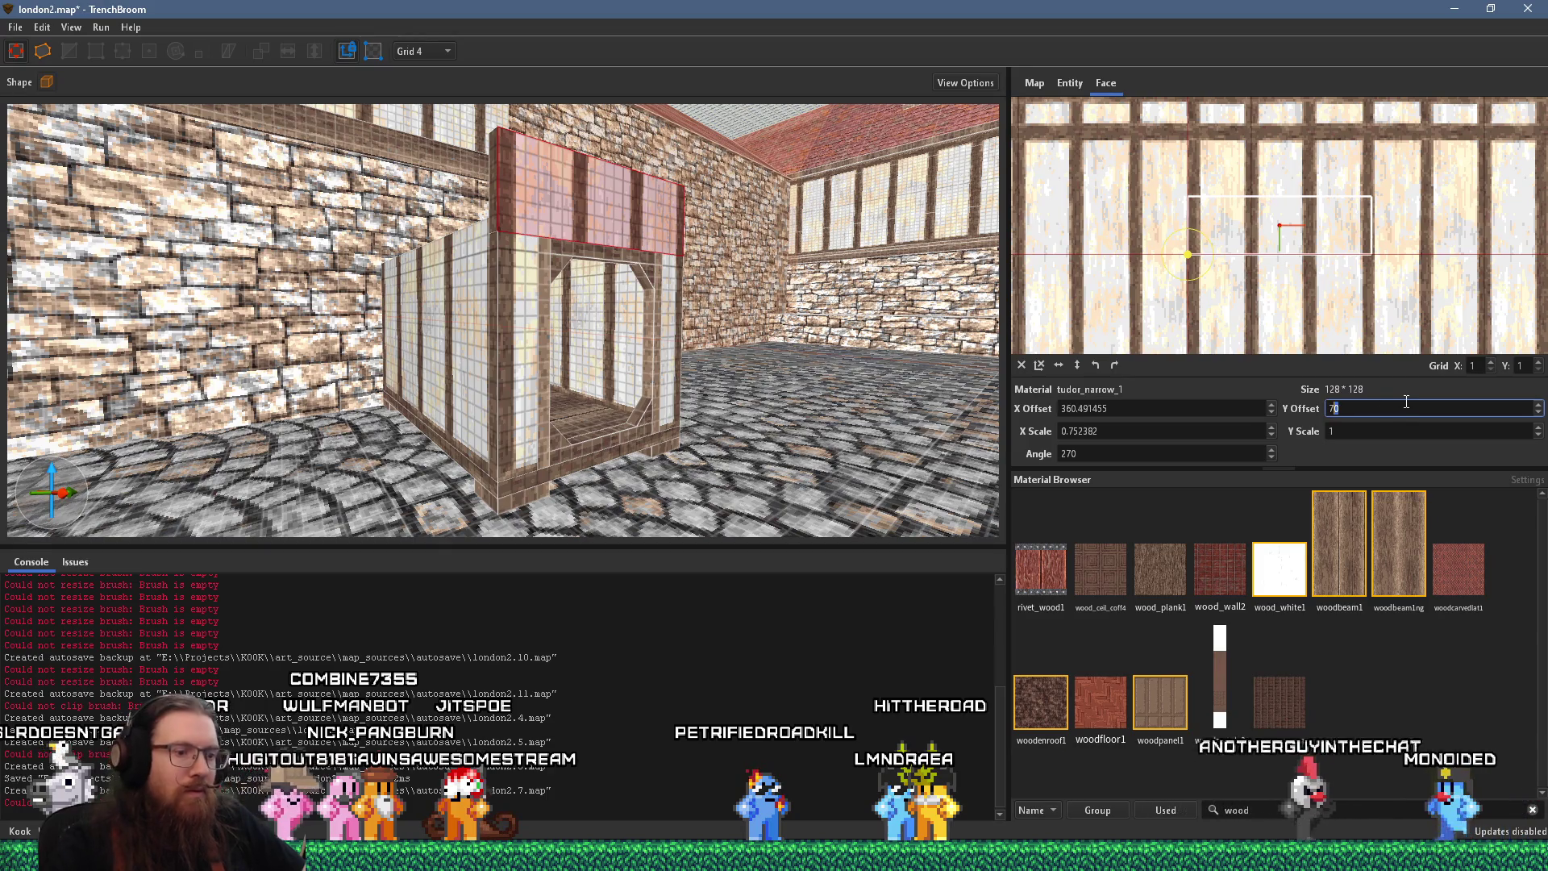
{"action": "type", "text": "72"}
{"action": "scroll", "coordinate": [1407, 400], "scroll_direction": "up", "scroll_amount": 2}
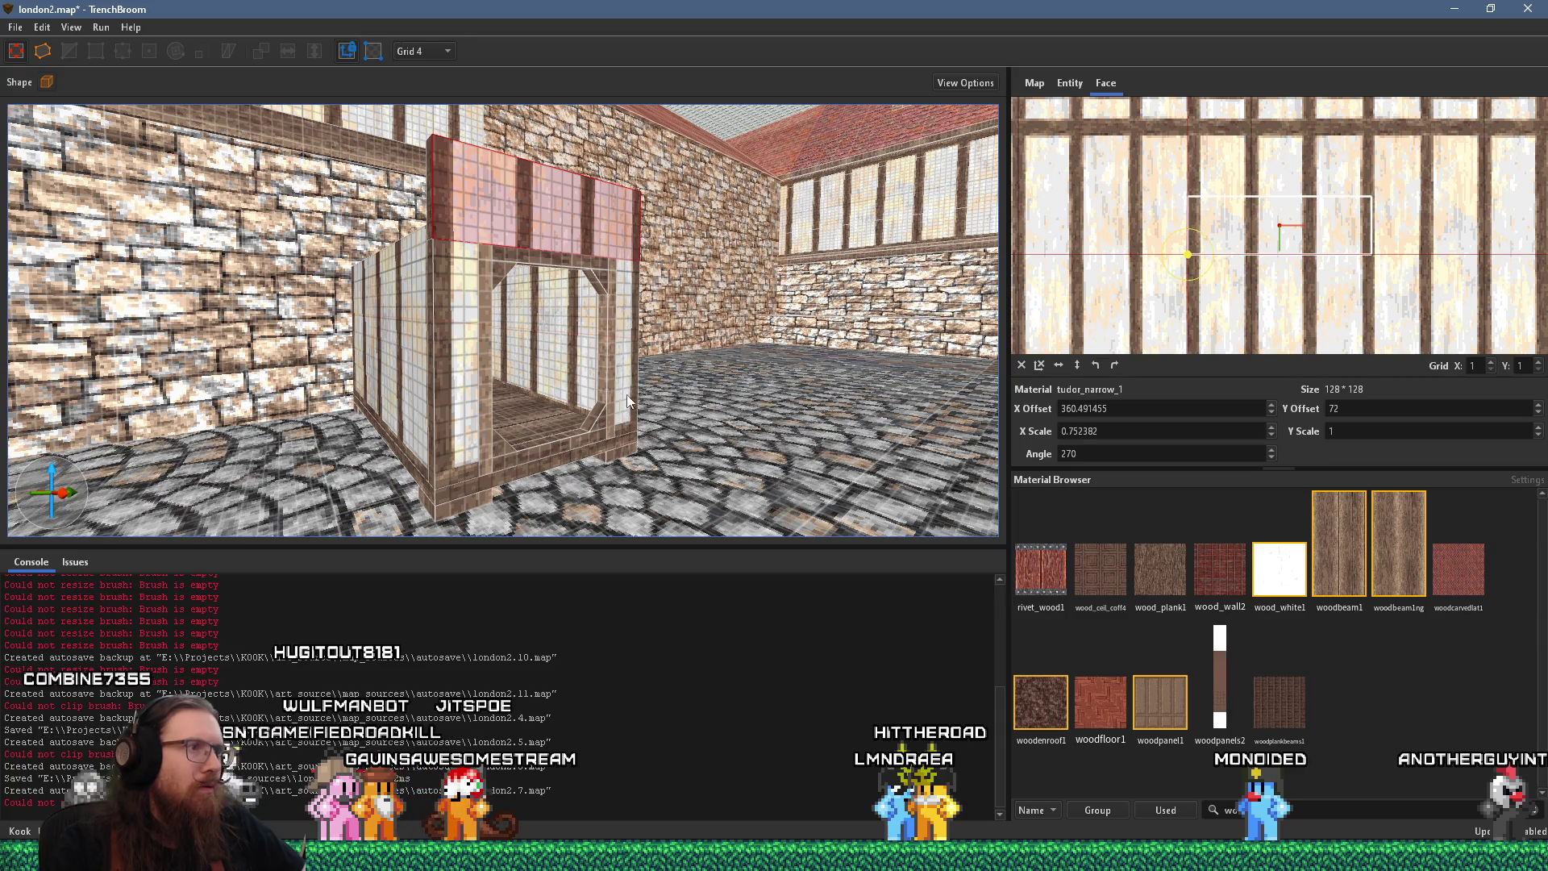
{"action": "left_click", "coordinate": [1355, 409]}
{"action": "type", "text": "1"}
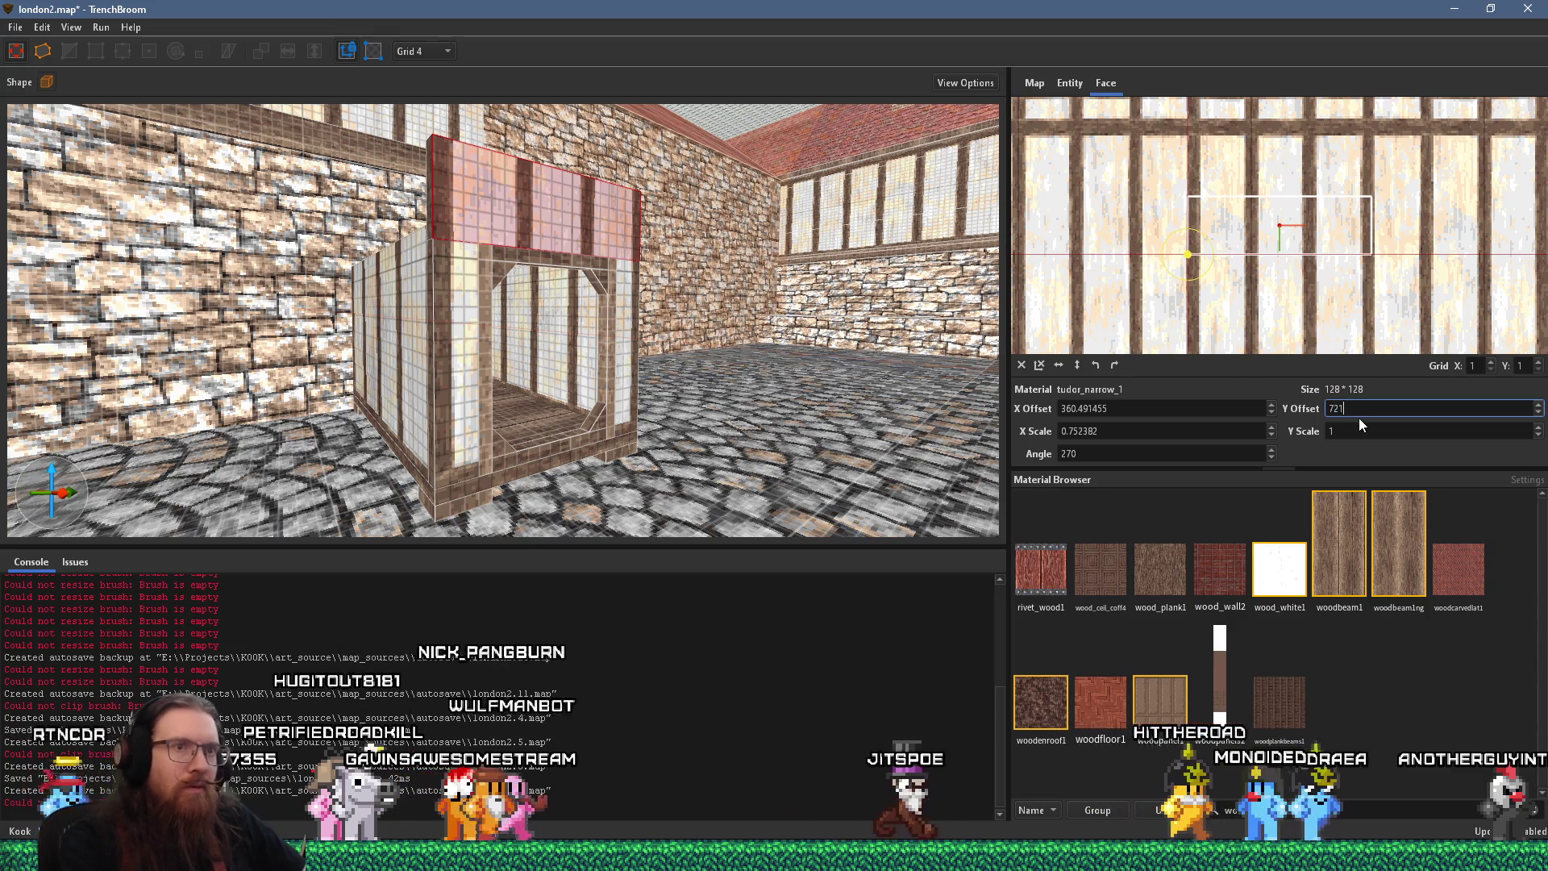
{"action": "key", "text": "Left"}
{"action": "key", "text": "BackSpace"}
{"action": "key", "text": "Return"}
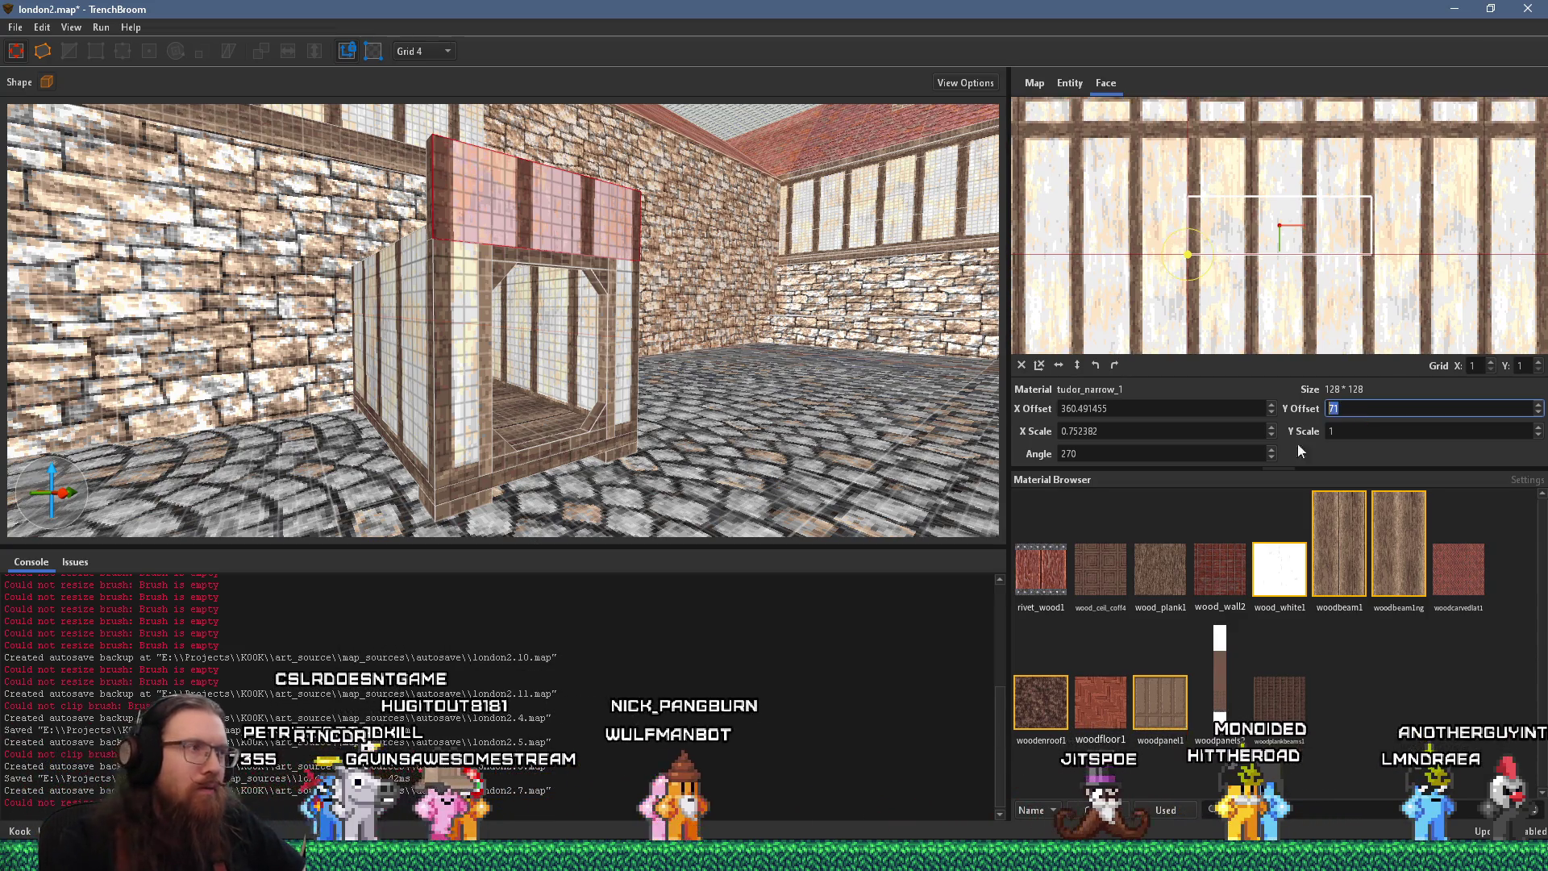
{"action": "scroll", "coordinate": [576, 436], "scroll_direction": "up", "scroll_amount": 2}
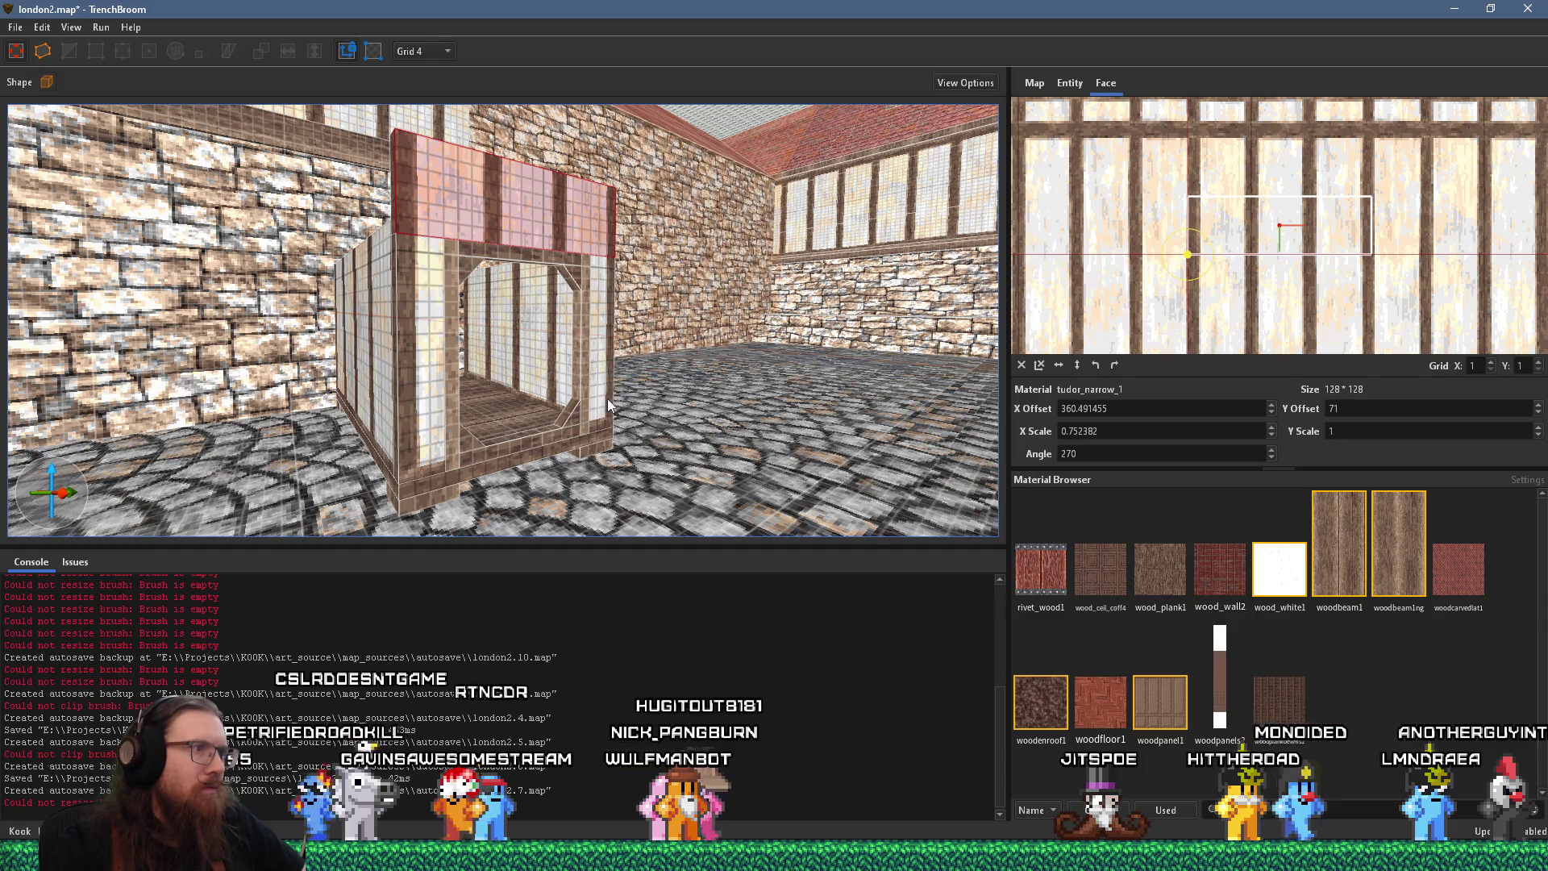
{"action": "mouse_move", "coordinate": [608, 397]}
{"action": "left_mouse_down"}
{"action": "mouse_move", "coordinate": [394, 442]}
{"action": "mouse_move", "coordinate": [308, 435]}
{"action": "mouse_move", "coordinate": [513, 351]}
{"action": "left_mouse_up"}
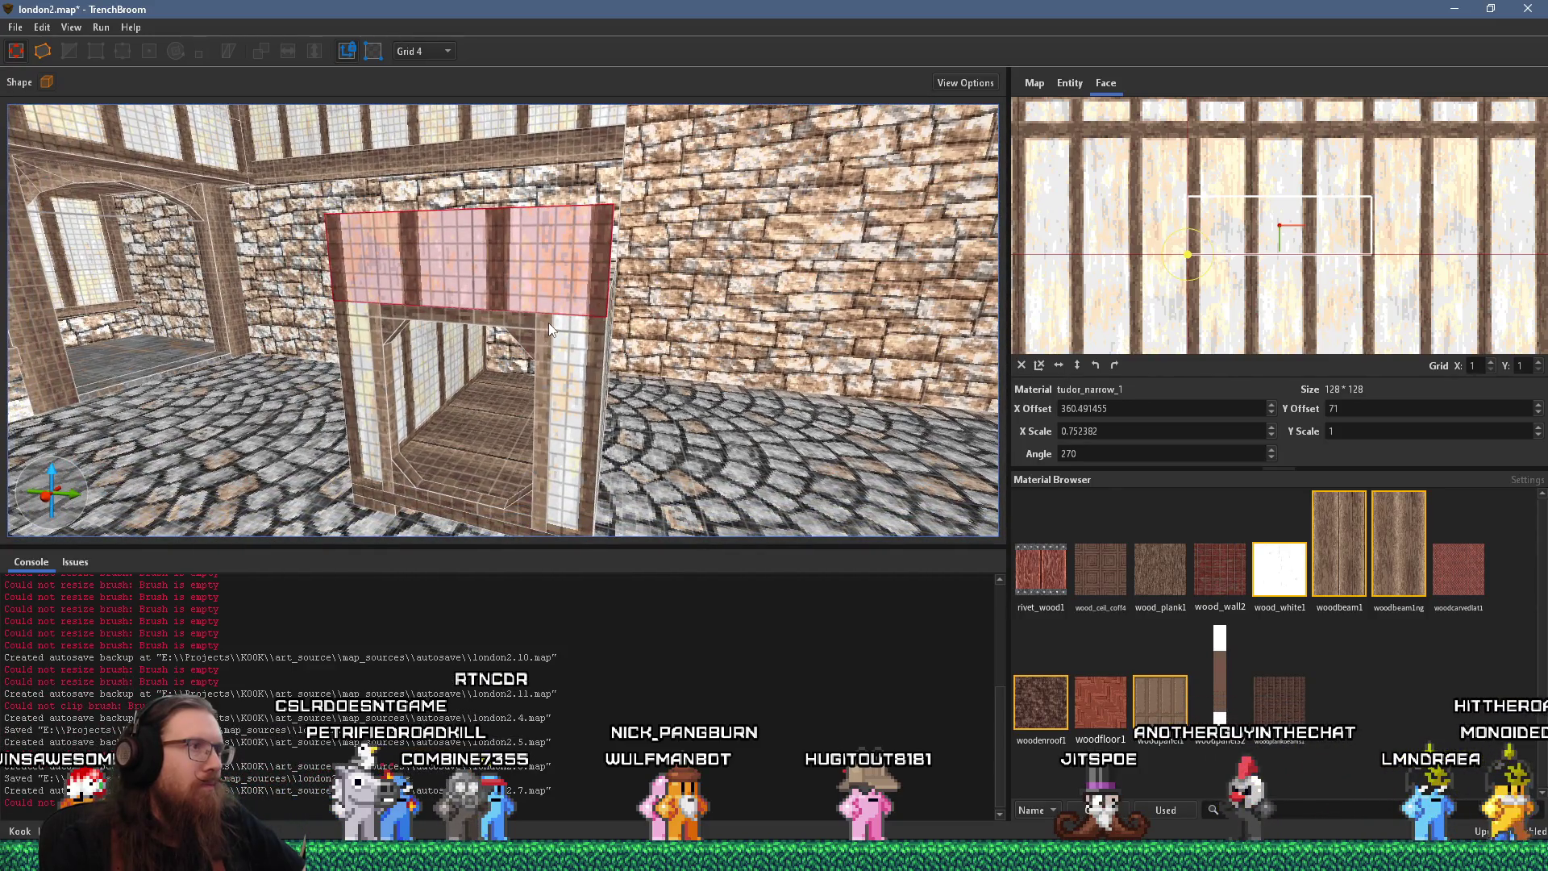
Clip the upper panel brush with slanted cuts on both sides to form a pointed gable
{"action": "left_click", "coordinate": [550, 274]}
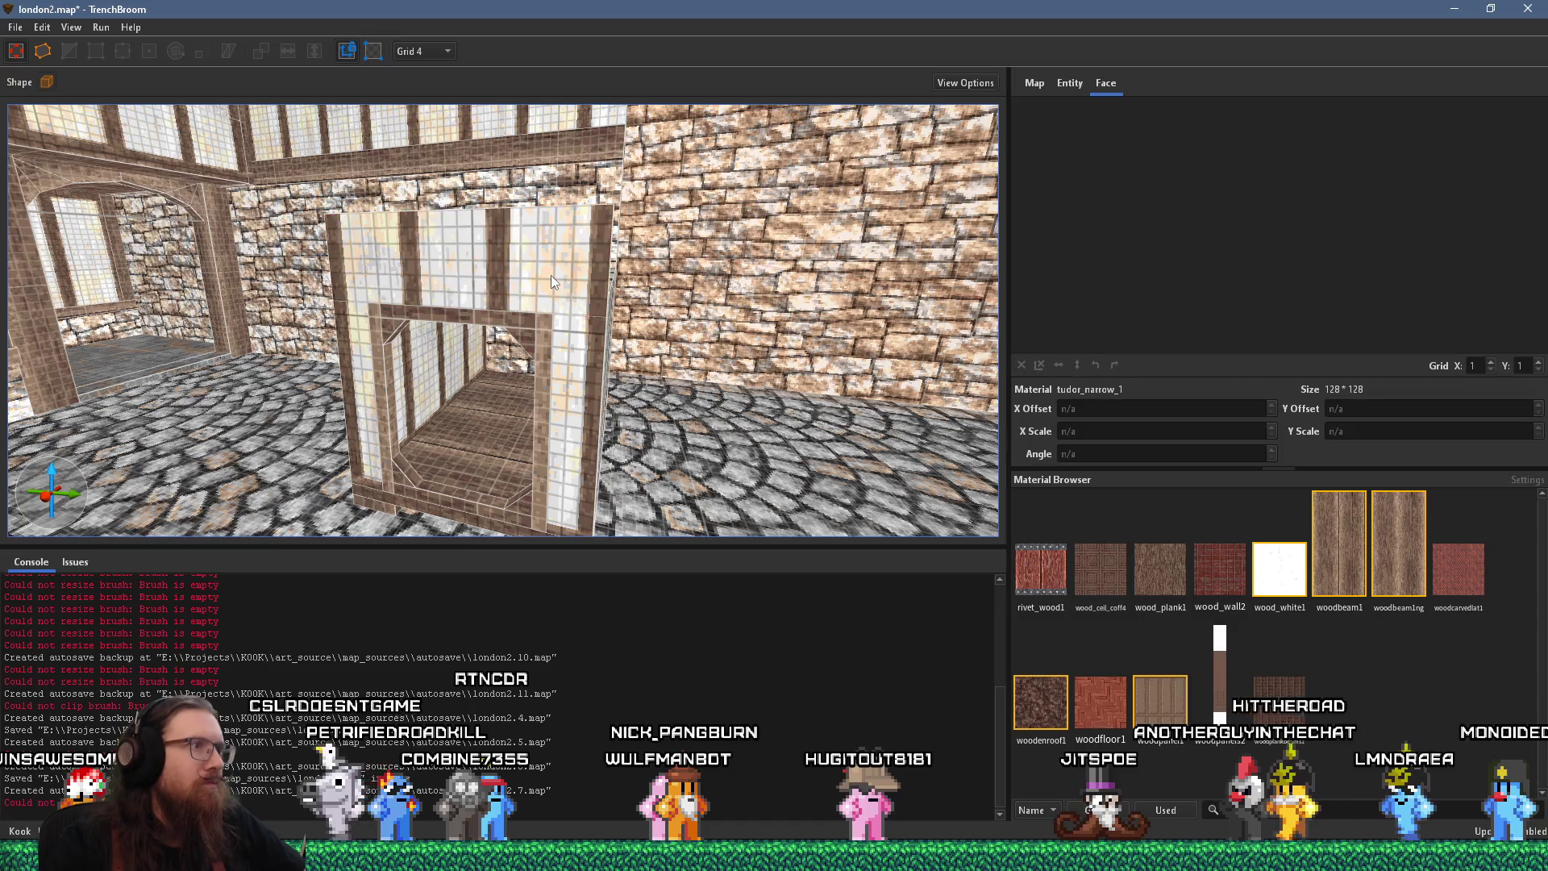
{"action": "left_click", "coordinate": [601, 310]}
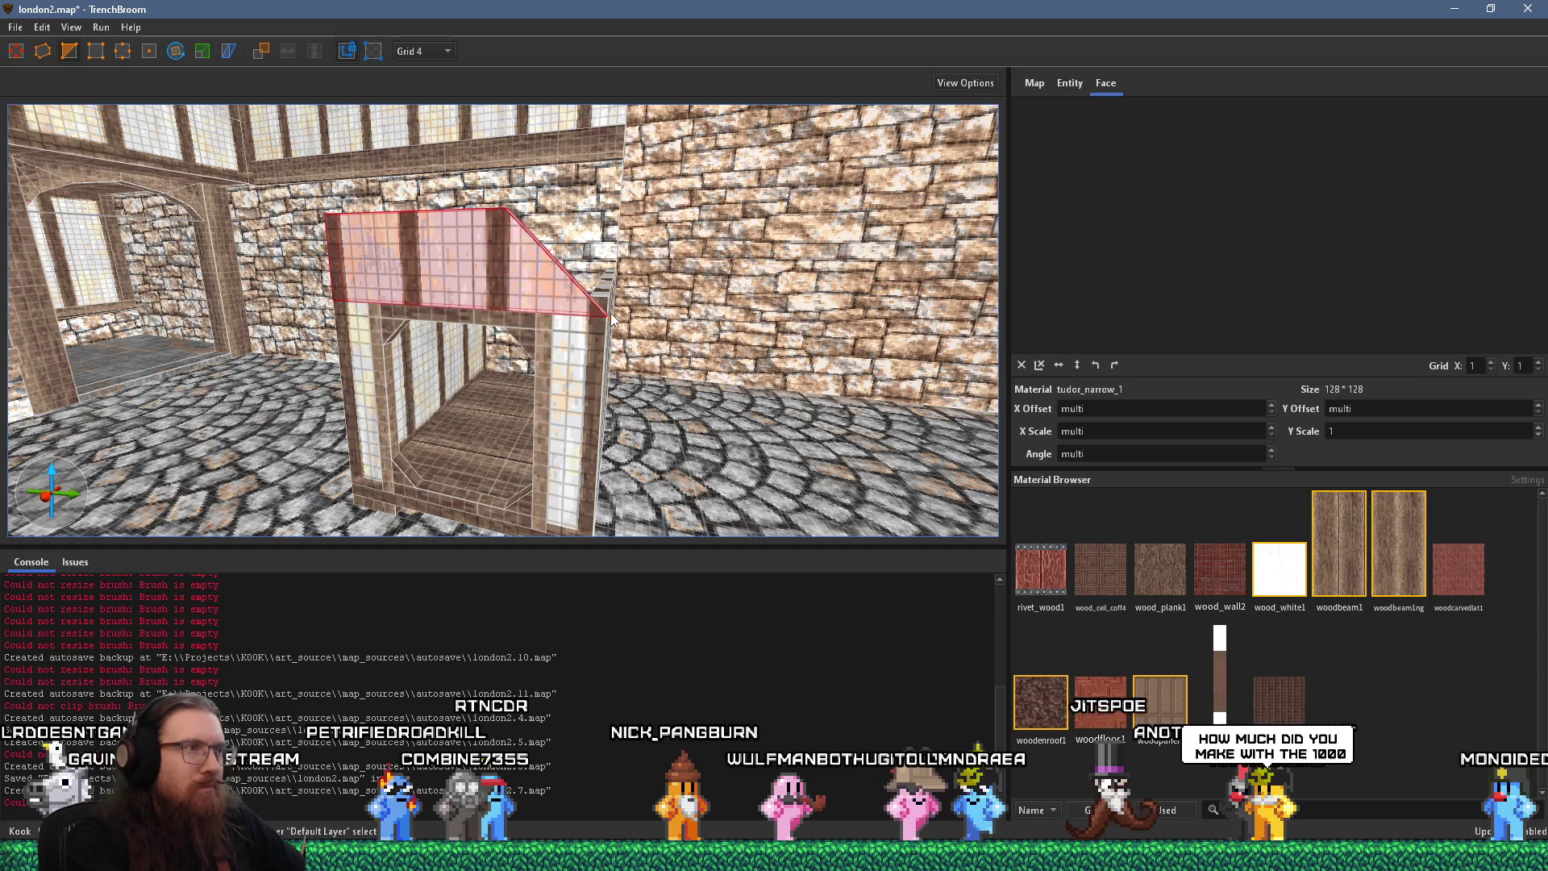
{"action": "key", "text": "Return"}
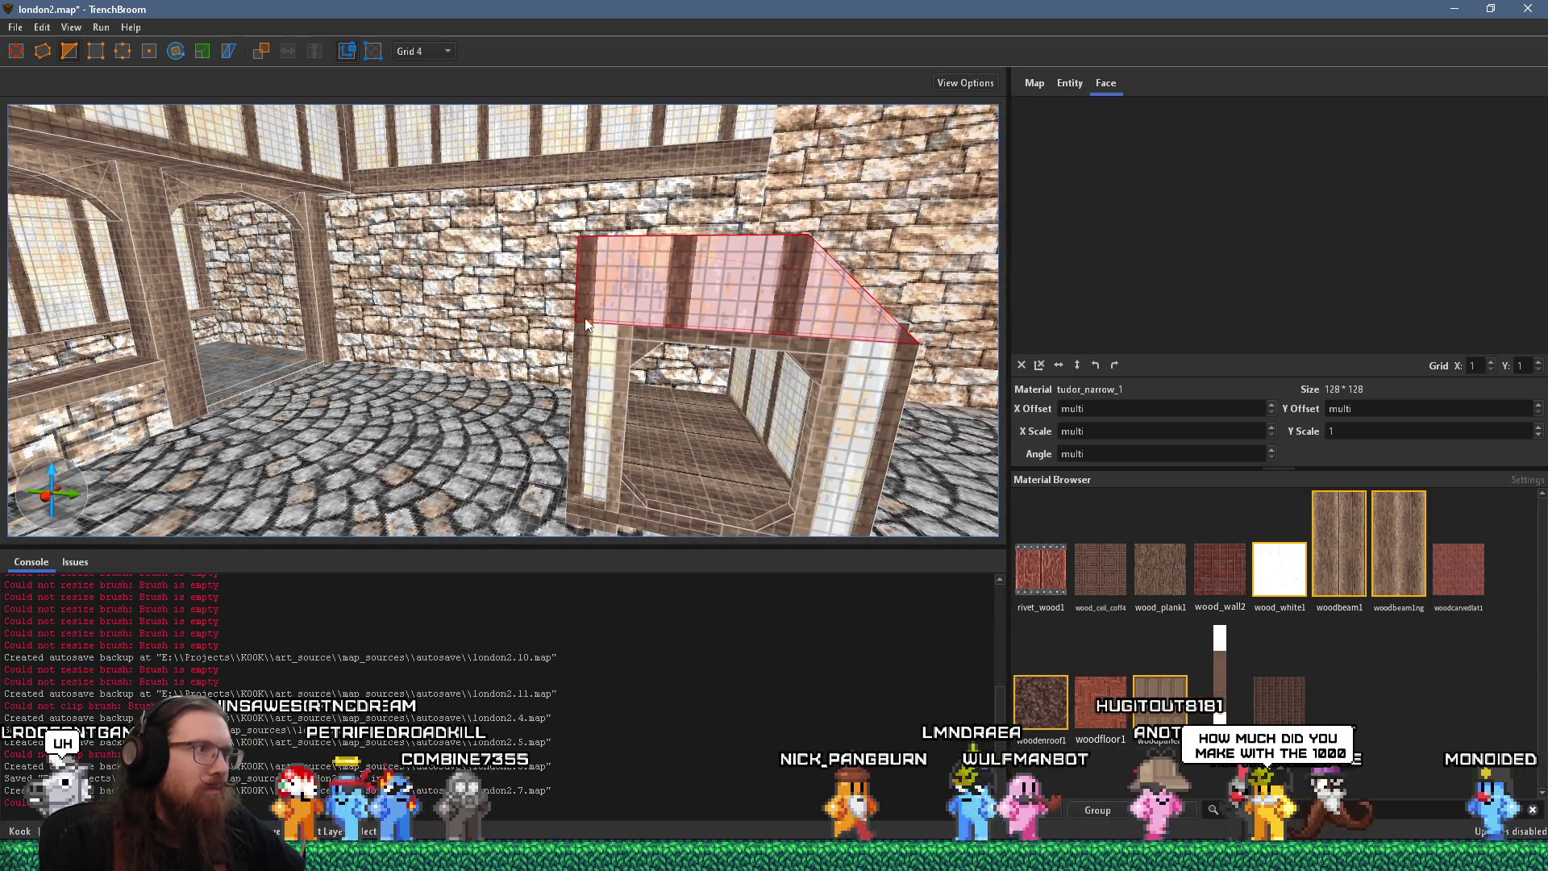
{"action": "left_click", "coordinate": [581, 319]}
{"action": "left_click", "coordinate": [578, 321]}
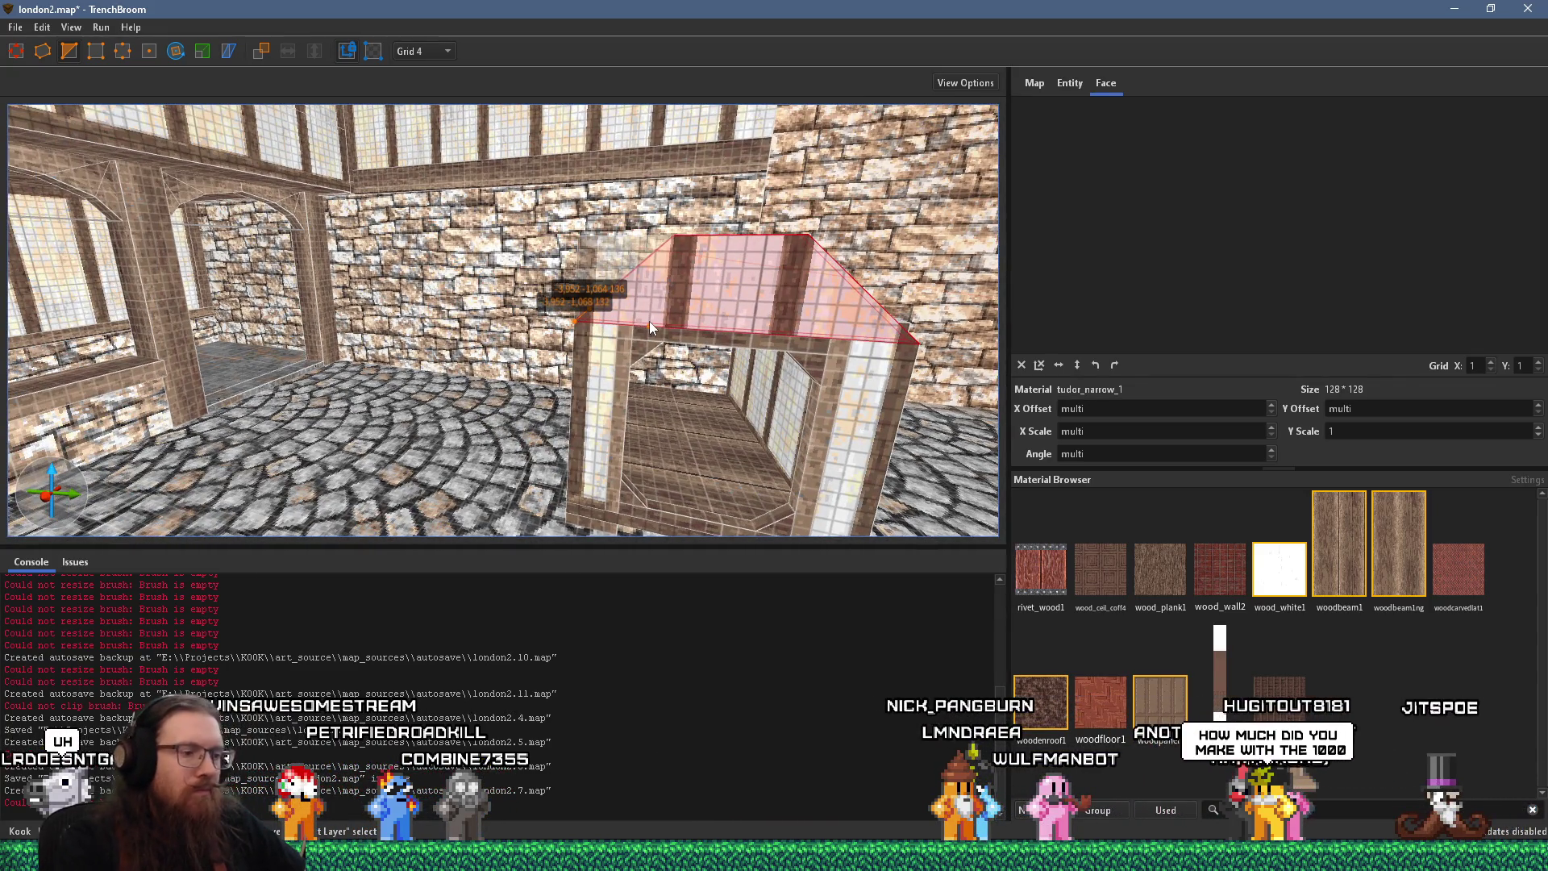
{"action": "key", "text": "Return"}
Inspect the new gable and the booth's inner walls, then check the Tudor courtyard reference photo
{"action": "left_click", "coordinate": [751, 329]}
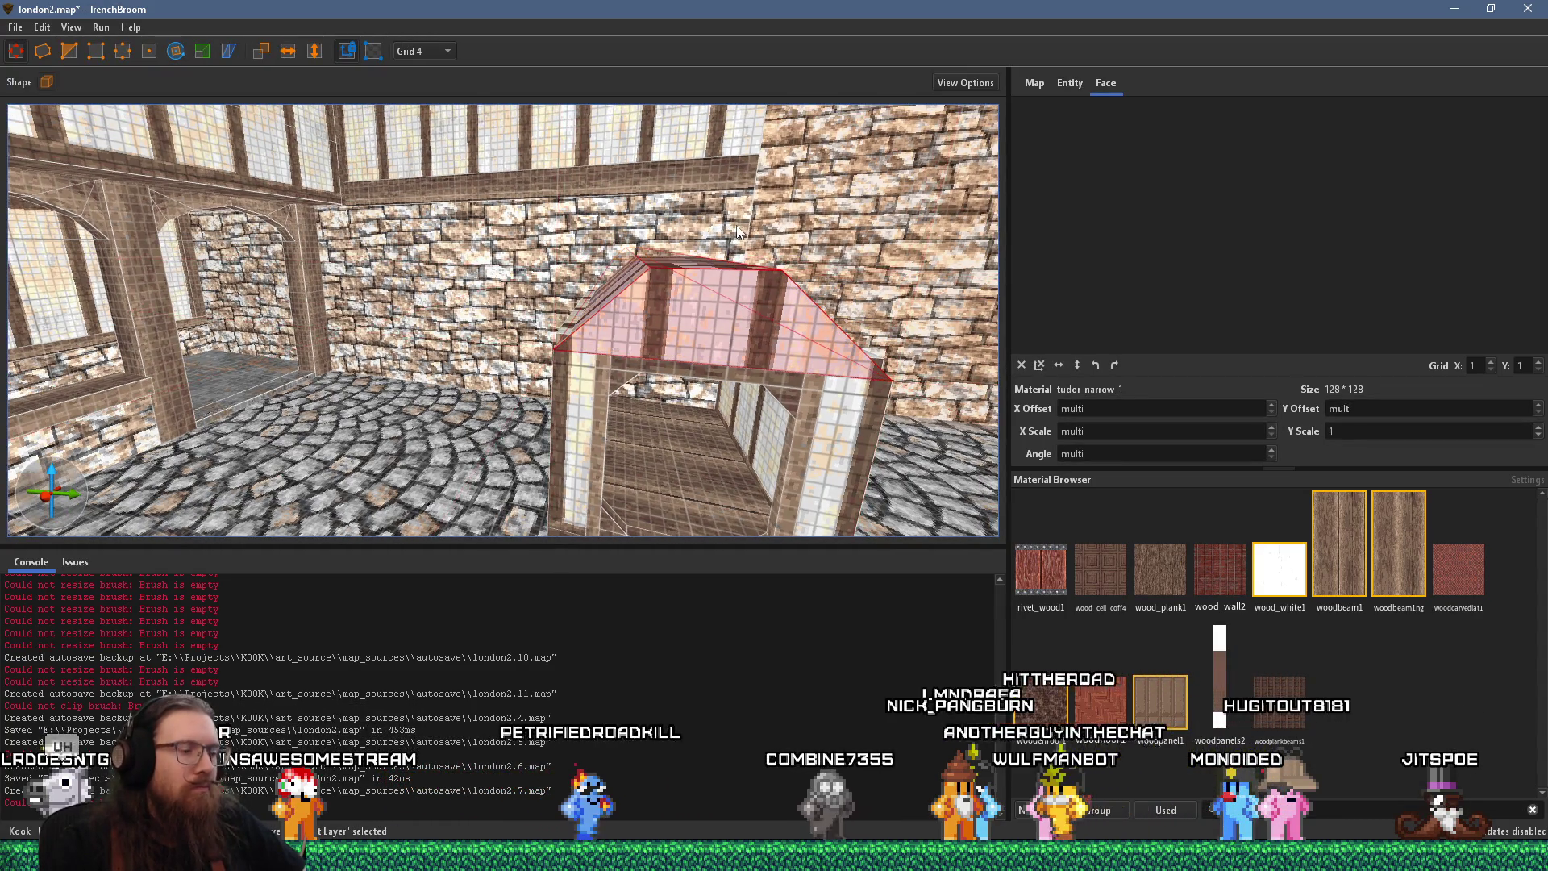
{"action": "mouse_move", "coordinate": [734, 232]}
{"action": "left_mouse_down"}
{"action": "mouse_move", "coordinate": [695, 287]}
{"action": "mouse_move", "coordinate": [541, 199]}
{"action": "mouse_move", "coordinate": [555, 116]}
{"action": "mouse_move", "coordinate": [634, 308]}
{"action": "mouse_move", "coordinate": [497, 360]}
{"action": "left_mouse_up"}
{"action": "left_click", "coordinate": [439, 341]}
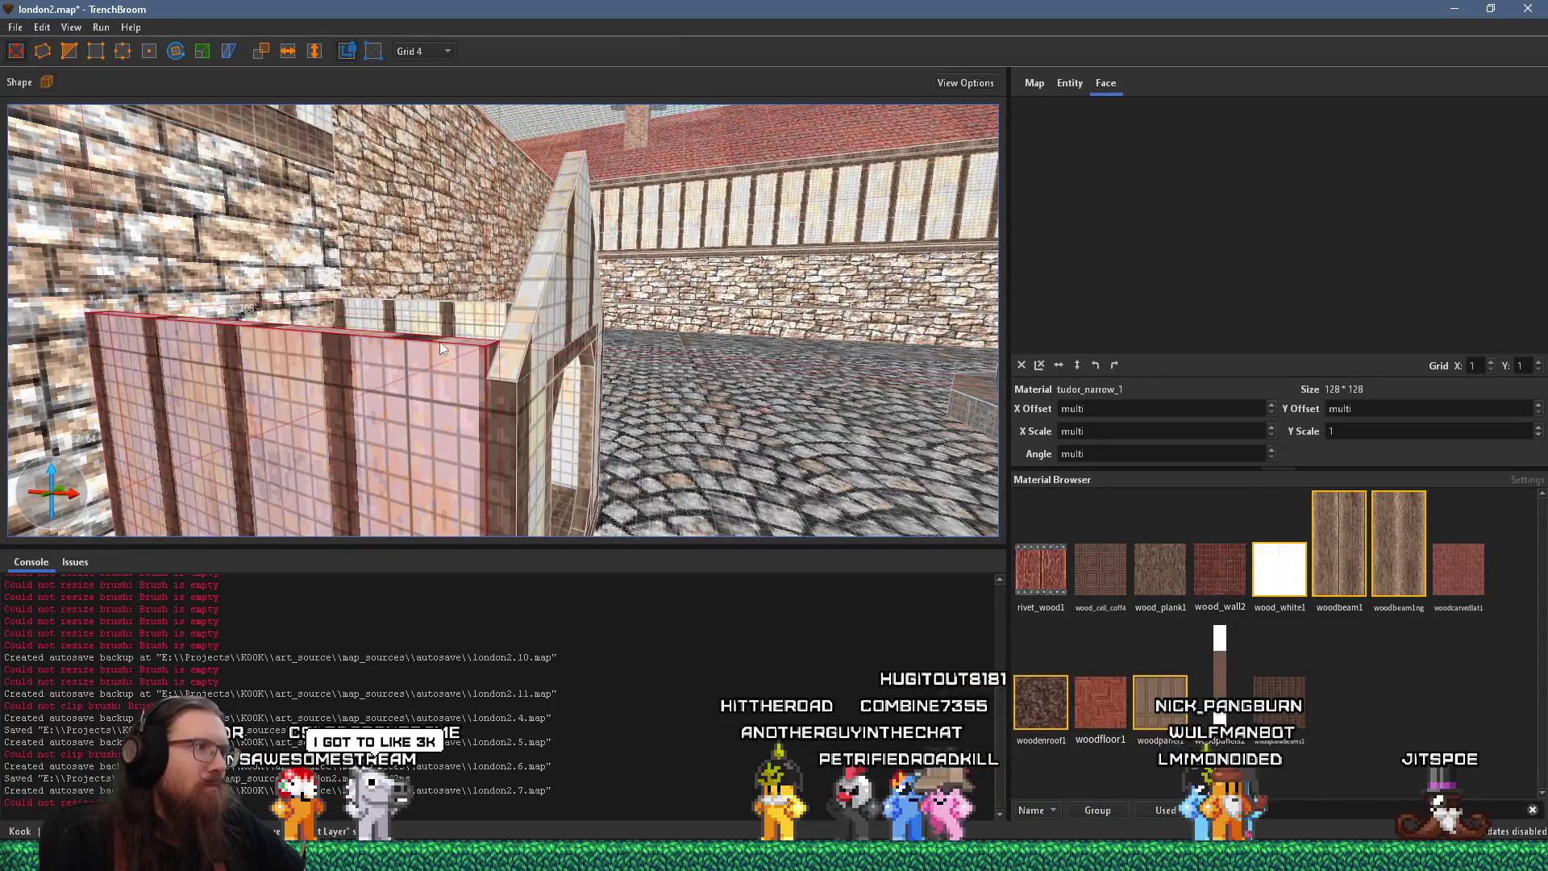
{"action": "key", "text": "Escape"}
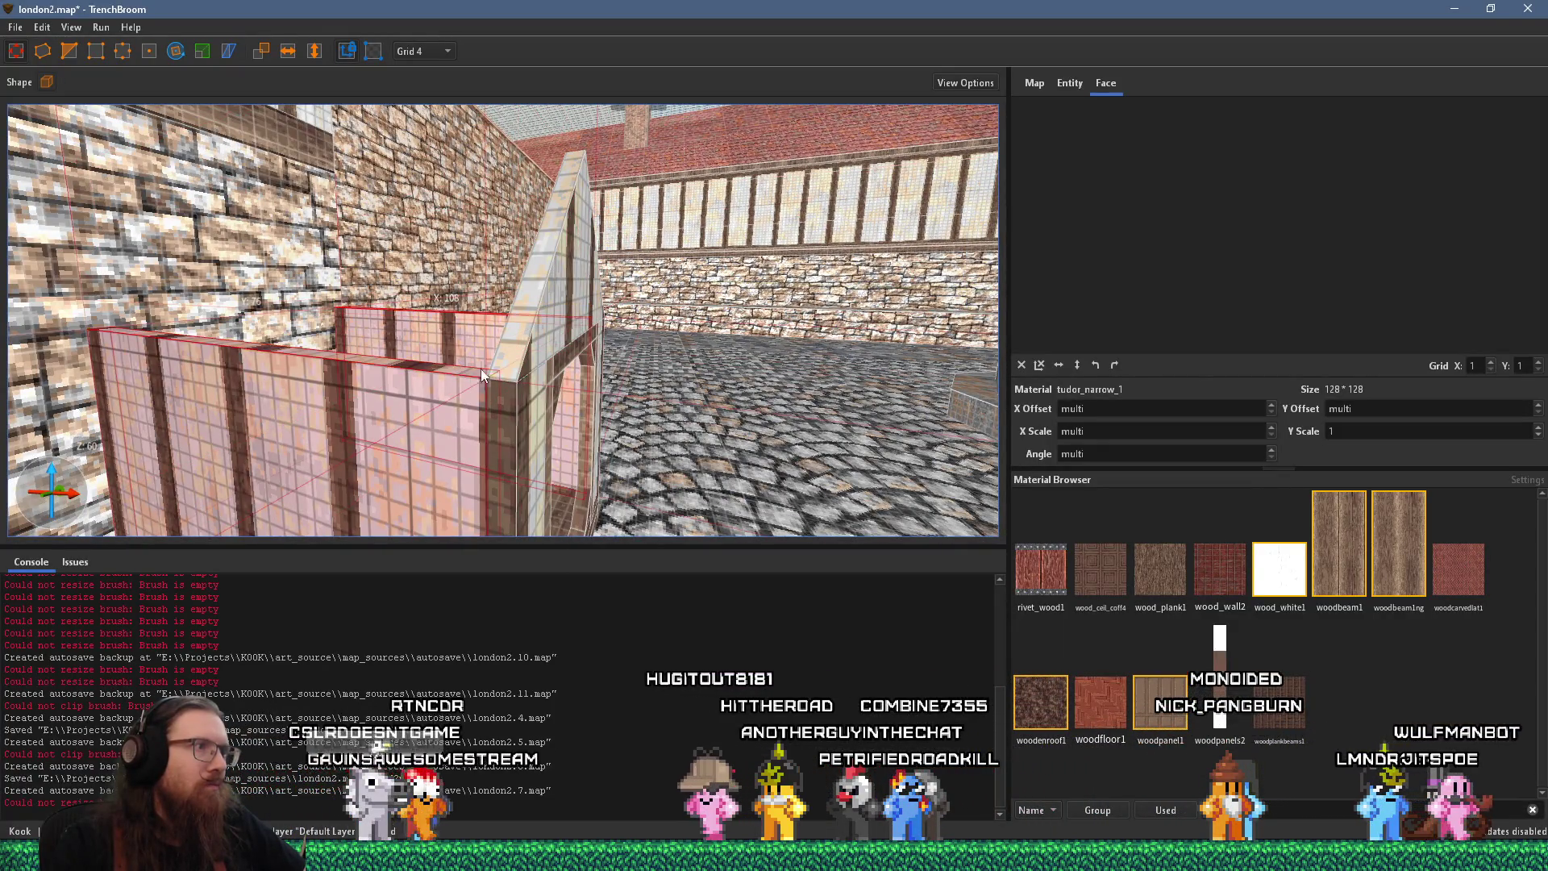
{"action": "left_click_drag", "start_coordinate": [481, 369], "coordinate": [446, 356]}
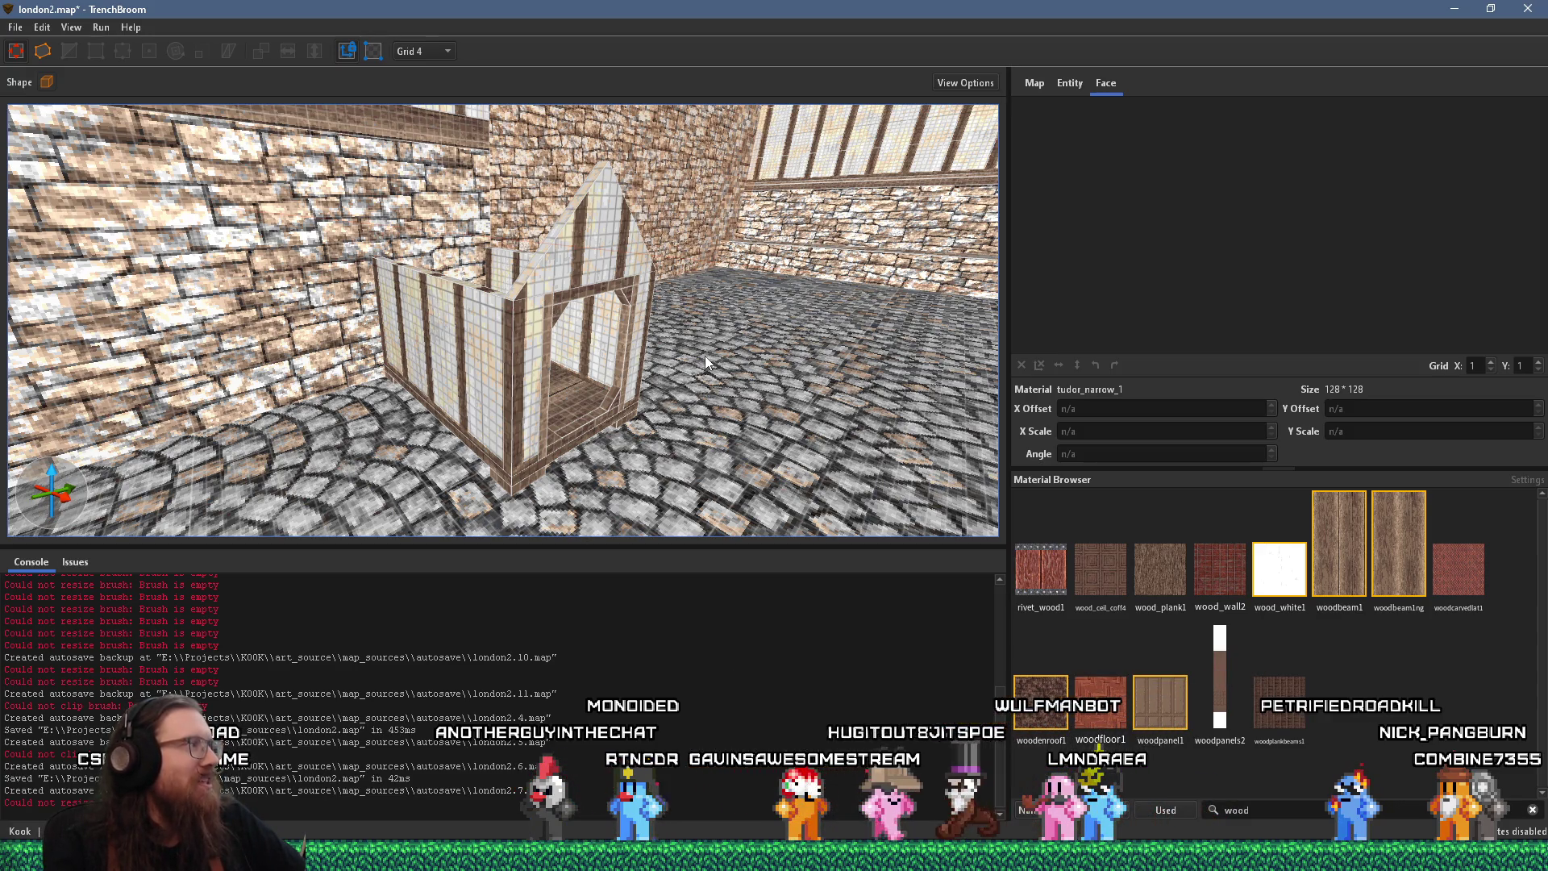
{"action": "mouse_move", "coordinate": [698, 358]}
{"action": "left_mouse_down"}
{"action": "mouse_move", "coordinate": [660, 383]}
{"action": "mouse_move", "coordinate": [681, 462]}
{"action": "left_mouse_up"}
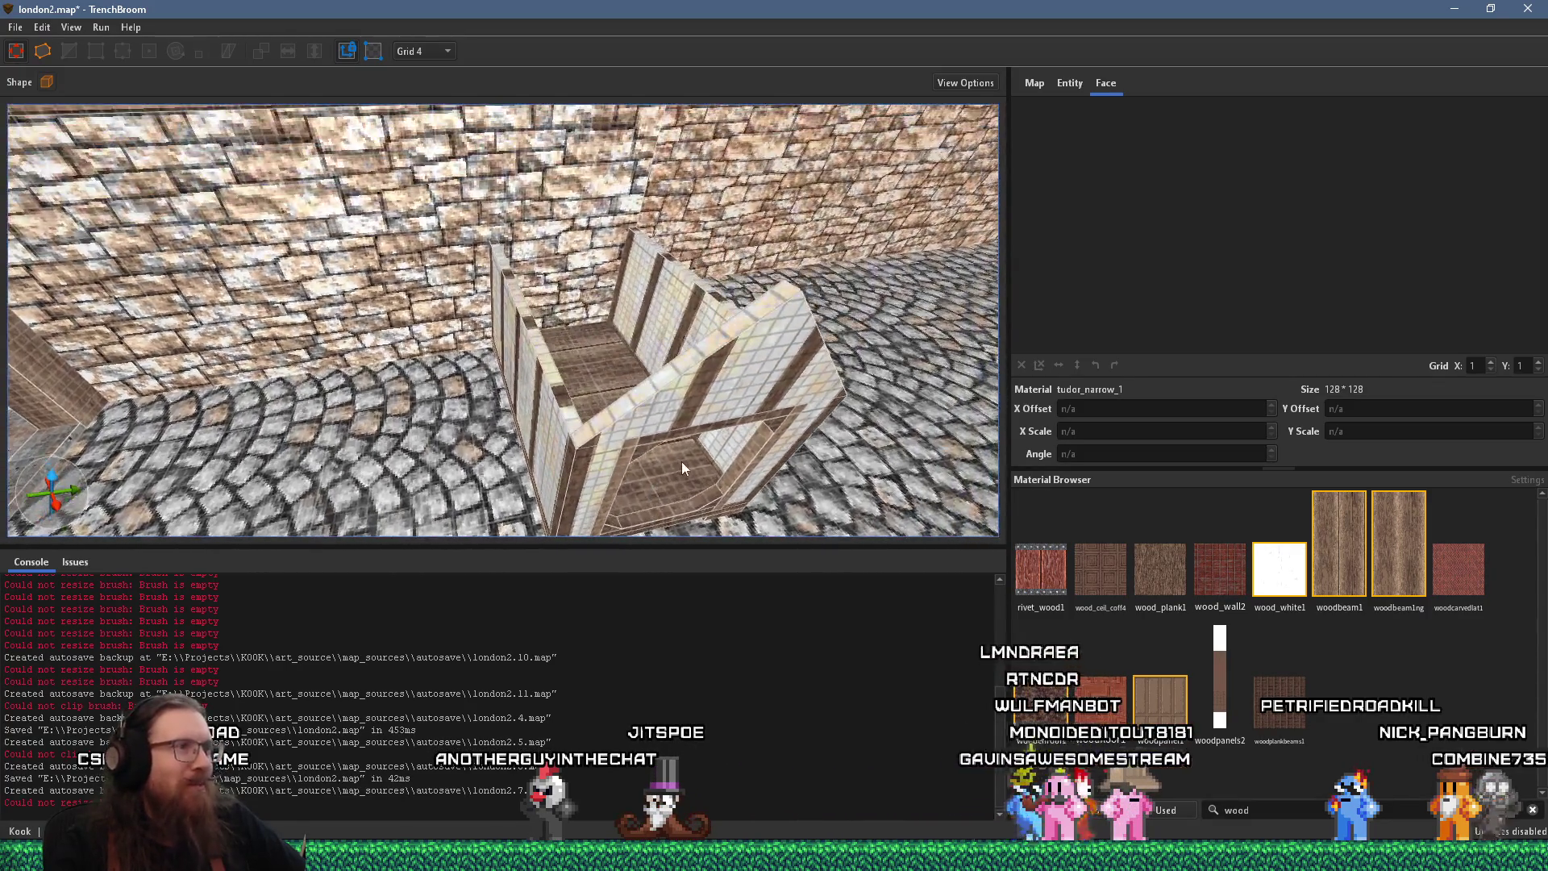
{"action": "scroll", "coordinate": [694, 451], "scroll_direction": "up", "scroll_amount": 3}
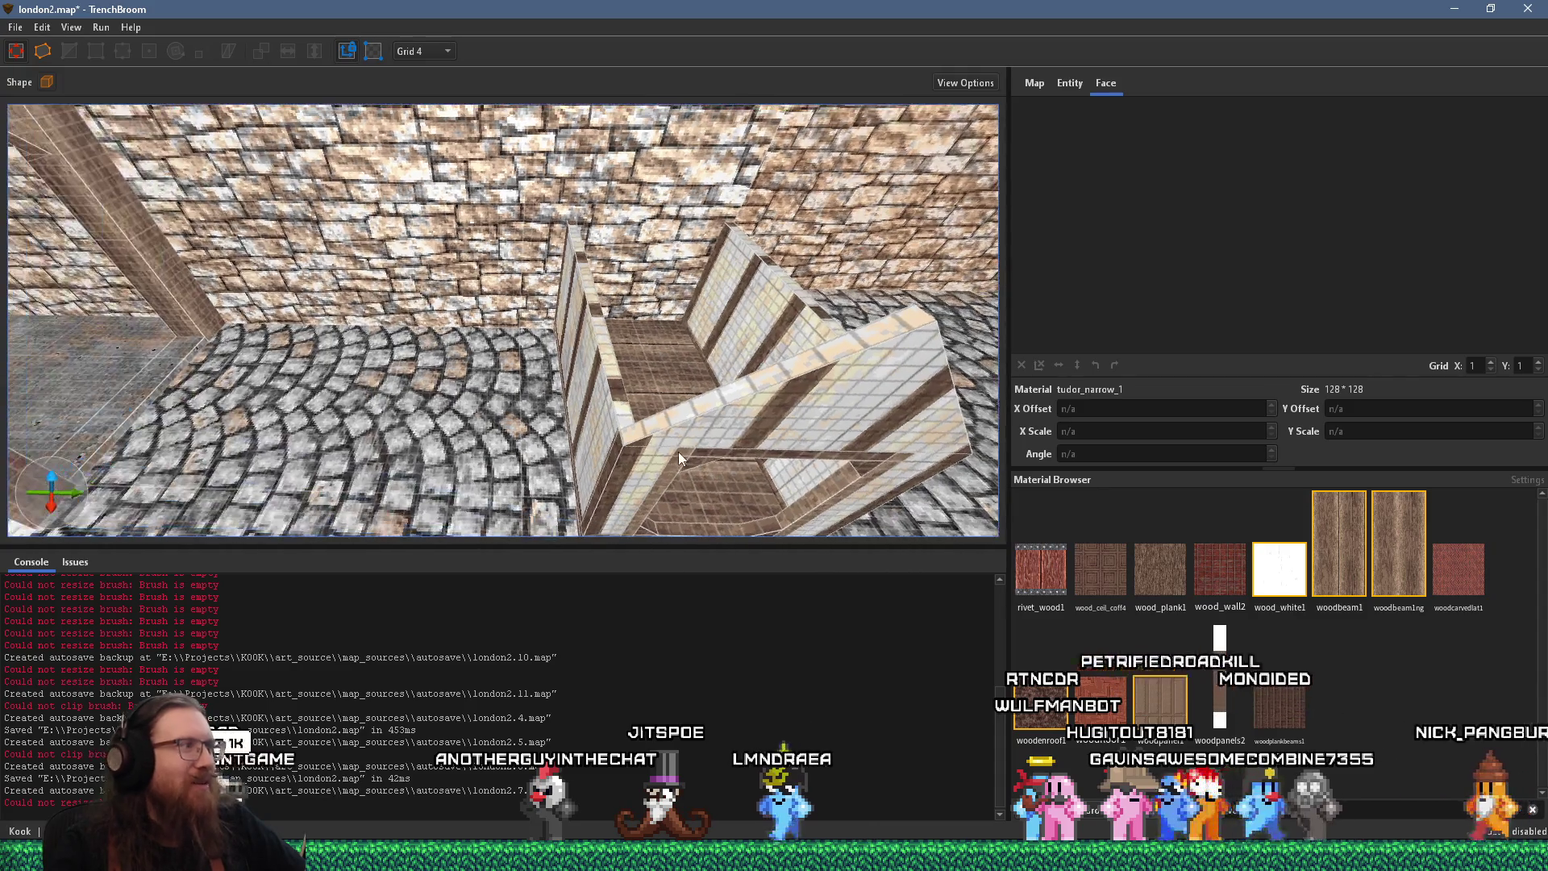
{"action": "mouse_move", "coordinate": [678, 452]}
{"action": "left_mouse_down"}
{"action": "mouse_move", "coordinate": [490, 455]}
{"action": "mouse_move", "coordinate": [531, 412]}
{"action": "mouse_move", "coordinate": [492, 377]}
{"action": "mouse_move", "coordinate": [509, 362]}
{"action": "mouse_move", "coordinate": [549, 410]}
{"action": "left_mouse_up"}
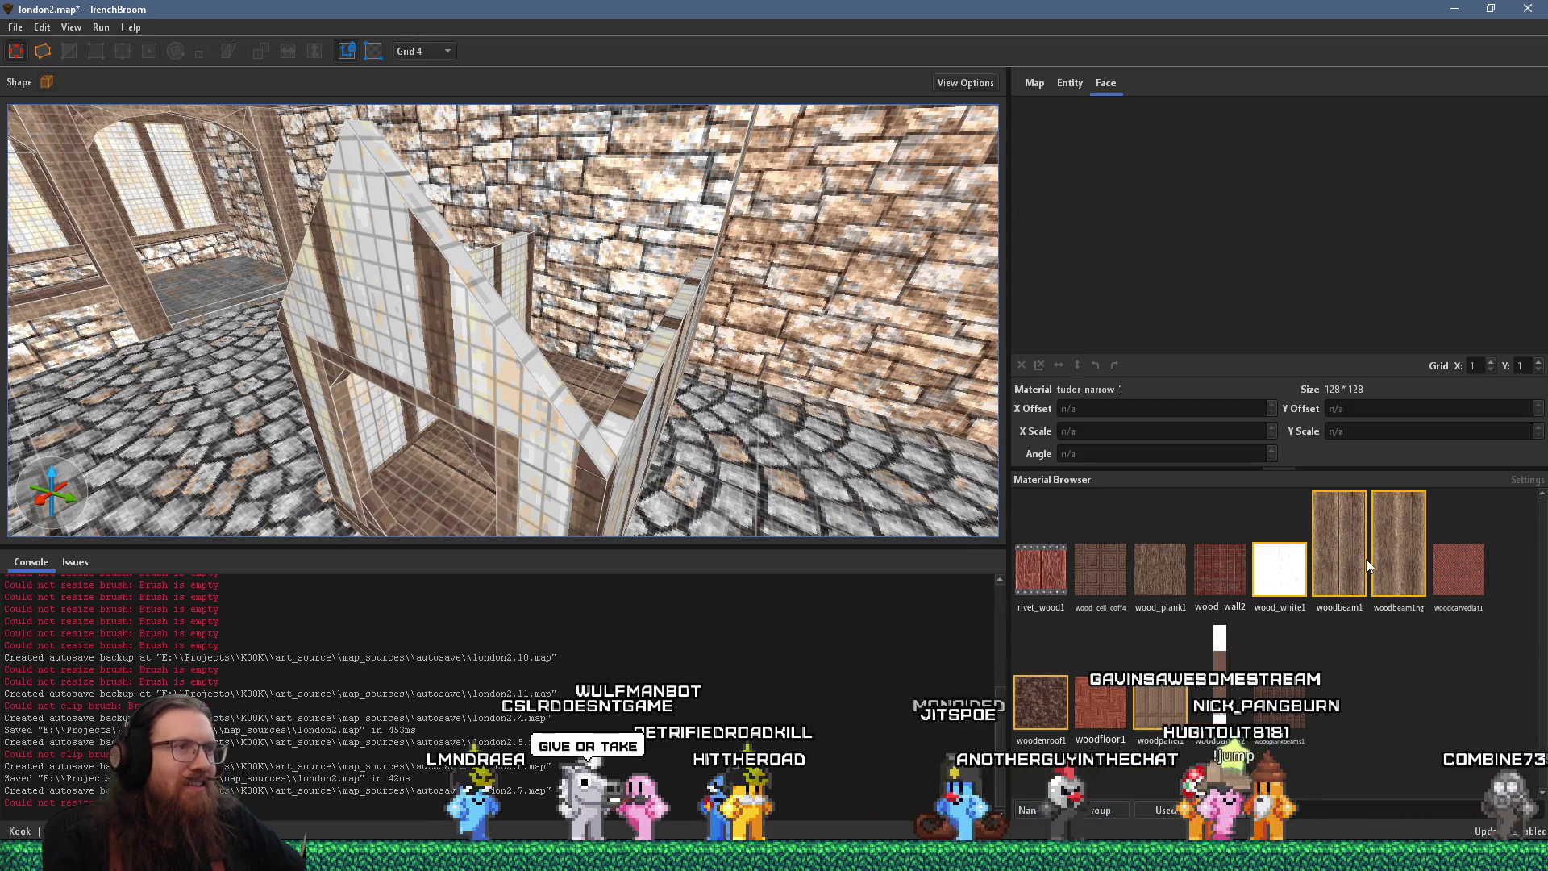
{"action": "key", "text": "alt+Tab"}
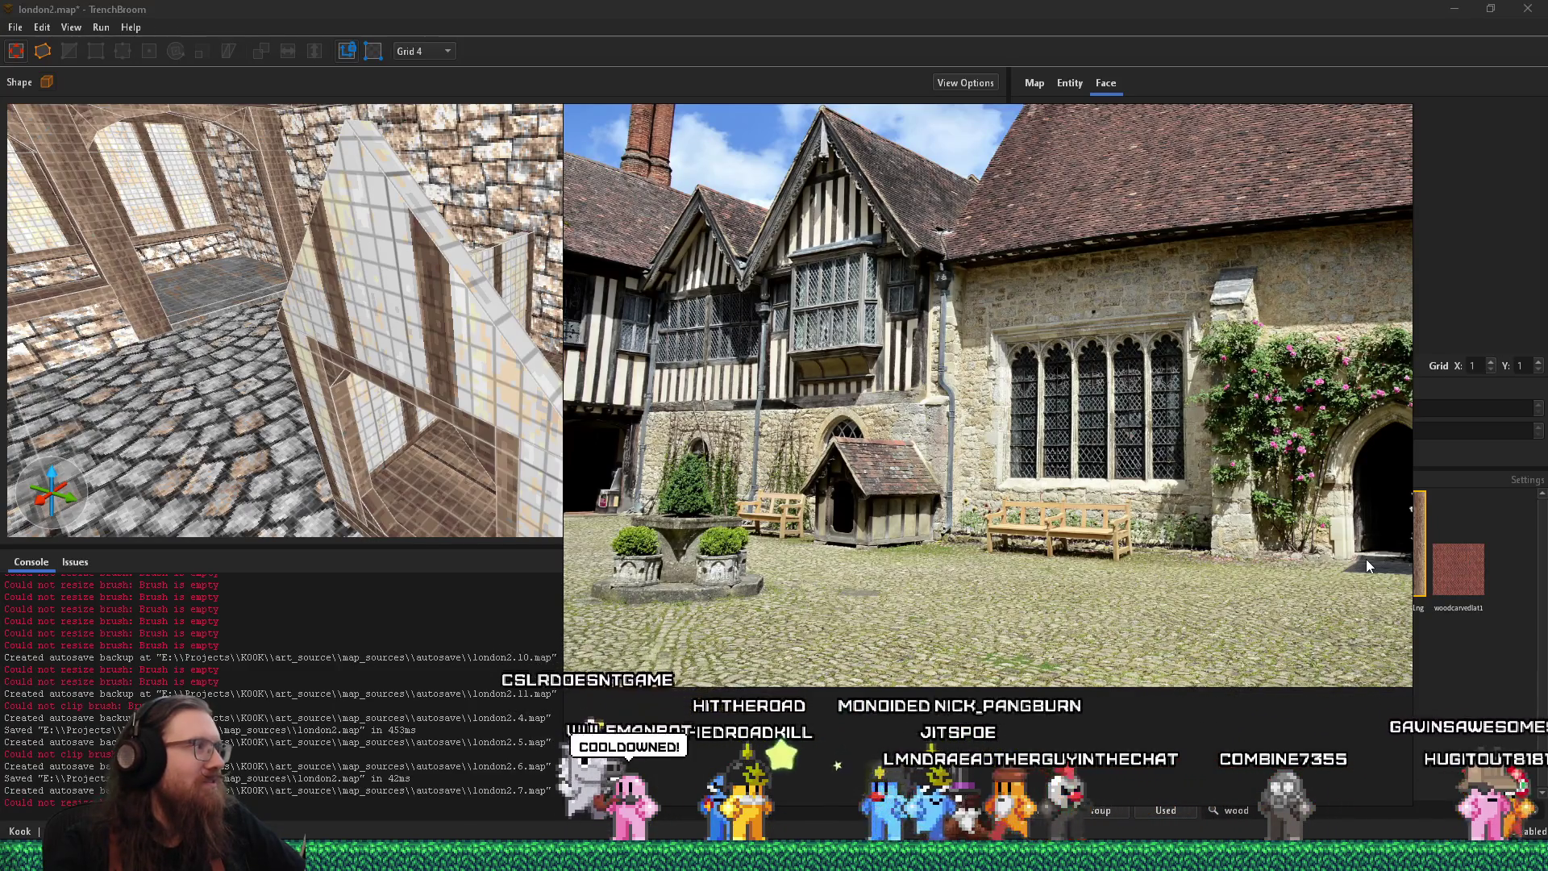
{"action": "key", "text": "alt+Tab"}
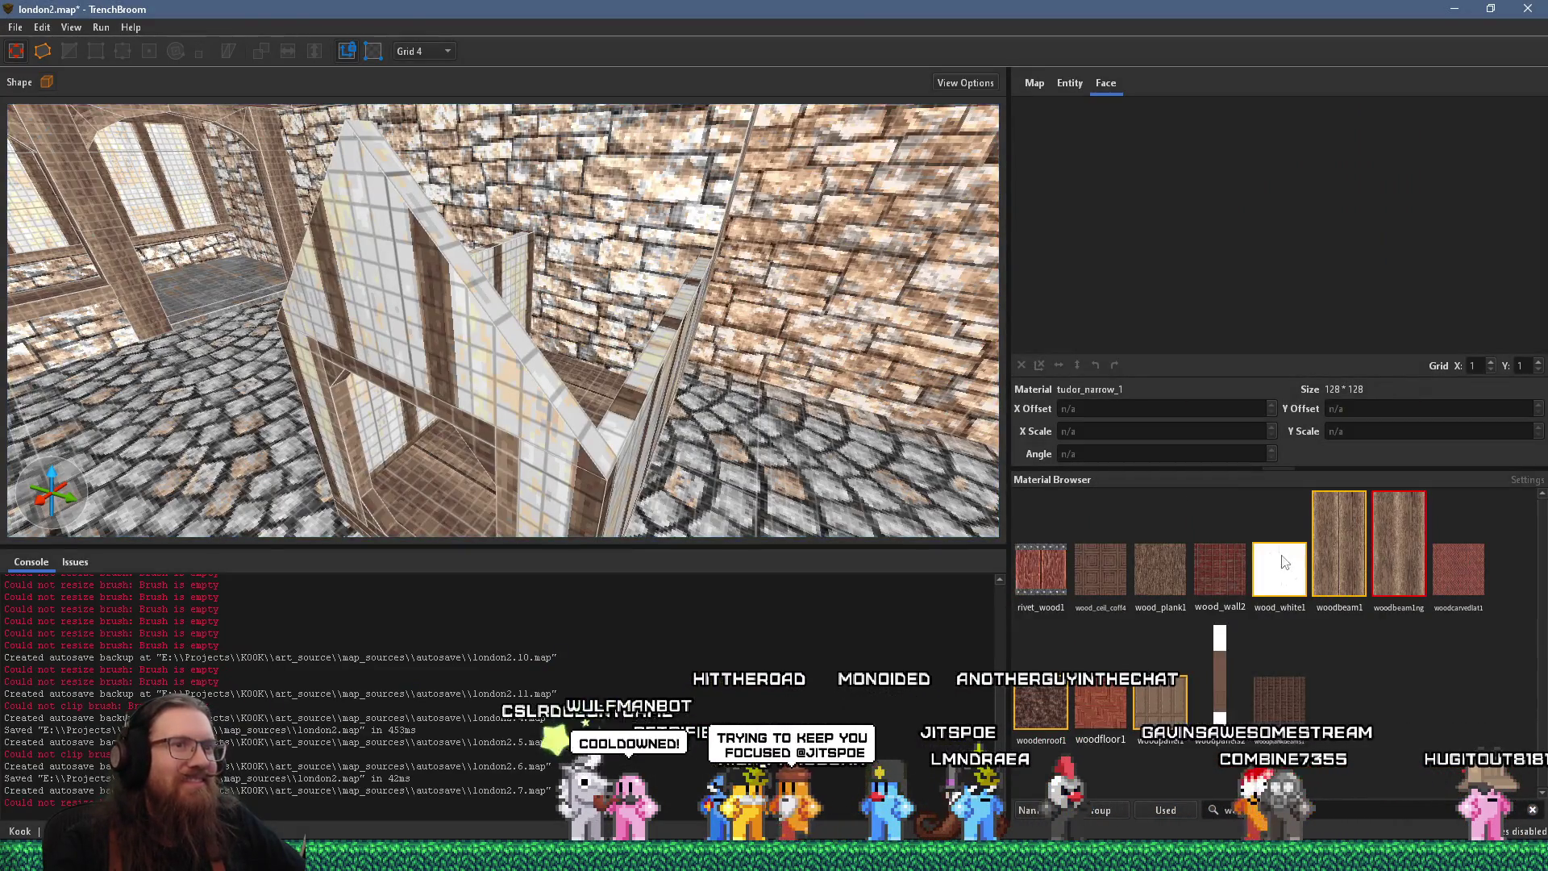
{"action": "scroll", "coordinate": [713, 444], "scroll_direction": "up", "scroll_amount": 2}
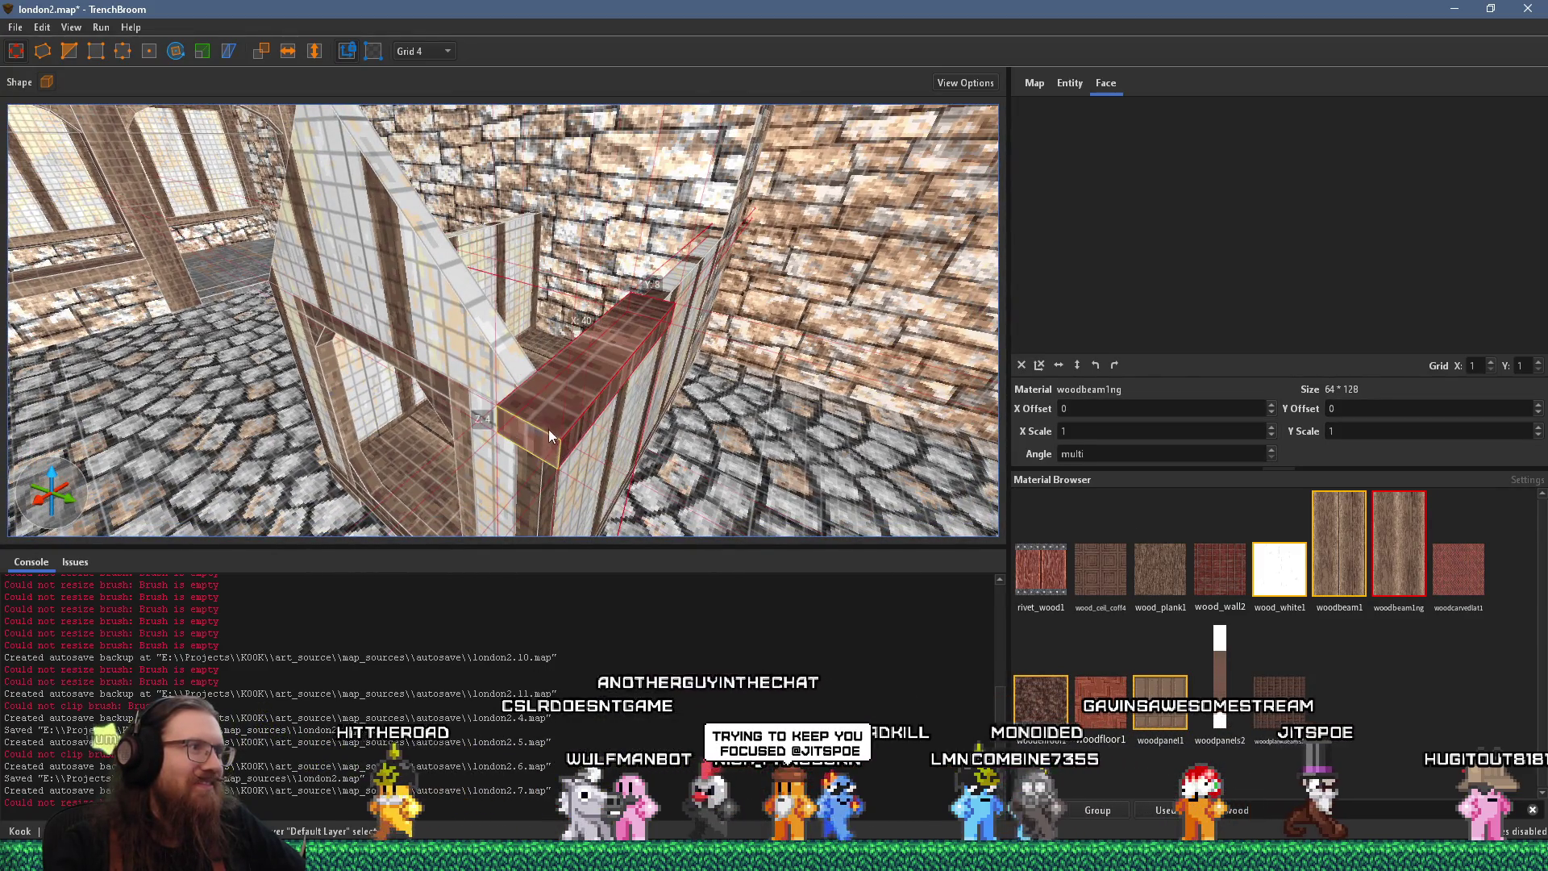
Widen the woodbeam1ng brush from 40 to 48 units and lengthen it toward the upper right
{"action": "key", "text": "alt+Tab"}
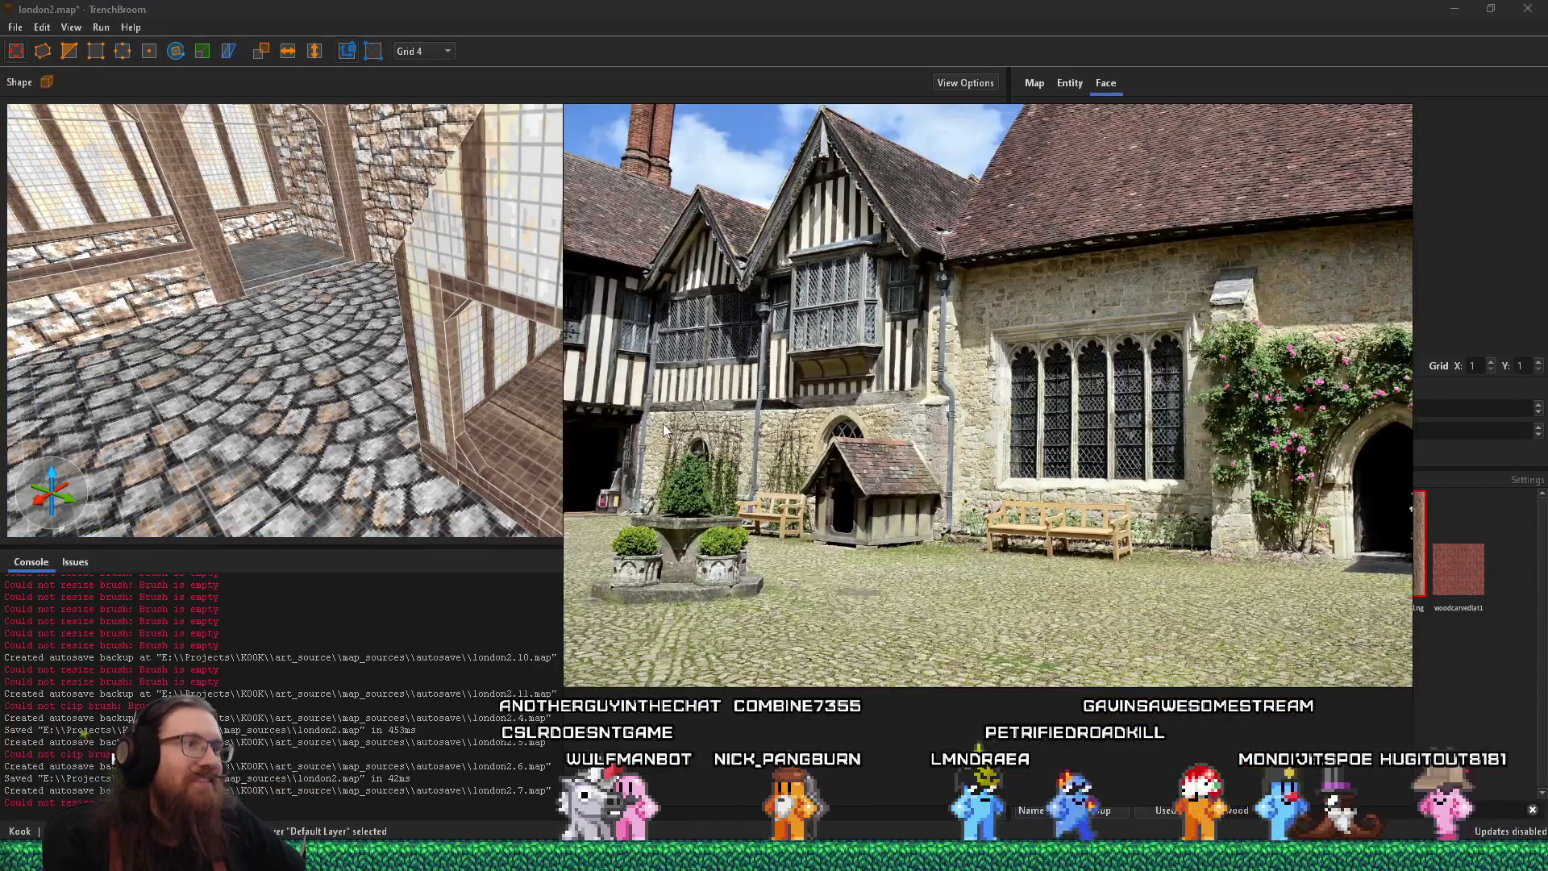
{"action": "key", "text": "alt+Tab"}
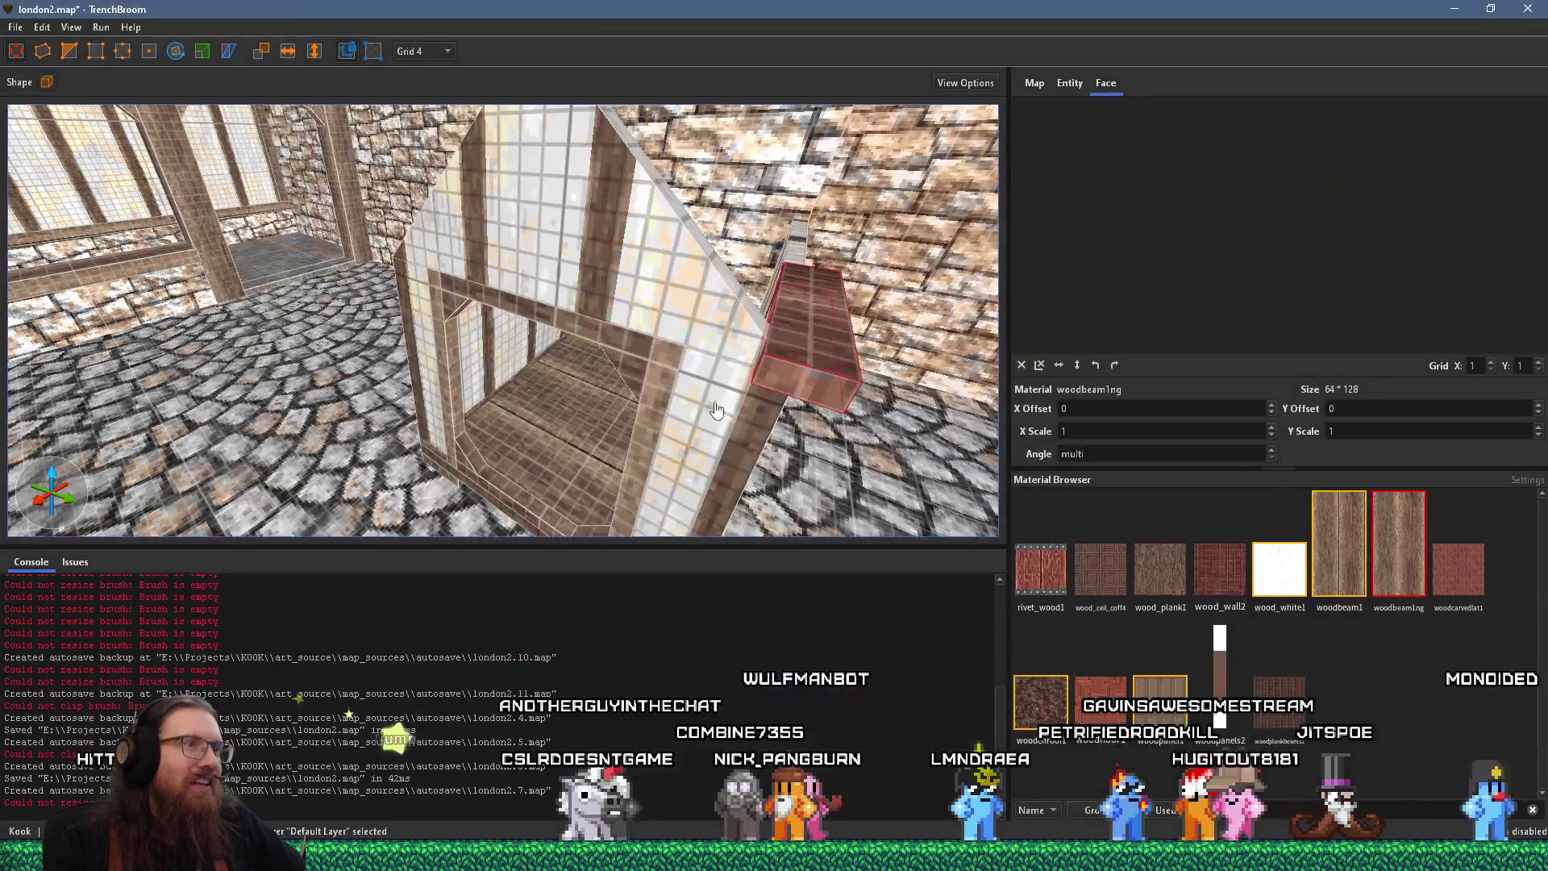
{"action": "left_click_drag", "start_coordinate": [794, 384], "coordinate": [798, 417]}
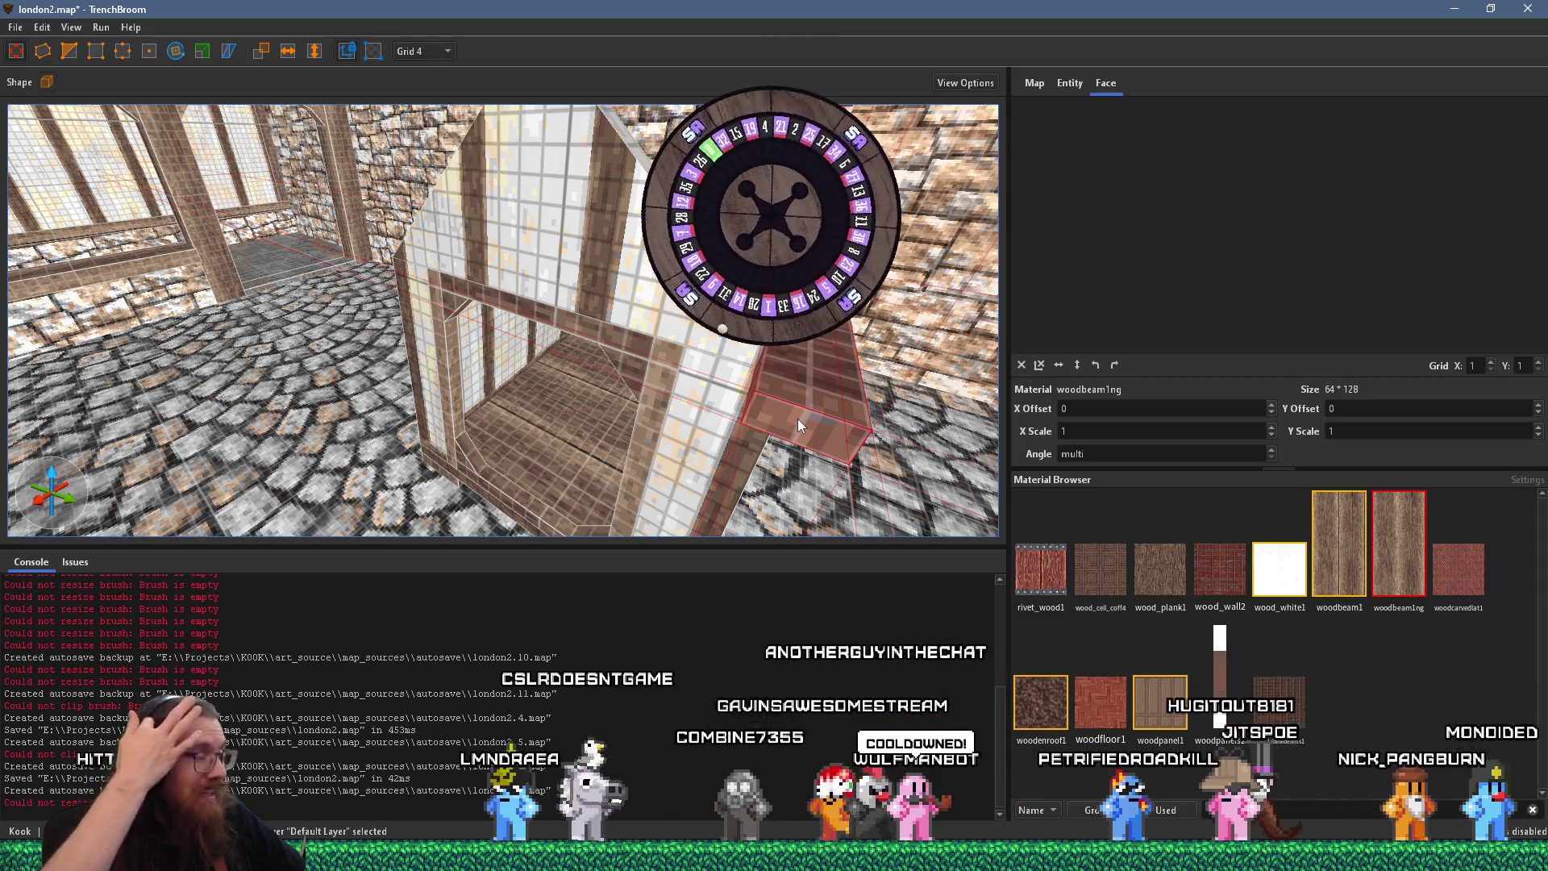
{"action": "left_click_drag", "start_coordinate": [797, 418], "coordinate": [808, 341]}
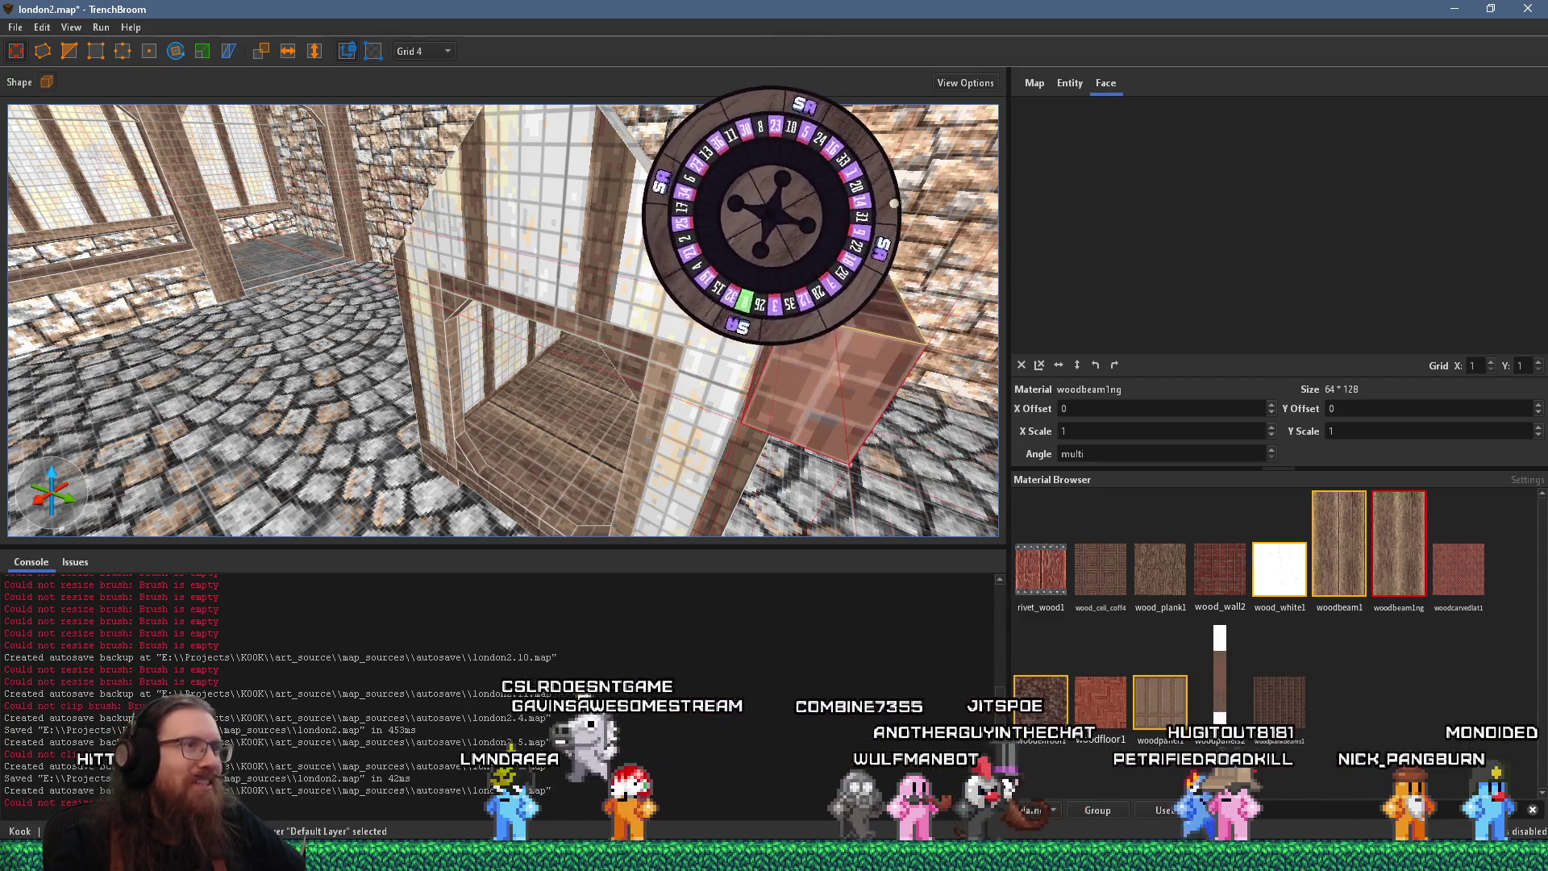
{"action": "scroll", "coordinate": [633, 407], "scroll_direction": "down", "scroll_amount": 5}
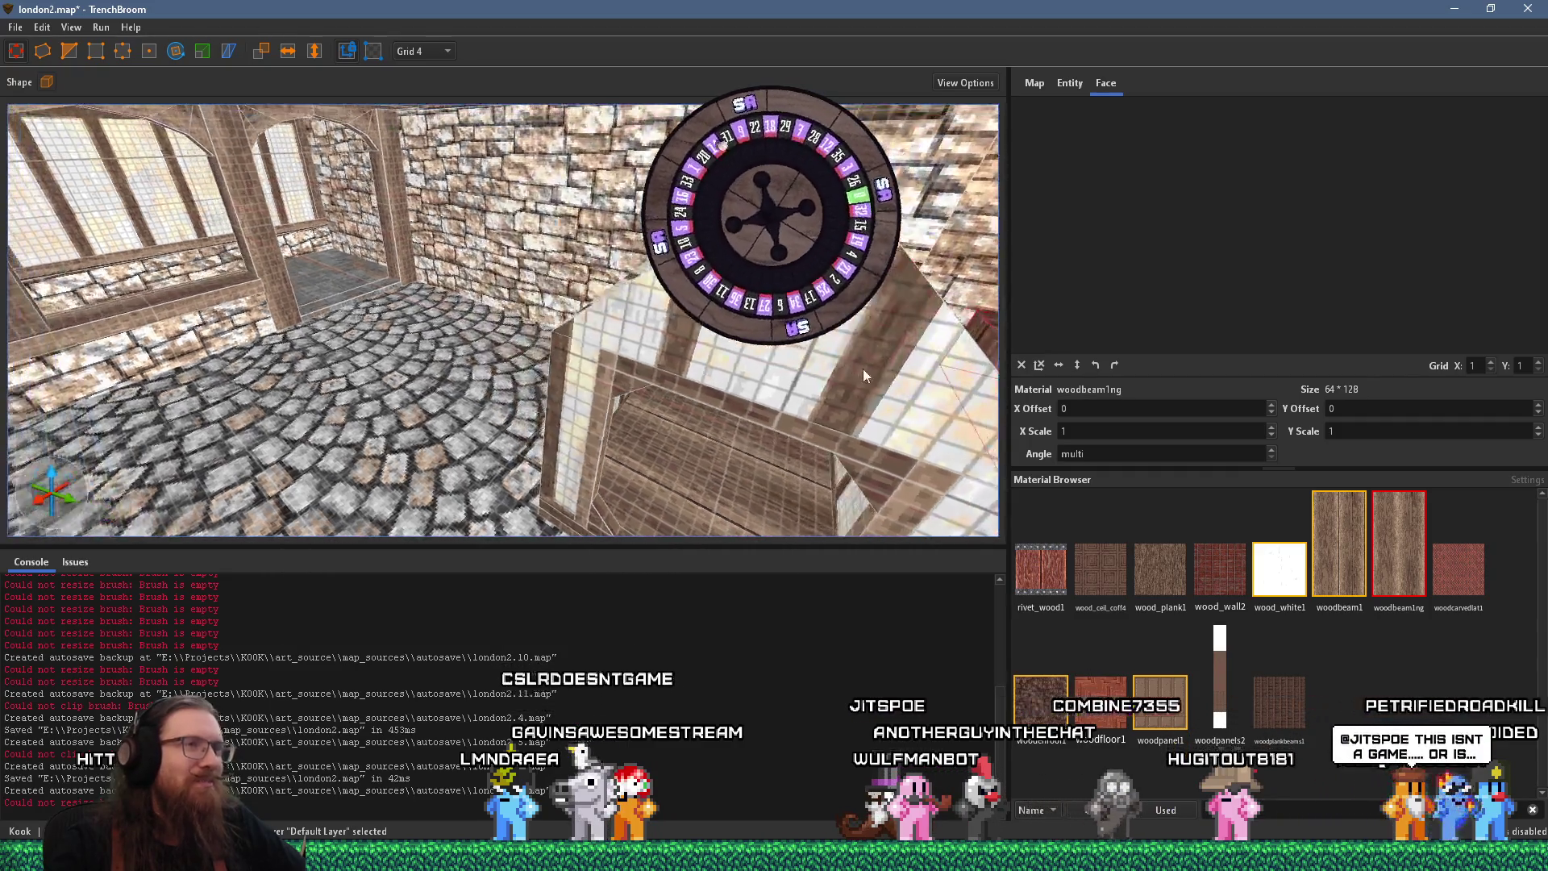
{"action": "scroll", "coordinate": [633, 407], "scroll_direction": "up", "scroll_amount": 5}
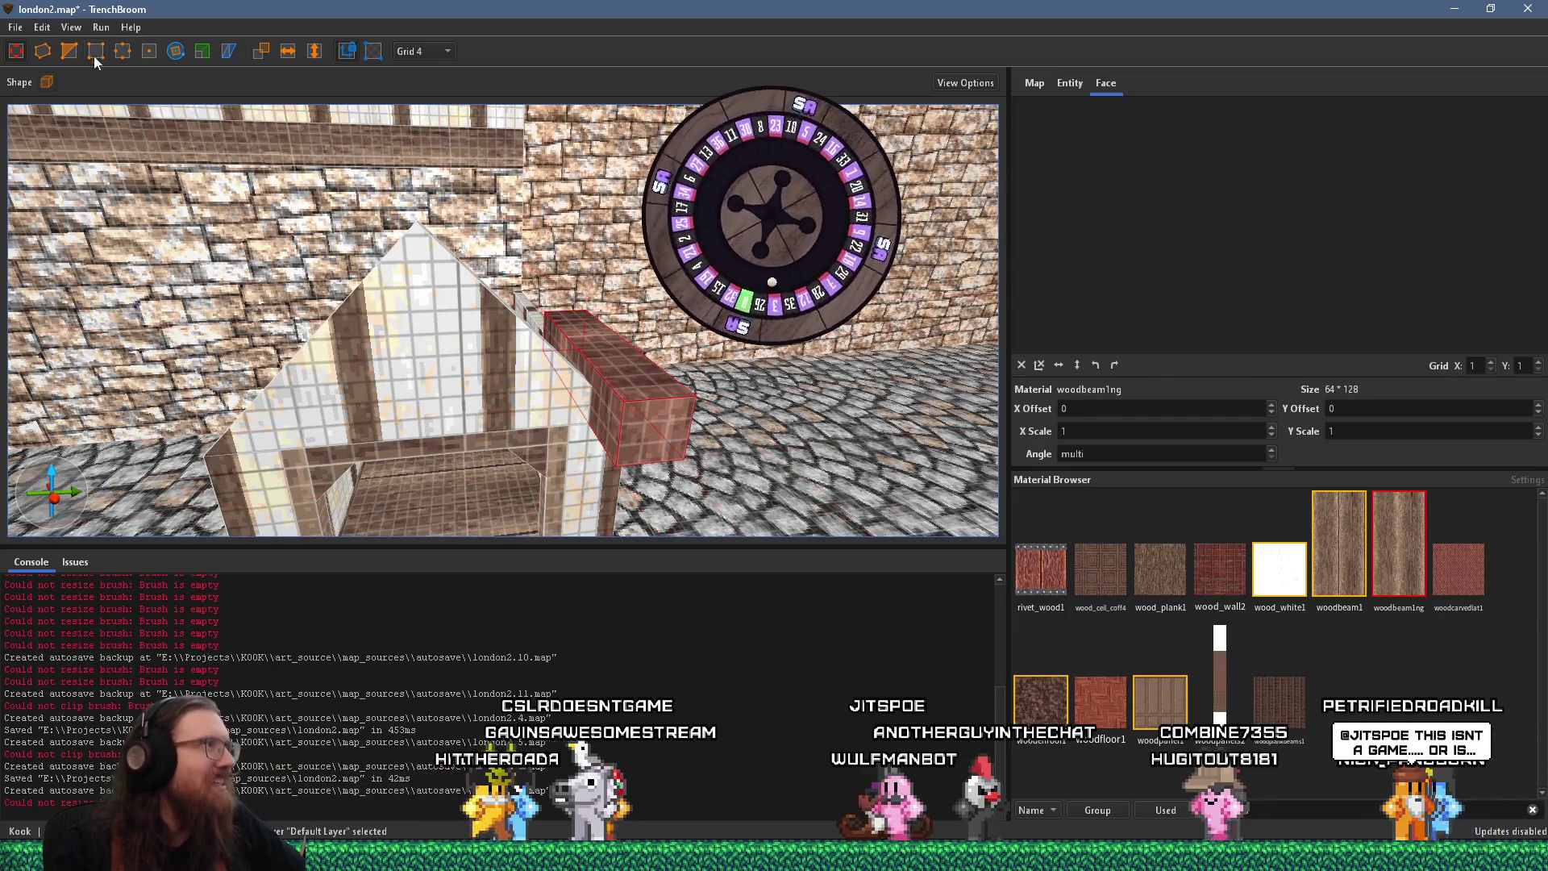
Clip the beam down to a thin sliver and stretch it up to the gable apex
{"action": "mouse_move", "coordinate": [615, 403]}
{"action": "left_mouse_down"}
{"action": "mouse_move", "coordinate": [441, 461]}
{"action": "mouse_move", "coordinate": [568, 410]}
{"action": "left_mouse_up"}
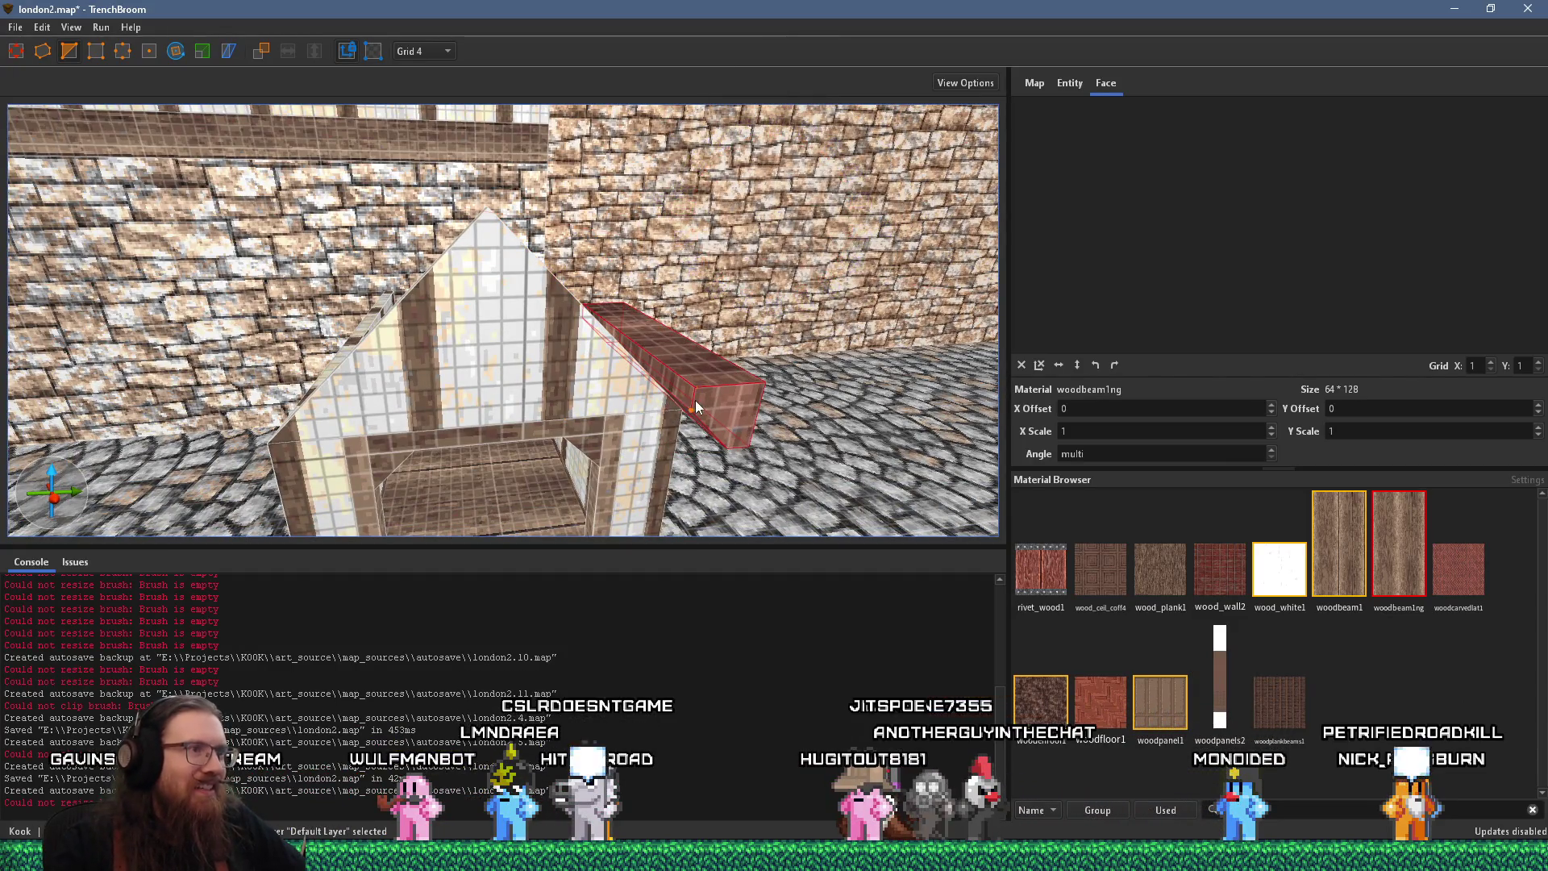
{"action": "left_click", "coordinate": [721, 405]}
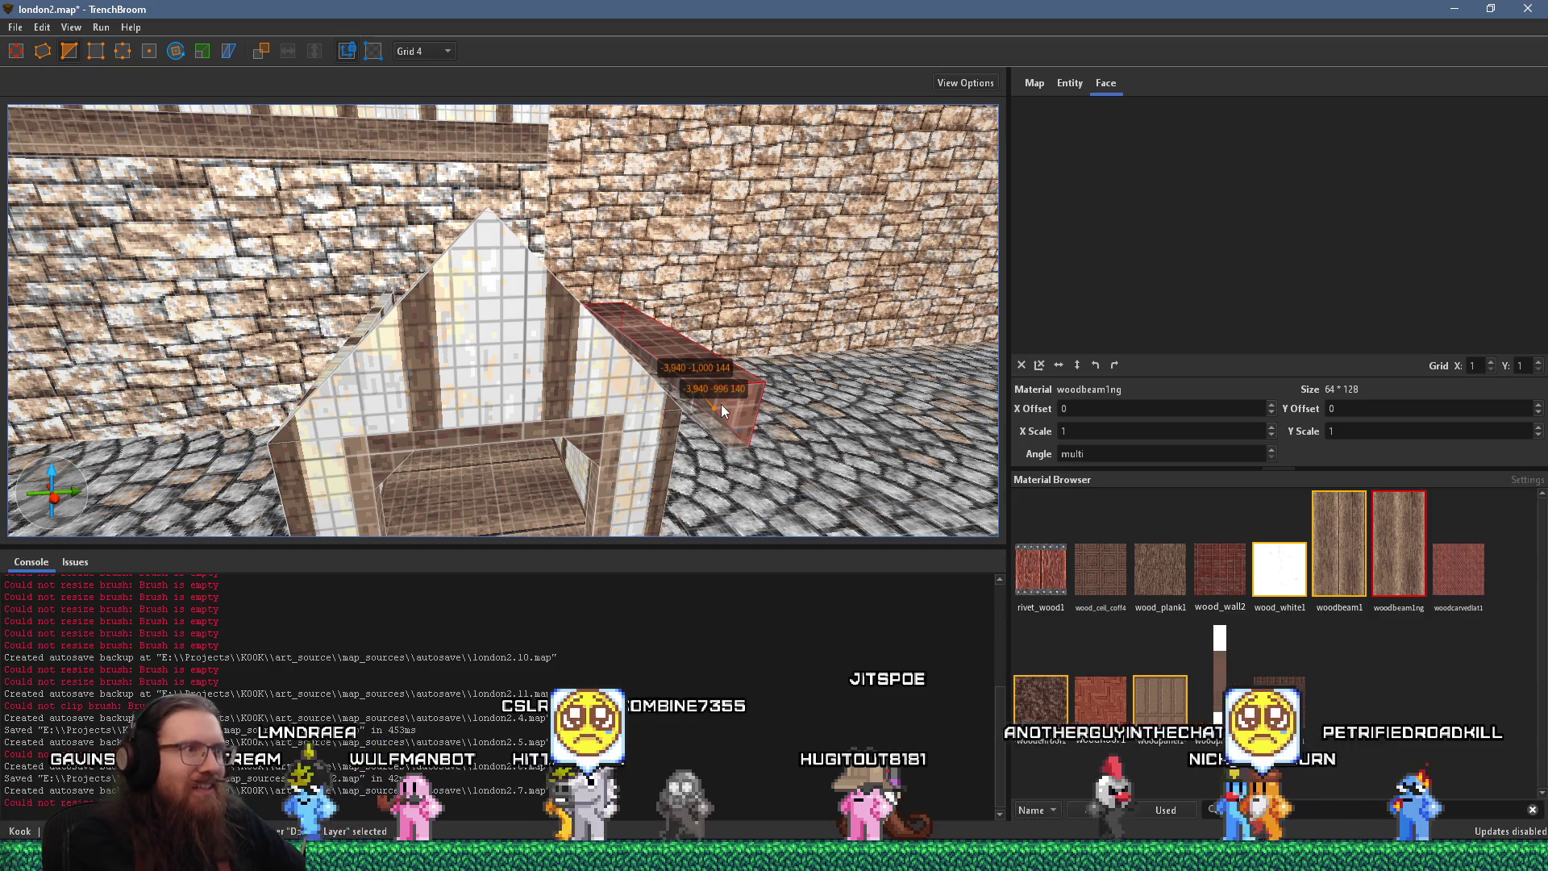
{"action": "key", "text": "Return"}
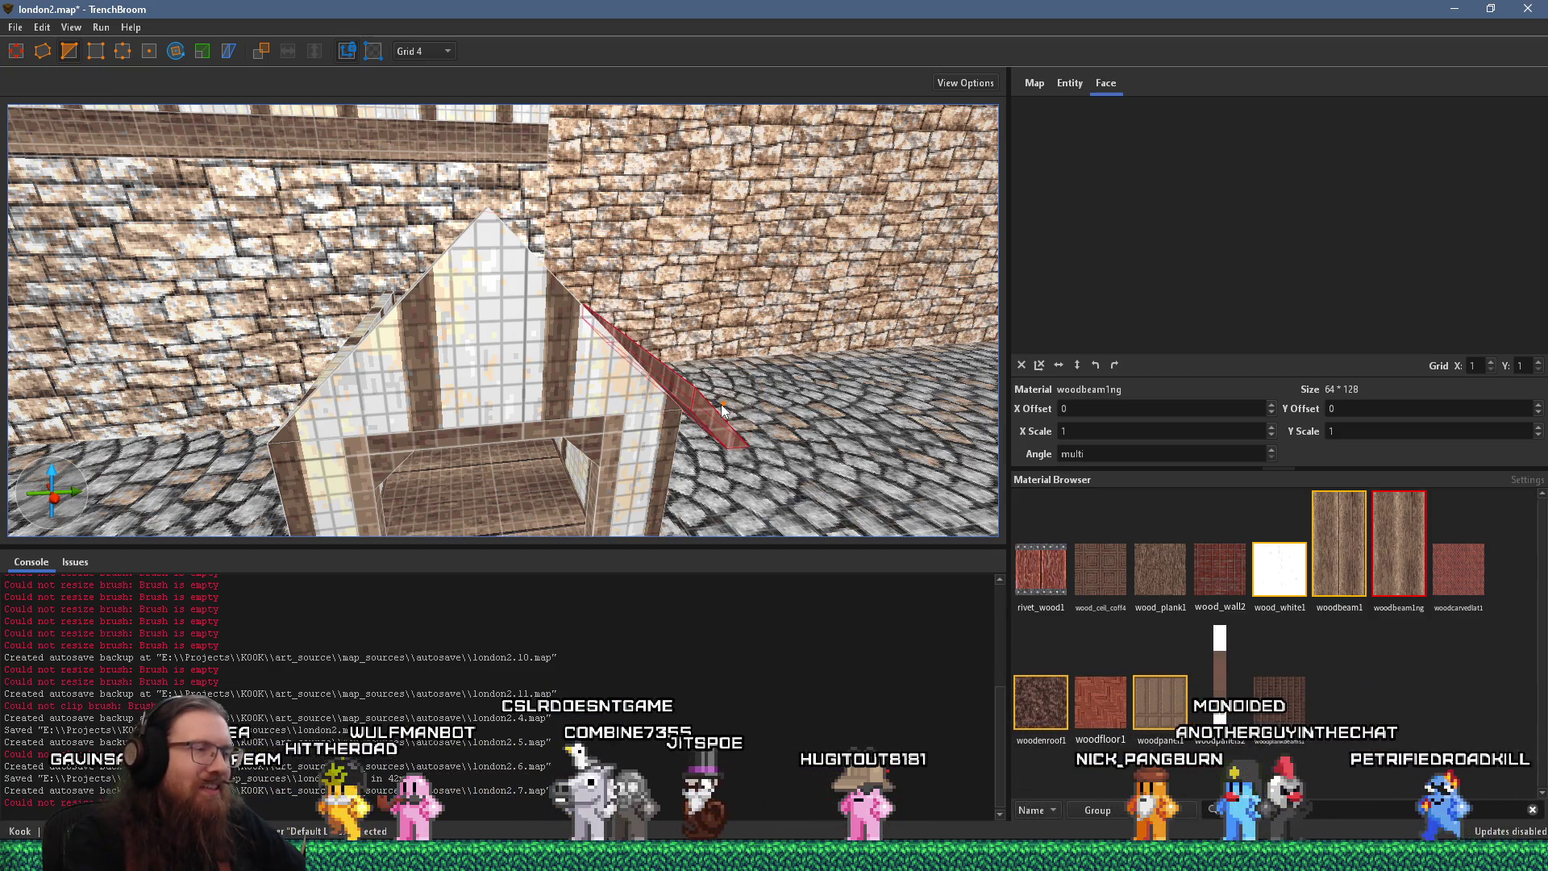
{"action": "left_click_drag", "start_coordinate": [683, 400], "coordinate": [502, 234]}
{"action": "scroll", "coordinate": [502, 234], "scroll_direction": "up", "scroll_amount": 3}
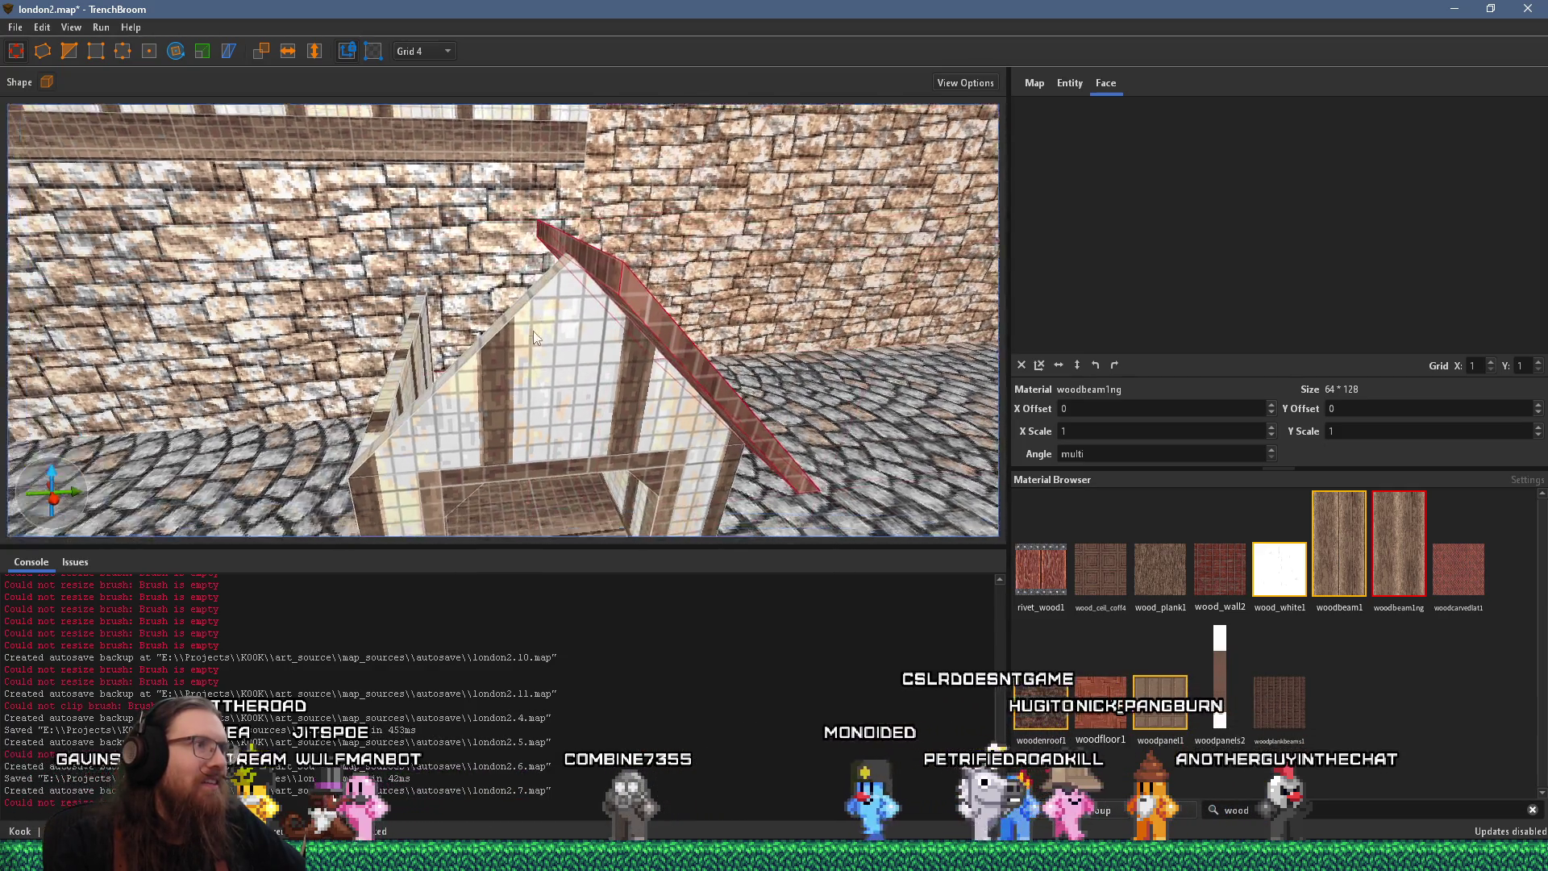
{"action": "mouse_move", "coordinate": [535, 338]}
{"action": "left_mouse_down"}
{"action": "mouse_move", "coordinate": [562, 362]}
{"action": "mouse_move", "coordinate": [553, 314]}
{"action": "left_mouse_up"}
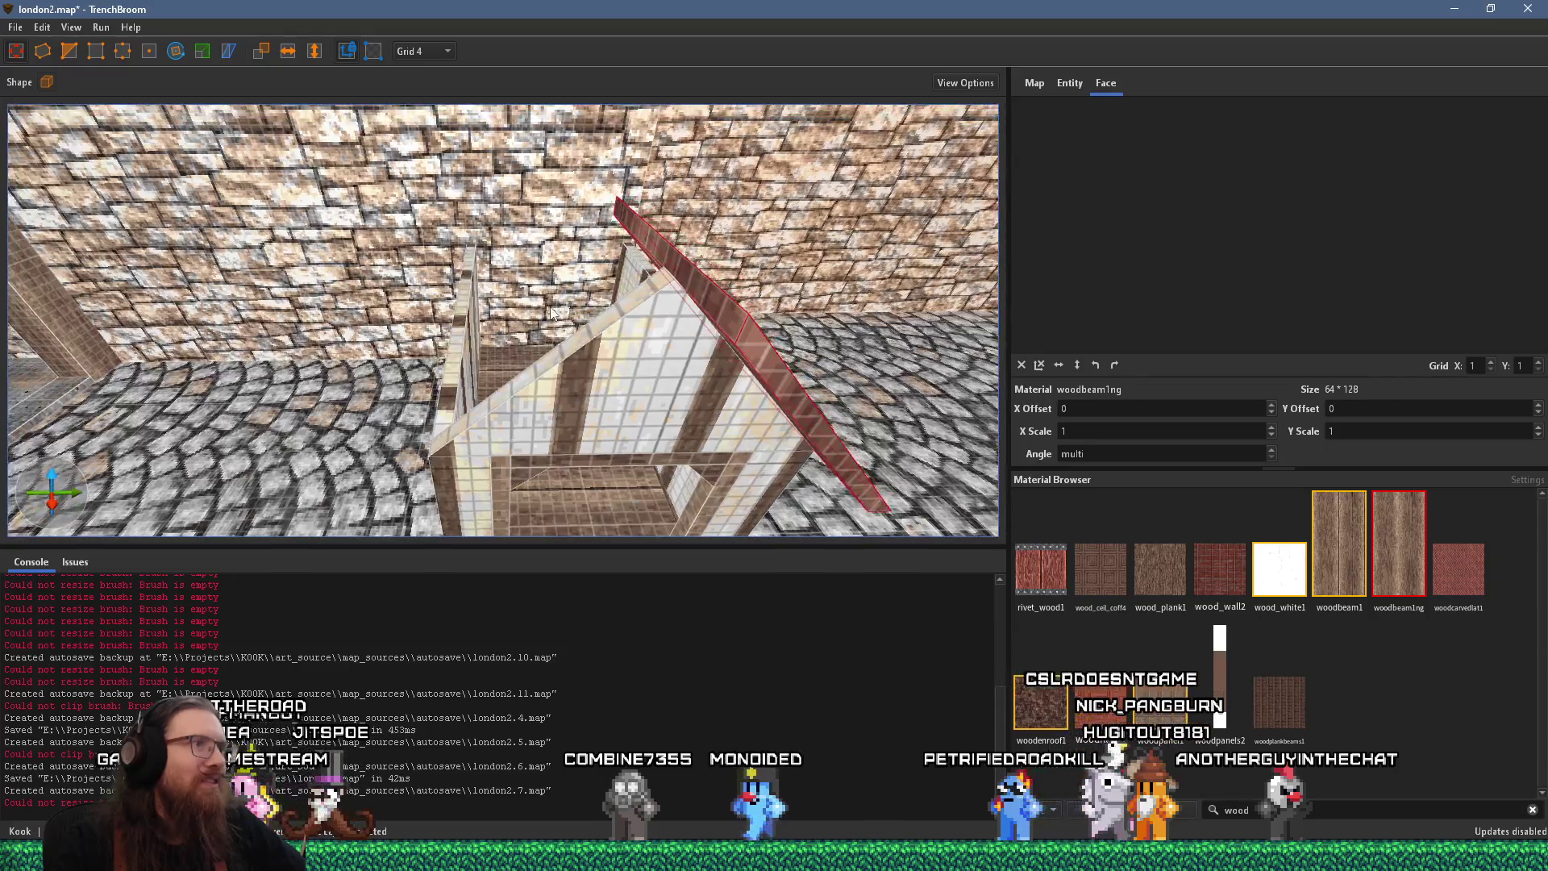
{"action": "left_click", "coordinate": [422, 82]}
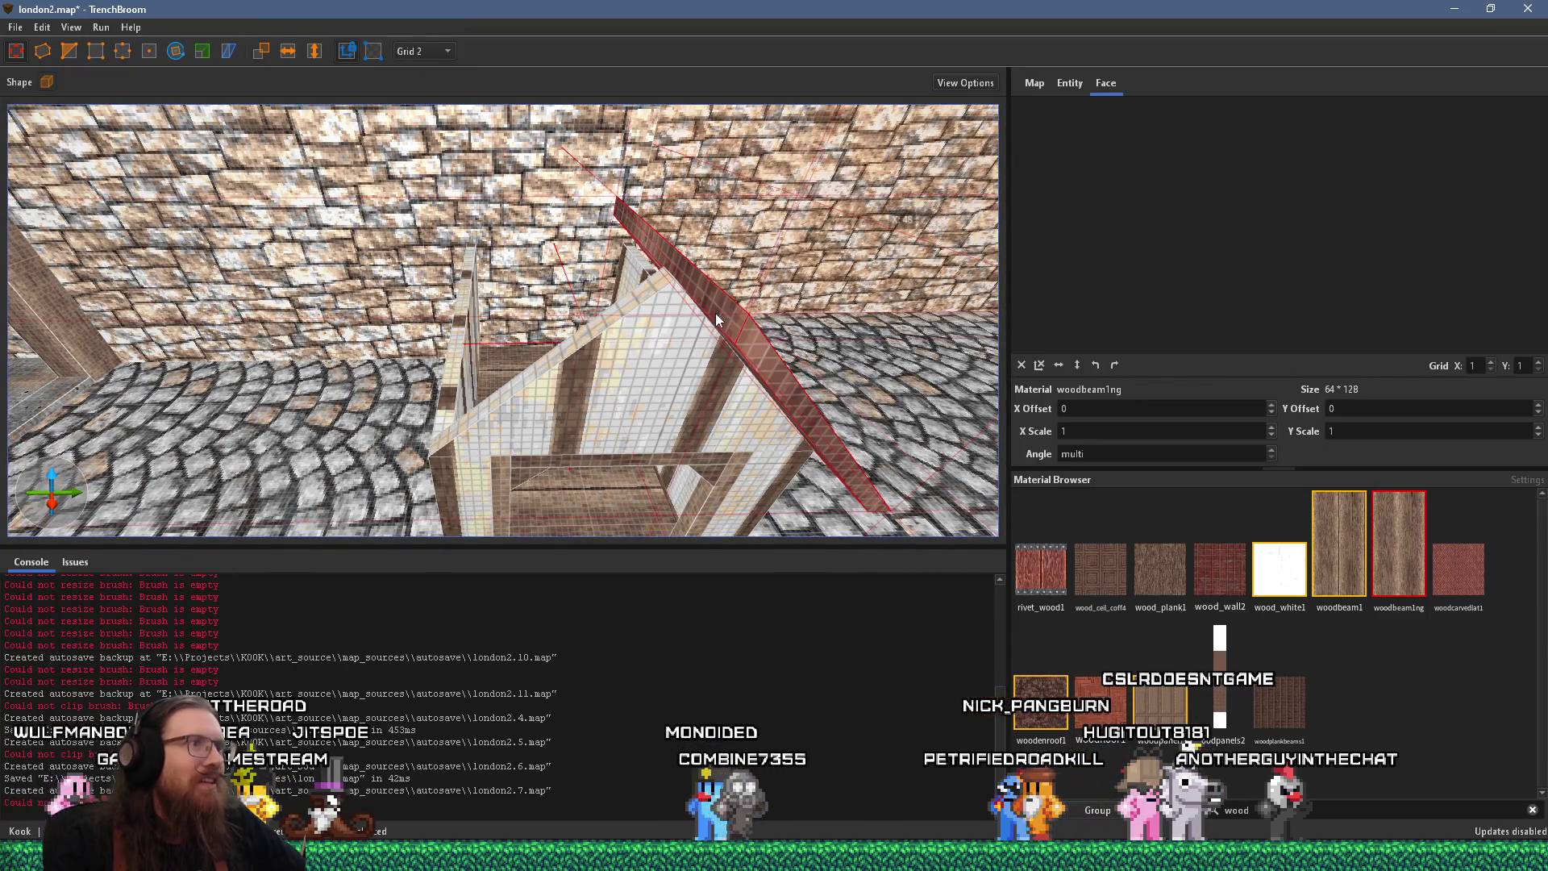
{"action": "mouse_move", "coordinate": [691, 286]}
{"action": "left_mouse_down"}
{"action": "mouse_move", "coordinate": [655, 220]}
{"action": "mouse_move", "coordinate": [674, 234]}
{"action": "mouse_move", "coordinate": [549, 270]}
{"action": "left_mouse_up"}
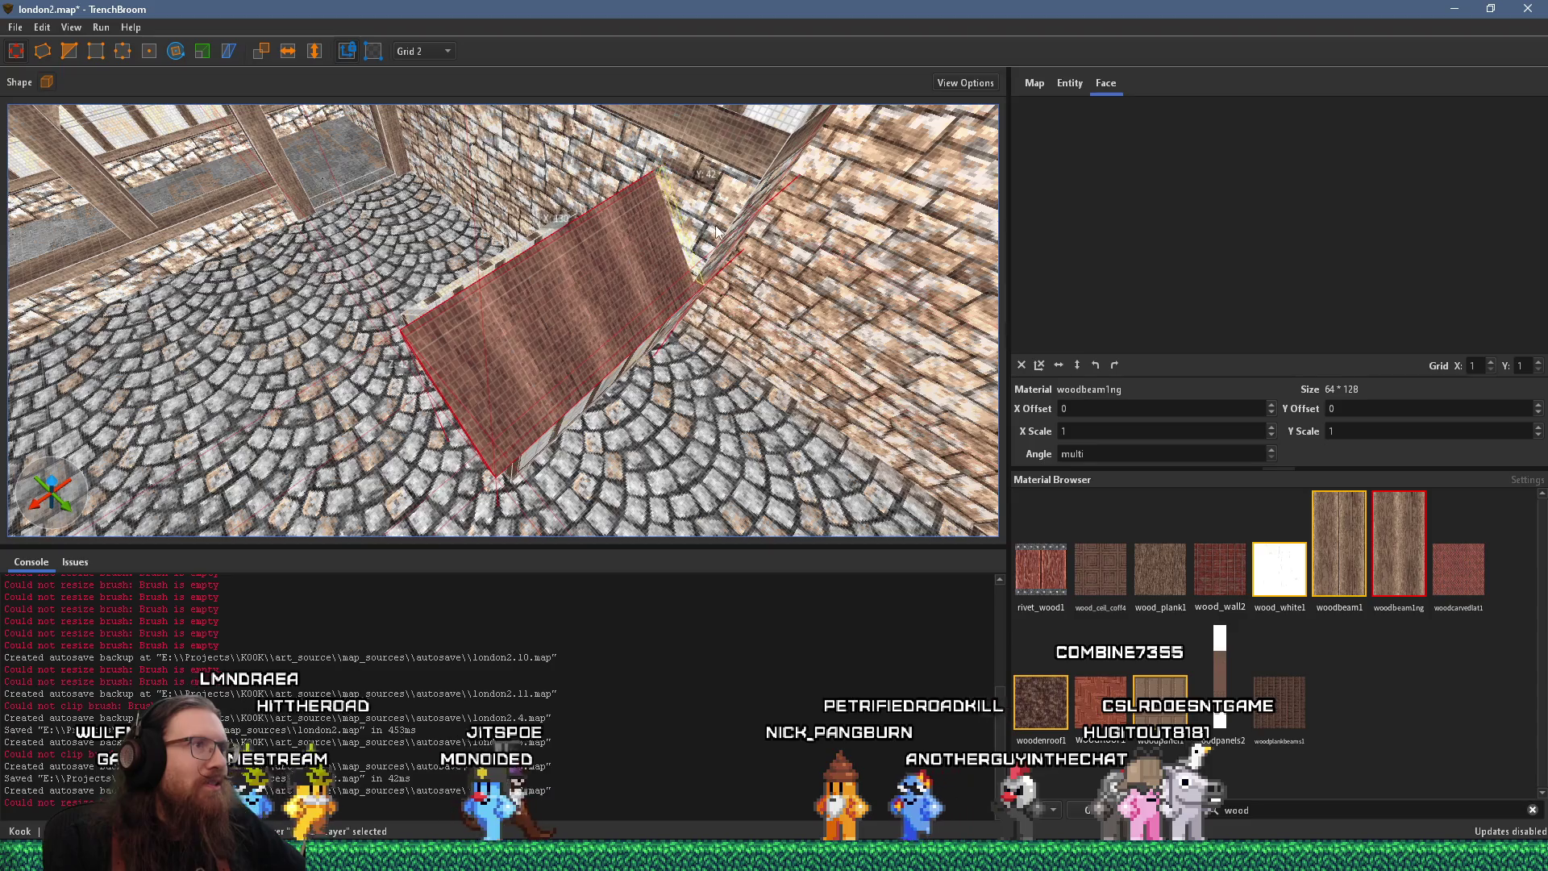
{"action": "mouse_move", "coordinate": [711, 236]}
{"action": "left_mouse_down"}
{"action": "mouse_move", "coordinate": [644, 241]}
{"action": "mouse_move", "coordinate": [723, 253]}
{"action": "left_mouse_up"}
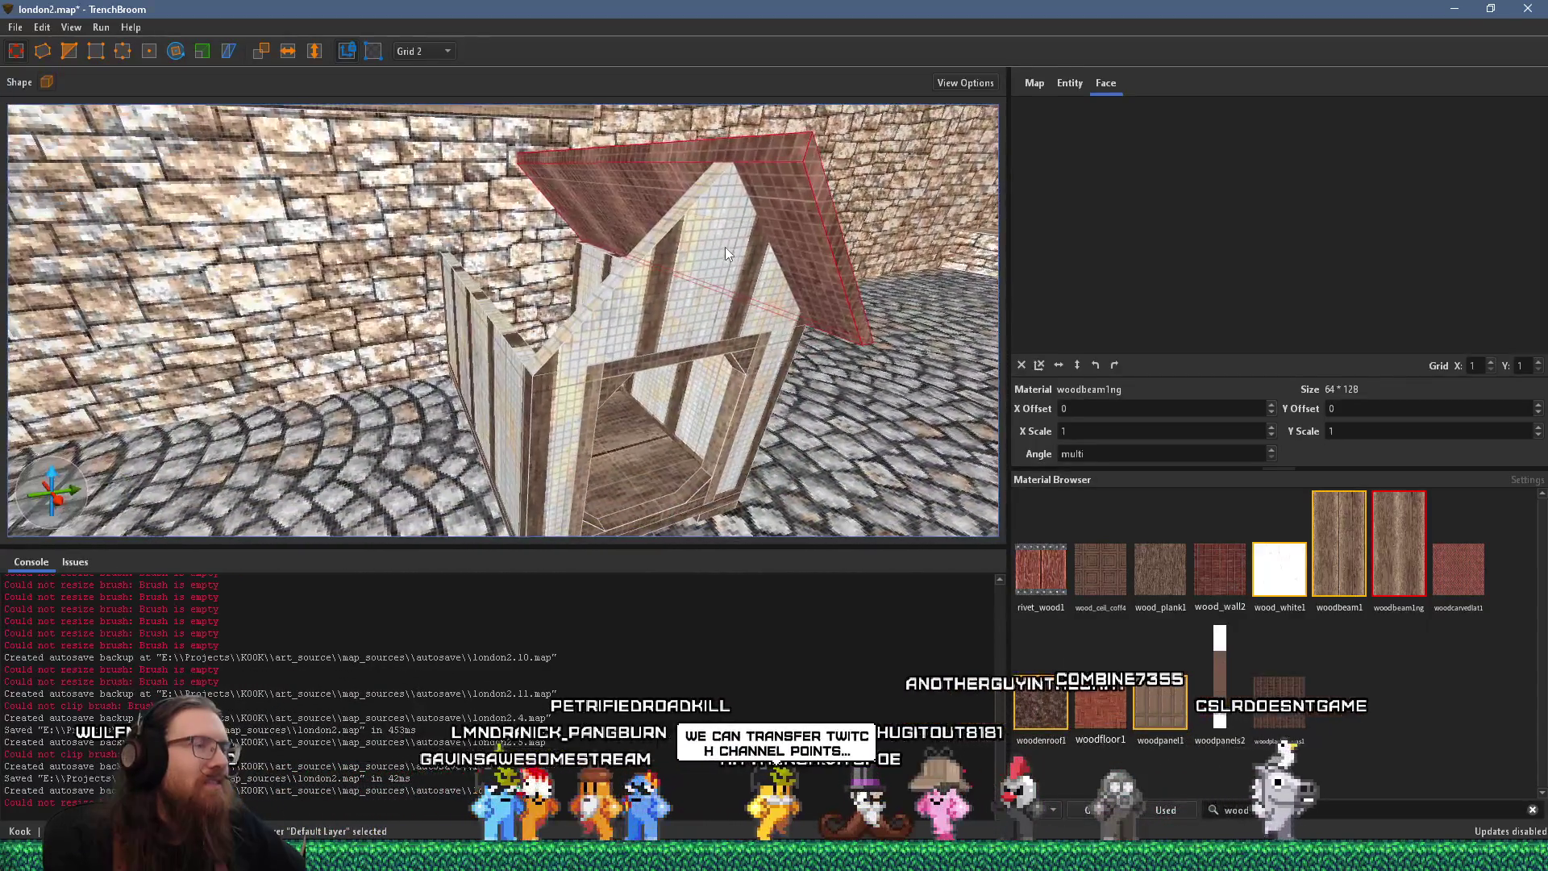
{"action": "key", "text": "alt+Tab"}
{"action": "scroll", "coordinate": [767, 471], "scroll_direction": "up", "scroll_amount": 3}
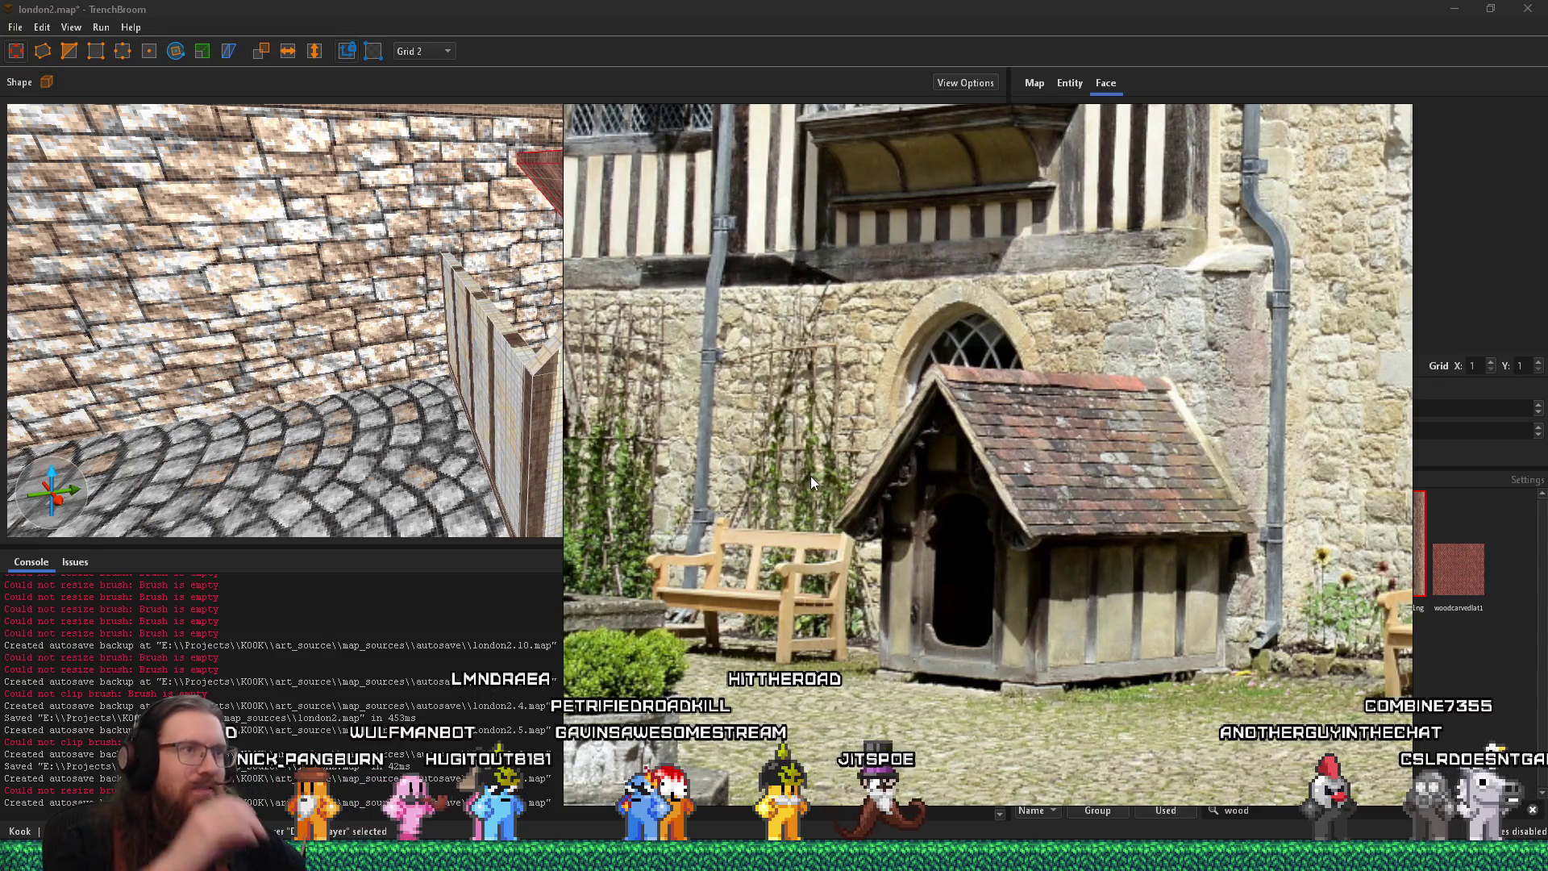
{"action": "key", "text": "alt+Tab"}
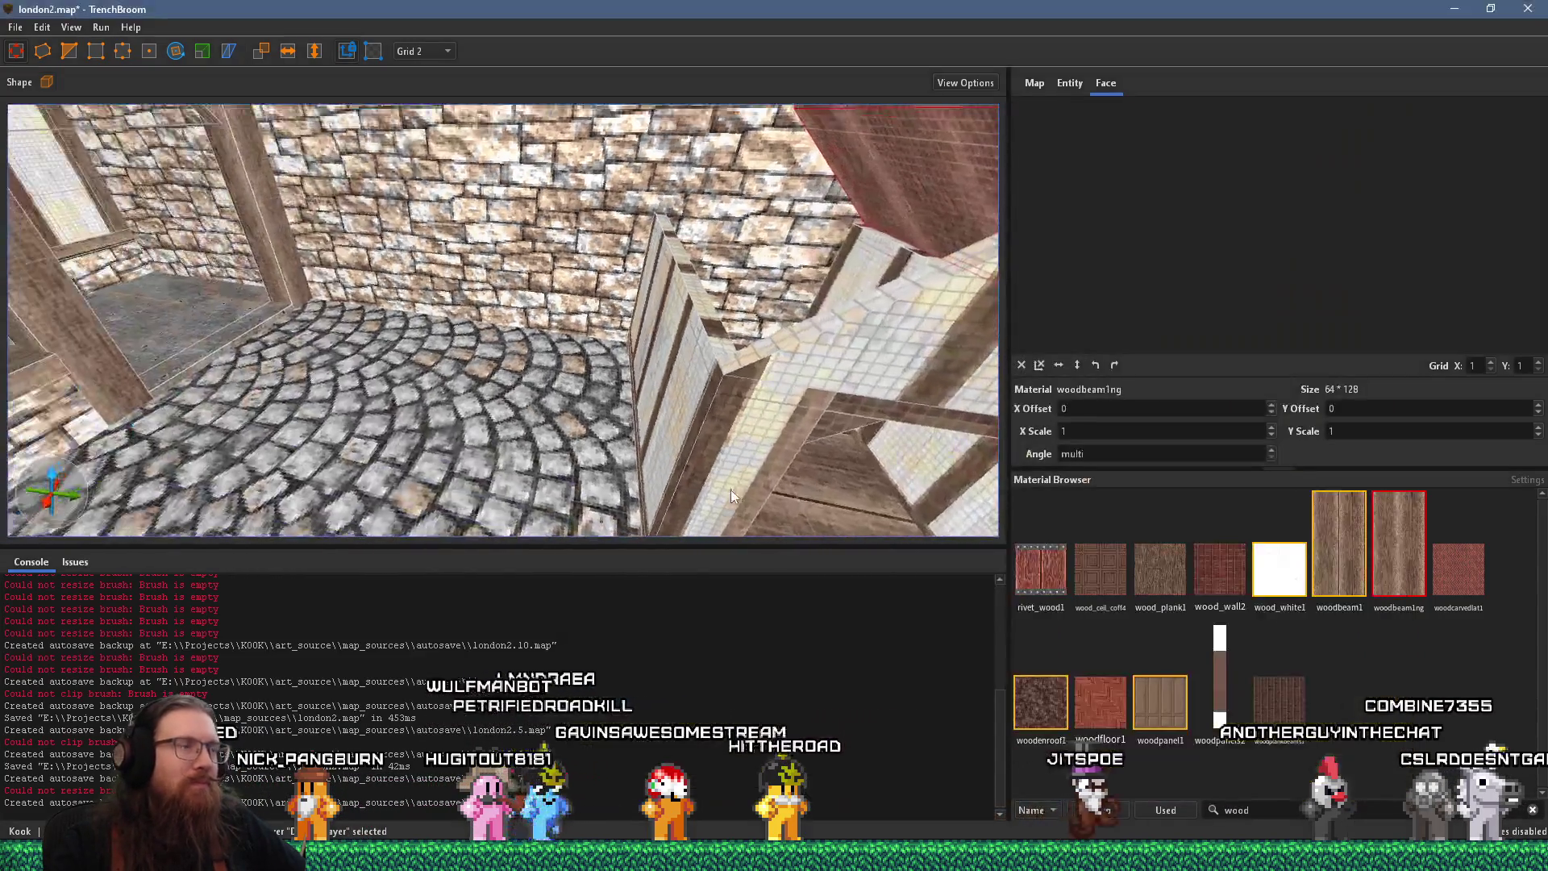
{"action": "scroll", "coordinate": [544, 512], "scroll_direction": "down", "scroll_amount": 5}
Search materials for ROOF and, after trying roof_clay_1 and others, apply roof_tiles_ter6 to the roof face
{"action": "left_click", "coordinate": [621, 386], "text": "shift"}
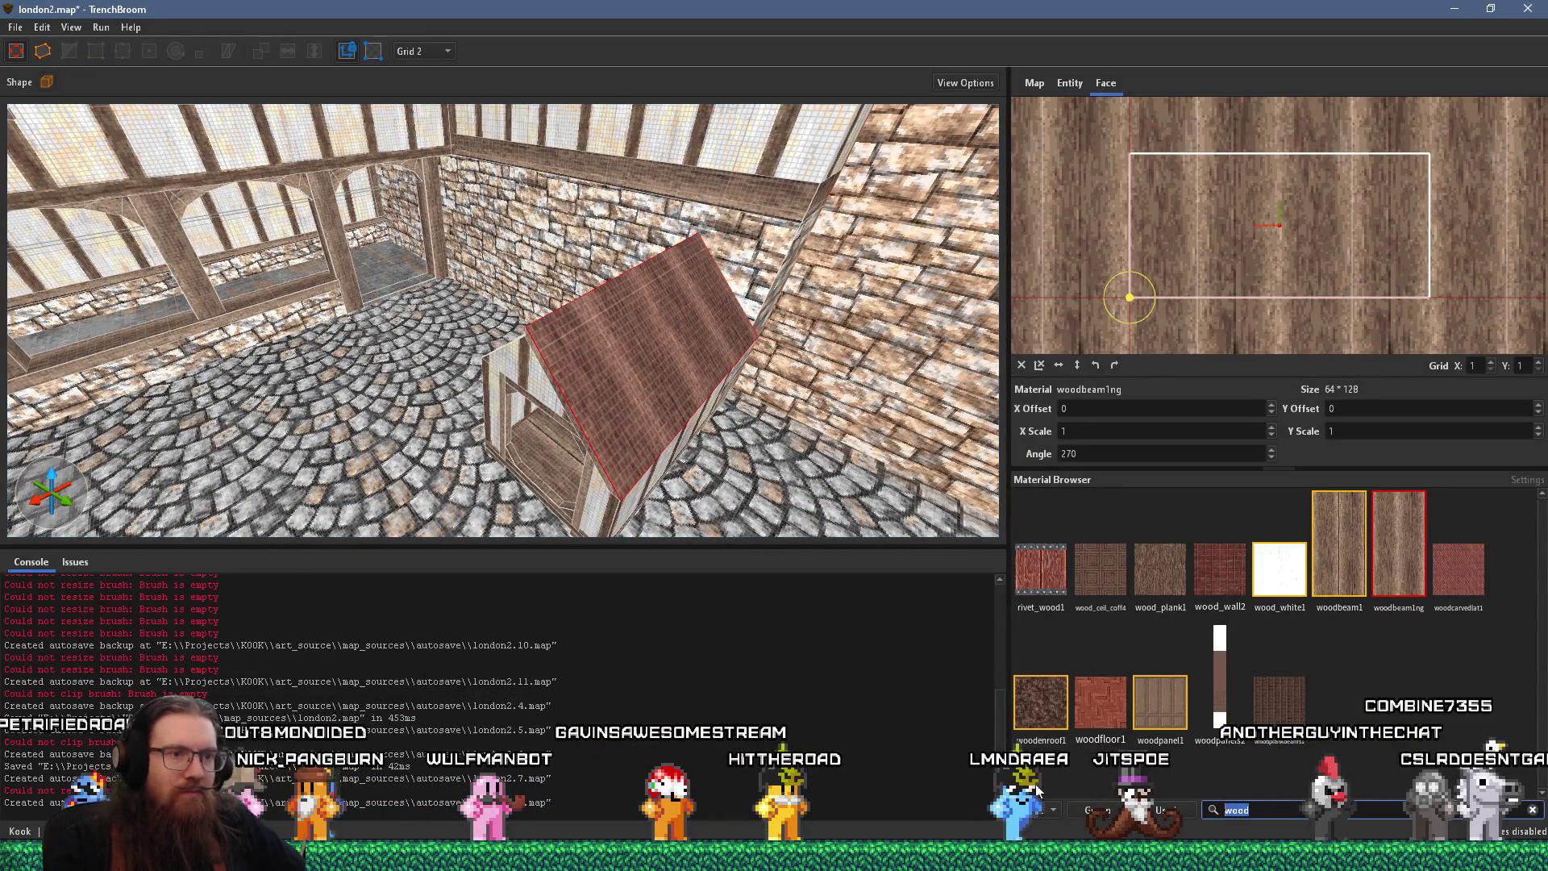
{"action": "type", "text": "ROOF"}
{"action": "left_click", "coordinate": [1100, 547]}
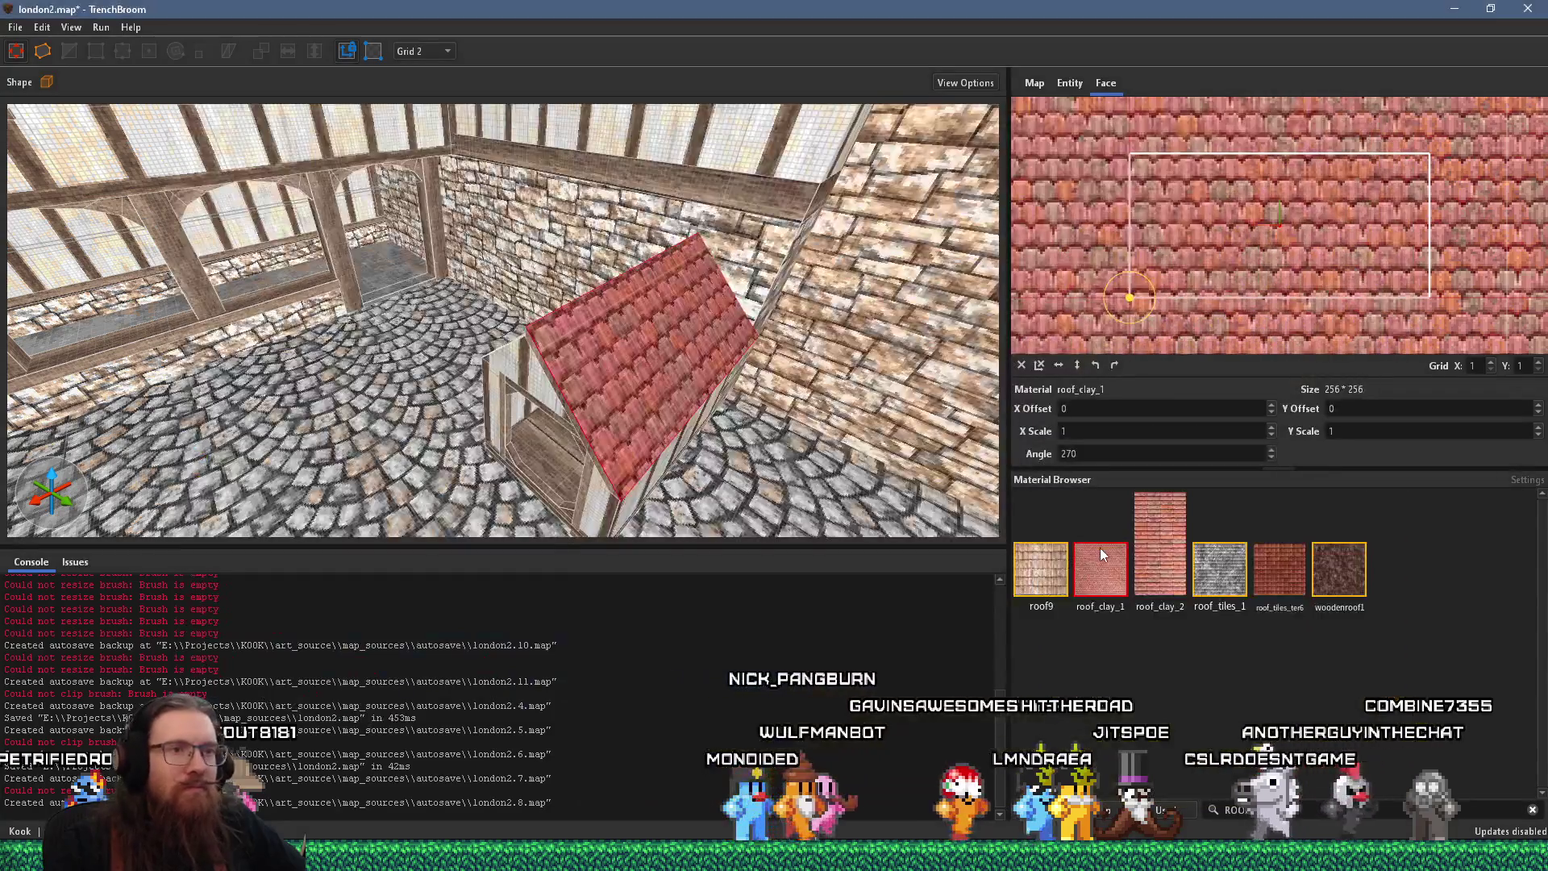
{"action": "left_click", "coordinate": [1270, 578]}
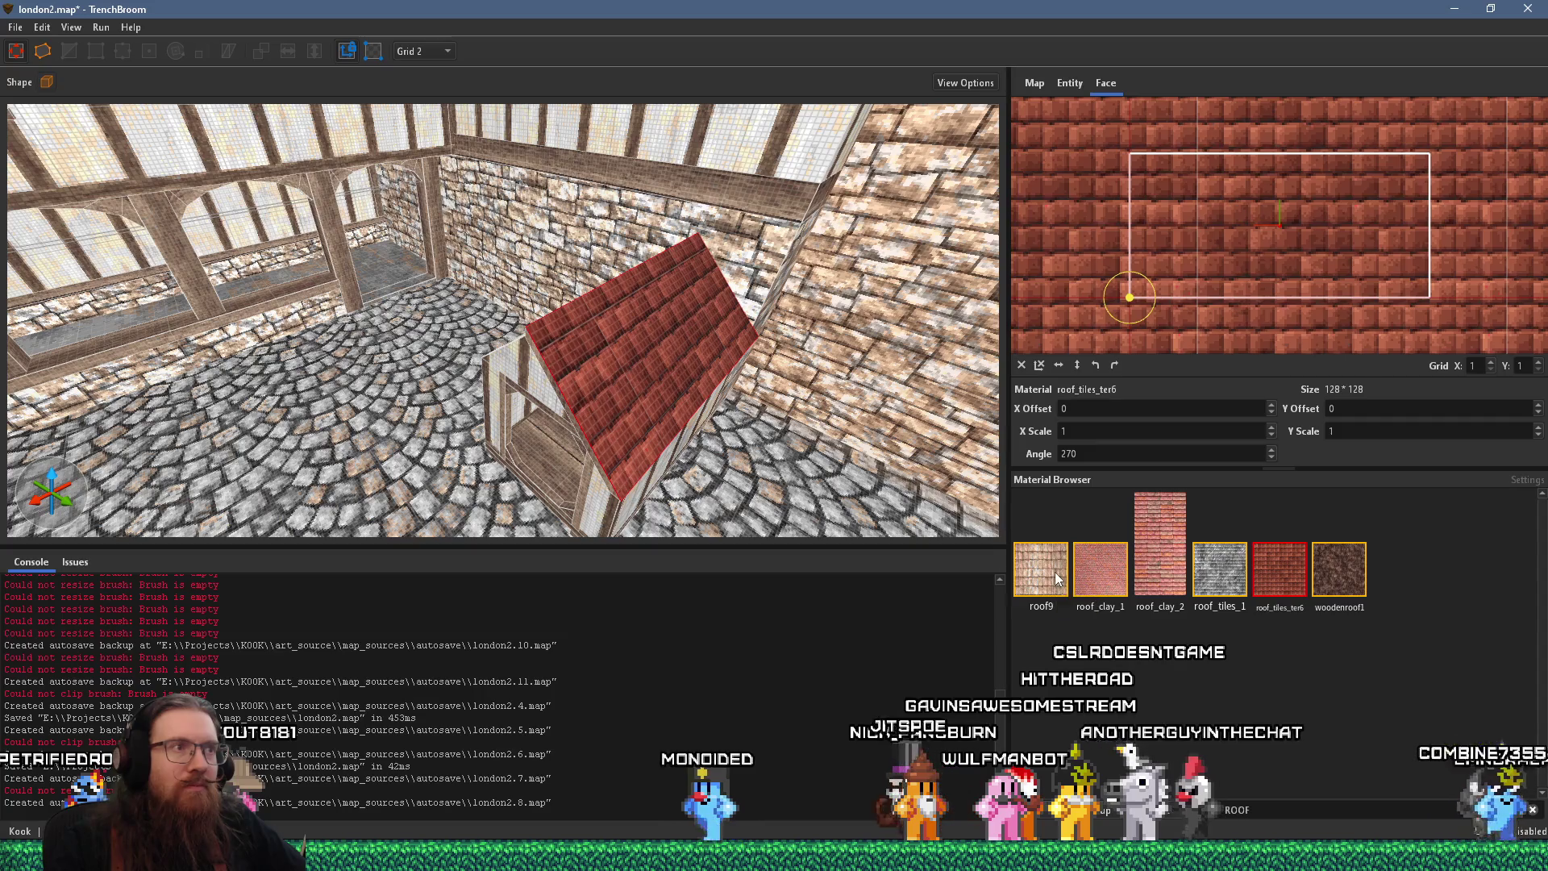
{"action": "left_click", "coordinate": [1054, 572]}
{"action": "left_click", "coordinate": [1098, 568]}
{"action": "left_click", "coordinate": [1288, 574]}
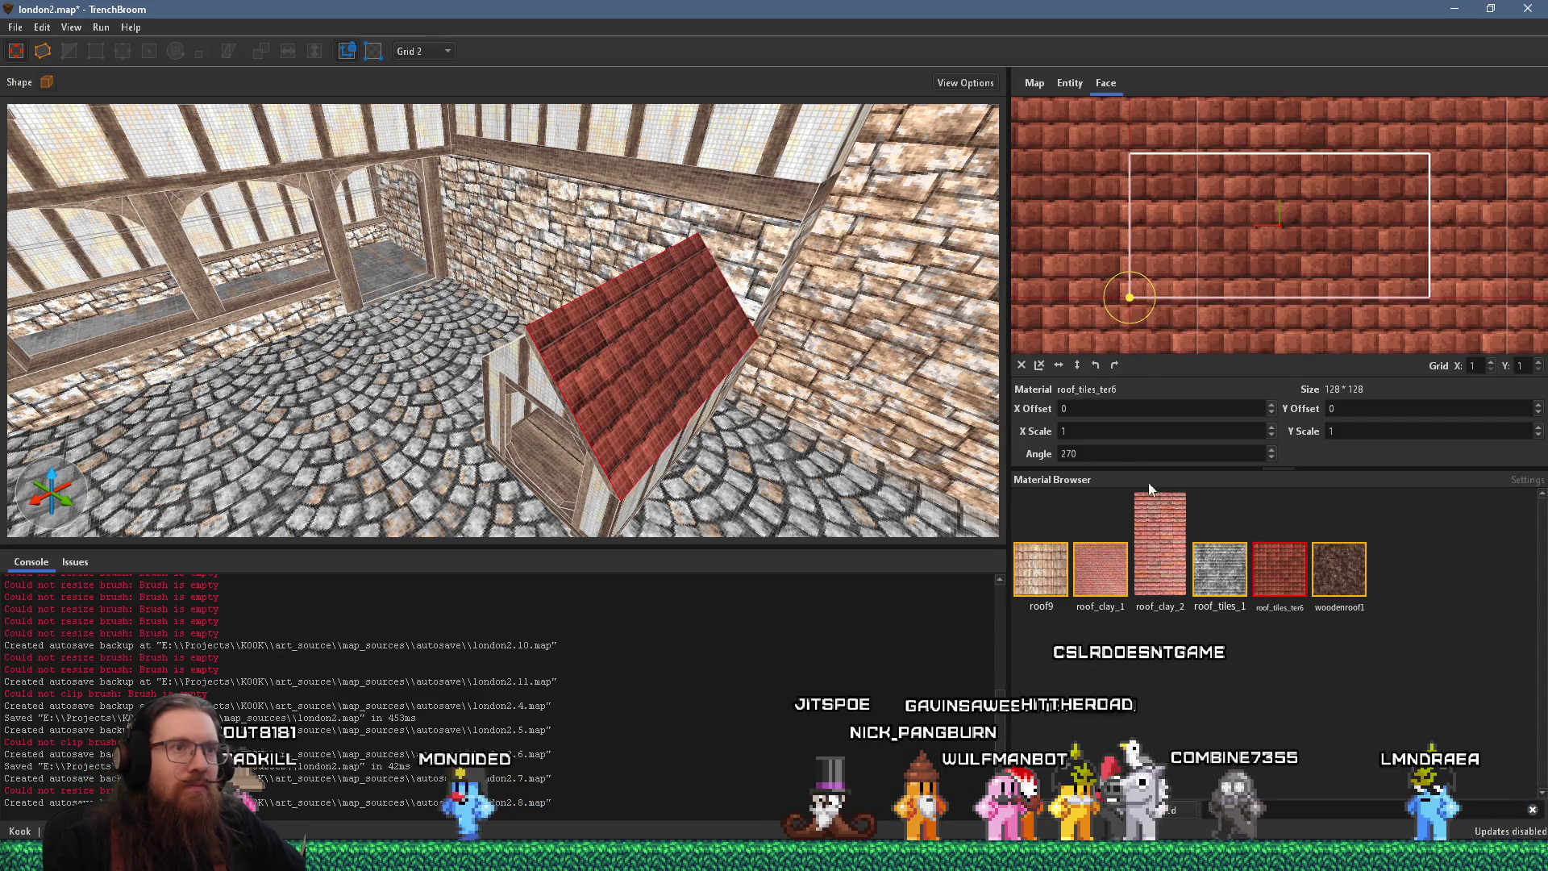
Rotate the roof tiles to 90°, align them at X offset 10, Y offset 1, then select the slab
{"action": "left_click", "coordinate": [1114, 367]}
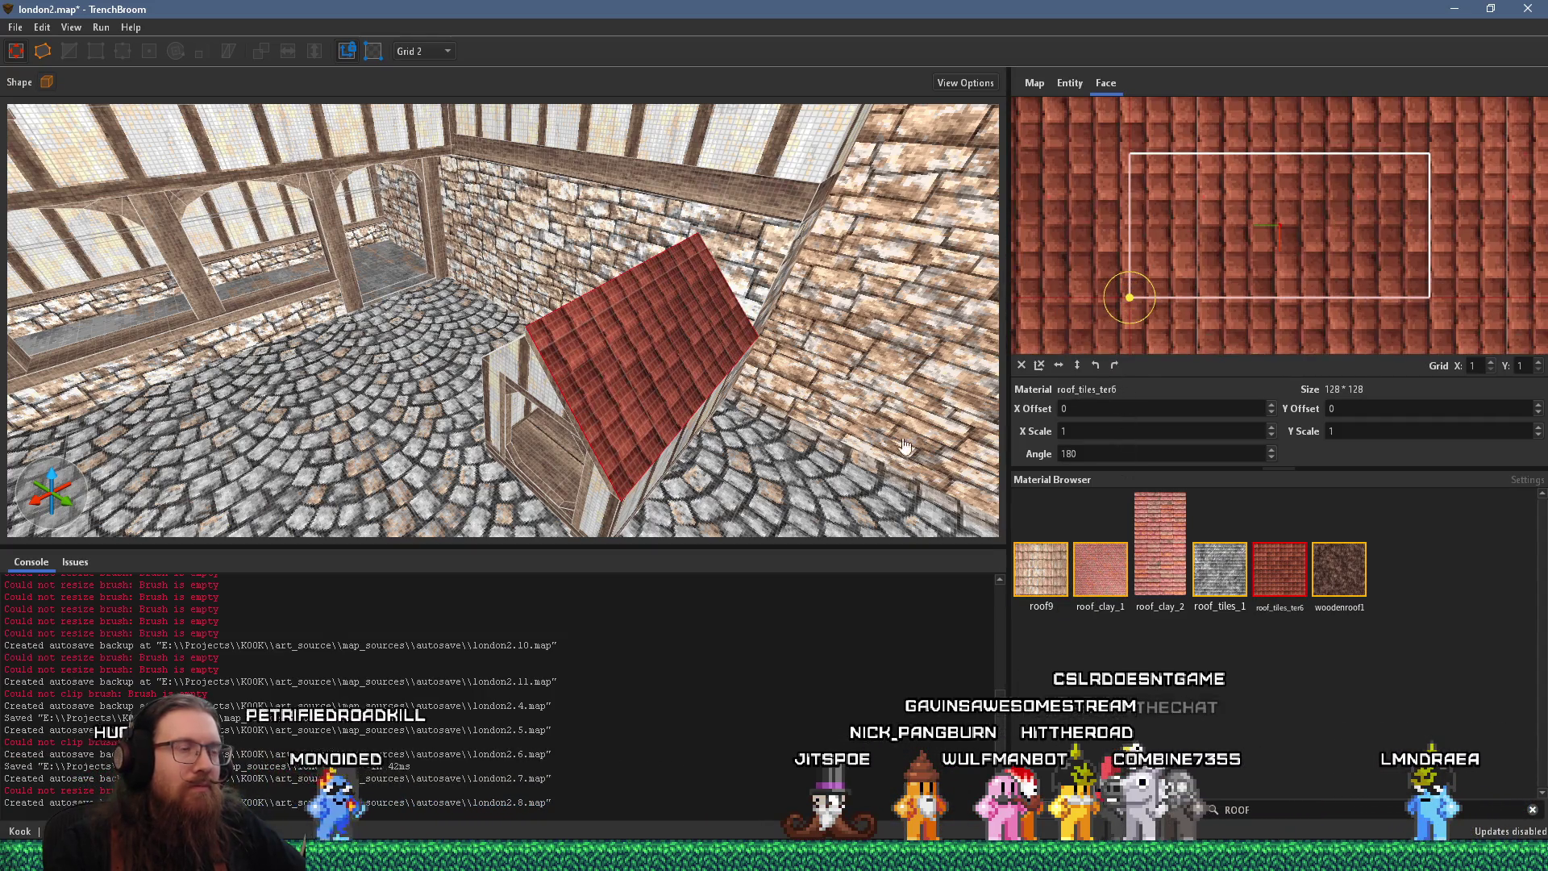
{"action": "left_click", "coordinate": [1112, 367]}
{"action": "scroll", "coordinate": [736, 395], "scroll_direction": "down", "scroll_amount": 5}
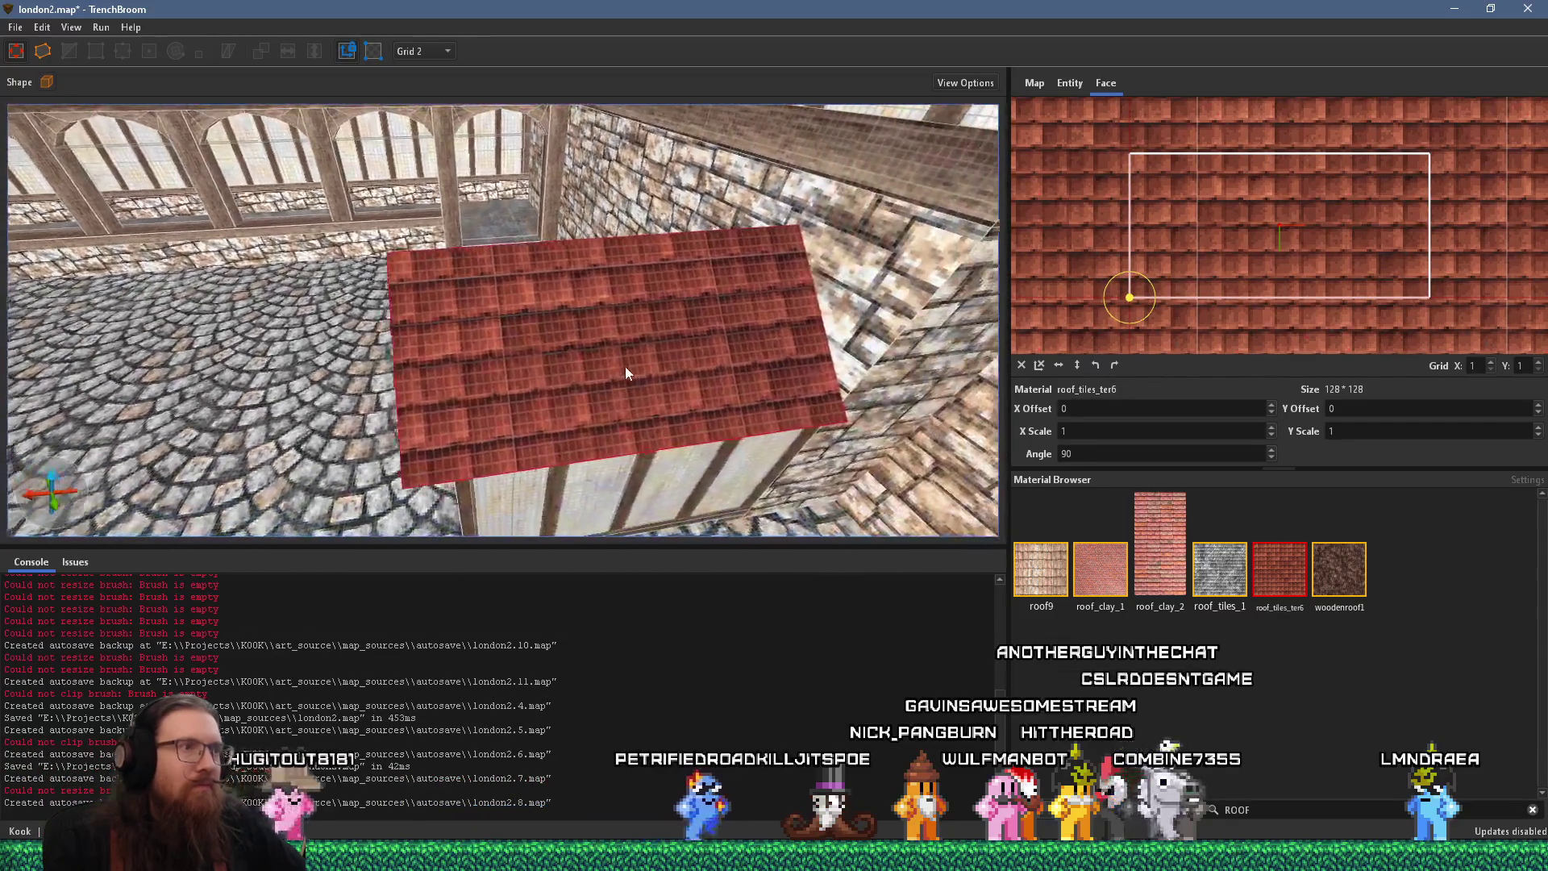
{"action": "scroll", "coordinate": [623, 372], "scroll_direction": "down", "scroll_amount": 2}
{"action": "scroll", "coordinate": [1259, 249], "scroll_direction": "up", "scroll_amount": 2}
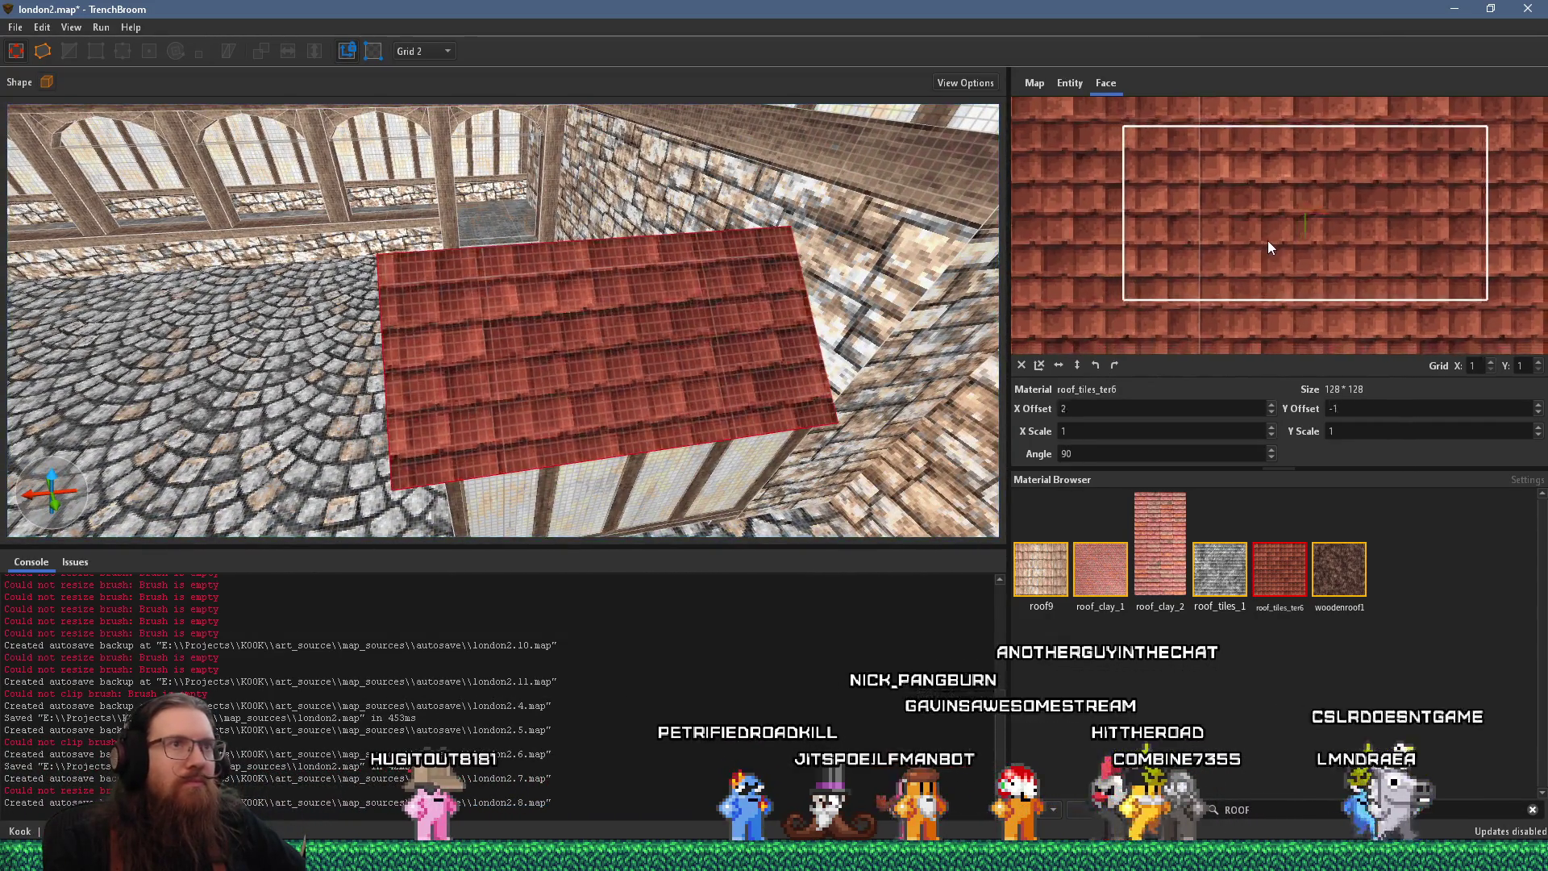
{"action": "left_click_drag", "start_coordinate": [1267, 240], "coordinate": [1250, 238]}
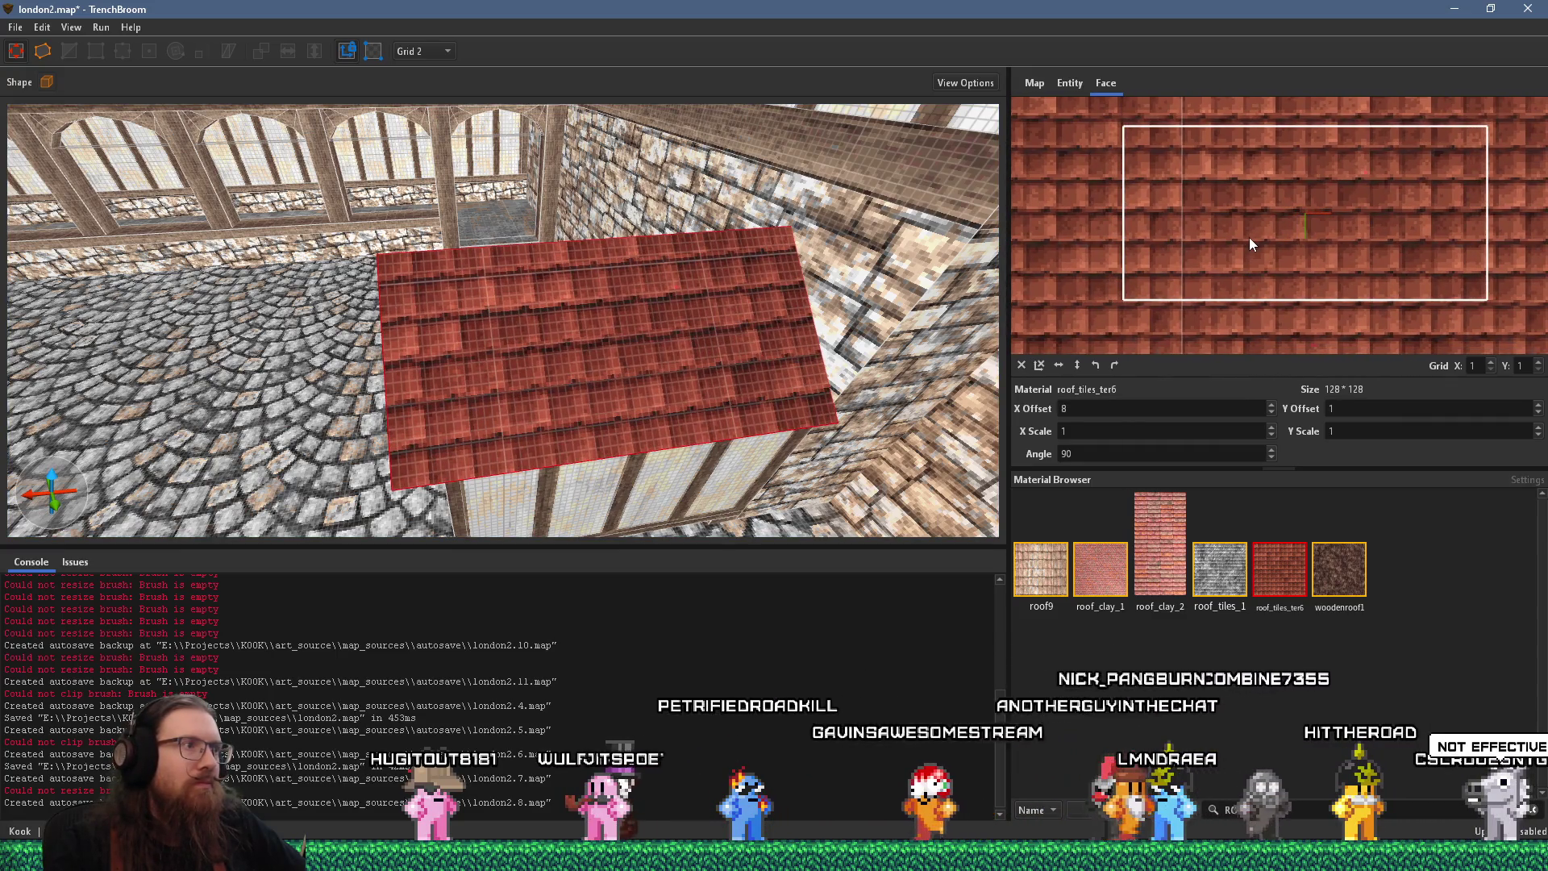
{"action": "left_click_drag", "start_coordinate": [1248, 238], "coordinate": [1242, 239]}
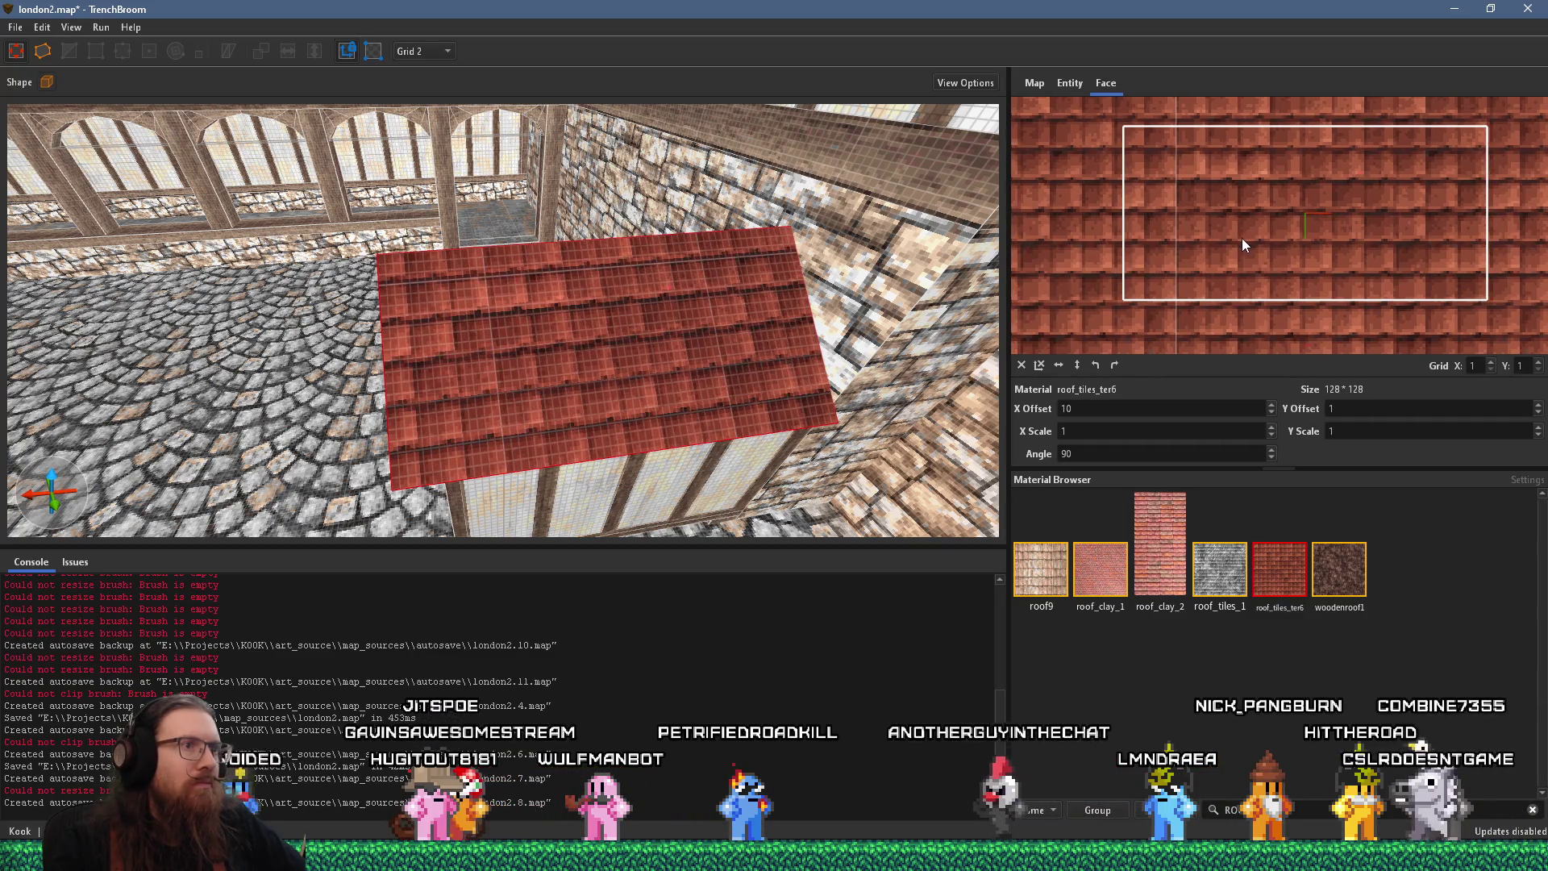
{"action": "left_click_drag", "start_coordinate": [668, 389], "coordinate": [829, 420]}
{"action": "left_click", "coordinate": [716, 354]}
Duplicate the roof slab and move the copy into the opposite slope, tiles at X offset 22
{"action": "key", "text": "ctrl+d"}
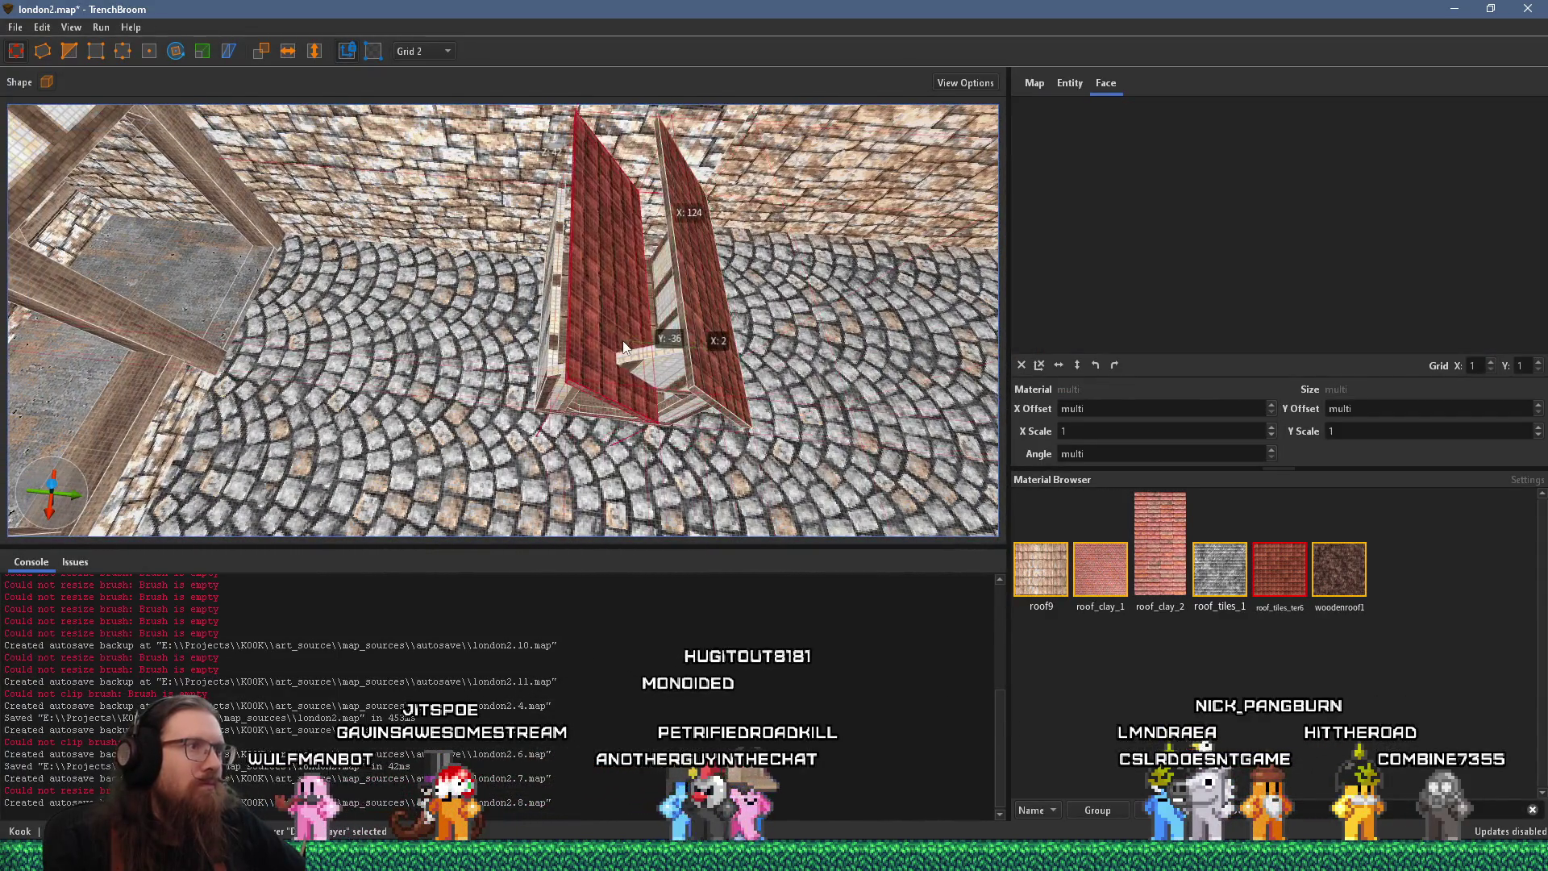
{"action": "left_click", "coordinate": [173, 53]}
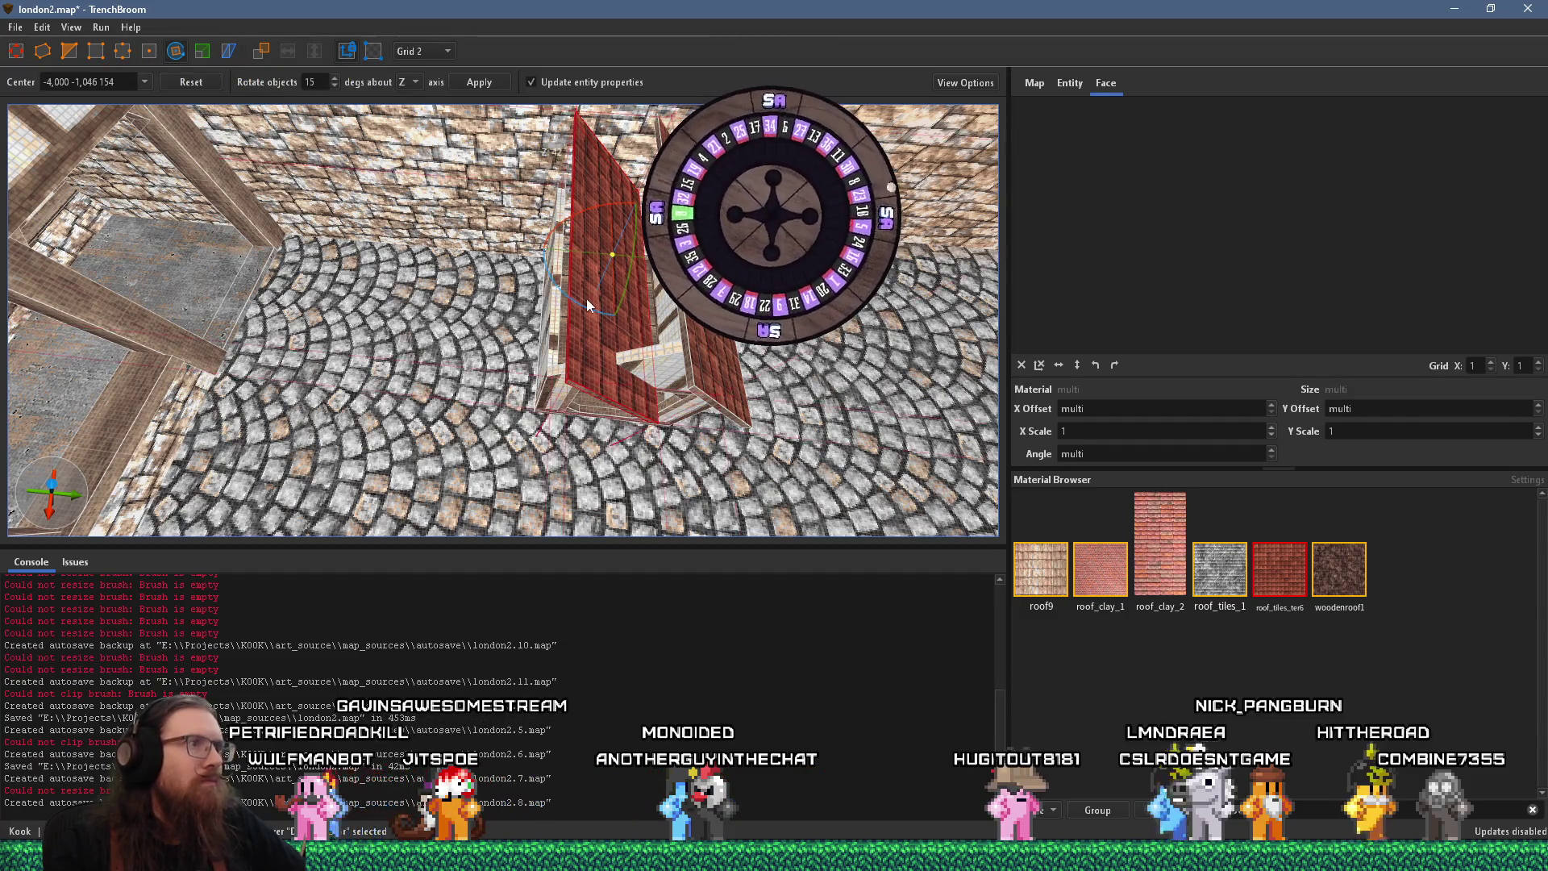
{"action": "left_click", "coordinate": [177, 55]}
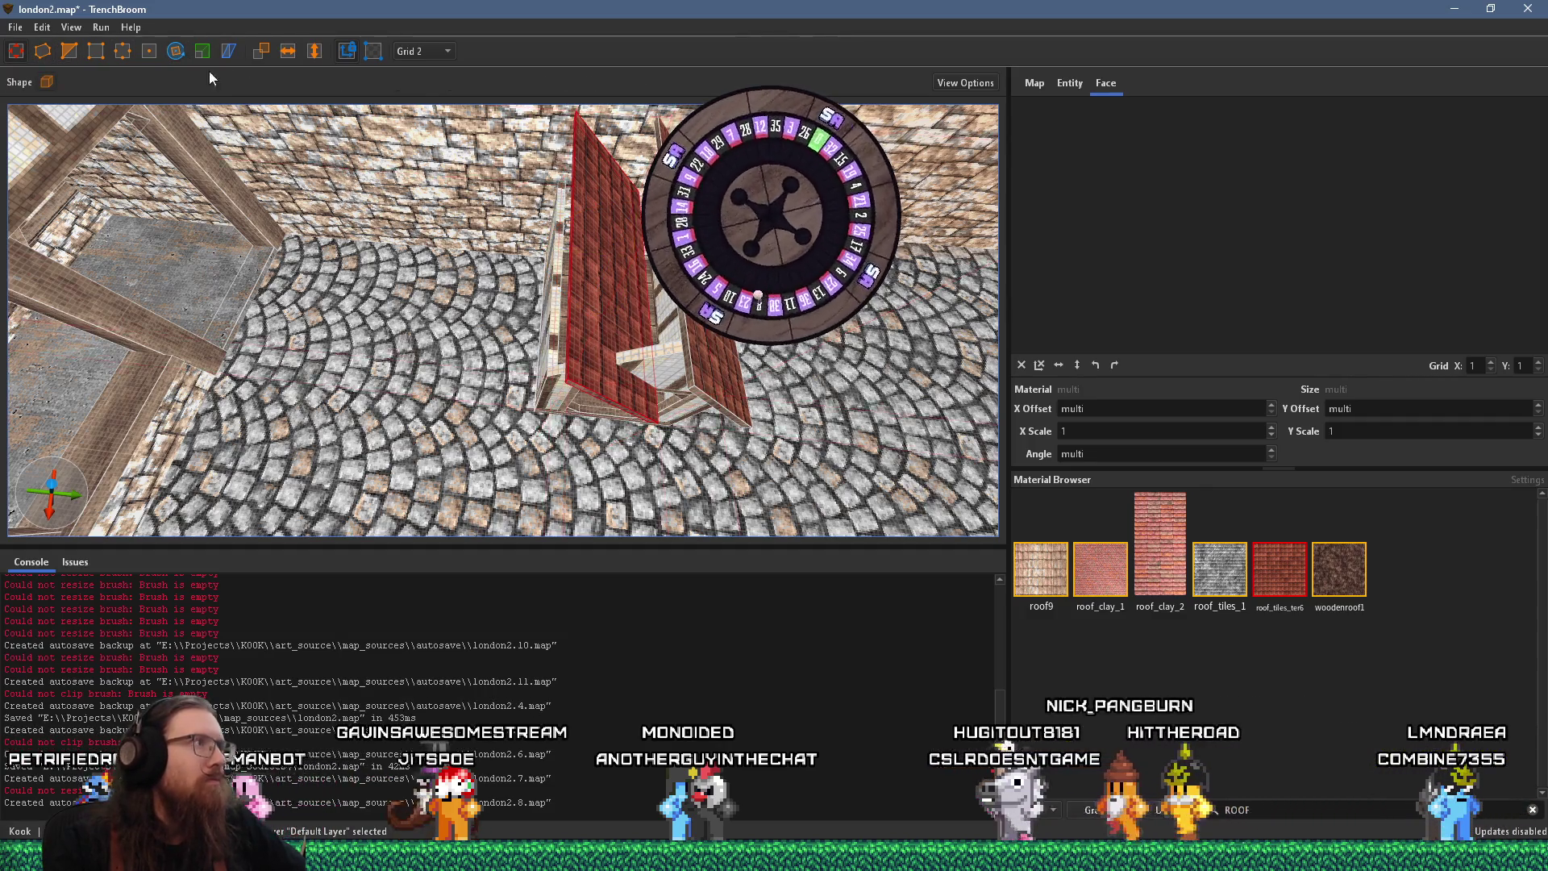
{"action": "mouse_move", "coordinate": [595, 352]}
{"action": "left_mouse_down"}
{"action": "mouse_move", "coordinate": [619, 277]}
{"action": "mouse_move", "coordinate": [654, 310]}
{"action": "left_mouse_up"}
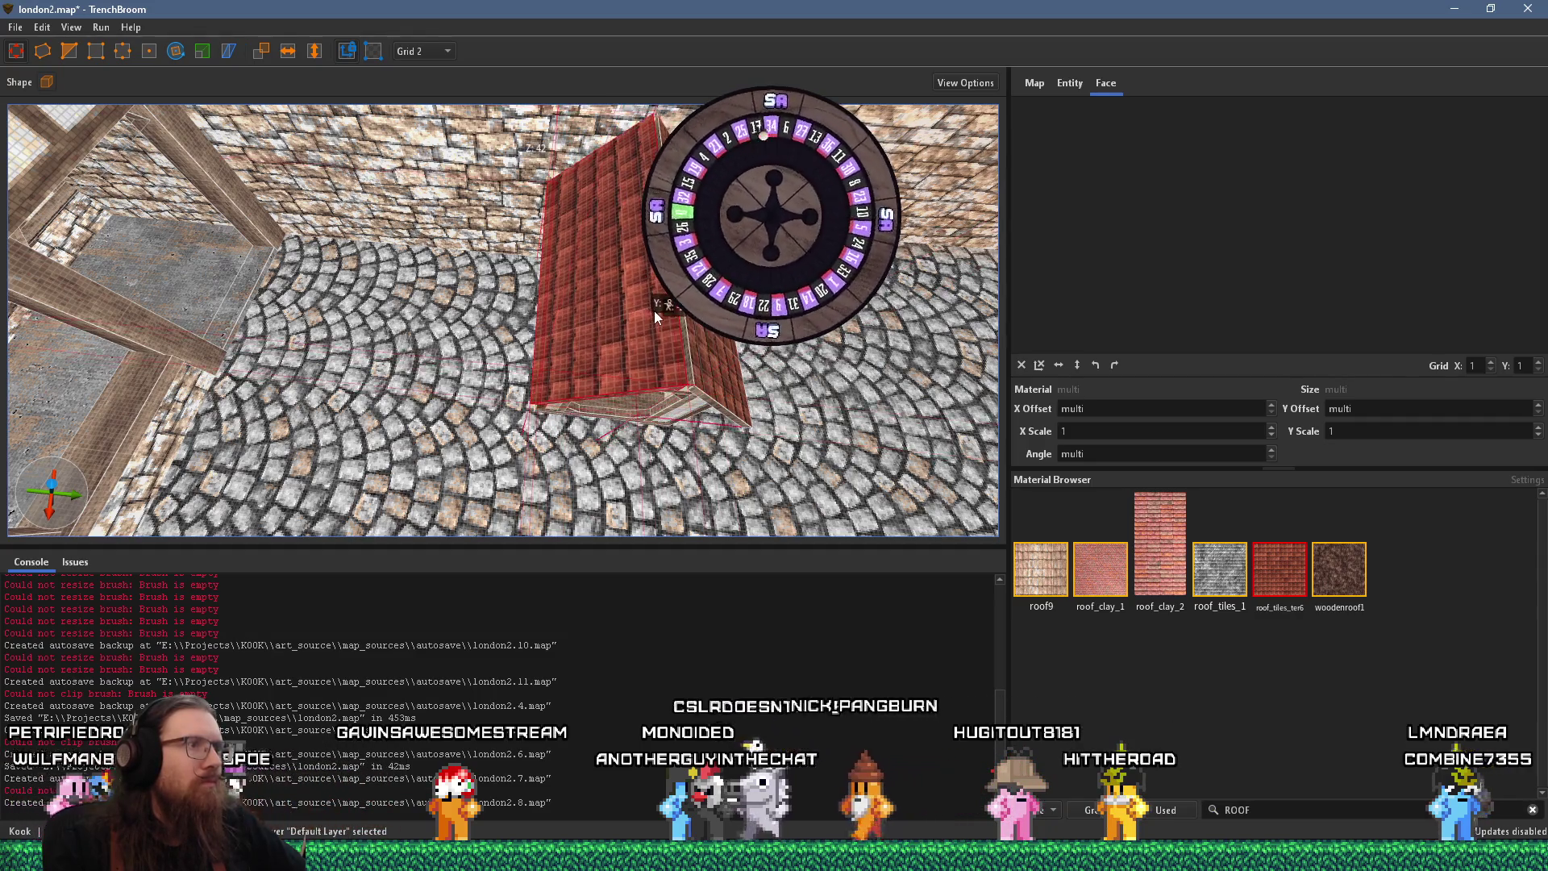
{"action": "left_click", "coordinate": [659, 334], "text": "shift"}
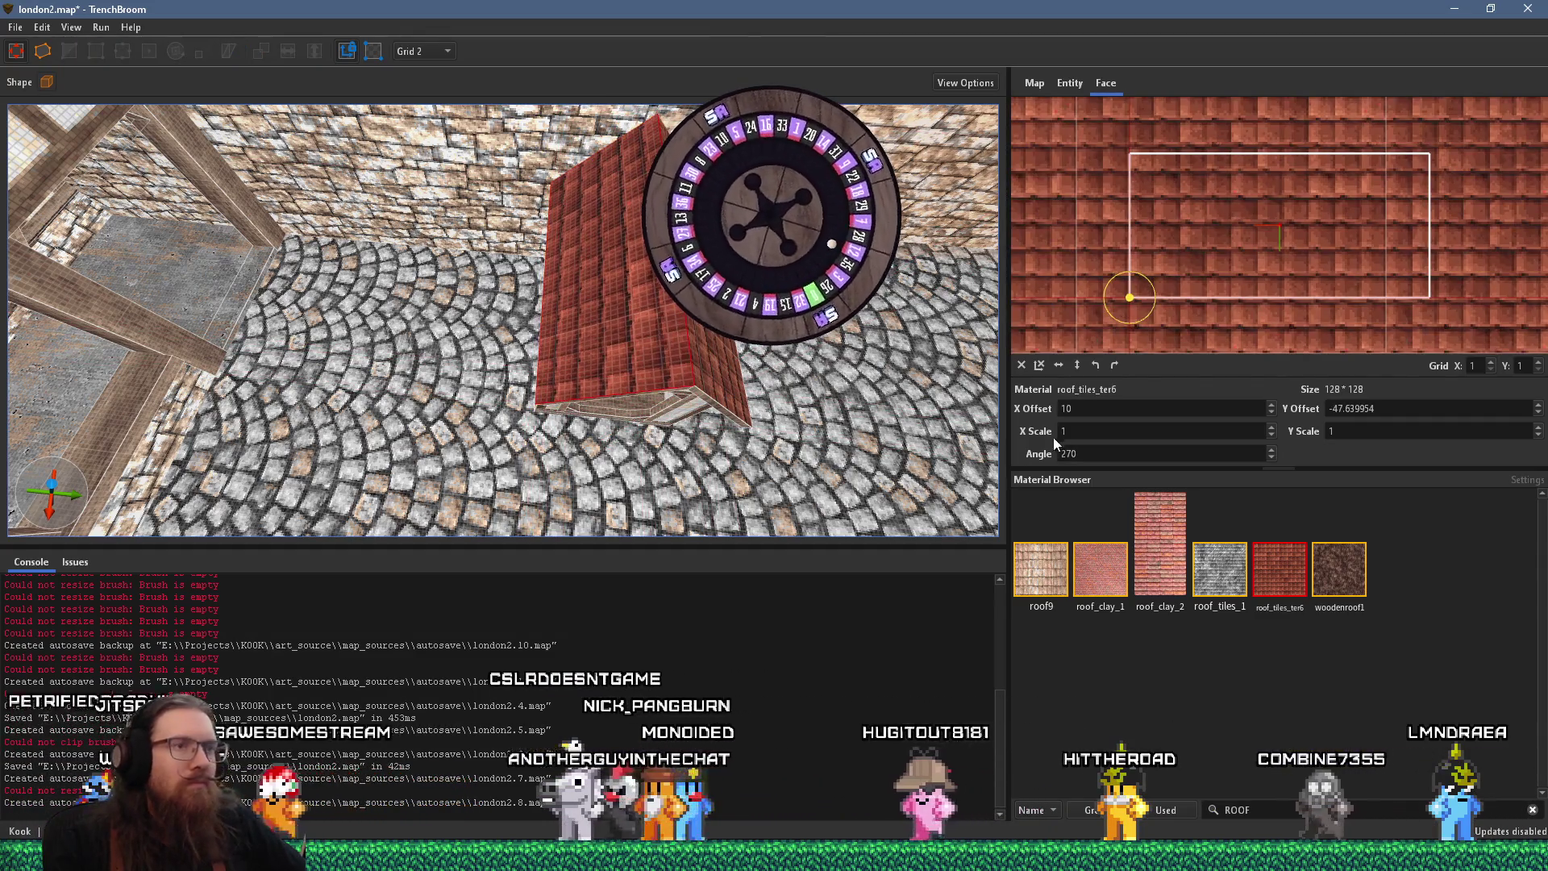
{"action": "scroll", "coordinate": [1086, 410], "scroll_direction": "up", "scroll_amount": 10}
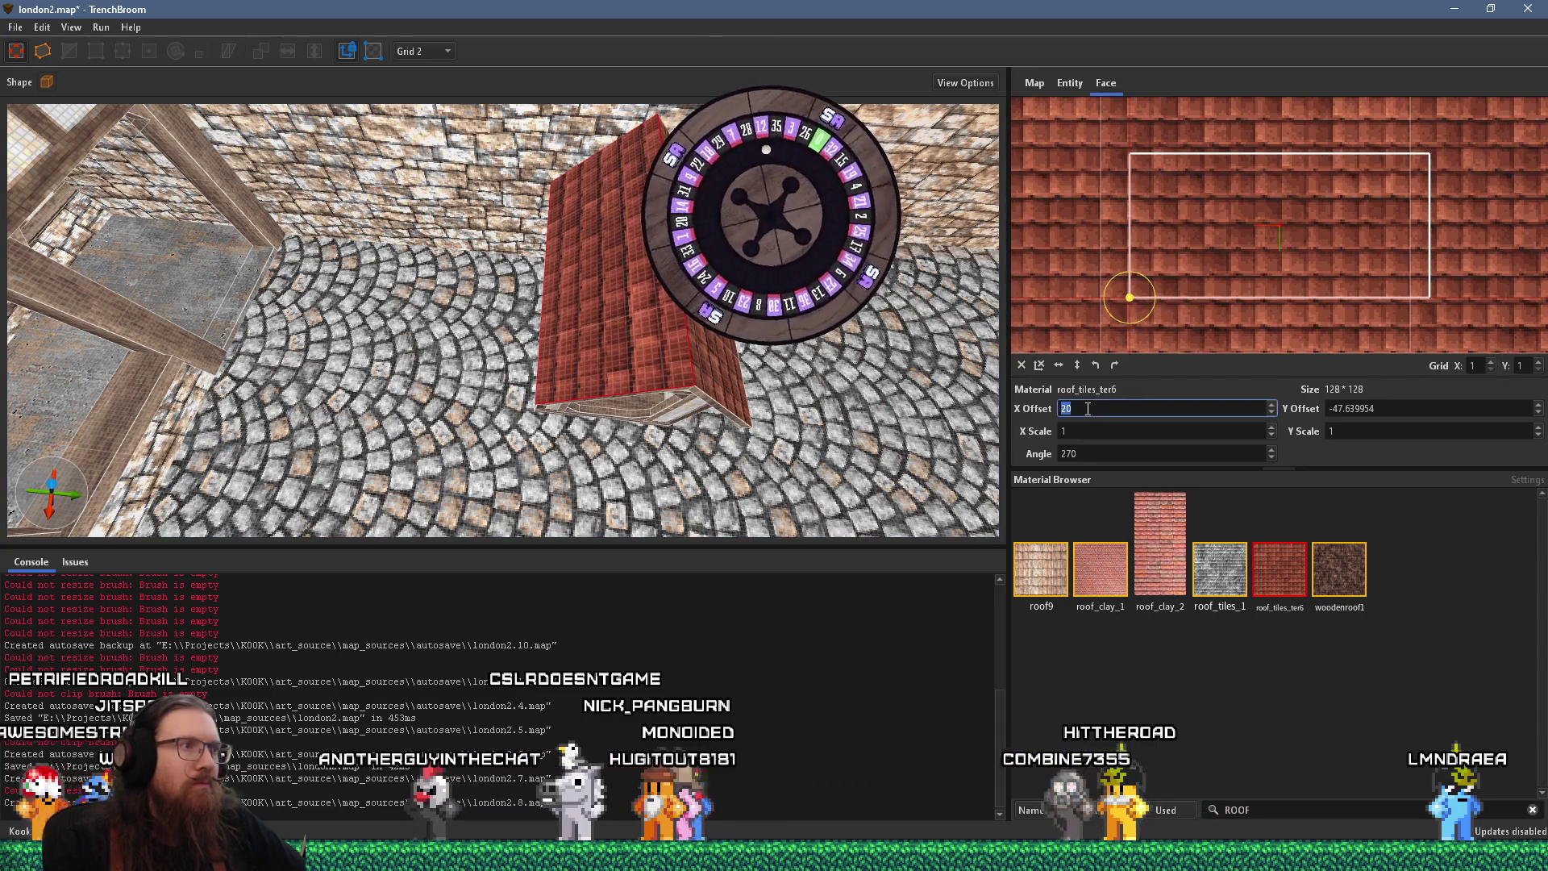
{"action": "scroll", "coordinate": [1087, 409], "scroll_direction": "up", "scroll_amount": 2}
{"action": "mouse_move", "coordinate": [825, 413]}
{"action": "left_mouse_down"}
{"action": "mouse_move", "coordinate": [640, 311]}
{"action": "mouse_move", "coordinate": [612, 346]}
{"action": "mouse_move", "coordinate": [585, 270]}
{"action": "mouse_move", "coordinate": [604, 161]}
{"action": "mouse_move", "coordinate": [612, 224]}
{"action": "mouse_move", "coordinate": [668, 212]}
{"action": "mouse_move", "coordinate": [677, 172]}
{"action": "mouse_move", "coordinate": [638, 165]}
{"action": "mouse_move", "coordinate": [495, 214]}
{"action": "mouse_move", "coordinate": [504, 310]}
{"action": "mouse_move", "coordinate": [459, 350]}
{"action": "mouse_move", "coordinate": [392, 355]}
{"action": "mouse_move", "coordinate": [429, 318]}
{"action": "left_mouse_up"}
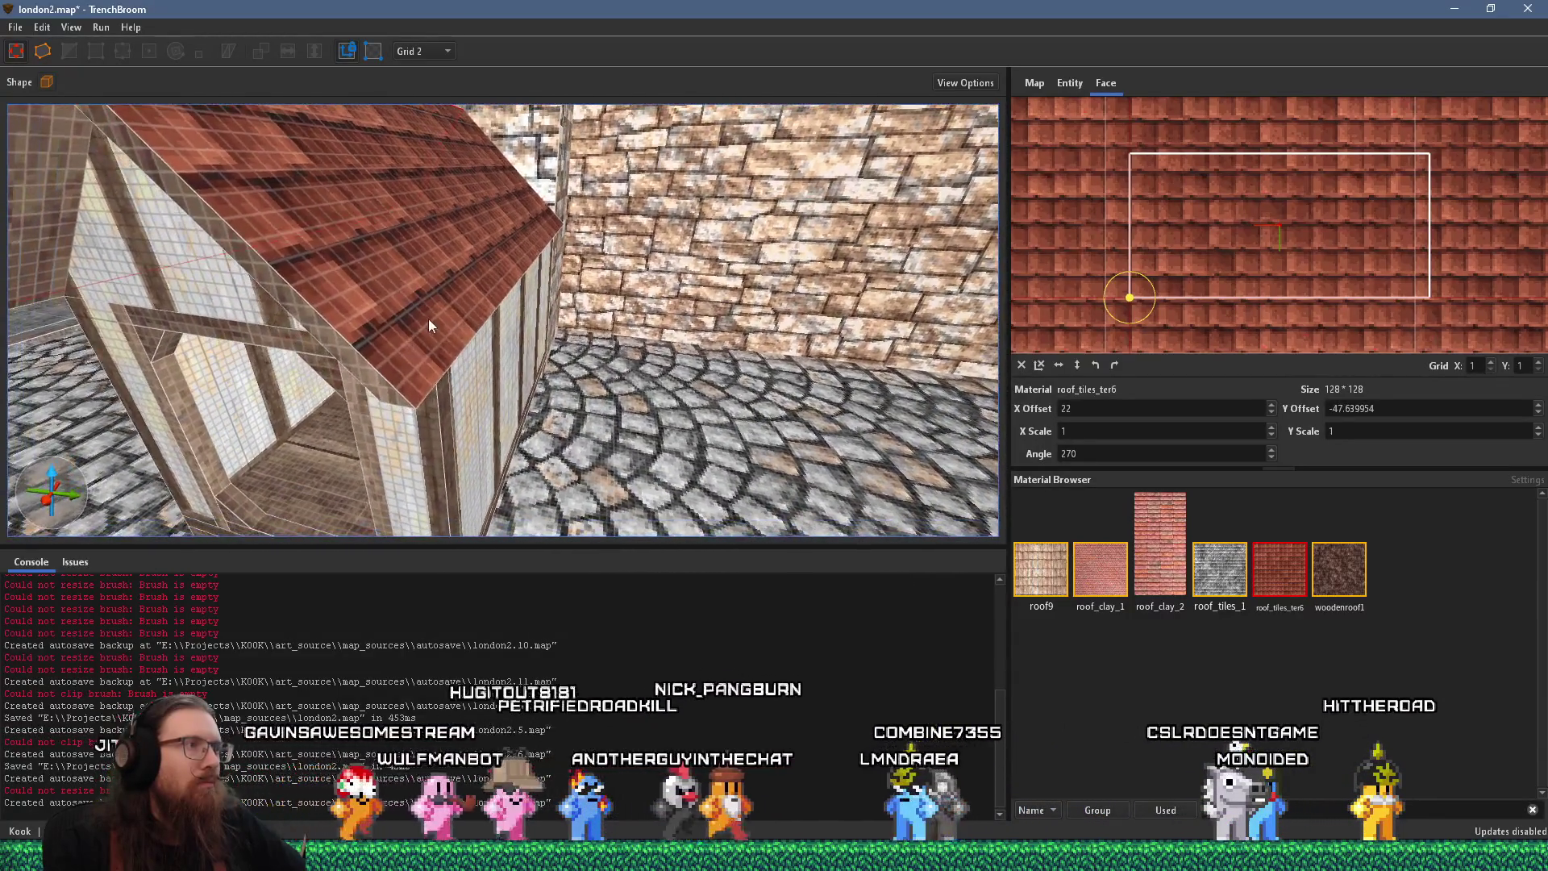
Shift the first roof slope's tiles two steps to Y offset -2
{"action": "left_click", "coordinate": [472, 368]}
{"action": "mouse_move", "coordinate": [486, 385]}
{"action": "left_mouse_down"}
{"action": "mouse_move", "coordinate": [534, 345]}
{"action": "mouse_move", "coordinate": [619, 347]}
{"action": "mouse_move", "coordinate": [642, 322]}
{"action": "left_mouse_up"}
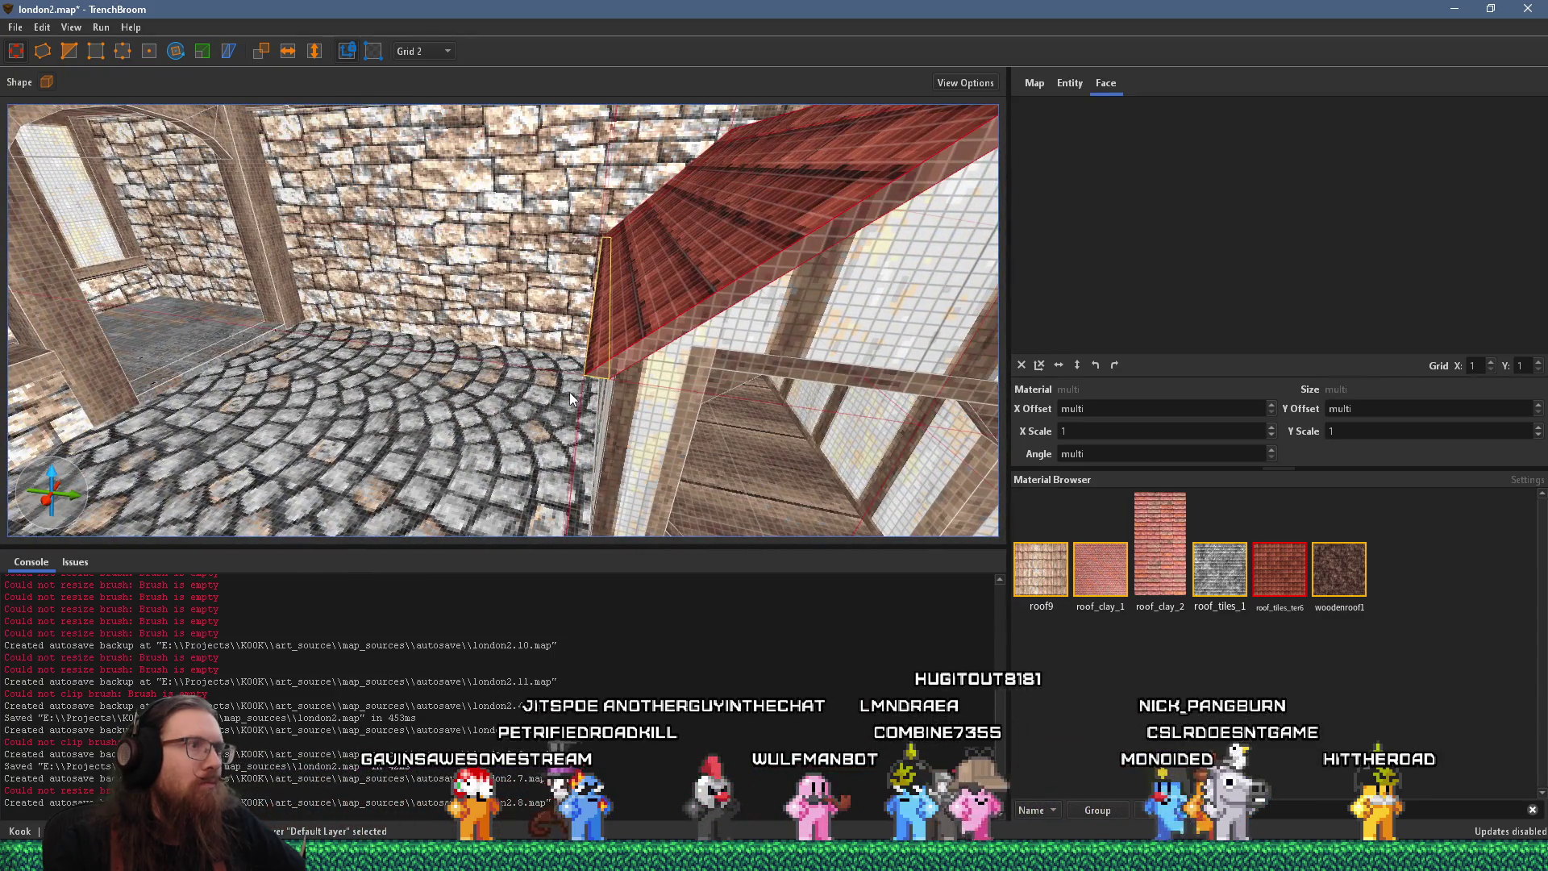
{"action": "mouse_move", "coordinate": [569, 393]}
{"action": "left_mouse_down"}
{"action": "mouse_move", "coordinate": [639, 382]}
{"action": "mouse_move", "coordinate": [742, 436]}
{"action": "mouse_move", "coordinate": [596, 409]}
{"action": "mouse_move", "coordinate": [538, 297]}
{"action": "left_mouse_up"}
{"action": "scroll", "coordinate": [526, 283], "scroll_direction": "up", "scroll_amount": 3}
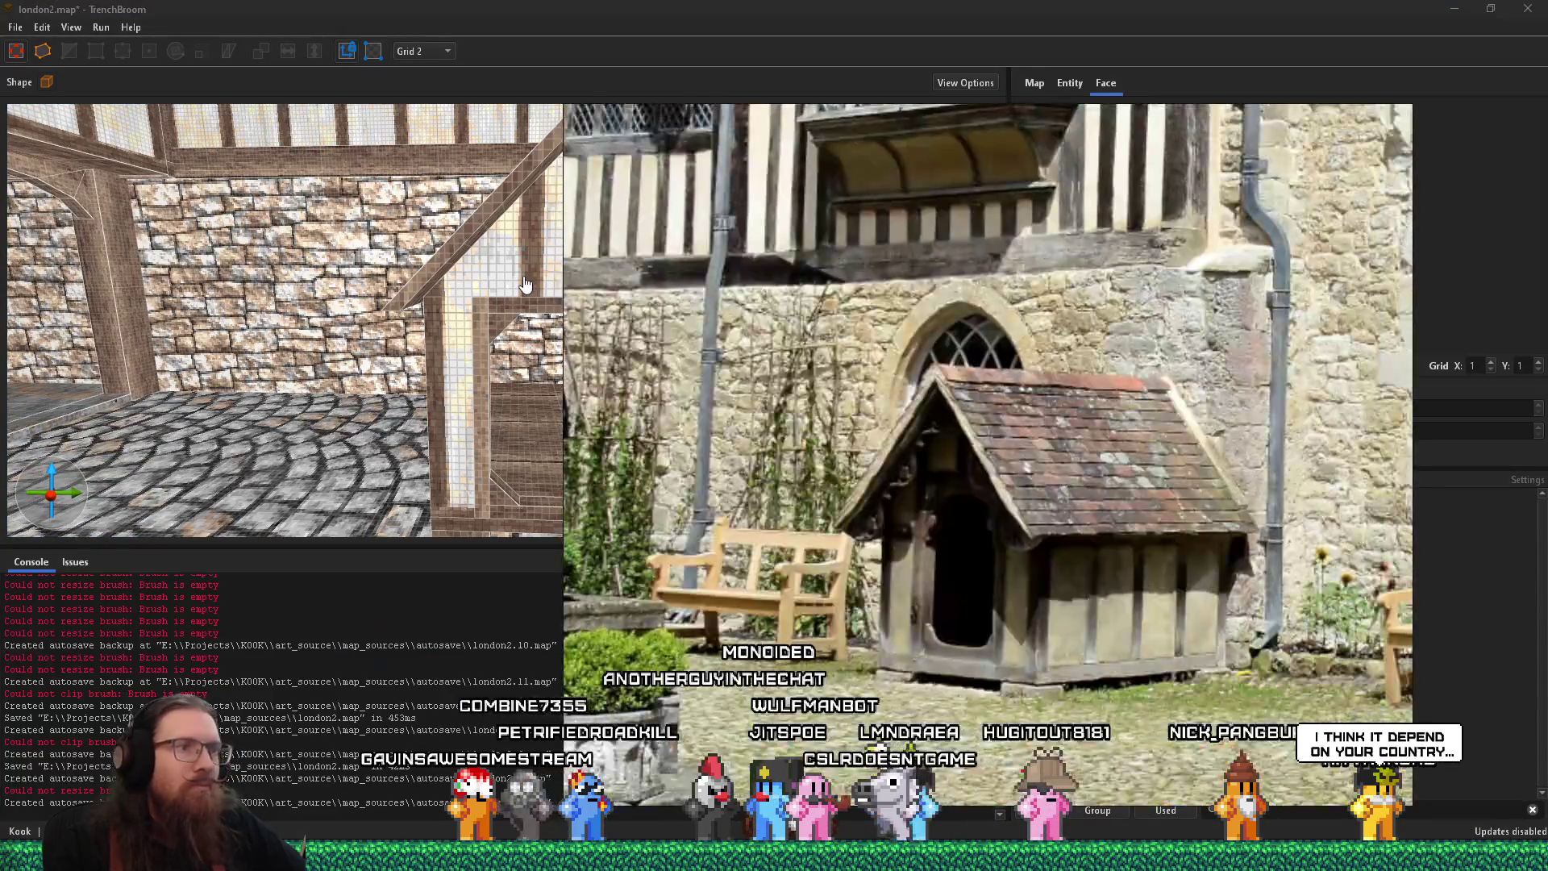
{"action": "mouse_move", "coordinate": [546, 314]}
{"action": "left_mouse_down"}
{"action": "mouse_move", "coordinate": [608, 380]}
{"action": "mouse_move", "coordinate": [712, 396]}
{"action": "mouse_move", "coordinate": [615, 359]}
{"action": "left_mouse_up"}
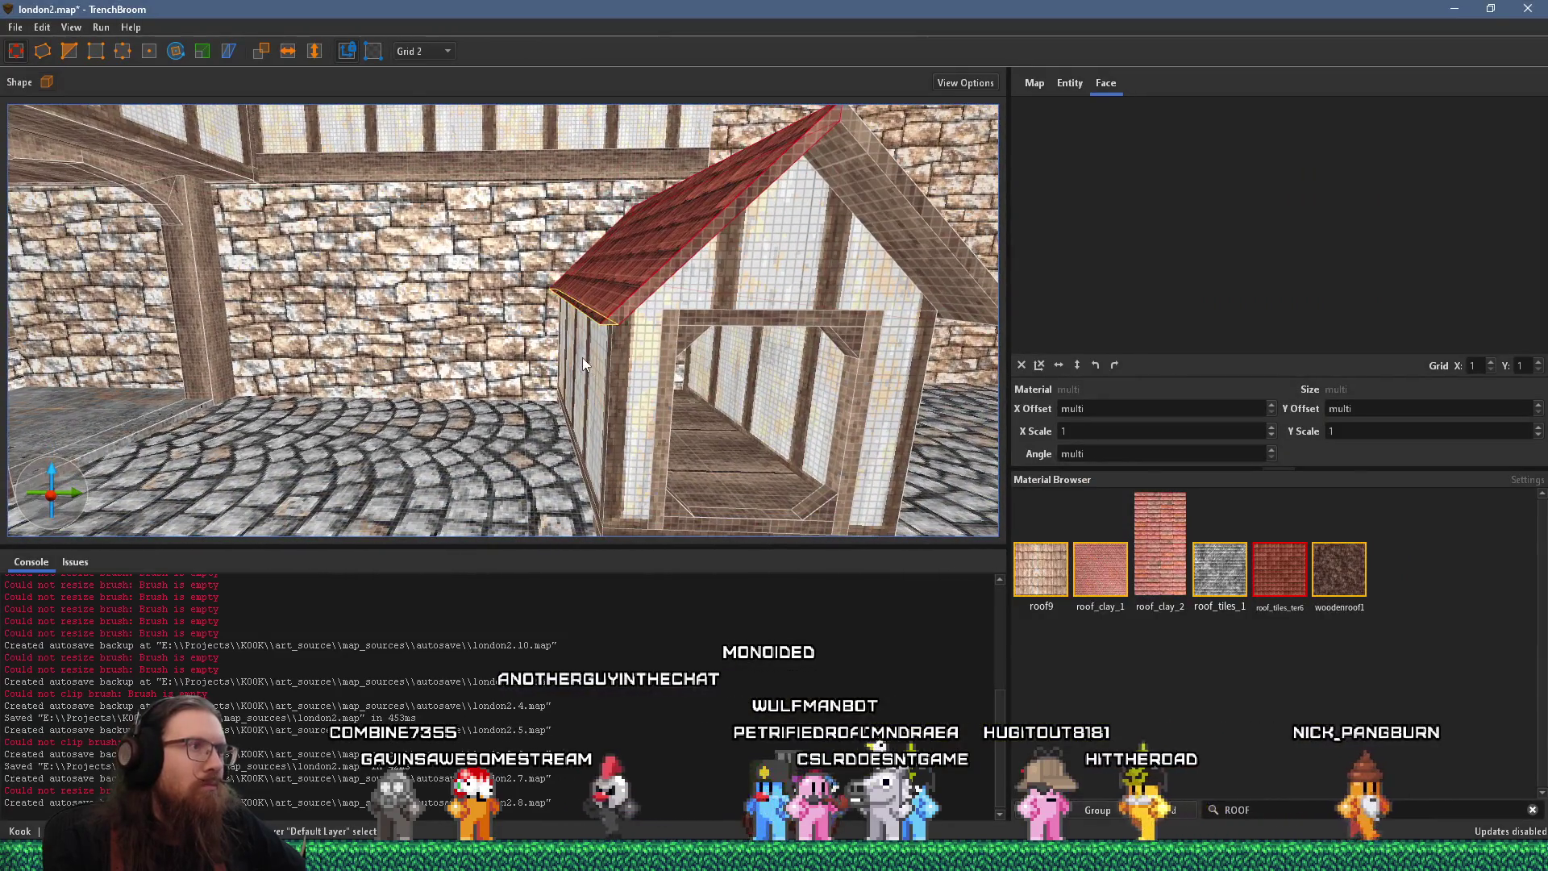
{"action": "left_click", "coordinate": [608, 329], "text": "shift"}
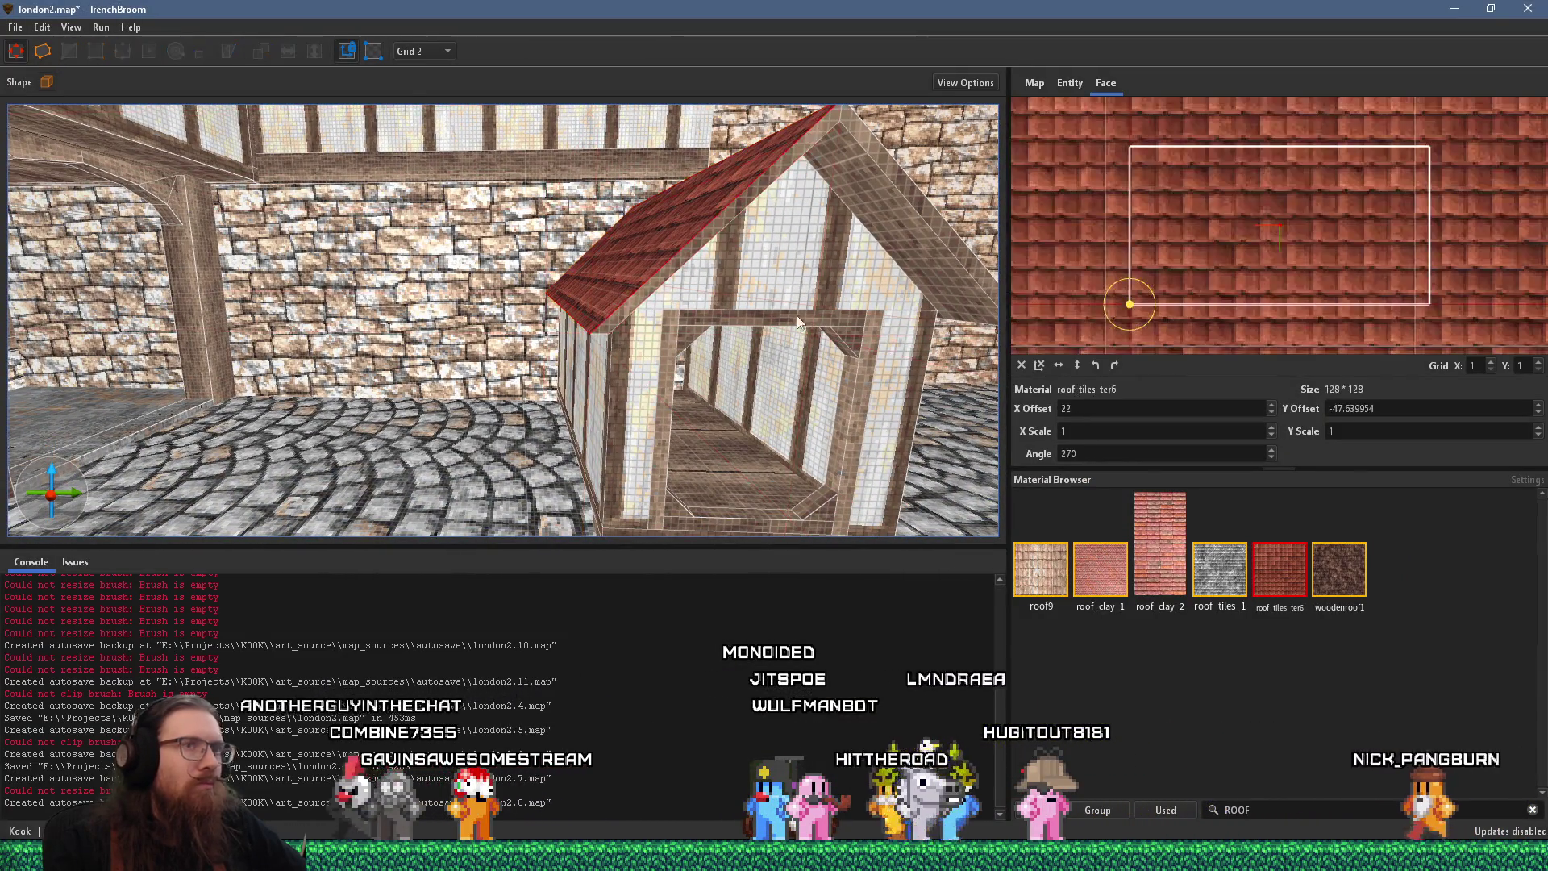
{"action": "key", "text": "Up"}
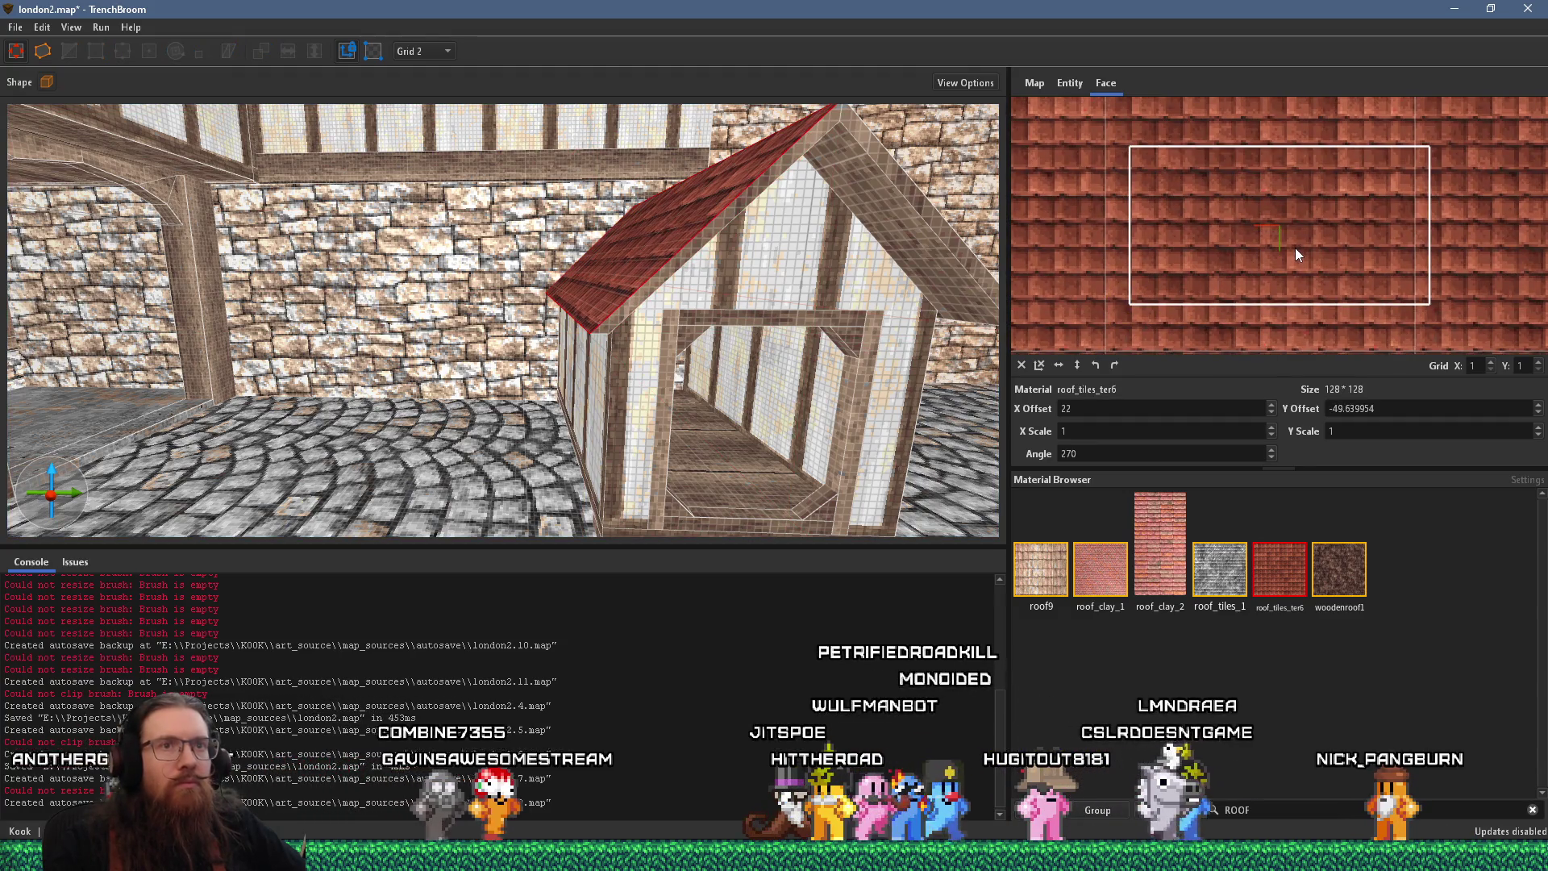
{"action": "key", "text": "Up"}
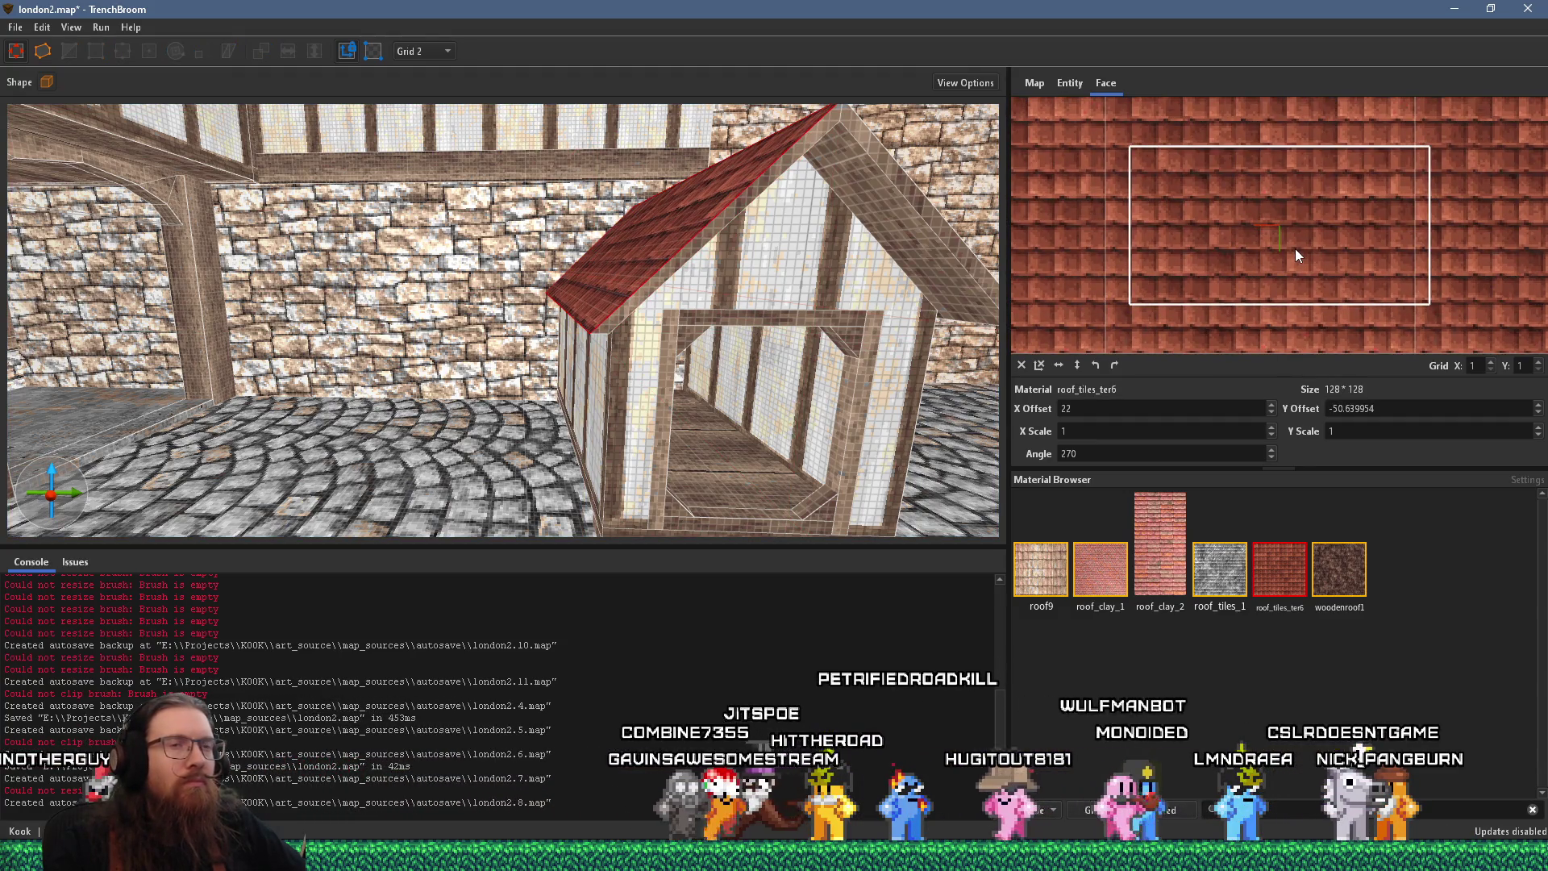
Shift the other slope's tiles down to line up with the first, then deselect the roof face
{"action": "scroll", "coordinate": [805, 354], "scroll_direction": "up", "scroll_amount": 5}
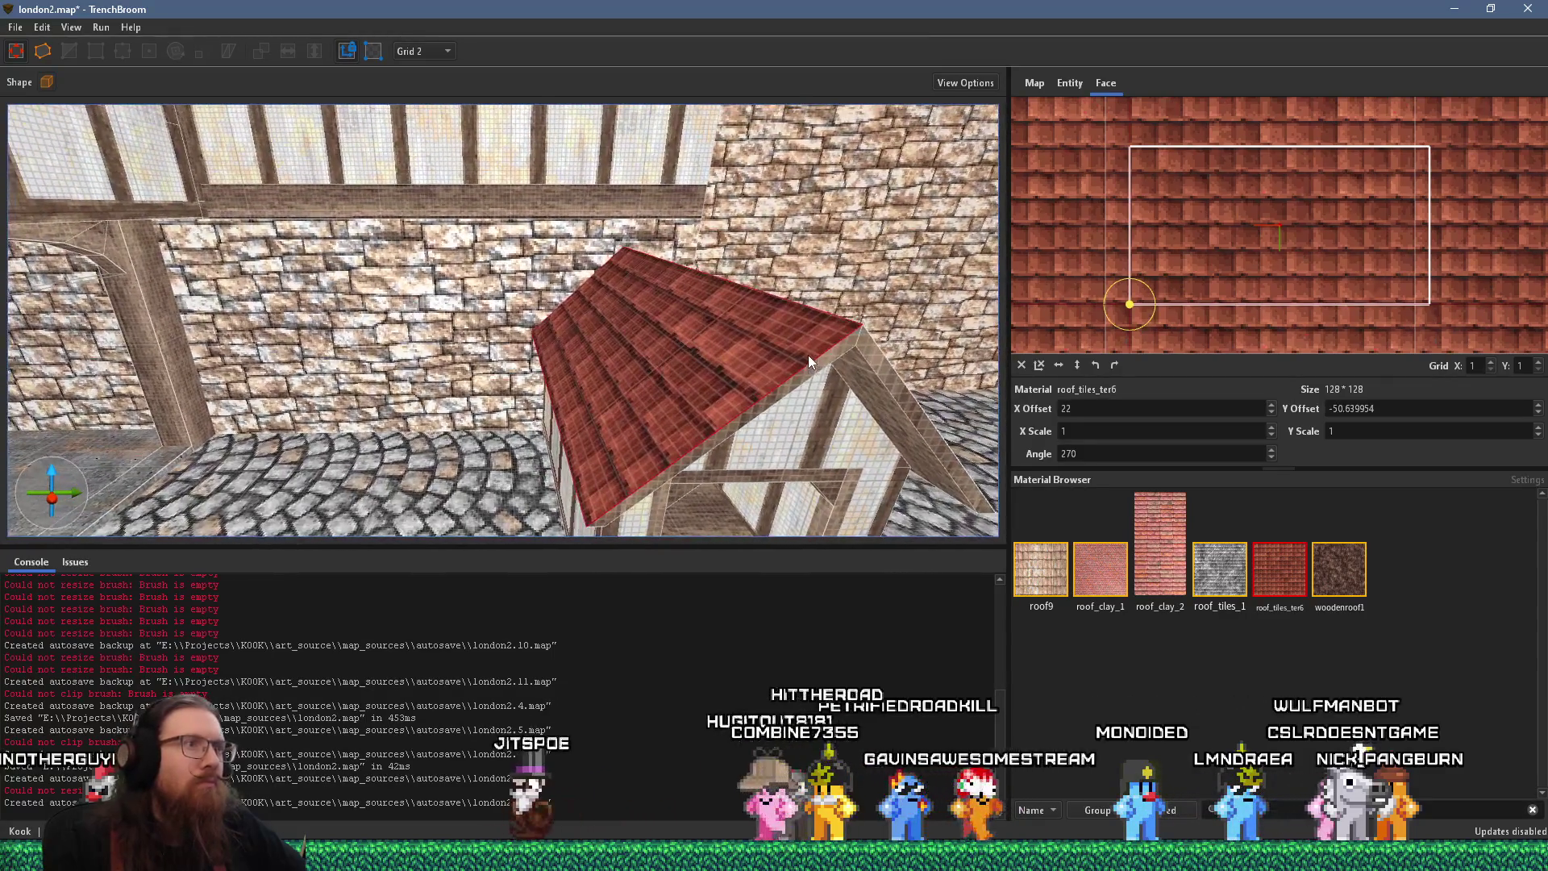
{"action": "mouse_move", "coordinate": [808, 355]}
{"action": "left_mouse_down"}
{"action": "mouse_move", "coordinate": [801, 388]}
{"action": "mouse_move", "coordinate": [742, 396]}
{"action": "mouse_move", "coordinate": [561, 311]}
{"action": "left_mouse_up"}
{"action": "left_click", "coordinate": [623, 393]}
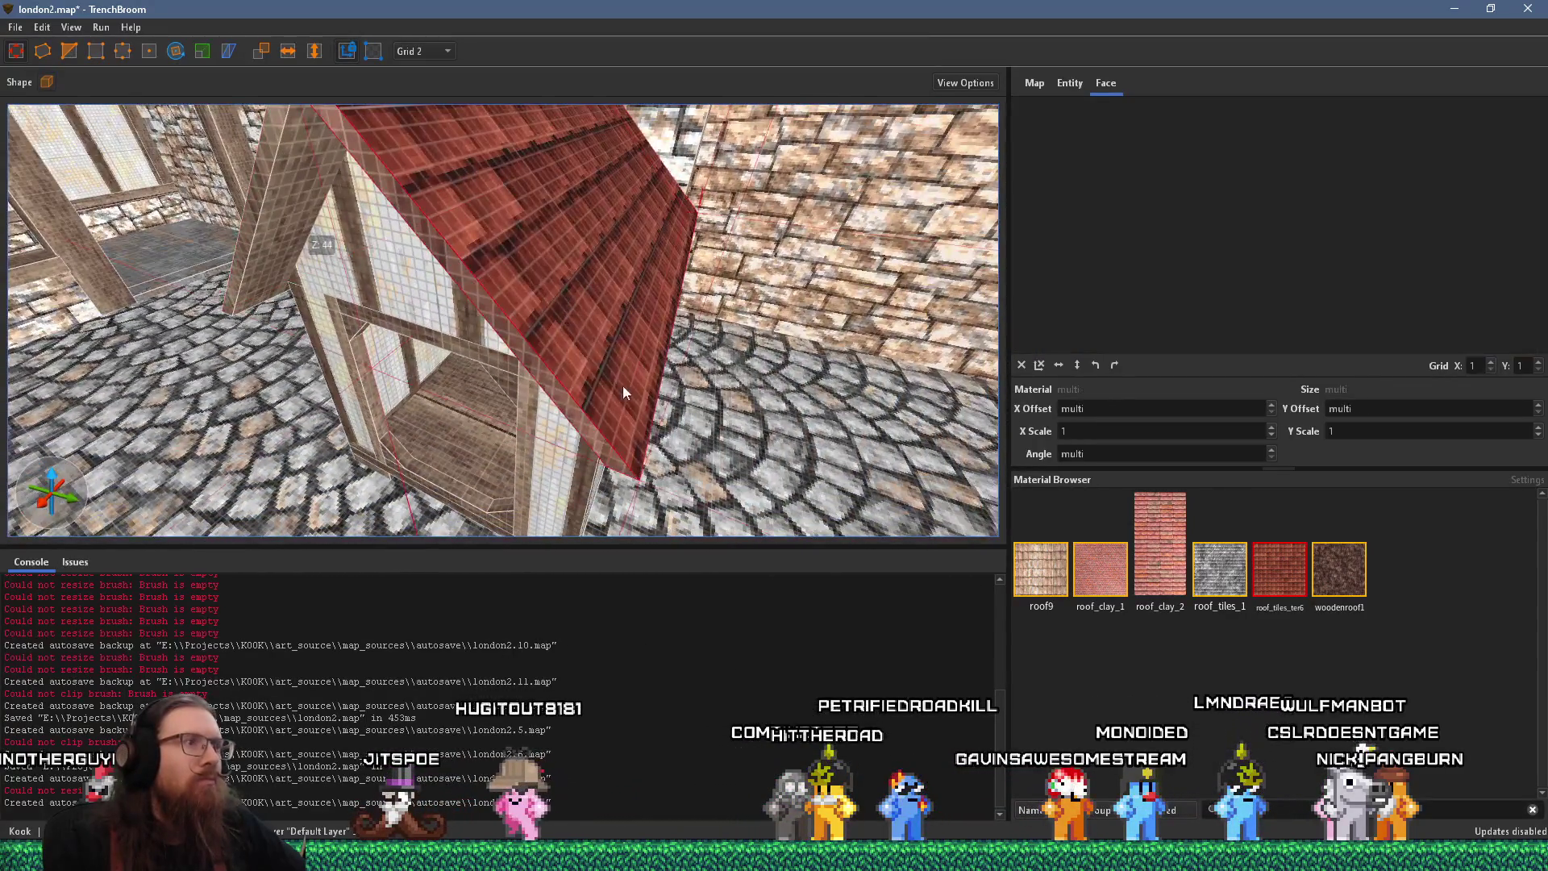
{"action": "mouse_move", "coordinate": [623, 394]}
{"action": "left_mouse_down"}
{"action": "mouse_move", "coordinate": [605, 303]}
{"action": "mouse_move", "coordinate": [657, 239]}
{"action": "mouse_move", "coordinate": [660, 301]}
{"action": "mouse_move", "coordinate": [601, 342]}
{"action": "left_mouse_up"}
{"action": "left_click", "coordinate": [602, 342], "text": "shift"}
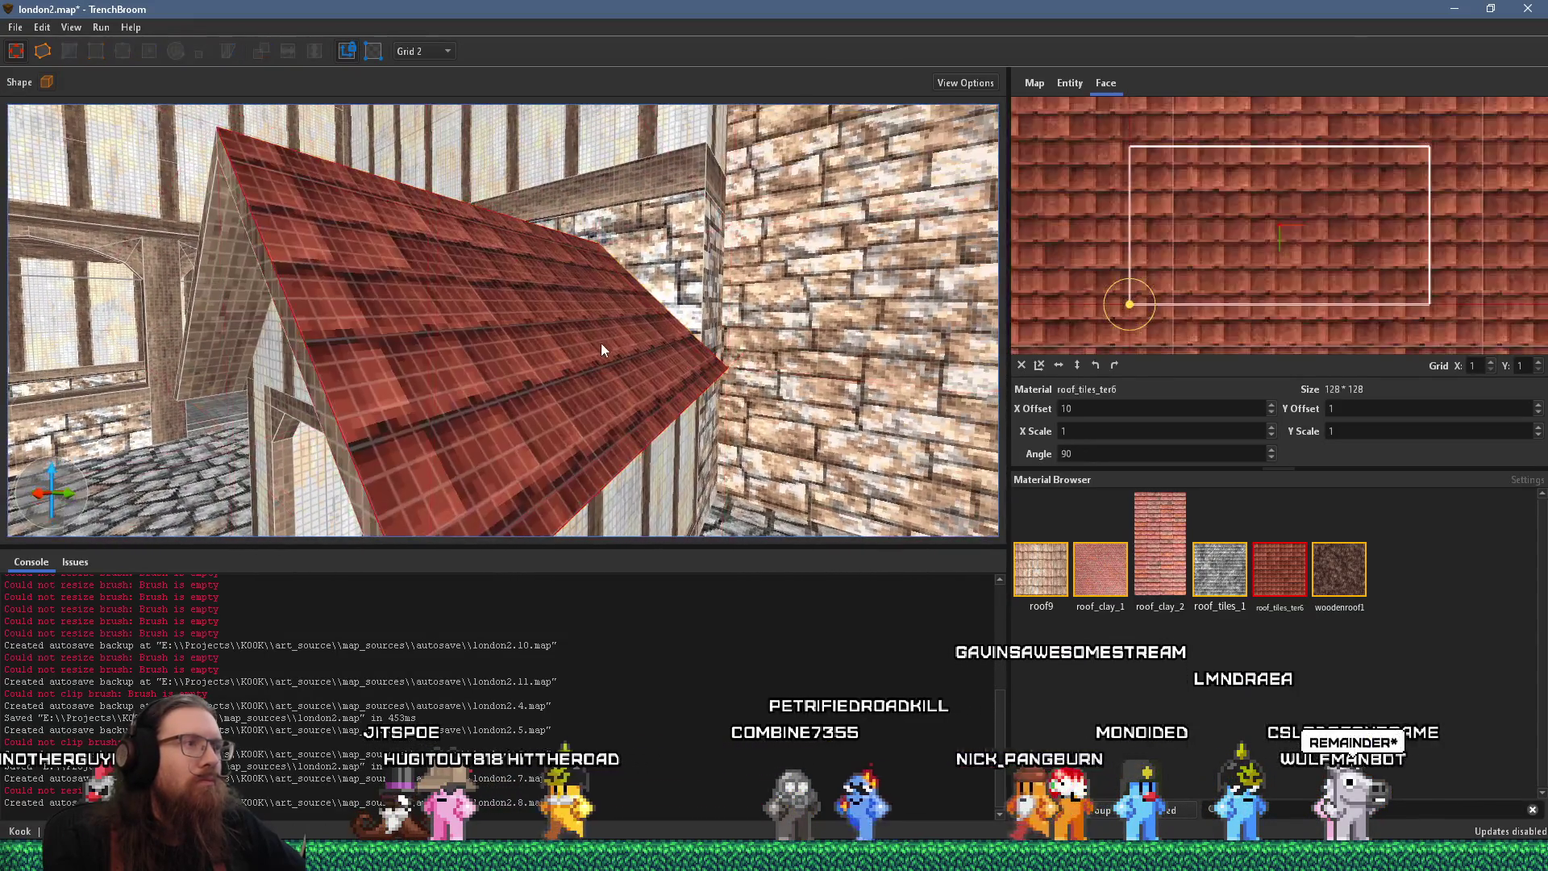
{"action": "scroll", "coordinate": [1274, 285], "scroll_direction": "up", "scroll_amount": 3}
{"action": "left_click_drag", "start_coordinate": [1273, 251], "coordinate": [1273, 258]}
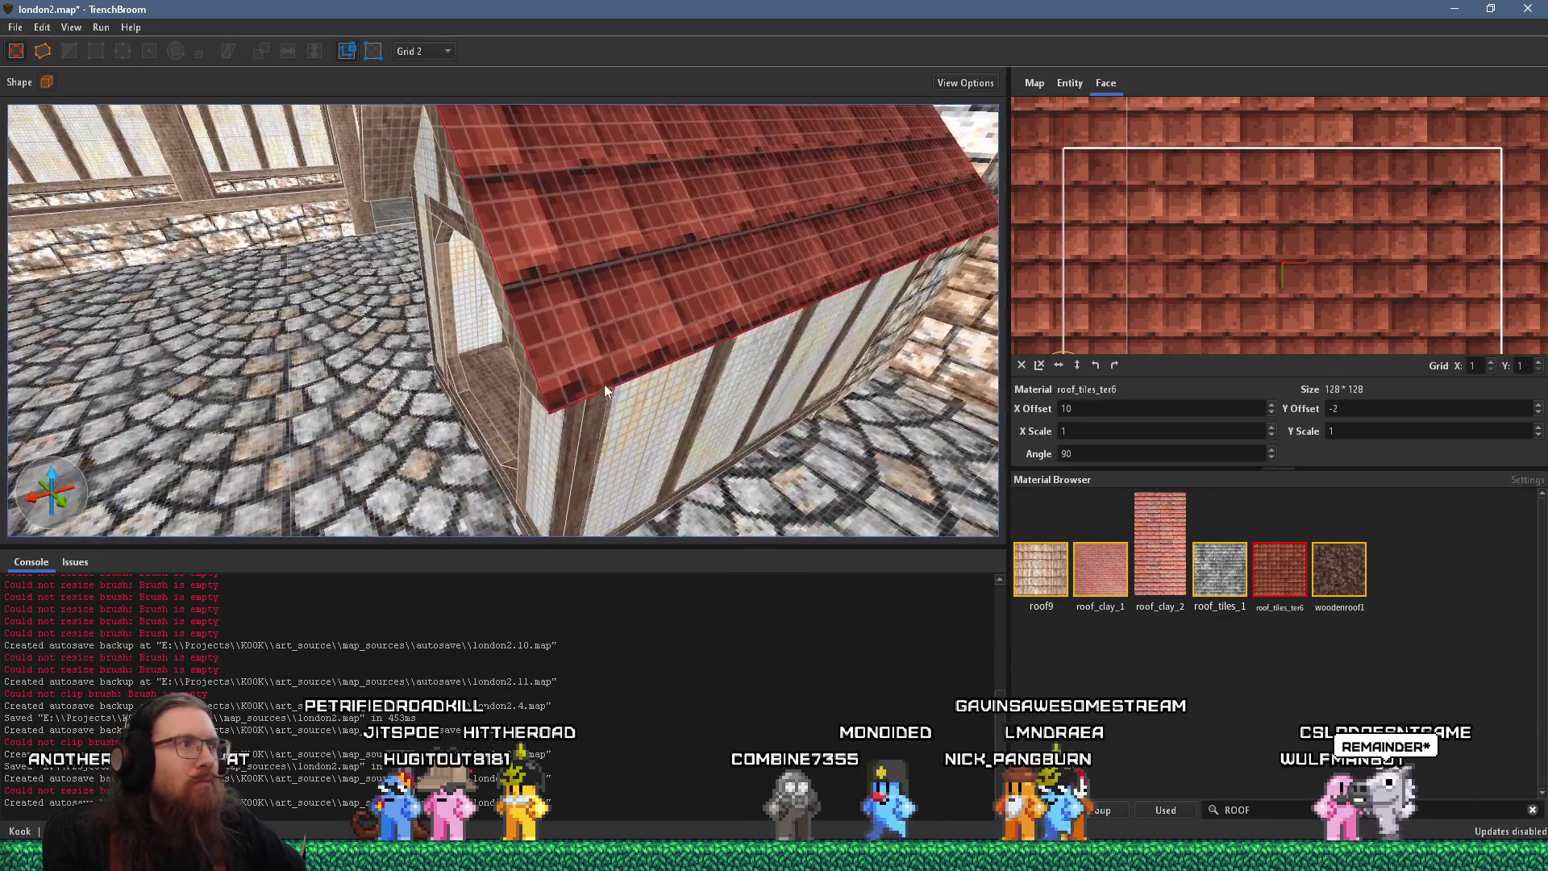
{"action": "left_click", "coordinate": [602, 390]}
{"action": "scroll", "coordinate": [602, 389], "scroll_direction": "down", "scroll_amount": 5}
{"action": "mouse_move", "coordinate": [601, 390]}
{"action": "left_mouse_down"}
{"action": "mouse_move", "coordinate": [699, 270]}
{"action": "mouse_move", "coordinate": [651, 224]}
{"action": "left_mouse_up"}
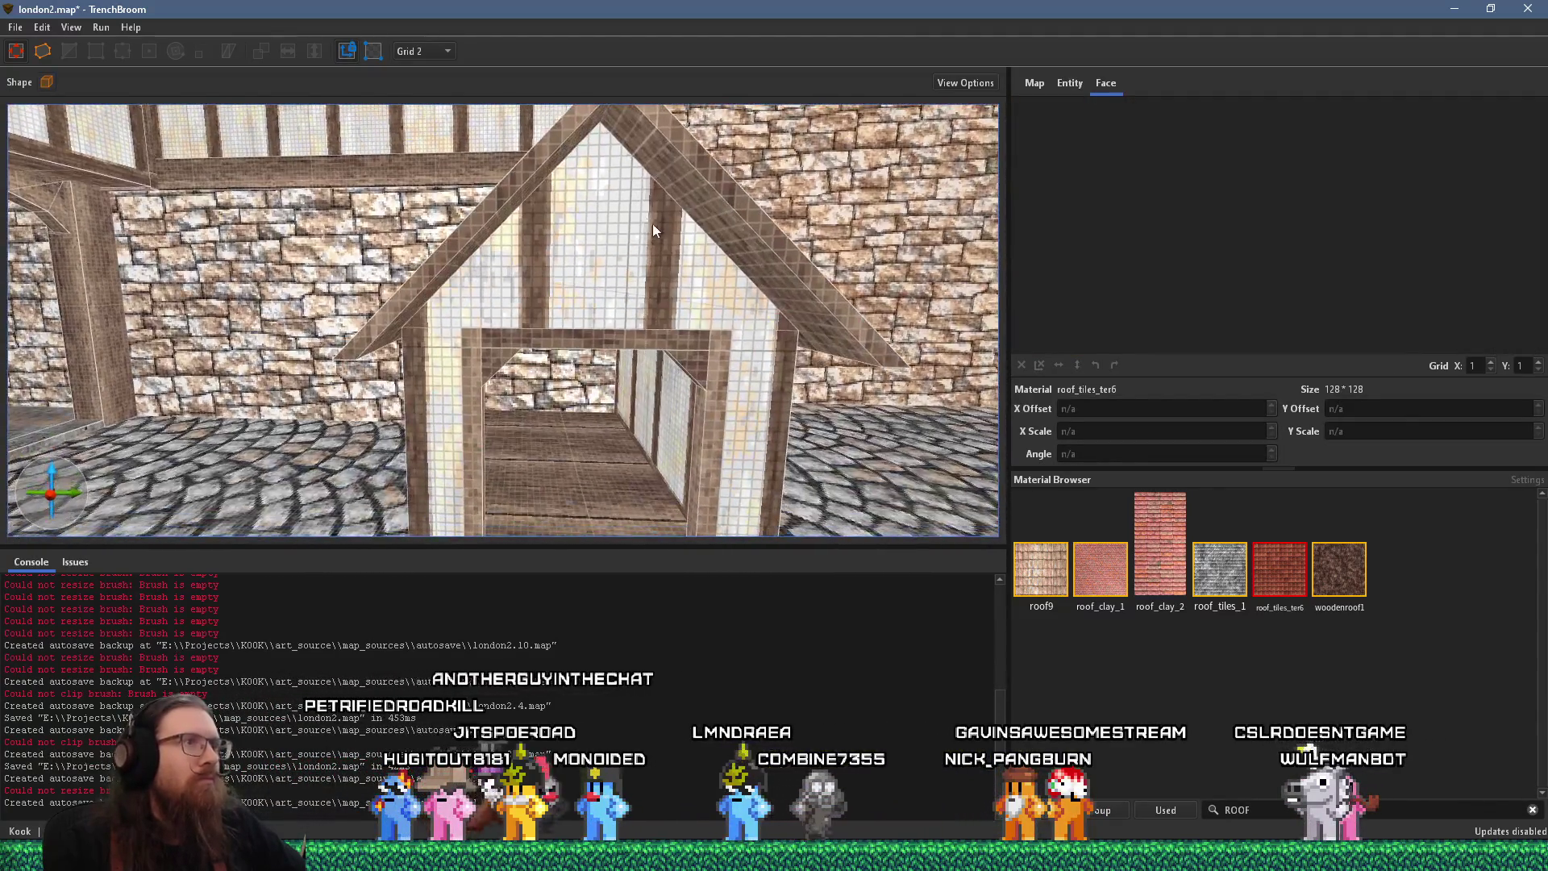
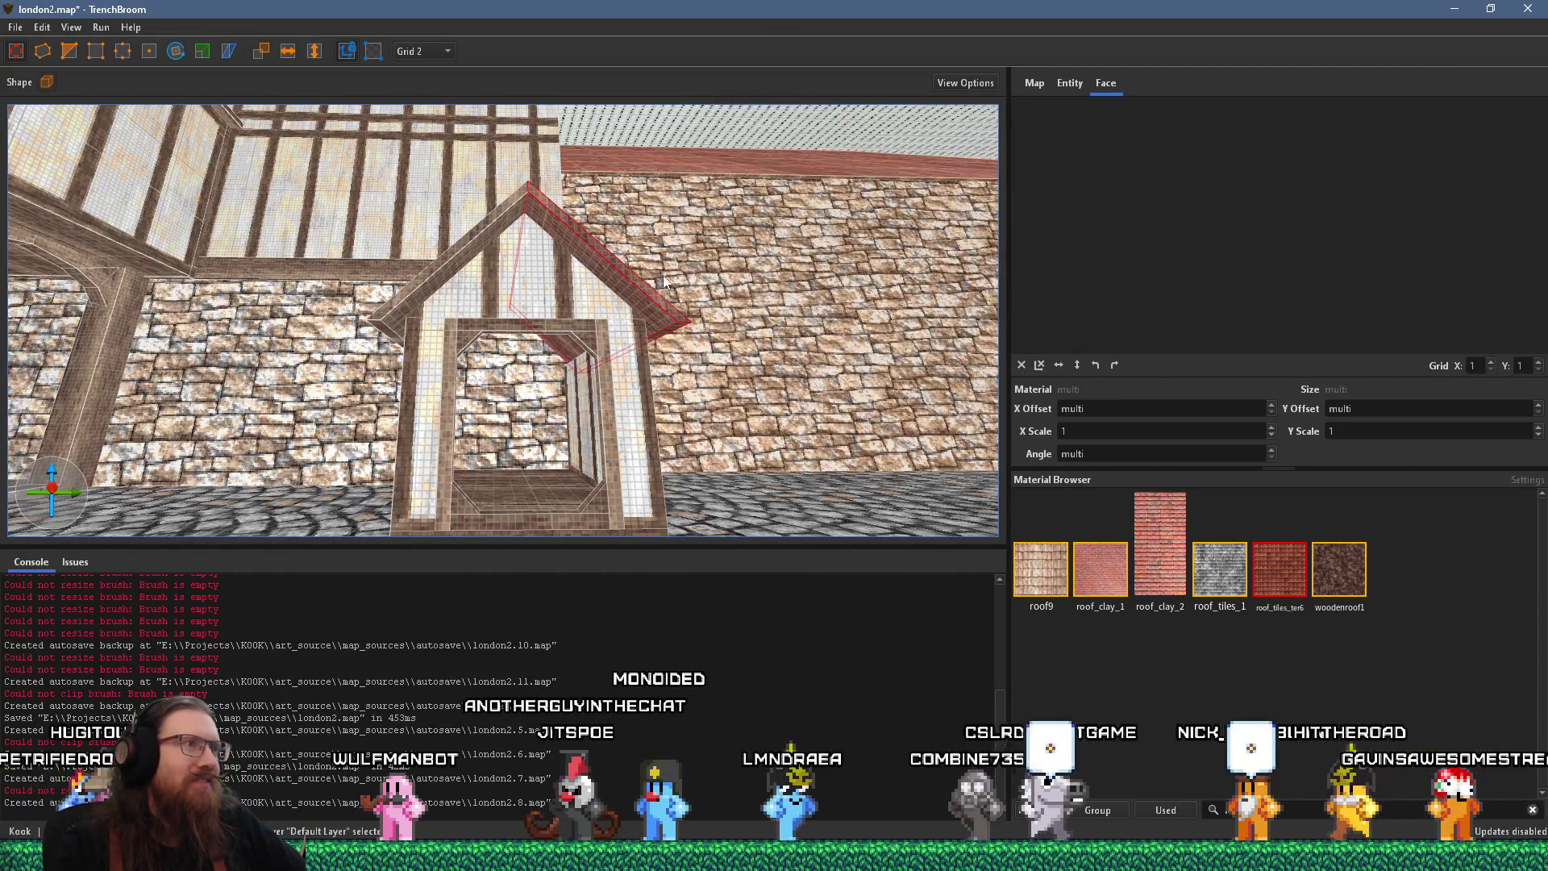
Select the kennel's right roof beam and its underside face, checking the reference photo
{"action": "left_click", "coordinate": [669, 268]}
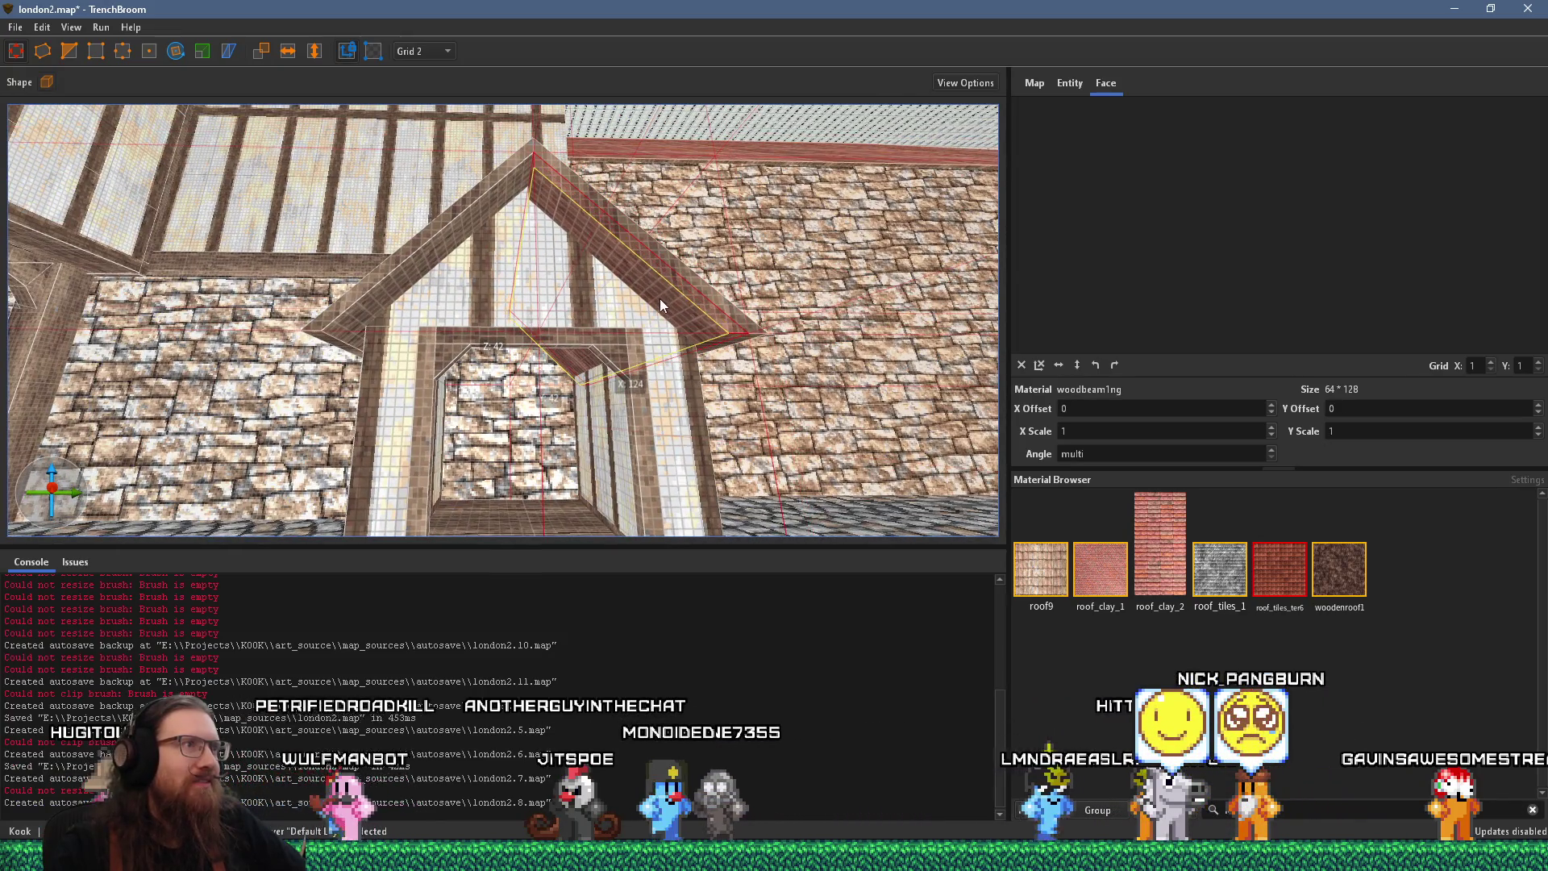
{"action": "left_click", "coordinate": [657, 302], "text": "shift"}
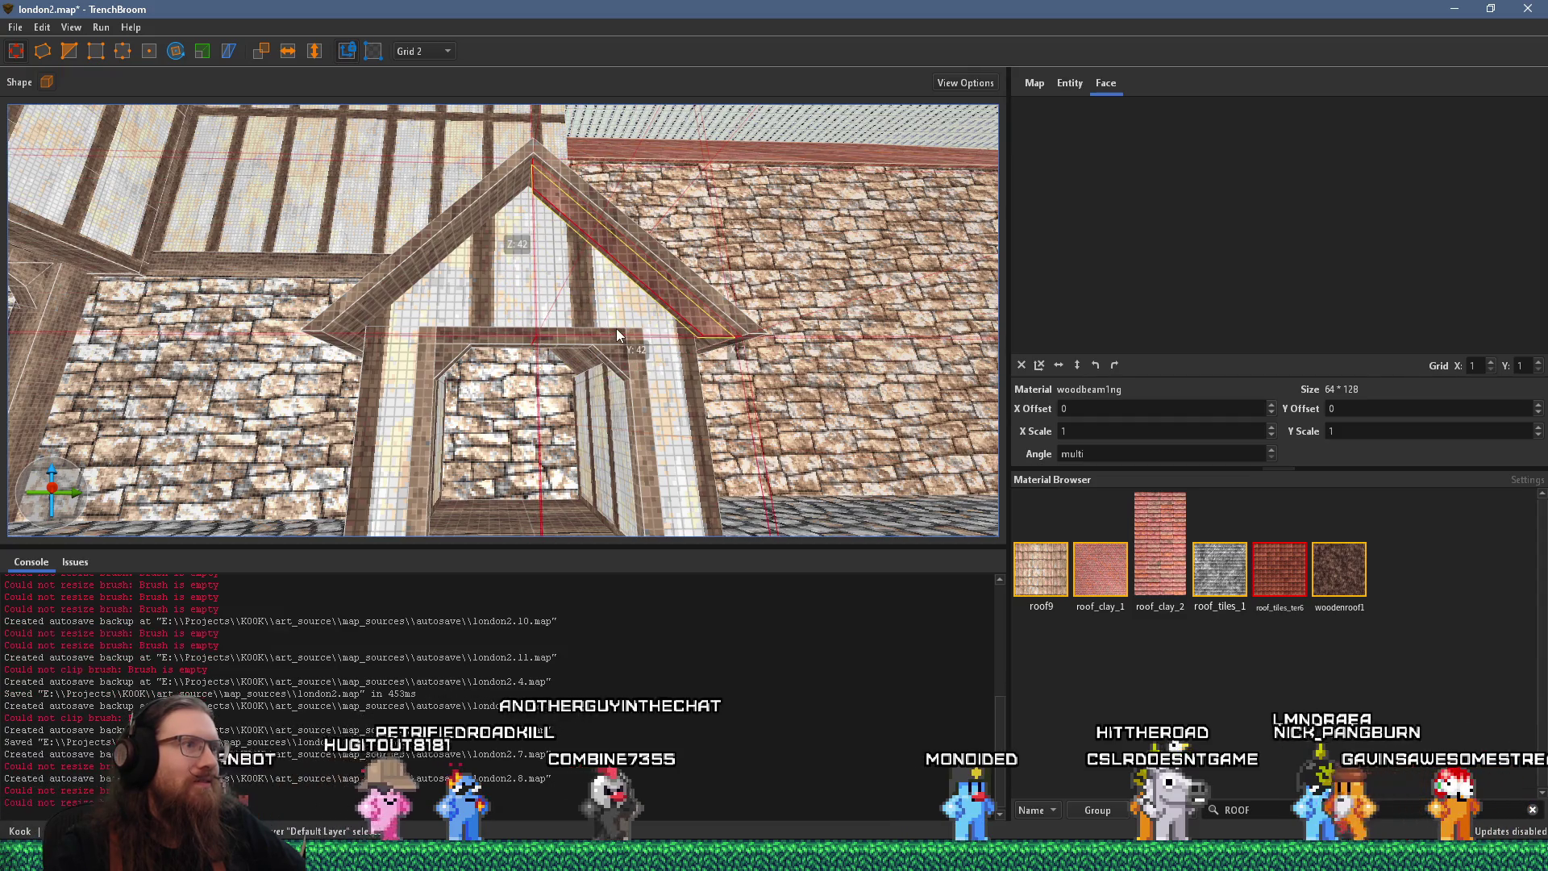
{"action": "key", "text": "alt+Tab"}
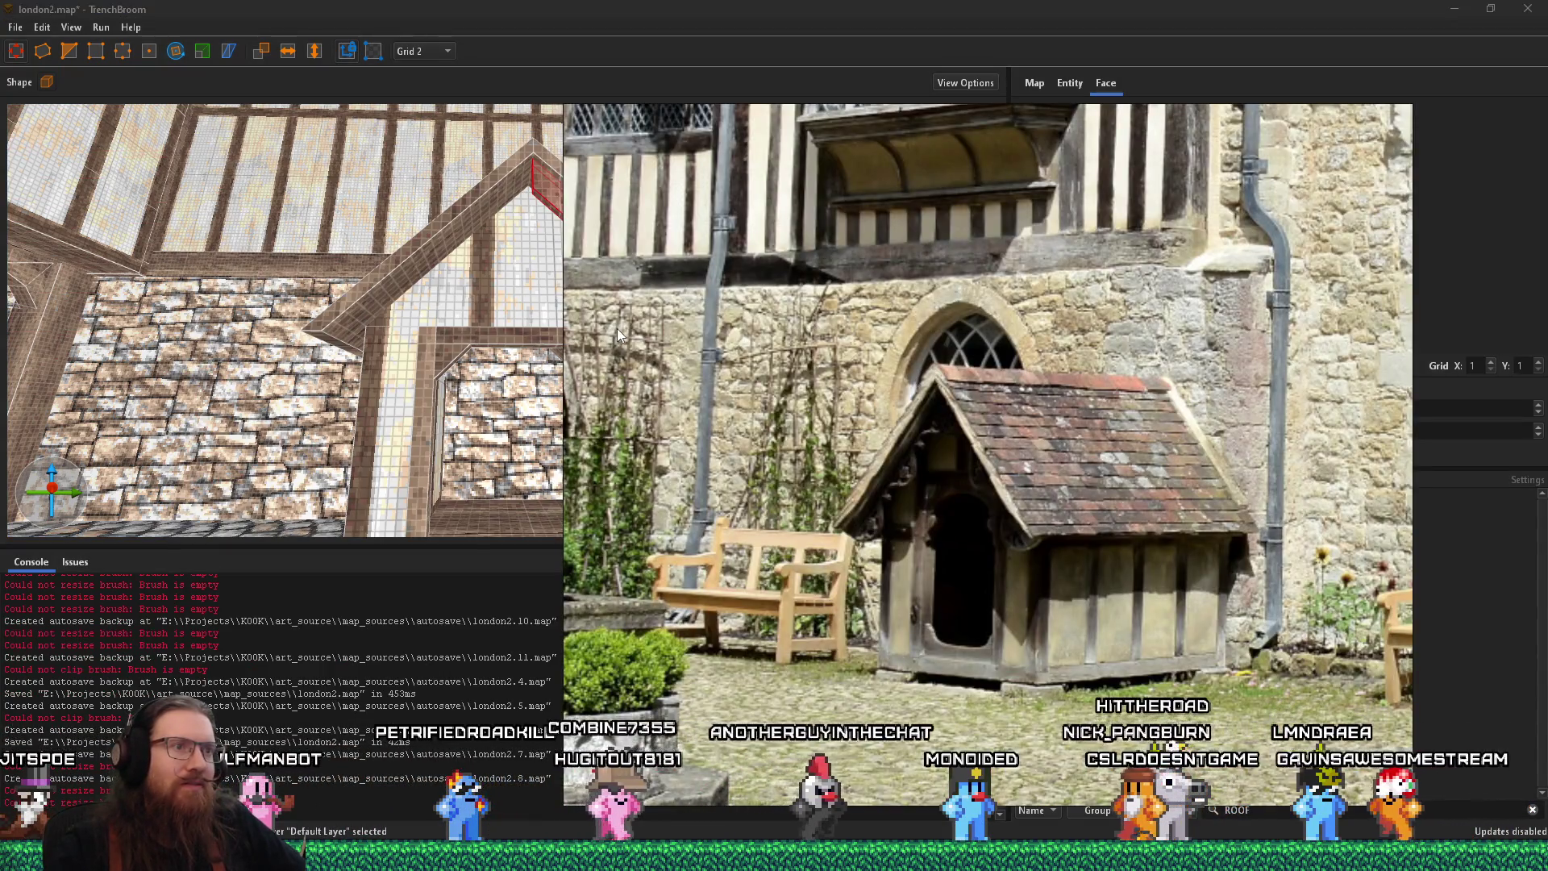
{"action": "key", "text": "alt+Tab"}
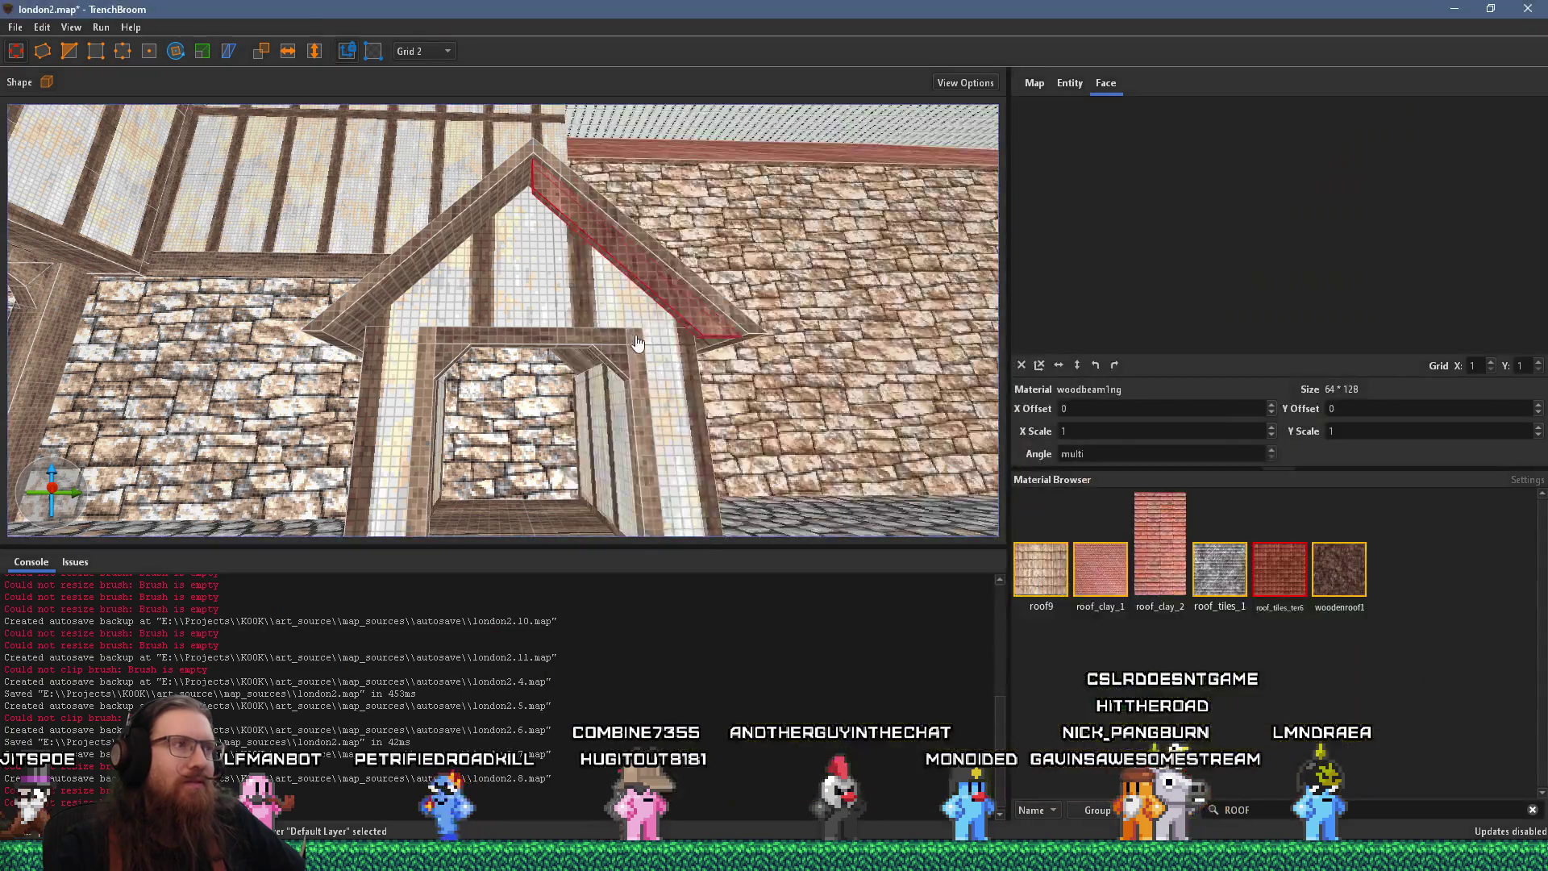
{"action": "key", "text": "w"}
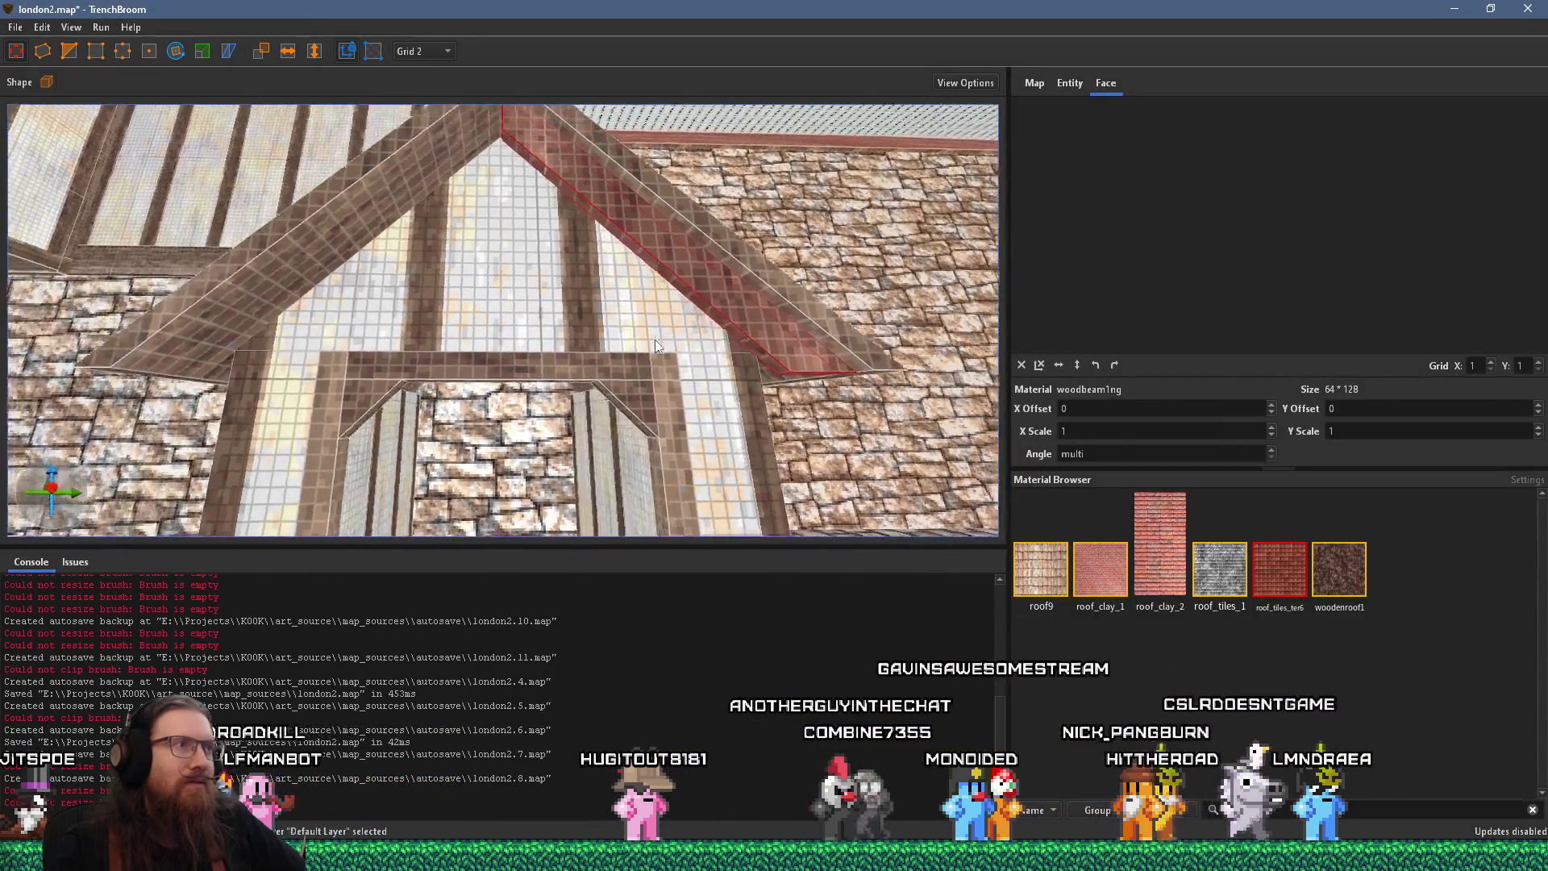
{"action": "scroll", "coordinate": [617, 347], "scroll_direction": "up", "scroll_amount": 5}
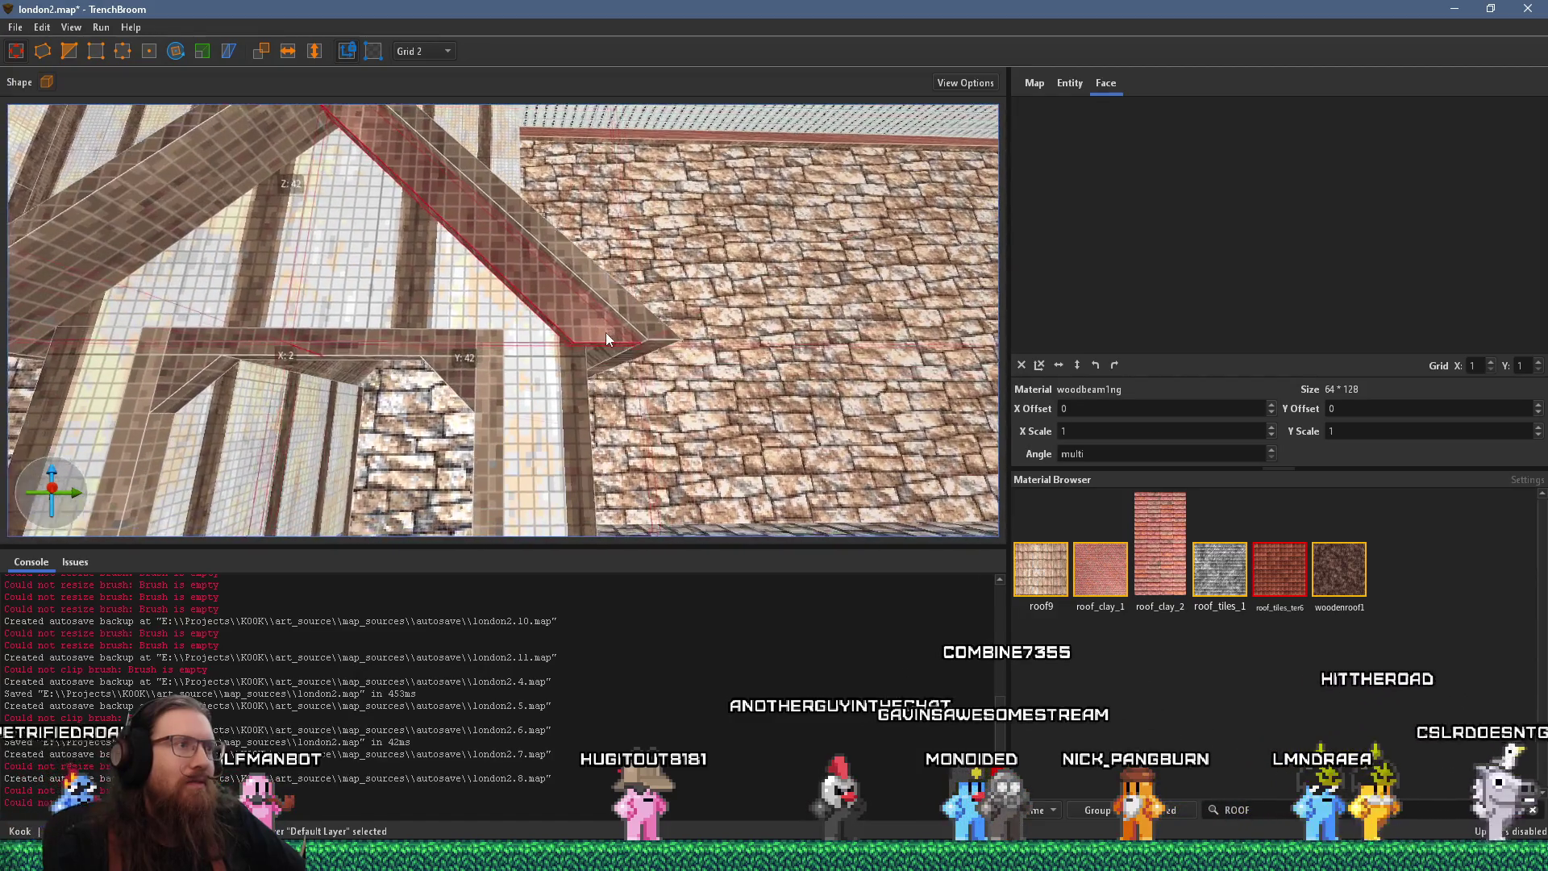
{"action": "scroll", "coordinate": [675, 360], "scroll_direction": "up", "scroll_amount": 3}
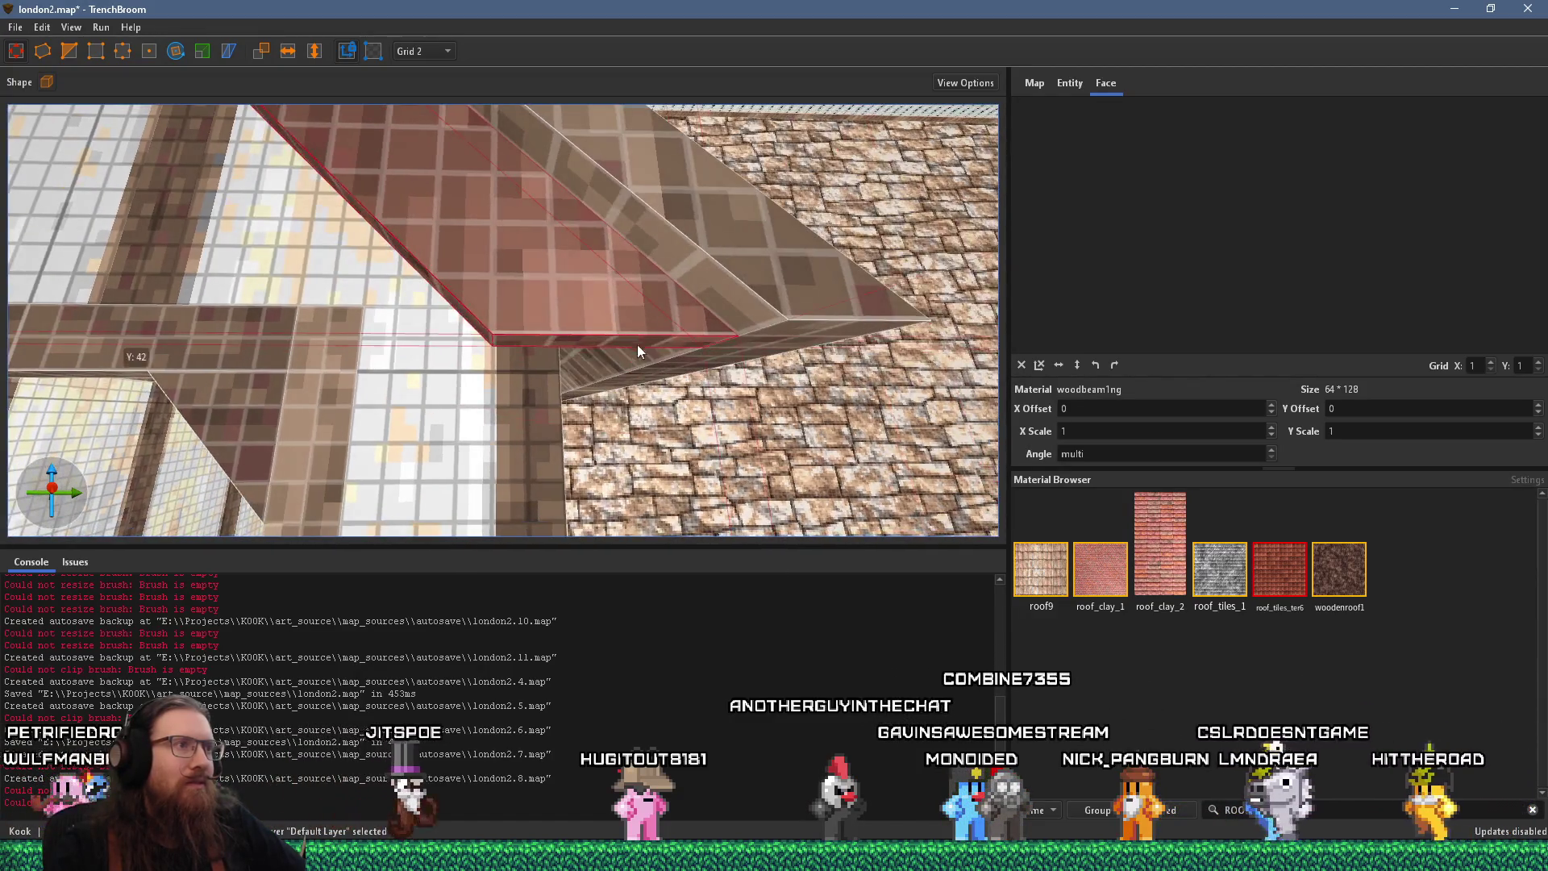
Drag the beam's bottom face down to thicken it and pull its outer end inward
{"action": "left_click_drag", "start_coordinate": [623, 345], "coordinate": [700, 472]}
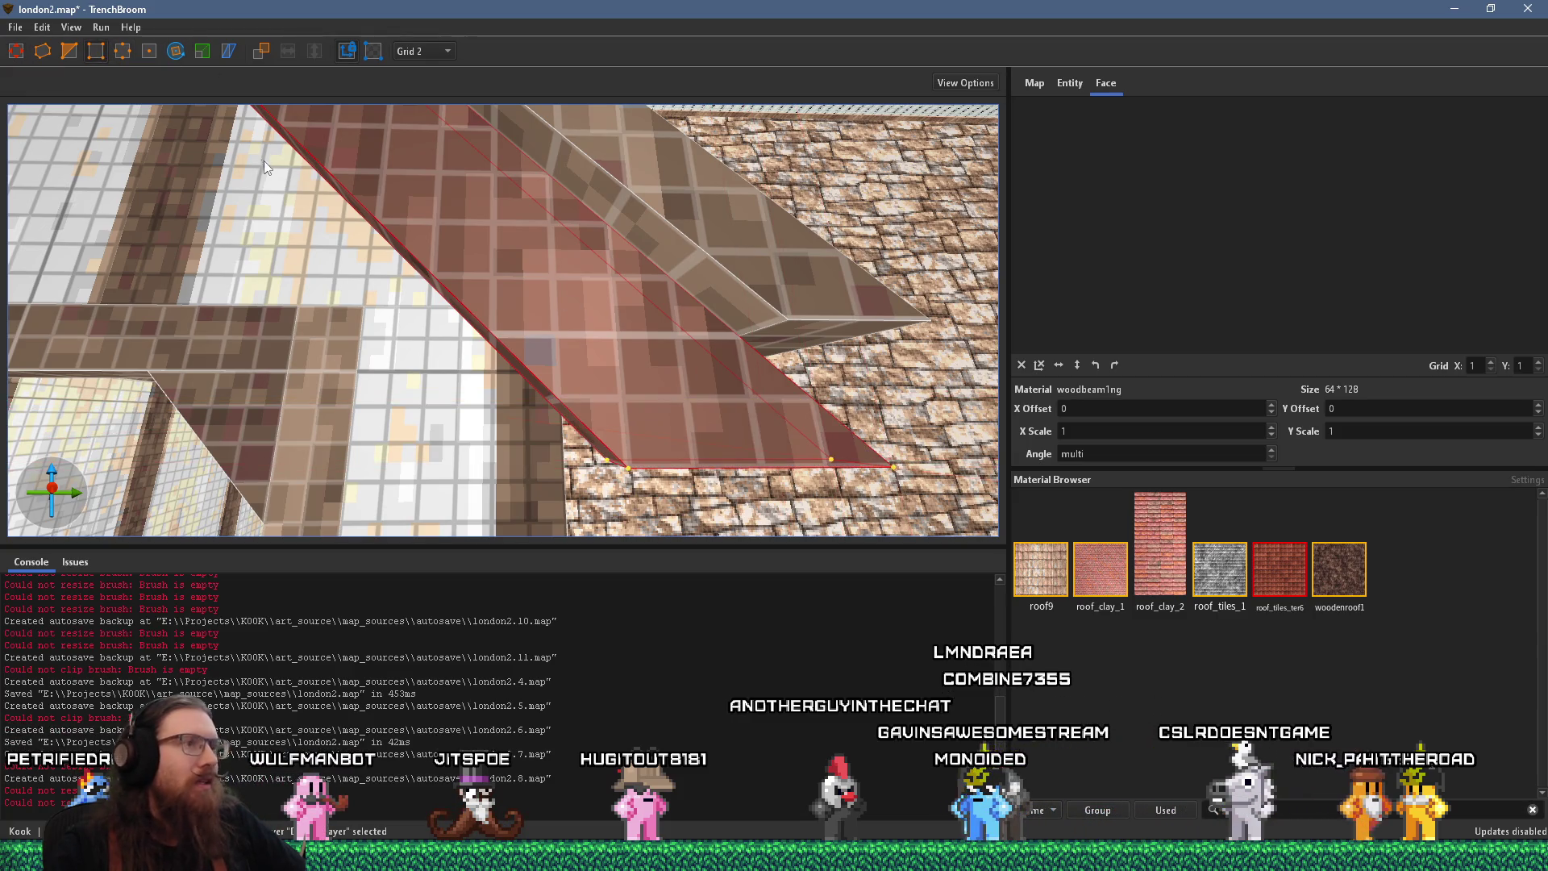
{"action": "mouse_move", "coordinate": [743, 356]}
{"action": "left_mouse_down"}
{"action": "mouse_move", "coordinate": [757, 399]}
{"action": "mouse_move", "coordinate": [703, 387]}
{"action": "mouse_move", "coordinate": [610, 406]}
{"action": "left_mouse_up"}
{"action": "scroll", "coordinate": [609, 406], "scroll_direction": "down", "scroll_amount": 10}
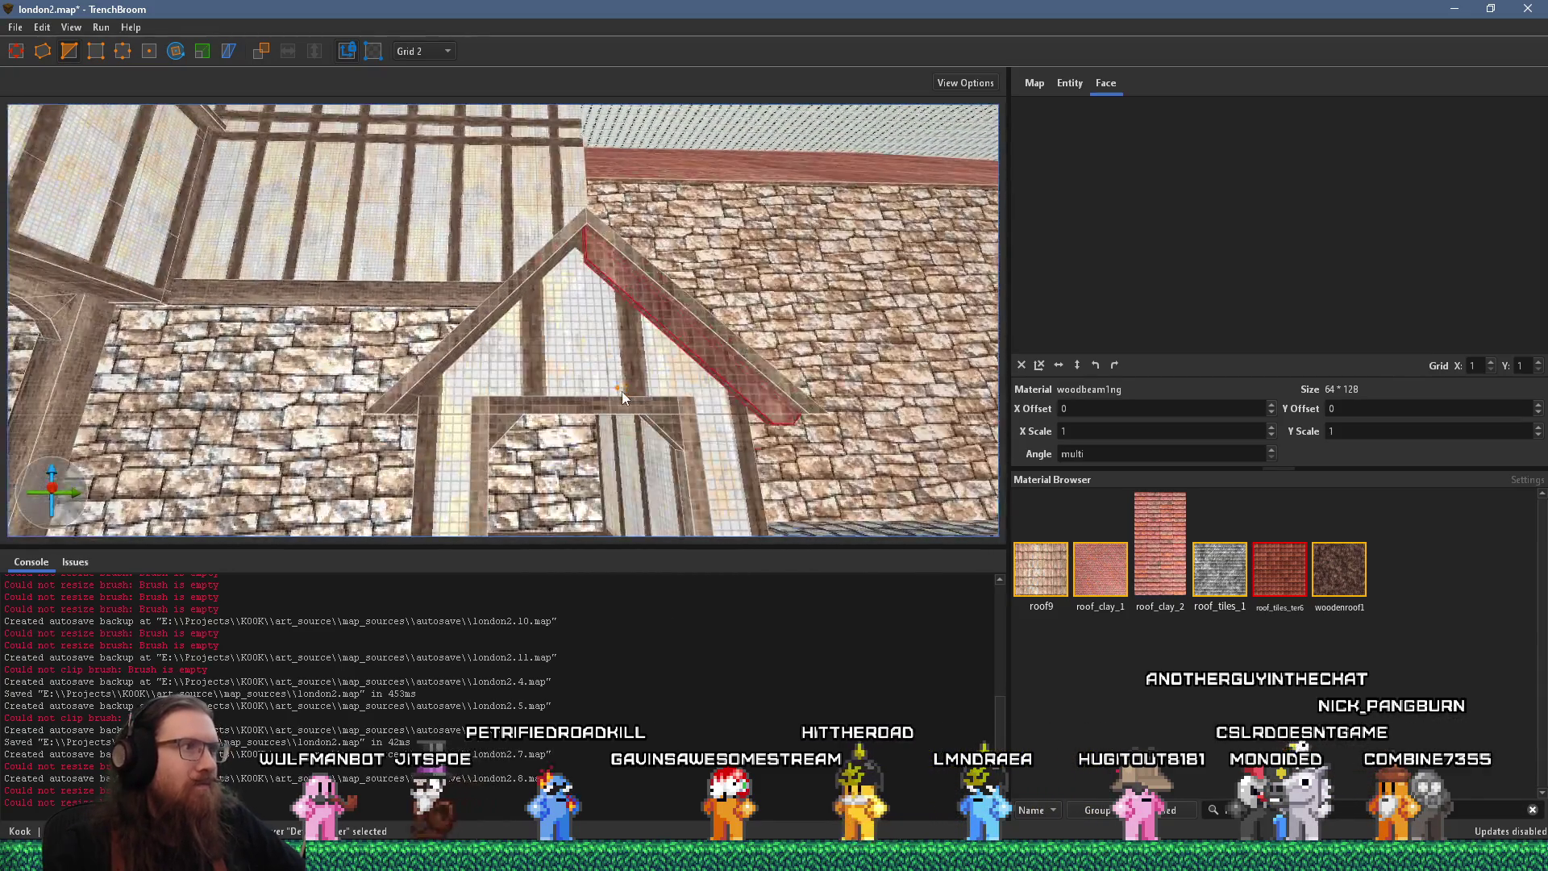
Duplicate the right roof beam, move the copy to the kennel's left side and mirror it
{"action": "key", "text": "Escape"}
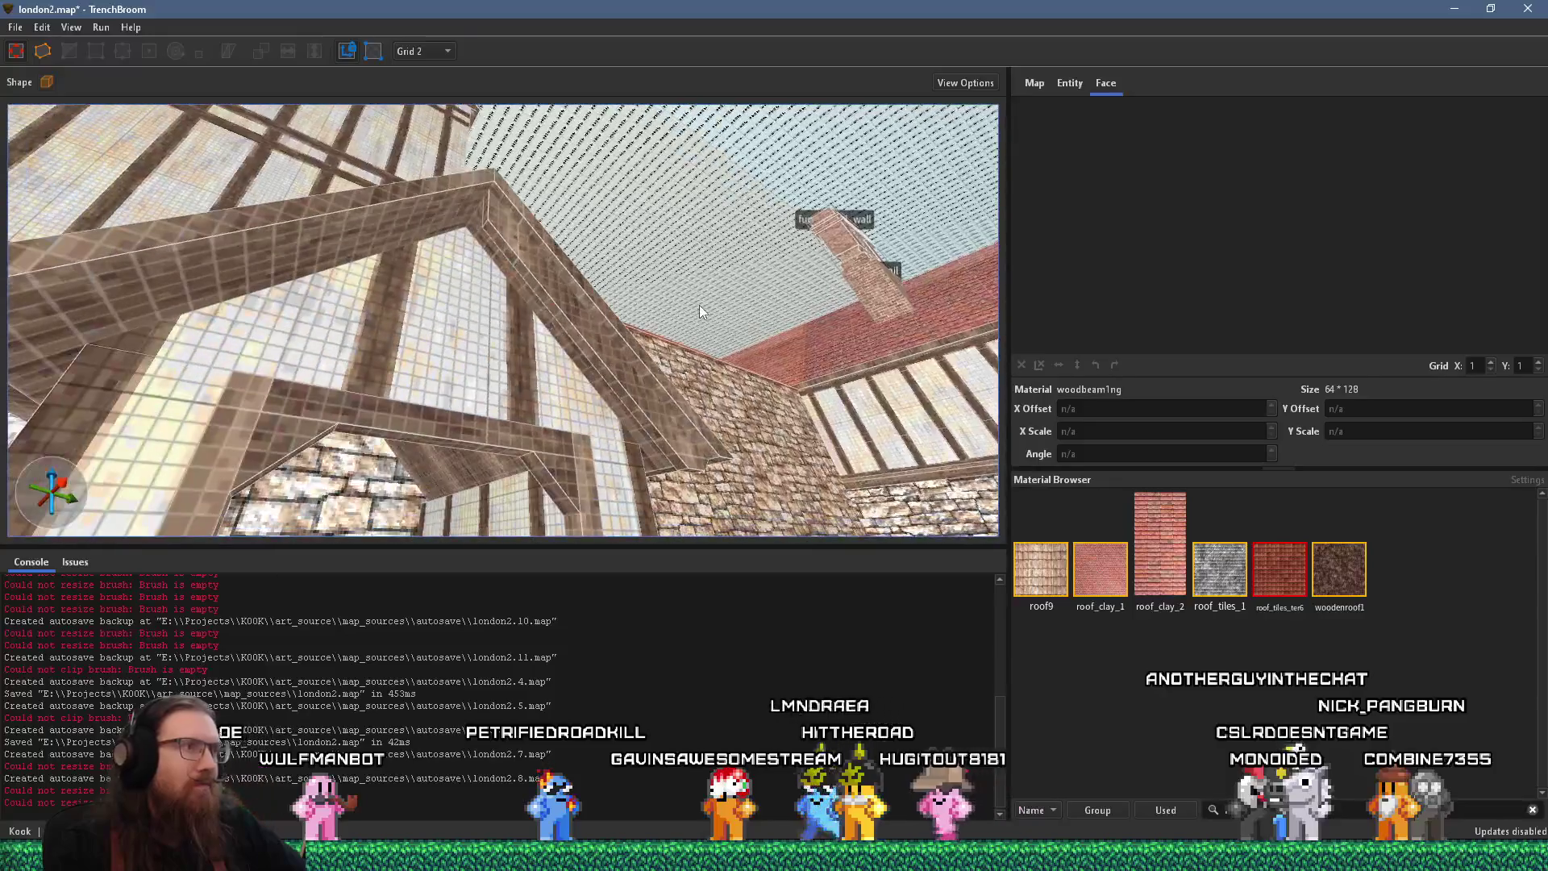
{"action": "left_click", "coordinate": [603, 359], "text": "shift"}
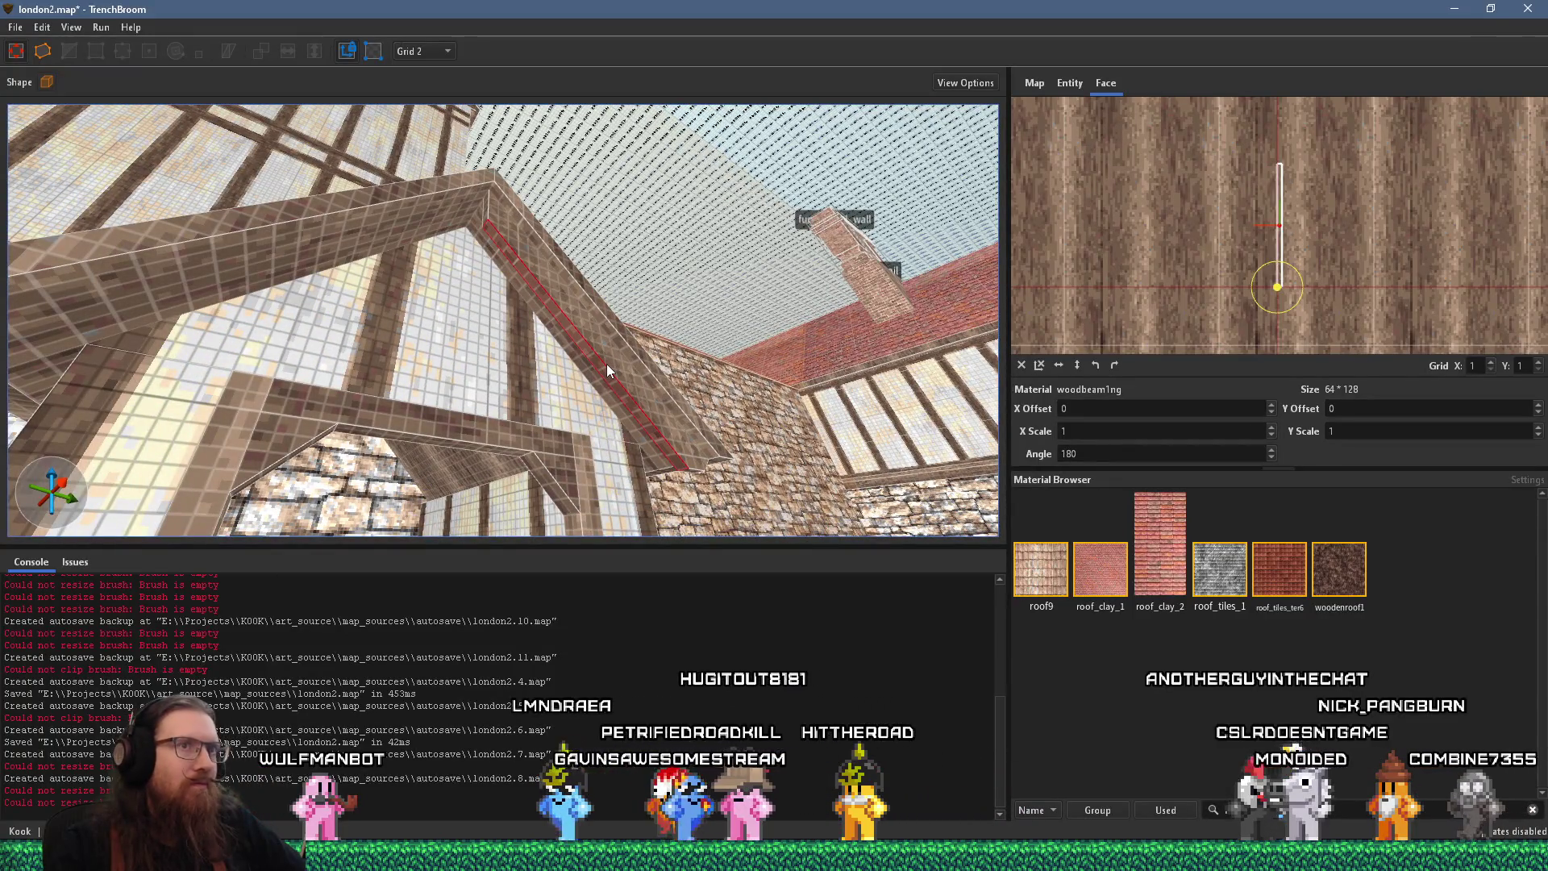
{"action": "scroll", "coordinate": [651, 360], "scroll_direction": "up", "scroll_amount": 5}
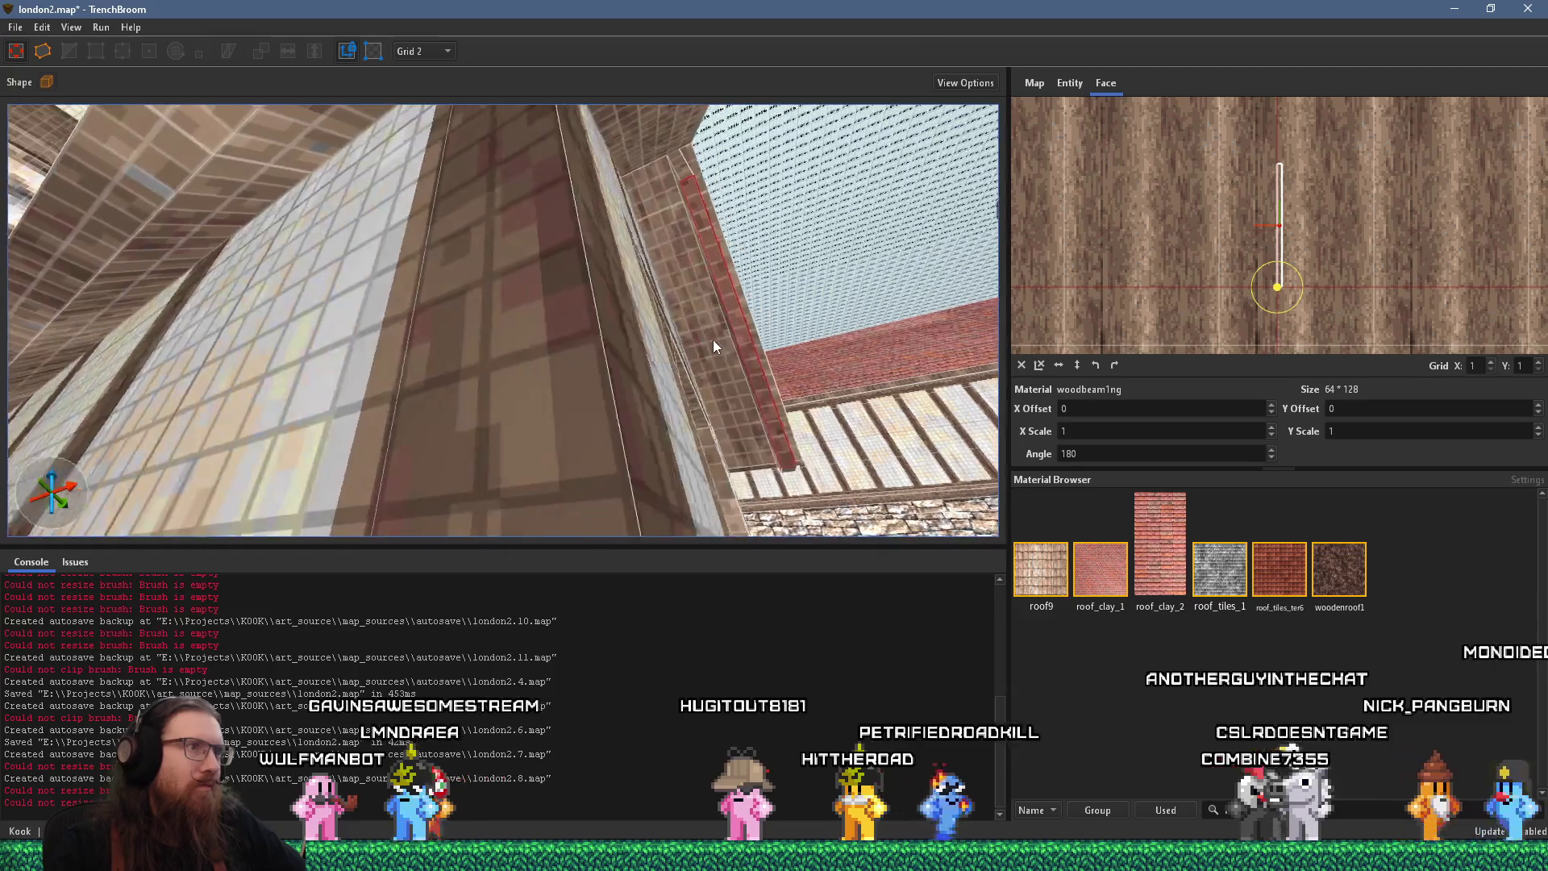
{"action": "scroll", "coordinate": [704, 327], "scroll_direction": "down", "scroll_amount": 5}
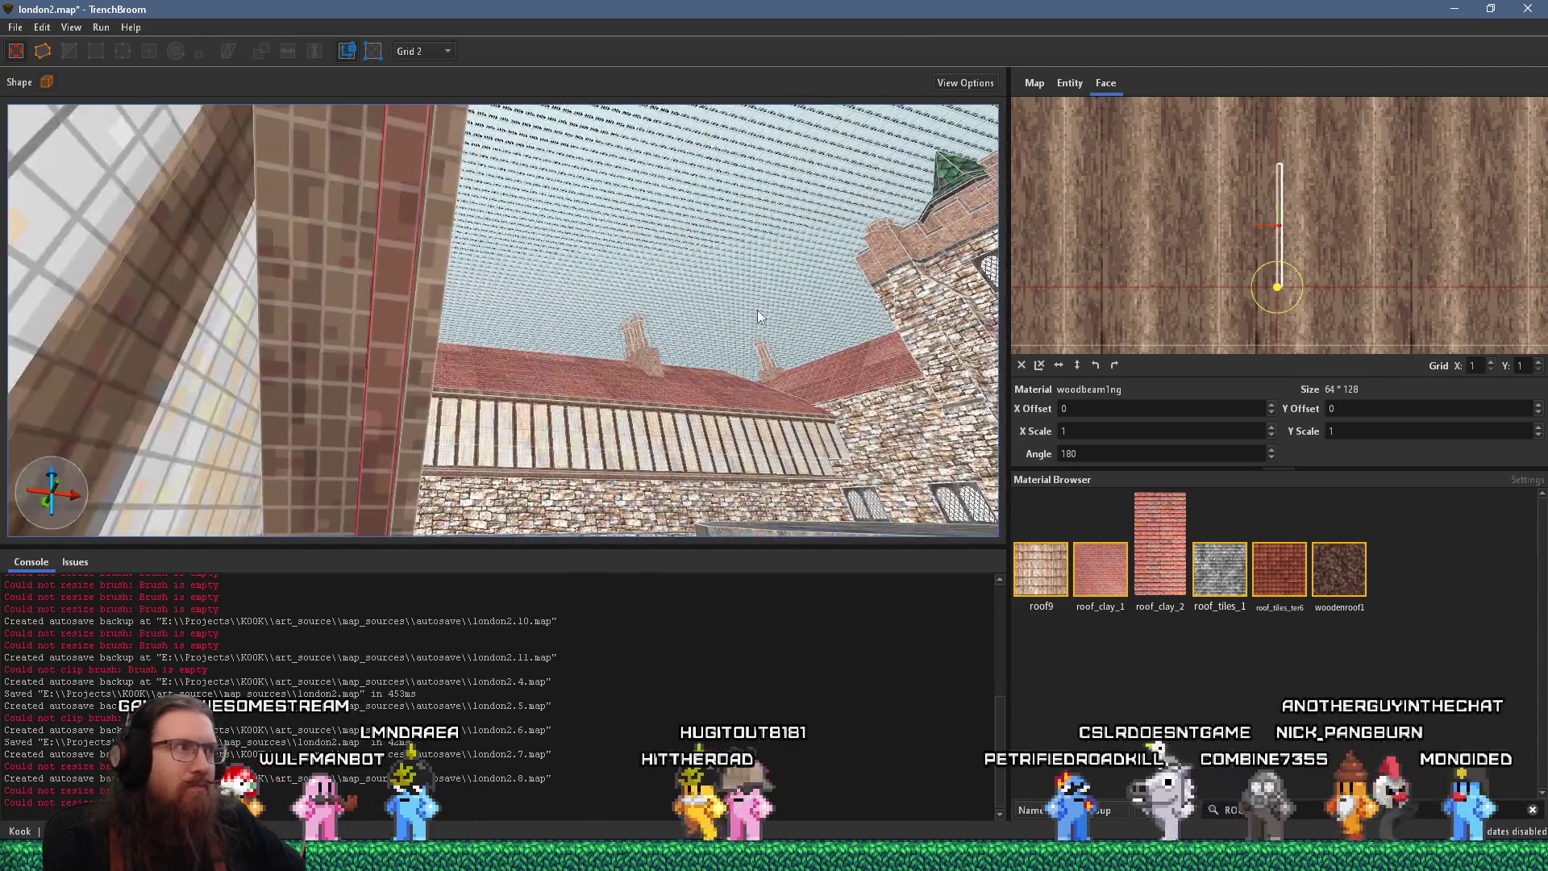
{"action": "left_click", "coordinate": [544, 311]}
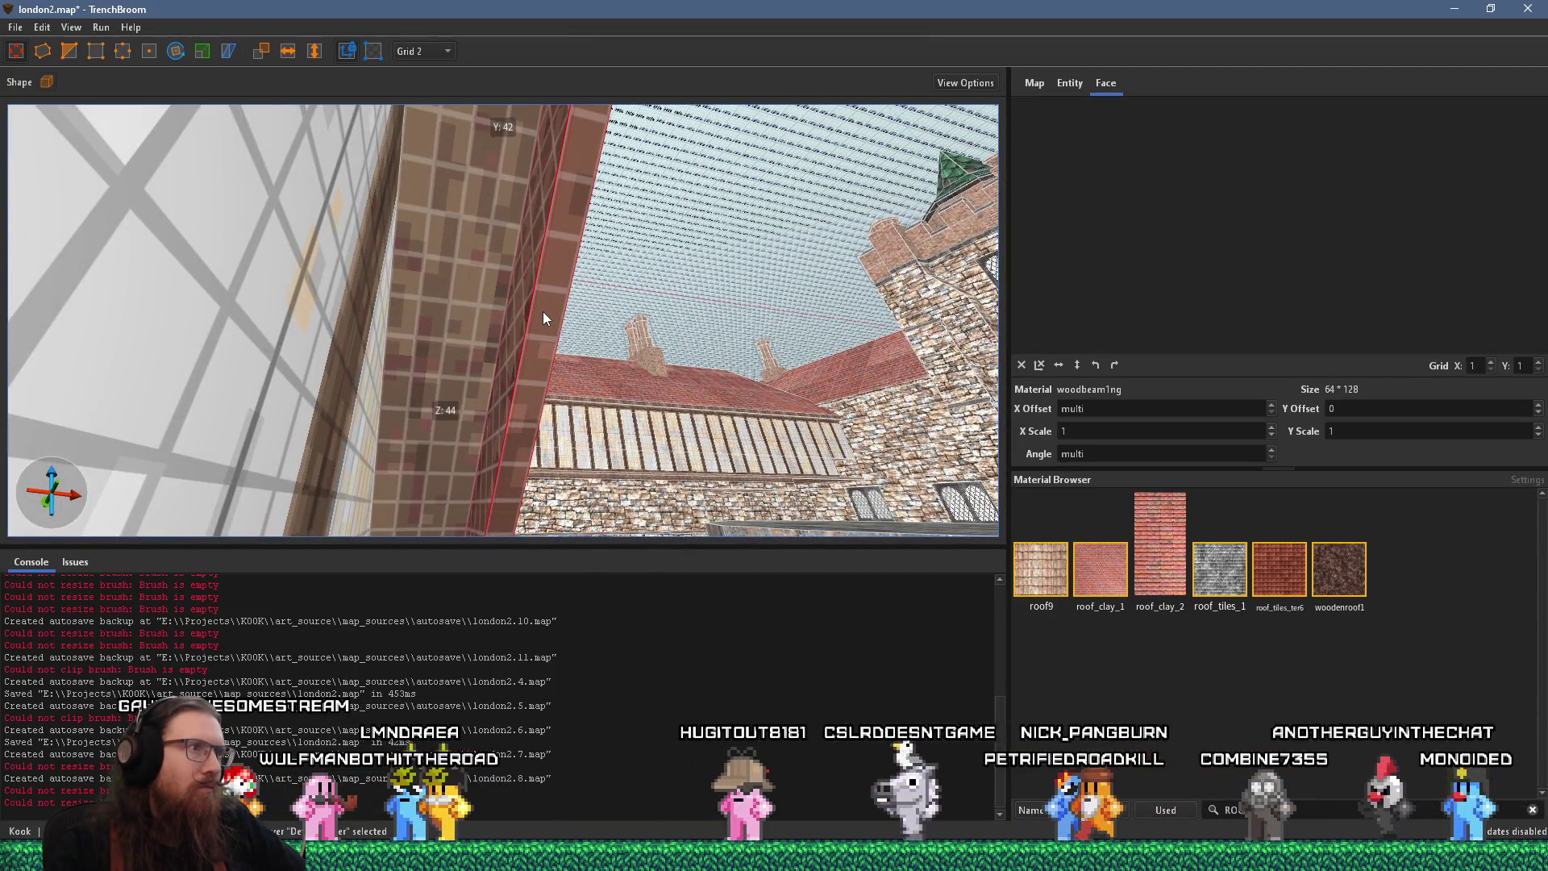
{"action": "key", "text": "ctrl+u"}
{"action": "scroll", "coordinate": [448, 363], "scroll_direction": "up", "scroll_amount": 5}
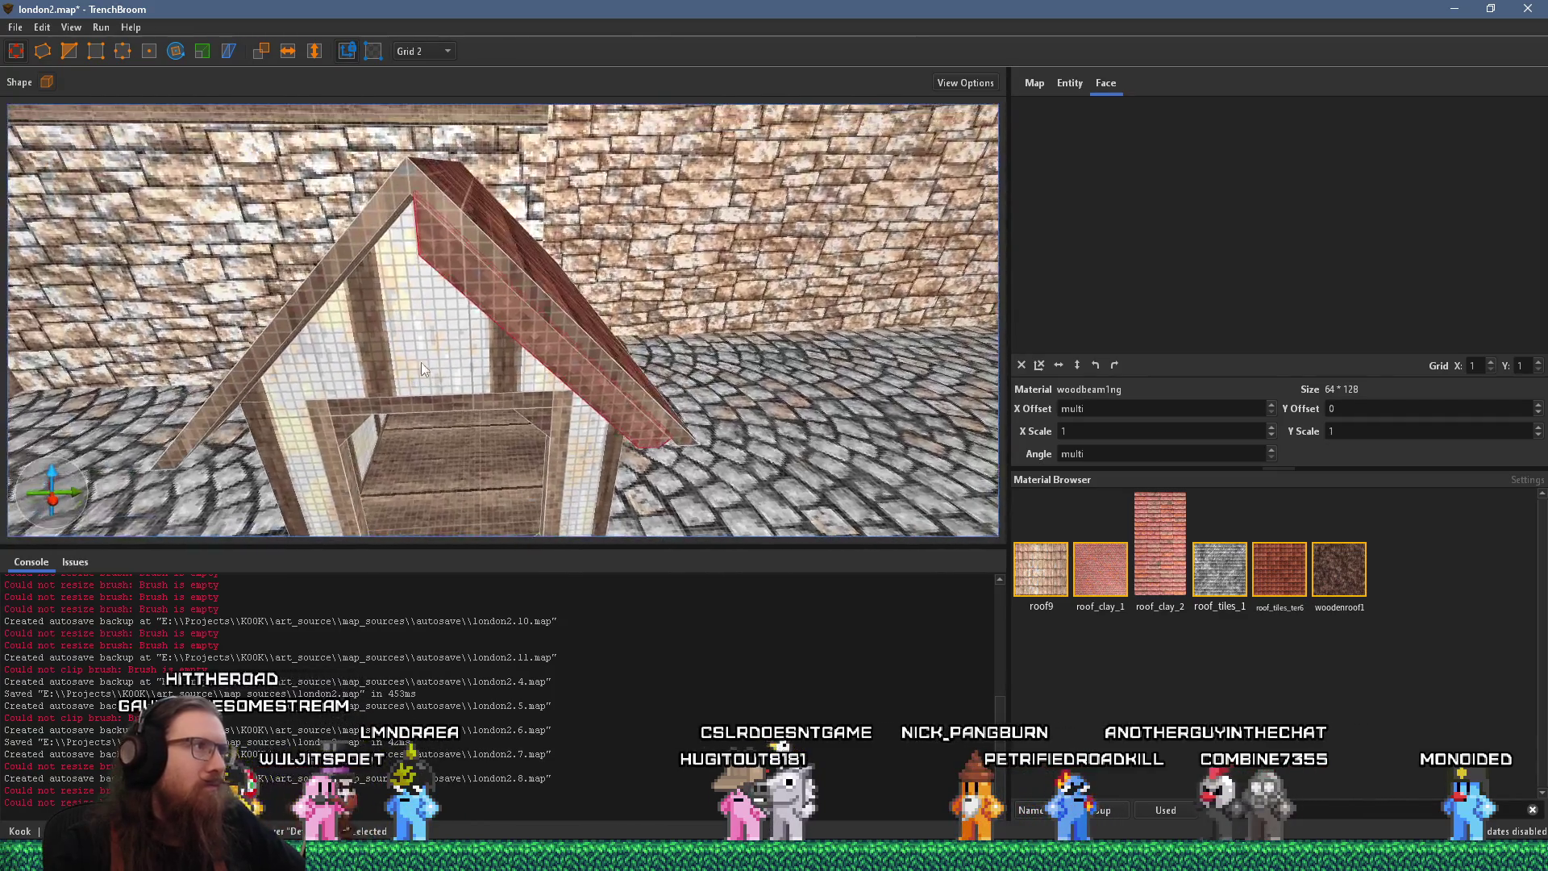
{"action": "mouse_move", "coordinate": [438, 303]}
{"action": "left_mouse_down"}
{"action": "mouse_move", "coordinate": [276, 311]}
{"action": "mouse_move", "coordinate": [337, 312]}
{"action": "left_mouse_up"}
{"action": "left_click", "coordinate": [288, 51]}
Select the new left rafter's face and set its texture Y offset to -7.360046
{"action": "left_click", "coordinate": [342, 314], "text": "shift"}
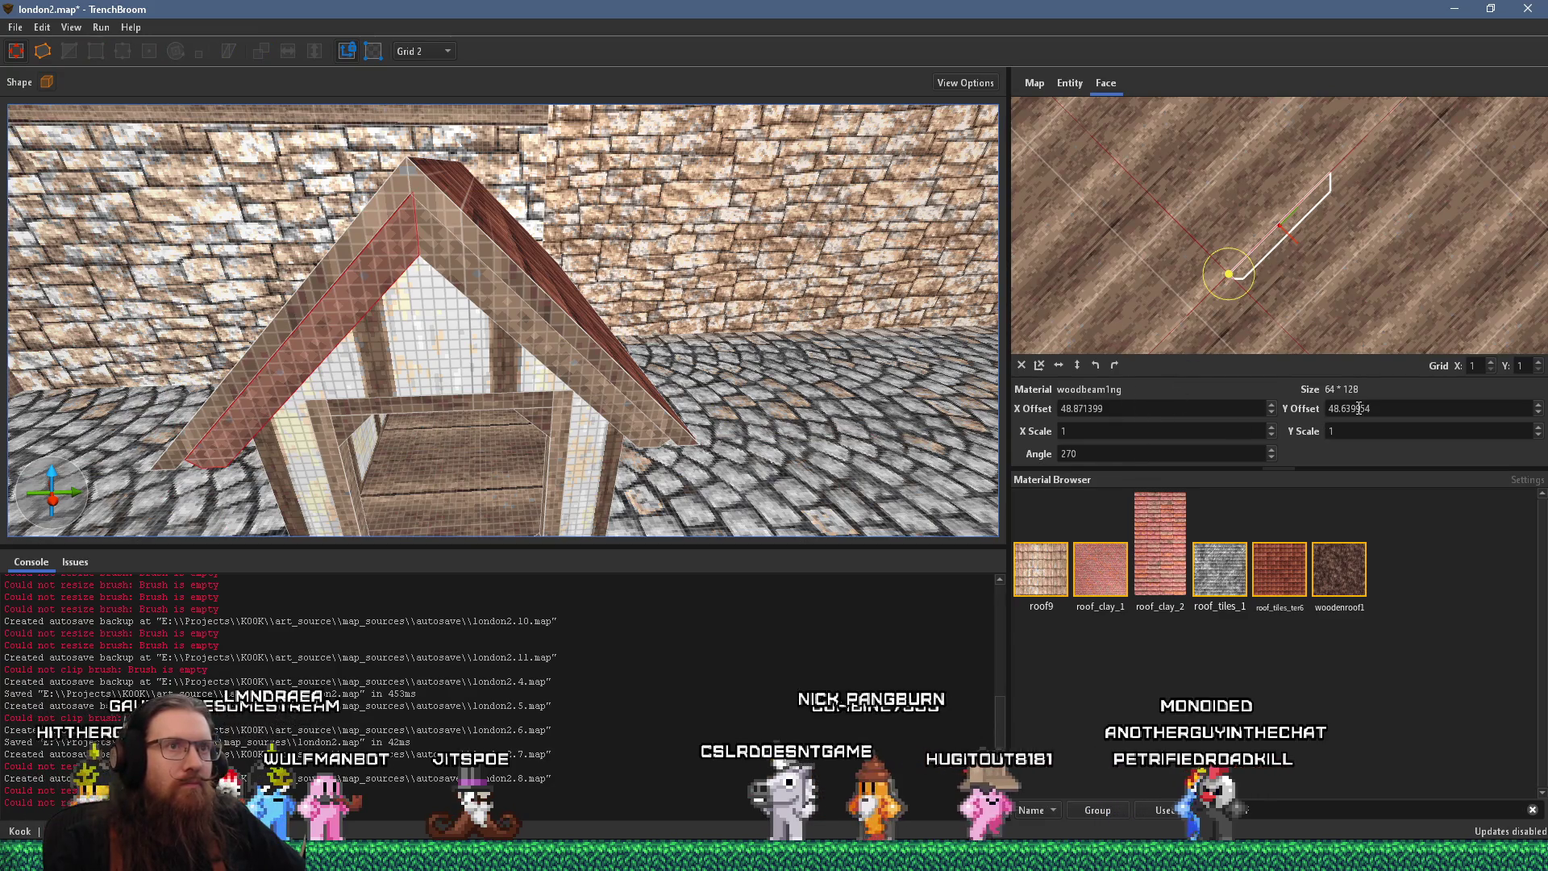
{"action": "scroll", "coordinate": [1359, 408], "scroll_direction": "down", "scroll_amount": 20}
{"action": "scroll", "coordinate": [1360, 409], "scroll_direction": "down", "scroll_amount": 20}
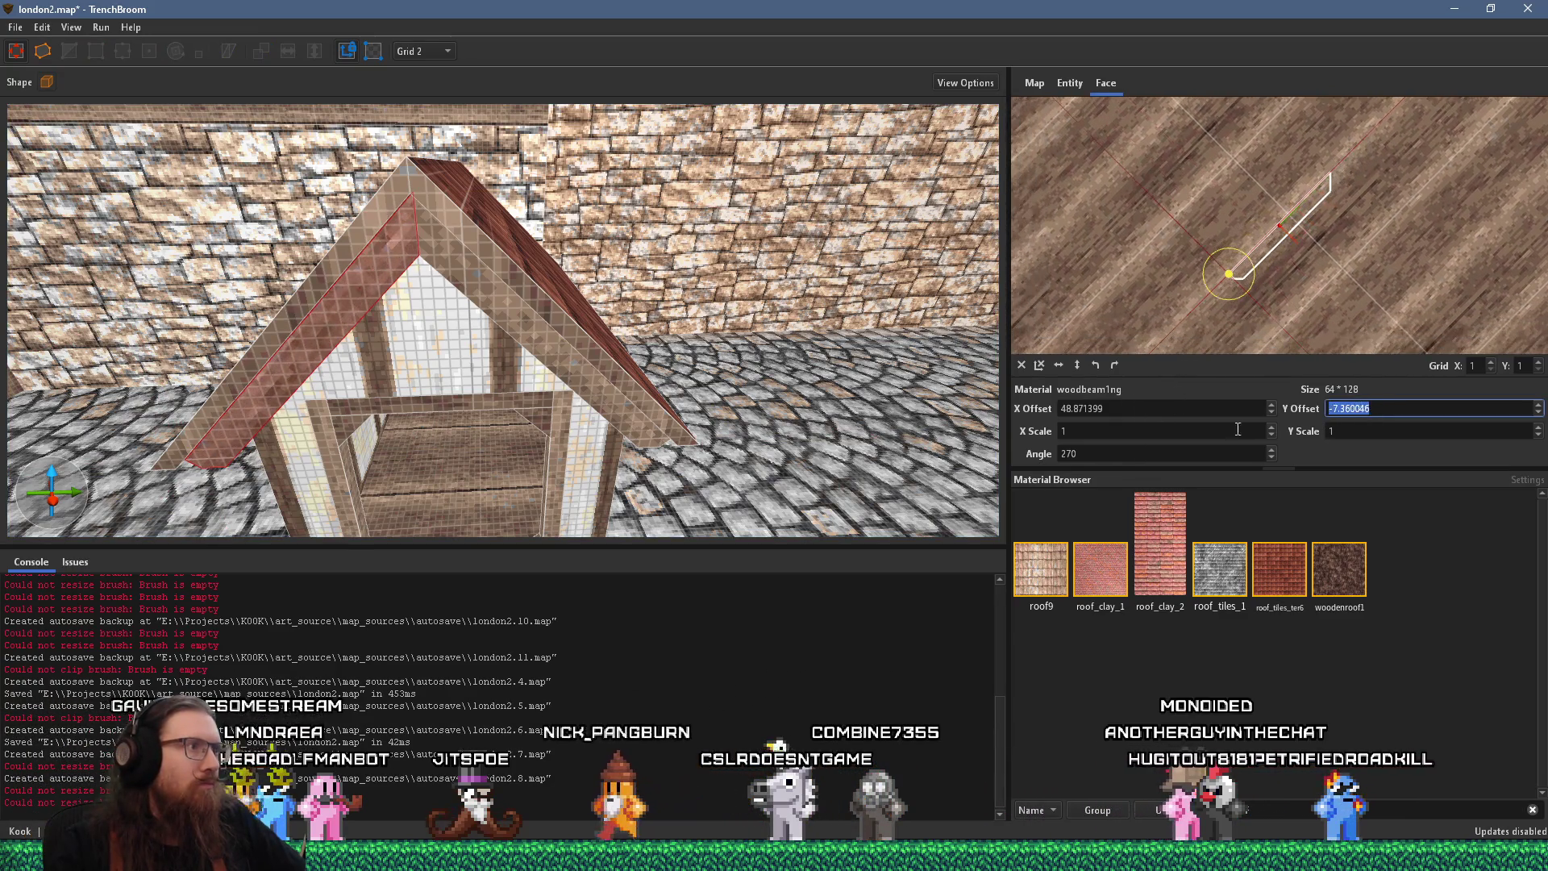
{"action": "scroll", "coordinate": [507, 264], "scroll_direction": "up", "scroll_amount": 10}
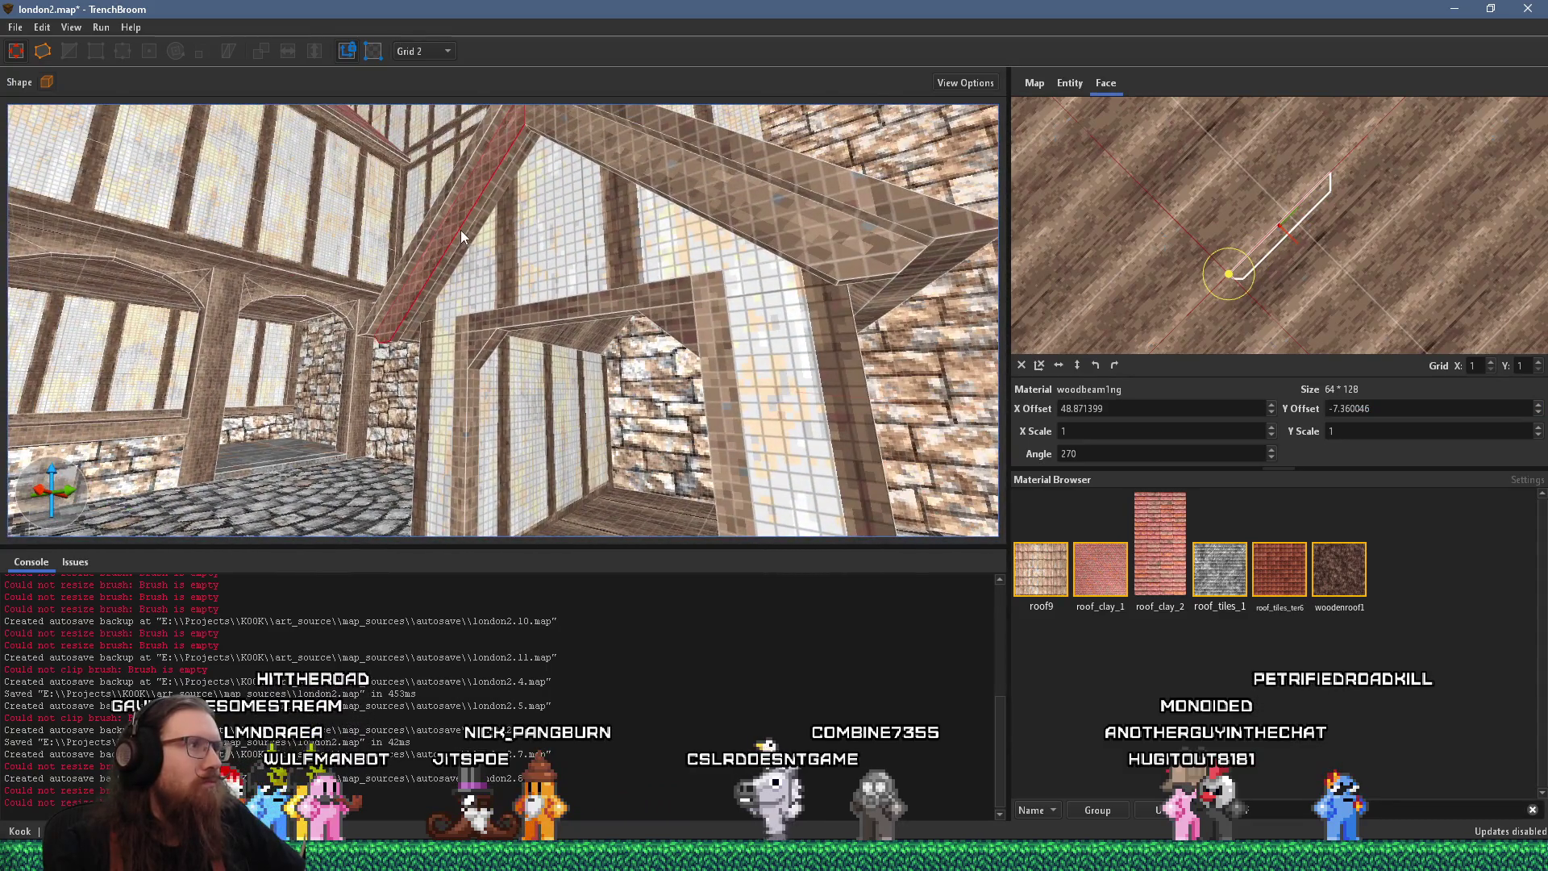
{"action": "scroll", "coordinate": [458, 245], "scroll_direction": "up", "scroll_amount": 10}
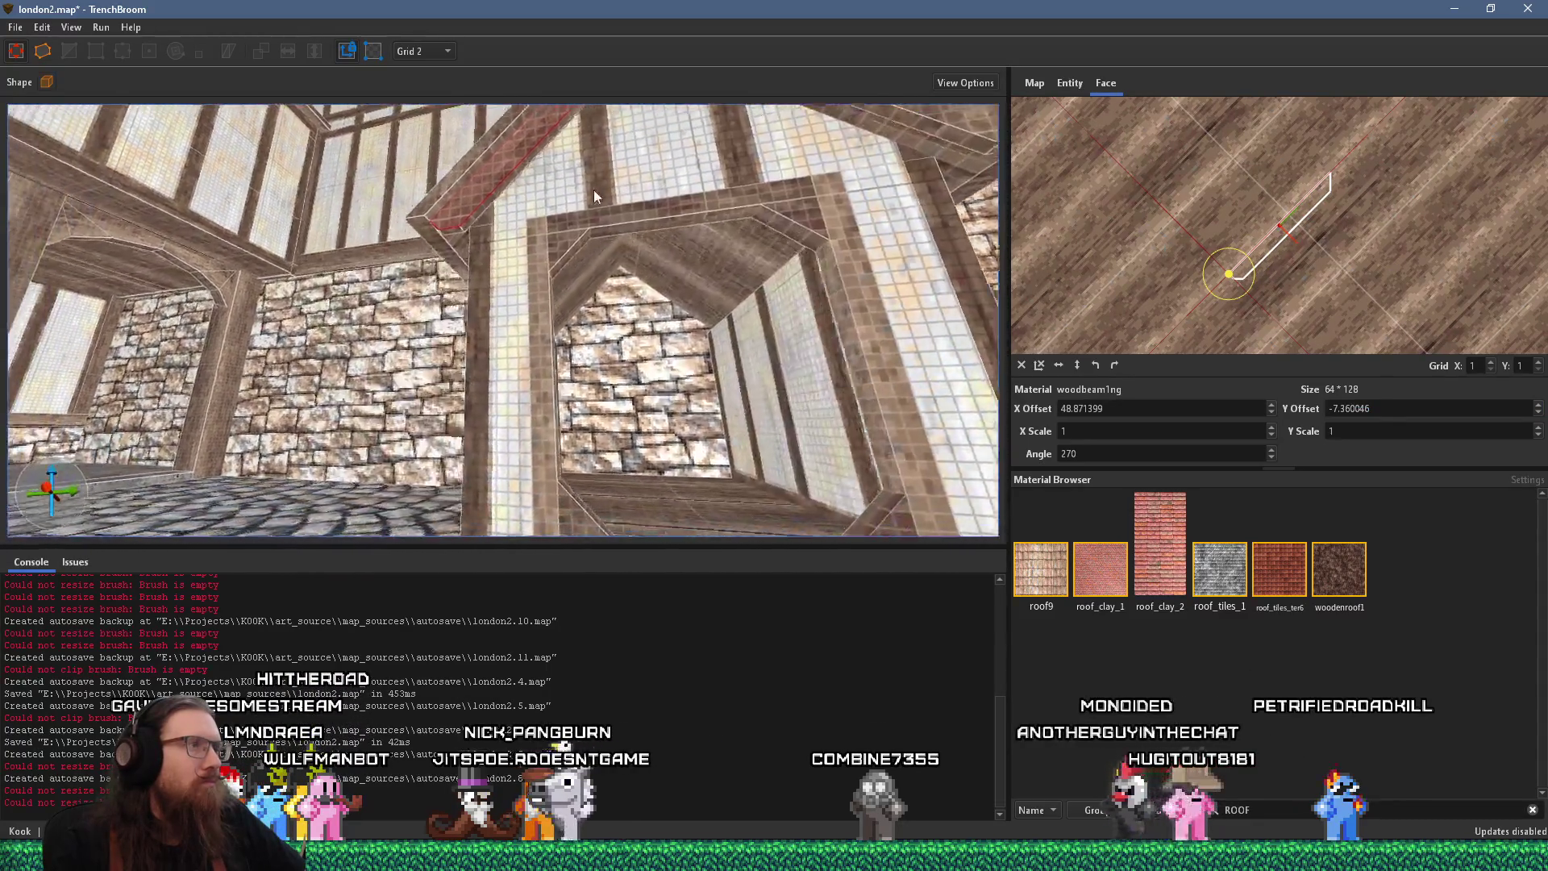
{"action": "scroll", "coordinate": [602, 192], "scroll_direction": "down", "scroll_amount": 10}
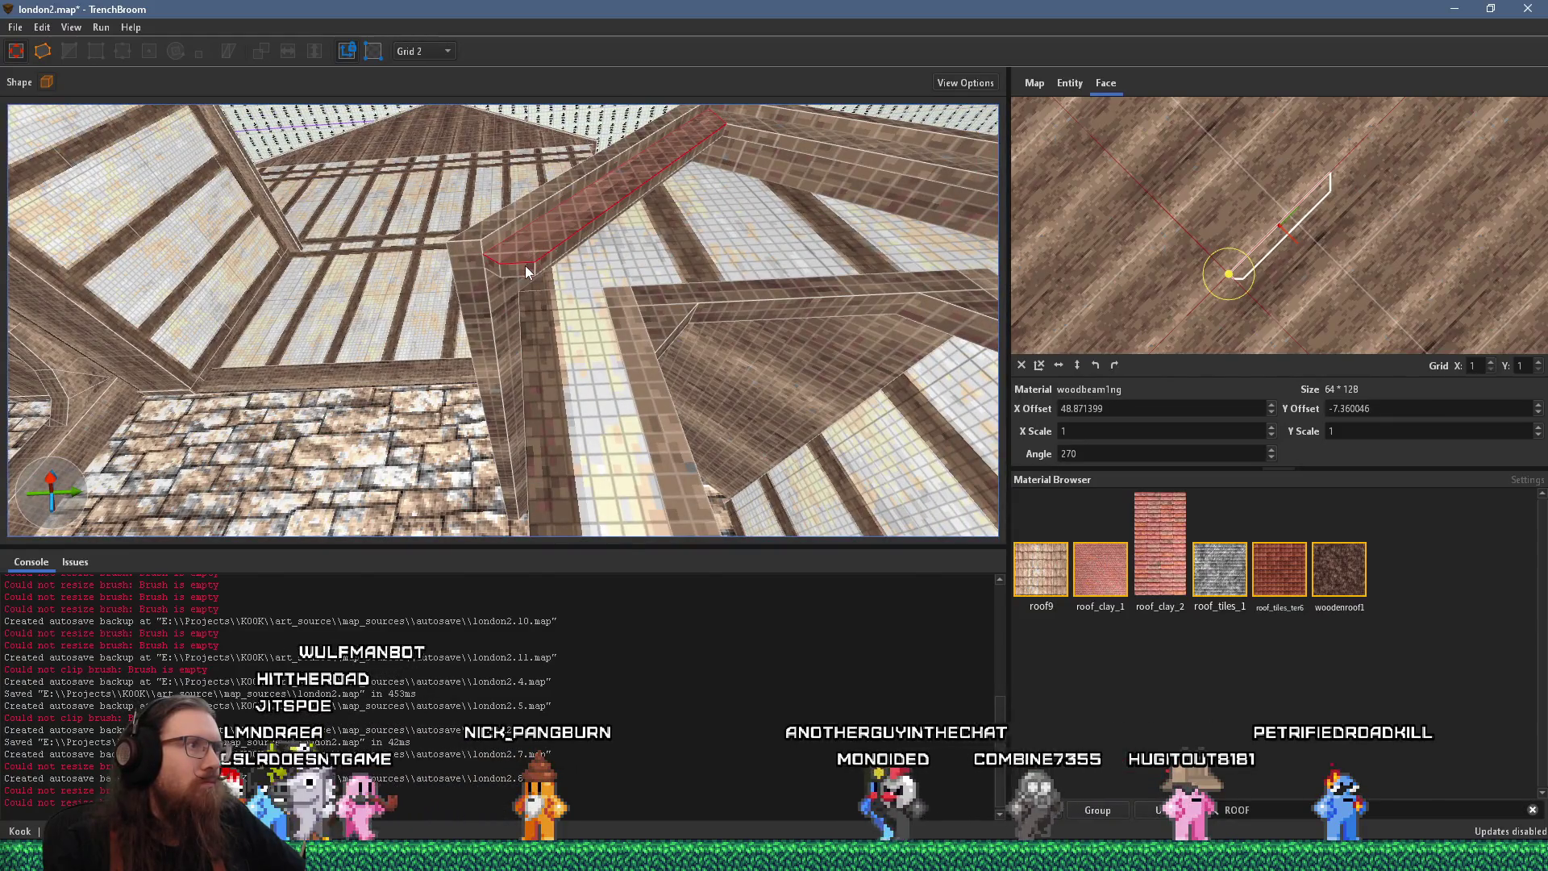
{"action": "scroll", "coordinate": [525, 264], "scroll_direction": "down", "scroll_amount": 15}
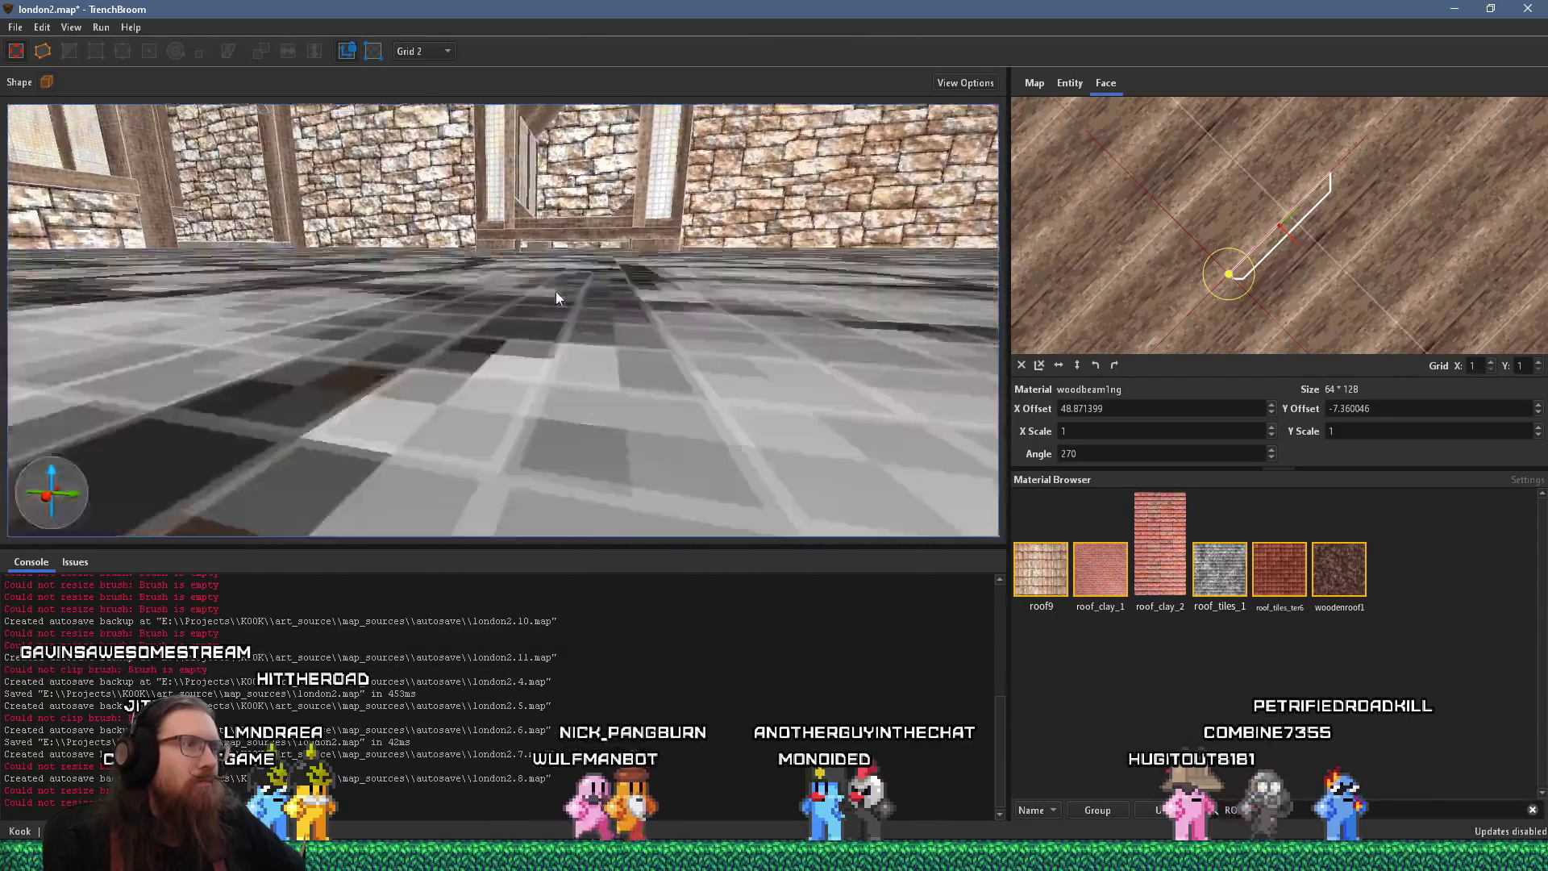
Save london2.map with File > Save Document
{"action": "mouse_move", "coordinate": [544, 413]}
{"action": "left_mouse_down"}
{"action": "mouse_move", "coordinate": [800, 463]}
{"action": "mouse_move", "coordinate": [766, 432]}
{"action": "mouse_move", "coordinate": [853, 448]}
{"action": "mouse_move", "coordinate": [637, 491]}
{"action": "mouse_move", "coordinate": [305, 319]}
{"action": "left_mouse_up"}
{"action": "left_click", "coordinate": [16, 27]}
{"action": "left_click", "coordinate": [40, 94]}
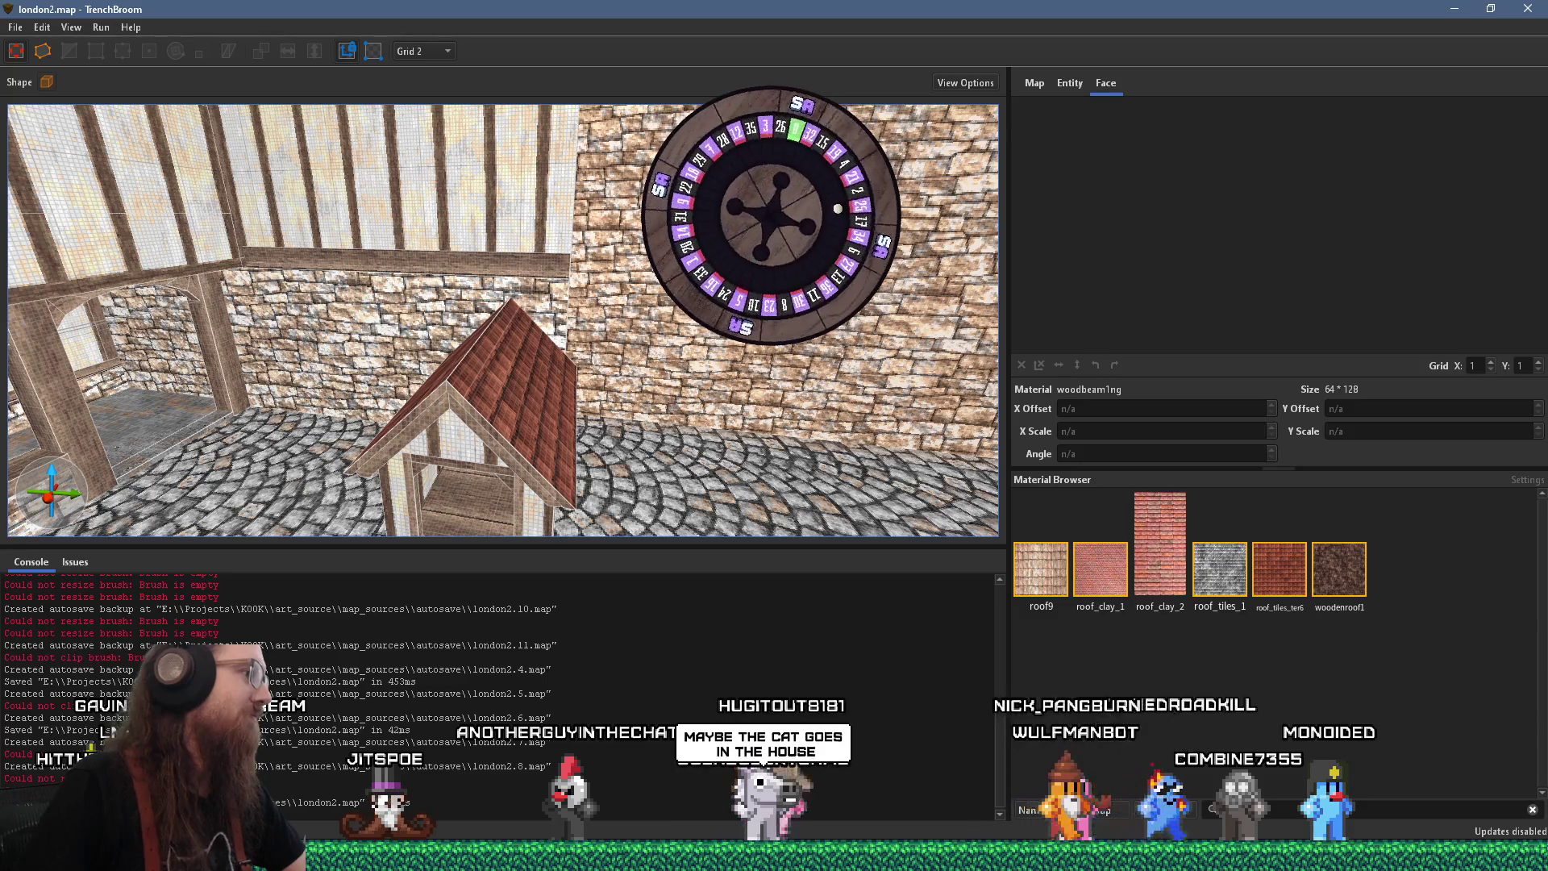
Look up at the kennel's sloped roof from inside and select a wall brush
{"action": "scroll", "coordinate": [551, 295], "scroll_direction": "down", "scroll_amount": 10}
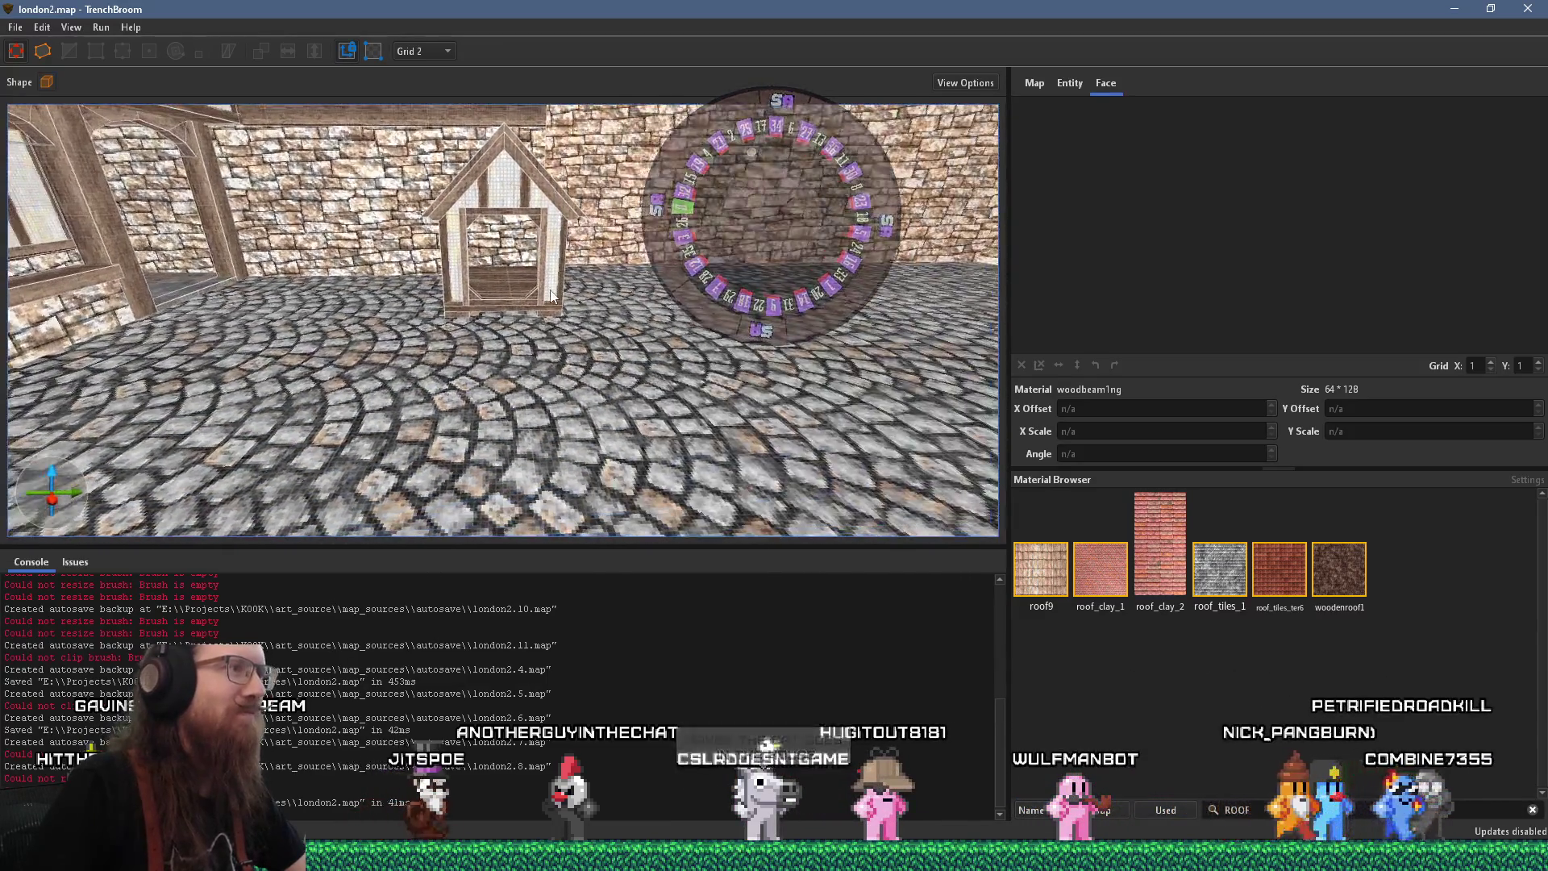
{"action": "scroll", "coordinate": [551, 295], "scroll_direction": "up", "scroll_amount": 10}
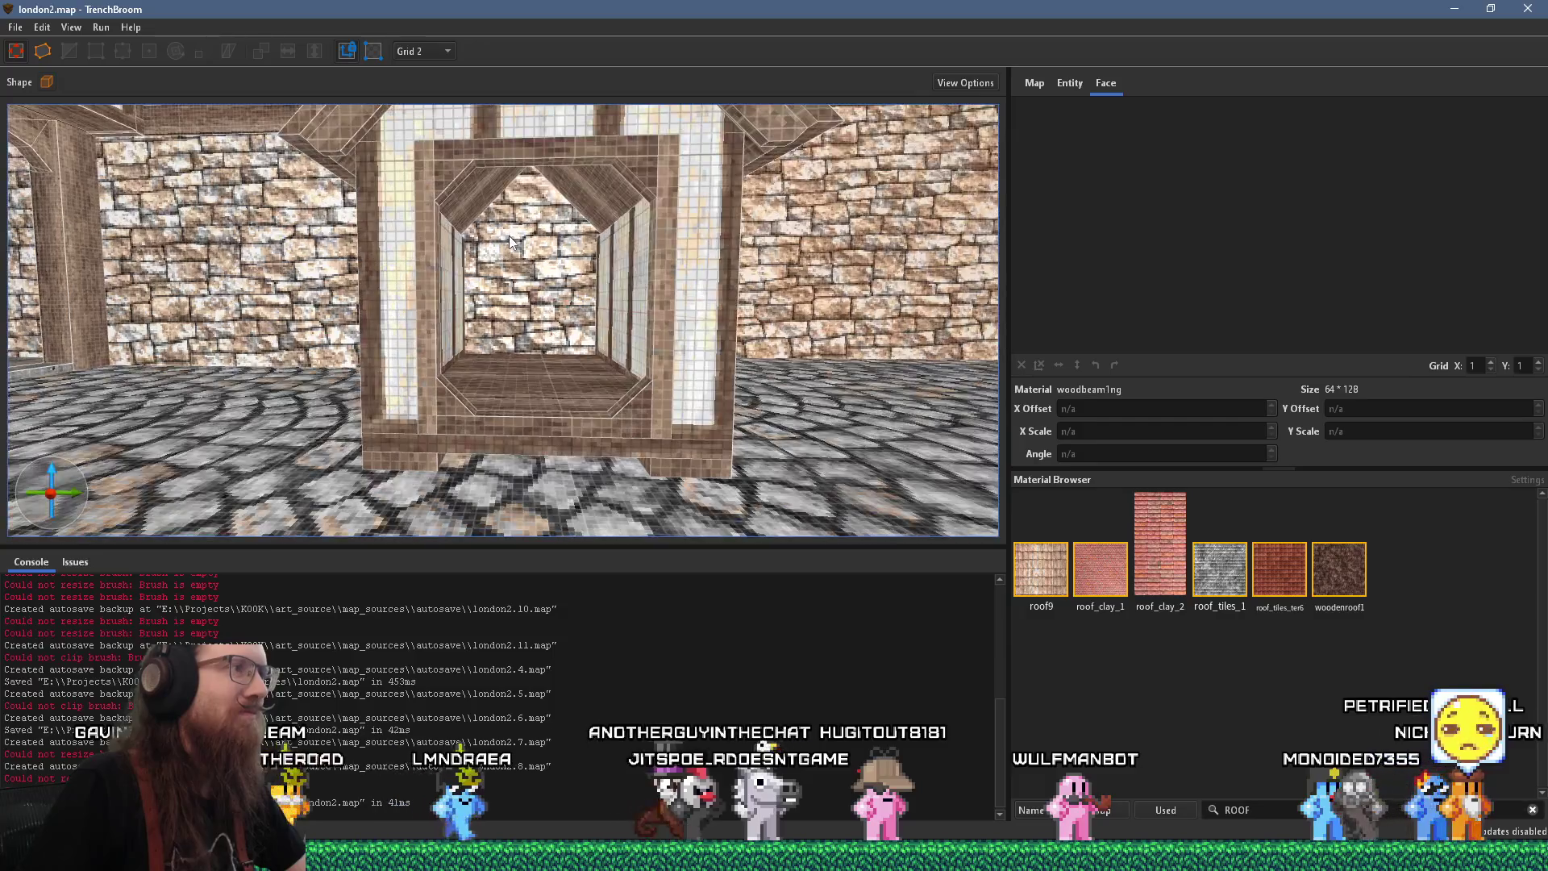
{"action": "scroll", "coordinate": [510, 235], "scroll_direction": "up", "scroll_amount": 10}
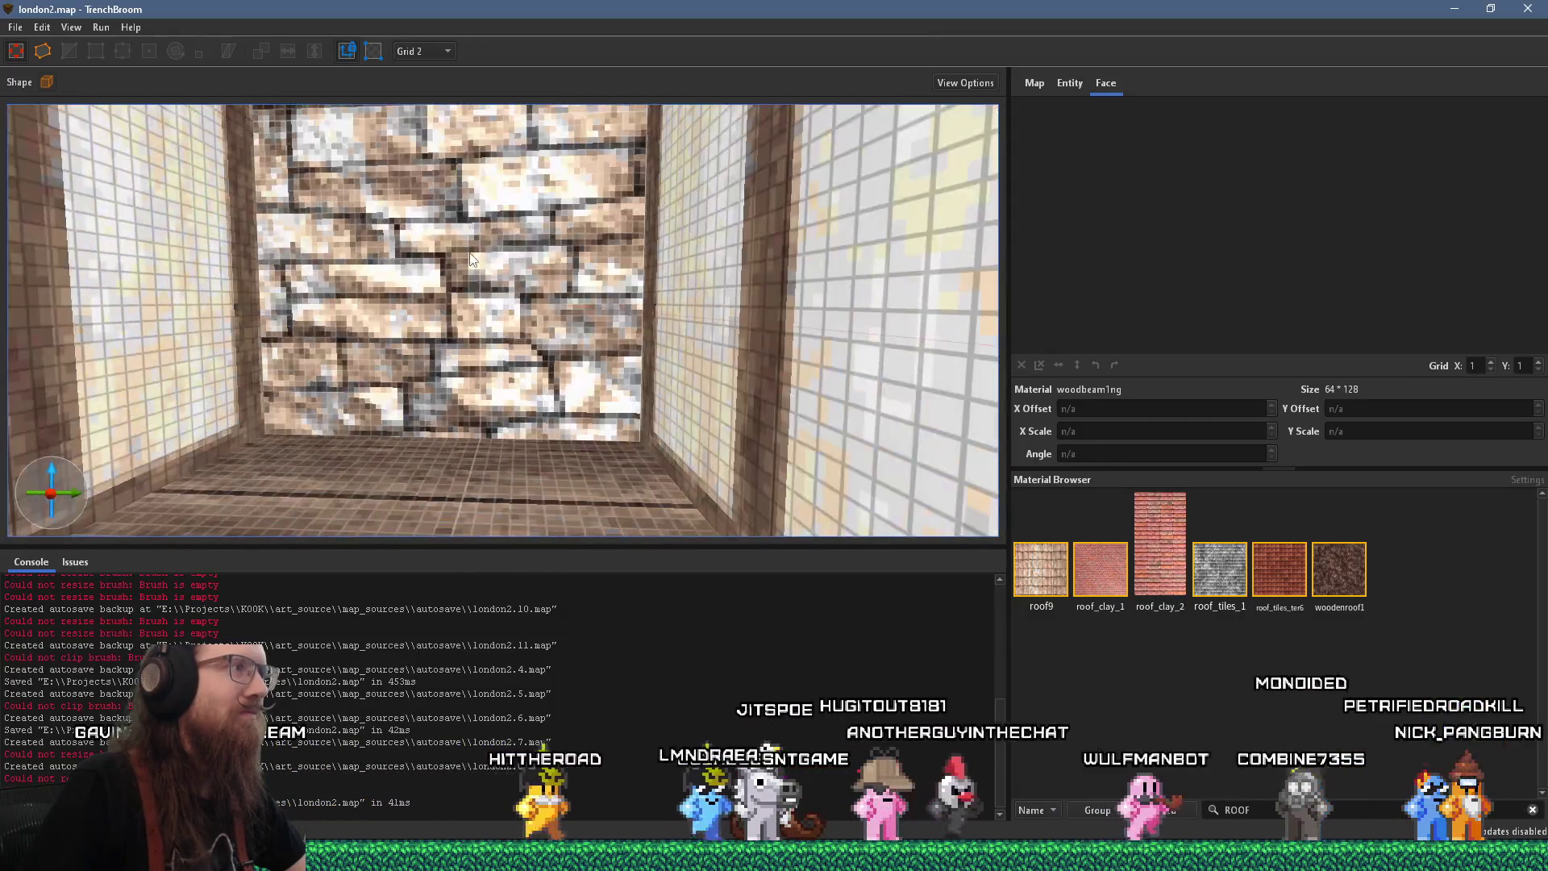
{"action": "mouse_move", "coordinate": [472, 258]}
{"action": "left_mouse_down"}
{"action": "mouse_move", "coordinate": [385, 206]}
{"action": "mouse_move", "coordinate": [318, 200]}
{"action": "mouse_move", "coordinate": [304, 233]}
{"action": "mouse_move", "coordinate": [487, 288]}
{"action": "mouse_move", "coordinate": [491, 420]}
{"action": "mouse_move", "coordinate": [664, 403]}
{"action": "mouse_move", "coordinate": [574, 232]}
{"action": "mouse_move", "coordinate": [451, 185]}
{"action": "left_mouse_up"}
{"action": "left_click", "coordinate": [491, 419]}
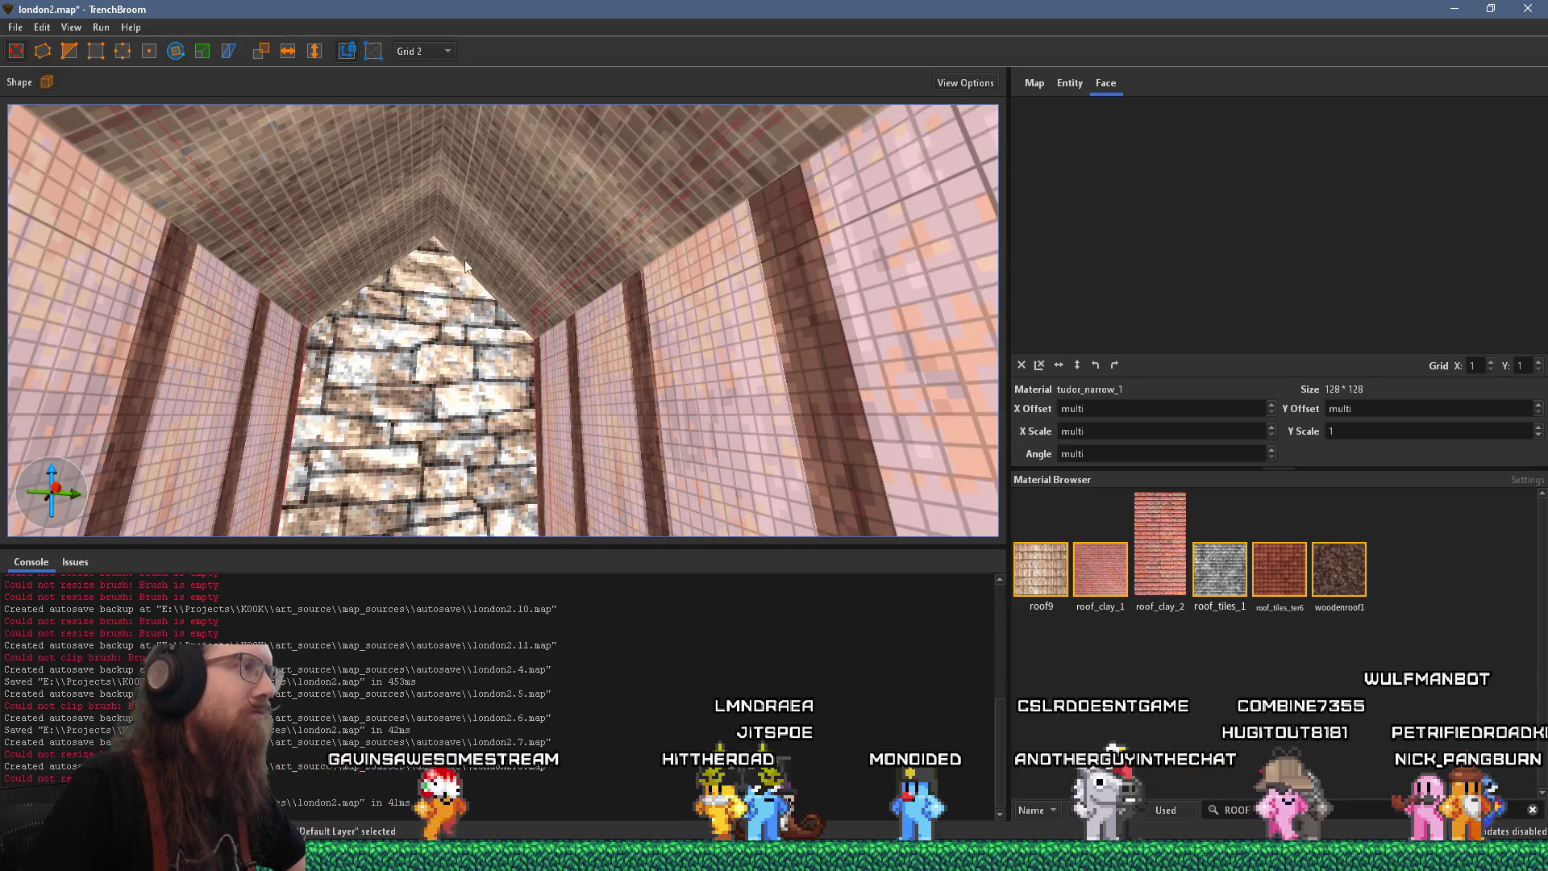
Select the right and left inside faces of the kennel roof
{"action": "left_click", "coordinate": [64, 56]}
{"action": "left_click", "coordinate": [561, 173]}
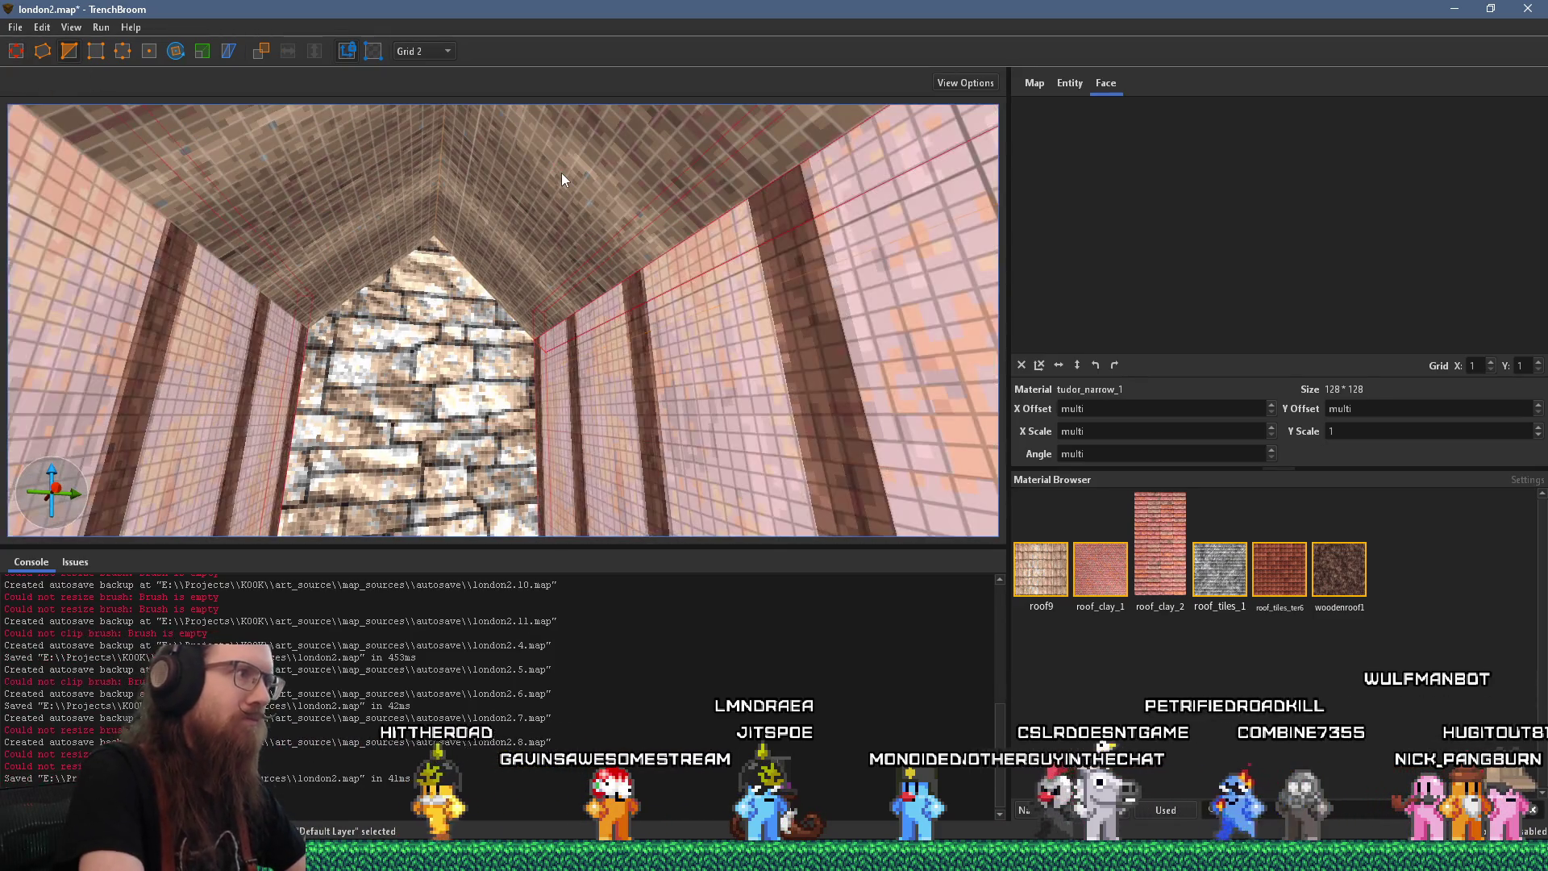
{"action": "left_click", "coordinate": [342, 215], "text": "ctrl+shift"}
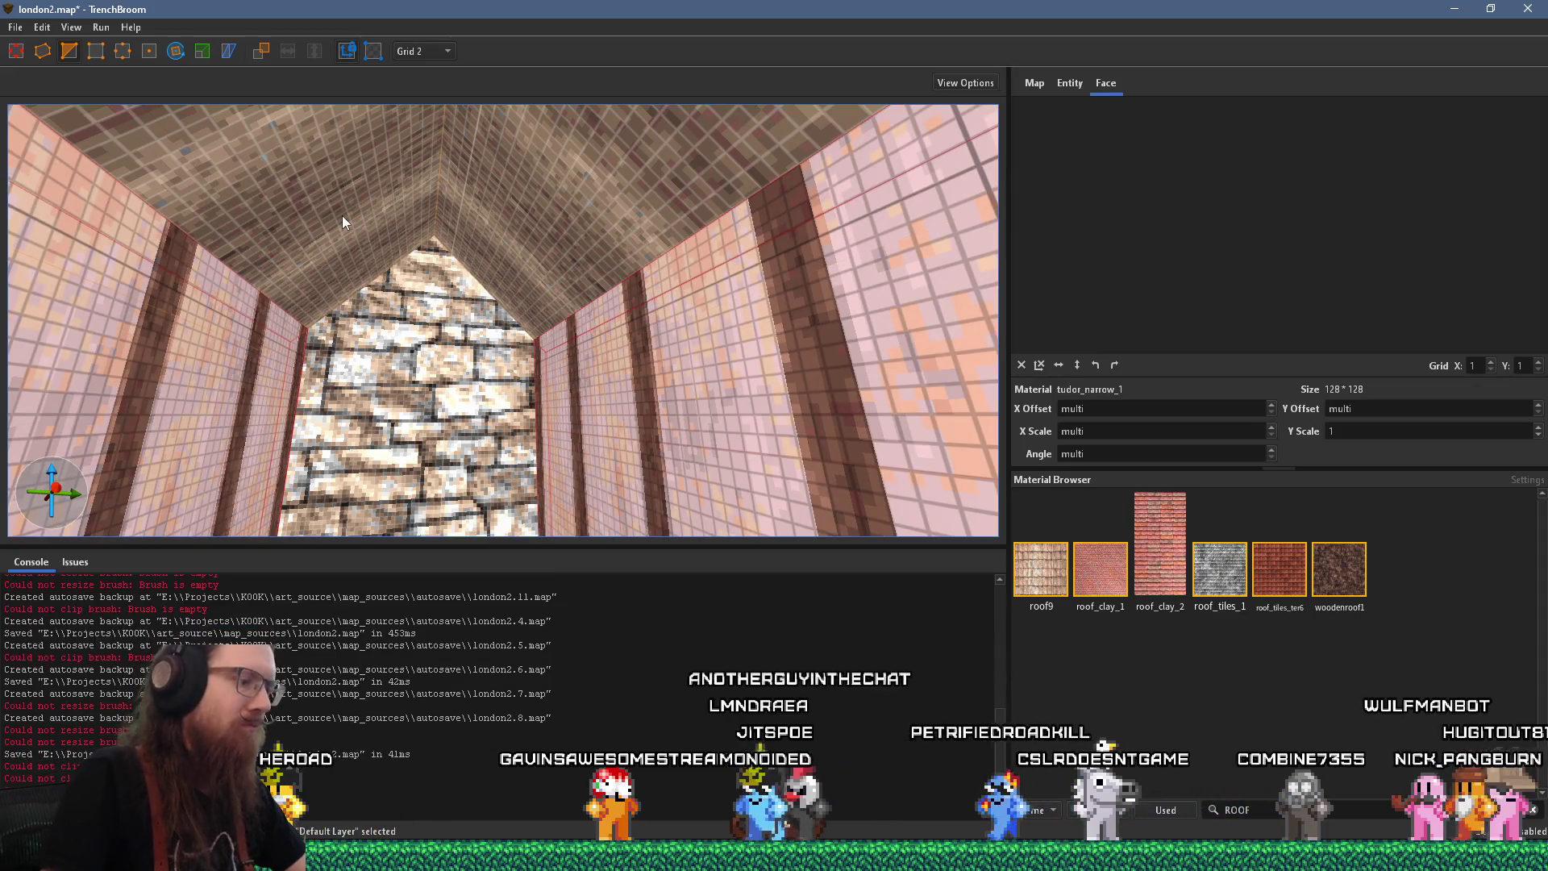
Clear the selection, save the map, and orbit toward the small timber house
{"action": "key", "text": "Escape"}
{"action": "scroll", "coordinate": [389, 391], "scroll_direction": "down", "scroll_amount": 6}
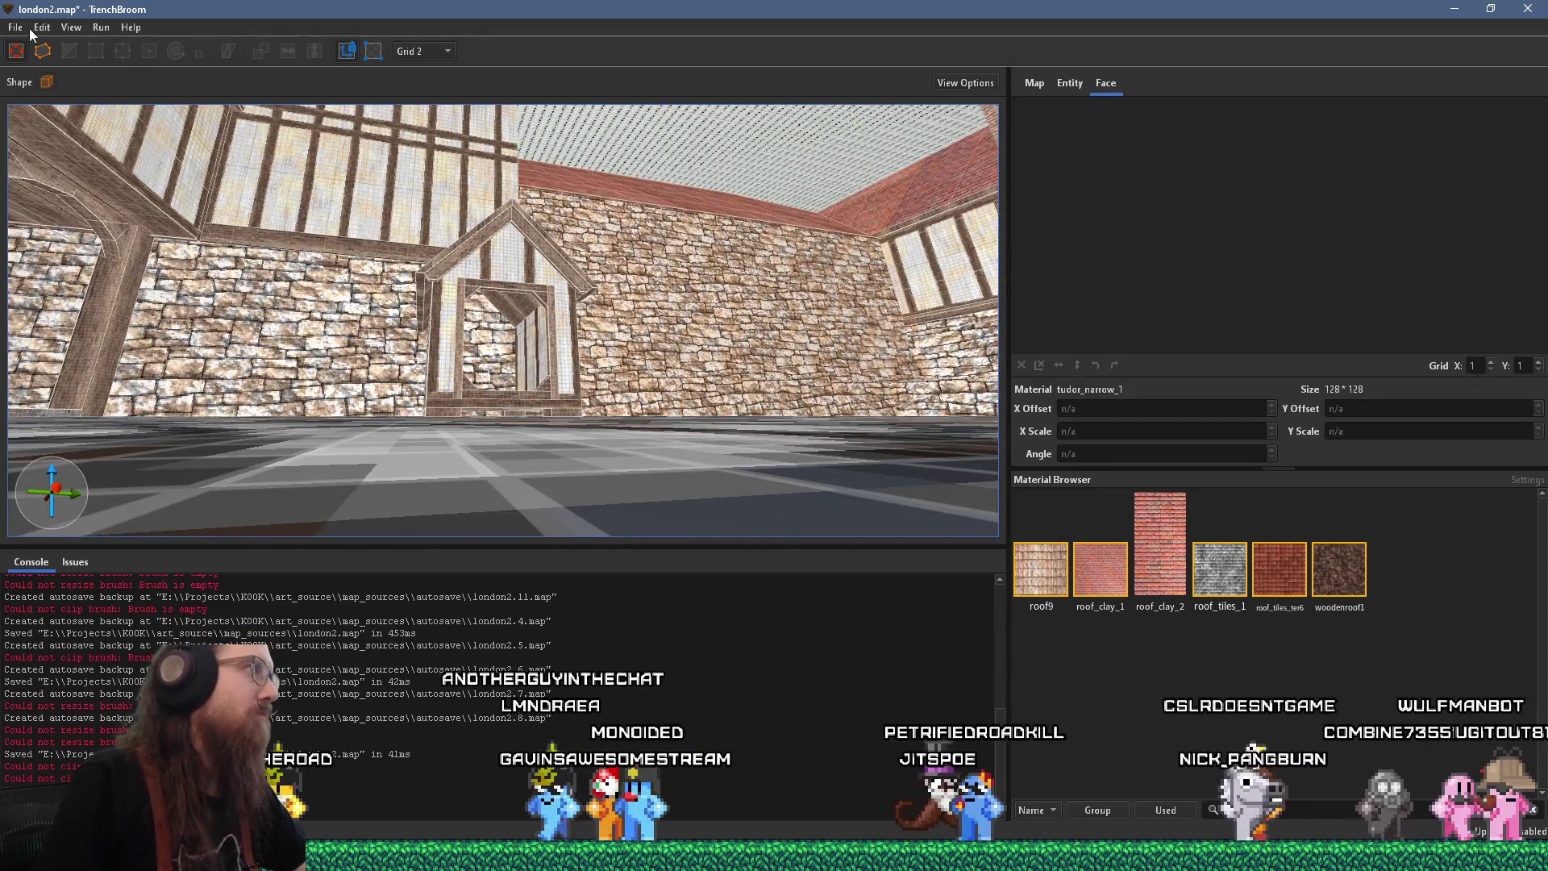
{"action": "left_click", "coordinate": [29, 28]}
{"action": "left_click", "coordinate": [45, 104]}
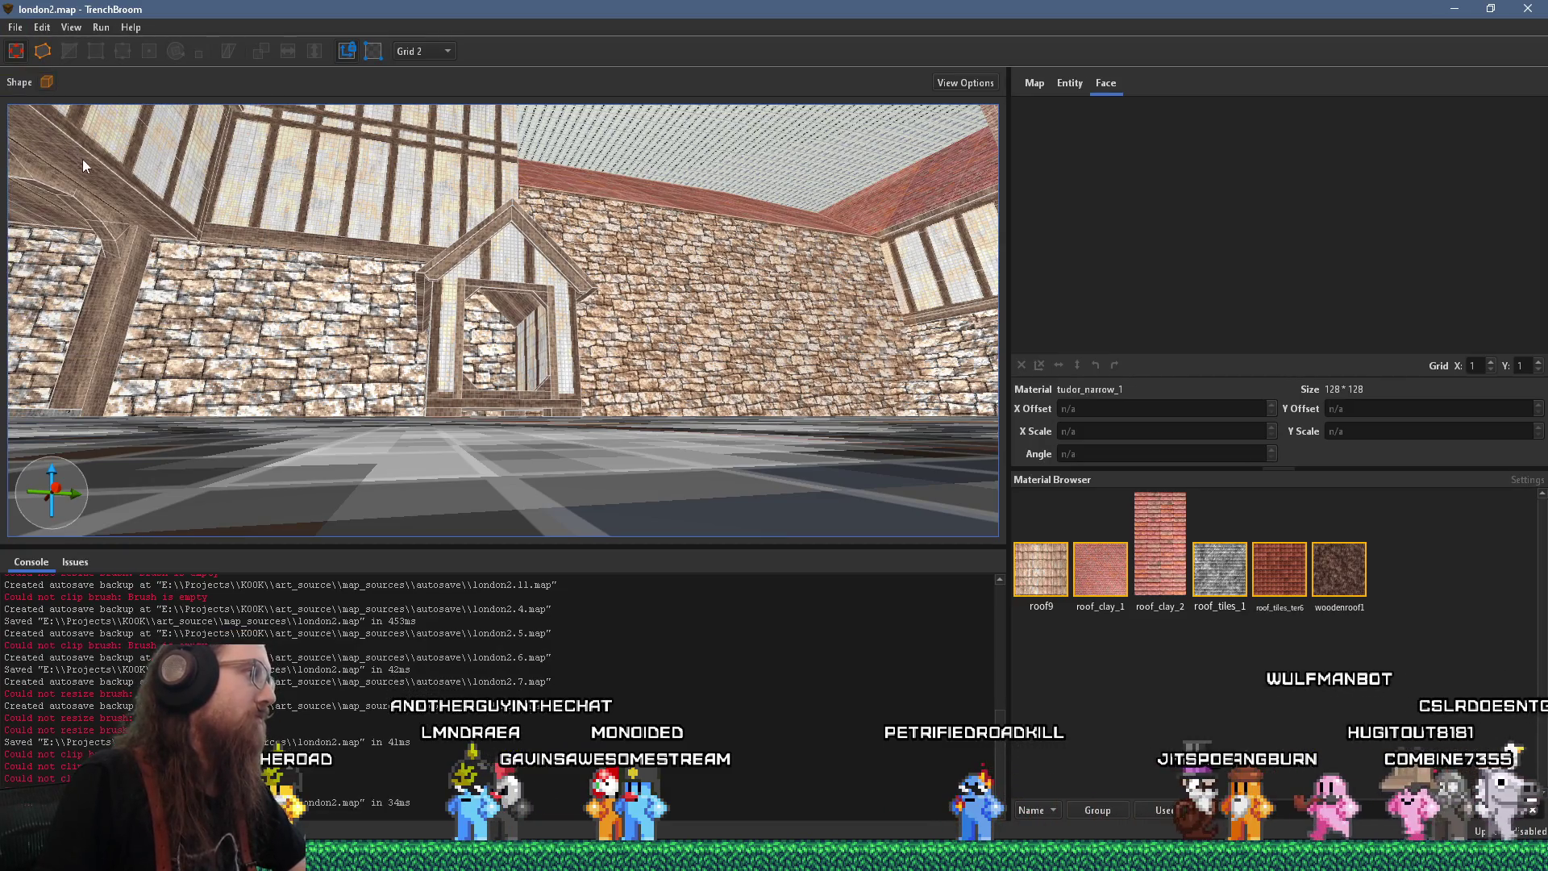
{"action": "mouse_move", "coordinate": [392, 385]}
{"action": "left_mouse_down"}
{"action": "mouse_move", "coordinate": [486, 401]}
{"action": "mouse_move", "coordinate": [511, 356]}
{"action": "mouse_move", "coordinate": [483, 387]}
{"action": "left_mouse_up"}
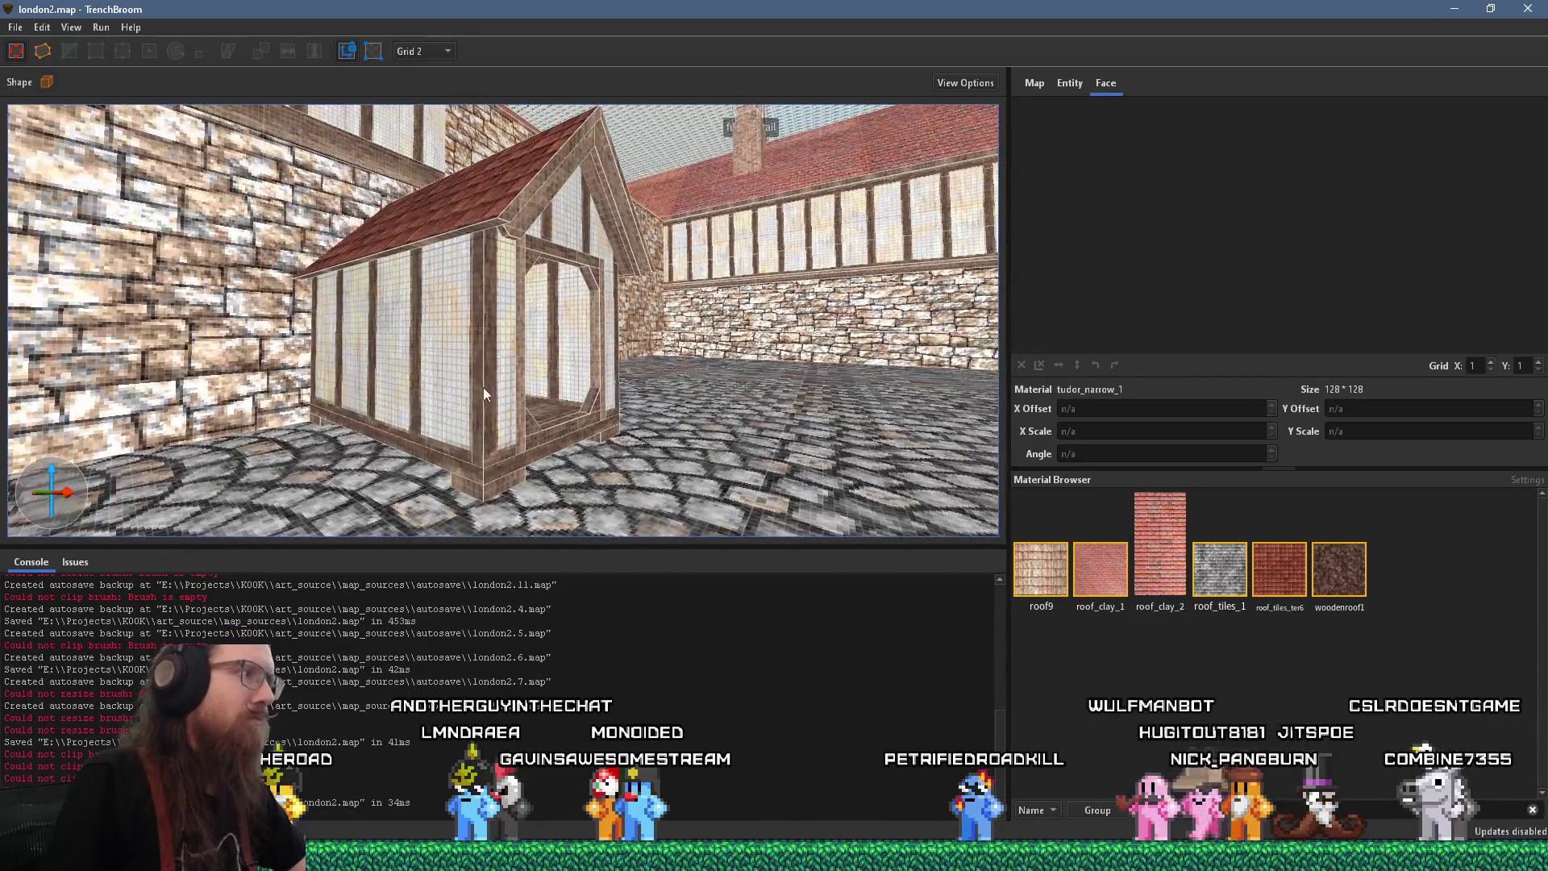
Select the small timber house's large front wall face
{"action": "left_click", "coordinate": [452, 375], "text": "shift"}
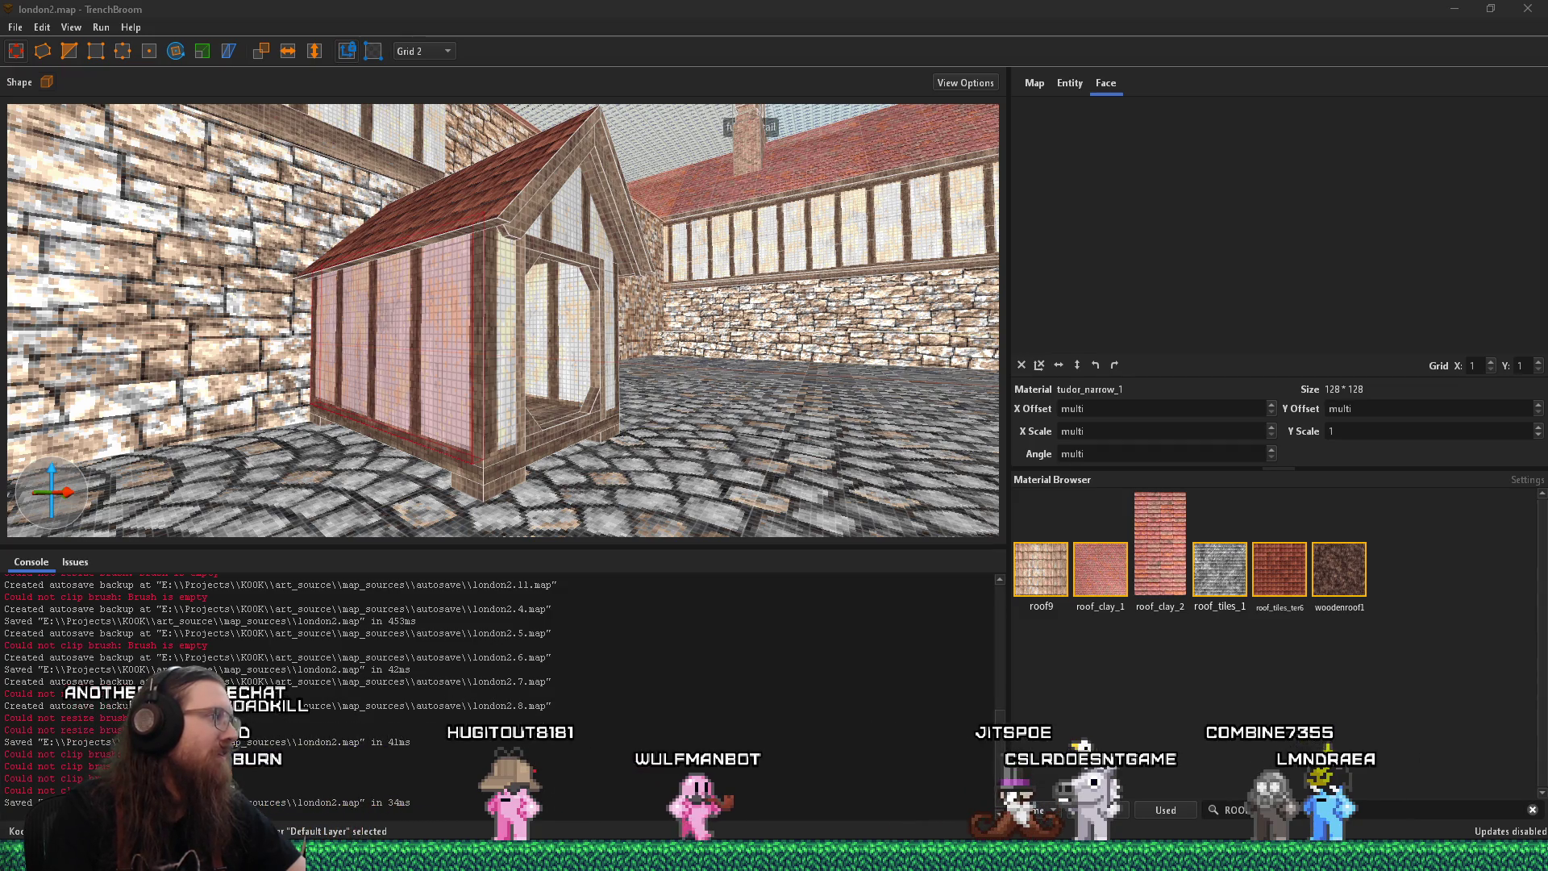
Move the view up to the house roof and select a woodbeam1ng roof beam face
{"action": "left_click_drag", "start_coordinate": [492, 461], "coordinate": [477, 266]}
{"action": "left_click", "coordinate": [439, 192]}
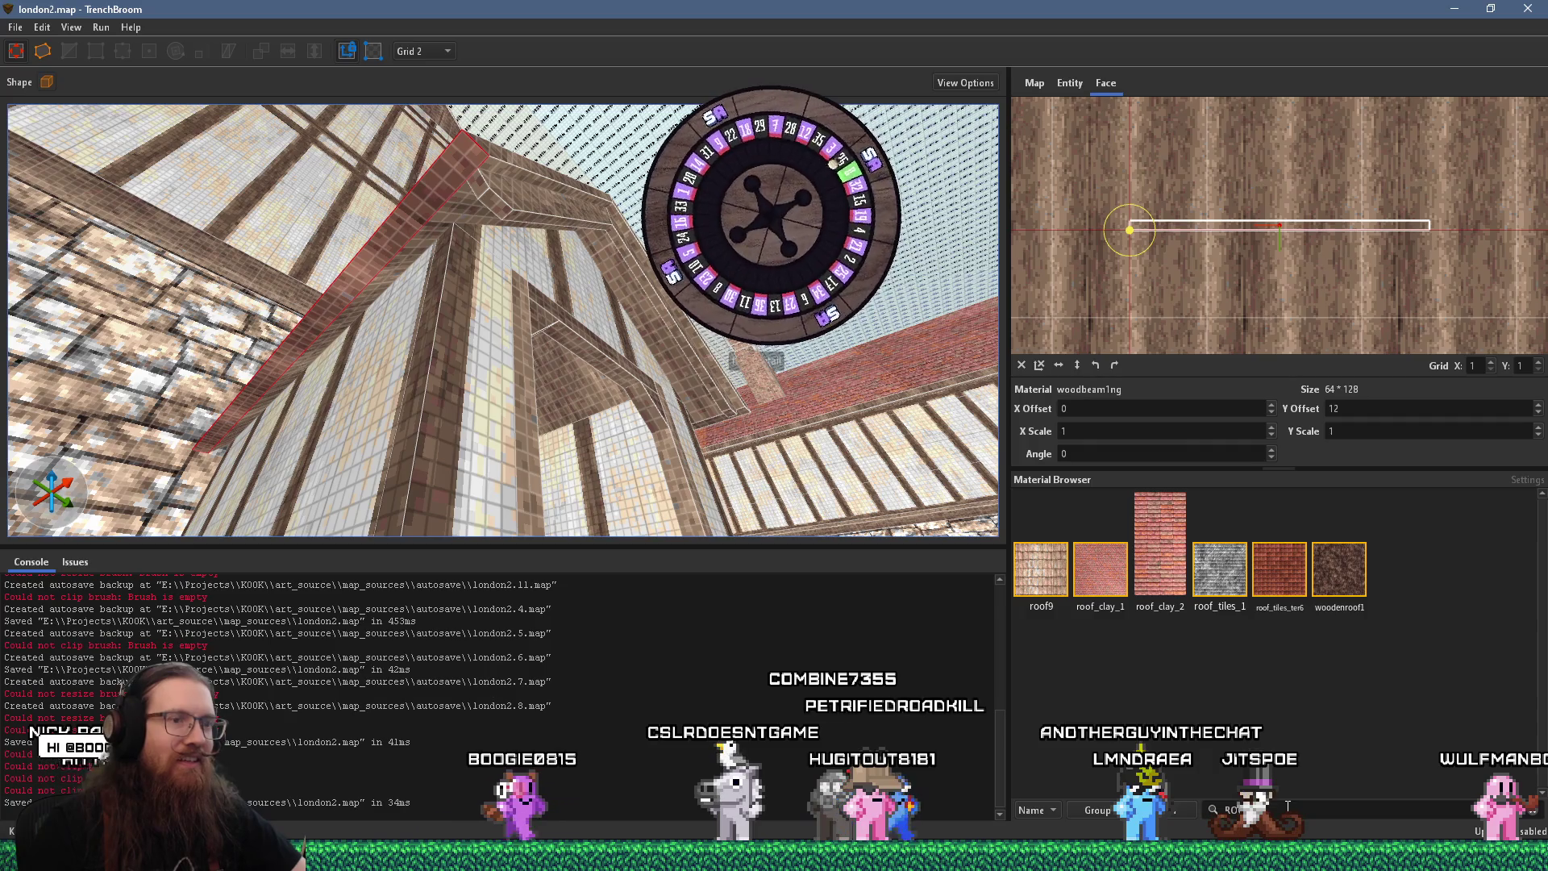
Select a thin roof beam face and rotate its texture to 90 degrees
{"action": "left_click", "coordinate": [703, 530]}
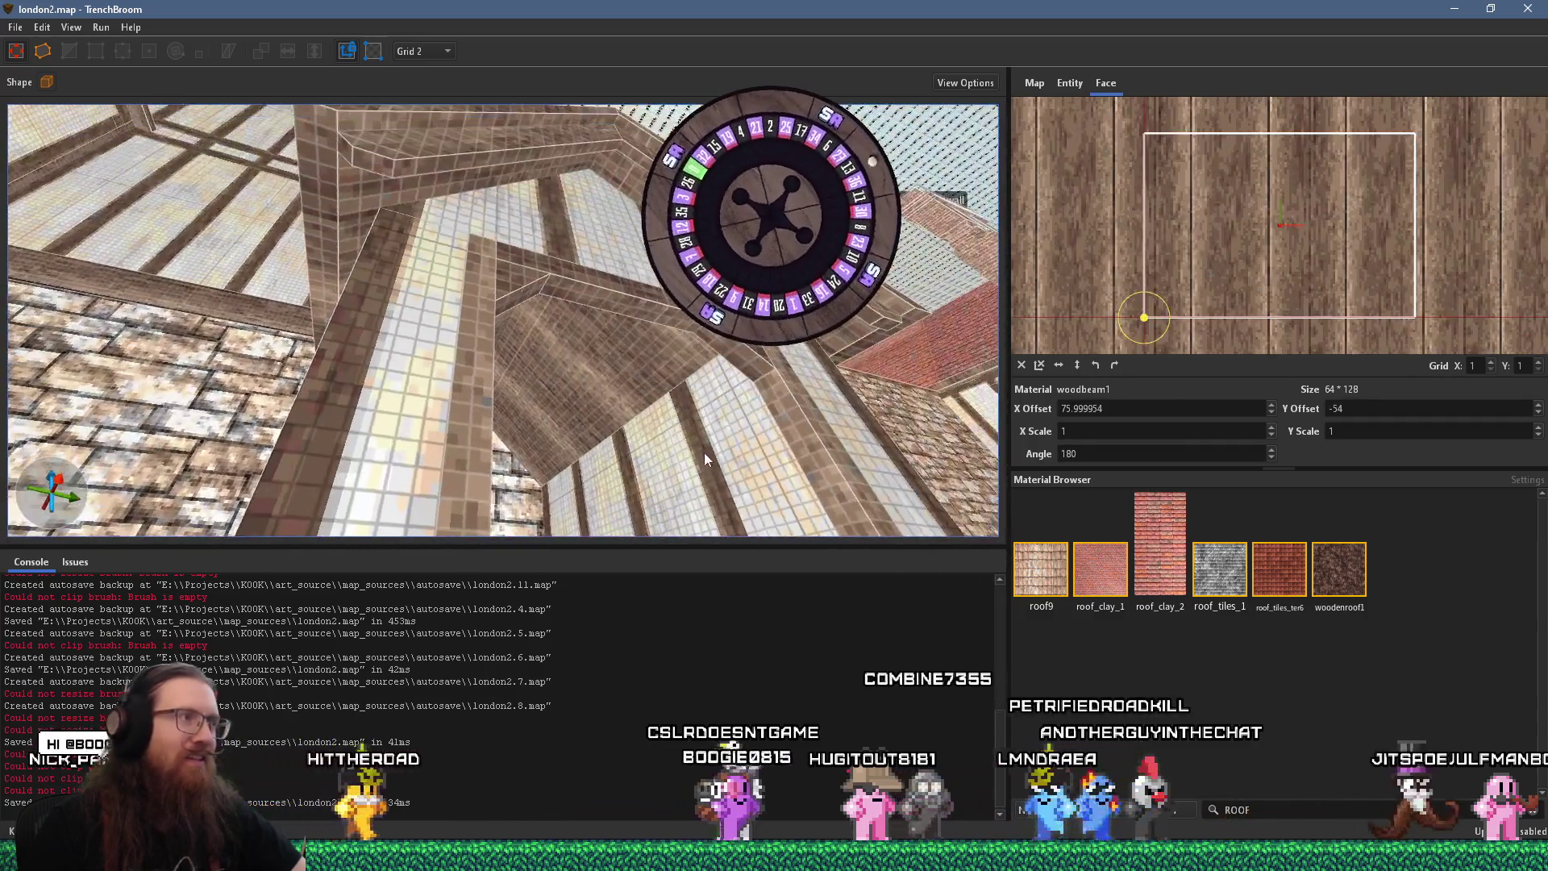
{"action": "left_click", "coordinate": [443, 203]}
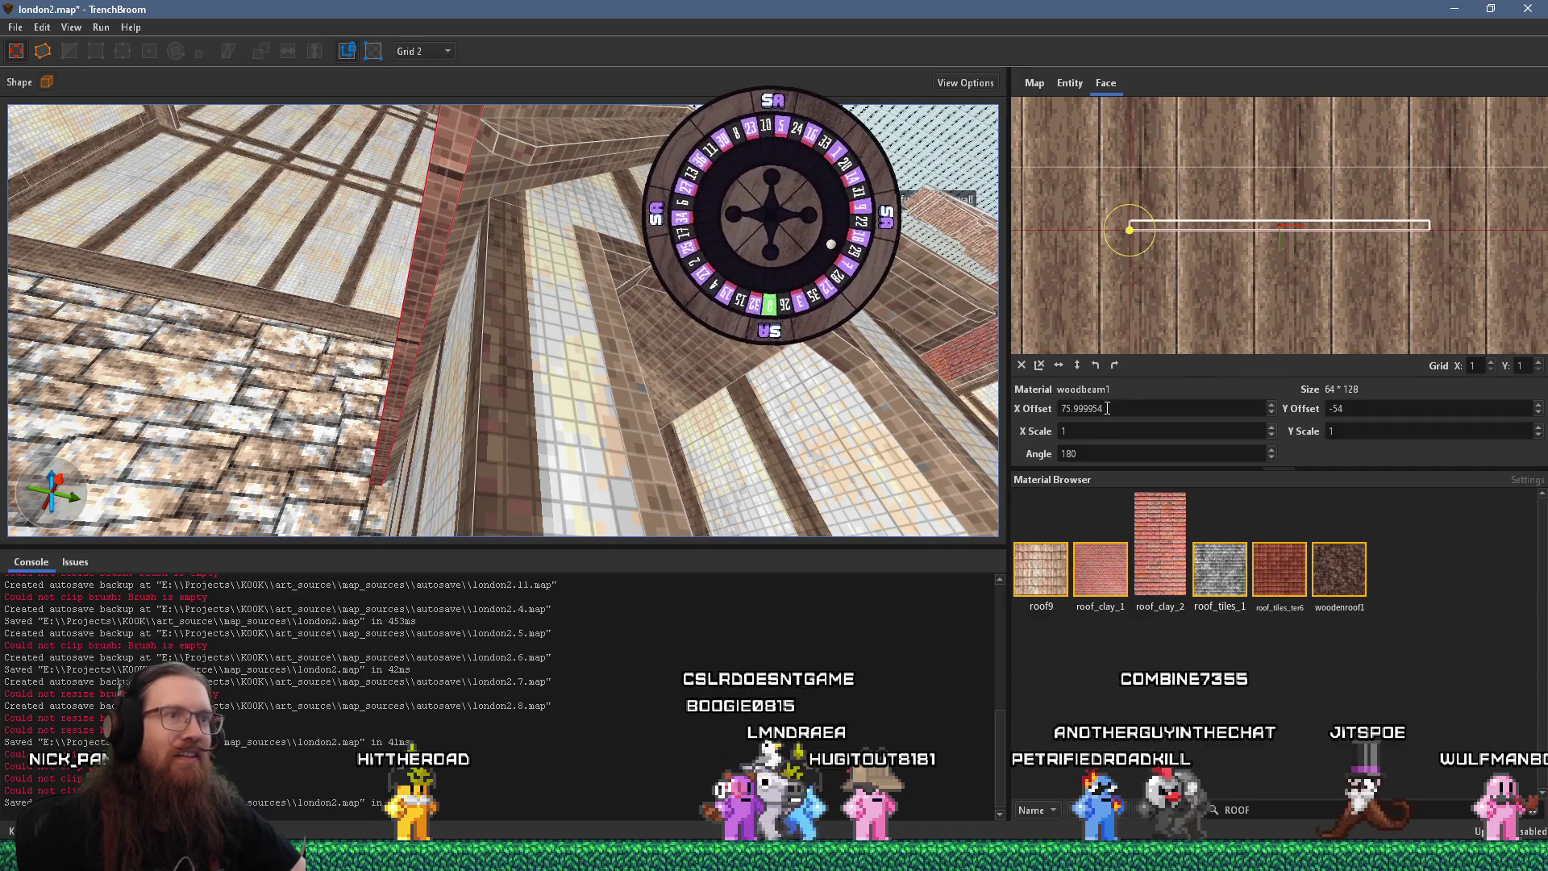
{"action": "left_click", "coordinate": [1115, 364]}
{"action": "scroll", "coordinate": [1243, 273], "scroll_direction": "up", "scroll_amount": 2}
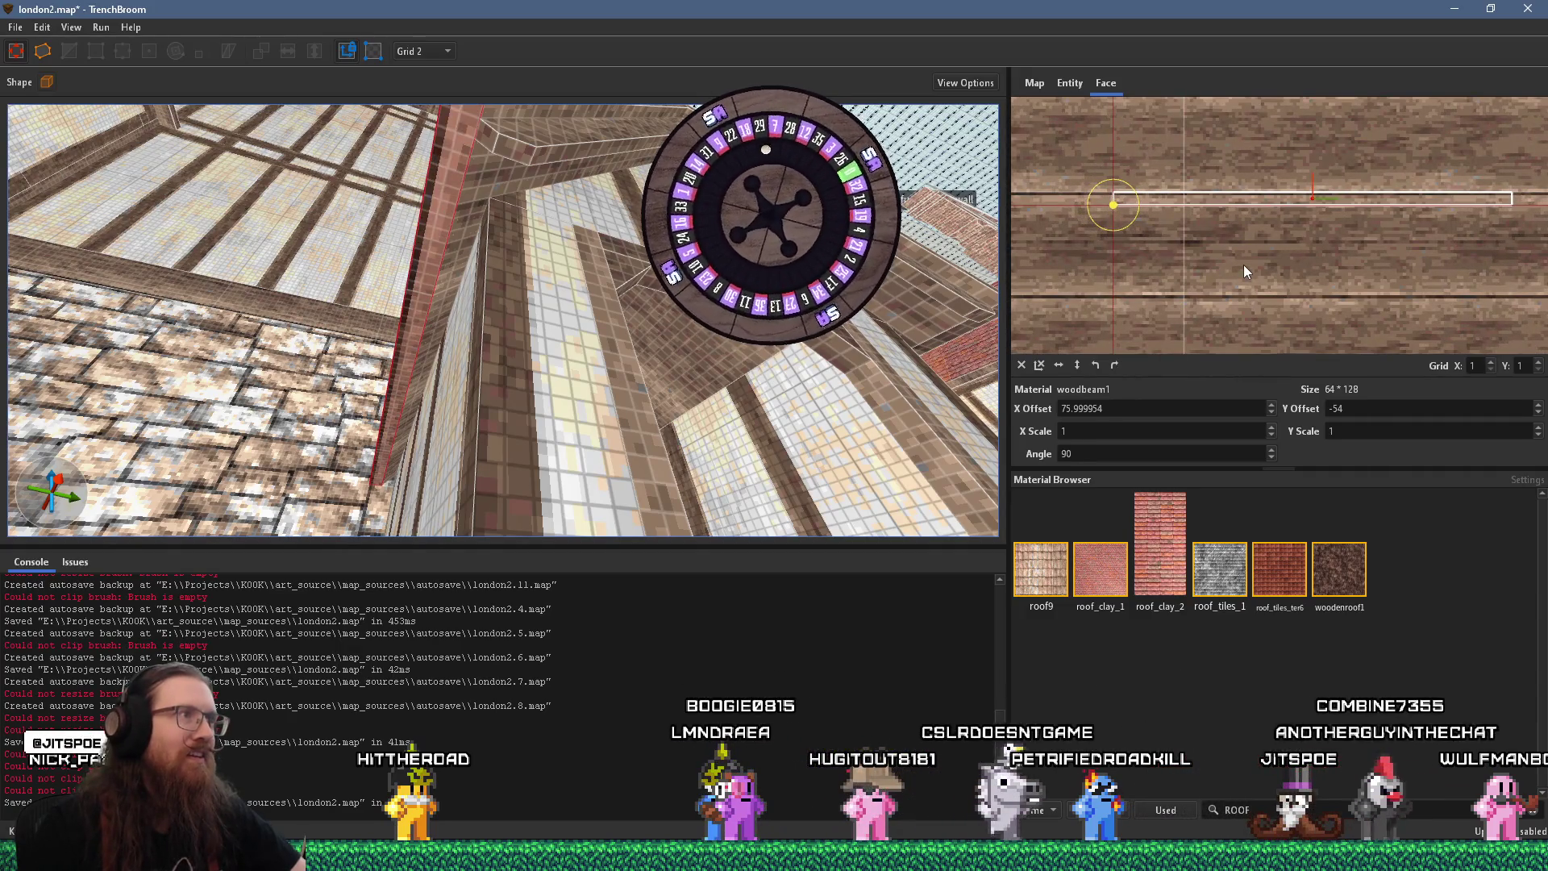
{"action": "key", "text": "s"}
{"action": "key", "text": "s"}
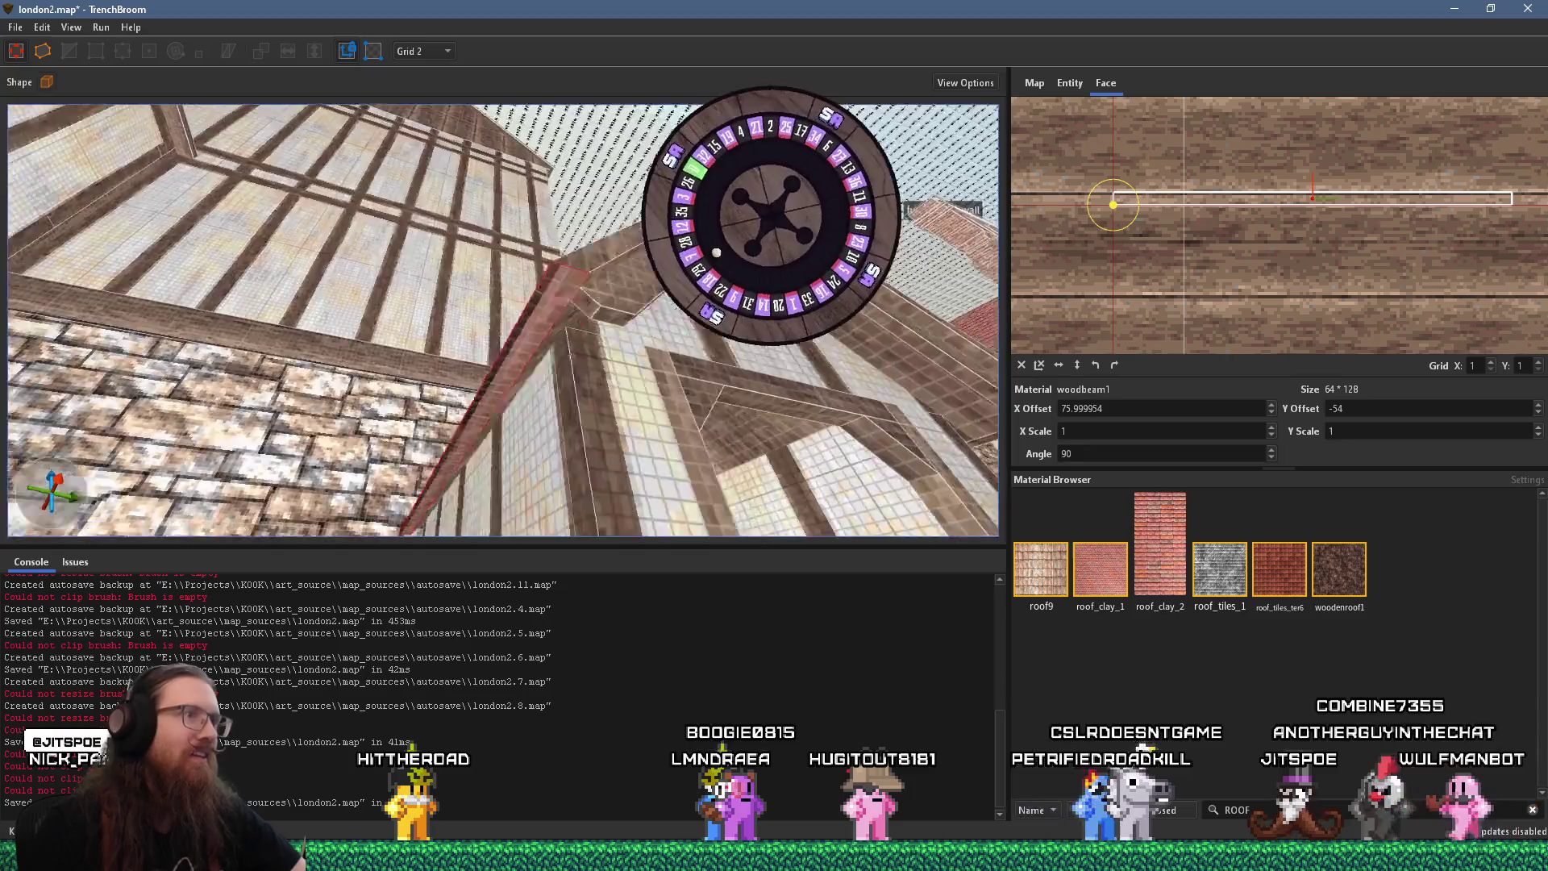
Shift another beam face's texture to X offset 70.999954, then clear the selection
{"action": "left_click", "coordinate": [295, 312]}
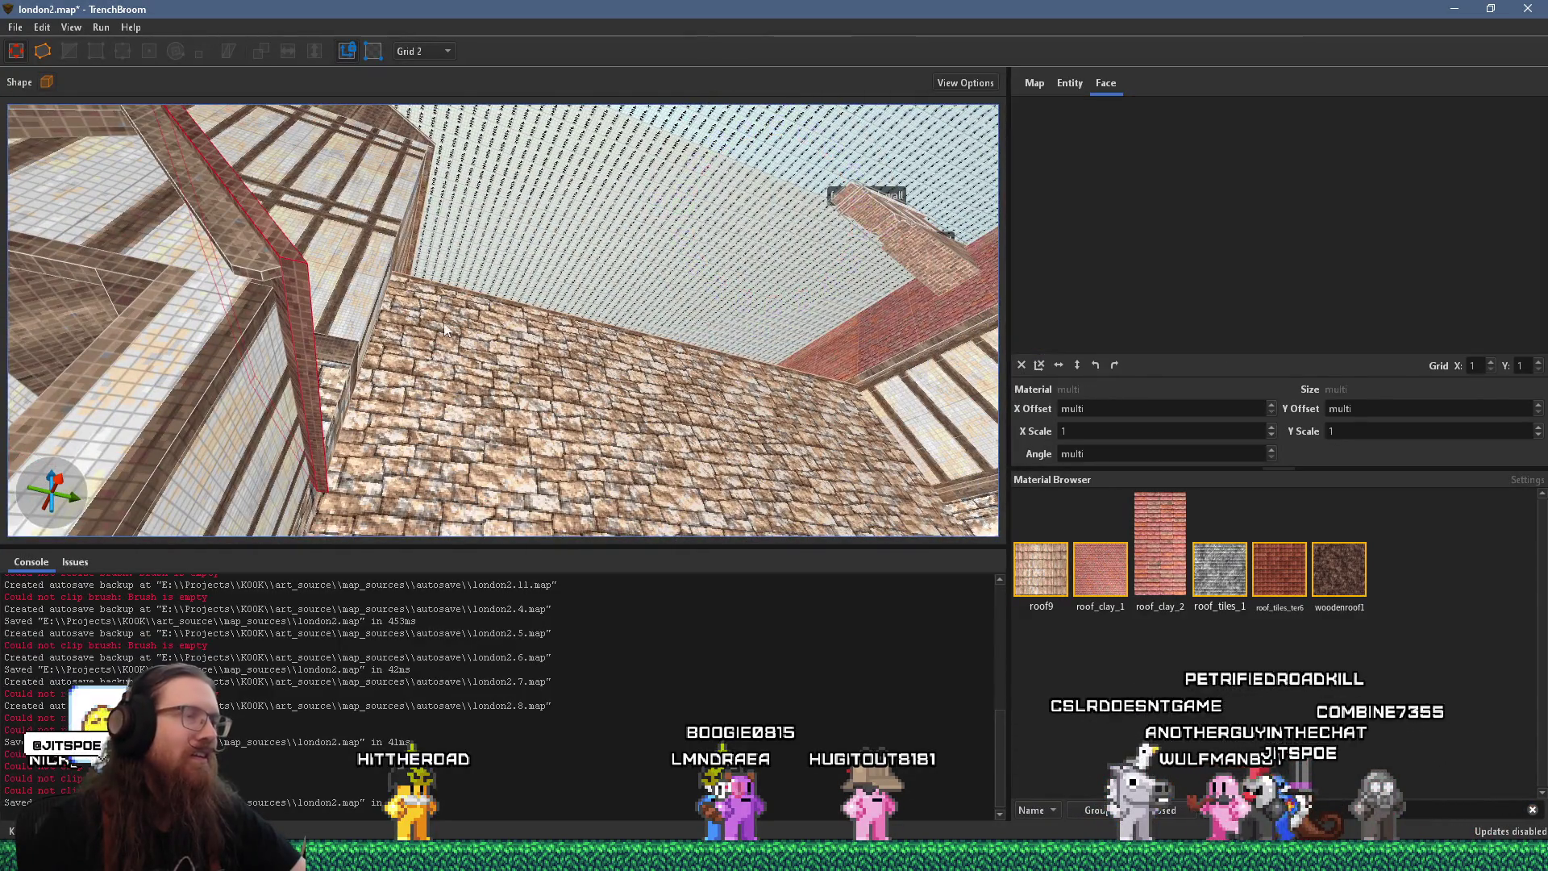
{"action": "left_click", "coordinate": [304, 324], "text": "shift"}
{"action": "key", "text": "s"}
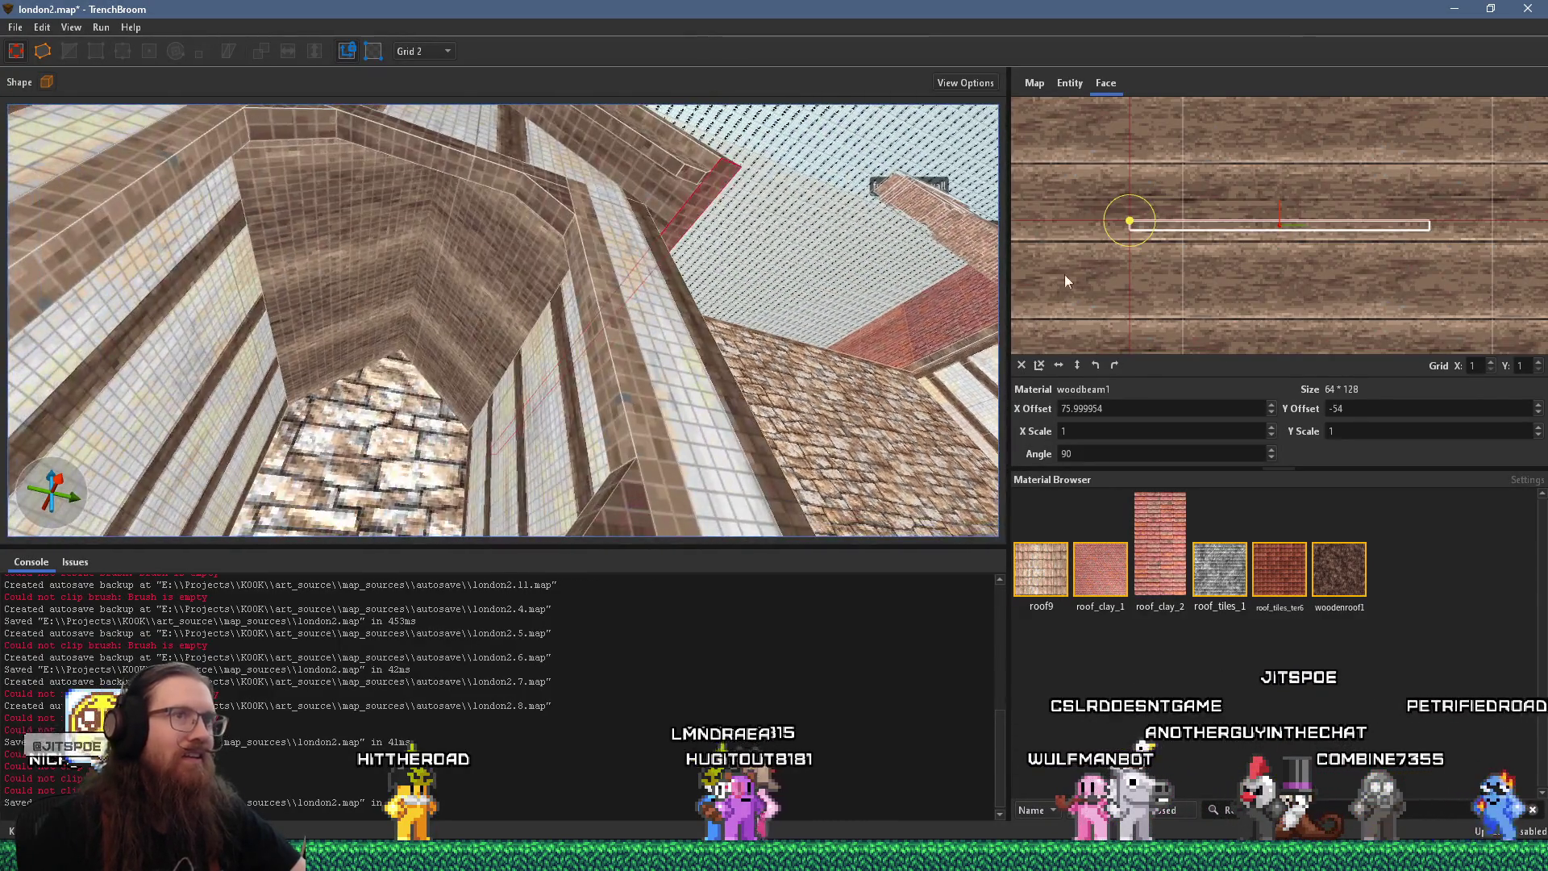
{"action": "left_click_drag", "start_coordinate": [1168, 281], "coordinate": [1195, 255]}
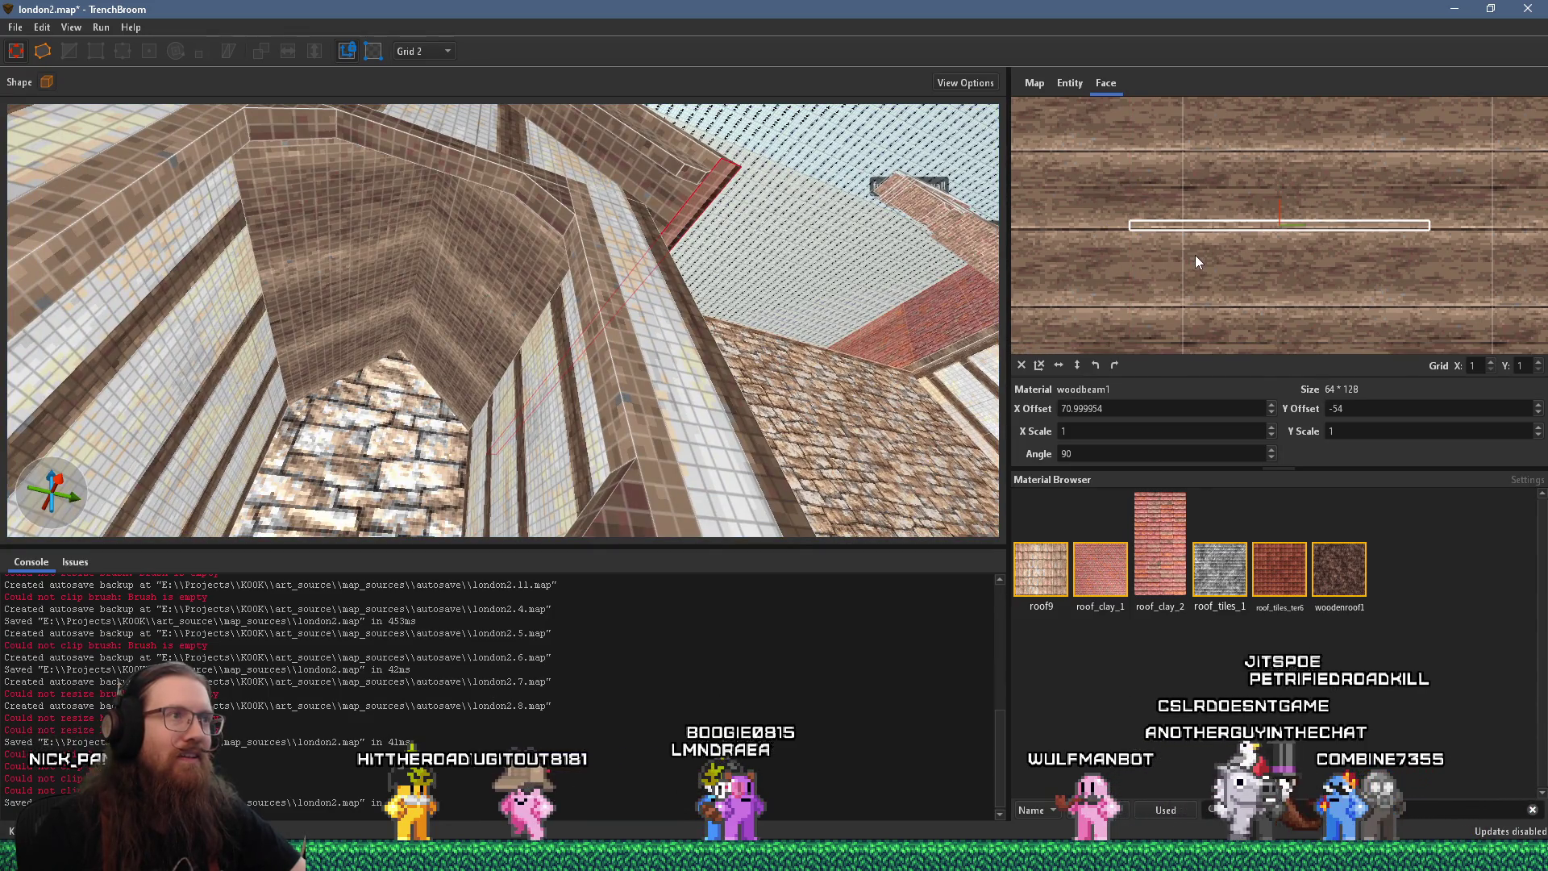
{"action": "key", "text": "w"}
{"action": "key", "text": "Escape"}
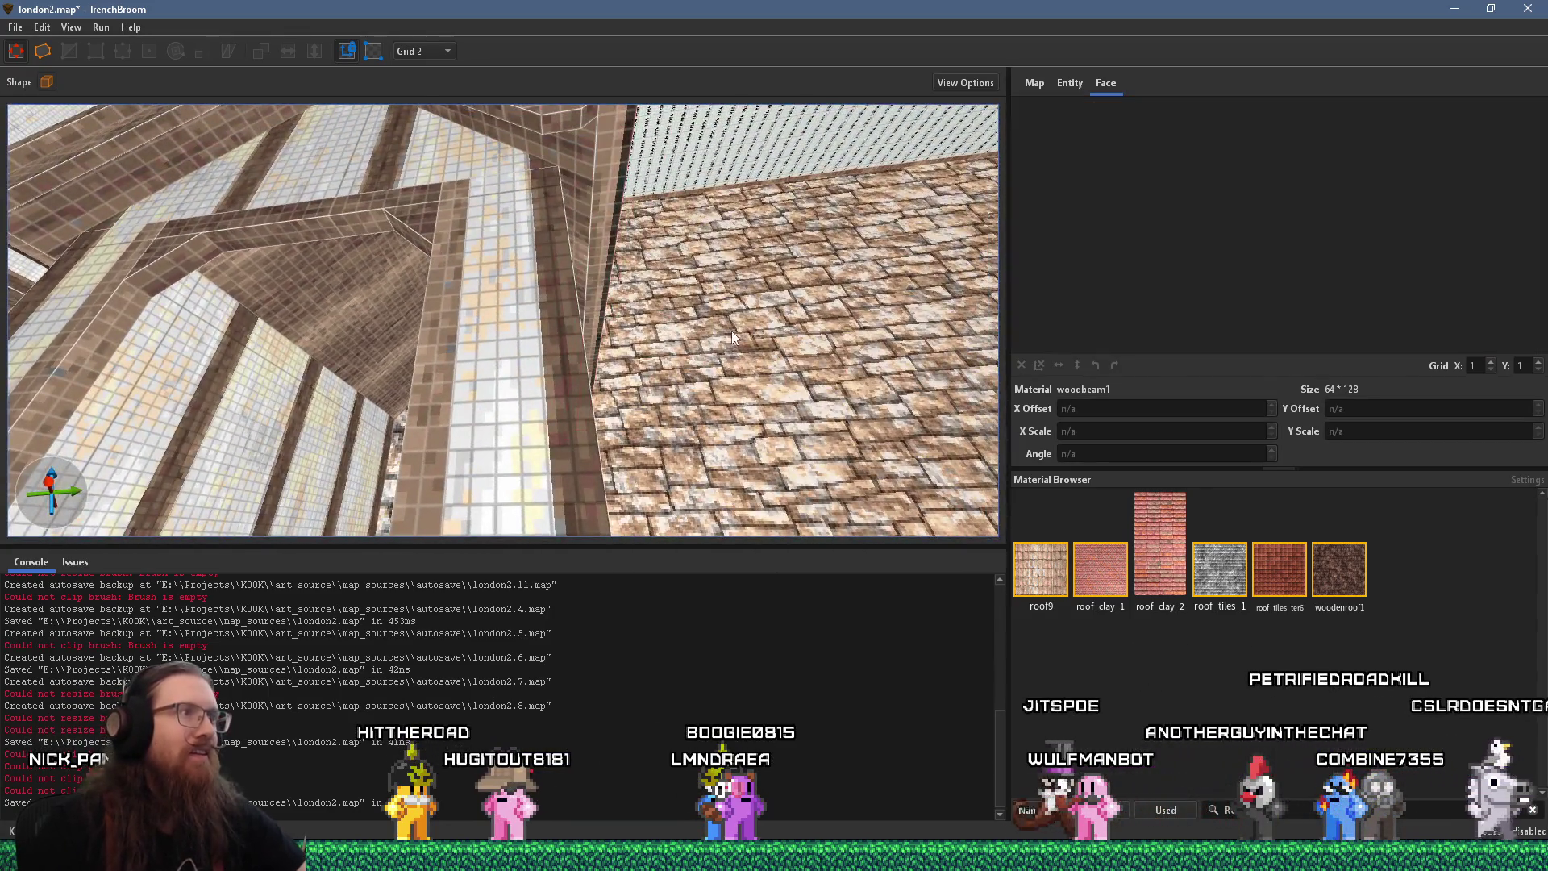
{"action": "mouse_move", "coordinate": [703, 428]}
{"action": "left_mouse_down"}
{"action": "mouse_move", "coordinate": [636, 349]}
{"action": "mouse_move", "coordinate": [672, 332]}
{"action": "mouse_move", "coordinate": [538, 328]}
{"action": "mouse_move", "coordinate": [635, 332]}
{"action": "mouse_move", "coordinate": [632, 370]}
{"action": "mouse_move", "coordinate": [613, 336]}
{"action": "mouse_move", "coordinate": [631, 334]}
{"action": "left_mouse_up"}
{"action": "key", "text": "w"}
{"action": "key", "text": "w"}
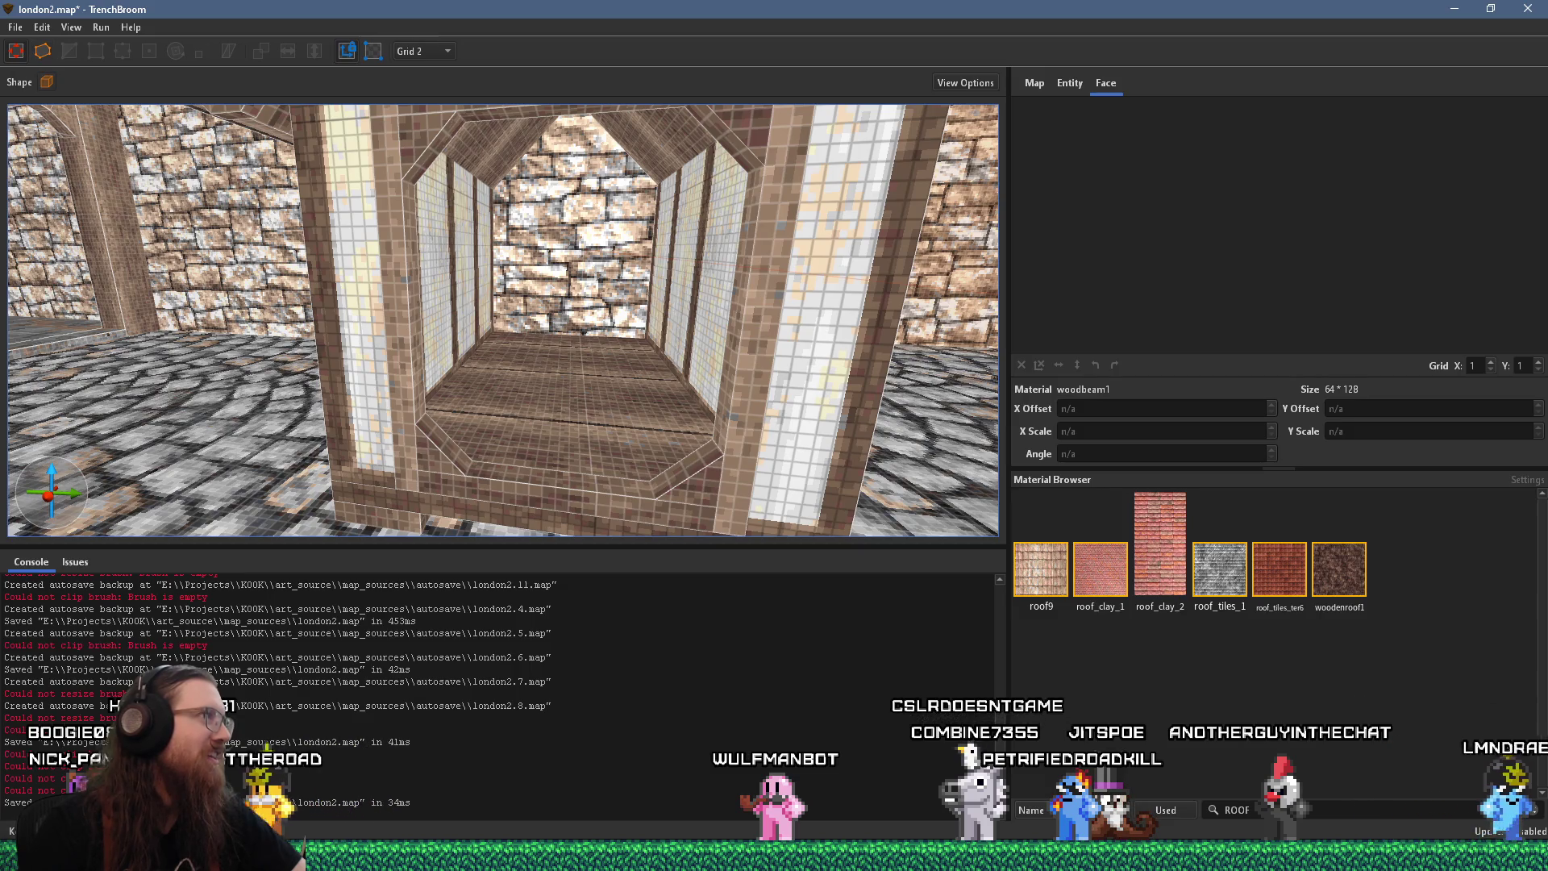
Save the map and bring up the Compile settings
{"action": "left_click", "coordinate": [15, 27]}
{"action": "left_click", "coordinate": [37, 104]}
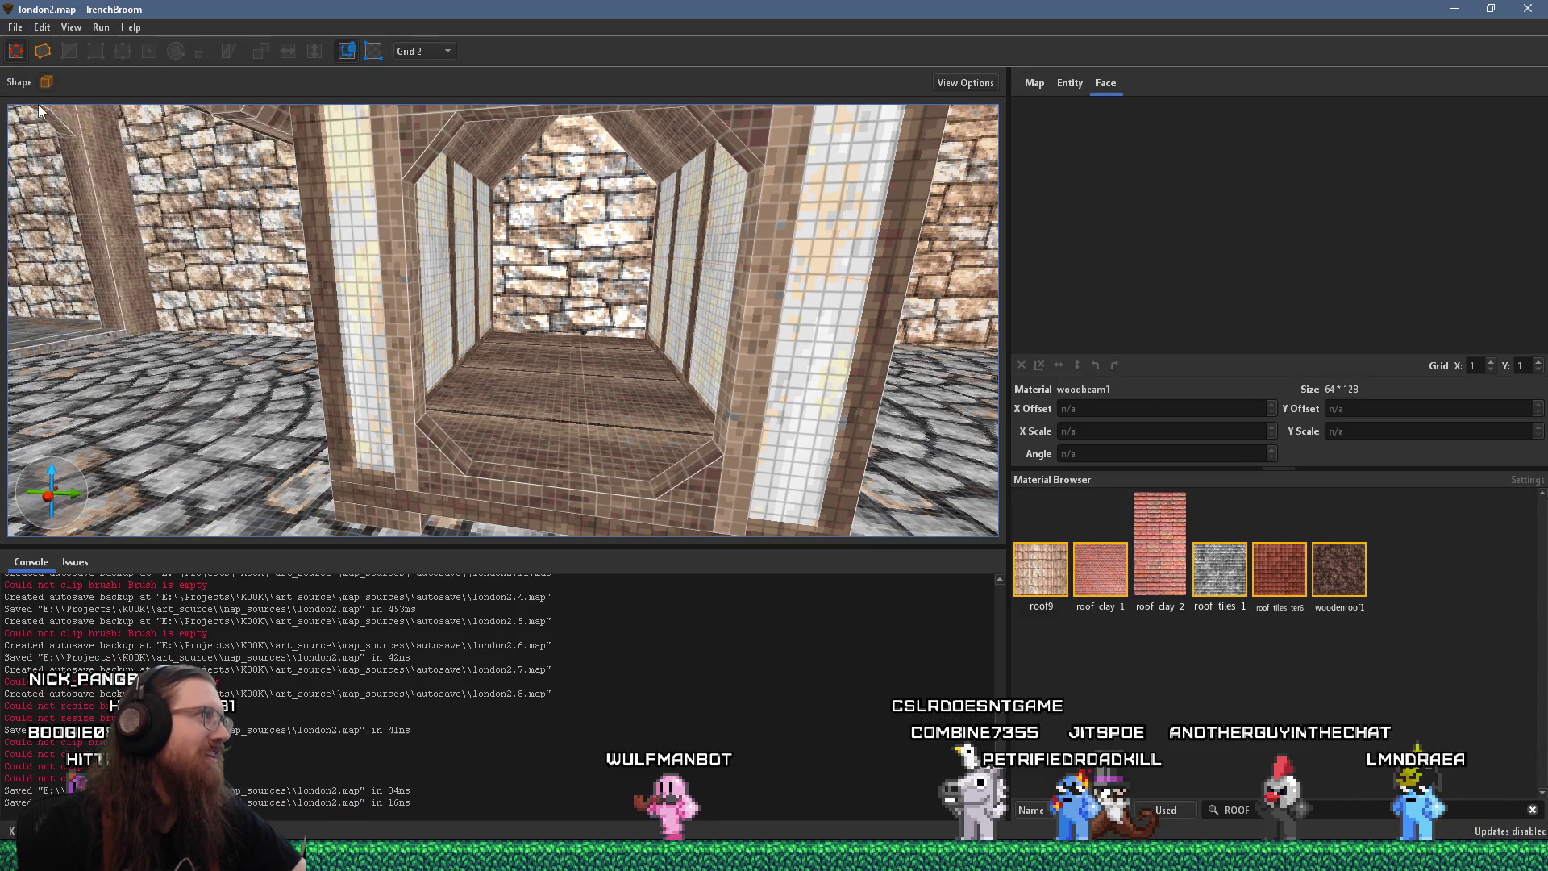
{"action": "left_click", "coordinate": [109, 43]}
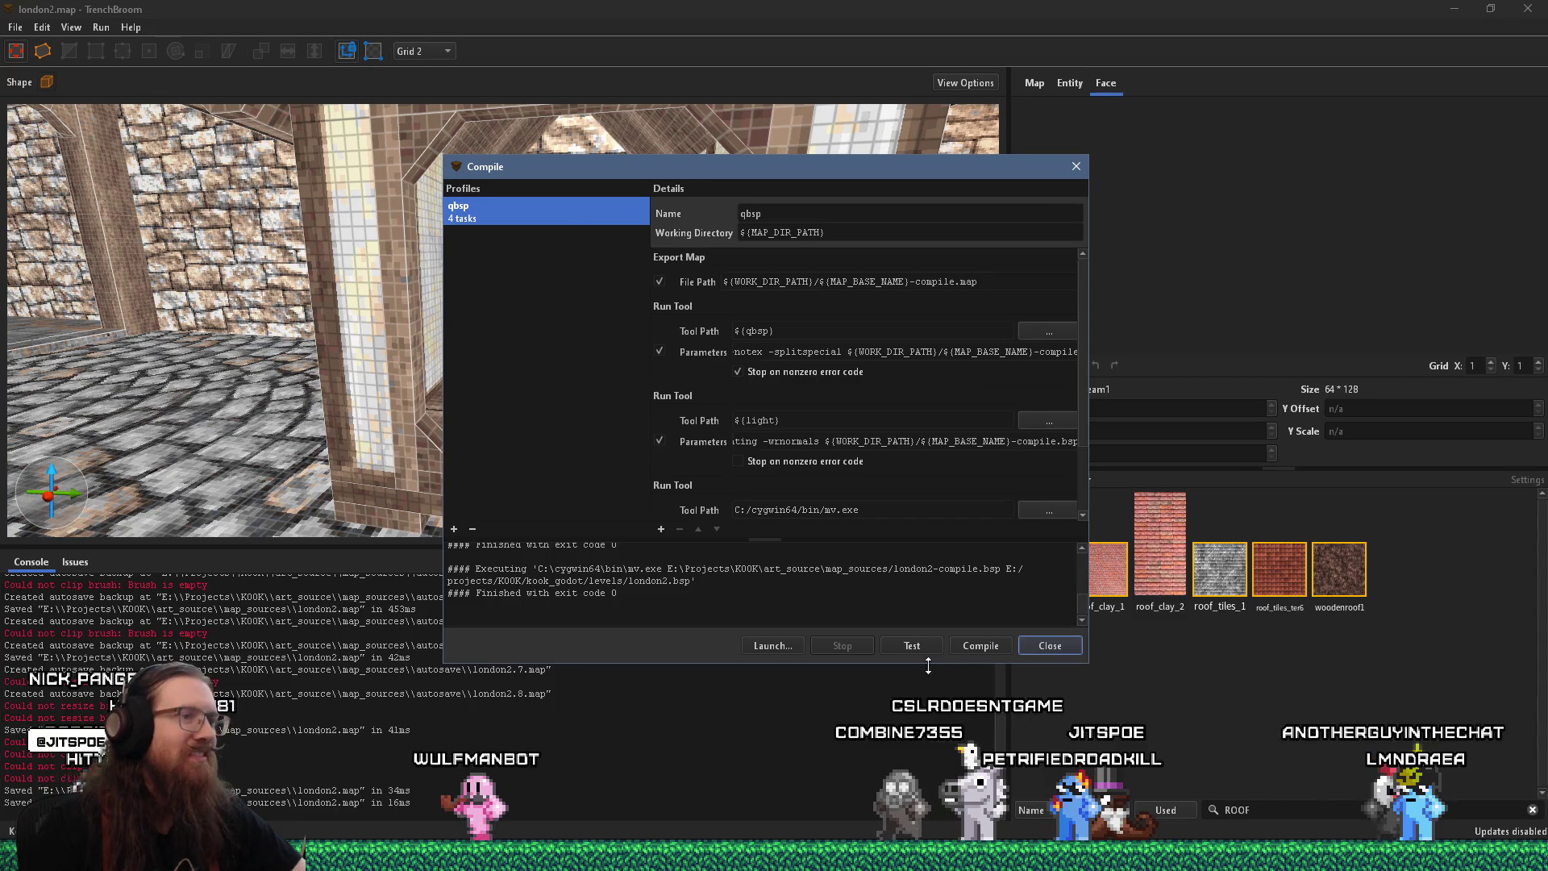
Run the qbsp compile to exit code 0, move the Compile dialog aside, and fly toward the stone wall
{"action": "left_click", "coordinate": [1007, 651]}
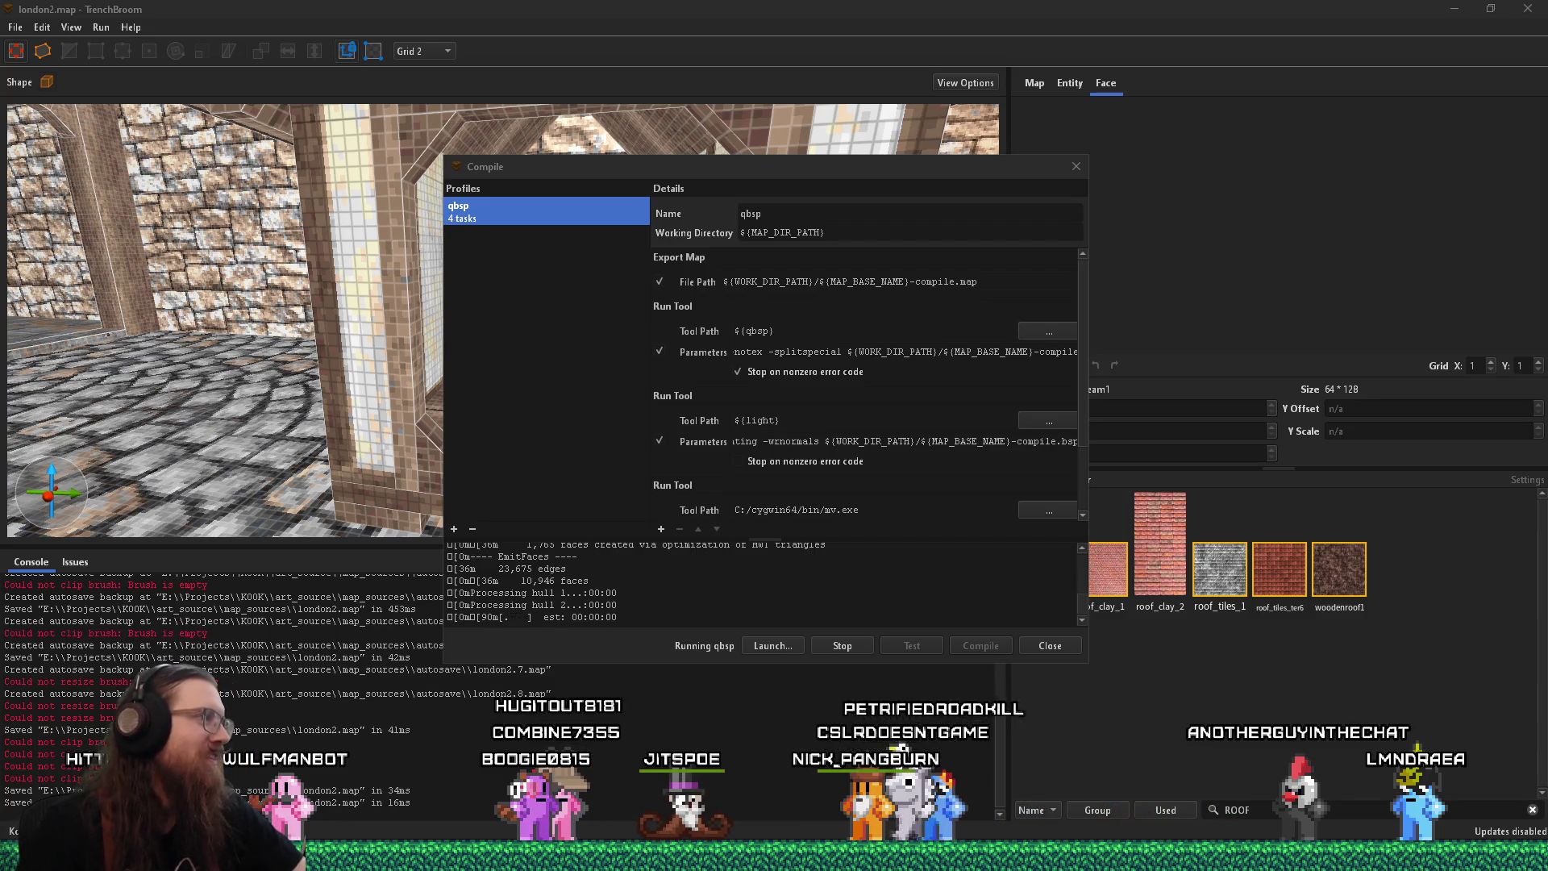
{"action": "left_click", "coordinate": [342, 7]}
{"action": "left_click_drag", "start_coordinate": [655, 167], "coordinate": [985, 216]}
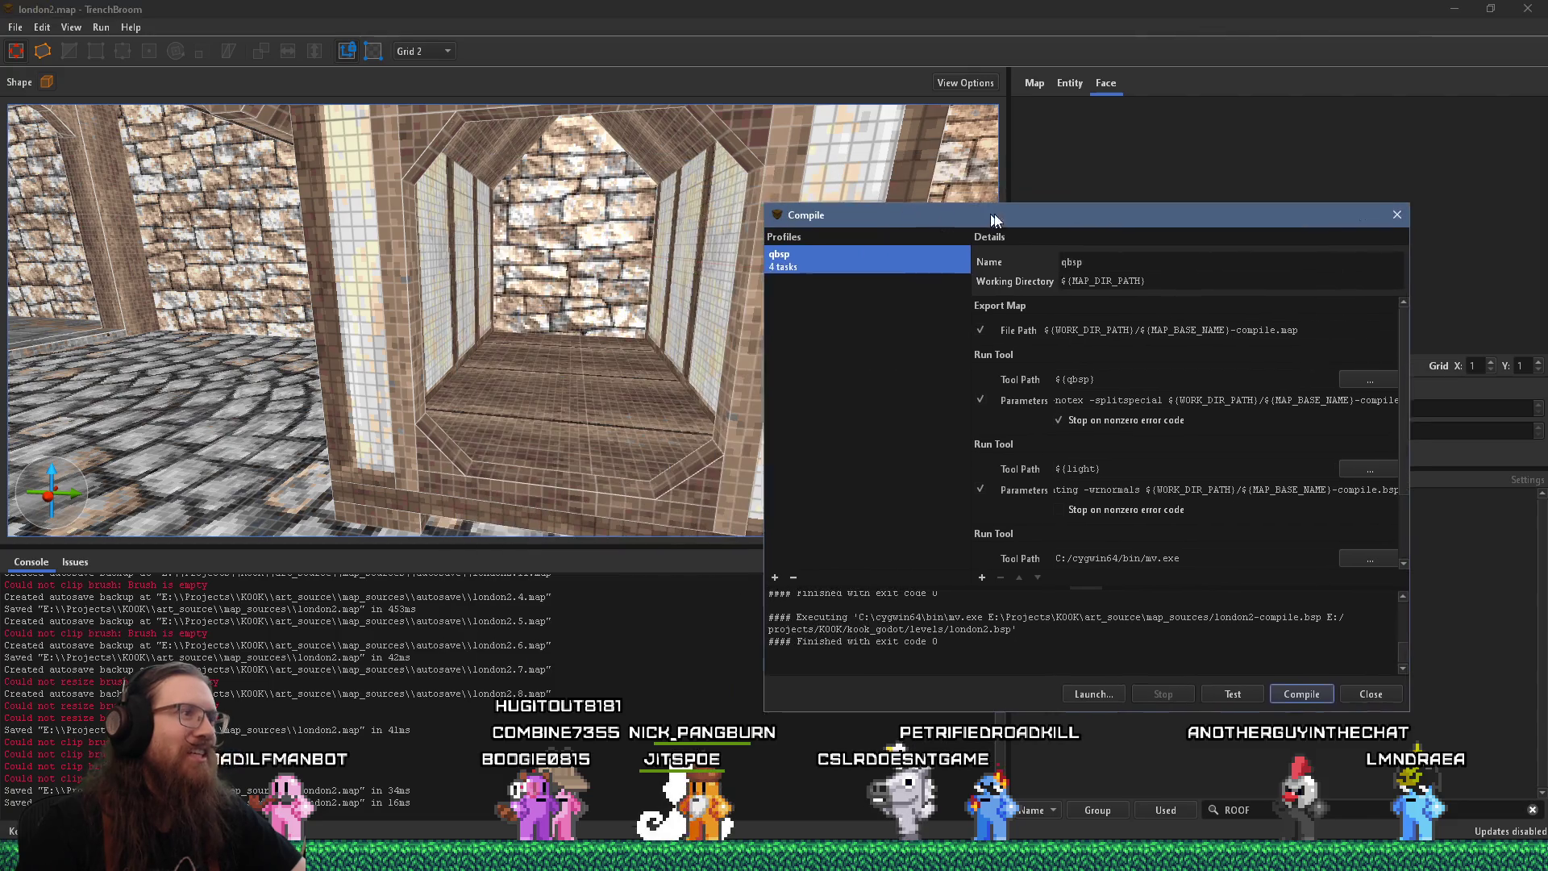
{"action": "key", "text": "s"}
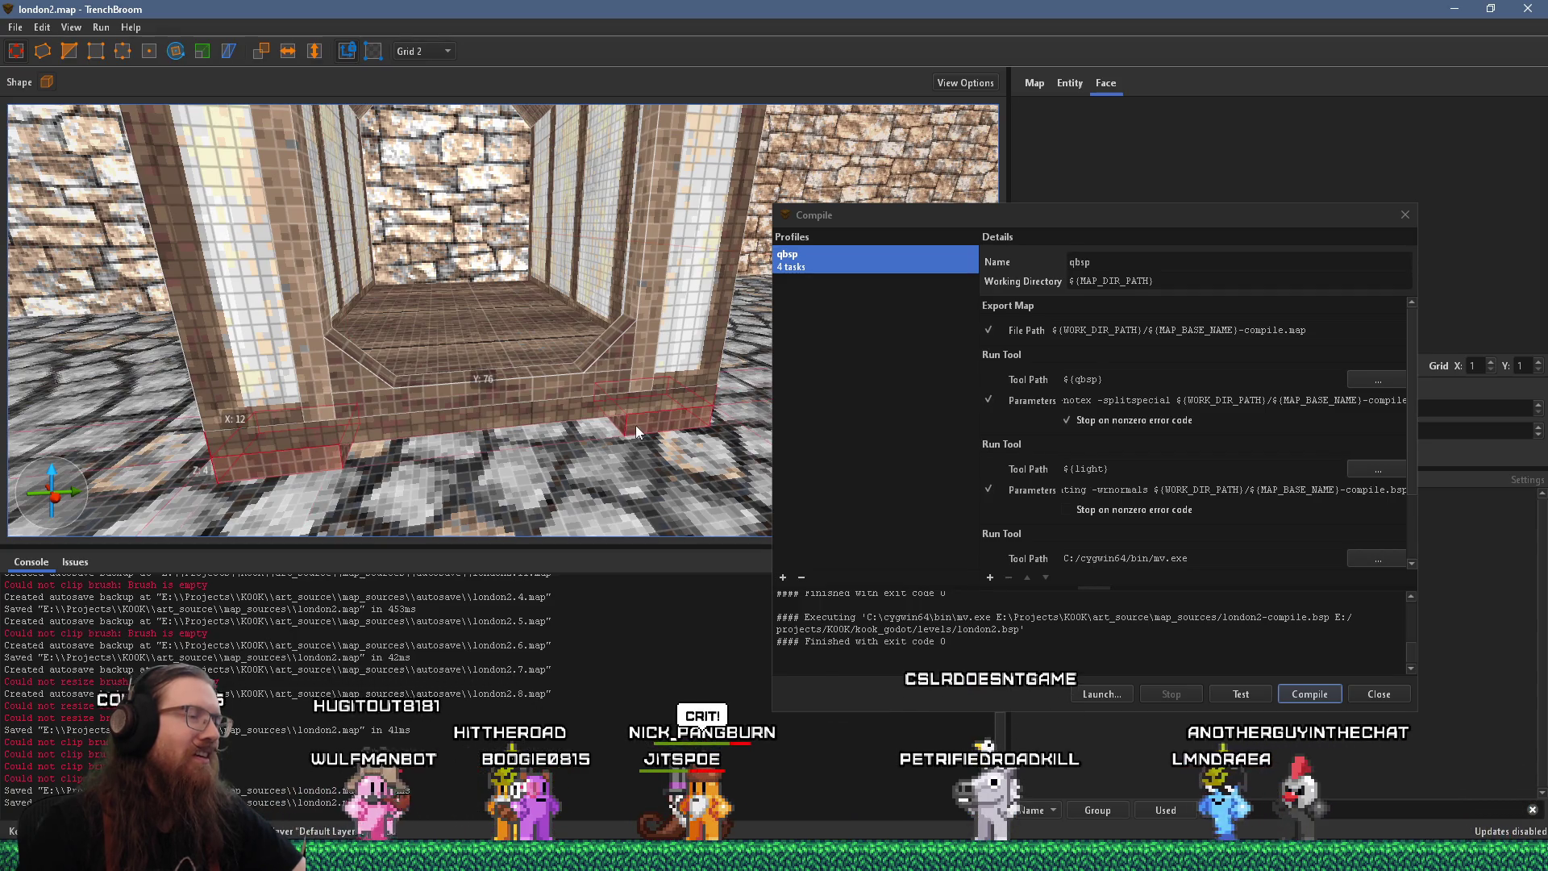
Turn the brush at the stone wall's base into a func_detail_wall entity
{"action": "key", "text": "w"}
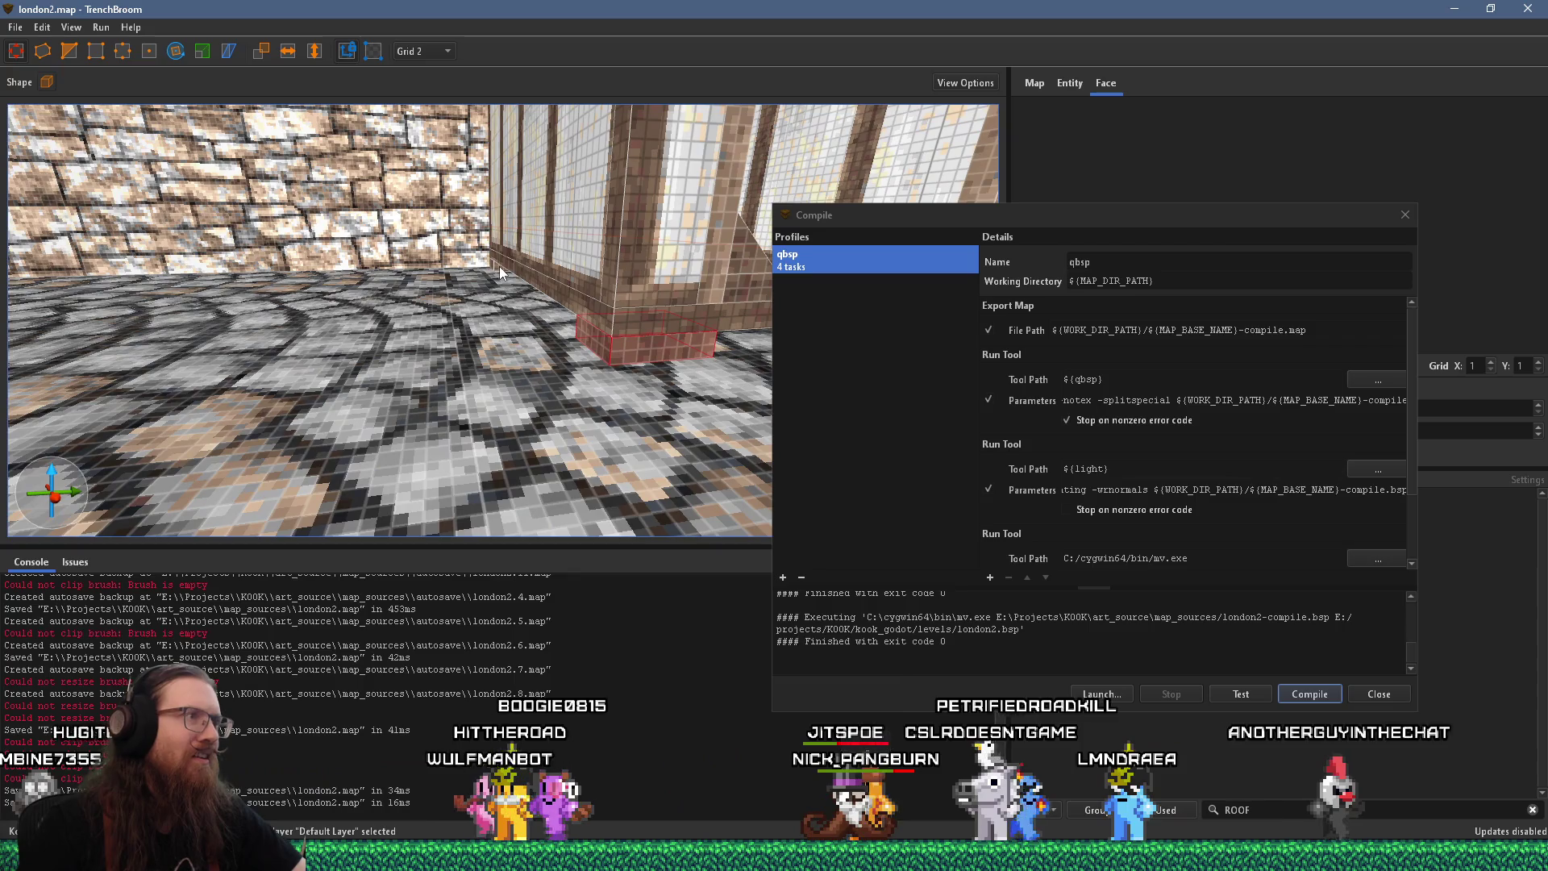
{"action": "key", "text": "d"}
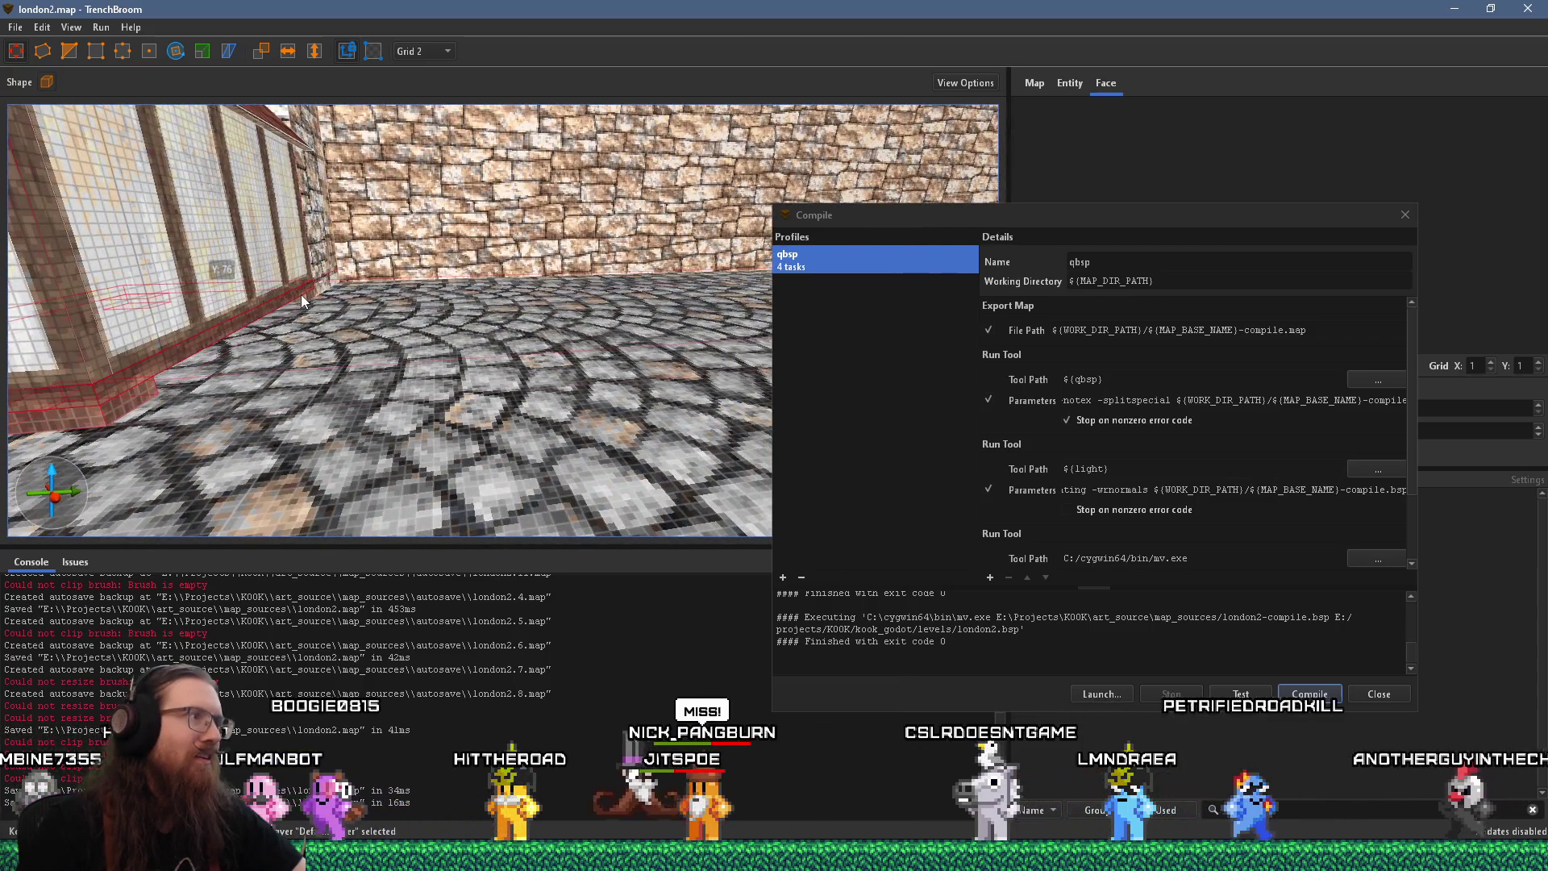
{"action": "left_click", "coordinate": [298, 294]}
{"action": "right_click", "coordinate": [308, 299]}
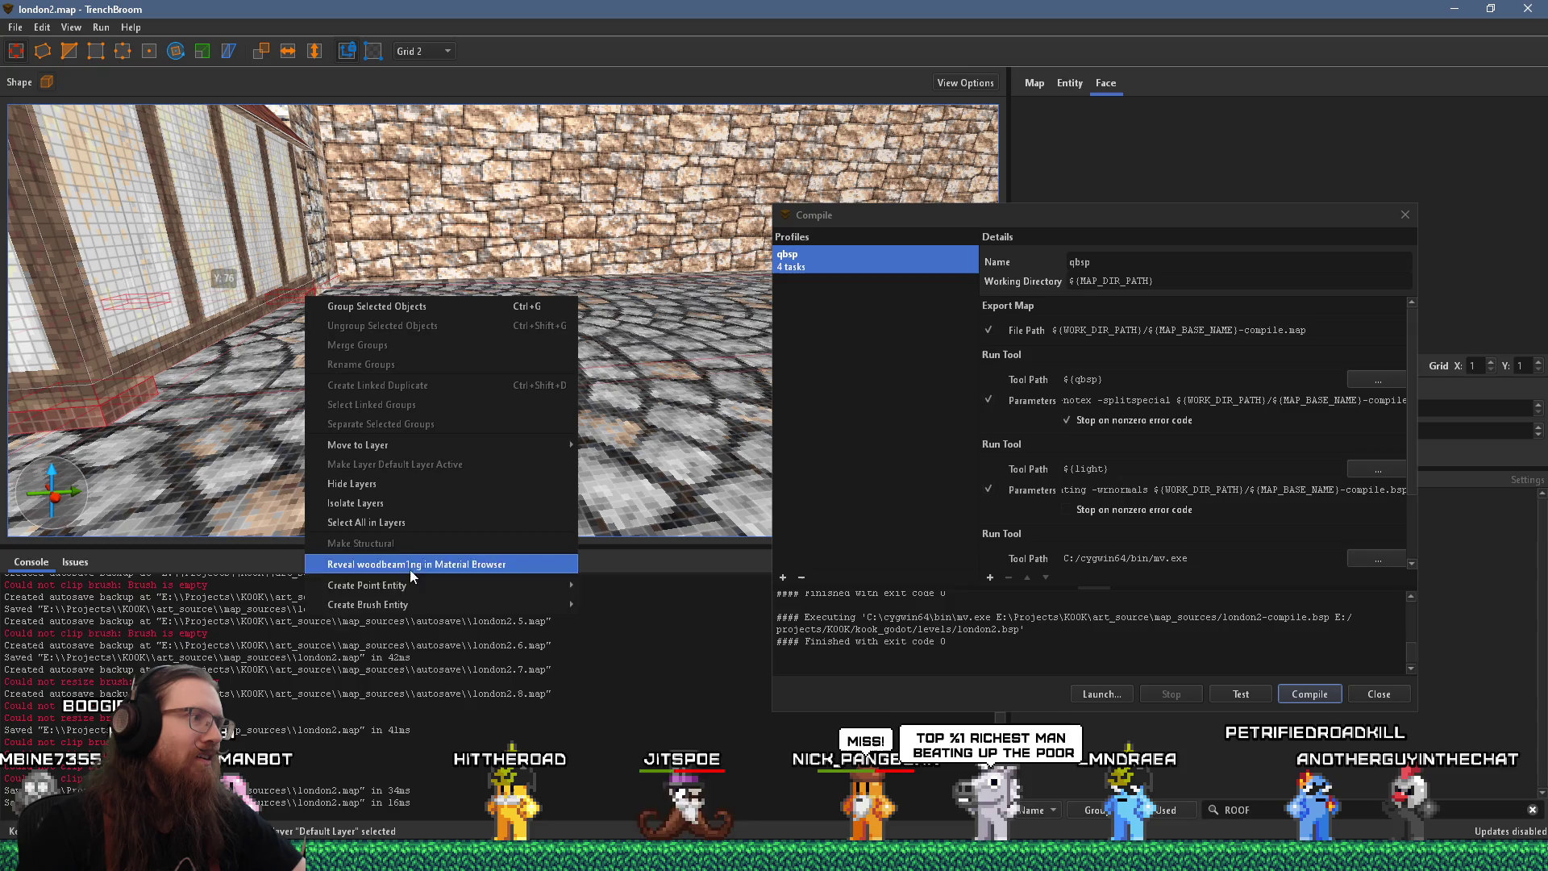
{"action": "mouse_move", "coordinate": [635, 626]}
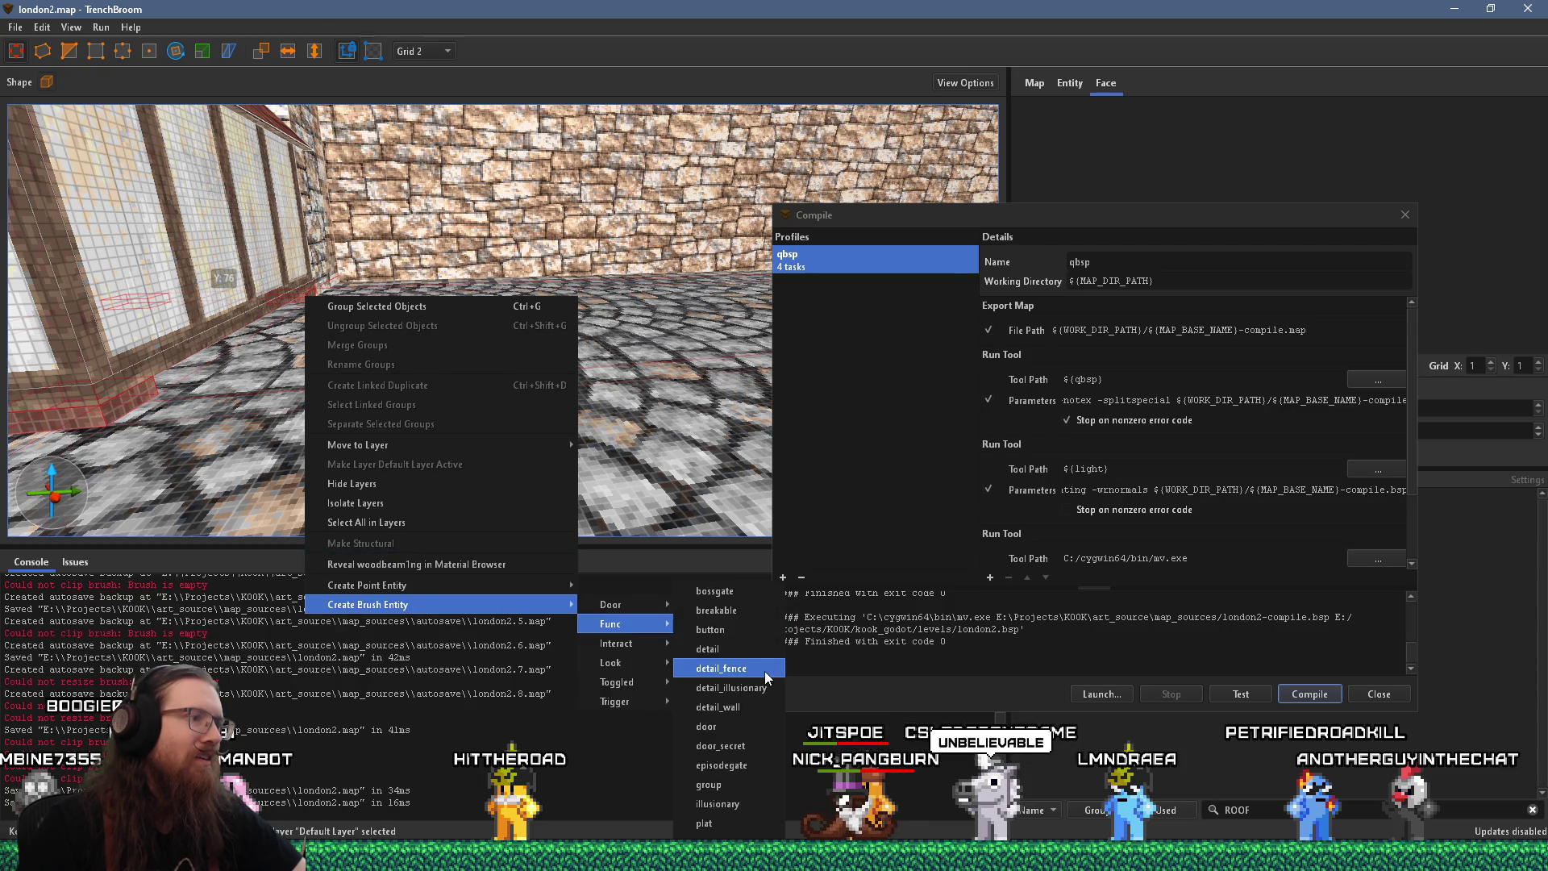
{"action": "left_click", "coordinate": [745, 713]}
{"action": "key", "text": "ctrl+u"}
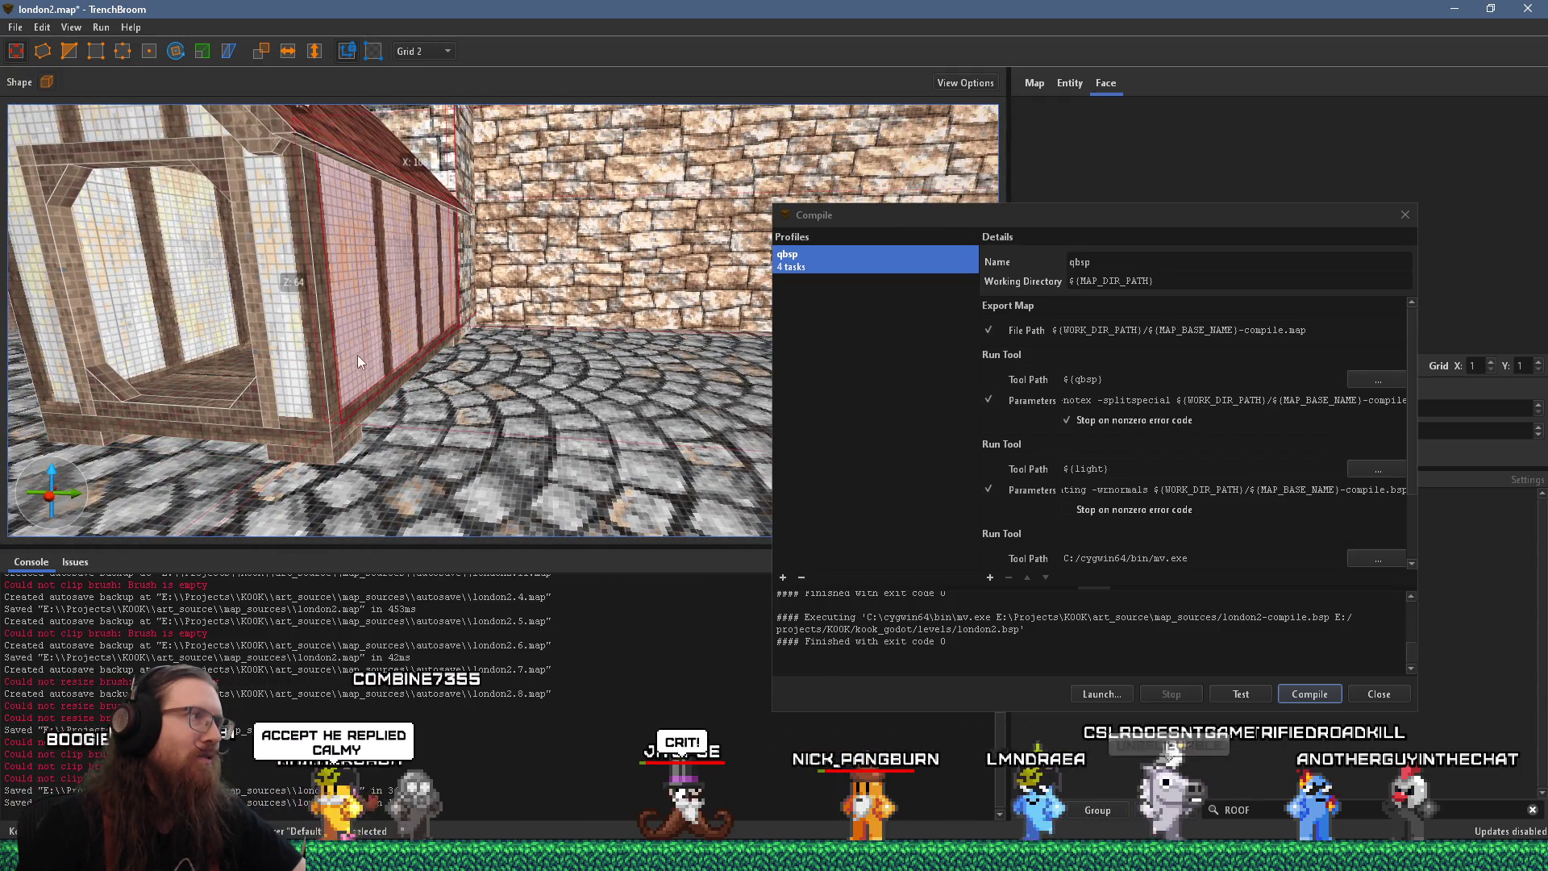
Convert the kennel's gable roof brush into a func_detail_wall entity
{"action": "mouse_move", "coordinate": [356, 355]}
{"action": "left_mouse_down"}
{"action": "mouse_move", "coordinate": [529, 334]}
{"action": "mouse_move", "coordinate": [307, 398]}
{"action": "mouse_move", "coordinate": [429, 385]}
{"action": "mouse_move", "coordinate": [431, 462]}
{"action": "mouse_move", "coordinate": [505, 427]}
{"action": "mouse_move", "coordinate": [458, 417]}
{"action": "mouse_move", "coordinate": [506, 409]}
{"action": "left_mouse_up"}
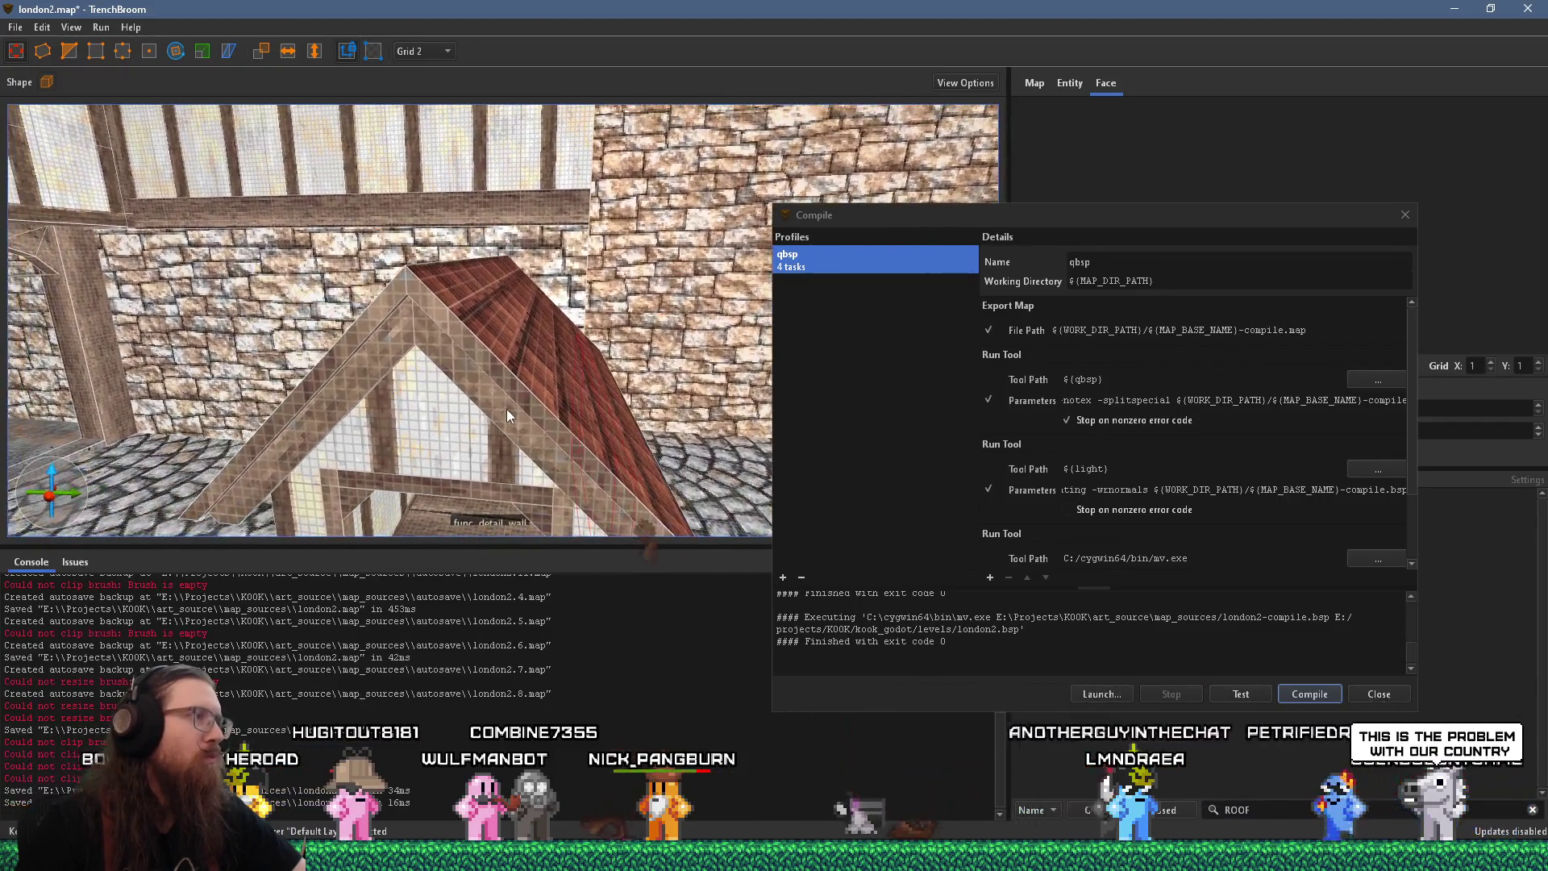
{"action": "left_click", "coordinate": [491, 354]}
{"action": "scroll", "coordinate": [419, 332], "scroll_direction": "up", "scroll_amount": 10}
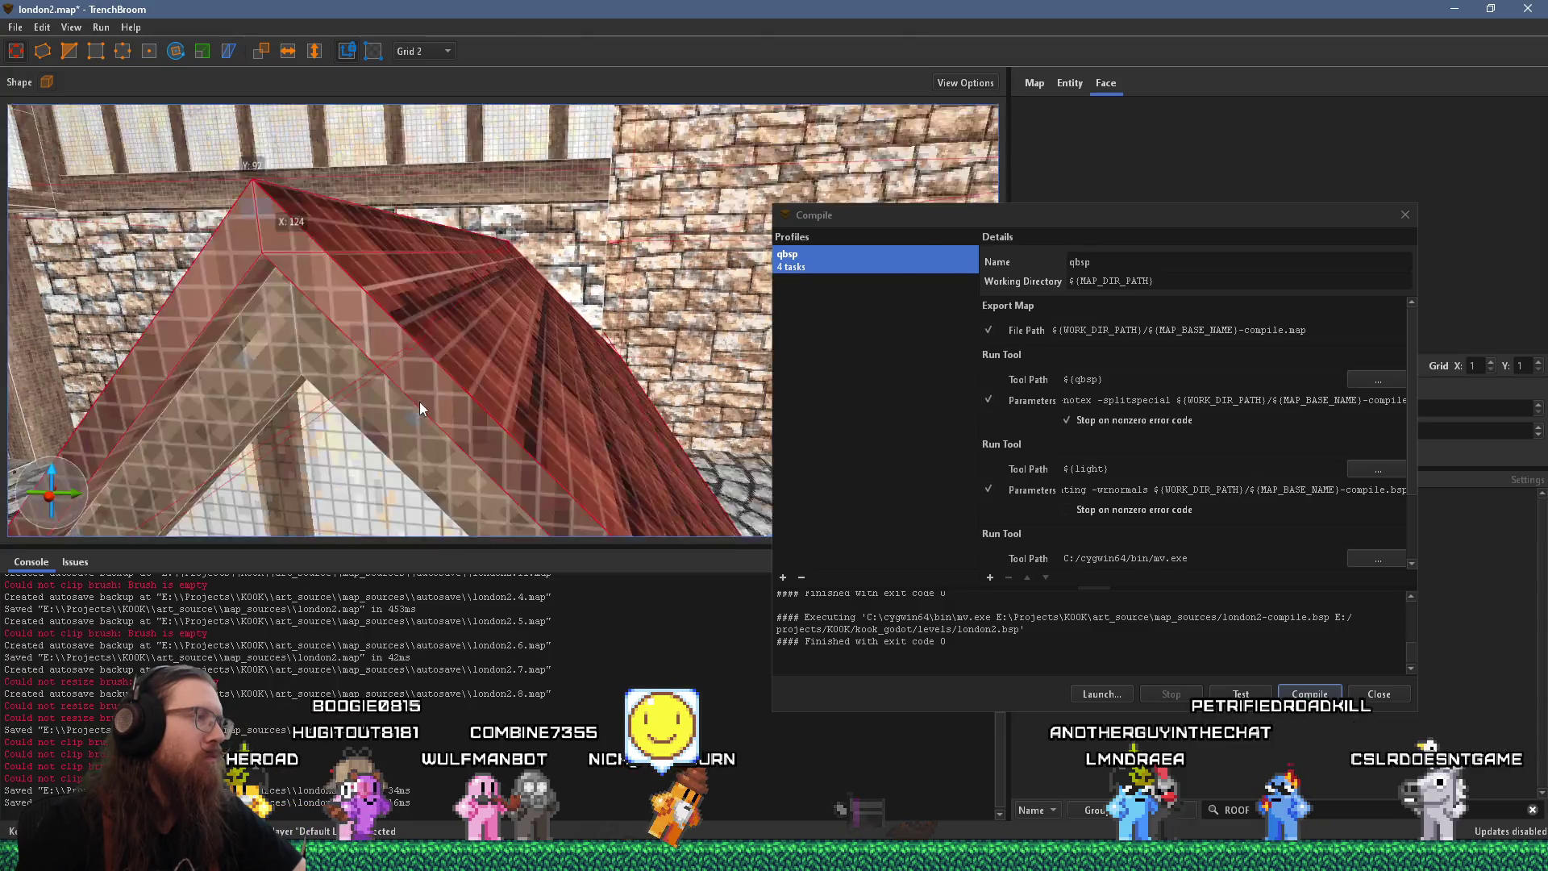
{"action": "scroll", "coordinate": [443, 355], "scroll_direction": "down", "scroll_amount": 10}
{"action": "scroll", "coordinate": [427, 319], "scroll_direction": "up", "scroll_amount": 10}
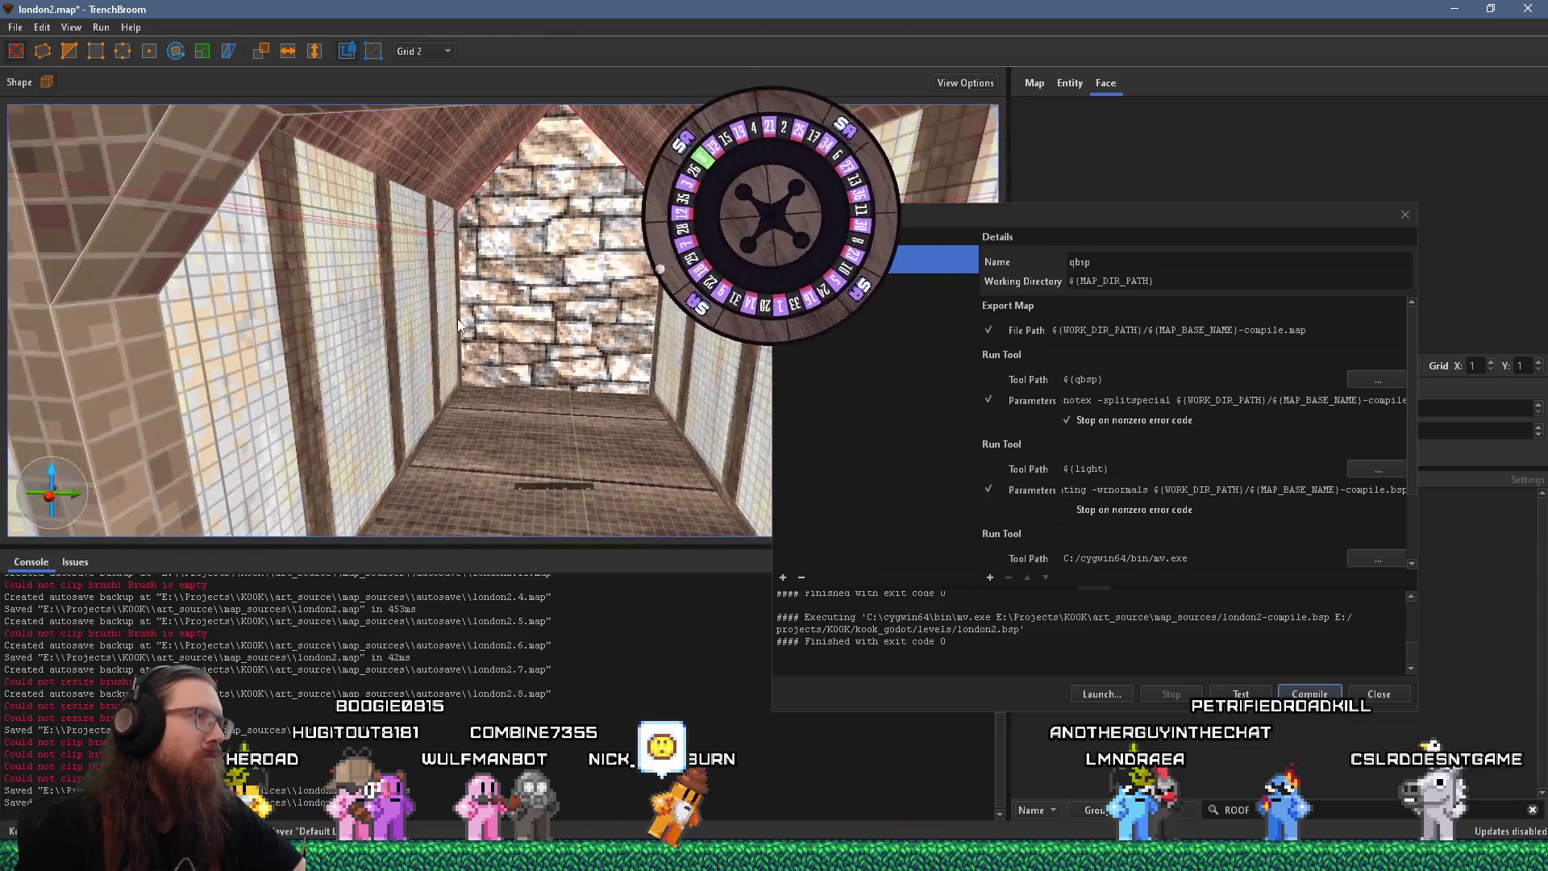
{"action": "scroll", "coordinate": [472, 390], "scroll_direction": "down", "scroll_amount": 10}
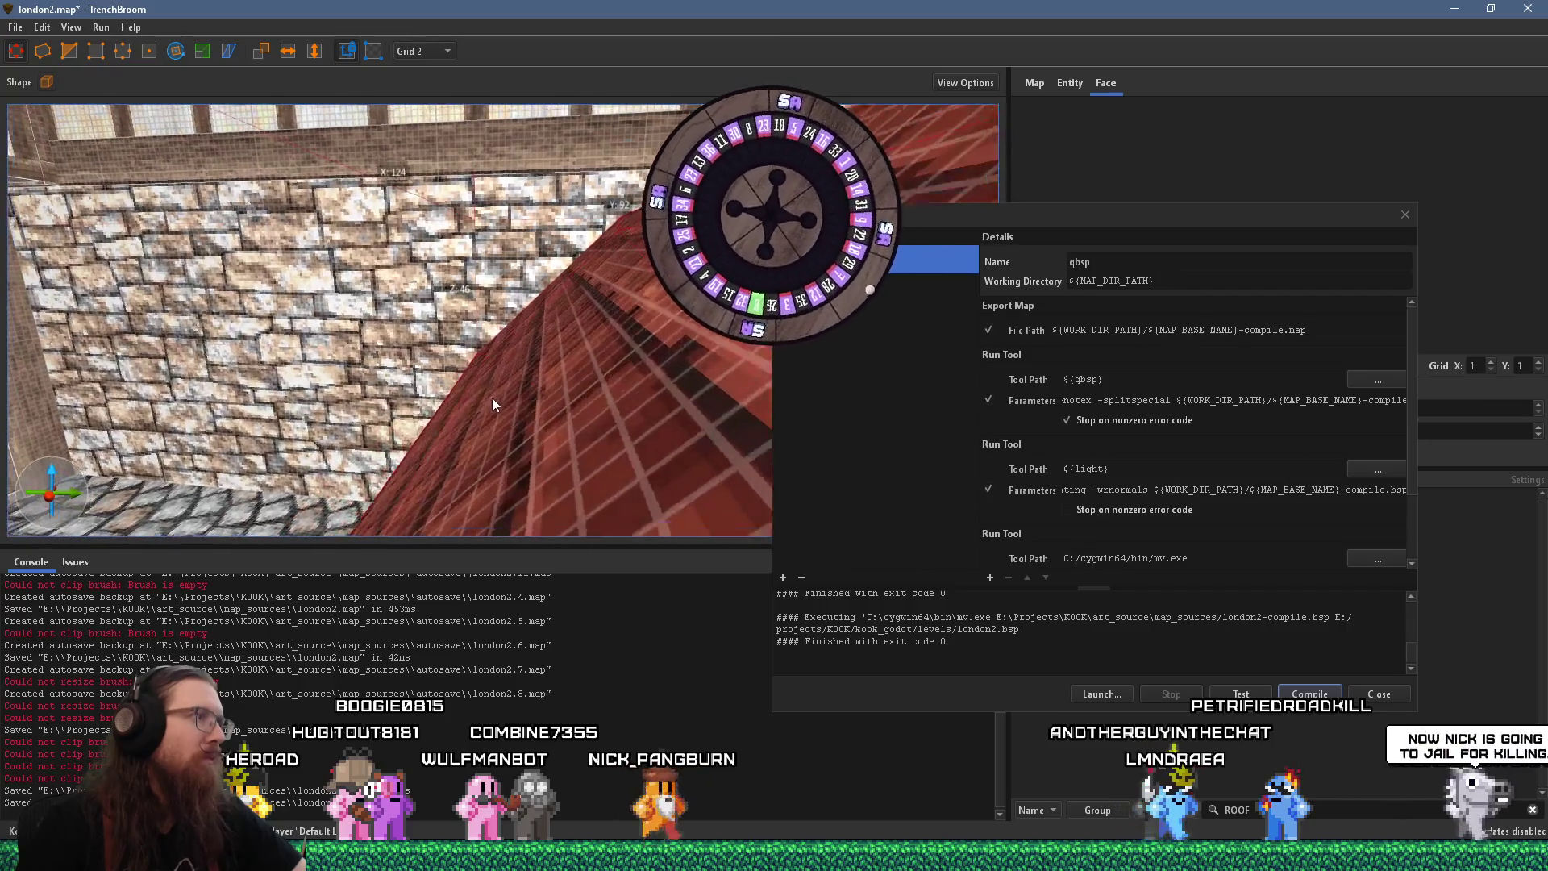
{"action": "scroll", "coordinate": [458, 411], "scroll_direction": "up", "scroll_amount": 5}
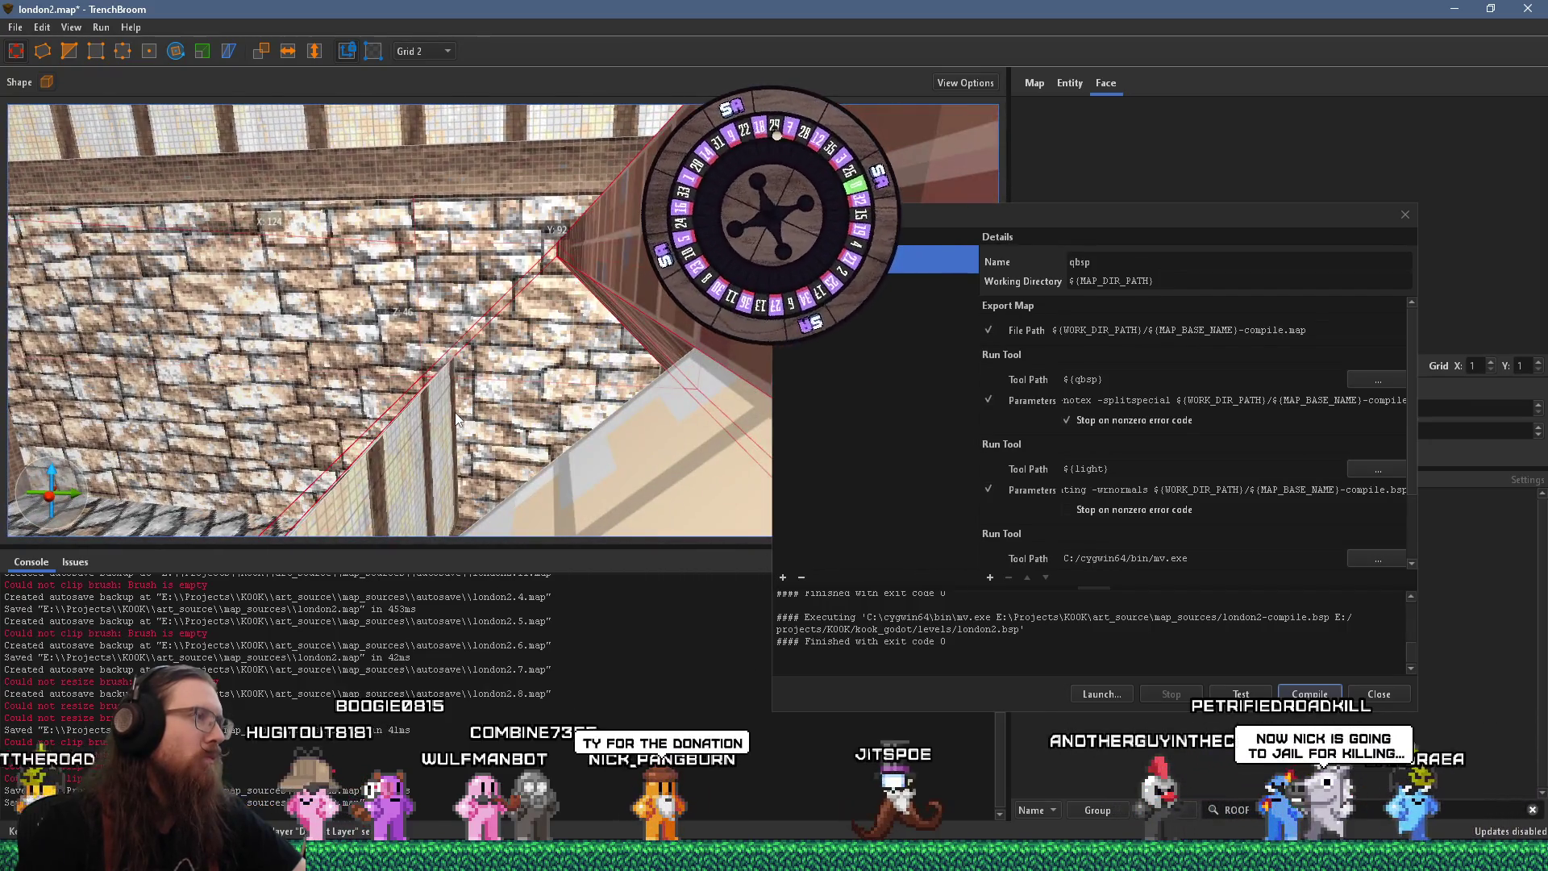
{"action": "scroll", "coordinate": [455, 413], "scroll_direction": "down", "scroll_amount": 5}
{"action": "scroll", "coordinate": [457, 406], "scroll_direction": "up", "scroll_amount": 5}
{"action": "scroll", "coordinate": [458, 403], "scroll_direction": "down", "scroll_amount": 5}
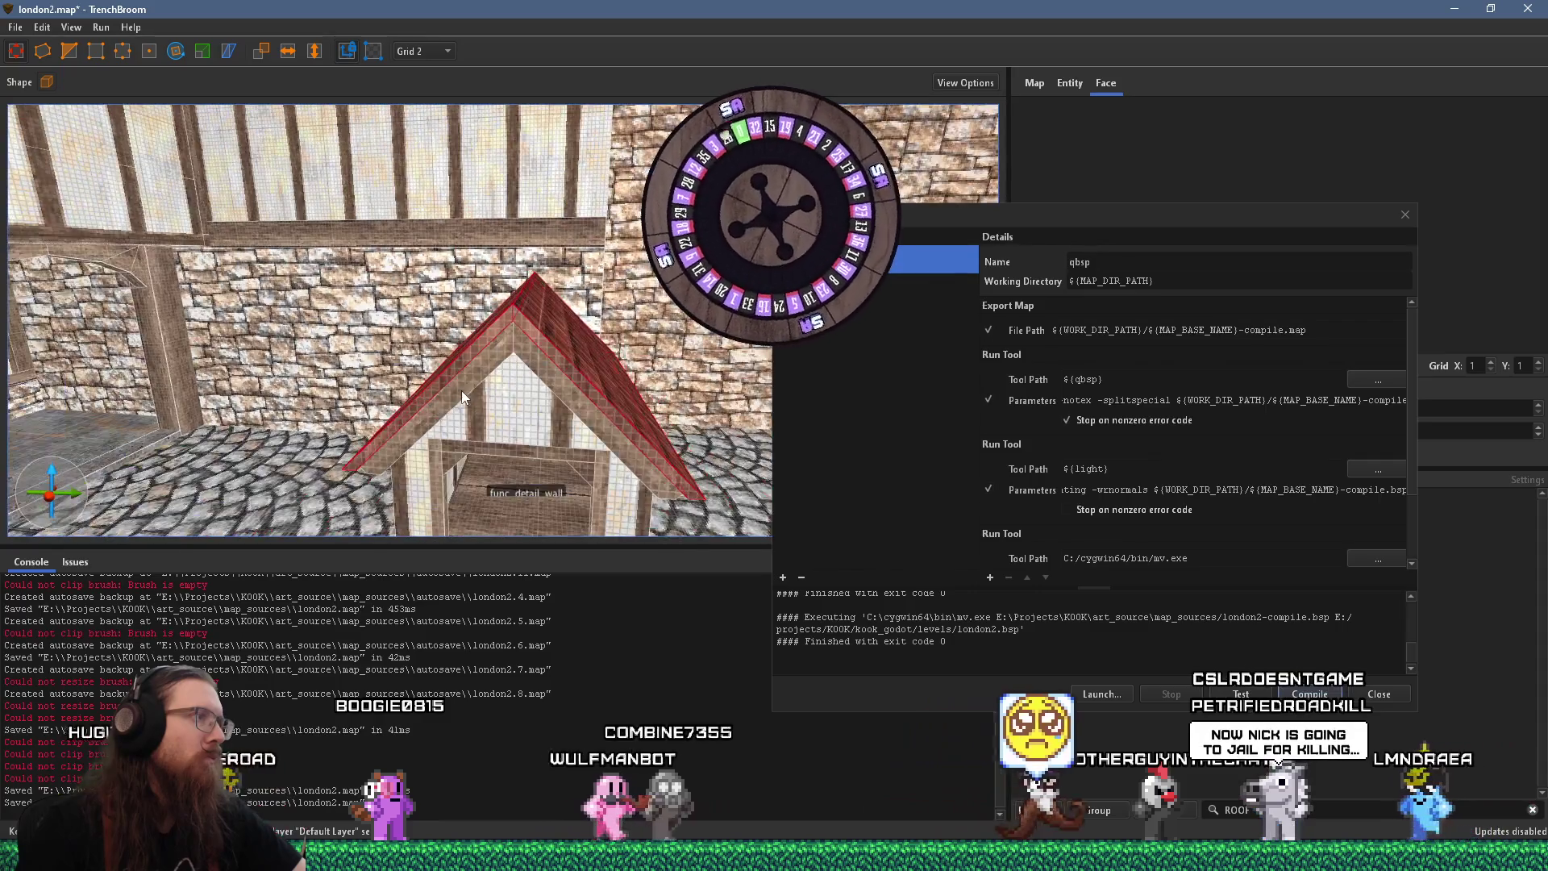
{"action": "right_click", "coordinate": [539, 342]}
{"action": "mouse_move", "coordinate": [650, 647]}
{"action": "mouse_move", "coordinate": [839, 671]}
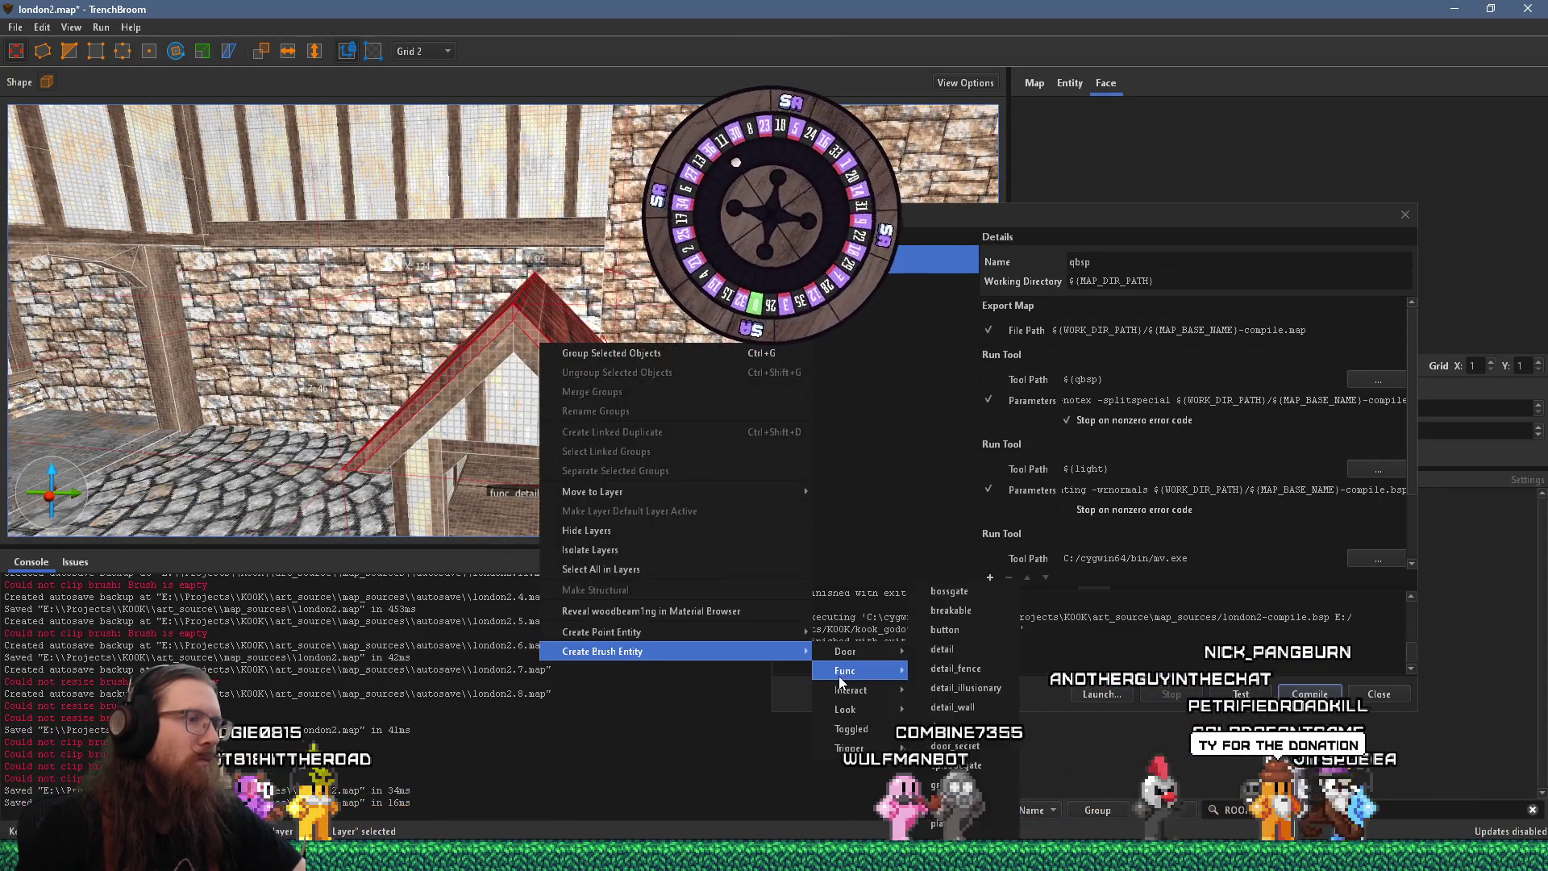
{"action": "left_click", "coordinate": [985, 718]}
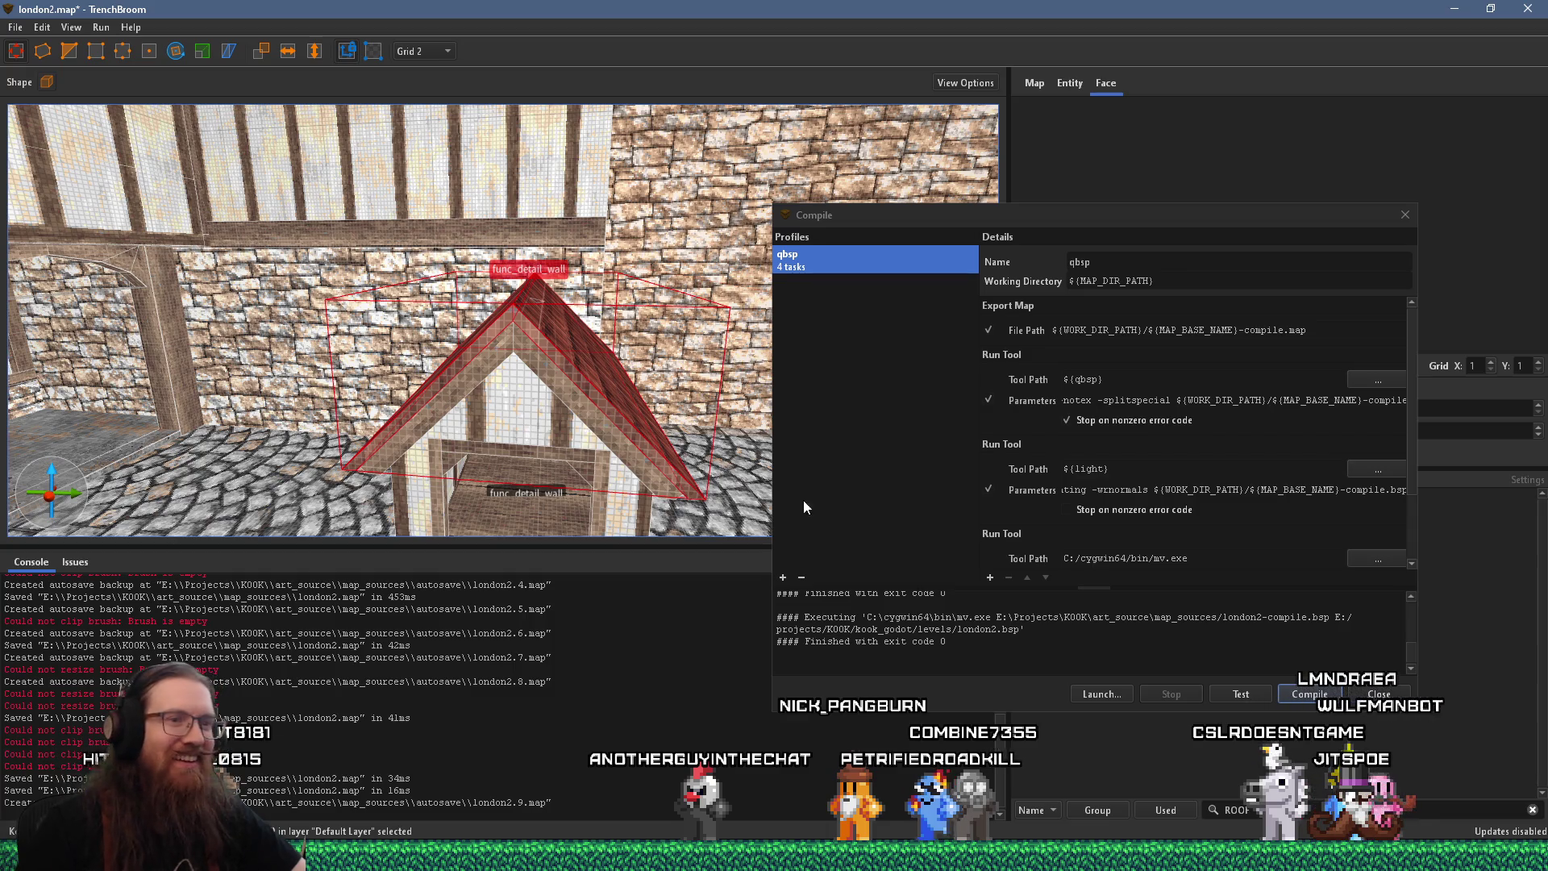
Close the Compile settings window and save london2.map
{"action": "left_click", "coordinate": [1363, 697]}
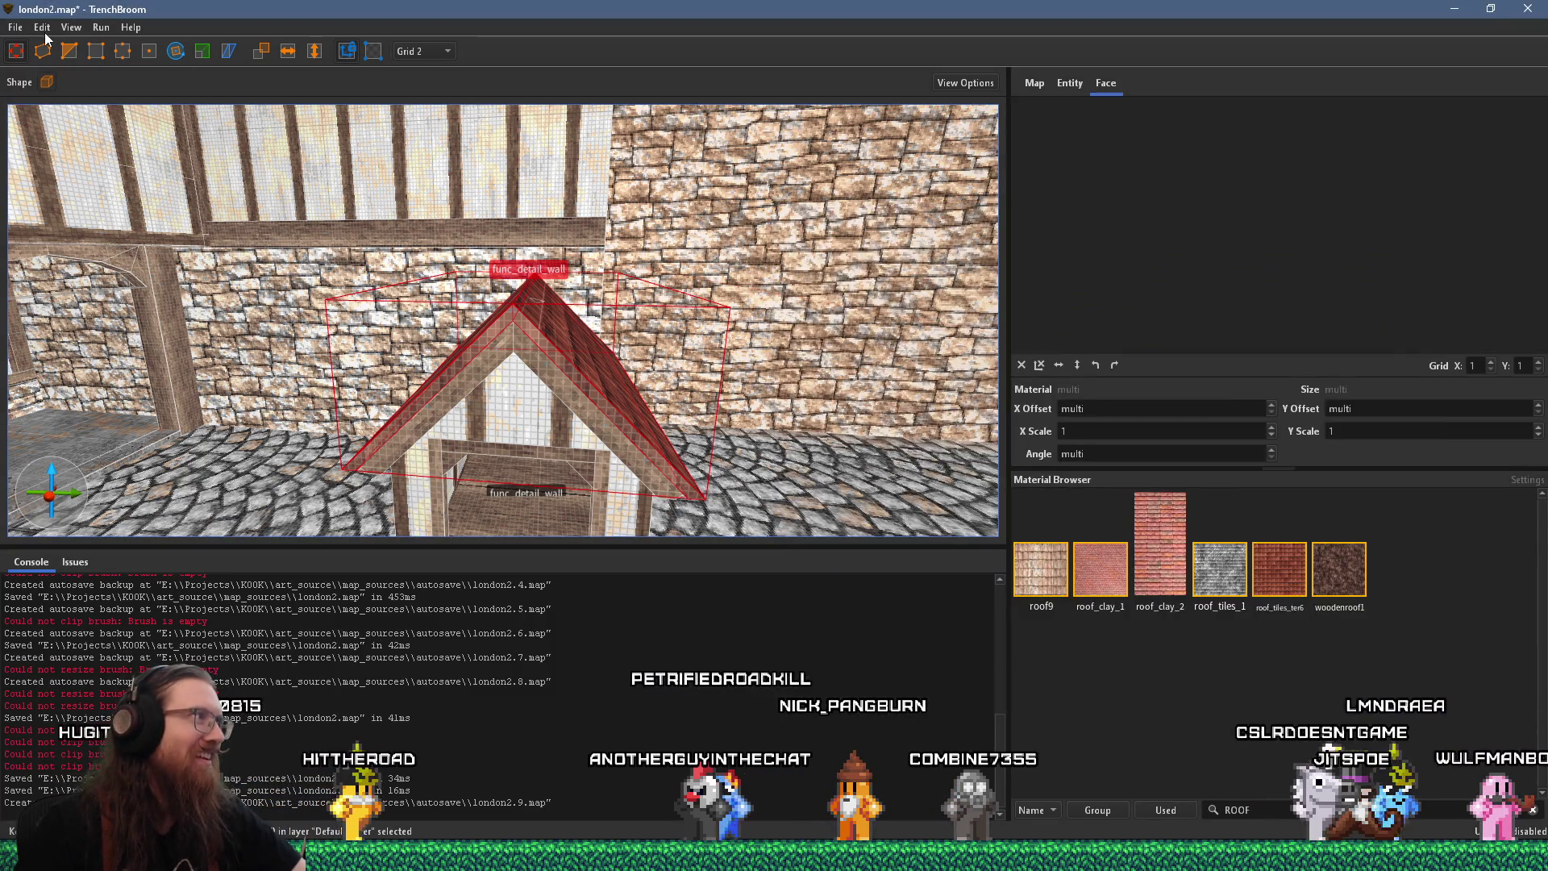
{"action": "left_click", "coordinate": [15, 27]}
{"action": "left_click", "coordinate": [35, 104]}
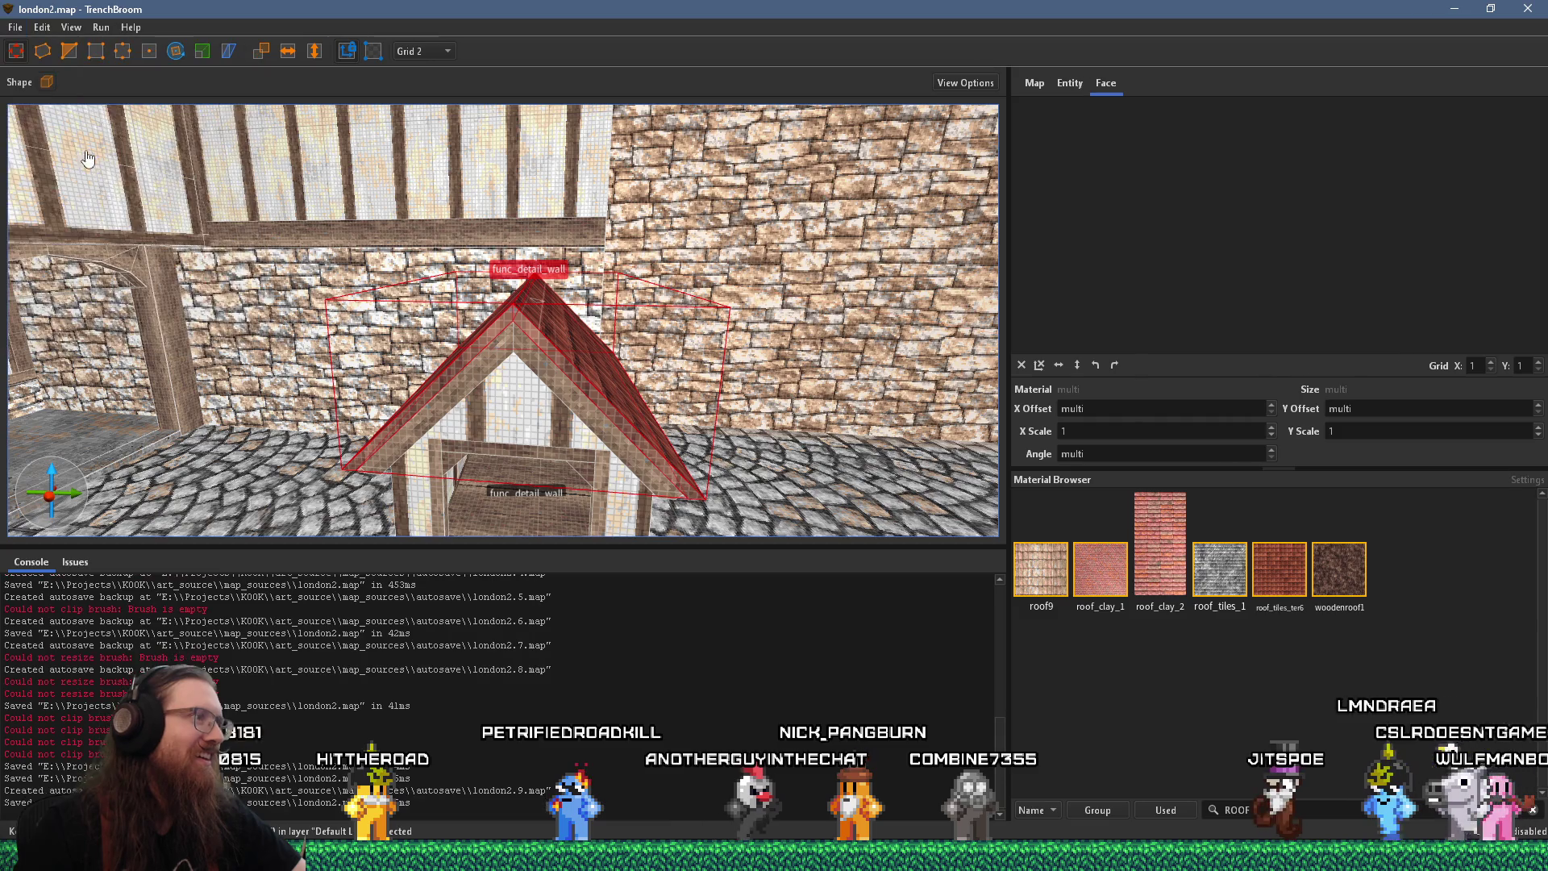
{"action": "scroll", "coordinate": [525, 420], "scroll_direction": "up", "scroll_amount": 8}
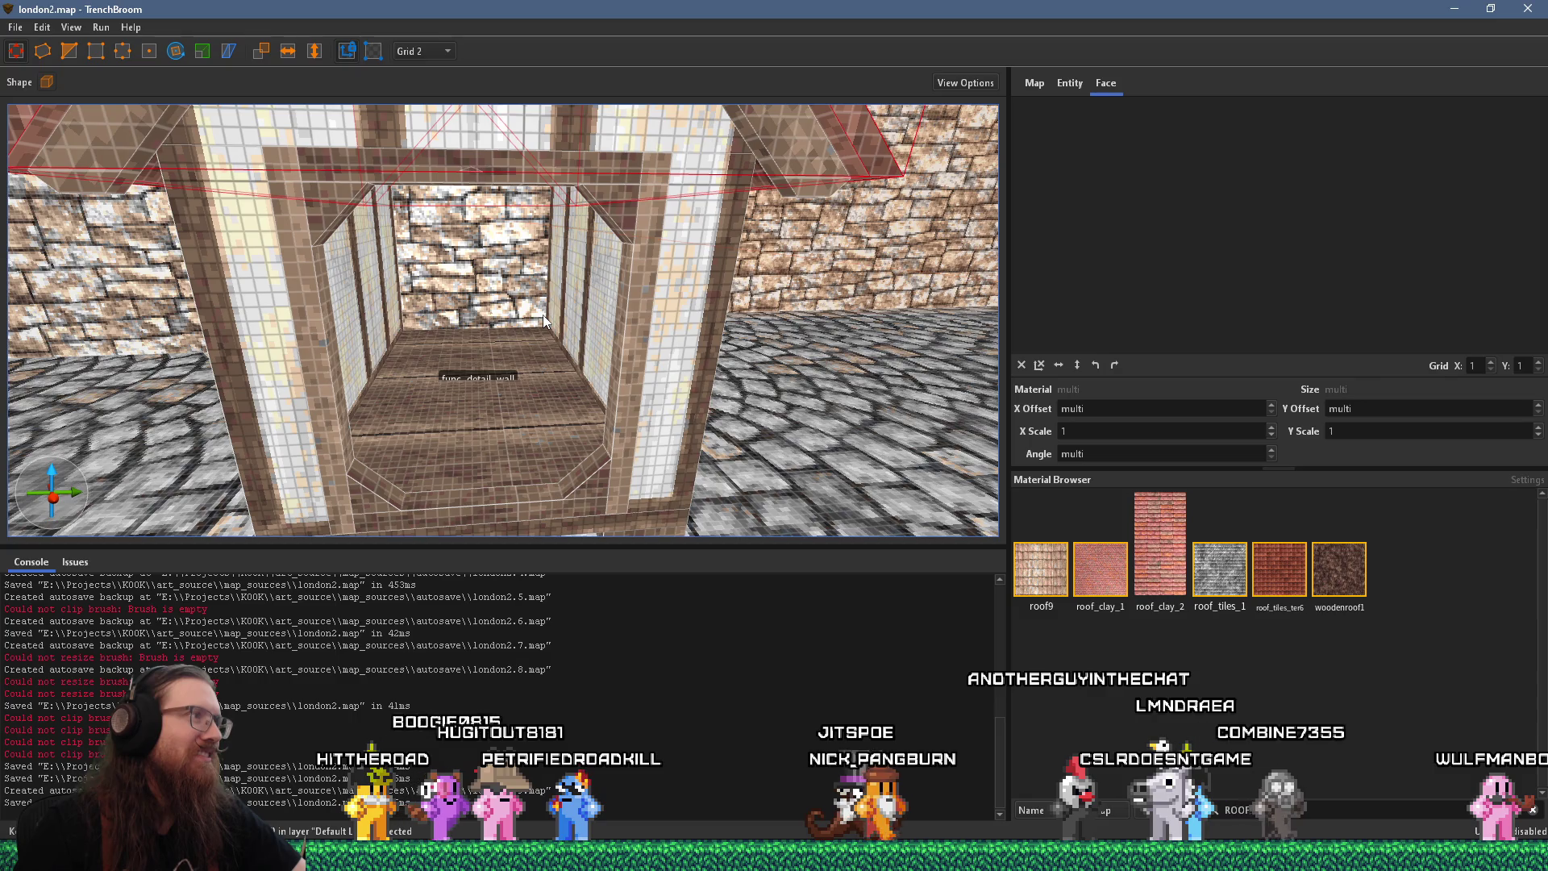
{"action": "scroll", "coordinate": [544, 314], "scroll_direction": "down", "scroll_amount": 8}
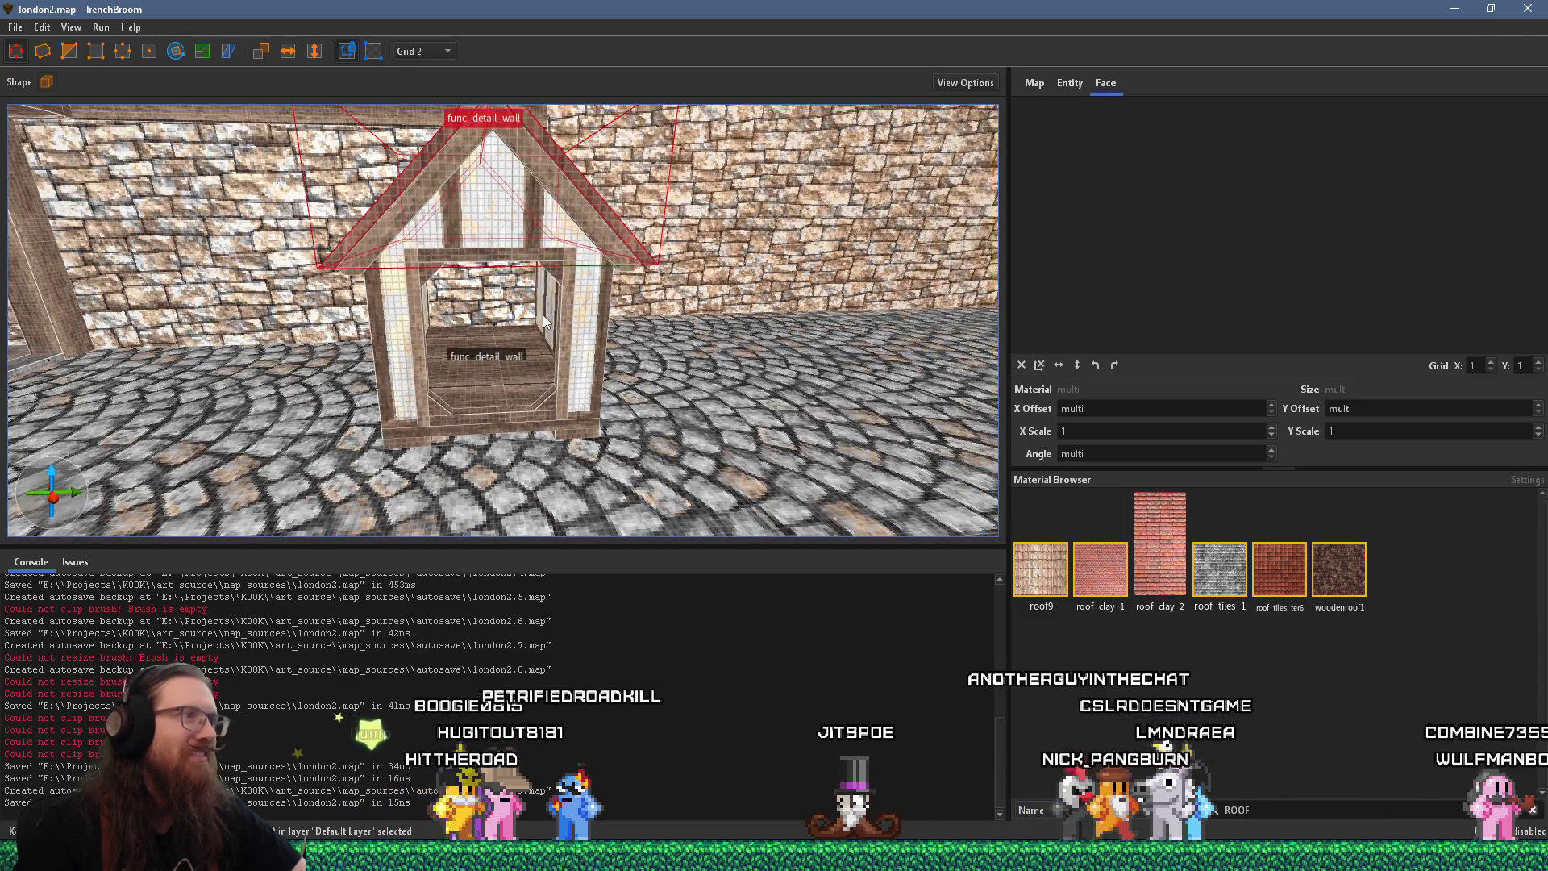
{"action": "key", "text": "alt+Tab"}
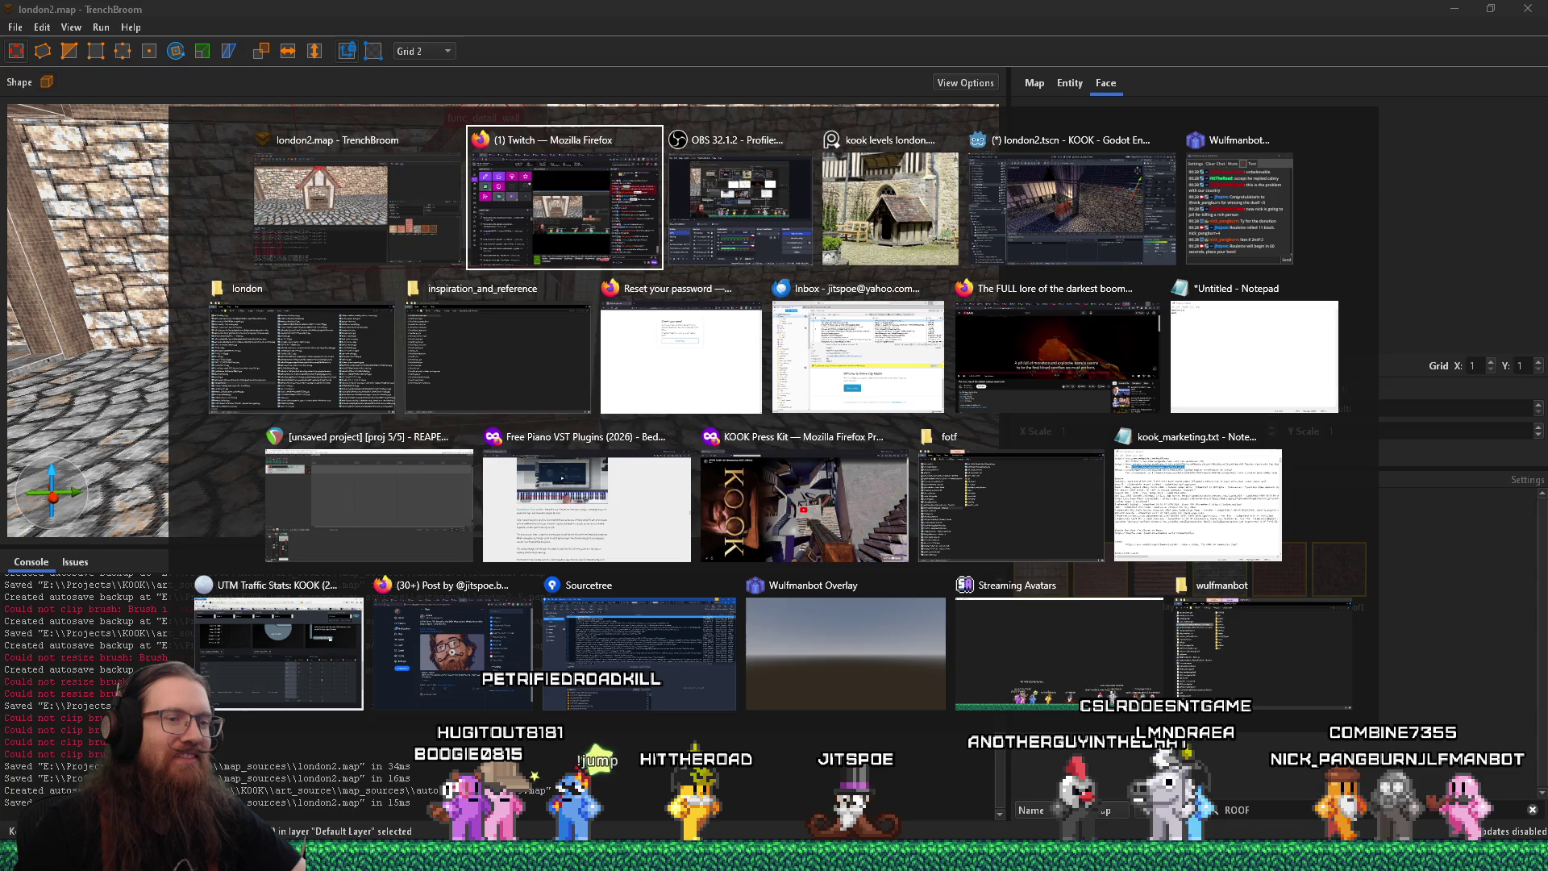
In Godot, orbit over the courtyard and move the LesserHorrorStatue -0.5 along Z
{"action": "key", "text": "alt+Tab"}
{"action": "key", "text": "alt+Tab"}
{"action": "key", "text": "alt+Tab"}
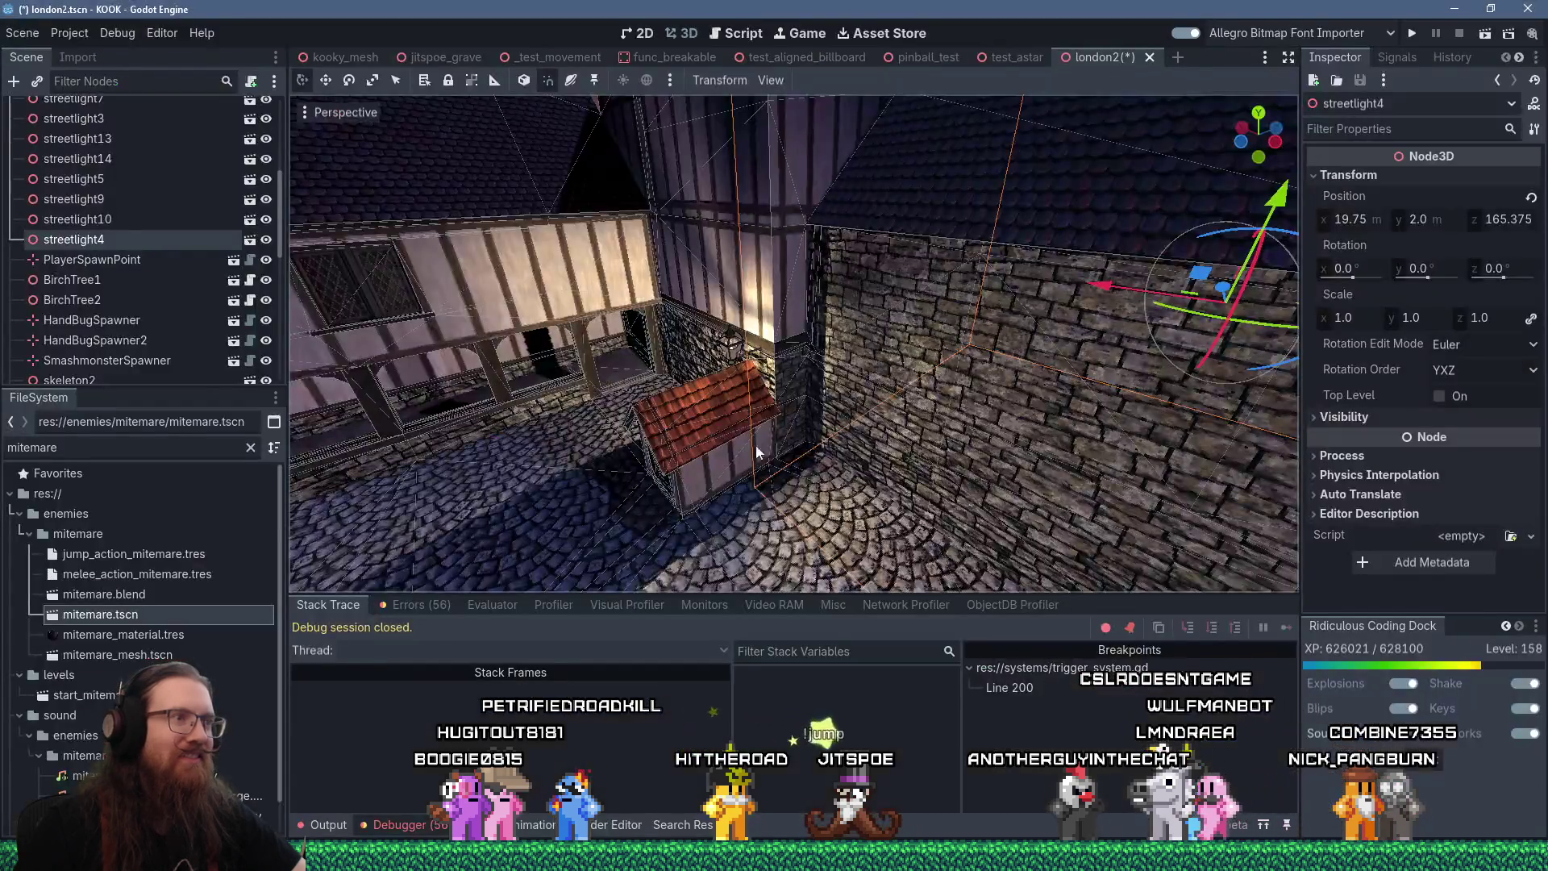
{"action": "mouse_move", "coordinate": [757, 446]}
{"action": "left_mouse_down"}
{"action": "mouse_move", "coordinate": [730, 528]}
{"action": "mouse_move", "coordinate": [798, 428]}
{"action": "mouse_move", "coordinate": [874, 438]}
{"action": "mouse_move", "coordinate": [734, 436]}
{"action": "left_mouse_up"}
{"action": "scroll", "coordinate": [742, 512], "scroll_direction": "up", "scroll_amount": 10}
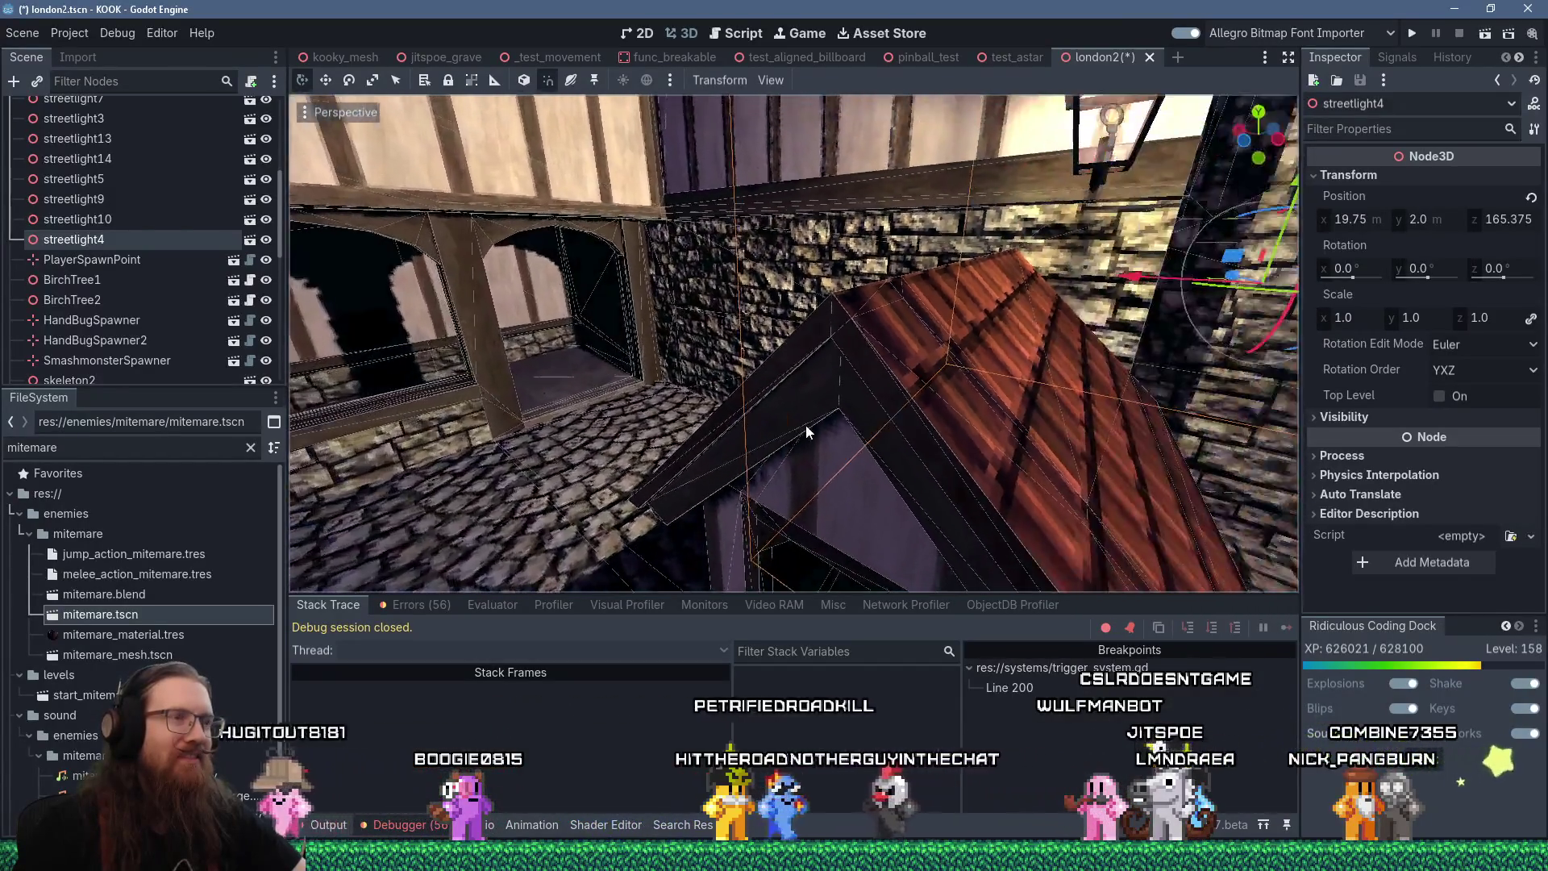
{"action": "scroll", "coordinate": [807, 431], "scroll_direction": "down", "scroll_amount": 8}
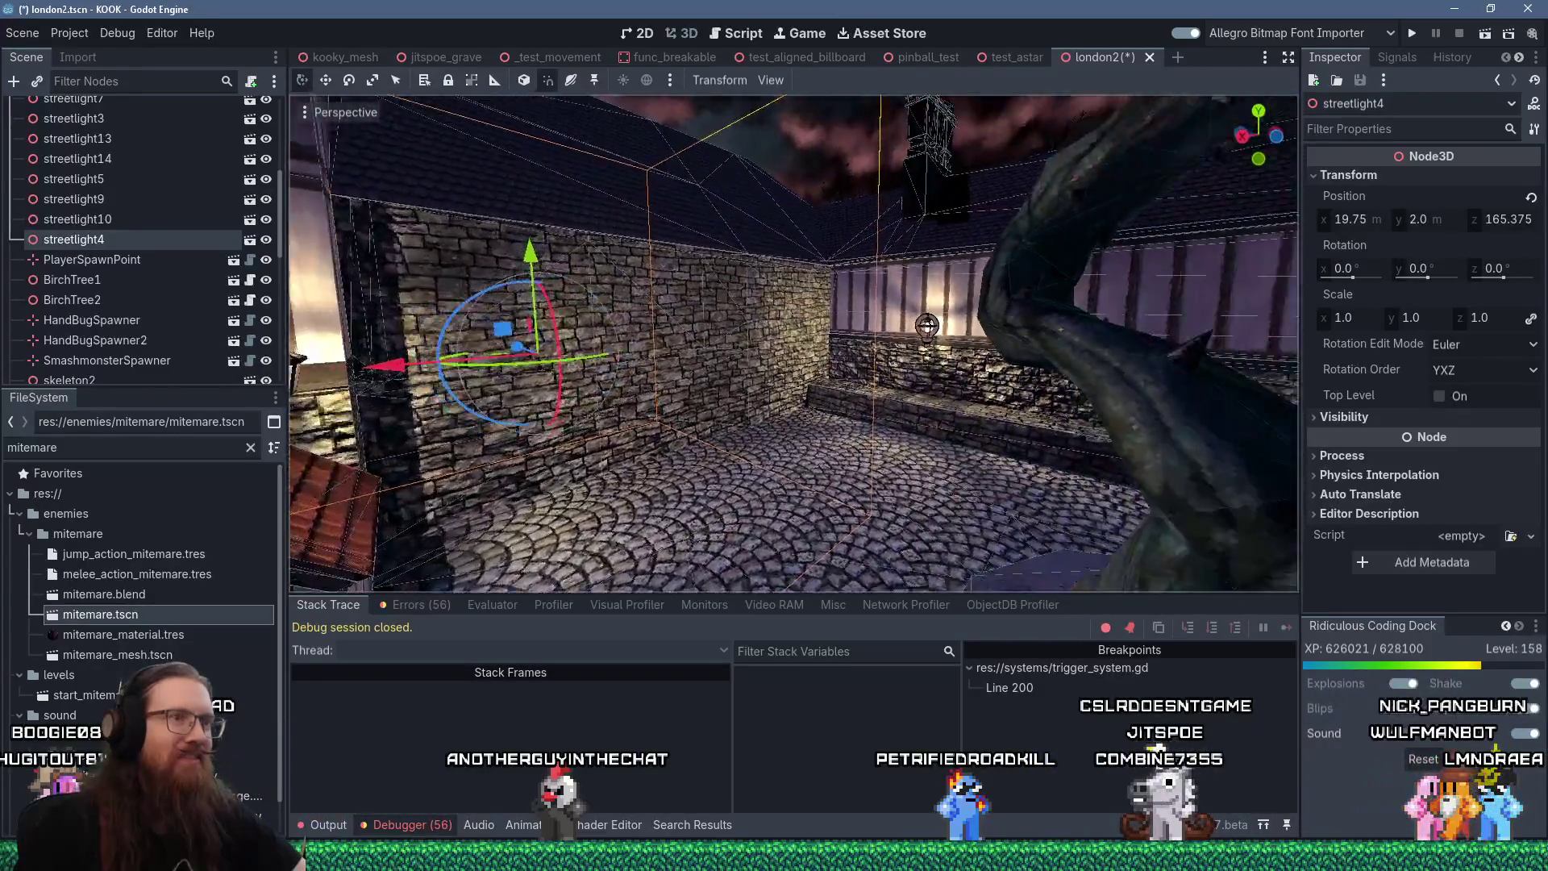
{"action": "scroll", "coordinate": [874, 462], "scroll_direction": "down", "scroll_amount": 10}
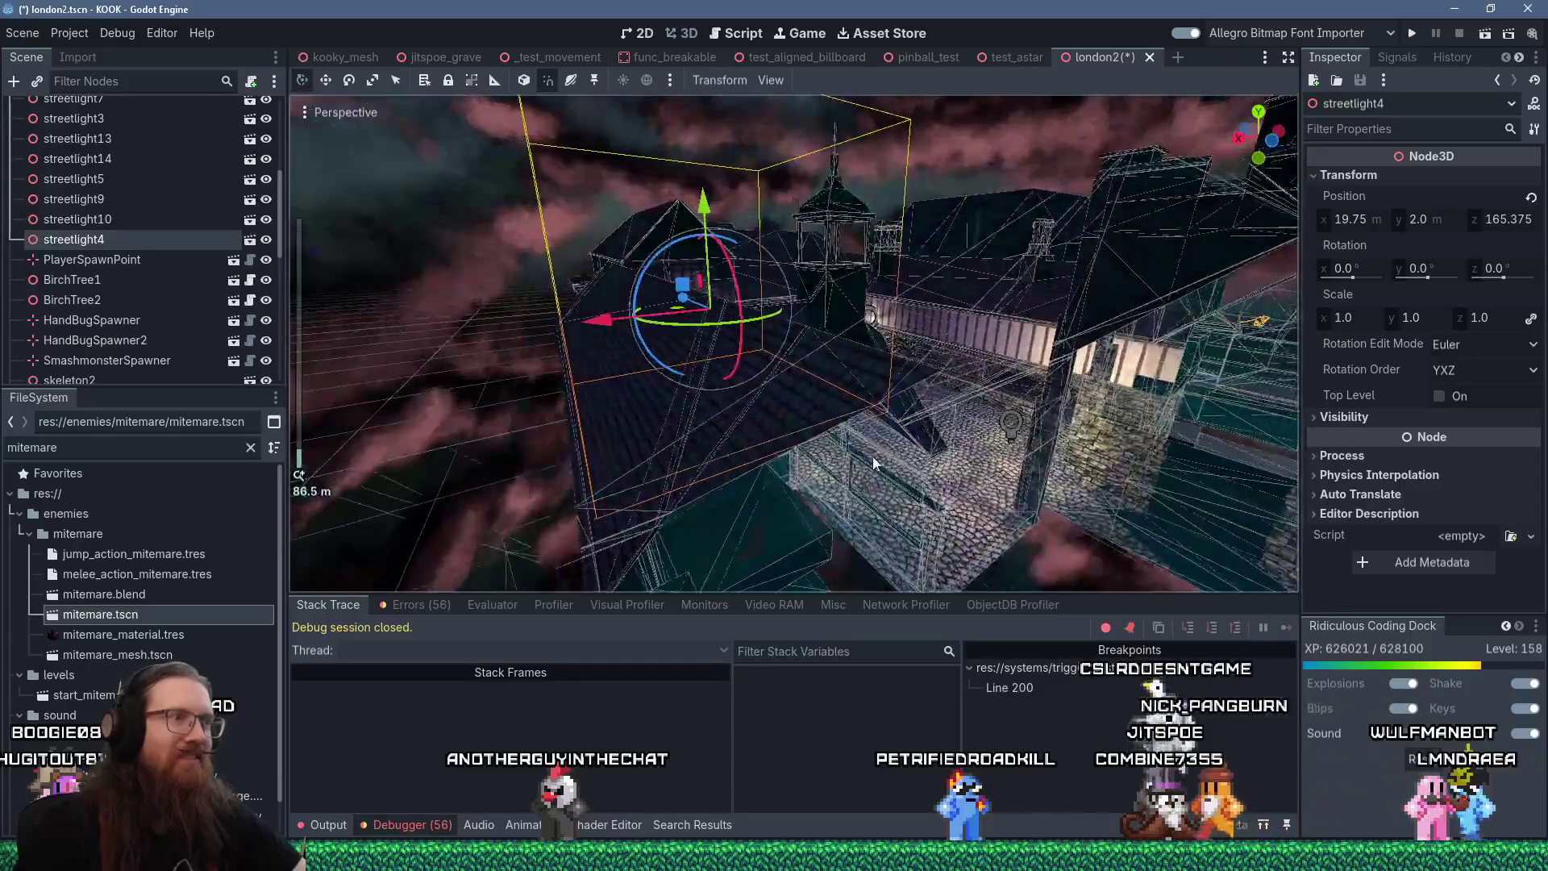
{"action": "left_click_drag", "start_coordinate": [874, 462], "coordinate": [809, 480]}
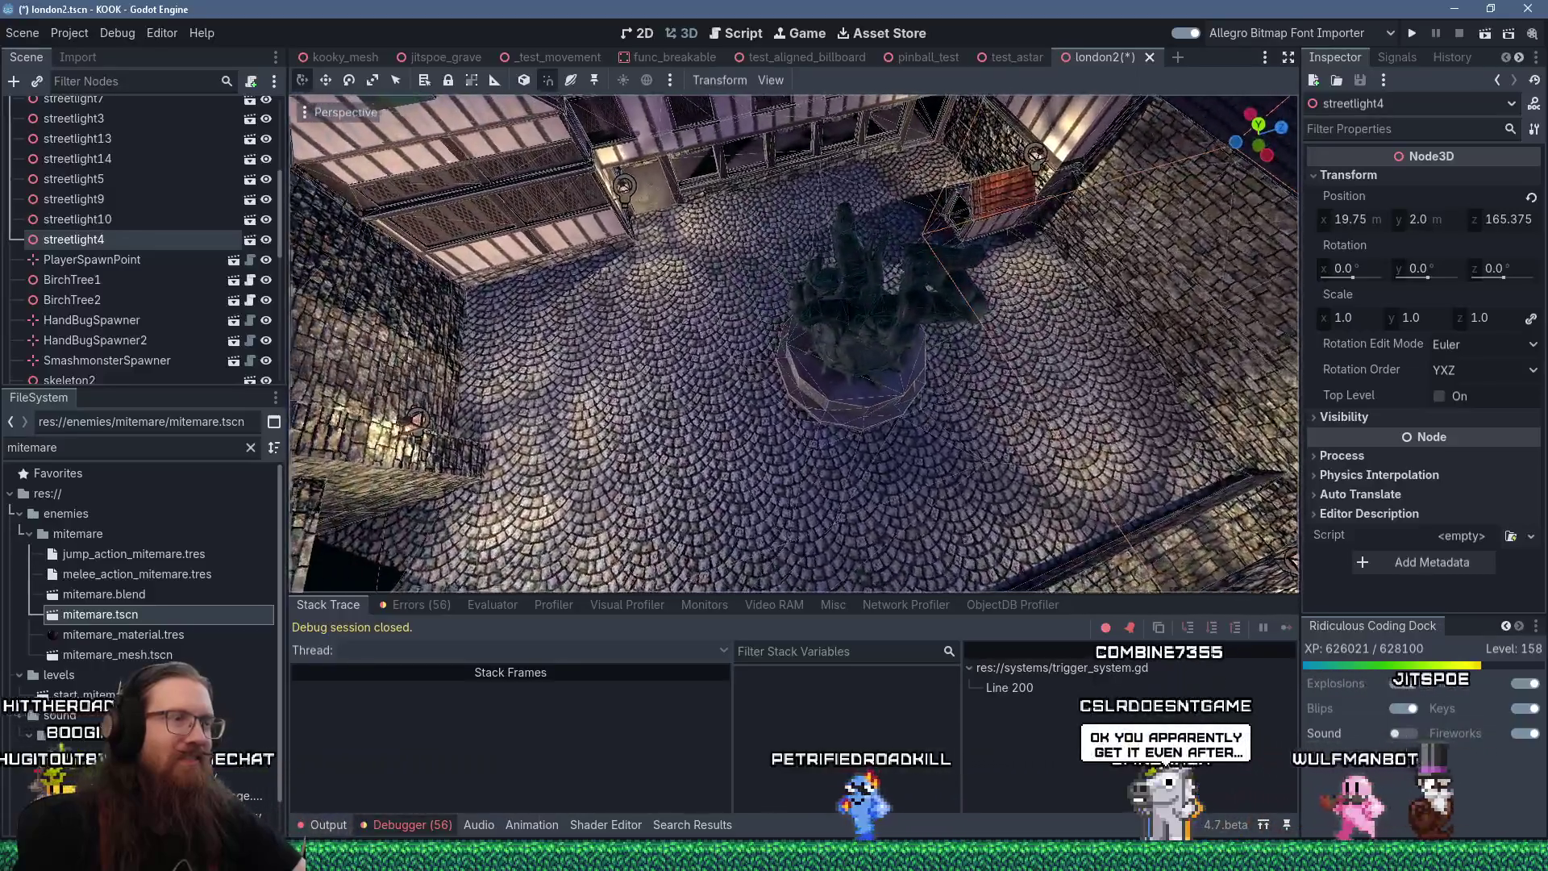
{"action": "left_click_drag", "start_coordinate": [774, 435], "coordinate": [784, 423]}
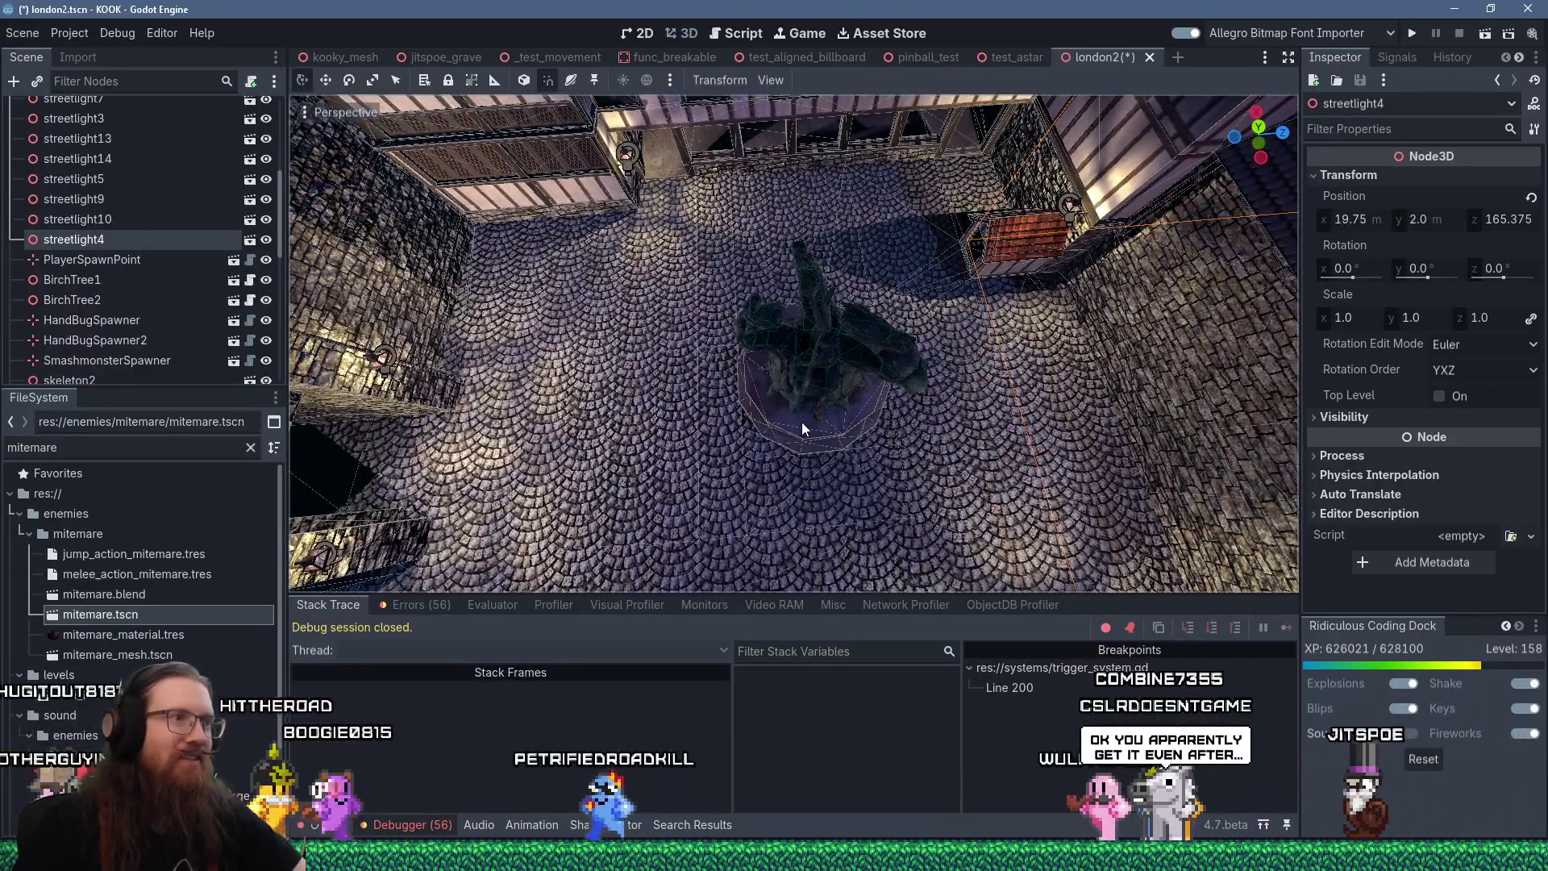
{"action": "mouse_move", "coordinate": [803, 429]}
{"action": "left_mouse_down"}
{"action": "mouse_move", "coordinate": [827, 447]}
{"action": "mouse_move", "coordinate": [846, 429]}
{"action": "left_mouse_up"}
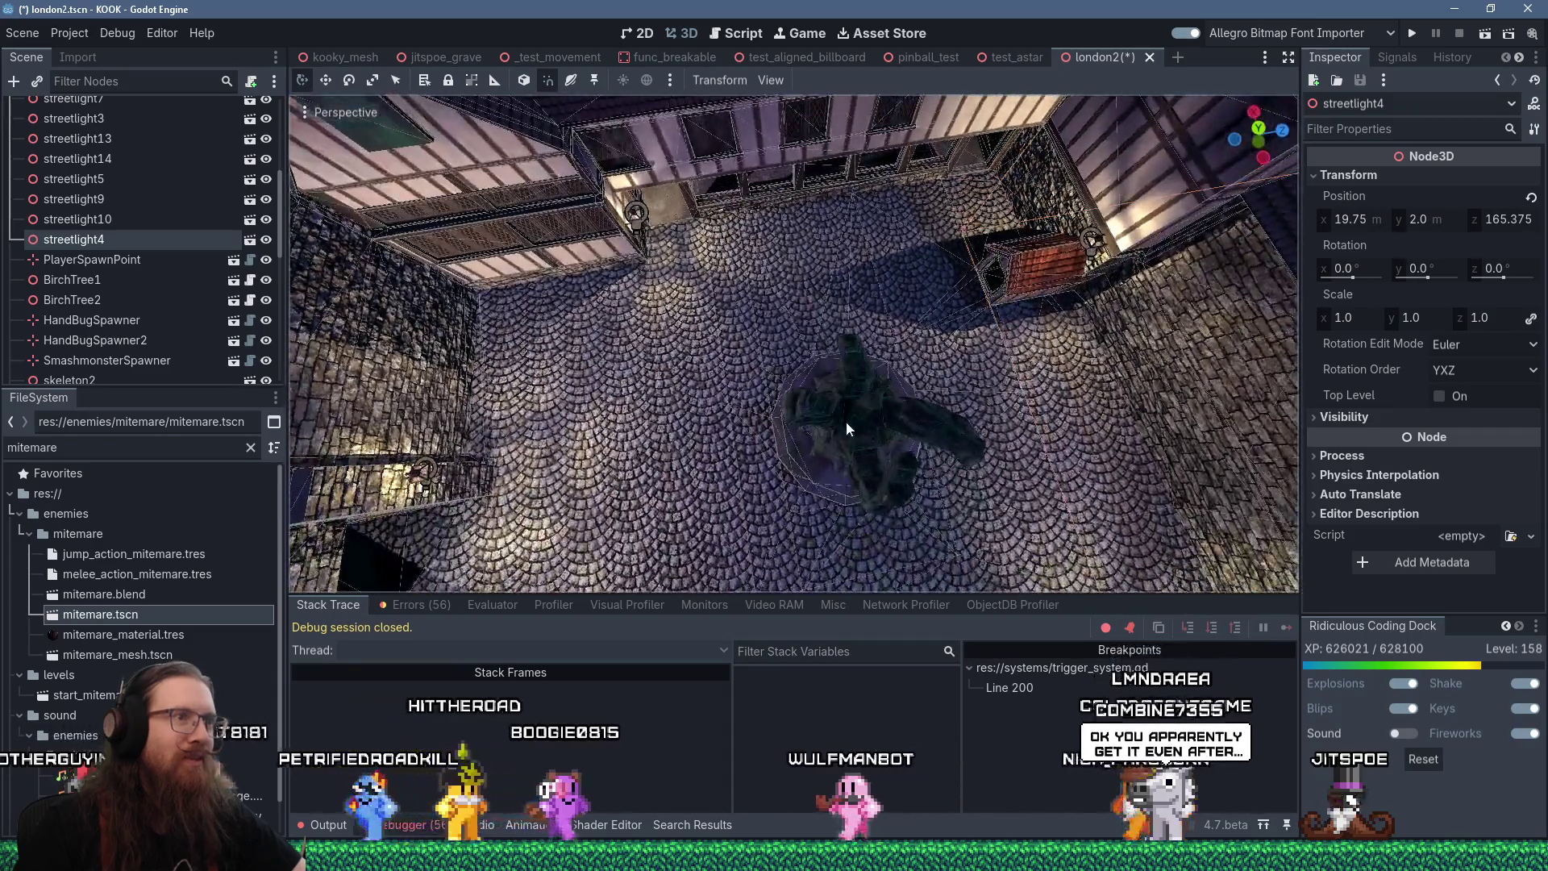
{"action": "left_click", "coordinate": [847, 427]}
{"action": "left_click_drag", "start_coordinate": [951, 403], "coordinate": [906, 412]}
{"action": "scroll", "coordinate": [919, 436], "scroll_direction": "down", "scroll_amount": 5}
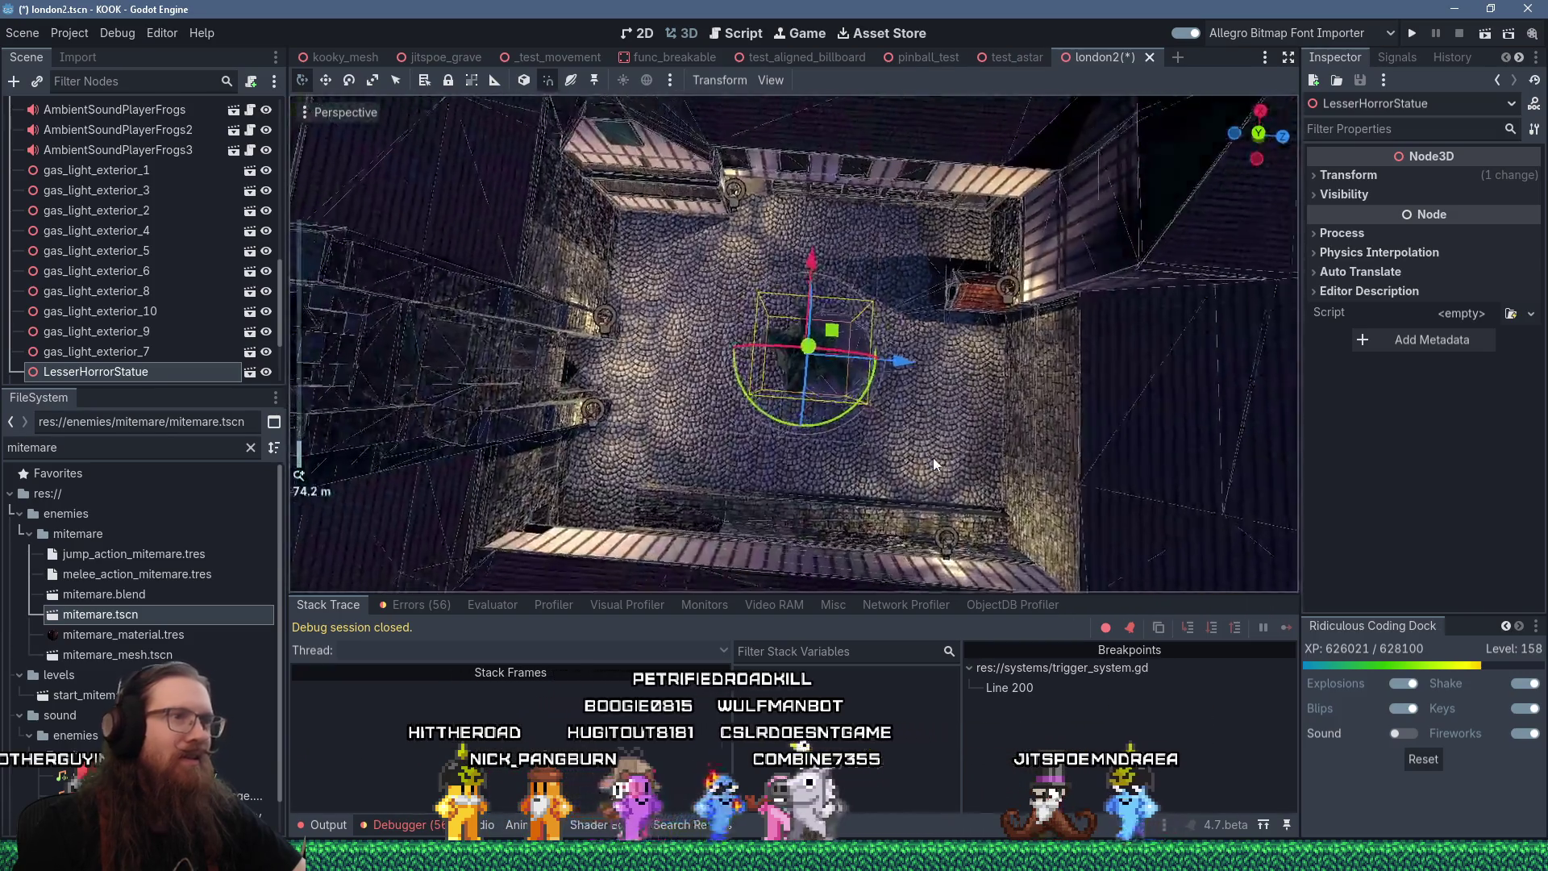
Turn the octagonal conc_c01_gry2 concrete brush on the courtyard floor into a func_group entity
{"action": "key", "text": "alt+Tab"}
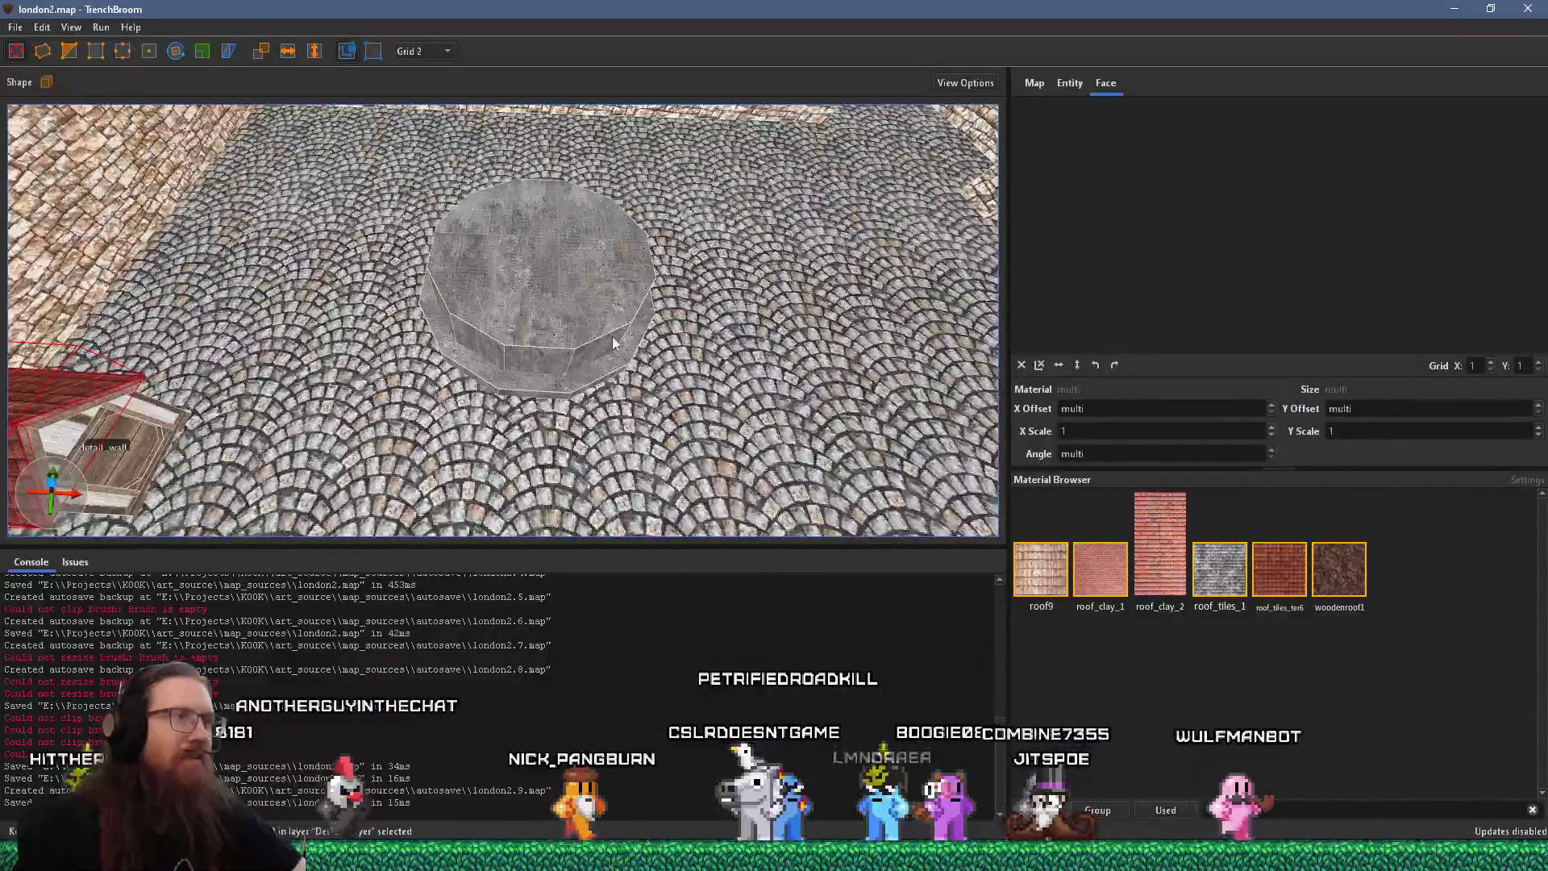
{"action": "left_click", "coordinate": [602, 366]}
{"action": "right_click", "coordinate": [598, 313]}
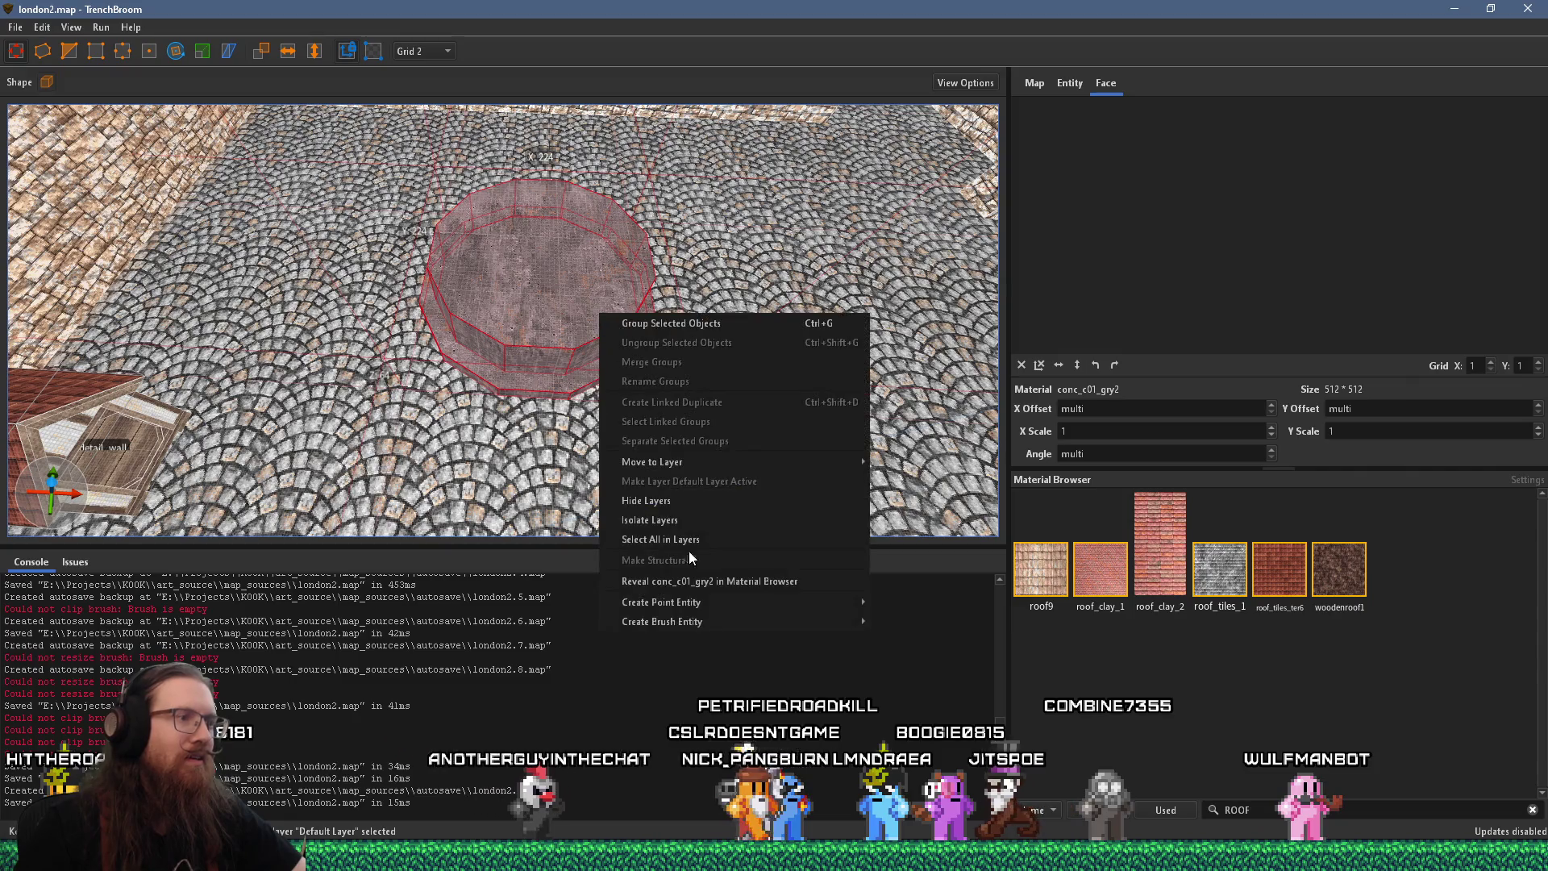
{"action": "mouse_move", "coordinate": [709, 621]}
{"action": "mouse_move", "coordinate": [923, 669]}
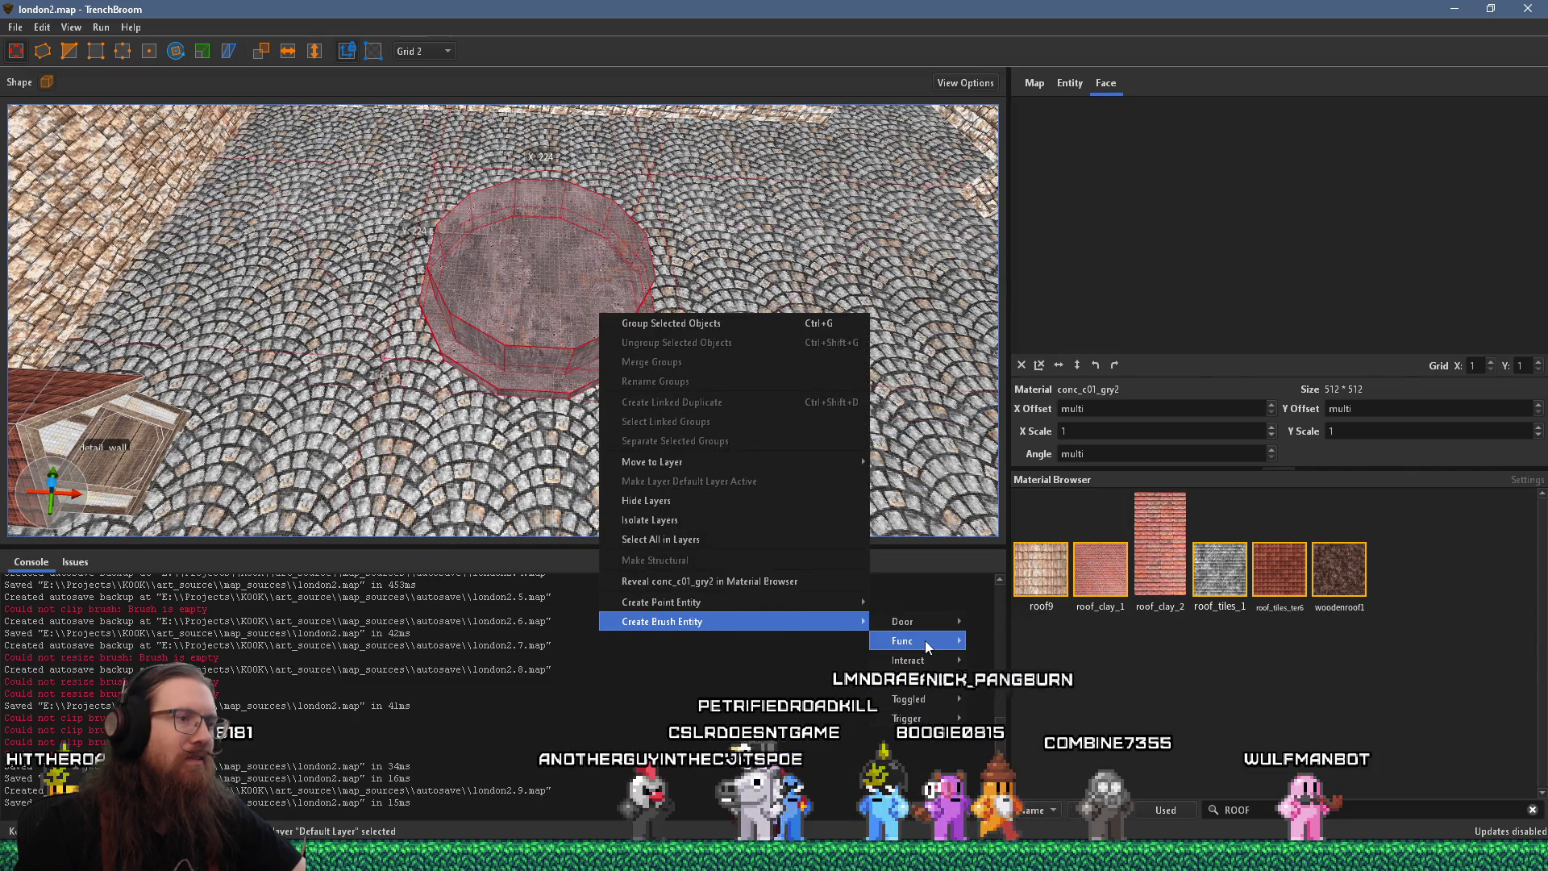
{"action": "mouse_move", "coordinate": [926, 640]}
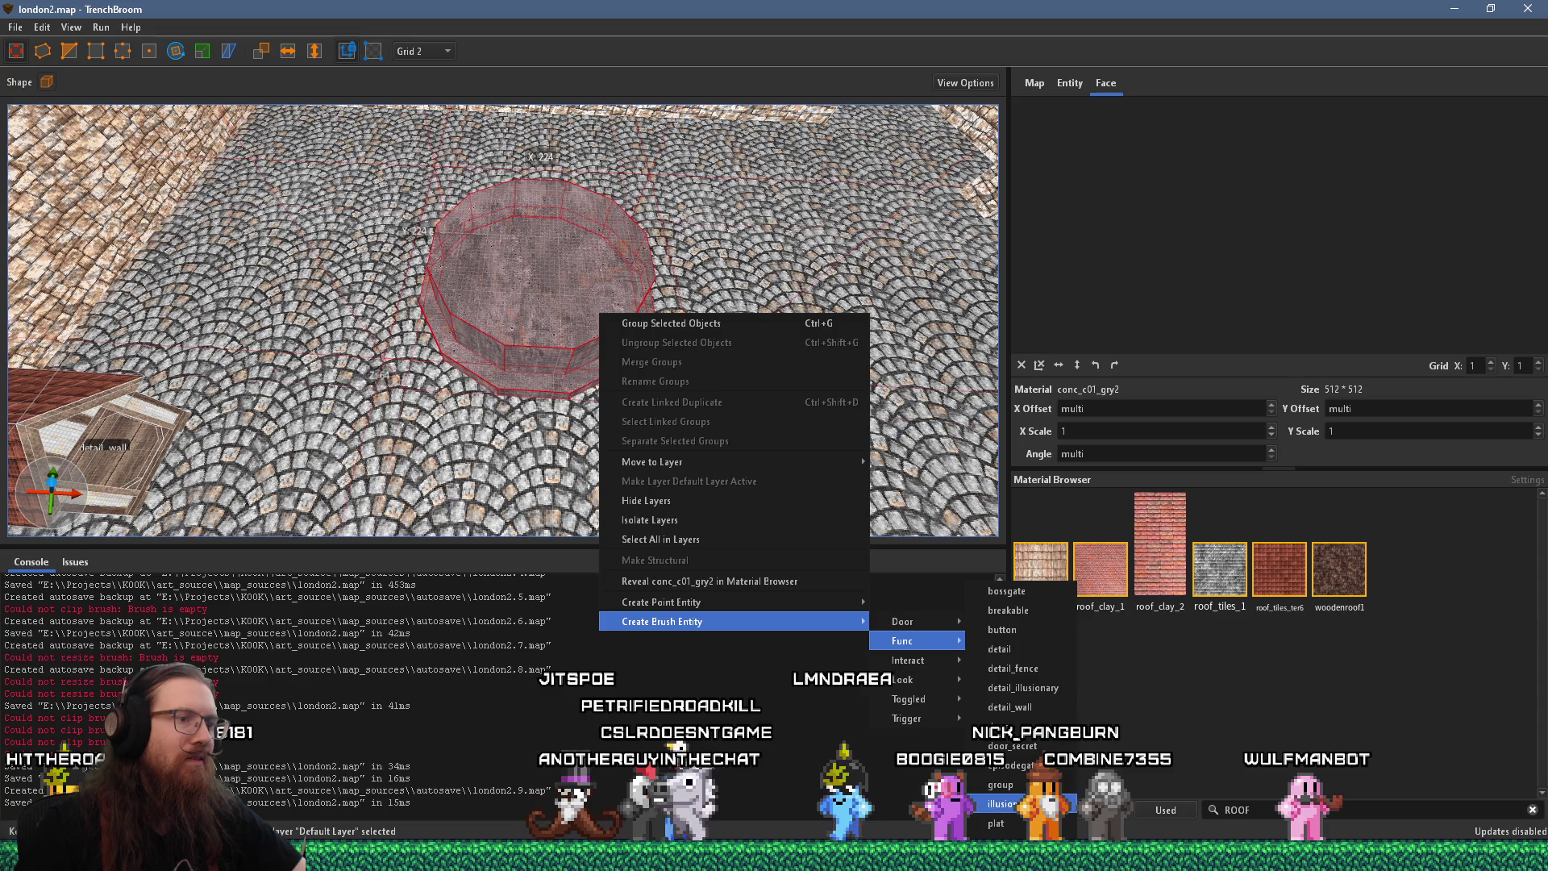
{"action": "left_click", "coordinate": [1001, 785]}
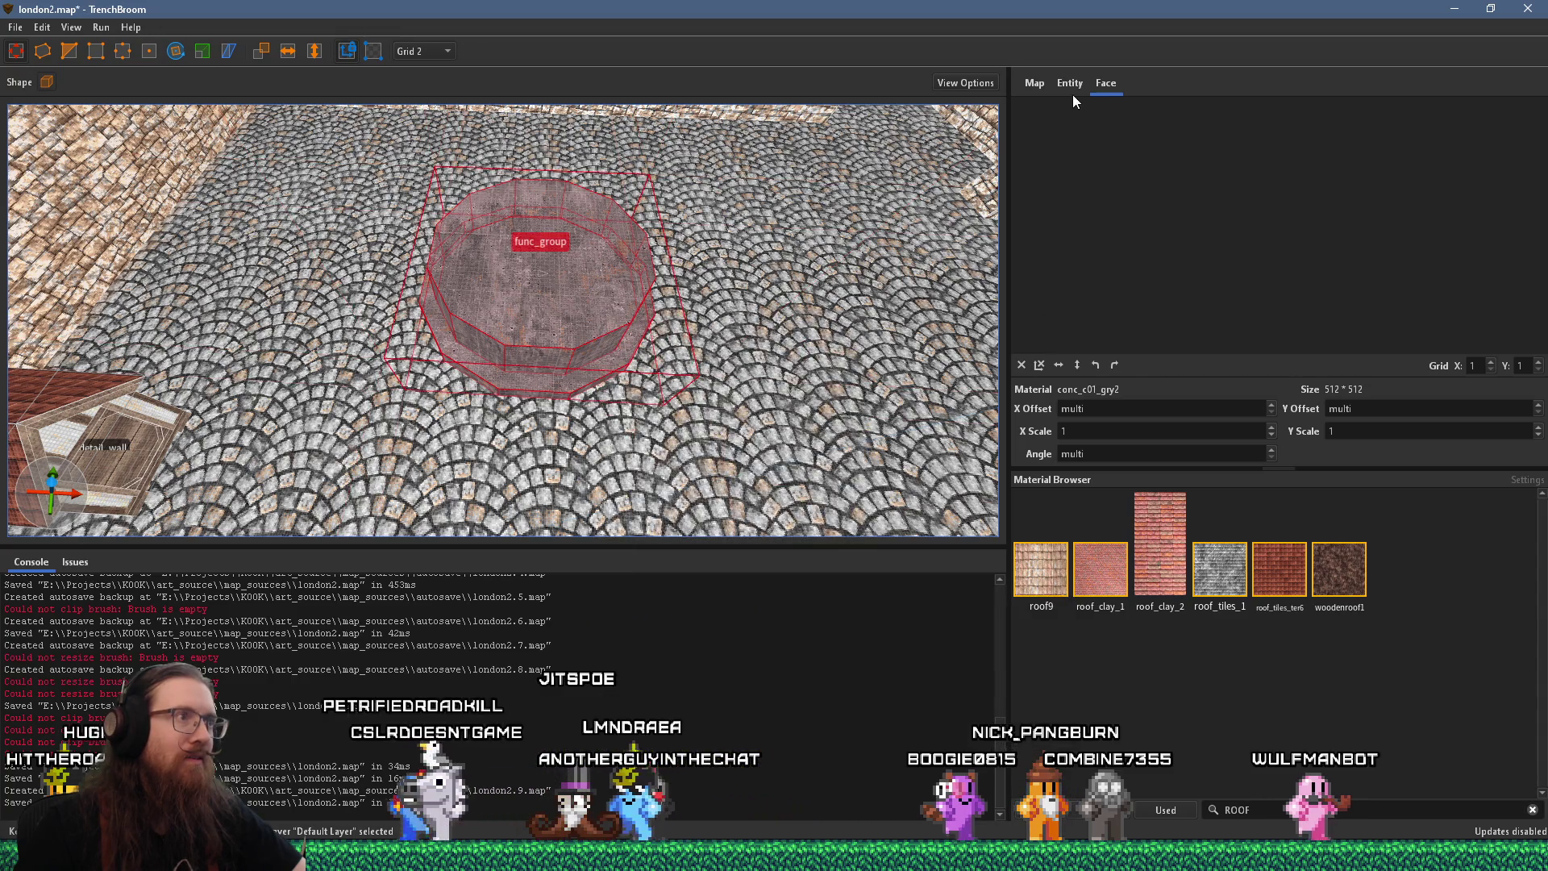
{"action": "right_click", "coordinate": [617, 250]}
Change the octagonal brush to a func_detail and set its _phong property to 1
{"action": "mouse_move", "coordinate": [739, 558]}
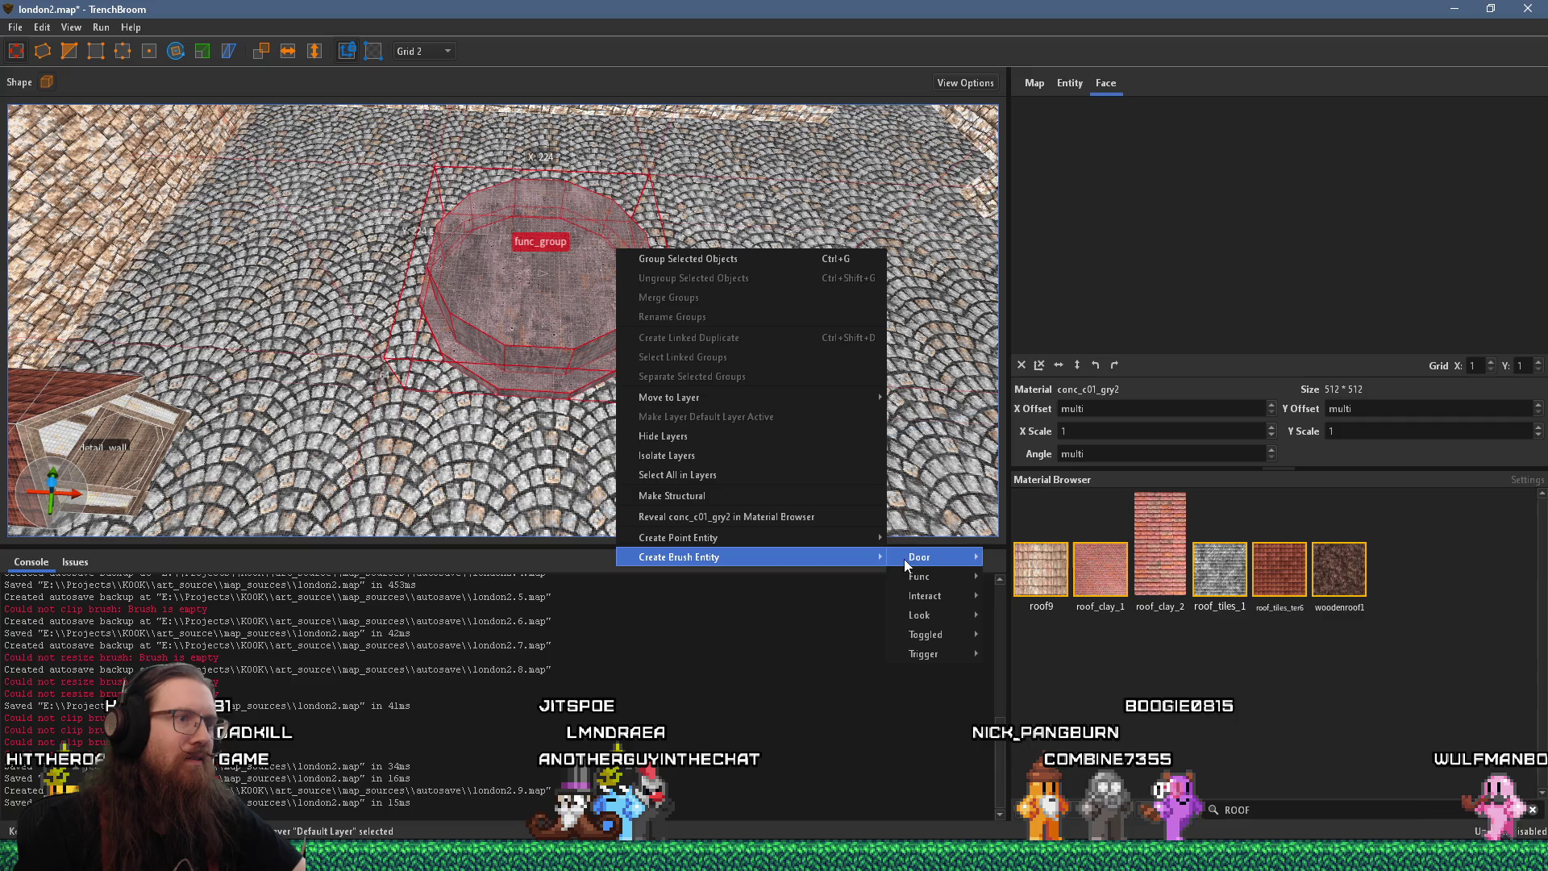
{"action": "mouse_move", "coordinate": [921, 582]}
{"action": "left_click", "coordinate": [1064, 624]}
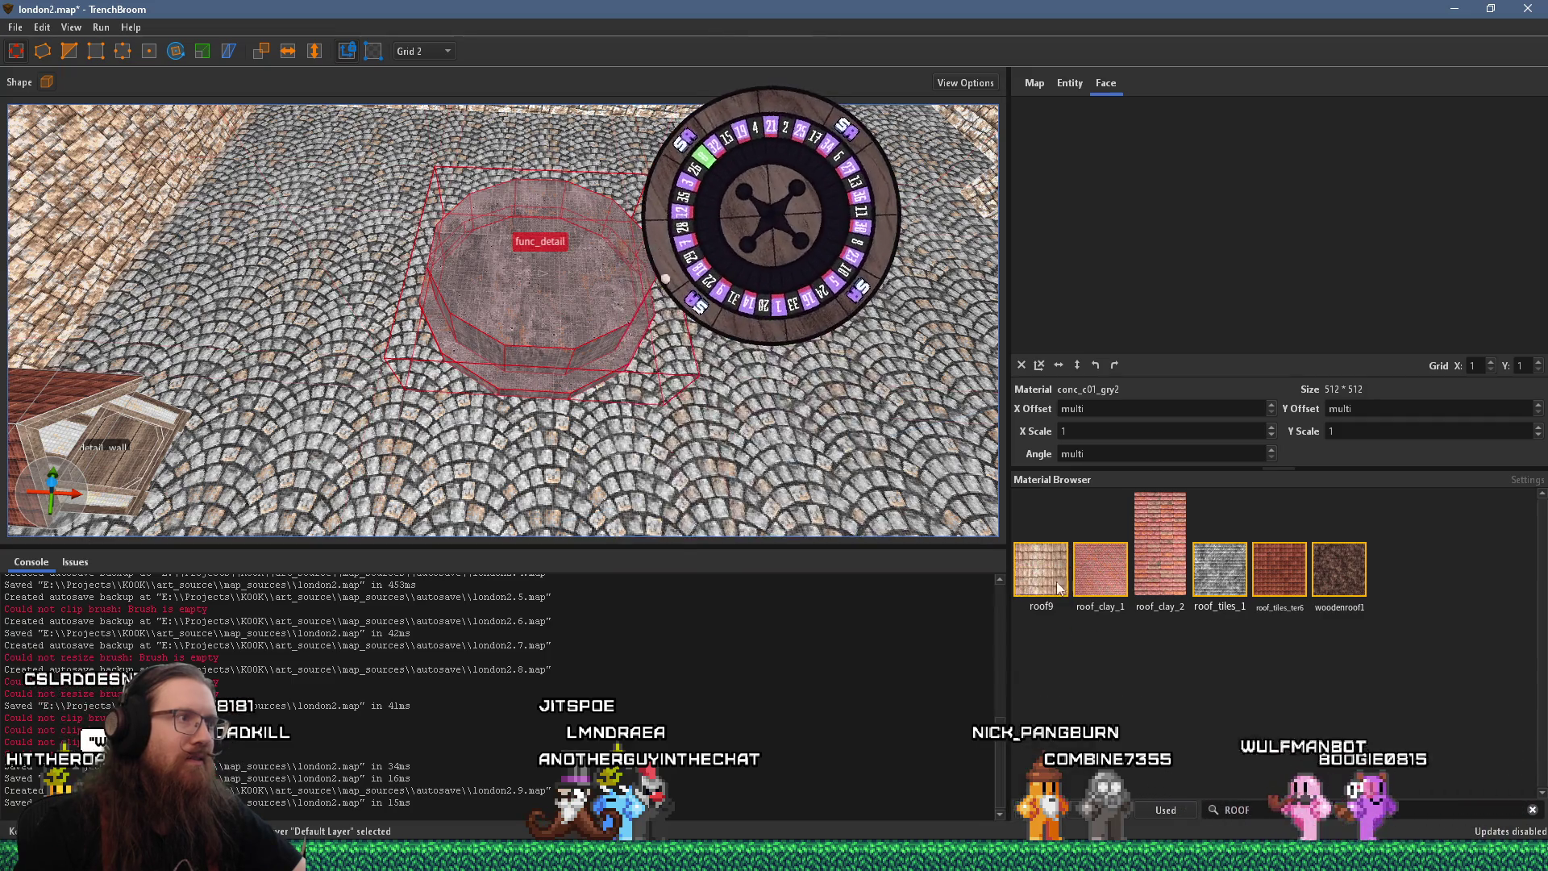
{"action": "left_click", "coordinate": [1070, 82]}
{"action": "double_click", "coordinate": [1101, 150]}
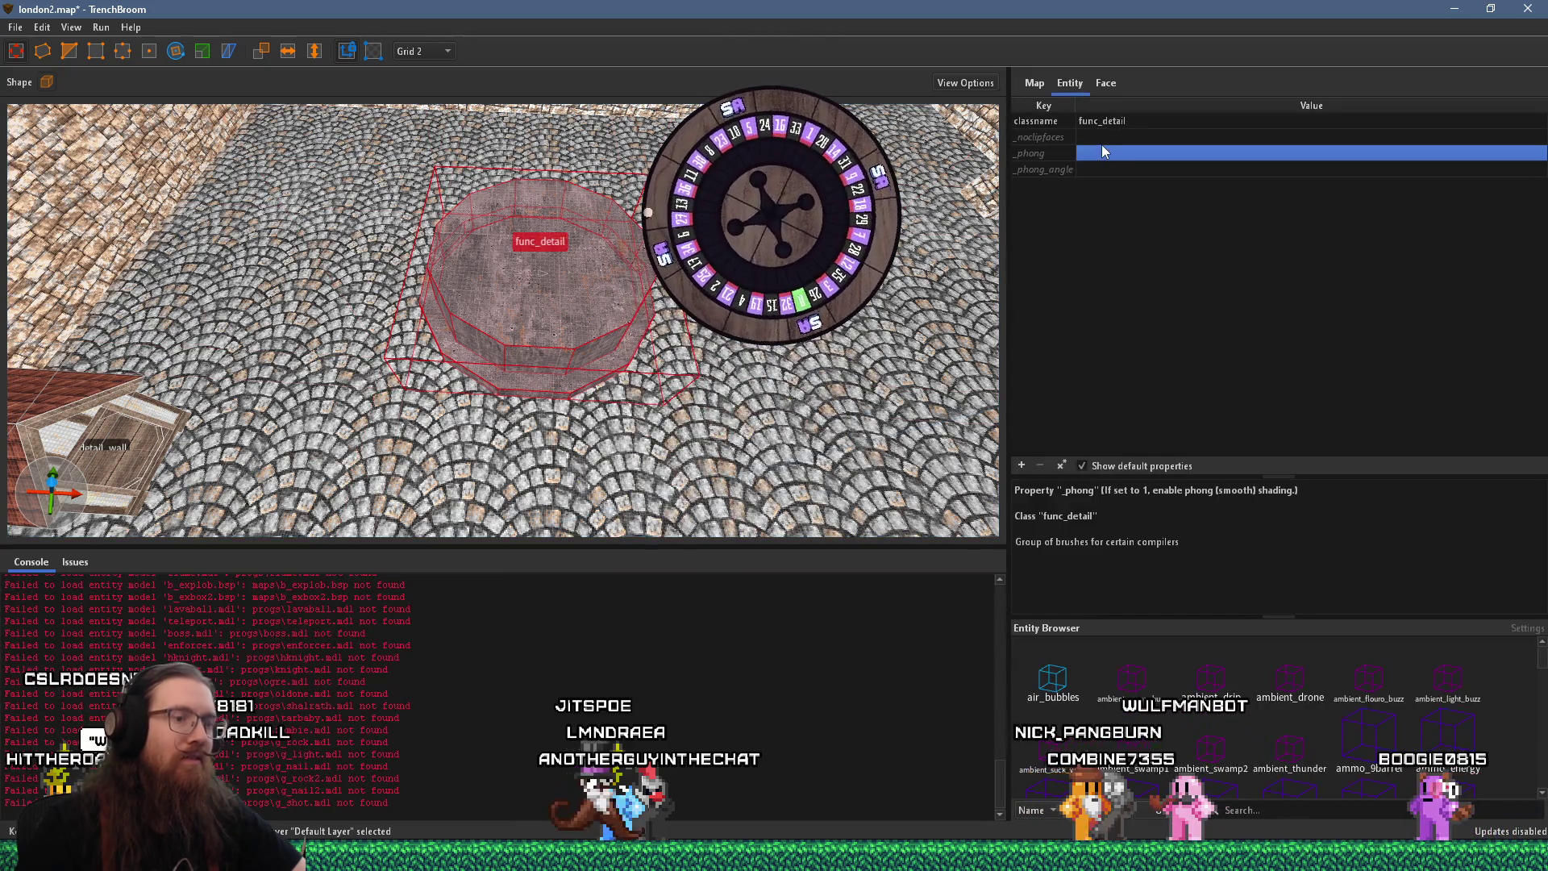
{"action": "type", "text": "1"}
{"action": "key", "text": "Return"}
Set the grid size to 64 and save the map with Ctrl+S
{"action": "scroll", "coordinate": [657, 298], "scroll_direction": "up", "scroll_amount": 3}
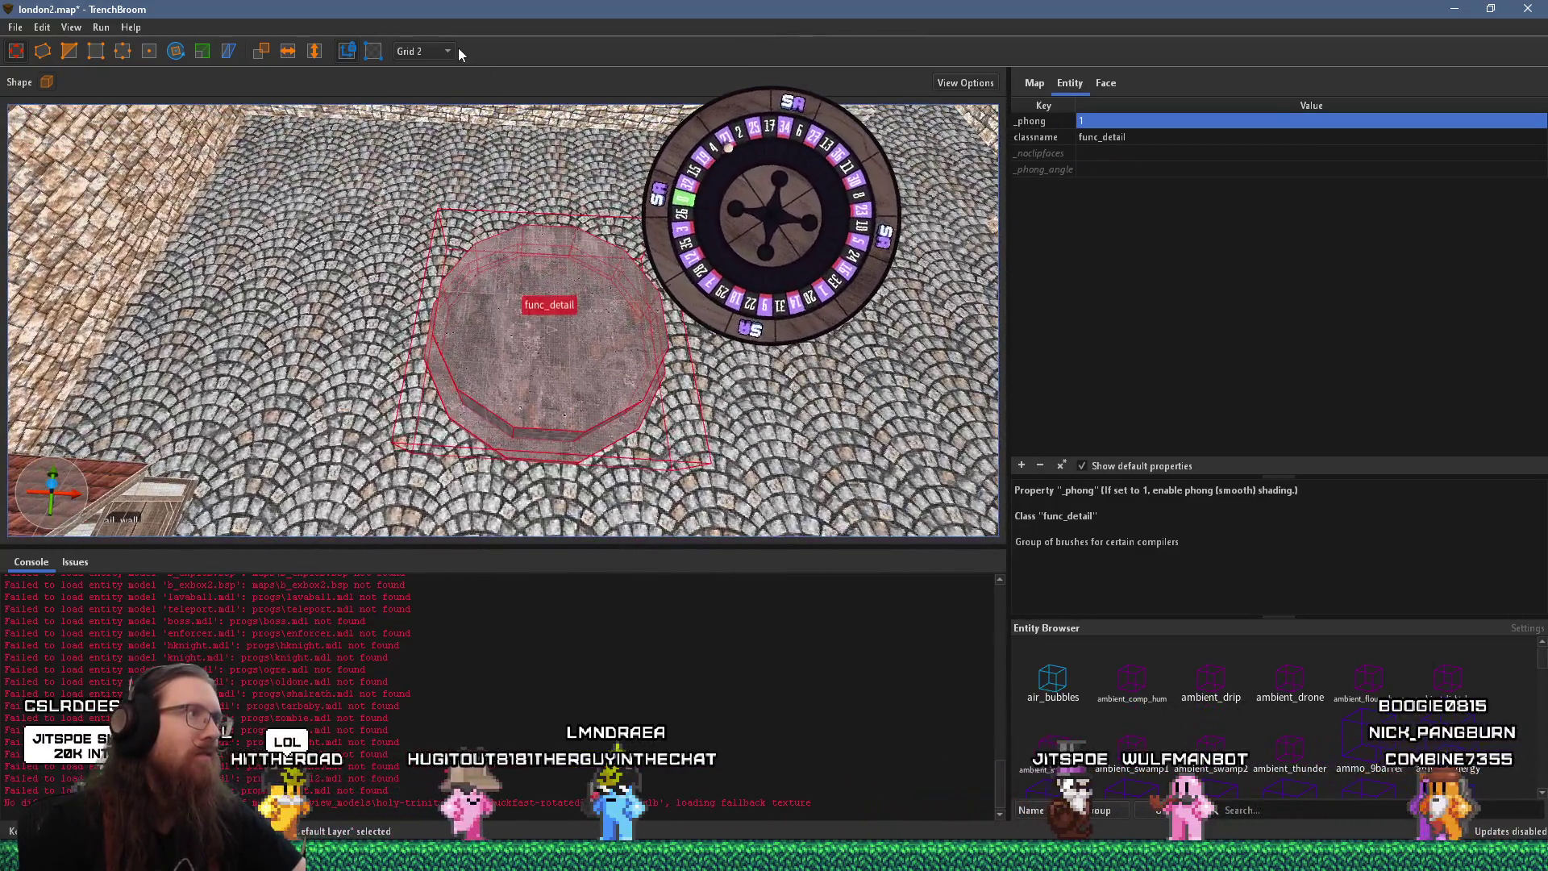
{"action": "left_click", "coordinate": [447, 51]}
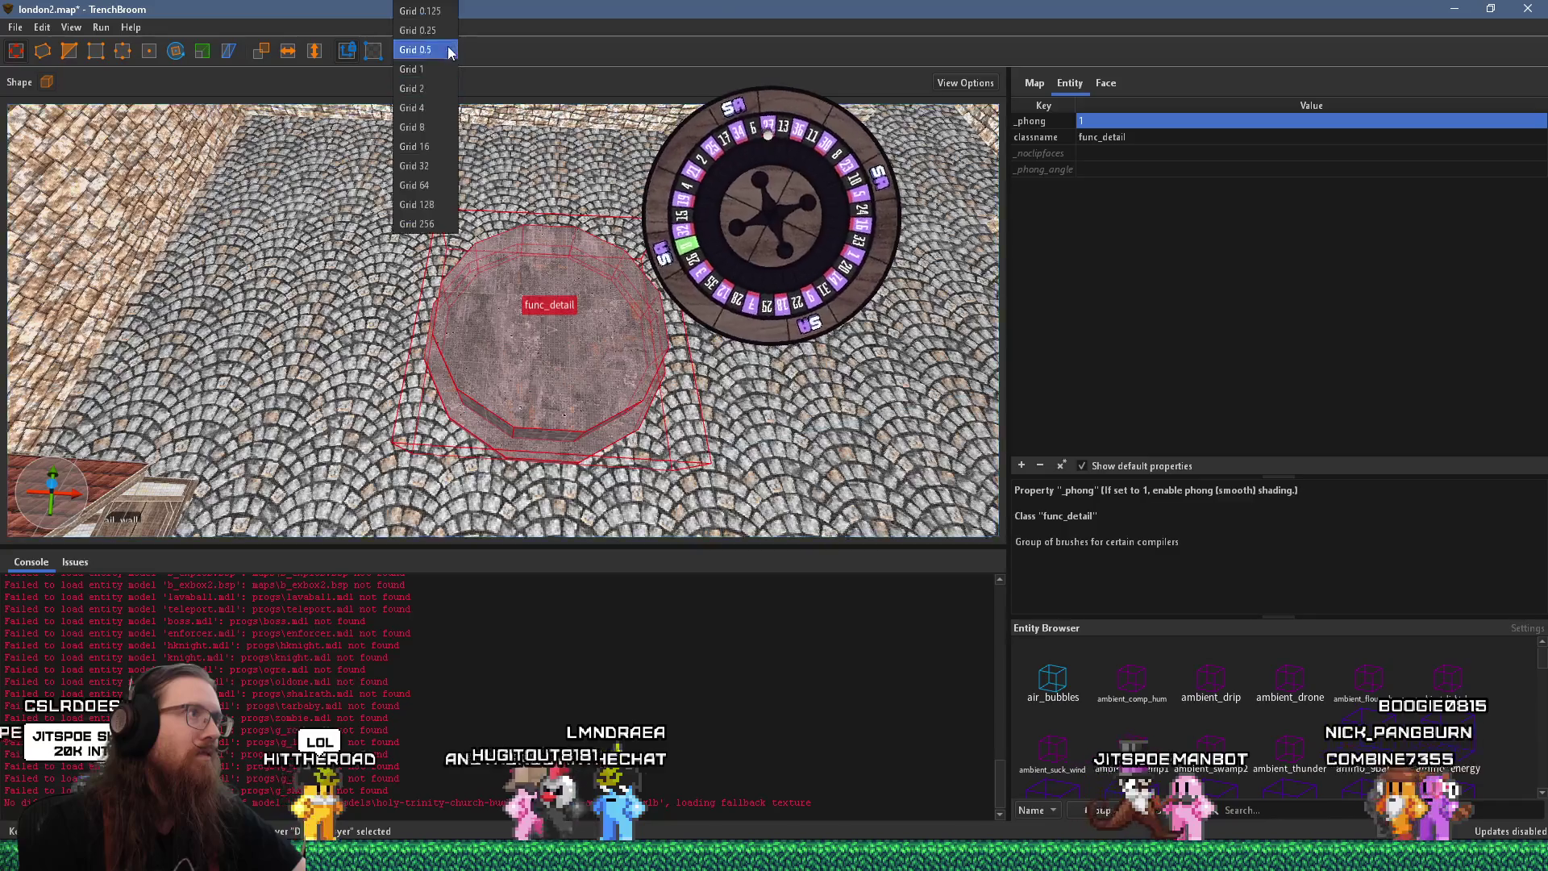
{"action": "left_click", "coordinate": [442, 185]}
{"action": "scroll", "coordinate": [474, 224], "scroll_direction": "down", "scroll_amount": 3}
{"action": "mouse_move", "coordinate": [493, 291]}
{"action": "left_mouse_down"}
{"action": "mouse_move", "coordinate": [542, 218]}
{"action": "mouse_move", "coordinate": [578, 214]}
{"action": "left_mouse_up"}
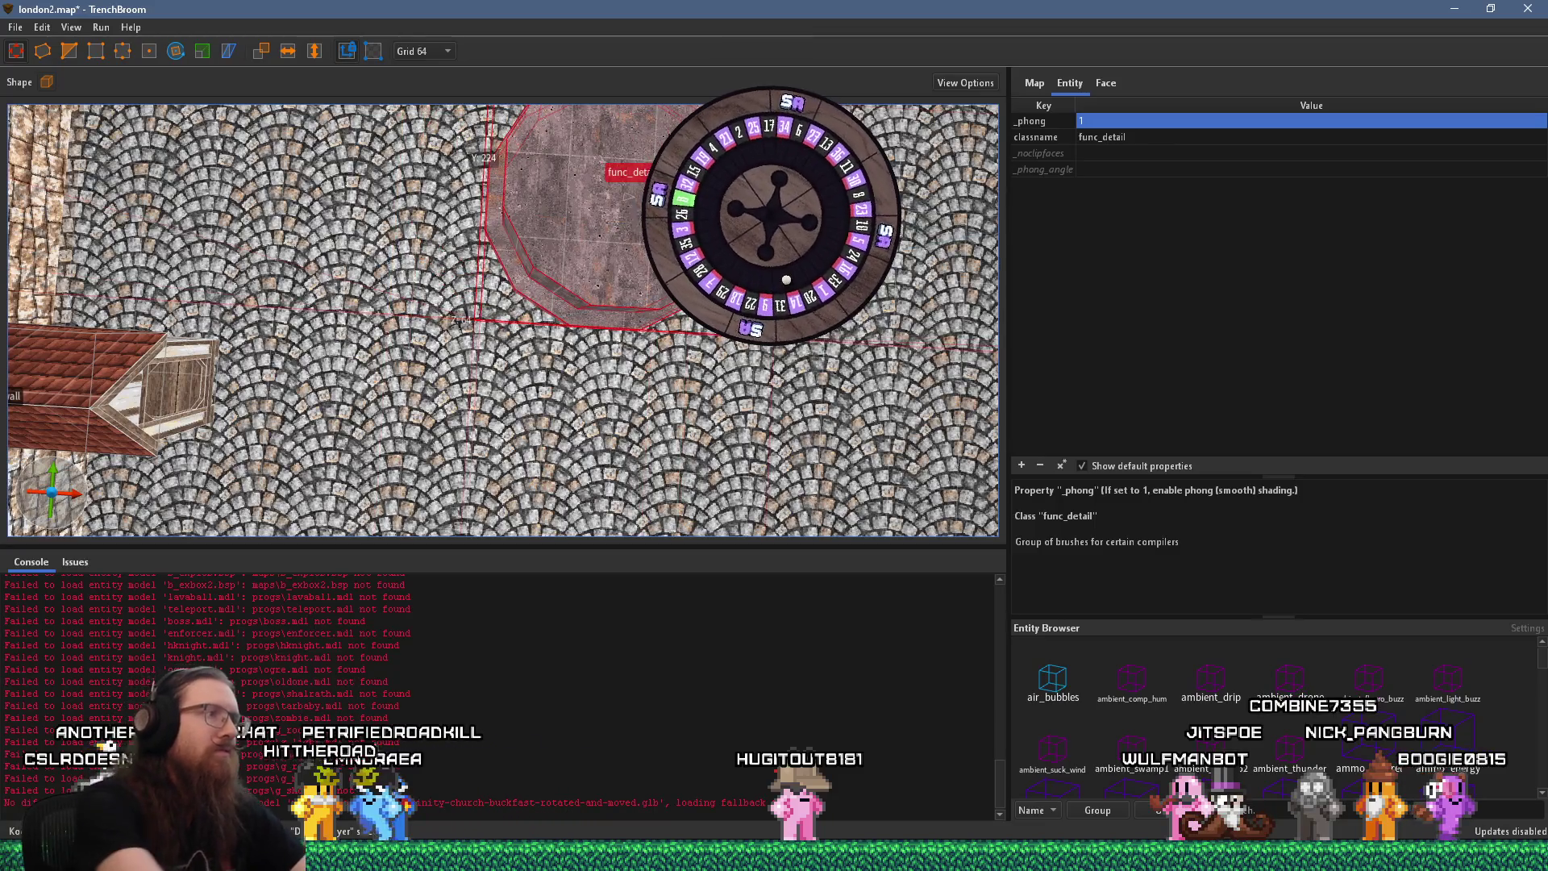
{"action": "key", "text": "ctrl+s"}
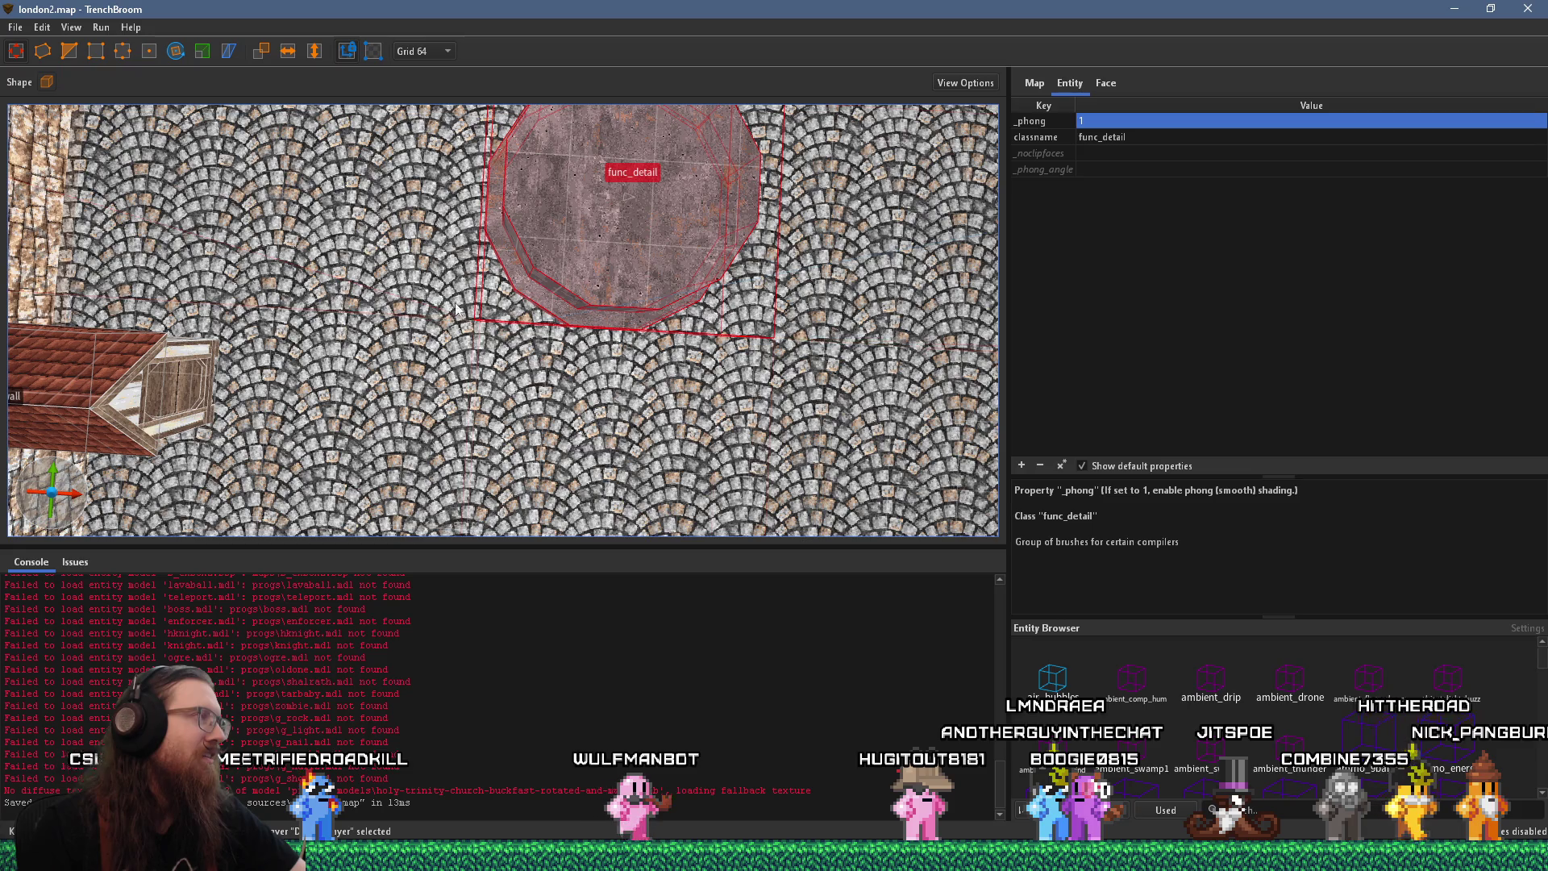
Save london2.map again from the File menu
{"action": "key", "text": "alt+Tab"}
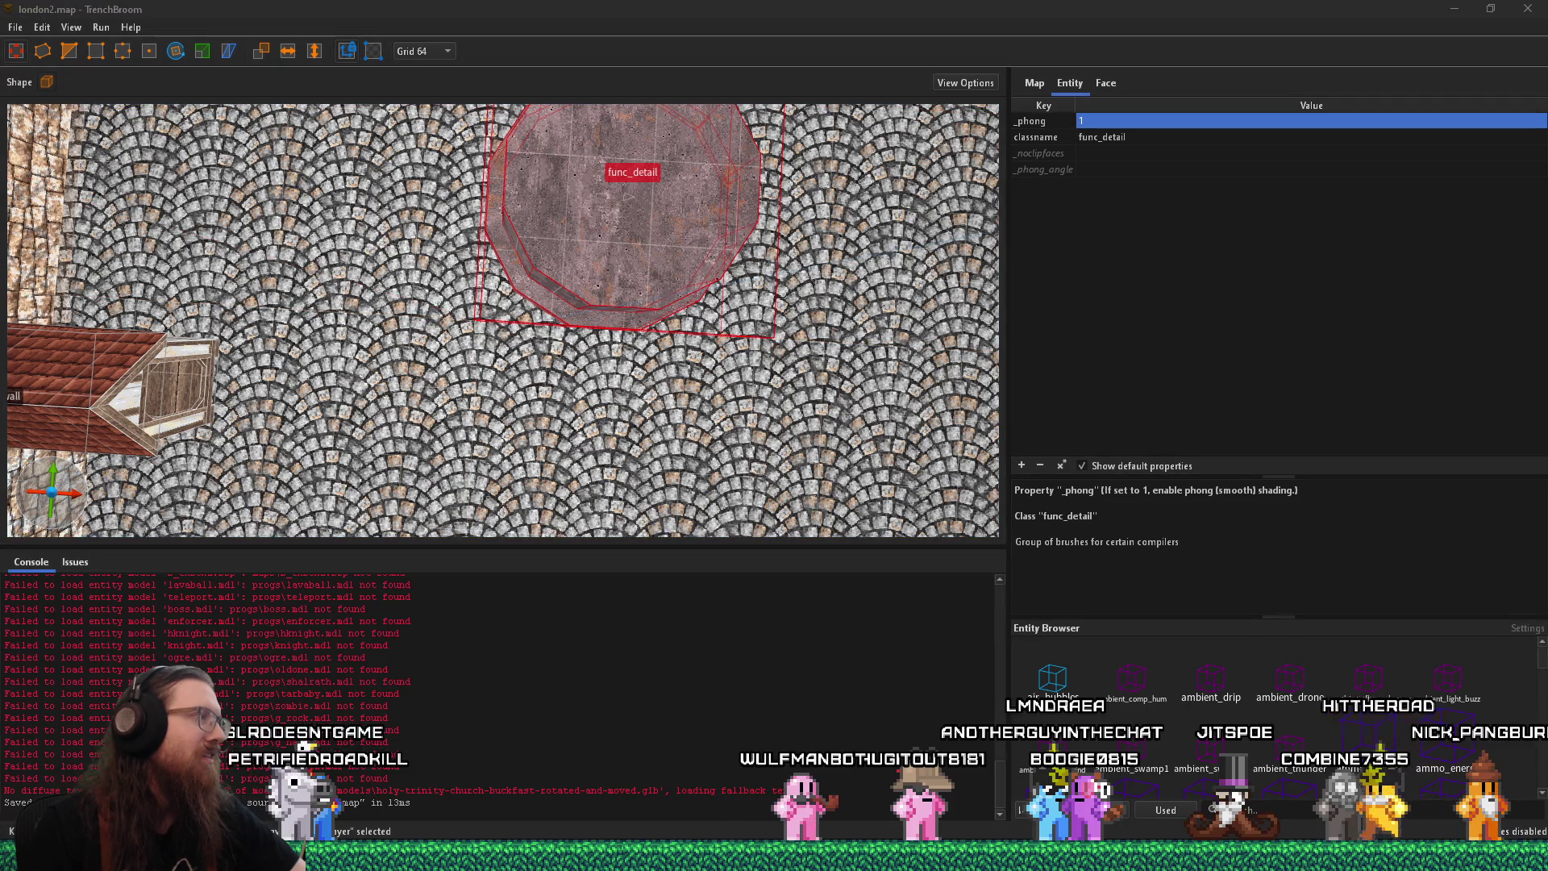
{"action": "left_click_drag", "start_coordinate": [548, 262], "coordinate": [612, 76]}
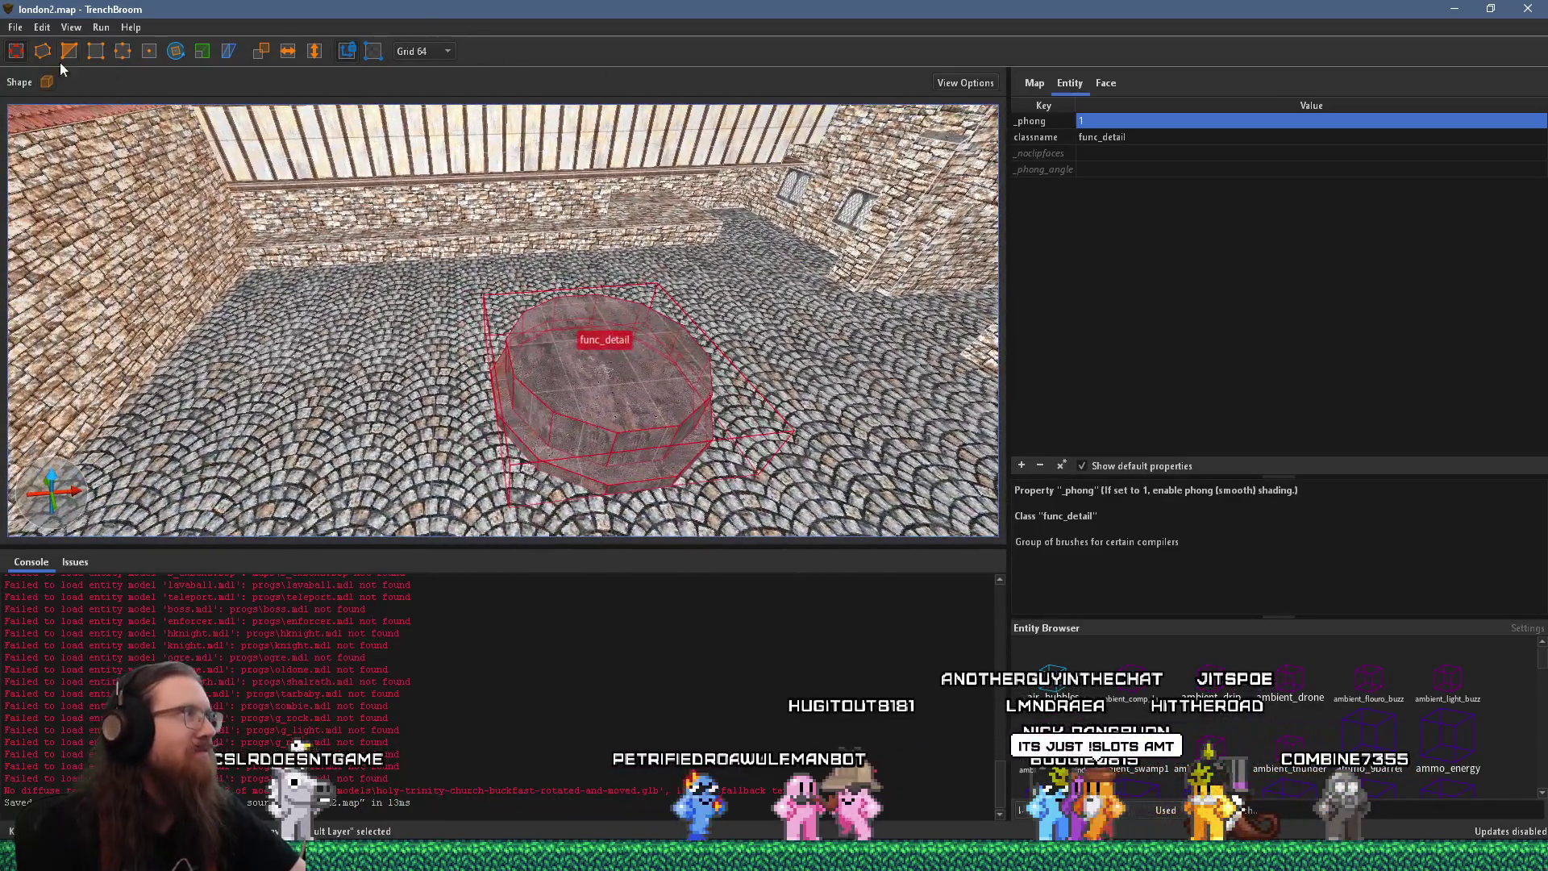
{"action": "left_click", "coordinate": [17, 30]}
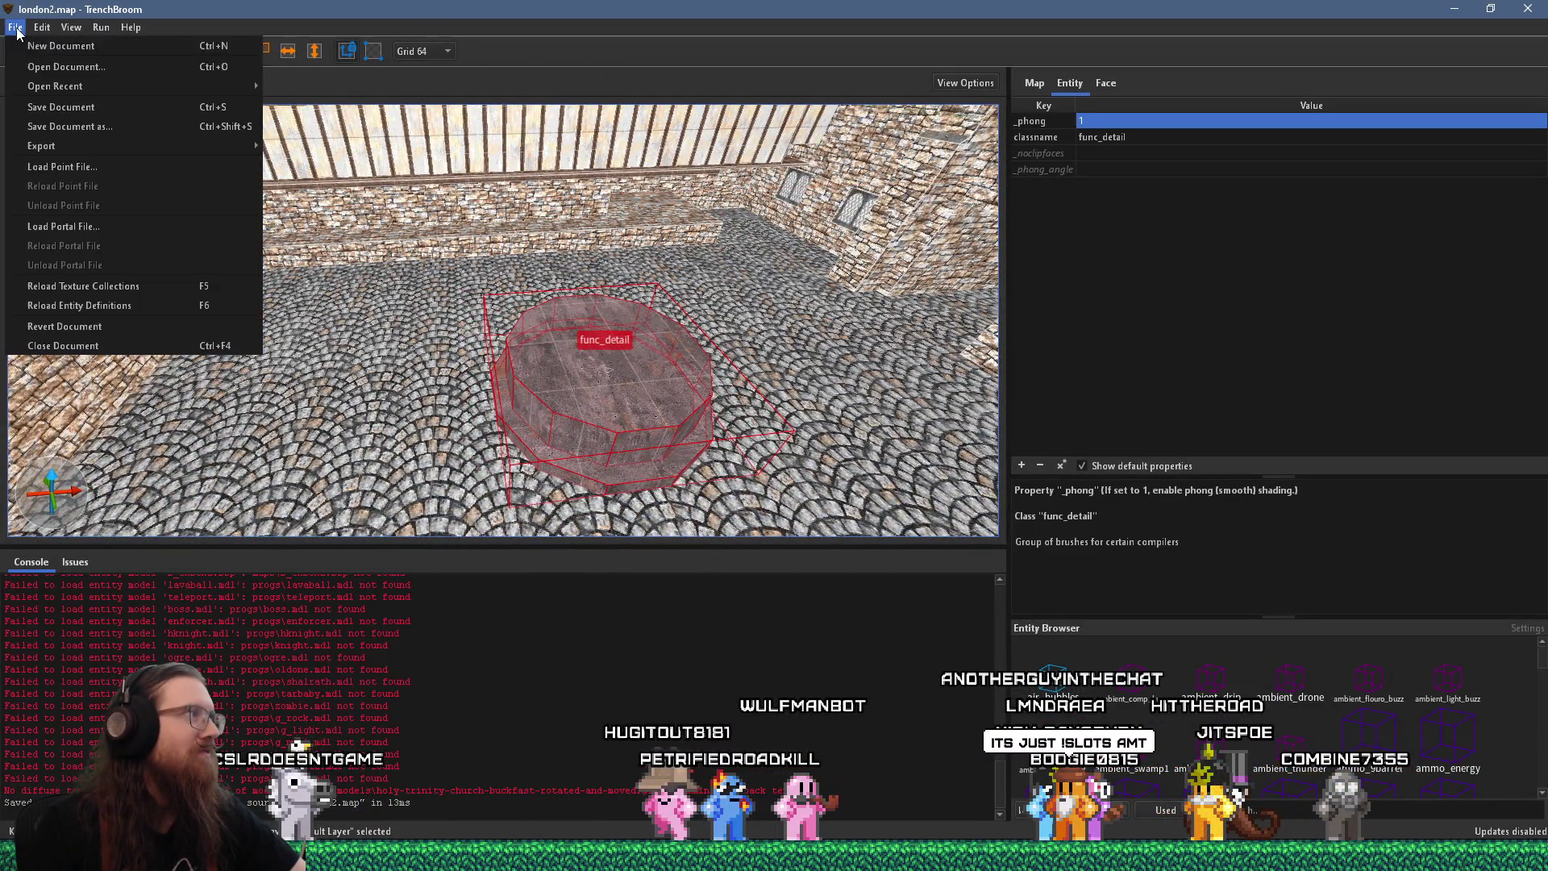
{"action": "left_click", "coordinate": [51, 110]}
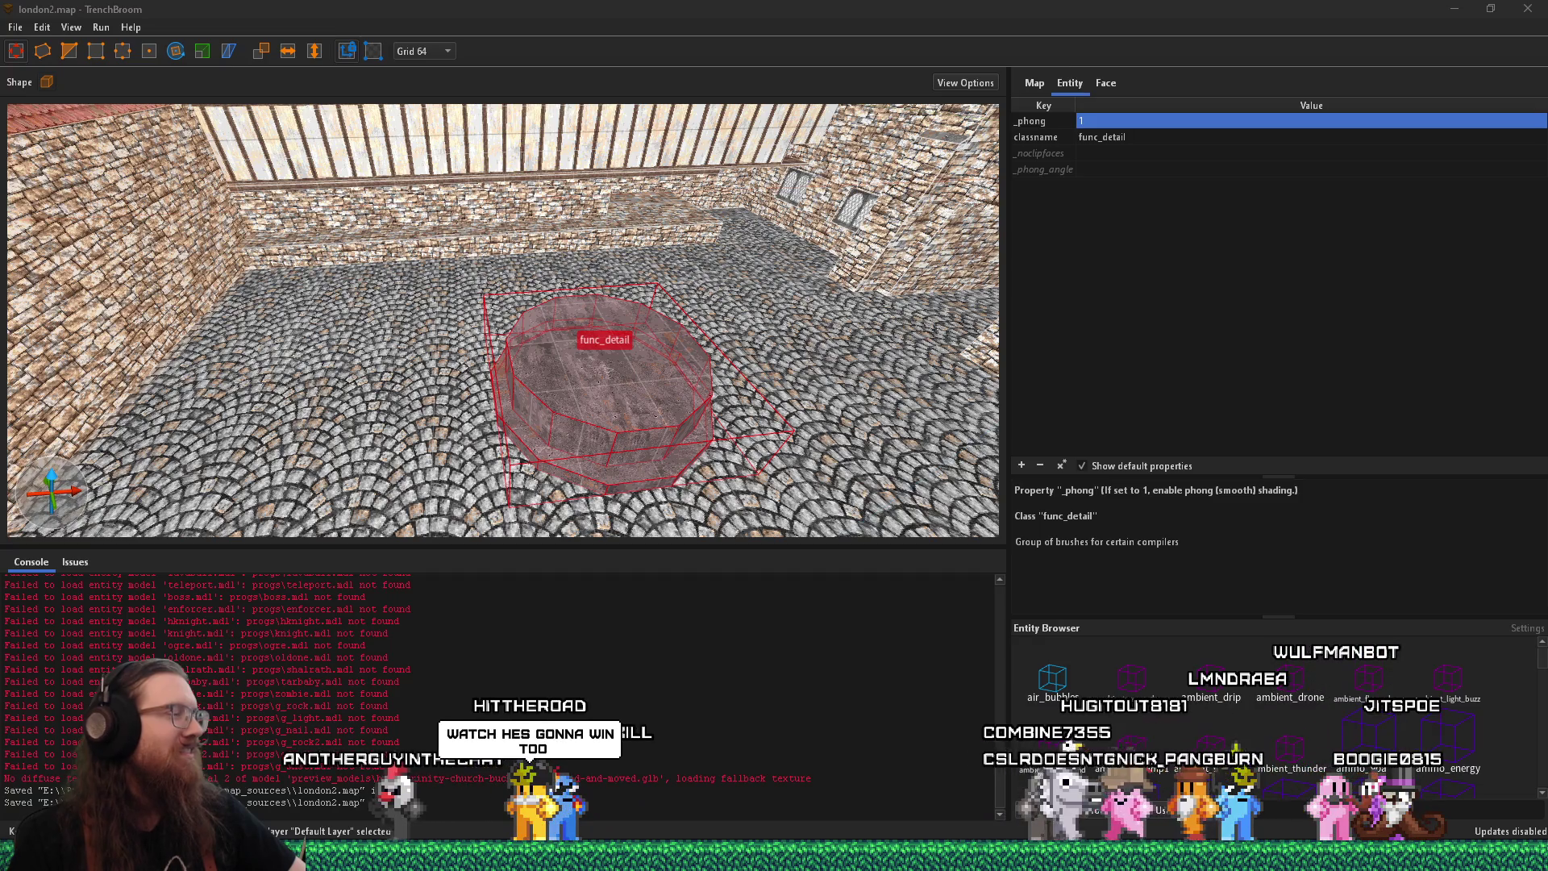
Deselect the octagonal func_detail, briefly check the london reference folder, and fly over to the timbered wall
{"action": "key", "text": "Escape"}
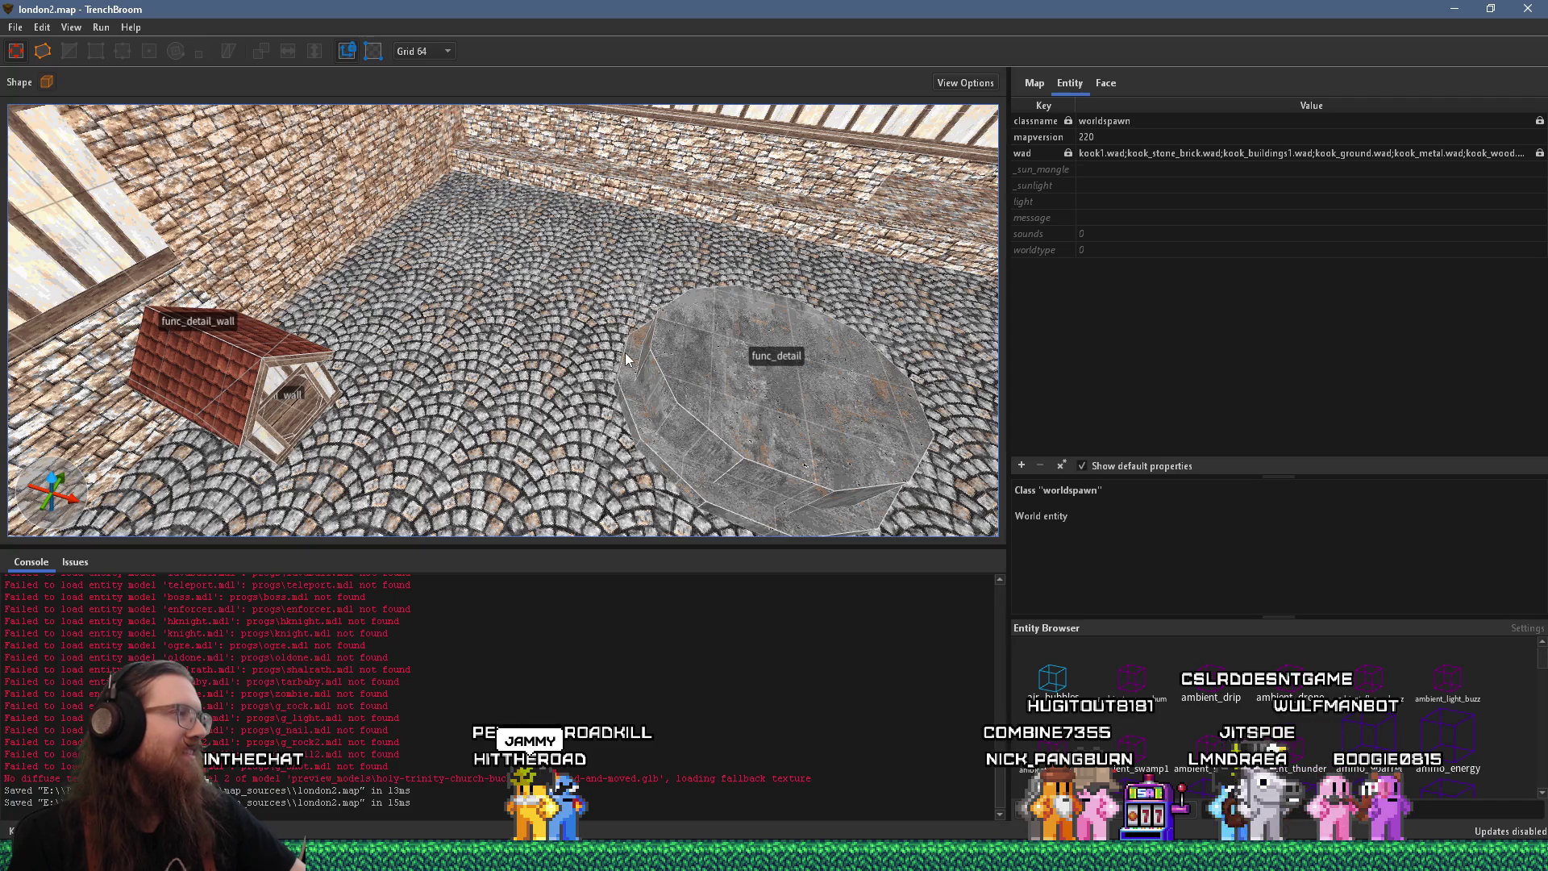
{"action": "mouse_move", "coordinate": [626, 358]}
{"action": "left_mouse_down"}
{"action": "mouse_move", "coordinate": [270, 288]}
{"action": "mouse_move", "coordinate": [610, 350]}
{"action": "mouse_move", "coordinate": [599, 442]}
{"action": "mouse_move", "coordinate": [372, 425]}
{"action": "mouse_move", "coordinate": [336, 309]}
{"action": "left_mouse_up"}
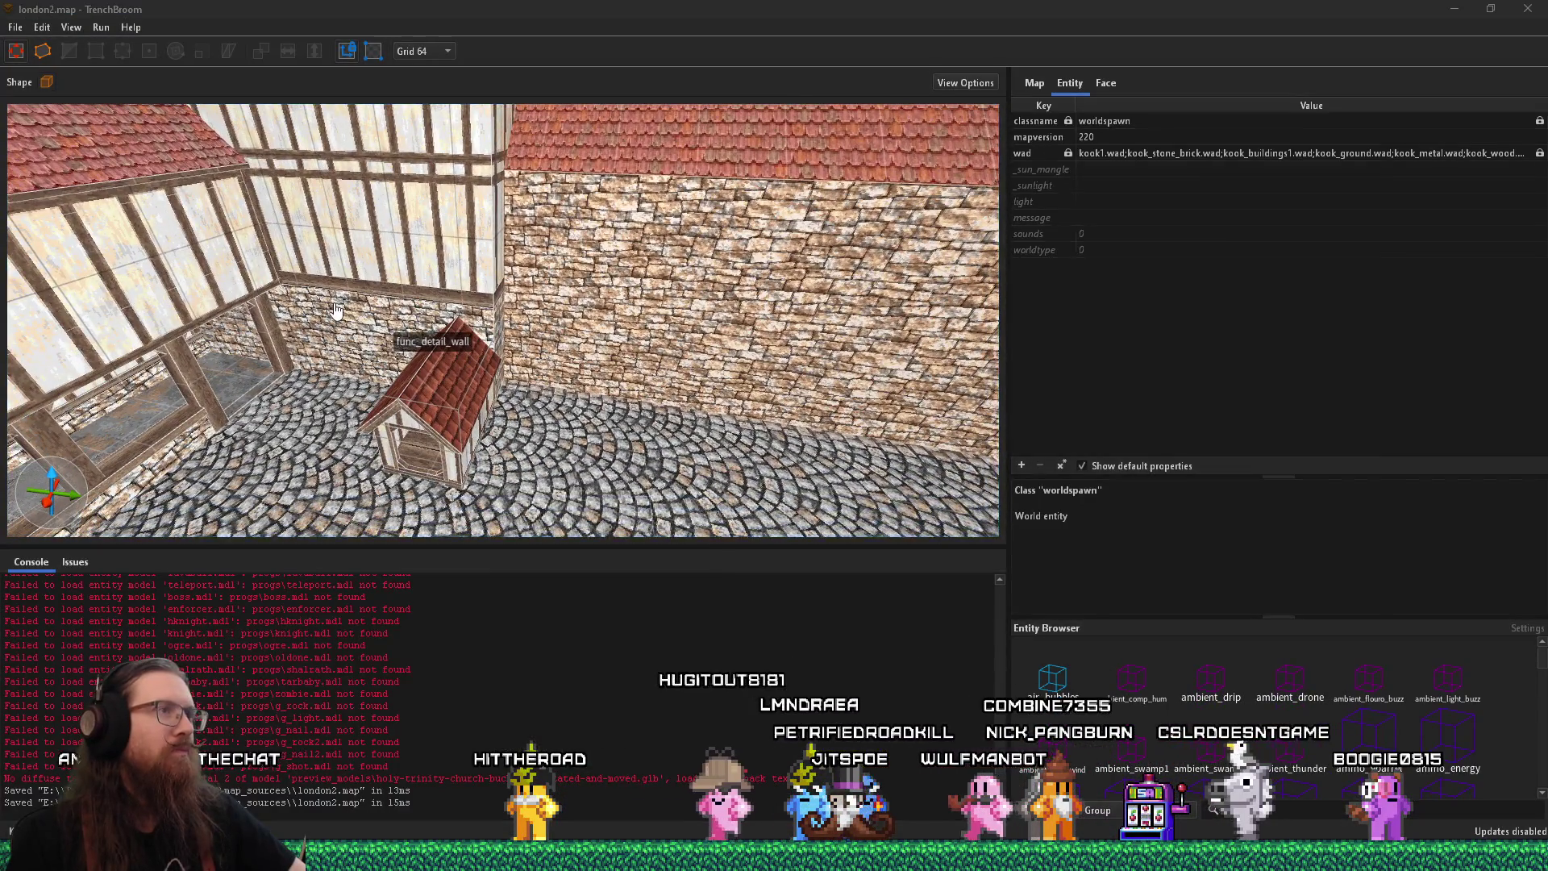
{"action": "key", "text": "alt+Tab"}
{"action": "left_click", "coordinate": [335, 309]}
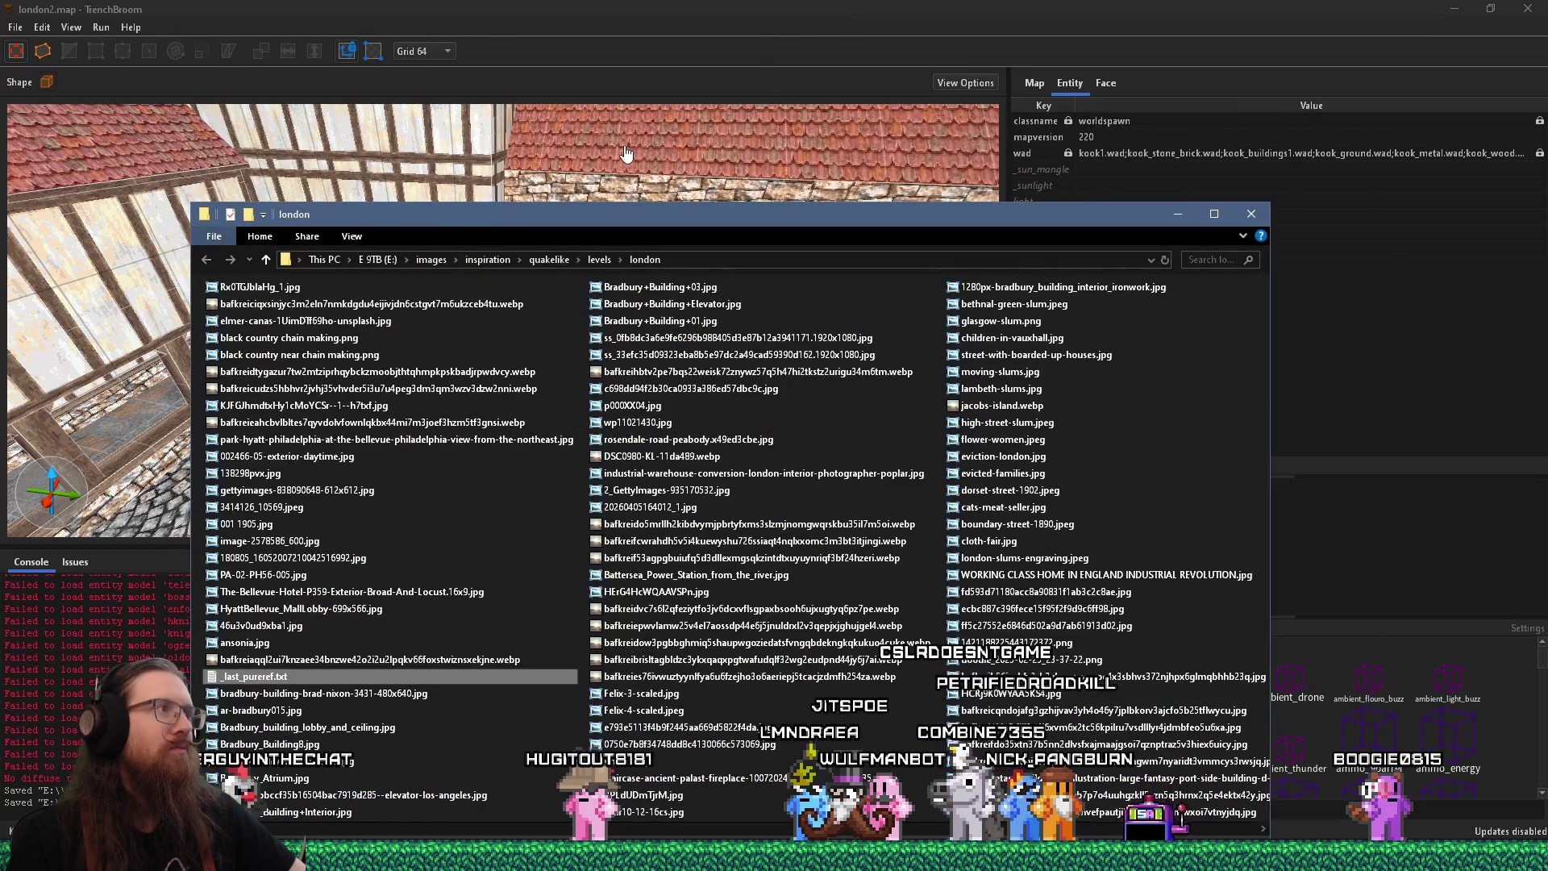
{"action": "left_click", "coordinate": [663, 16]}
{"action": "mouse_move", "coordinate": [677, 451]}
{"action": "left_mouse_down"}
{"action": "mouse_move", "coordinate": [693, 546]}
{"action": "mouse_move", "coordinate": [677, 516]}
{"action": "left_mouse_up"}
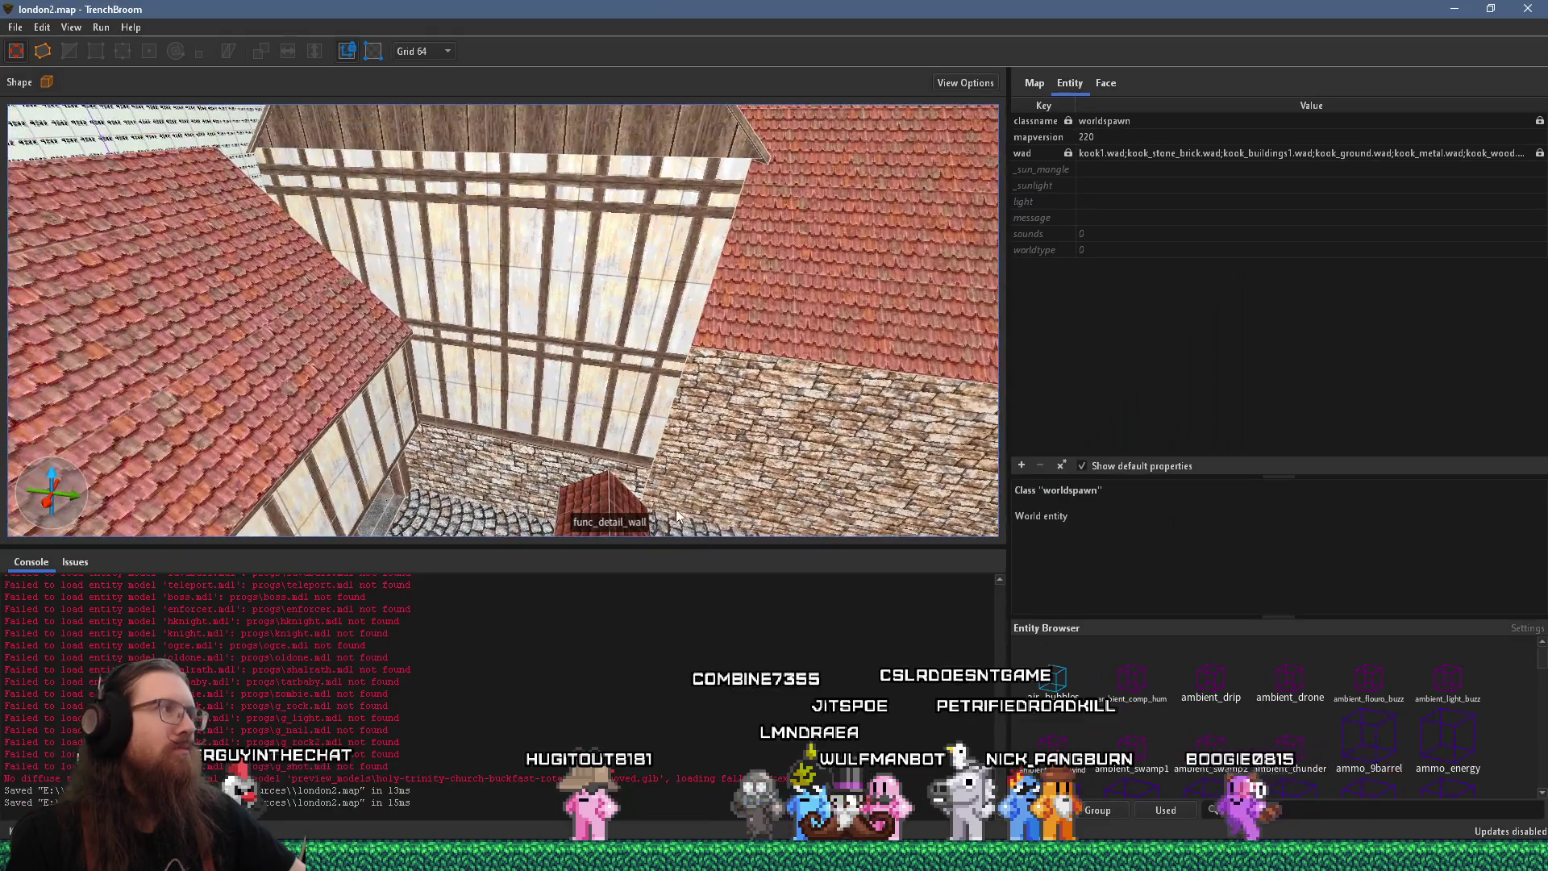
{"action": "left_click_drag", "start_coordinate": [645, 417], "coordinate": [647, 337]}
Select the timber-framed wall face, start editing its X offset, and set the grid to 4
{"action": "left_click", "coordinate": [653, 338]}
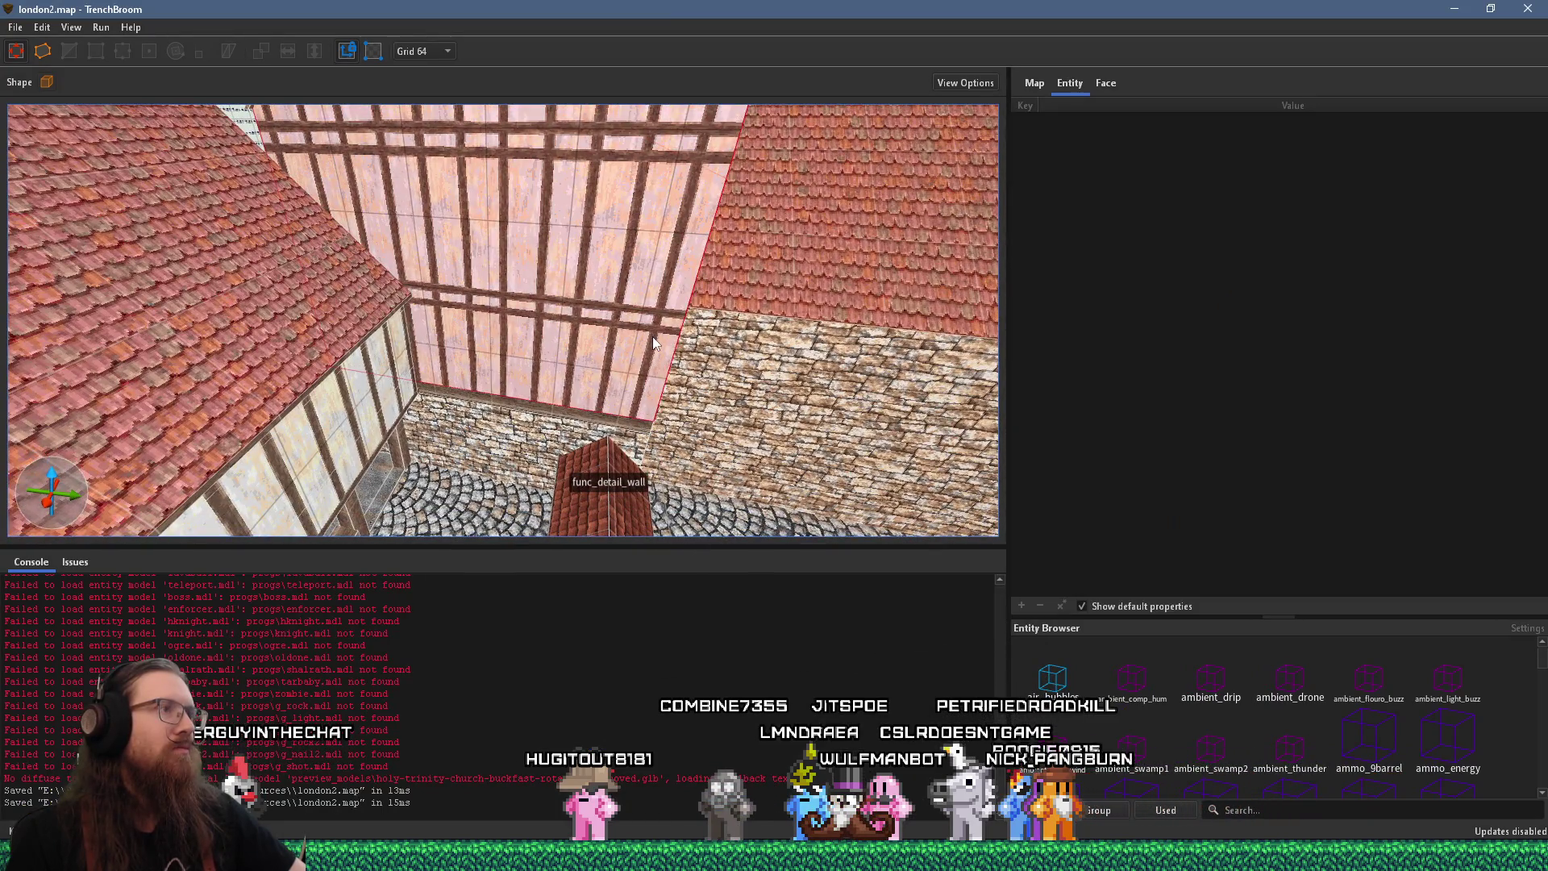
{"action": "left_click", "coordinate": [1106, 83]}
{"action": "scroll", "coordinate": [1250, 278], "scroll_direction": "up", "scroll_amount": 2}
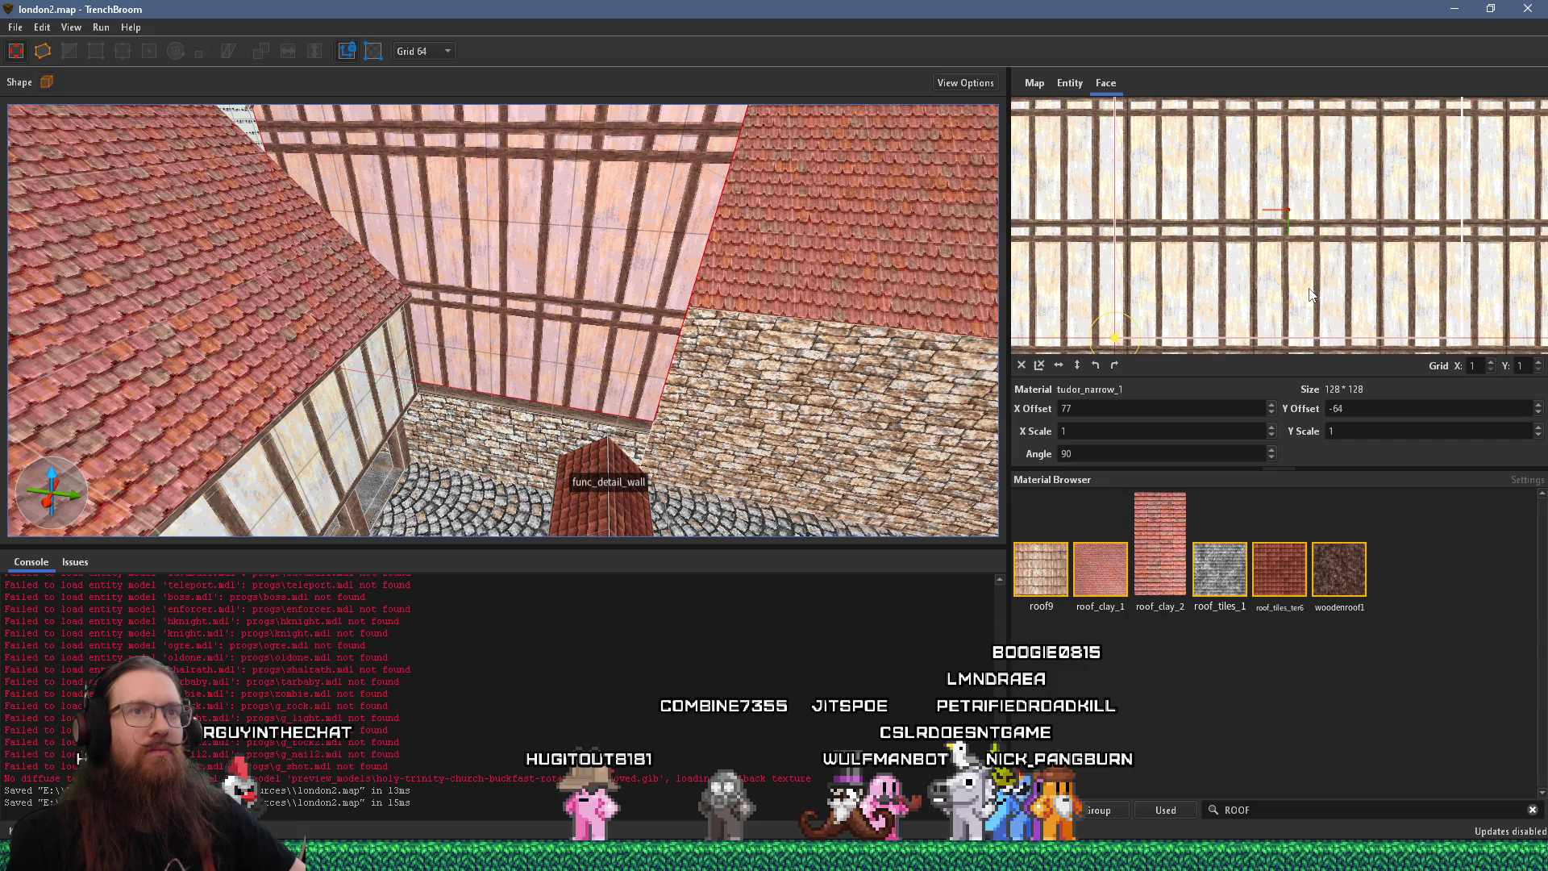
{"action": "left_click", "coordinate": [1203, 414]}
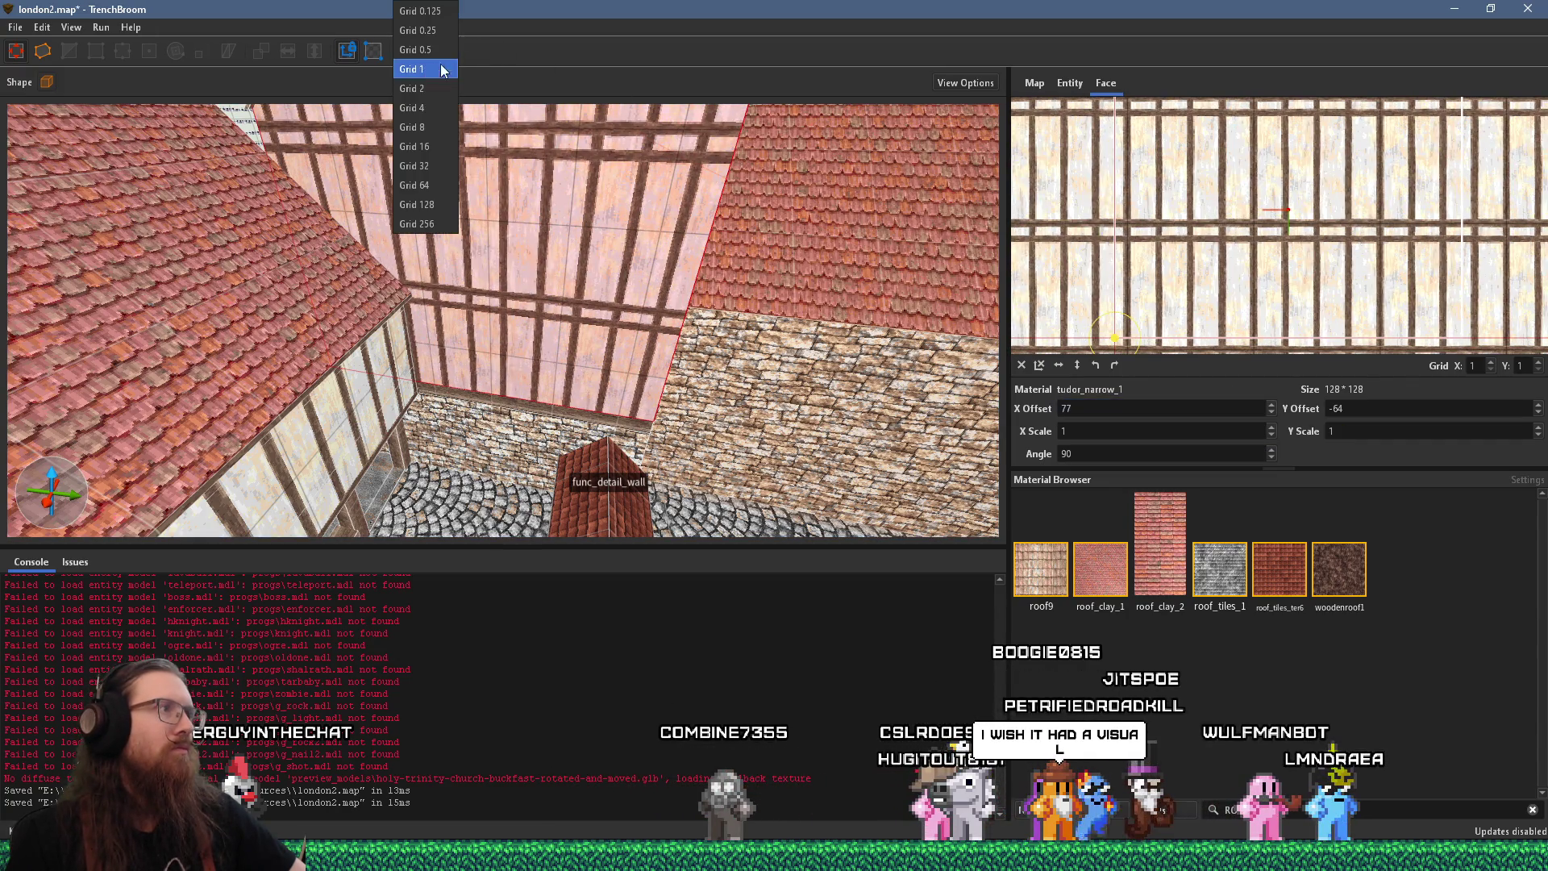
{"action": "left_click", "coordinate": [448, 108]}
Tweak the tudor_narrow_1 offsets, leaving X at 65, and view the wall from other angles
{"action": "left_click", "coordinate": [1338, 409]}
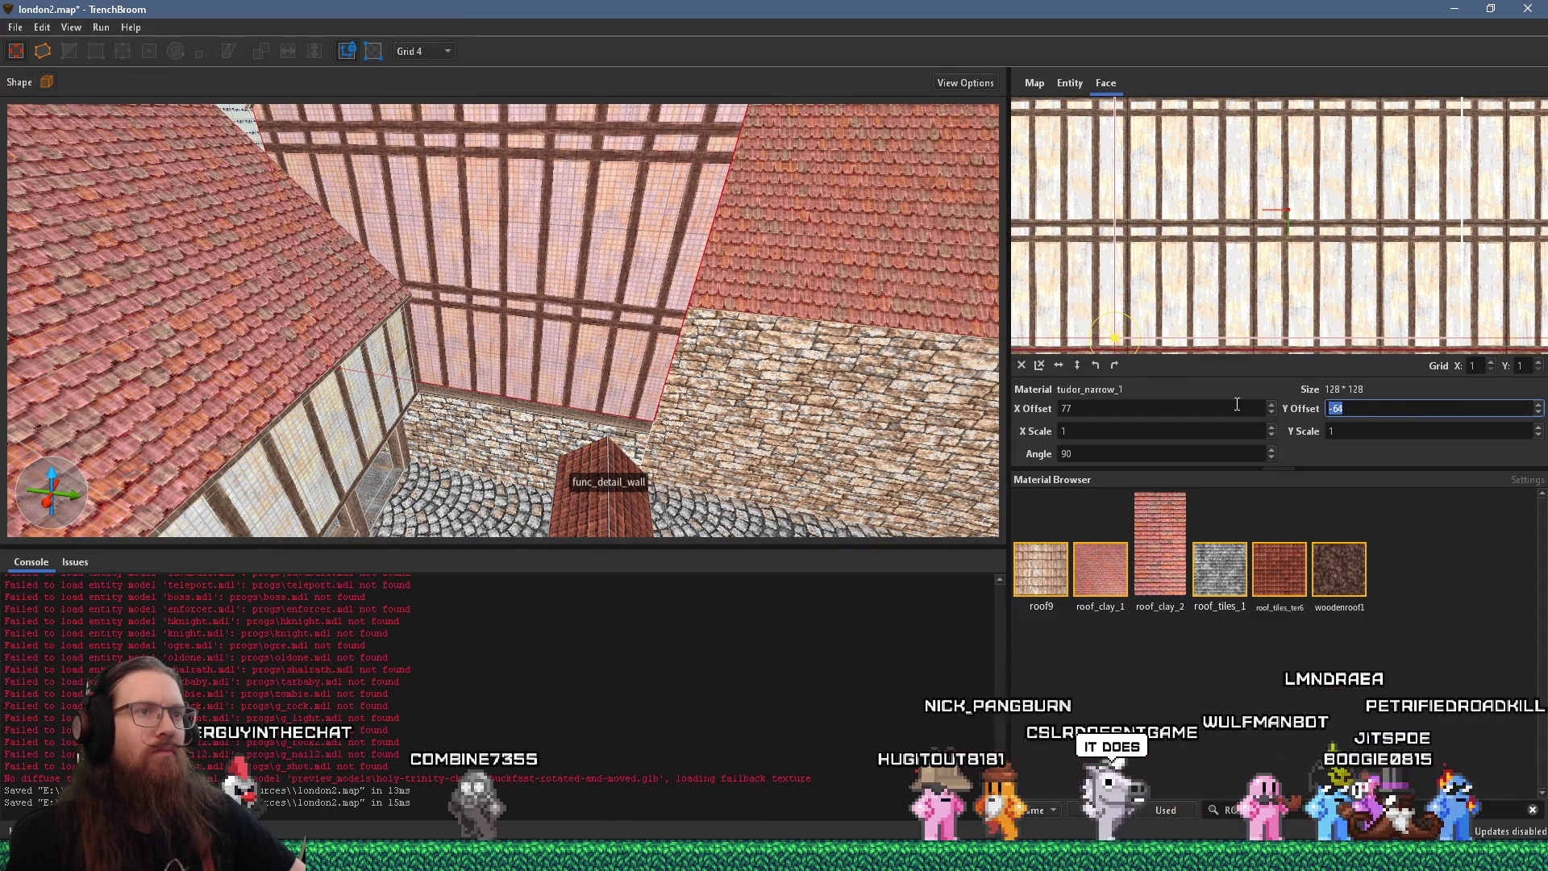
{"action": "scroll", "coordinate": [1228, 404], "scroll_direction": "down", "scroll_amount": 3}
{"action": "scroll", "coordinate": [1228, 404], "scroll_direction": "down", "scroll_amount": 1}
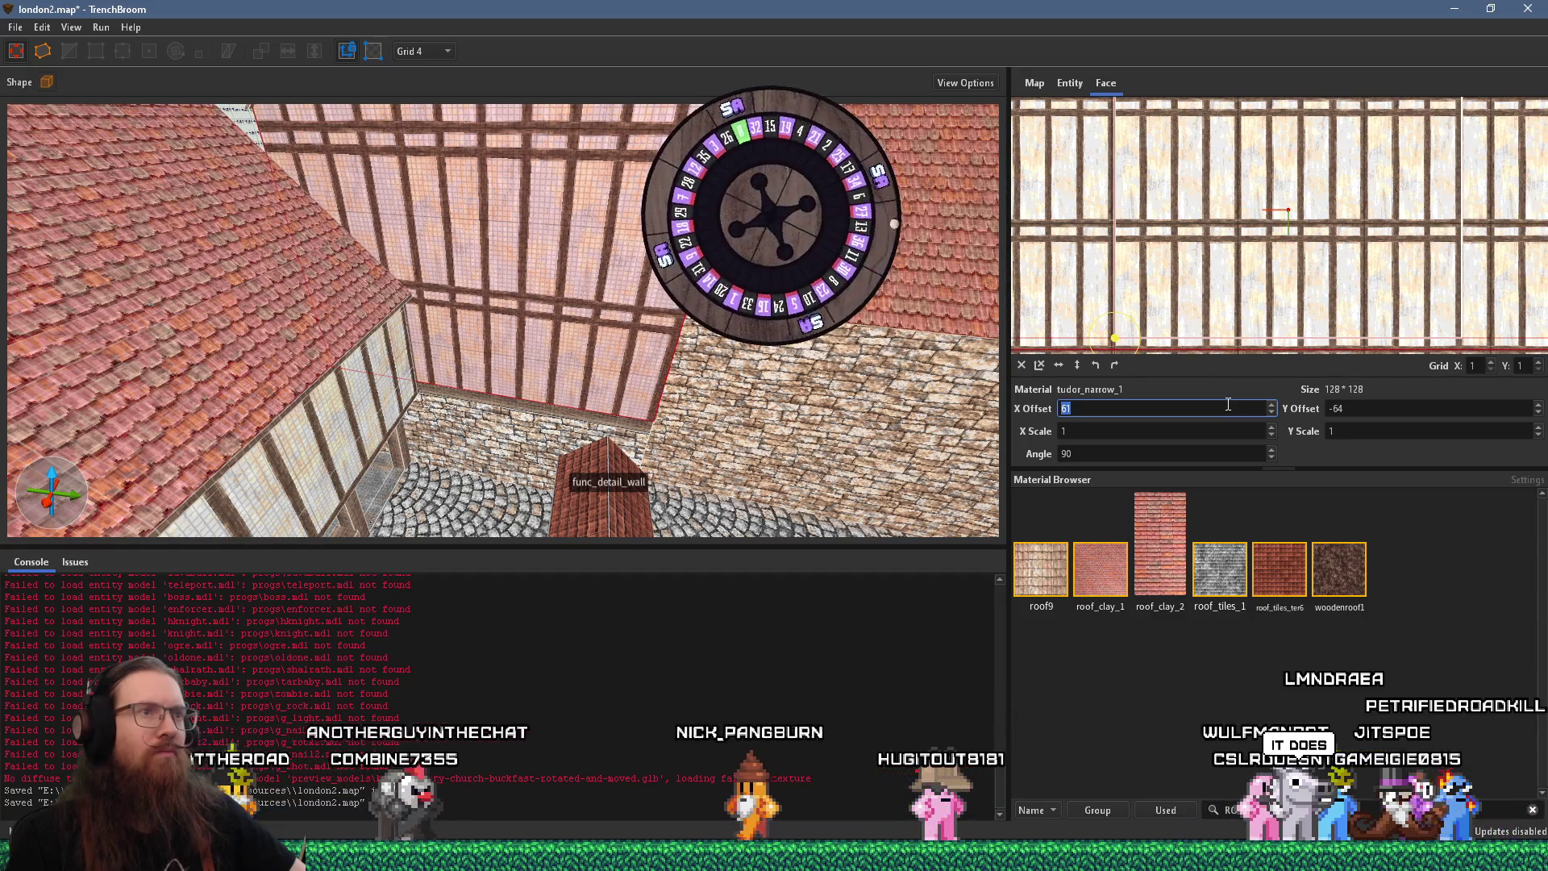
{"action": "mouse_move", "coordinate": [726, 323]}
{"action": "left_mouse_down"}
{"action": "mouse_move", "coordinate": [602, 227]}
{"action": "mouse_move", "coordinate": [287, 127]}
{"action": "mouse_move", "coordinate": [360, 81]}
{"action": "mouse_move", "coordinate": [564, 225]}
{"action": "left_mouse_up"}
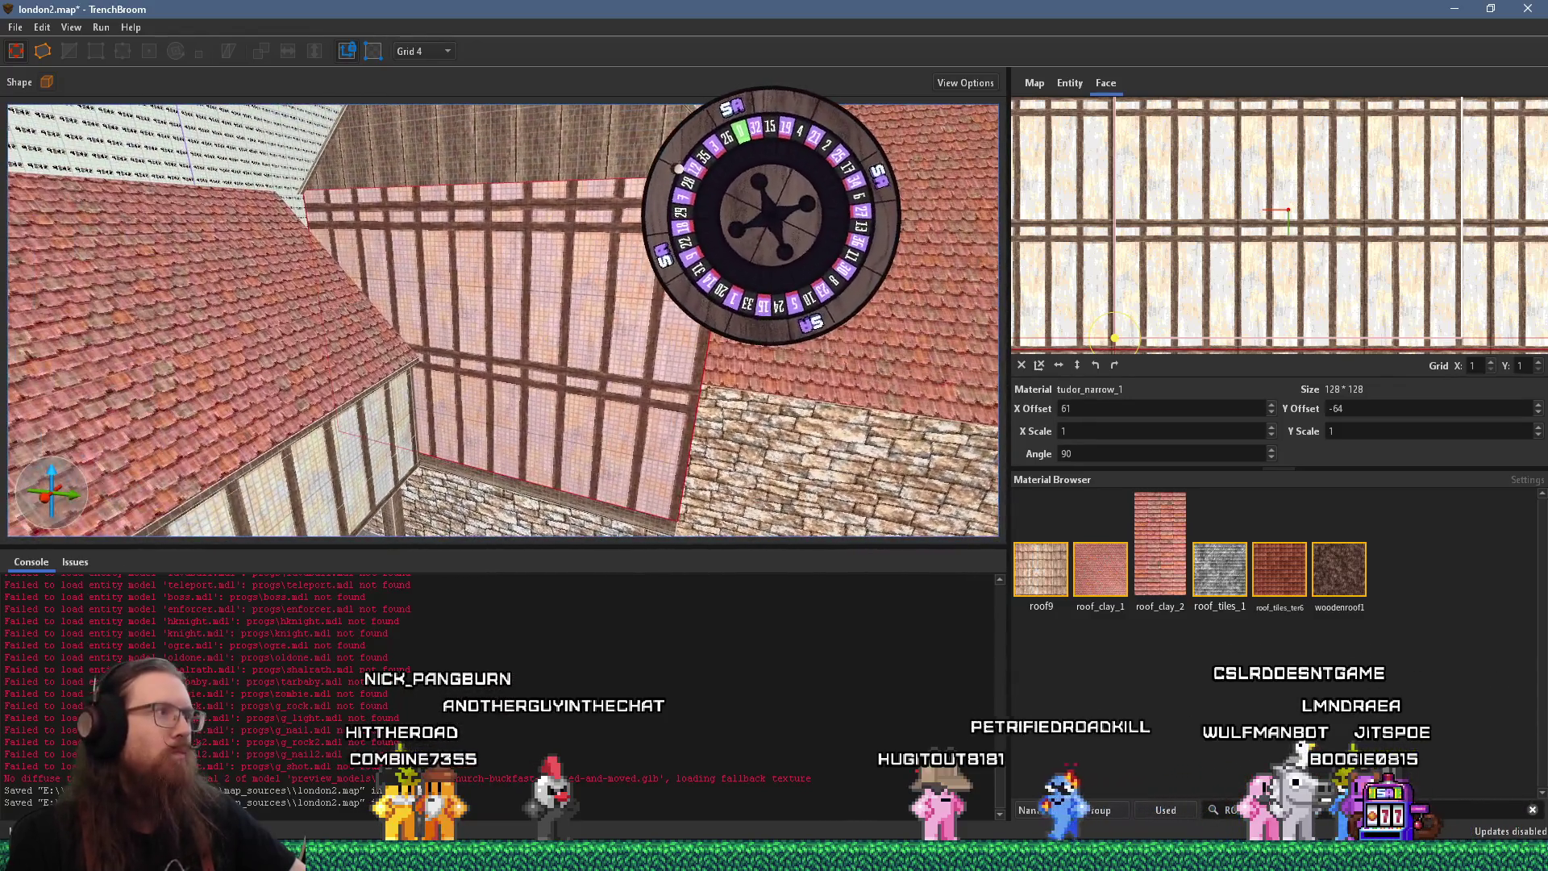
{"action": "scroll", "coordinate": [1130, 409], "scroll_direction": "up", "scroll_amount": 1}
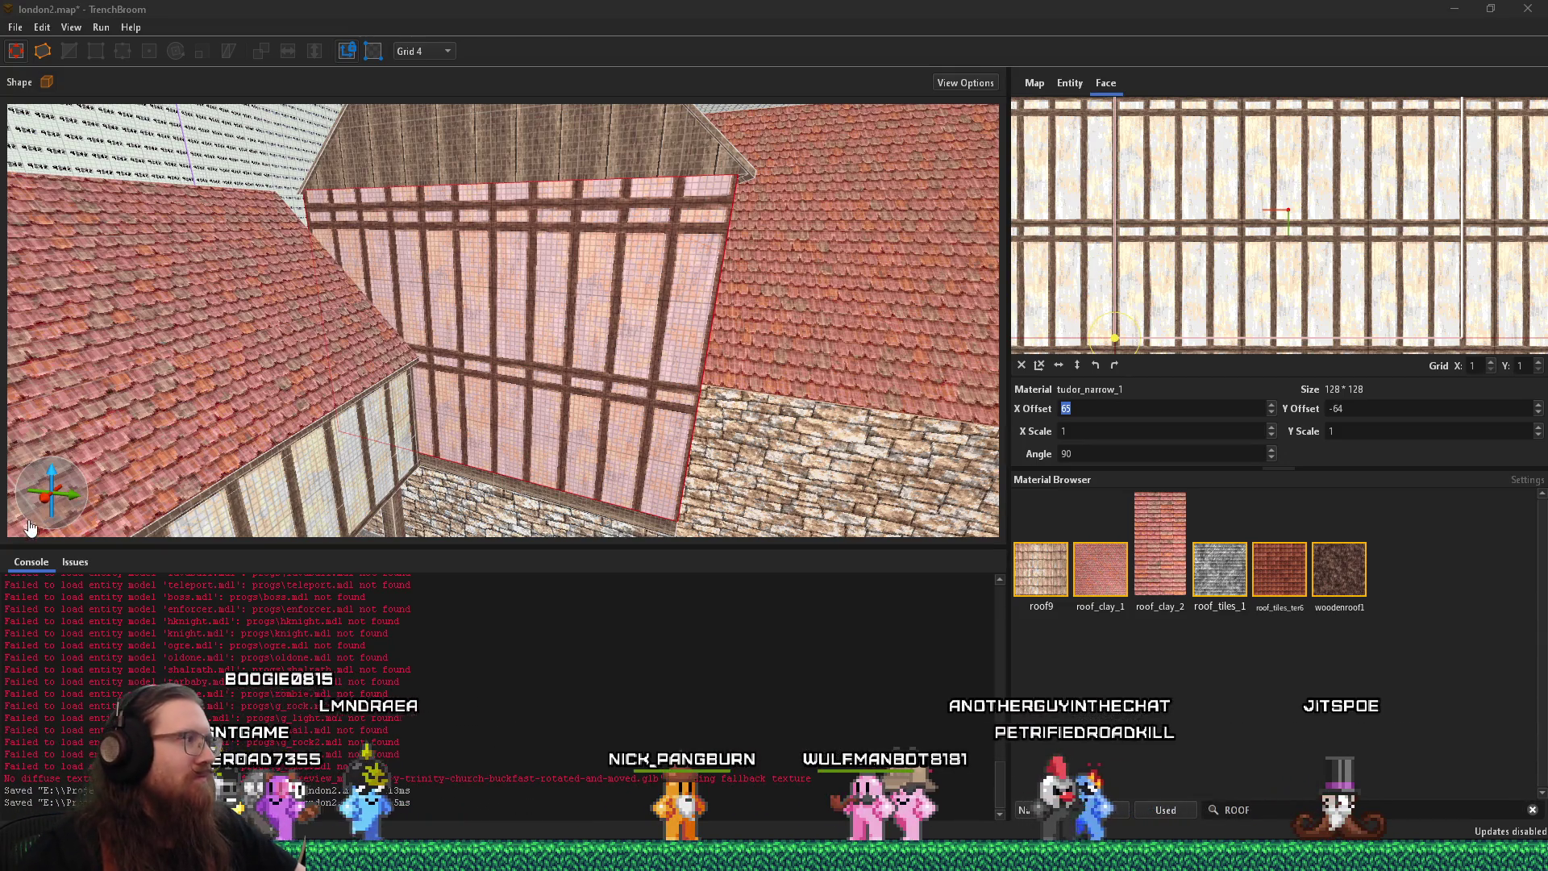
{"action": "mouse_move", "coordinate": [267, 501]}
{"action": "left_mouse_down"}
{"action": "mouse_move", "coordinate": [404, 436]}
{"action": "mouse_move", "coordinate": [457, 331]}
{"action": "mouse_move", "coordinate": [559, 394]}
{"action": "mouse_move", "coordinate": [530, 425]}
{"action": "mouse_move", "coordinate": [448, 377]}
{"action": "mouse_move", "coordinate": [381, 390]}
{"action": "mouse_move", "coordinate": [456, 388]}
{"action": "mouse_move", "coordinate": [322, 350]}
{"action": "mouse_move", "coordinate": [404, 406]}
{"action": "mouse_move", "coordinate": [297, 172]}
{"action": "mouse_move", "coordinate": [379, 163]}
{"action": "mouse_move", "coordinate": [285, 58]}
{"action": "mouse_move", "coordinate": [335, 14]}
{"action": "left_mouse_up"}
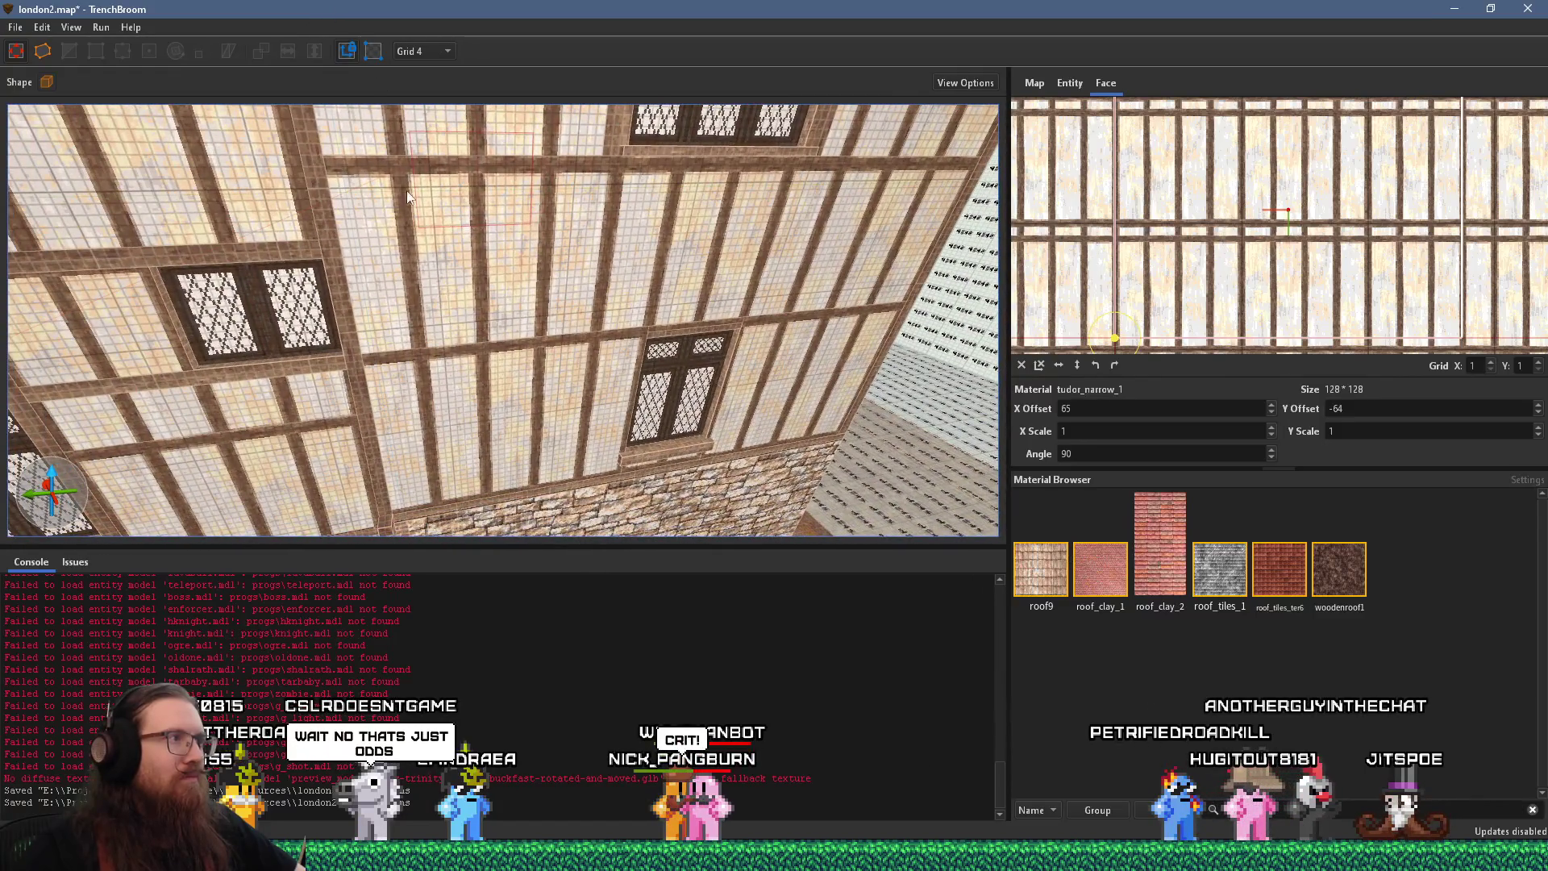
{"action": "left_click", "coordinate": [332, 228]}
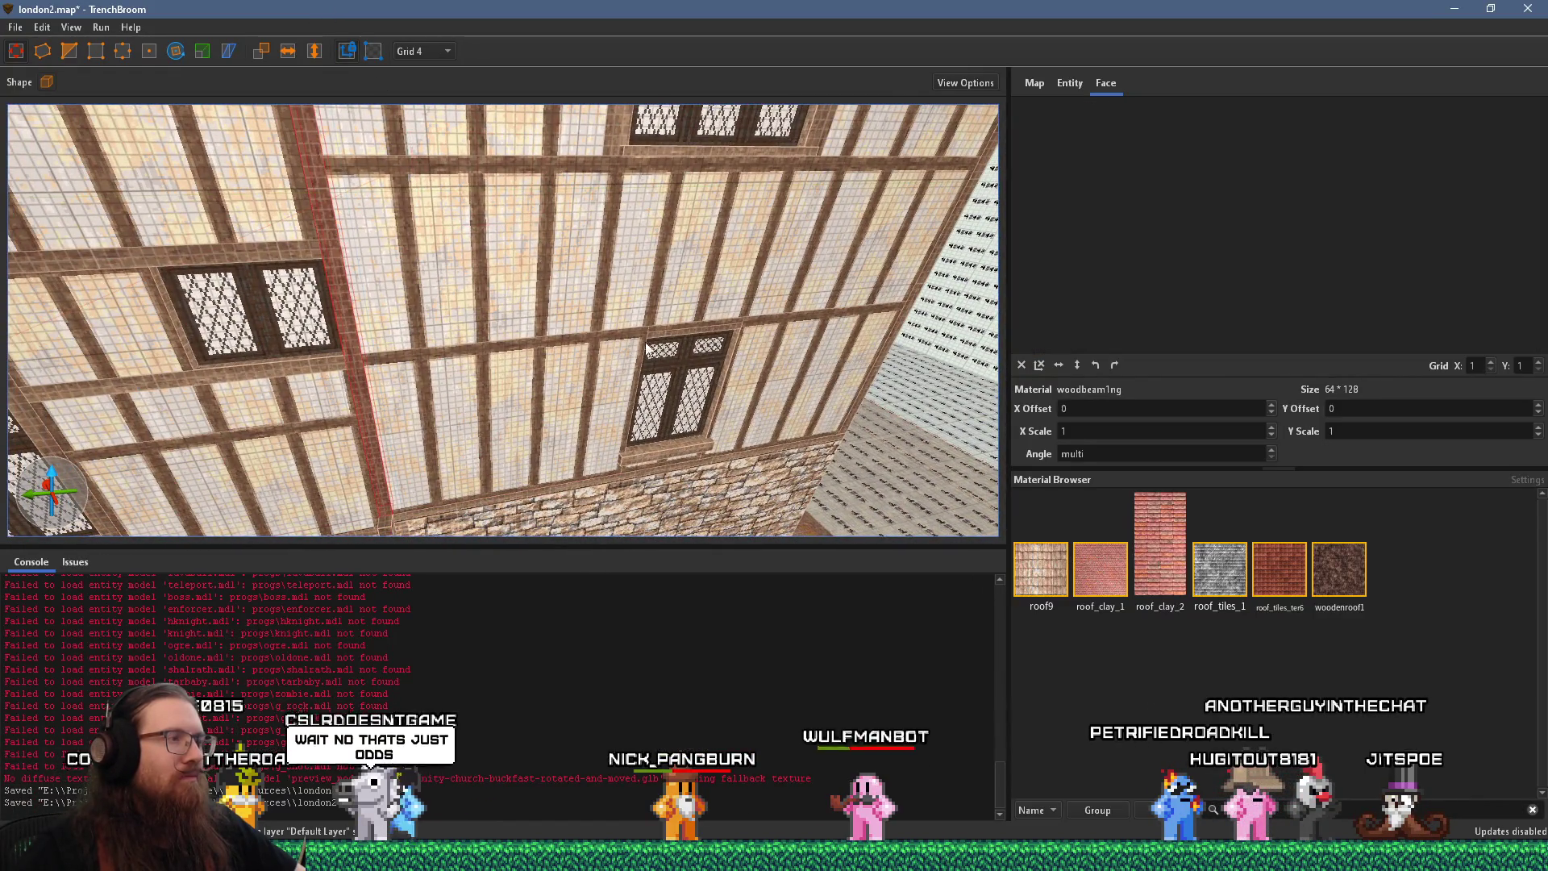
{"action": "mouse_move", "coordinate": [647, 347]}
{"action": "left_mouse_down"}
{"action": "mouse_move", "coordinate": [651, 328]}
{"action": "mouse_move", "coordinate": [185, 292]}
{"action": "mouse_move", "coordinate": [346, 303]}
{"action": "mouse_move", "coordinate": [302, 326]}
{"action": "left_mouse_up"}
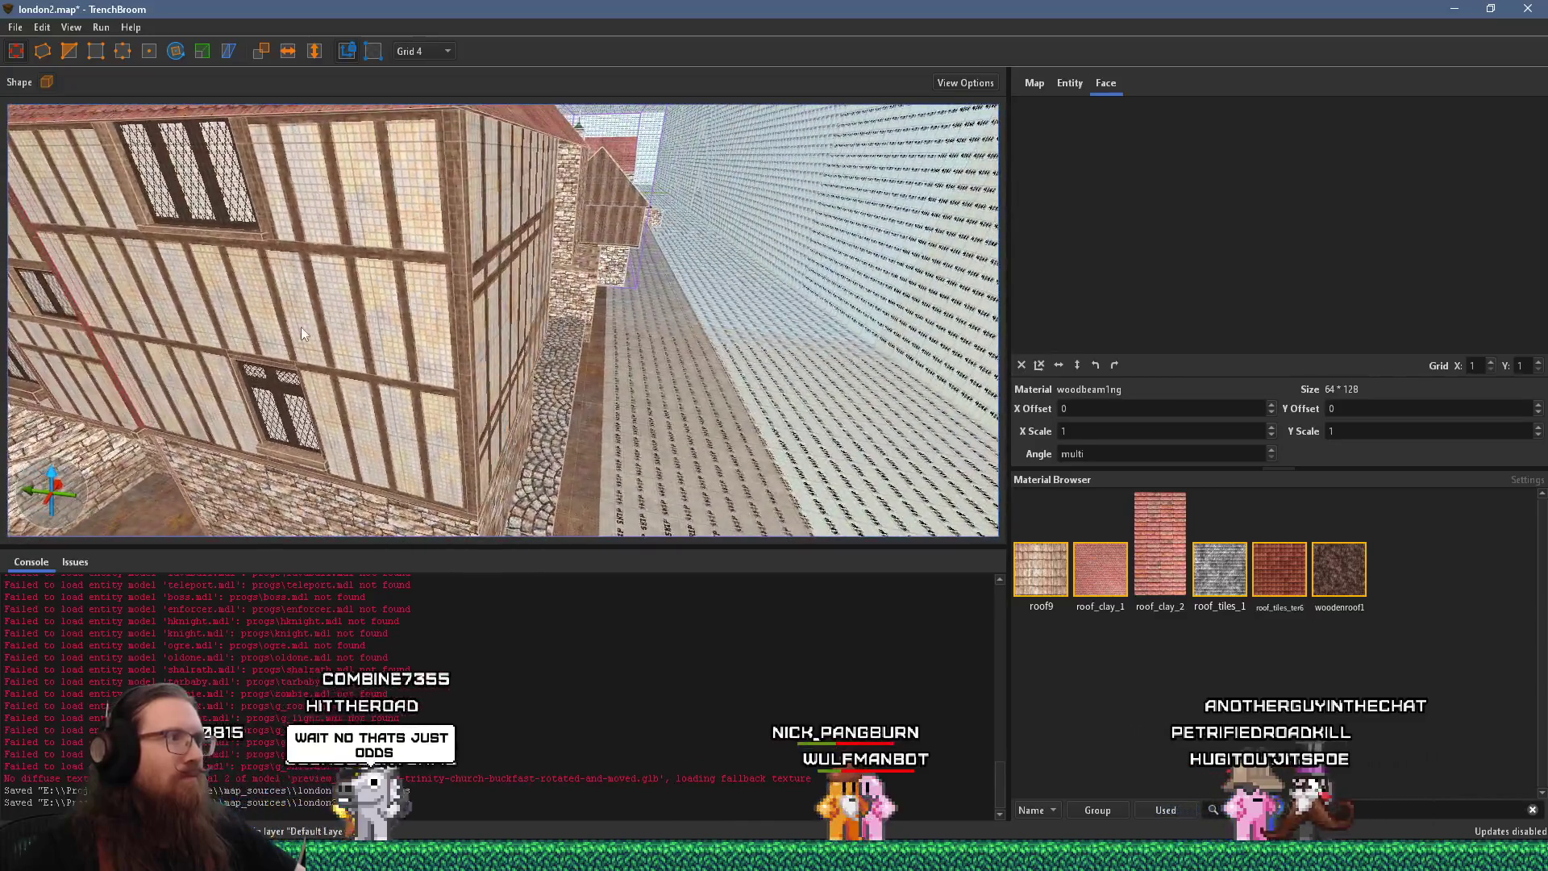
{"action": "mouse_move", "coordinate": [481, 338]}
{"action": "left_mouse_down"}
{"action": "mouse_move", "coordinate": [292, 316]}
{"action": "mouse_move", "coordinate": [452, 329]}
{"action": "left_mouse_up"}
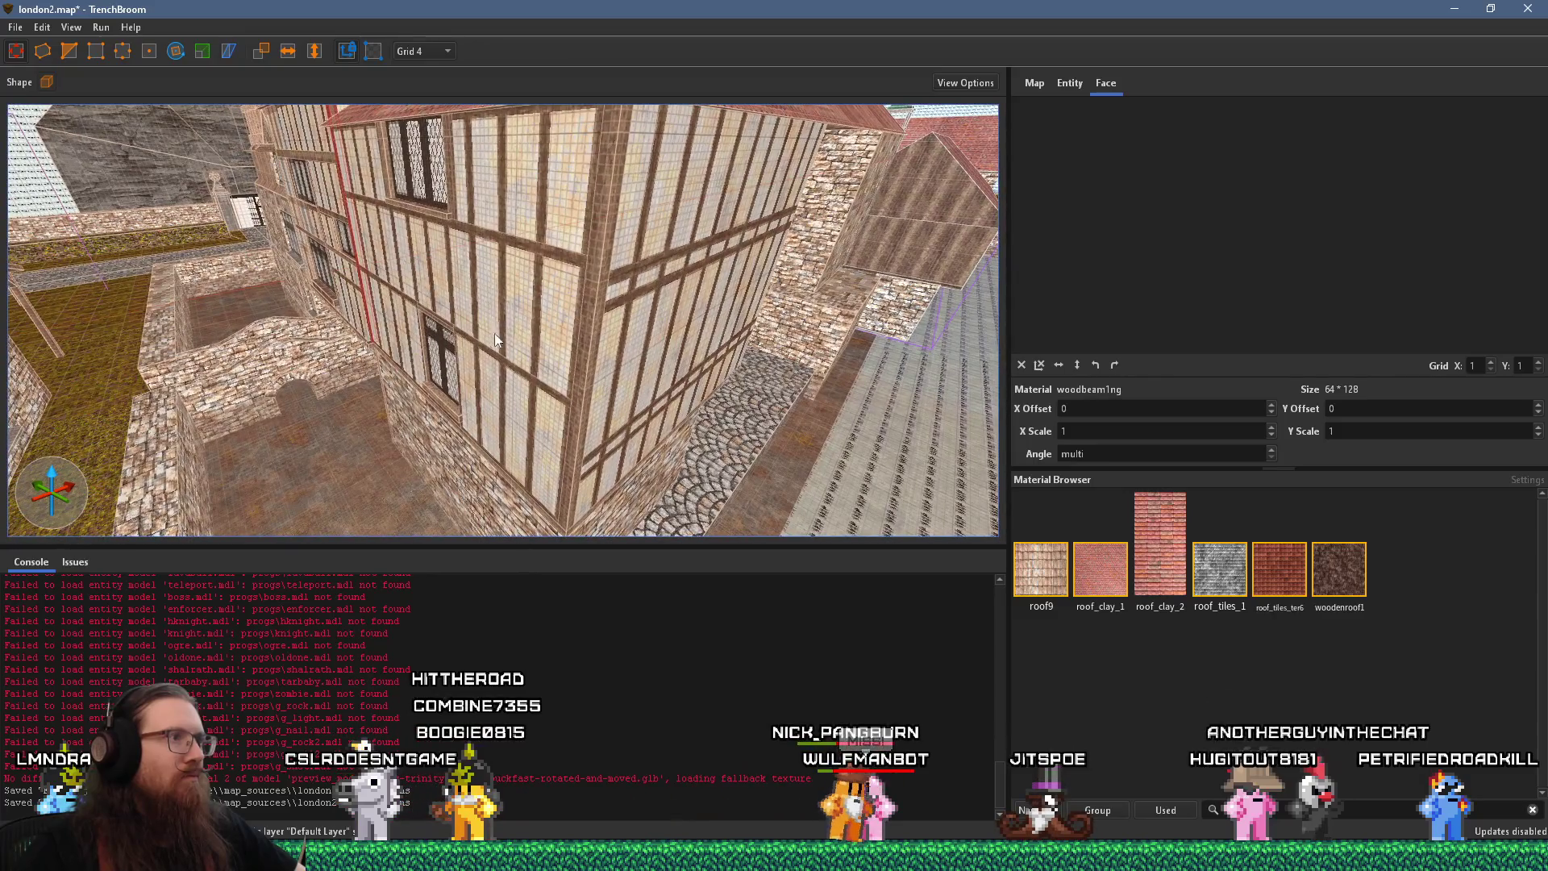
{"action": "left_click", "coordinate": [549, 332], "text": "shift"}
{"action": "left_click", "coordinate": [629, 352], "text": "shift"}
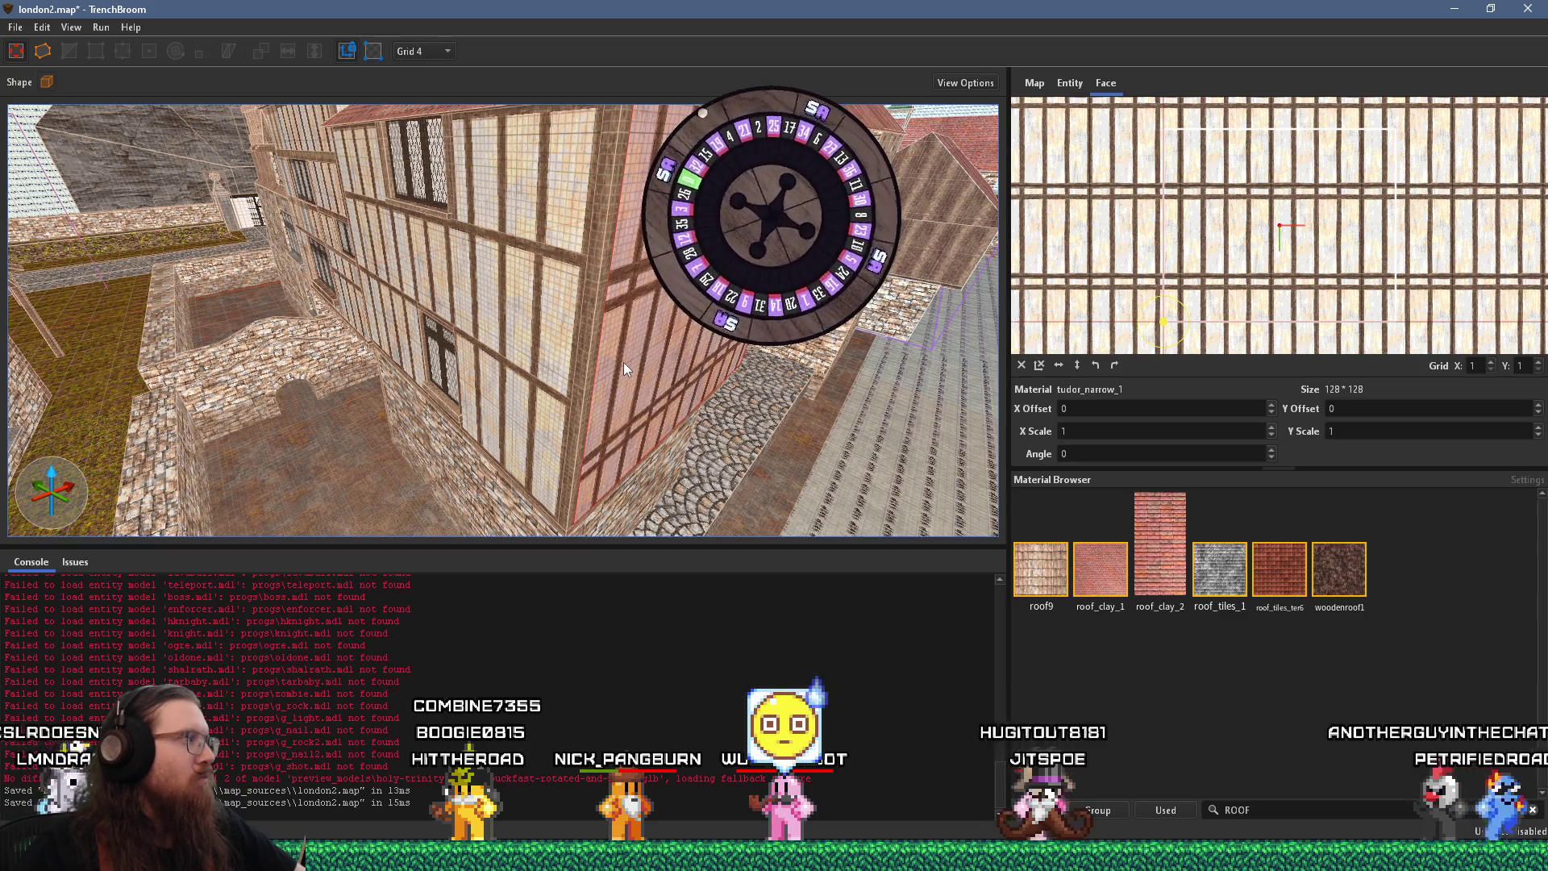
{"action": "left_click", "coordinate": [553, 371]}
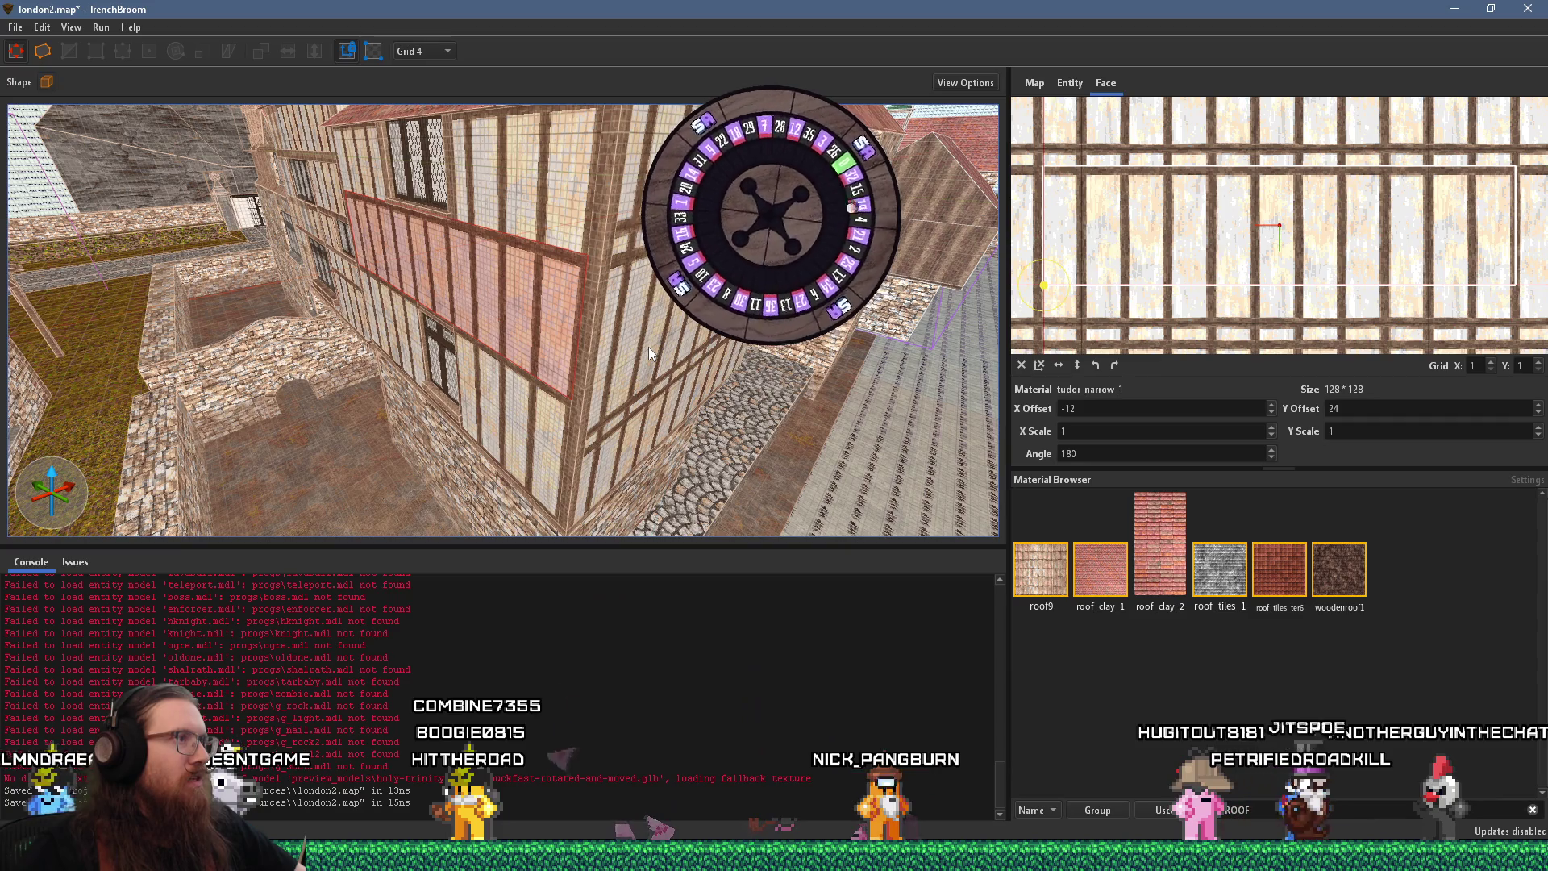
{"action": "mouse_move", "coordinate": [648, 347]}
{"action": "left_mouse_down"}
{"action": "mouse_move", "coordinate": [594, 346]}
{"action": "mouse_move", "coordinate": [558, 270]}
{"action": "mouse_move", "coordinate": [603, 249]}
{"action": "mouse_move", "coordinate": [630, 410]}
{"action": "left_mouse_up"}
{"action": "left_click", "coordinate": [631, 410]}
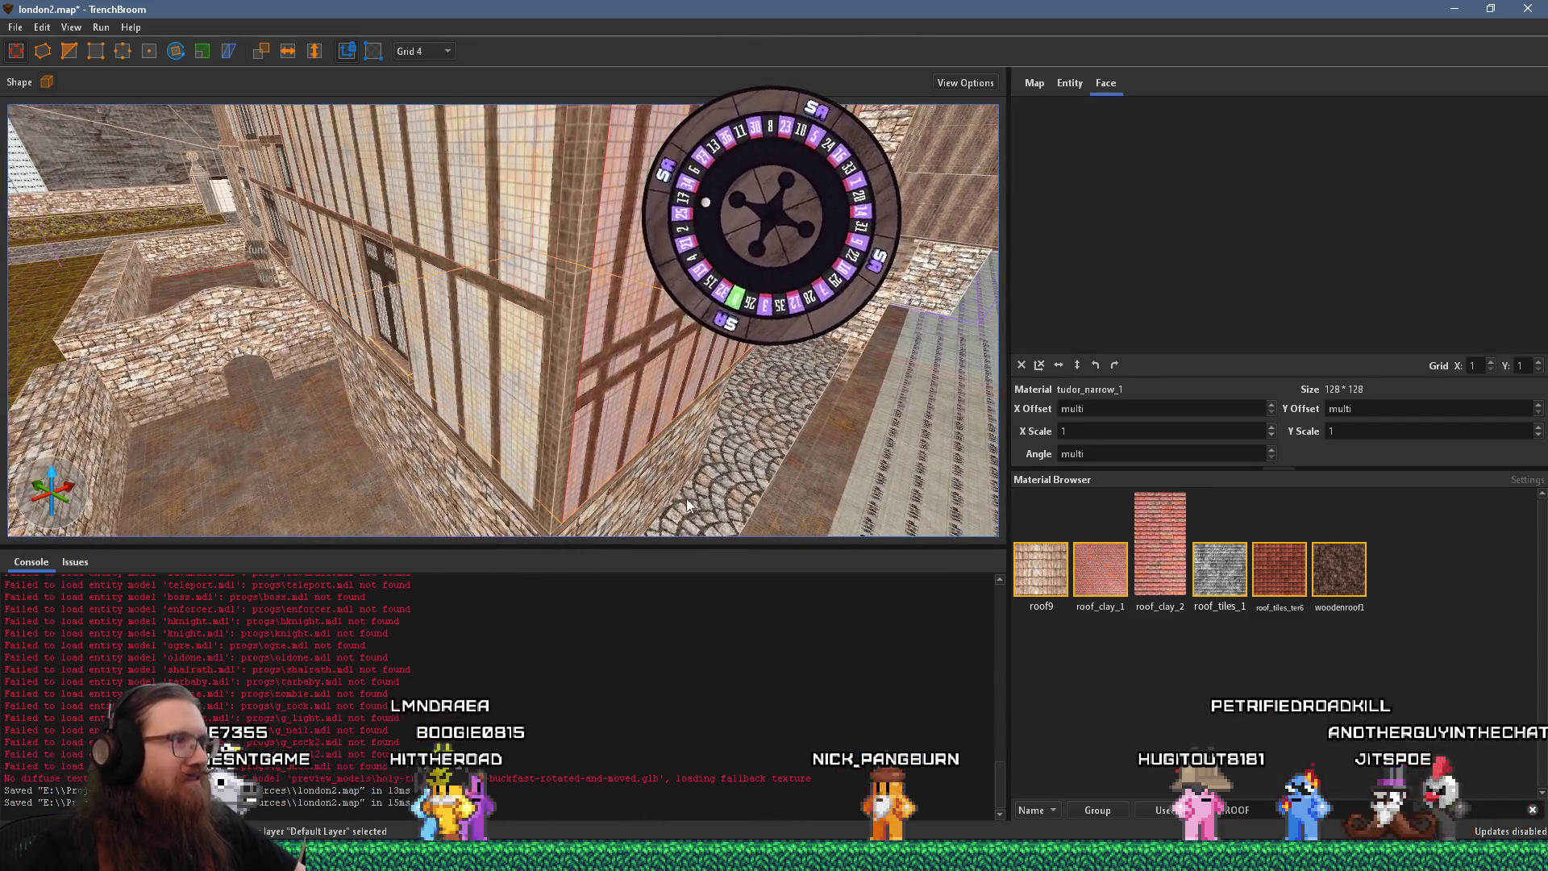
{"action": "left_click", "coordinate": [539, 376], "text": "shift"}
{"action": "left_click_drag", "start_coordinate": [612, 355], "coordinate": [558, 230]}
{"action": "left_click", "coordinate": [647, 303]}
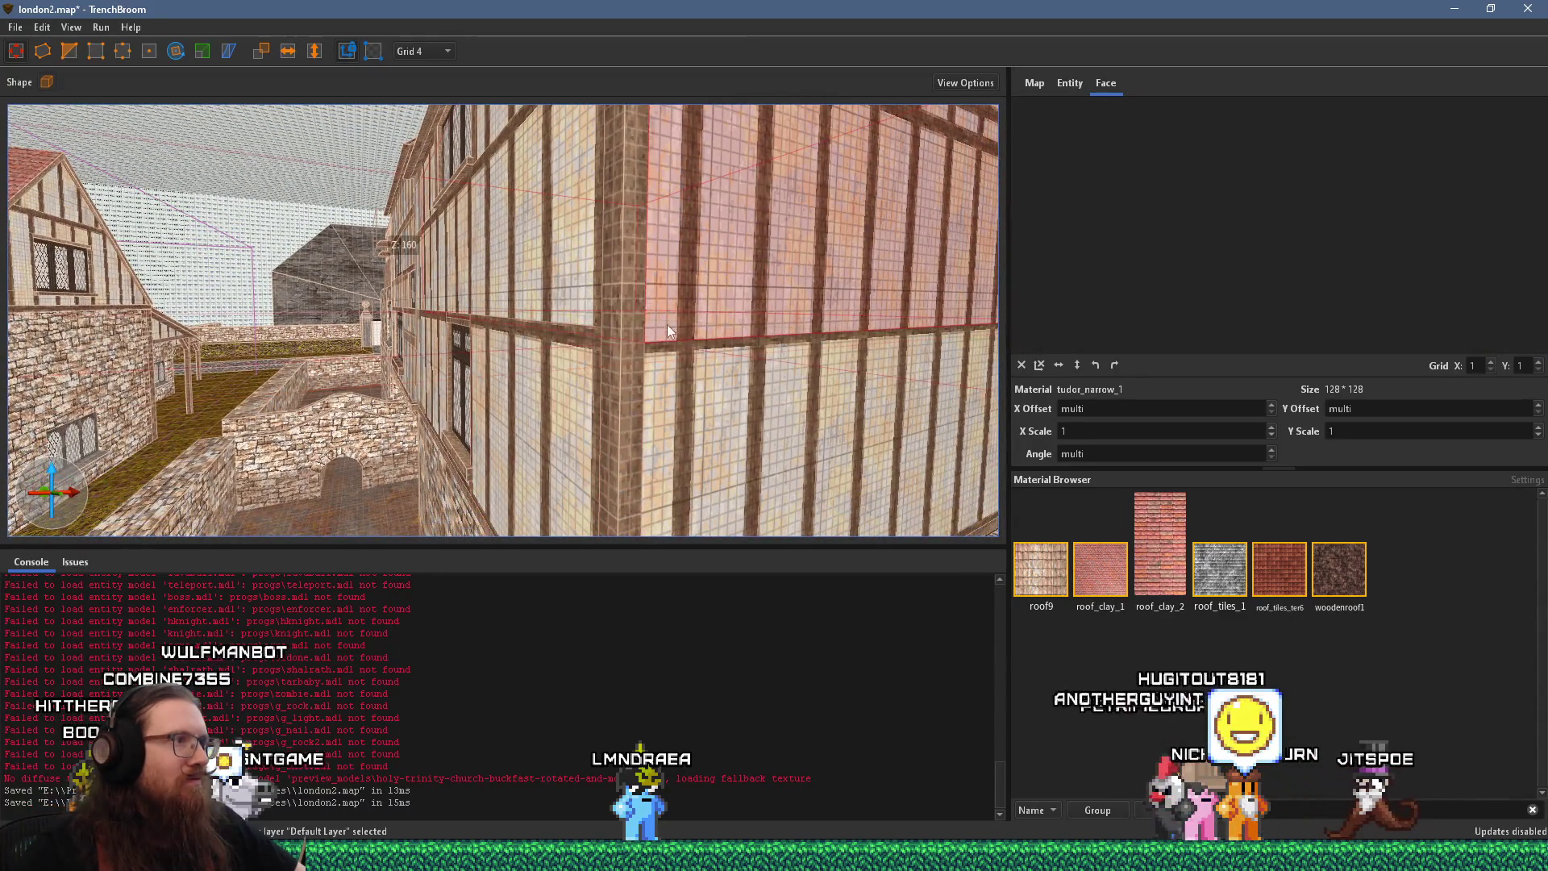
{"action": "left_click", "coordinate": [681, 361]}
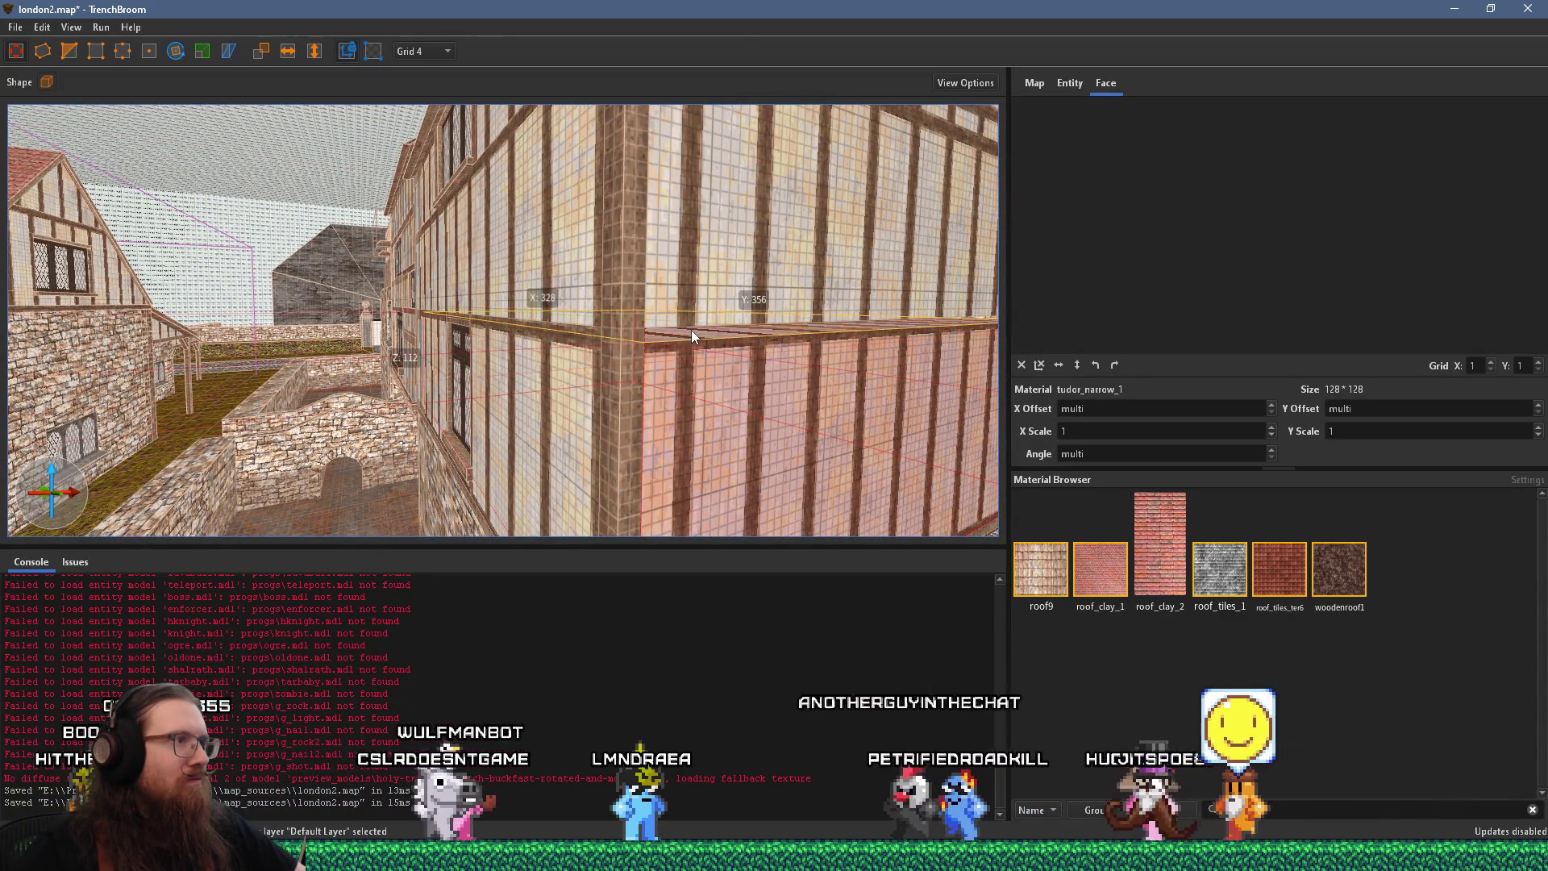
{"action": "mouse_move", "coordinate": [692, 323]}
{"action": "left_mouse_down"}
{"action": "mouse_move", "coordinate": [573, 348]}
{"action": "mouse_move", "coordinate": [121, 349]}
{"action": "left_mouse_up"}
{"action": "key", "text": "d"}
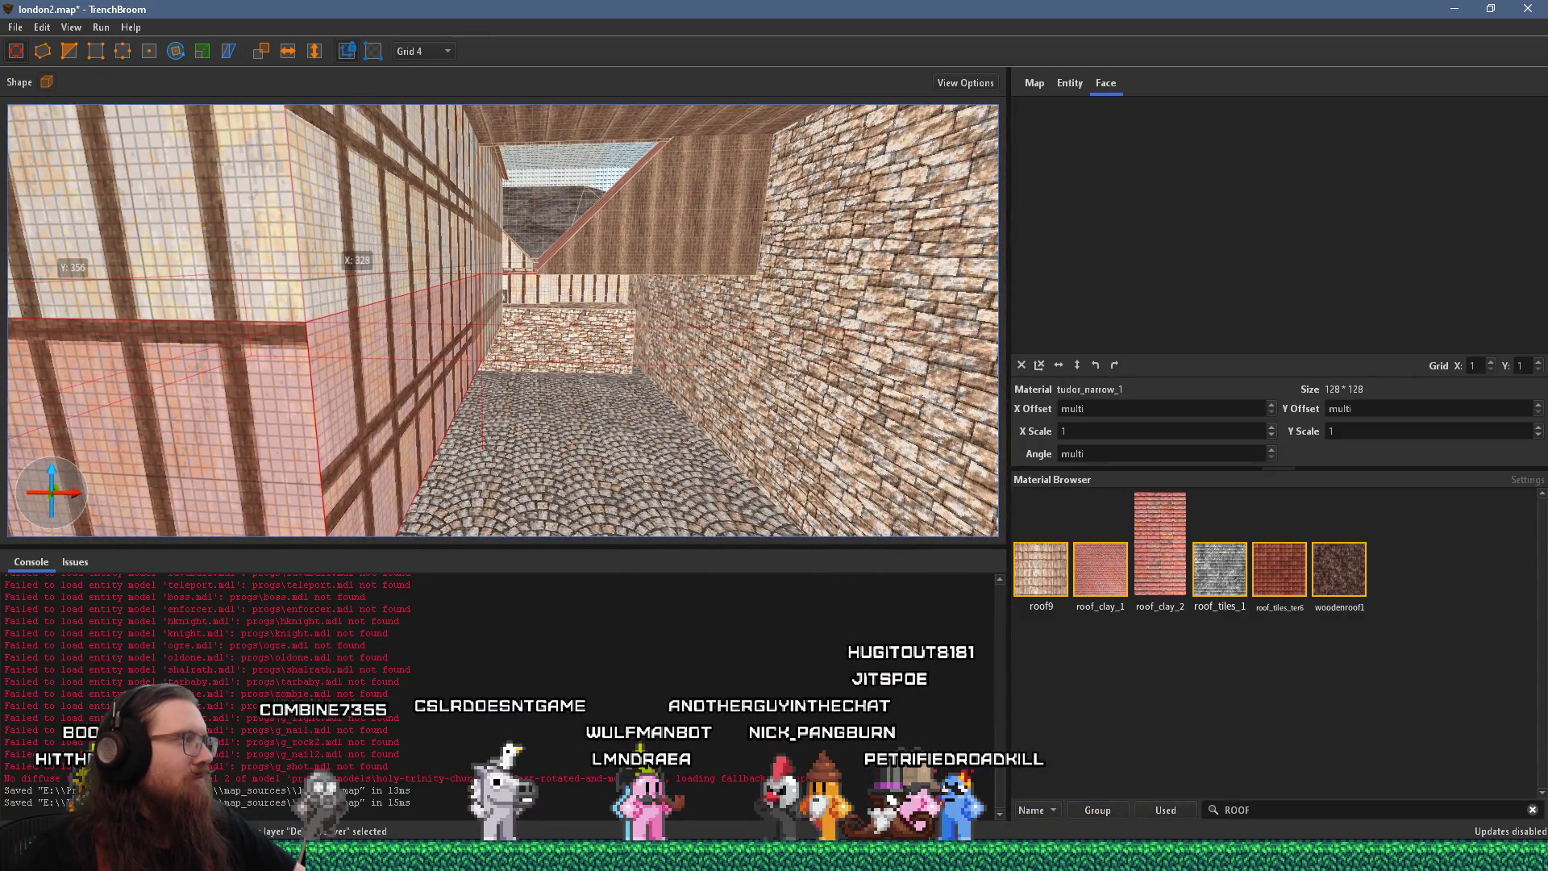
{"action": "mouse_move", "coordinate": [21, 376]}
{"action": "left_mouse_down"}
{"action": "mouse_move", "coordinate": [175, 371]}
{"action": "mouse_move", "coordinate": [753, 440]}
{"action": "mouse_move", "coordinate": [587, 429]}
{"action": "mouse_move", "coordinate": [625, 393]}
{"action": "mouse_move", "coordinate": [443, 346]}
{"action": "mouse_move", "coordinate": [544, 367]}
{"action": "left_mouse_up"}
{"action": "left_click", "coordinate": [524, 356], "text": "ctrl+shift"}
{"action": "left_click", "coordinate": [543, 322]}
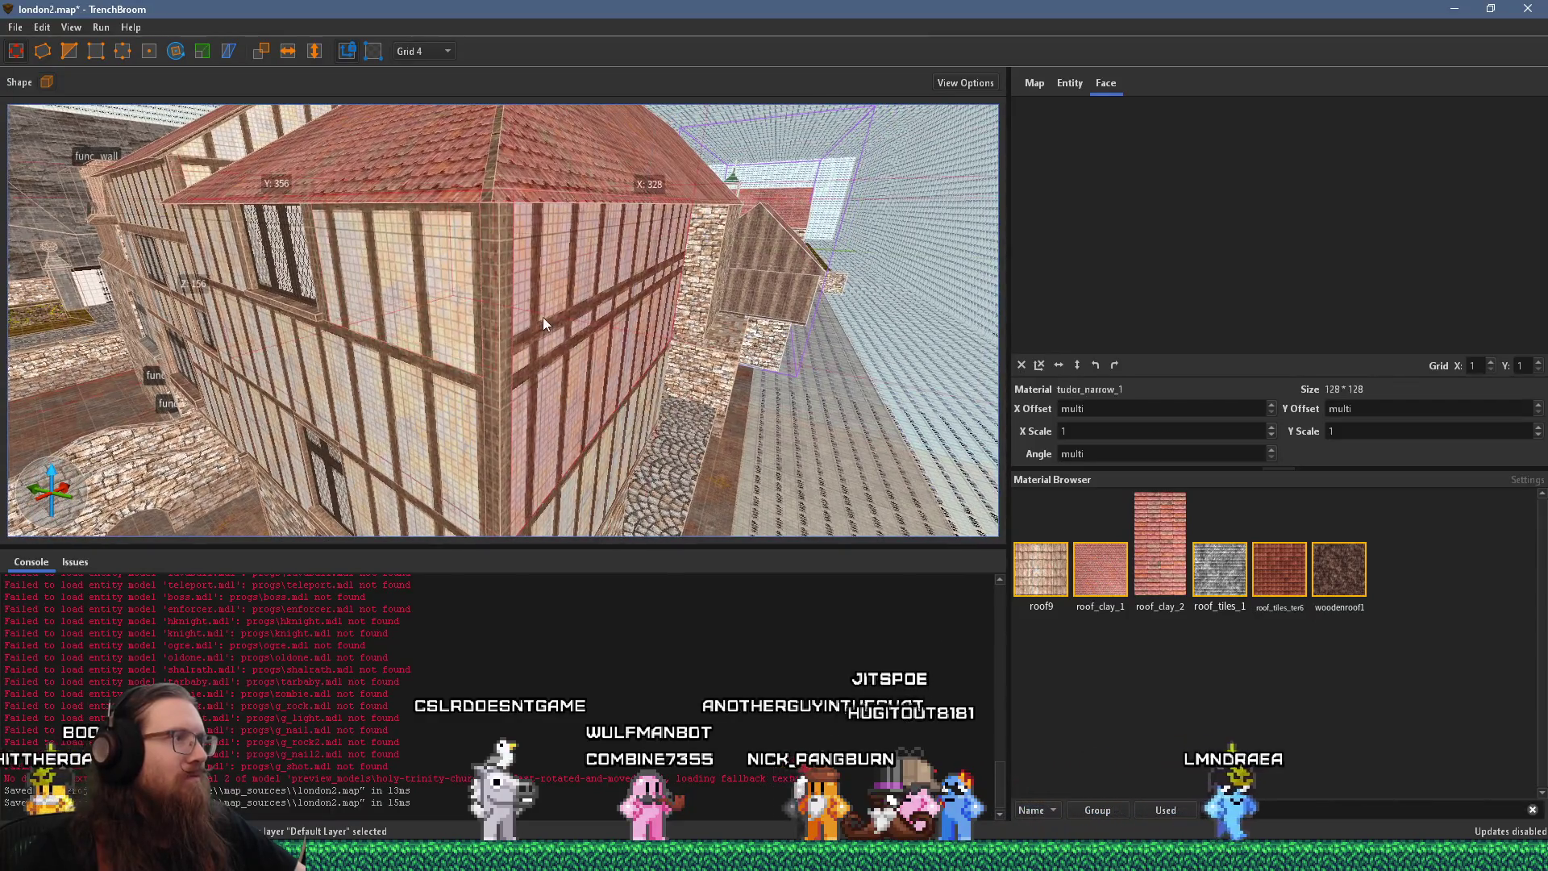
{"action": "left_click_drag", "start_coordinate": [563, 462], "coordinate": [587, 465]}
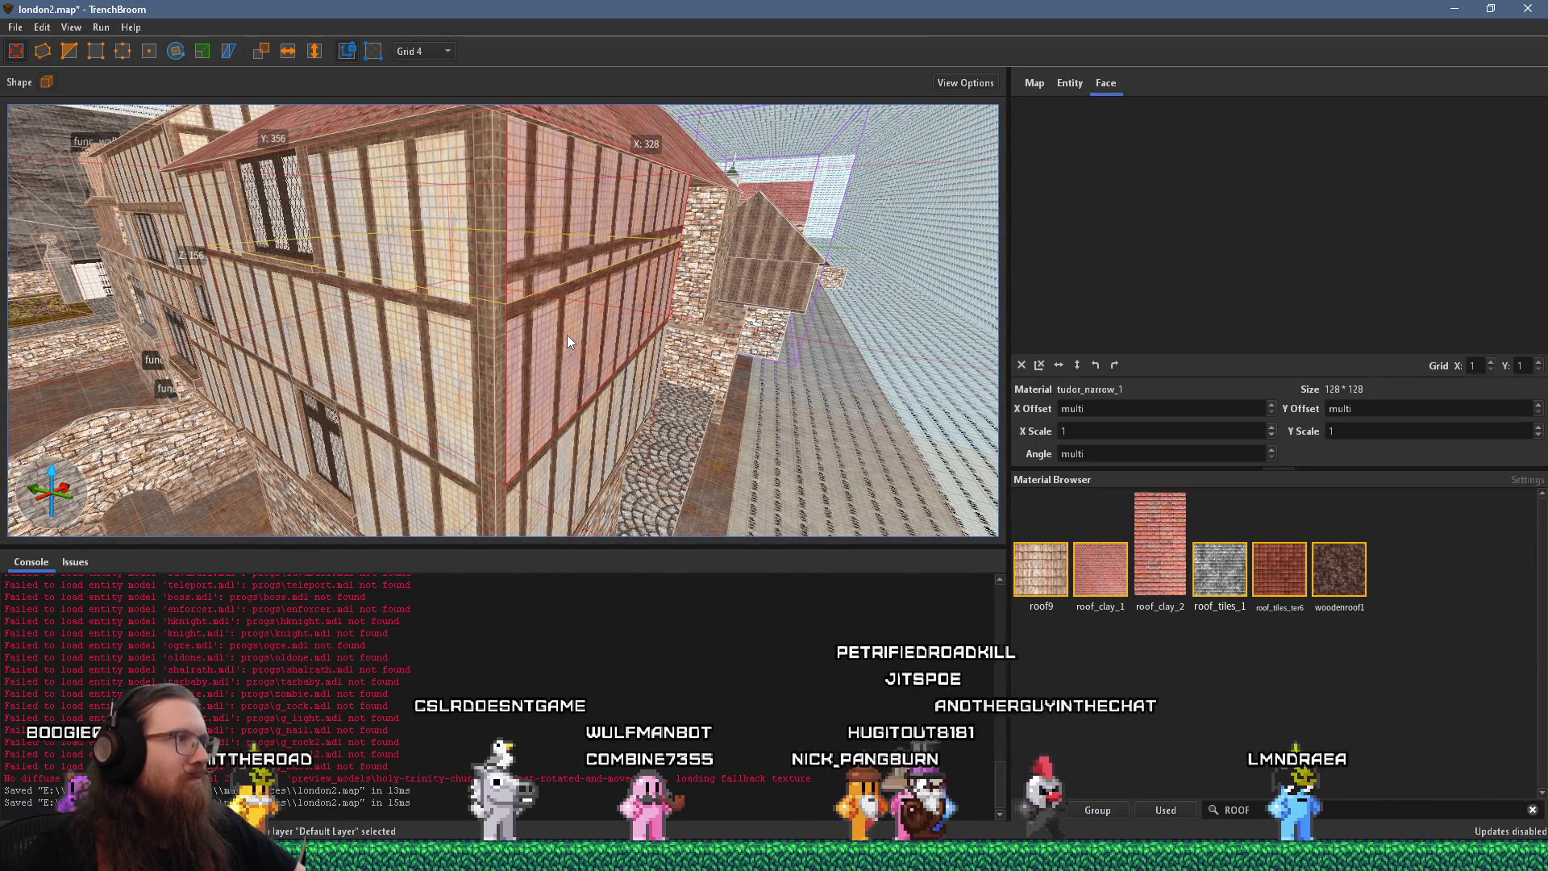
{"action": "left_click", "coordinate": [464, 272]}
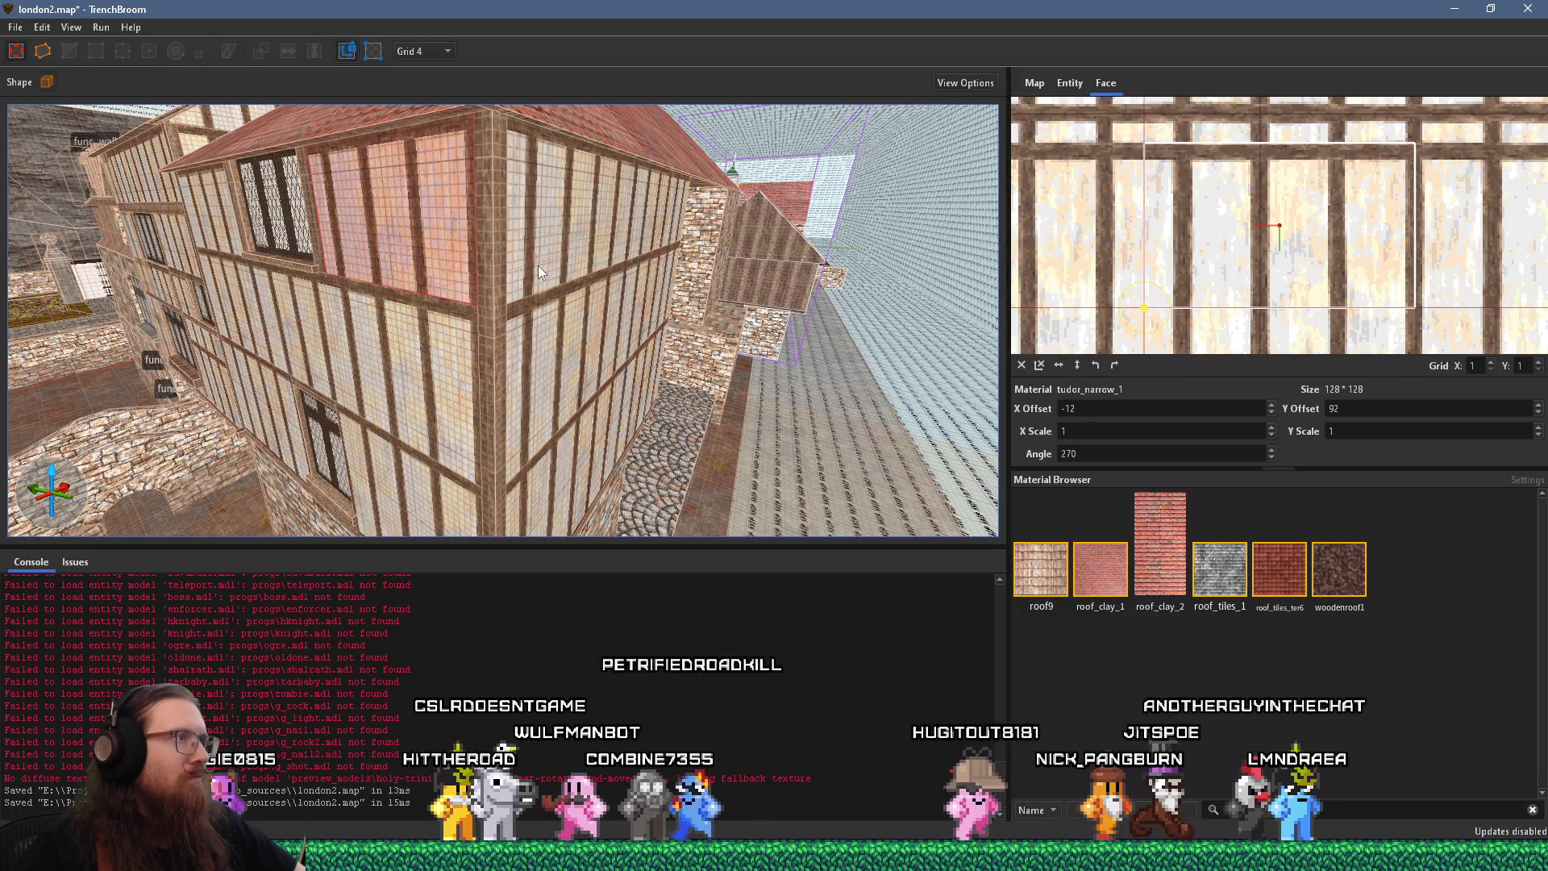
{"action": "mouse_move", "coordinate": [538, 265]}
{"action": "left_mouse_down"}
{"action": "mouse_move", "coordinate": [579, 206]}
{"action": "mouse_move", "coordinate": [651, 269]}
{"action": "mouse_move", "coordinate": [584, 329]}
{"action": "mouse_move", "coordinate": [554, 404]}
{"action": "left_mouse_up"}
{"action": "left_click", "coordinate": [589, 329]}
Select the clay roof and check its faces; the trapezoid uses roof_clay_1, X 0, Y 1, Y scale -1
{"action": "mouse_move", "coordinate": [239, 342]}
{"action": "left_mouse_down"}
{"action": "mouse_move", "coordinate": [593, 377]}
{"action": "mouse_move", "coordinate": [505, 367]}
{"action": "left_mouse_up"}
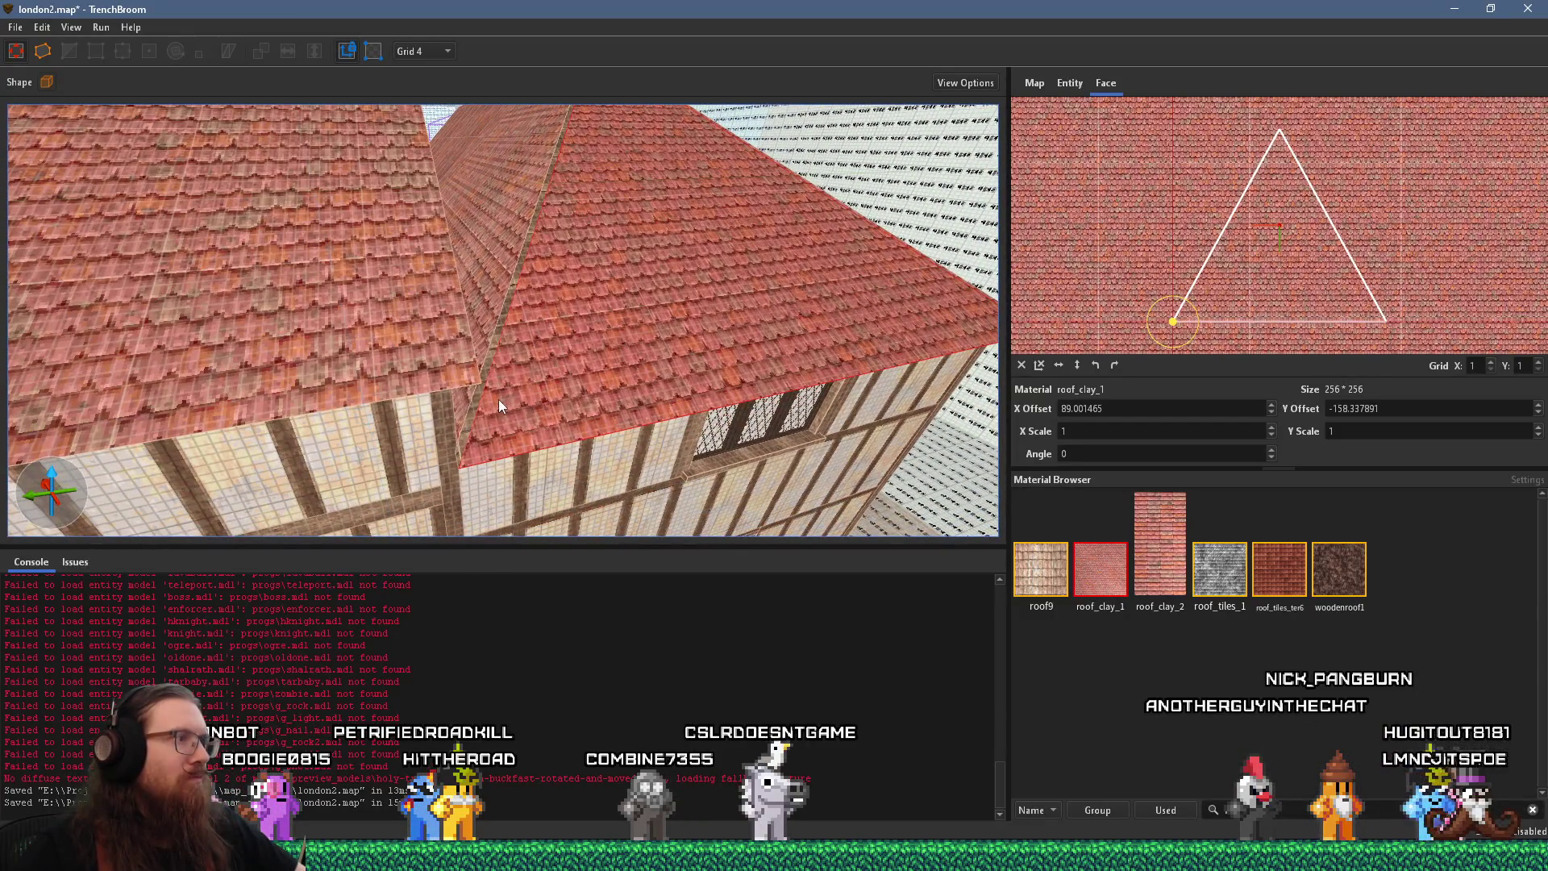
{"action": "scroll", "coordinate": [477, 412], "scroll_direction": "up", "scroll_amount": 6}
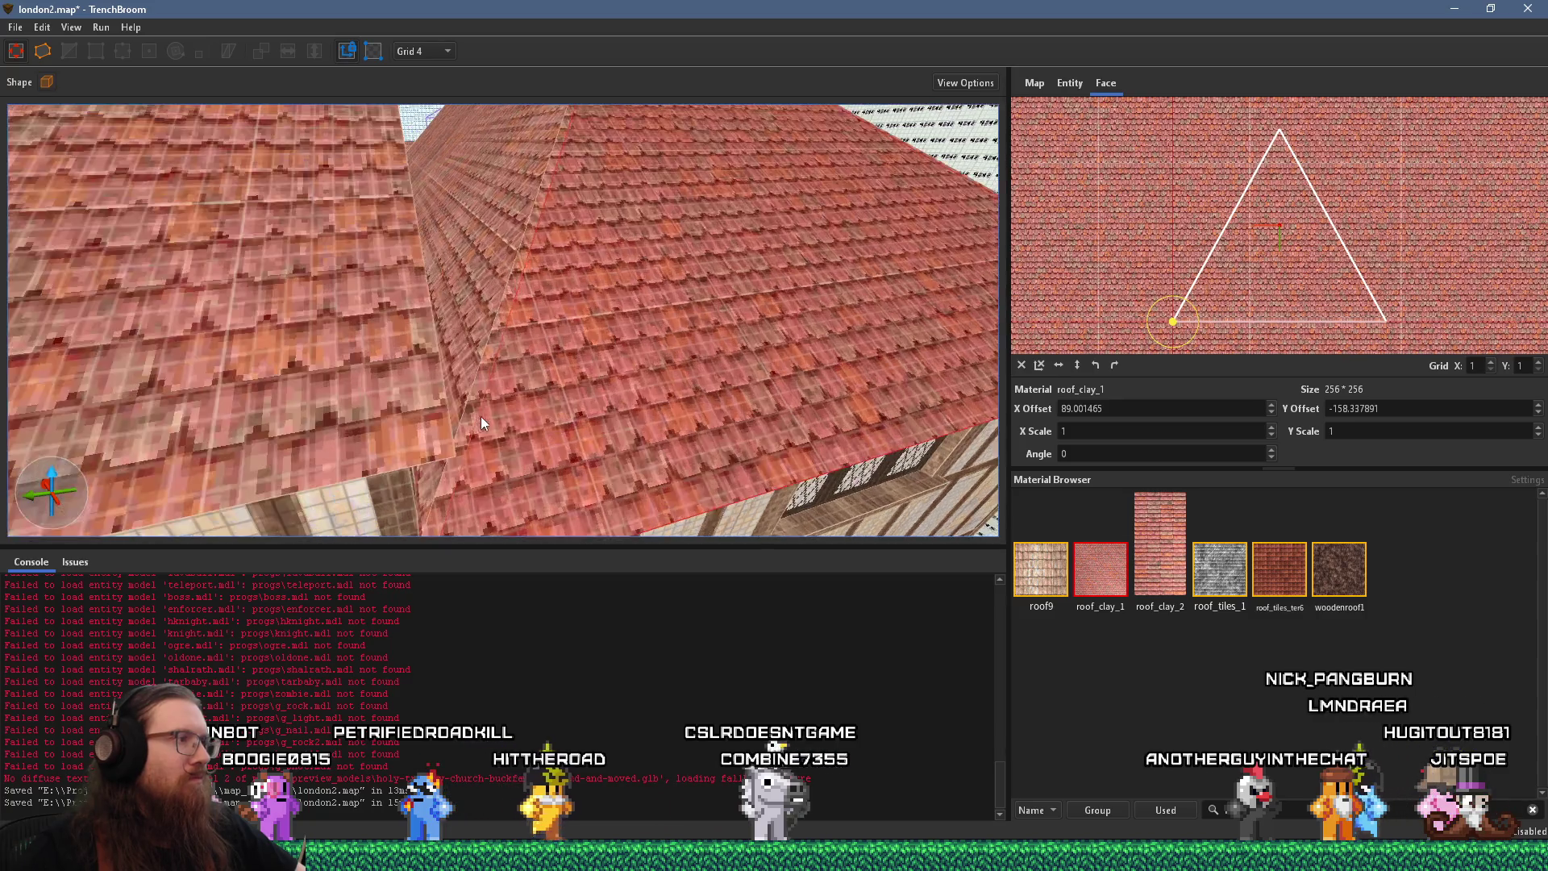
{"action": "left_click", "coordinate": [589, 342]}
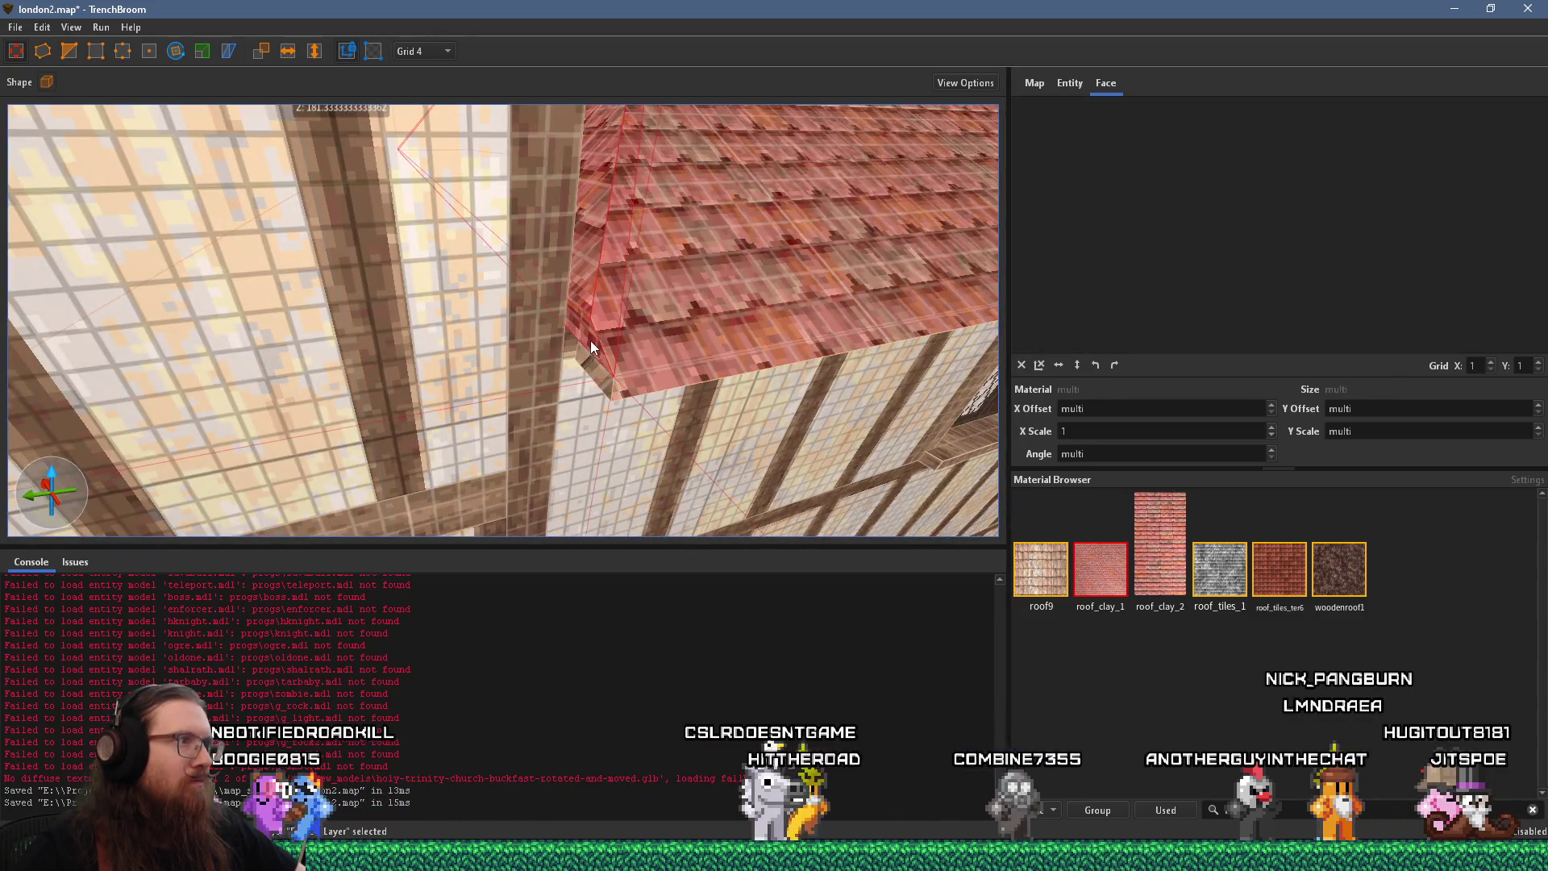
{"action": "mouse_move", "coordinate": [591, 340]}
{"action": "left_mouse_down"}
{"action": "mouse_move", "coordinate": [544, 326]}
{"action": "mouse_move", "coordinate": [568, 319]}
{"action": "left_mouse_up"}
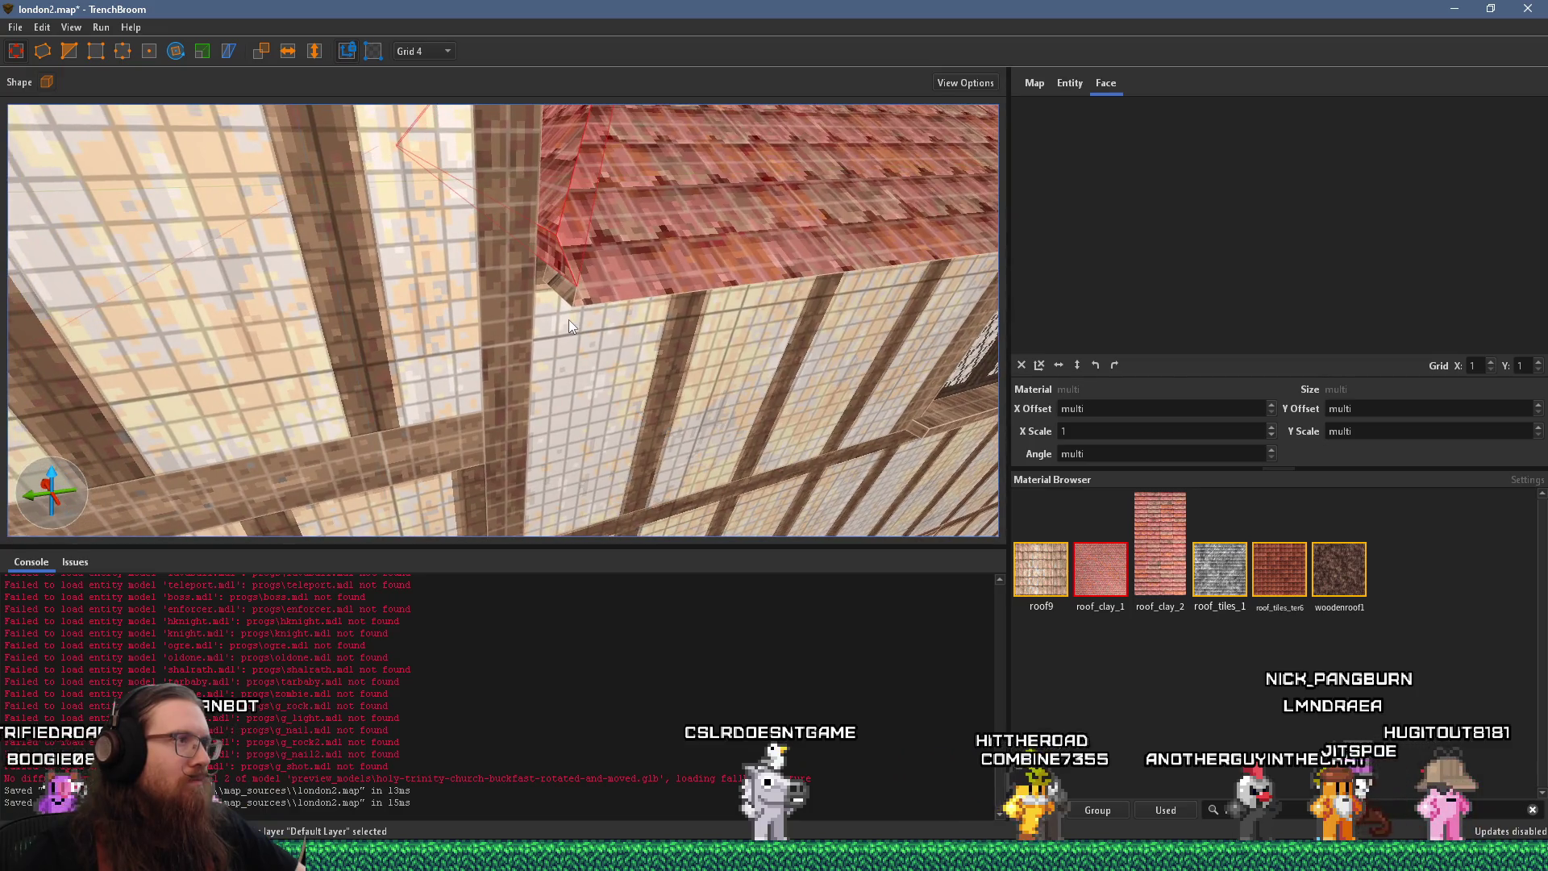
{"action": "left_click", "coordinate": [576, 294], "text": "shift"}
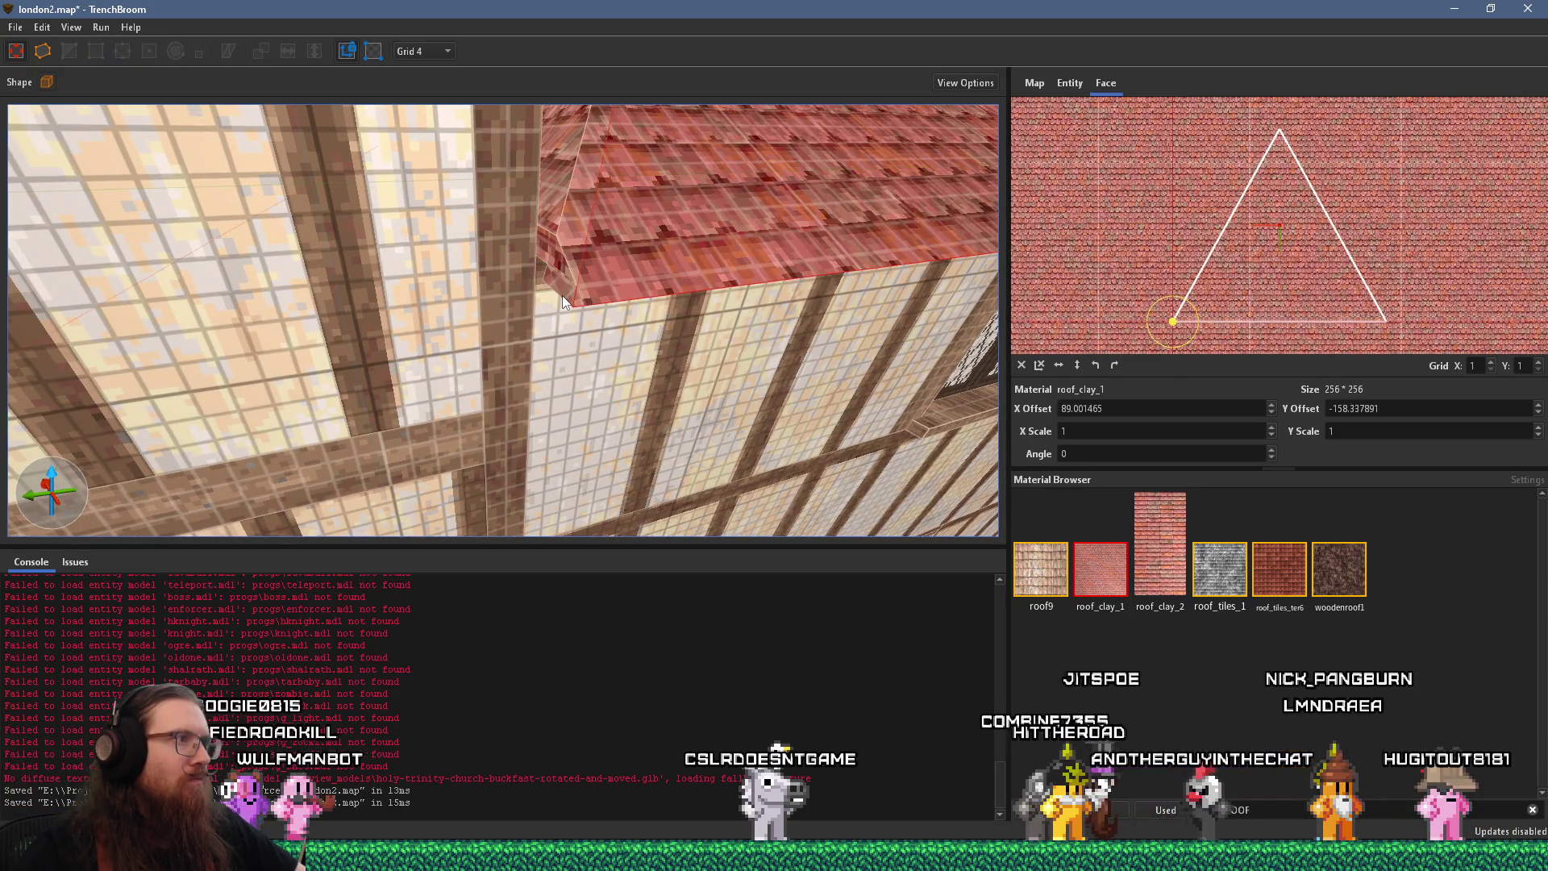
{"action": "left_click", "coordinate": [565, 271], "text": "shift"}
{"action": "left_click", "coordinate": [557, 237], "text": "shift"}
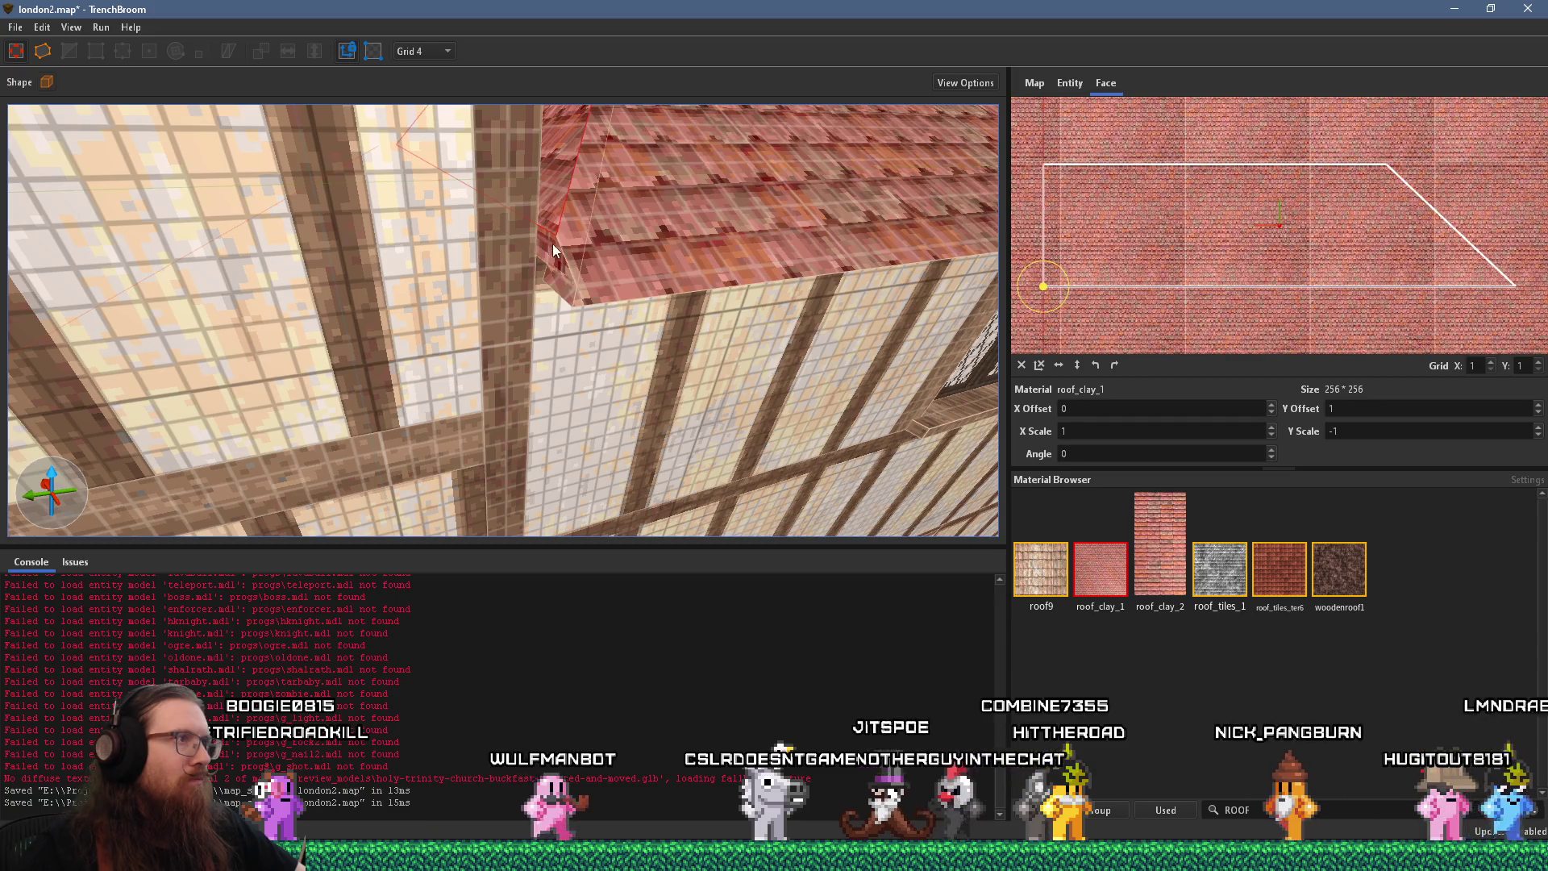
Zoom over the cobbled ground and tiled ledge, then bring up the kennel reference photo
{"action": "scroll", "coordinate": [564, 307], "scroll_direction": "down", "scroll_amount": 5}
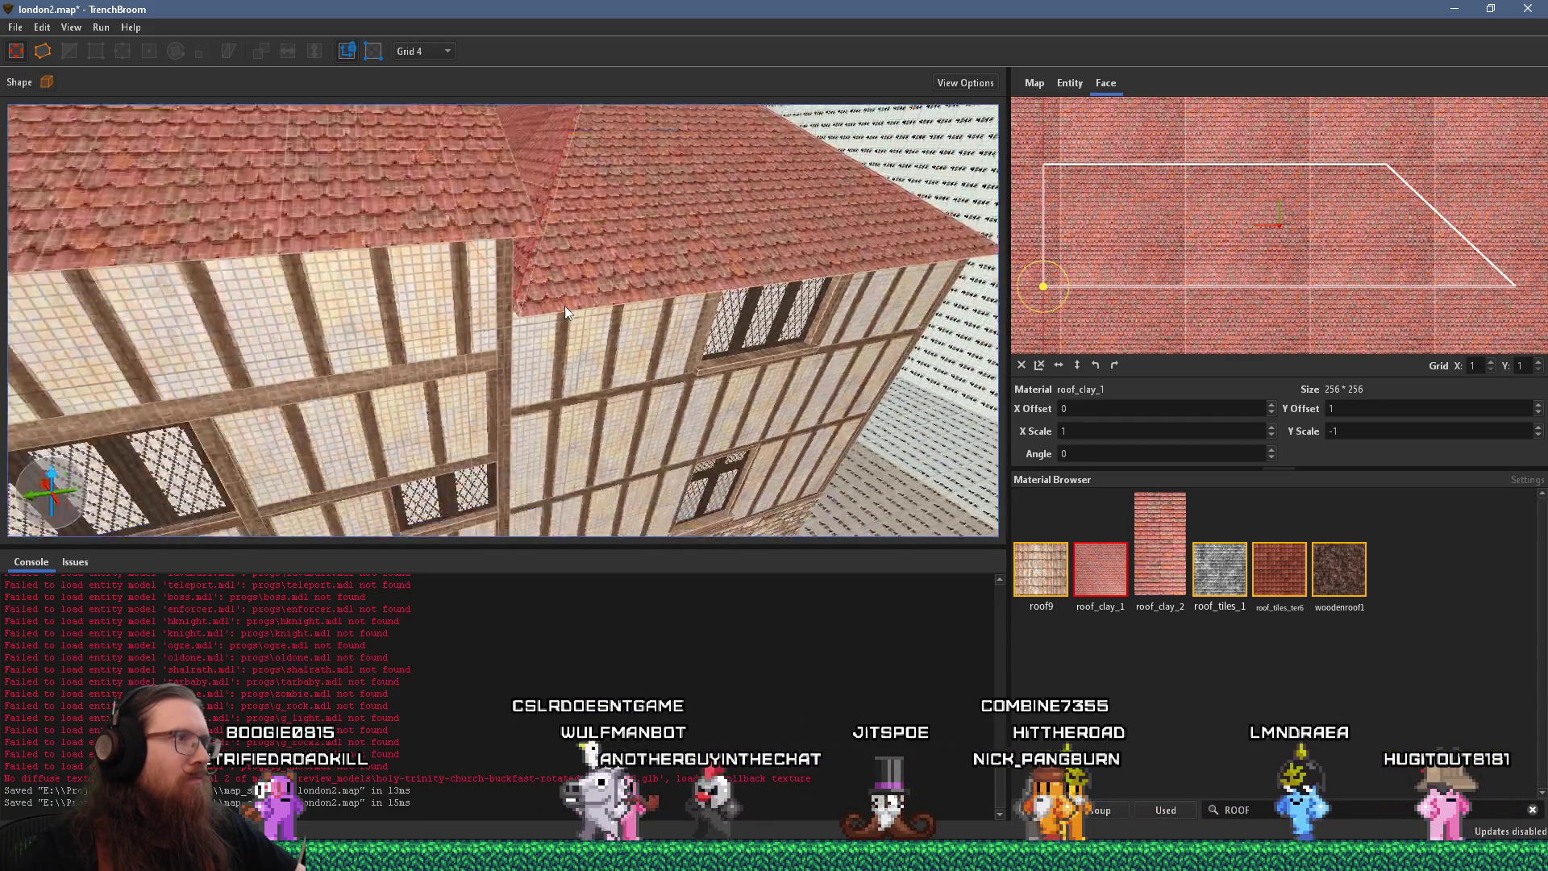
{"action": "scroll", "coordinate": [555, 298], "scroll_direction": "up", "scroll_amount": 5}
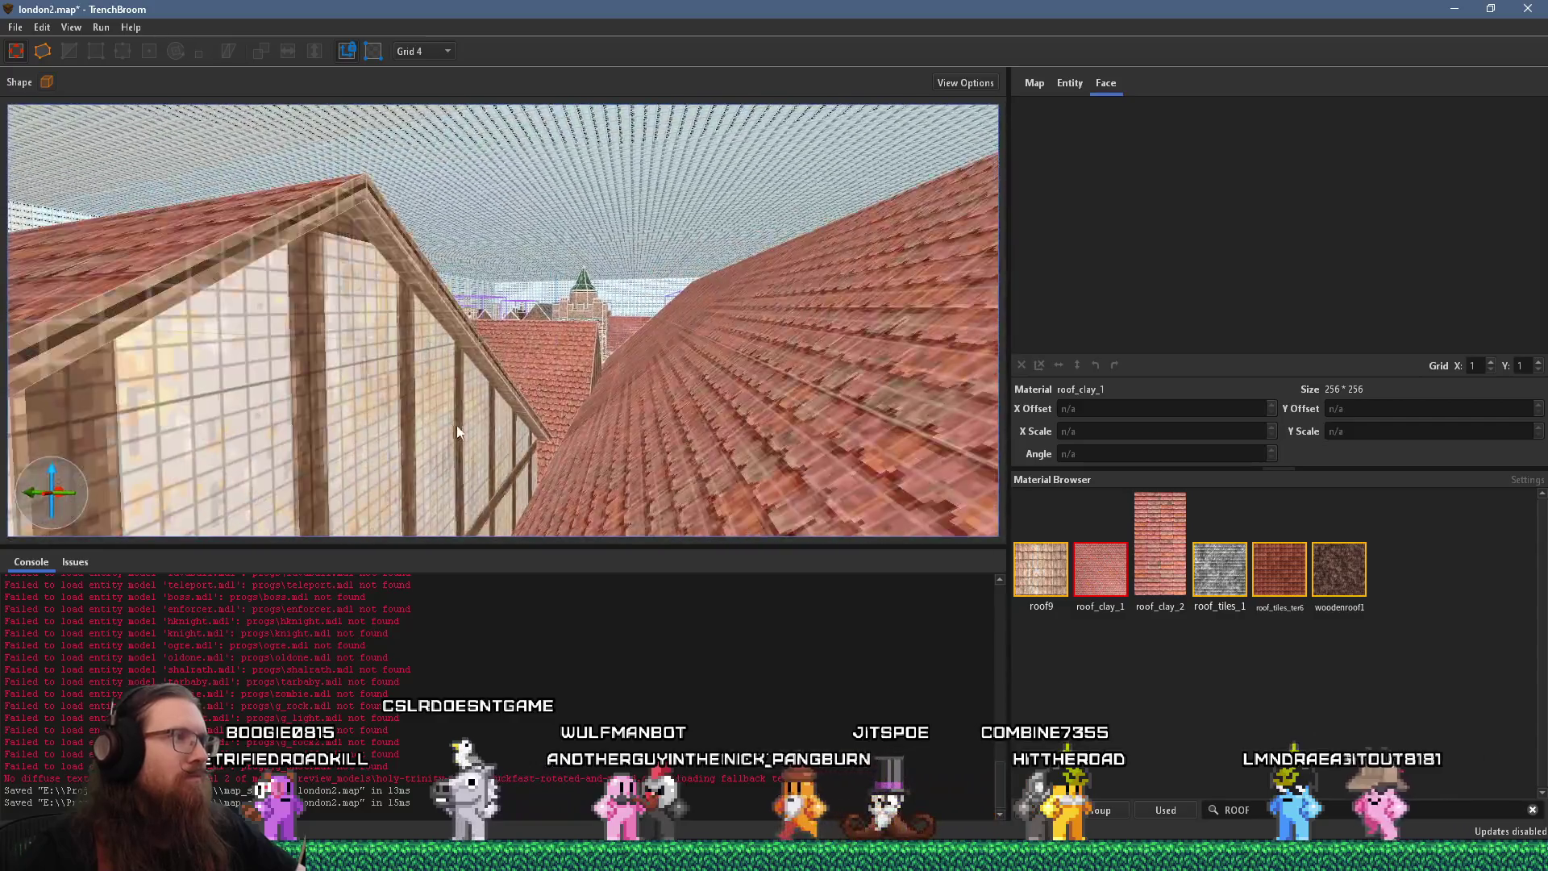
{"action": "scroll", "coordinate": [485, 447], "scroll_direction": "up", "scroll_amount": 8}
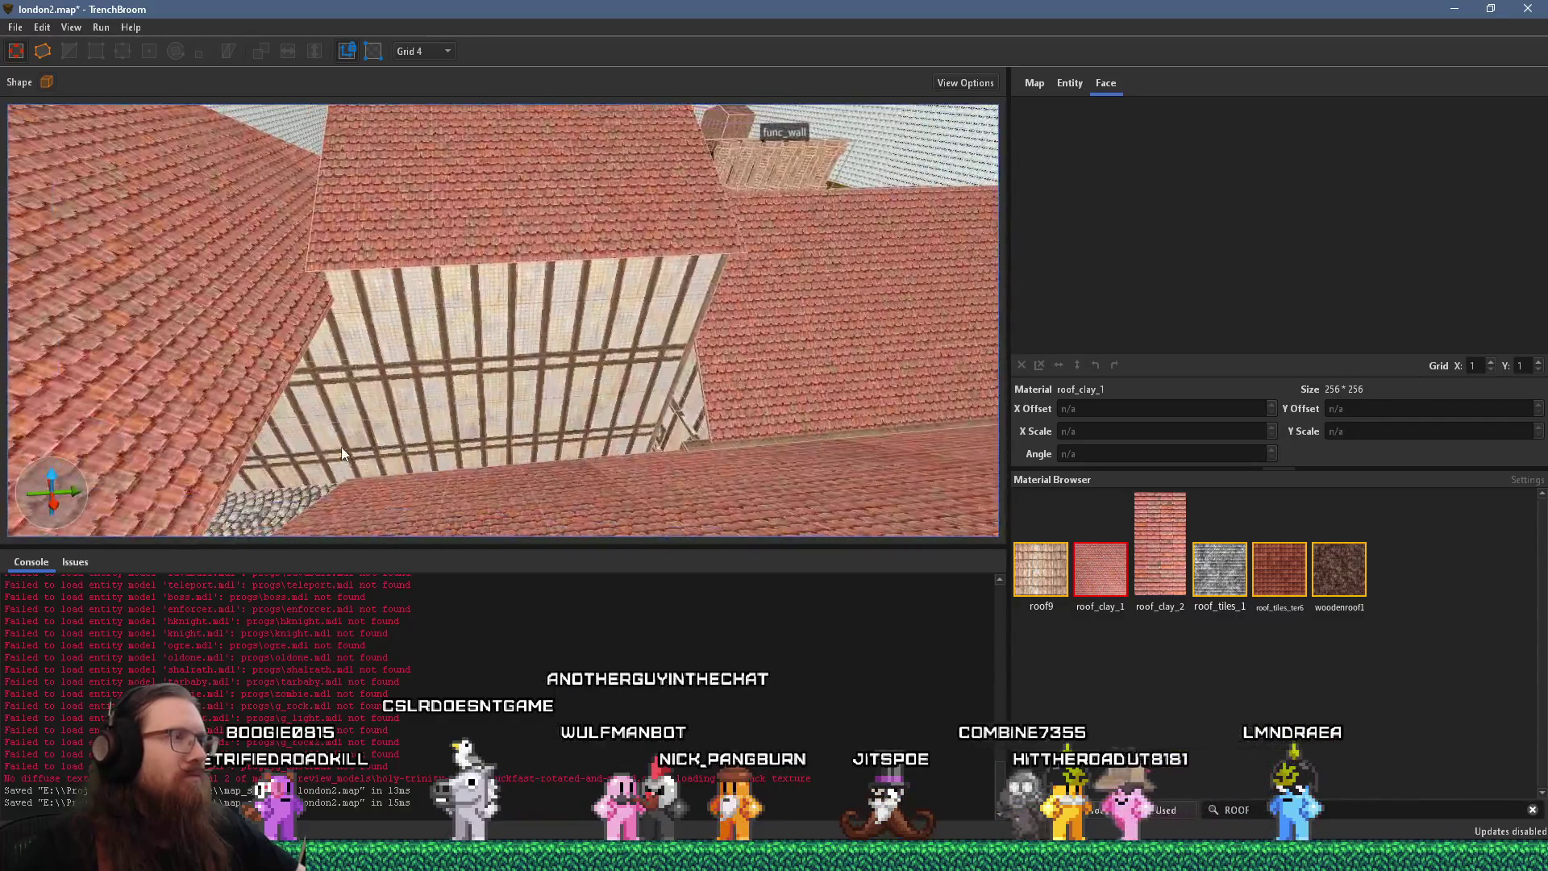
{"action": "scroll", "coordinate": [339, 309], "scroll_direction": "down", "scroll_amount": 3}
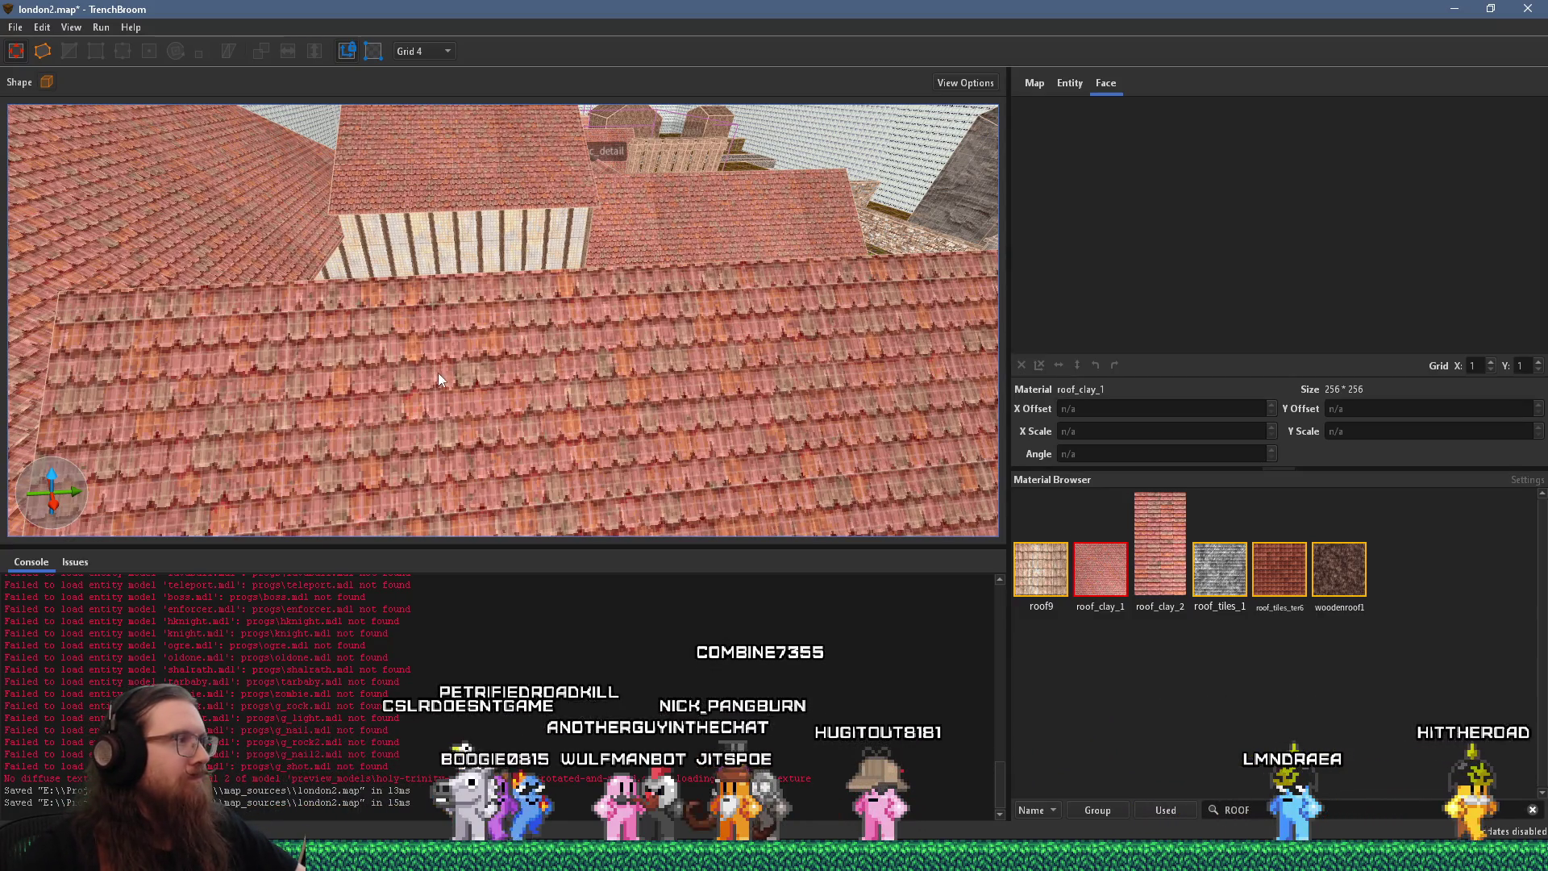
{"action": "mouse_move", "coordinate": [438, 373]}
{"action": "left_mouse_down"}
{"action": "mouse_move", "coordinate": [435, 461]}
{"action": "mouse_move", "coordinate": [630, 324]}
{"action": "mouse_move", "coordinate": [346, 377]}
{"action": "mouse_move", "coordinate": [403, 366]}
{"action": "left_mouse_up"}
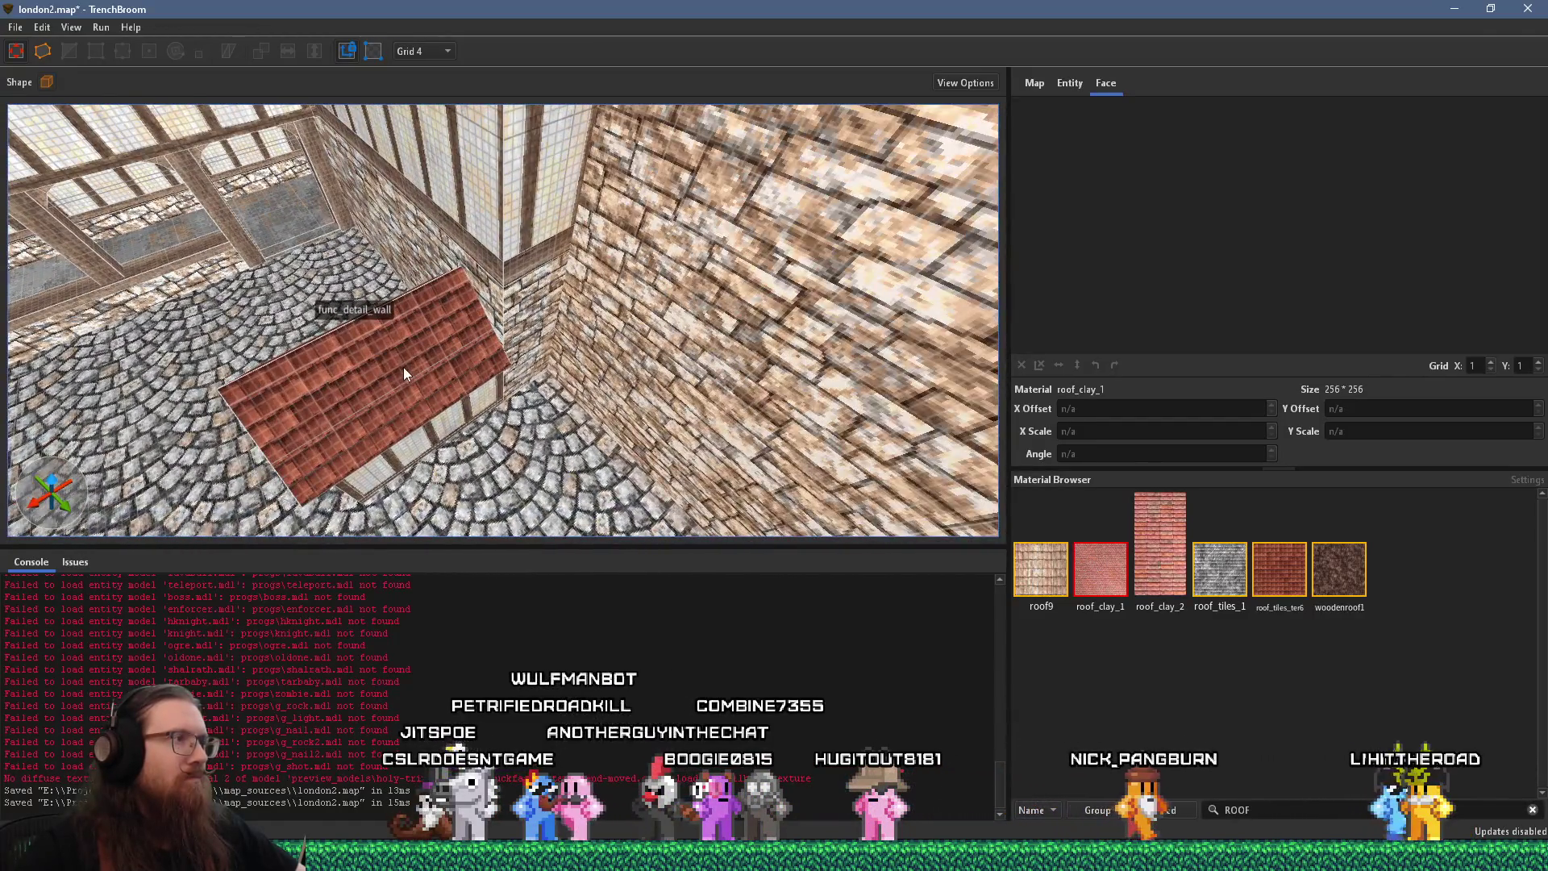
{"action": "key", "text": "alt+Tab"}
Bring the courtyard reference photo forward and pan across its roof, chimney and timbered gable
{"action": "left_click", "coordinate": [308, 387]}
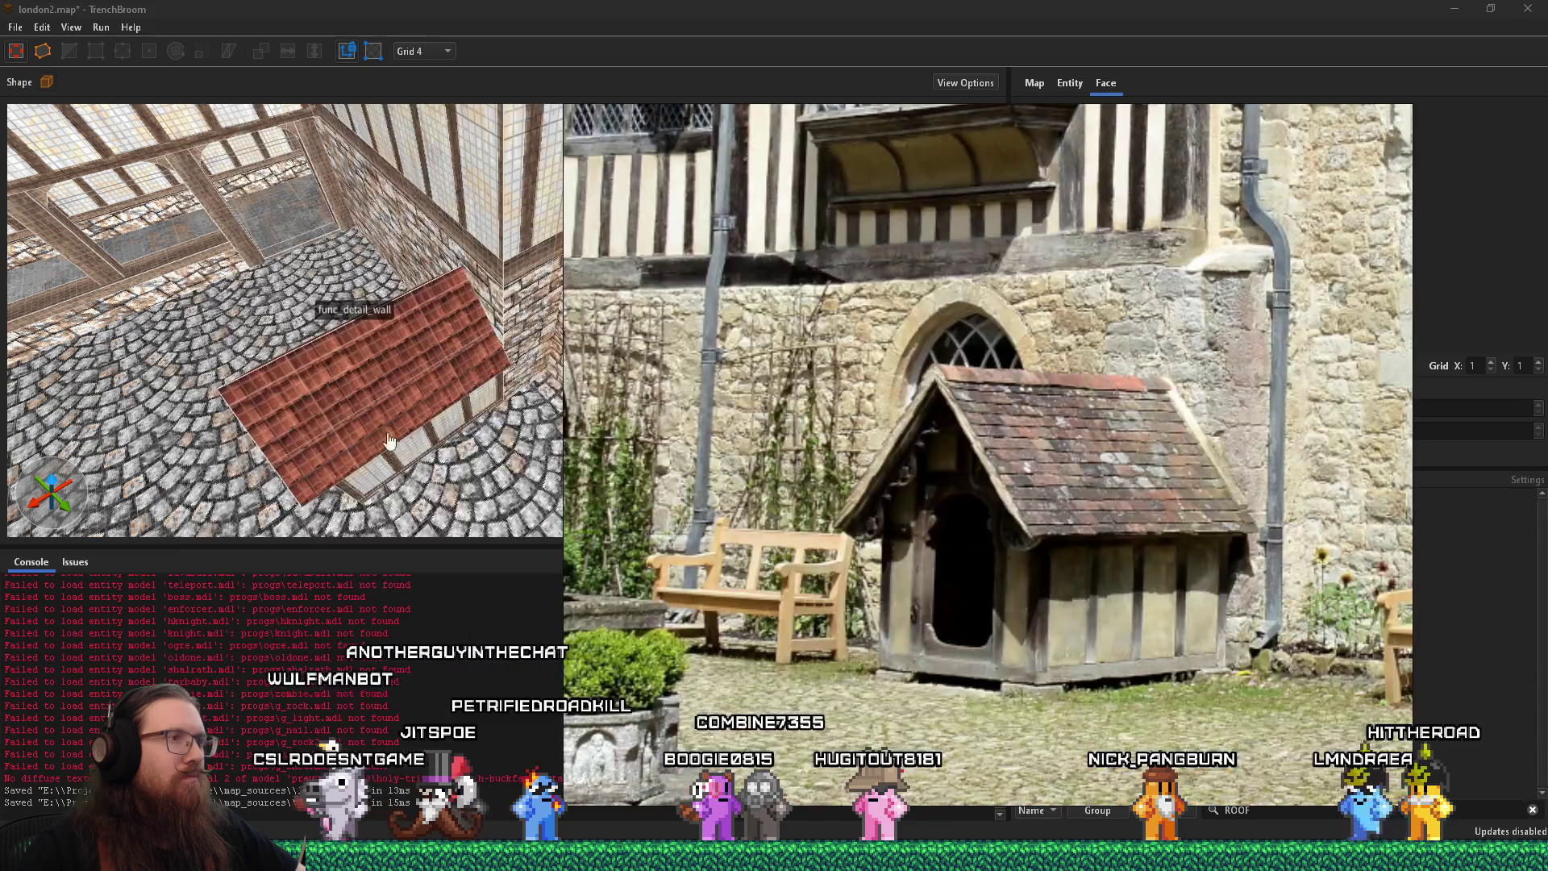
{"action": "key", "text": "alt+Tab"}
{"action": "key", "text": "alt+Tab"}
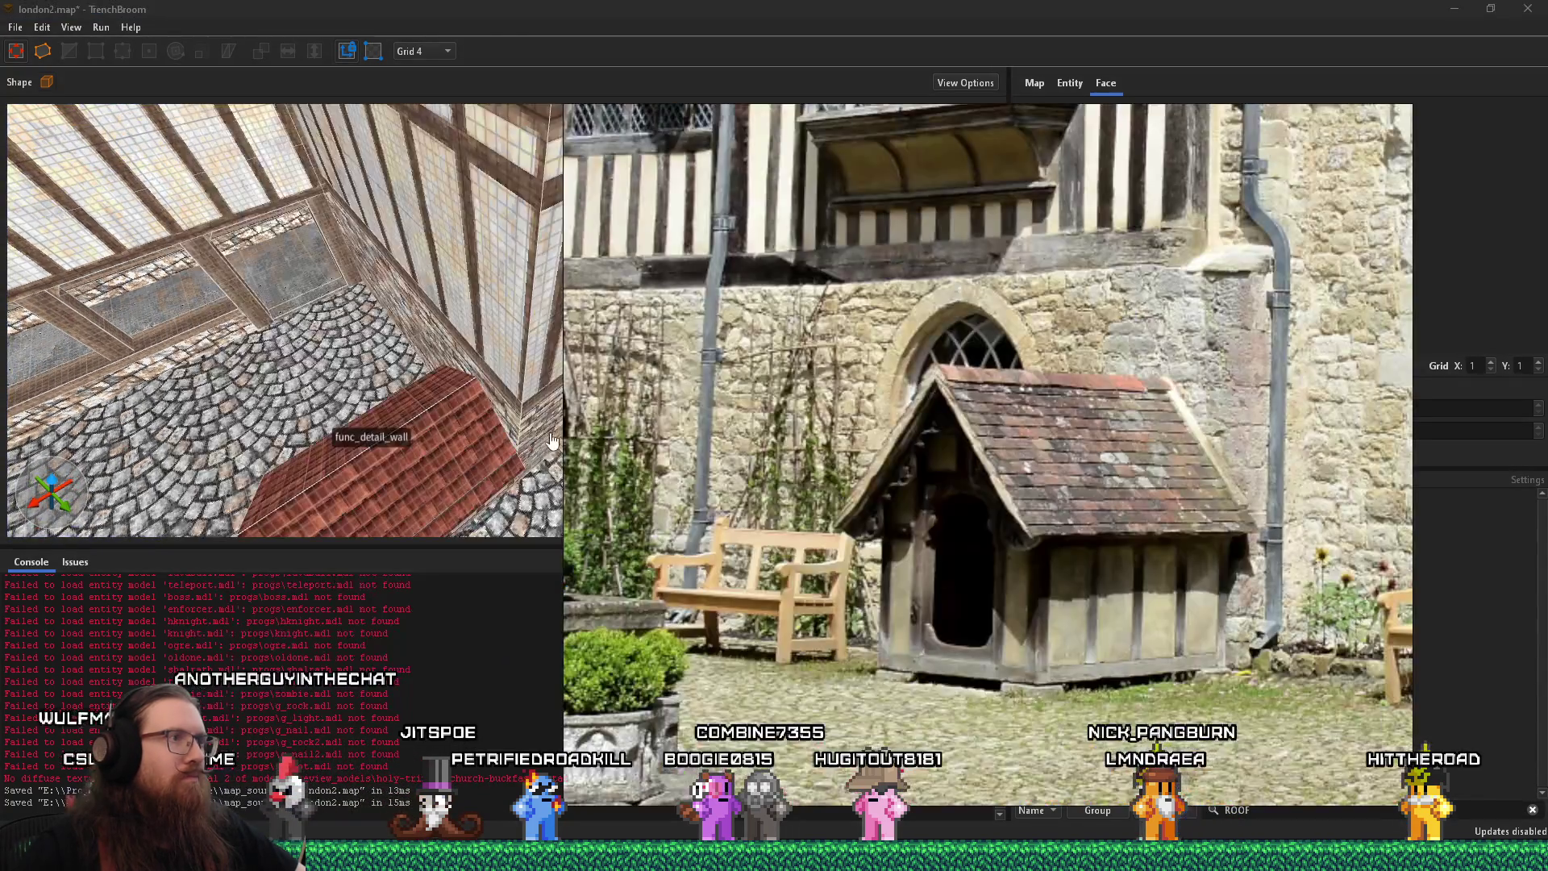
{"action": "key", "text": "Right"}
{"action": "scroll", "coordinate": [959, 274], "scroll_direction": "up", "scroll_amount": 3}
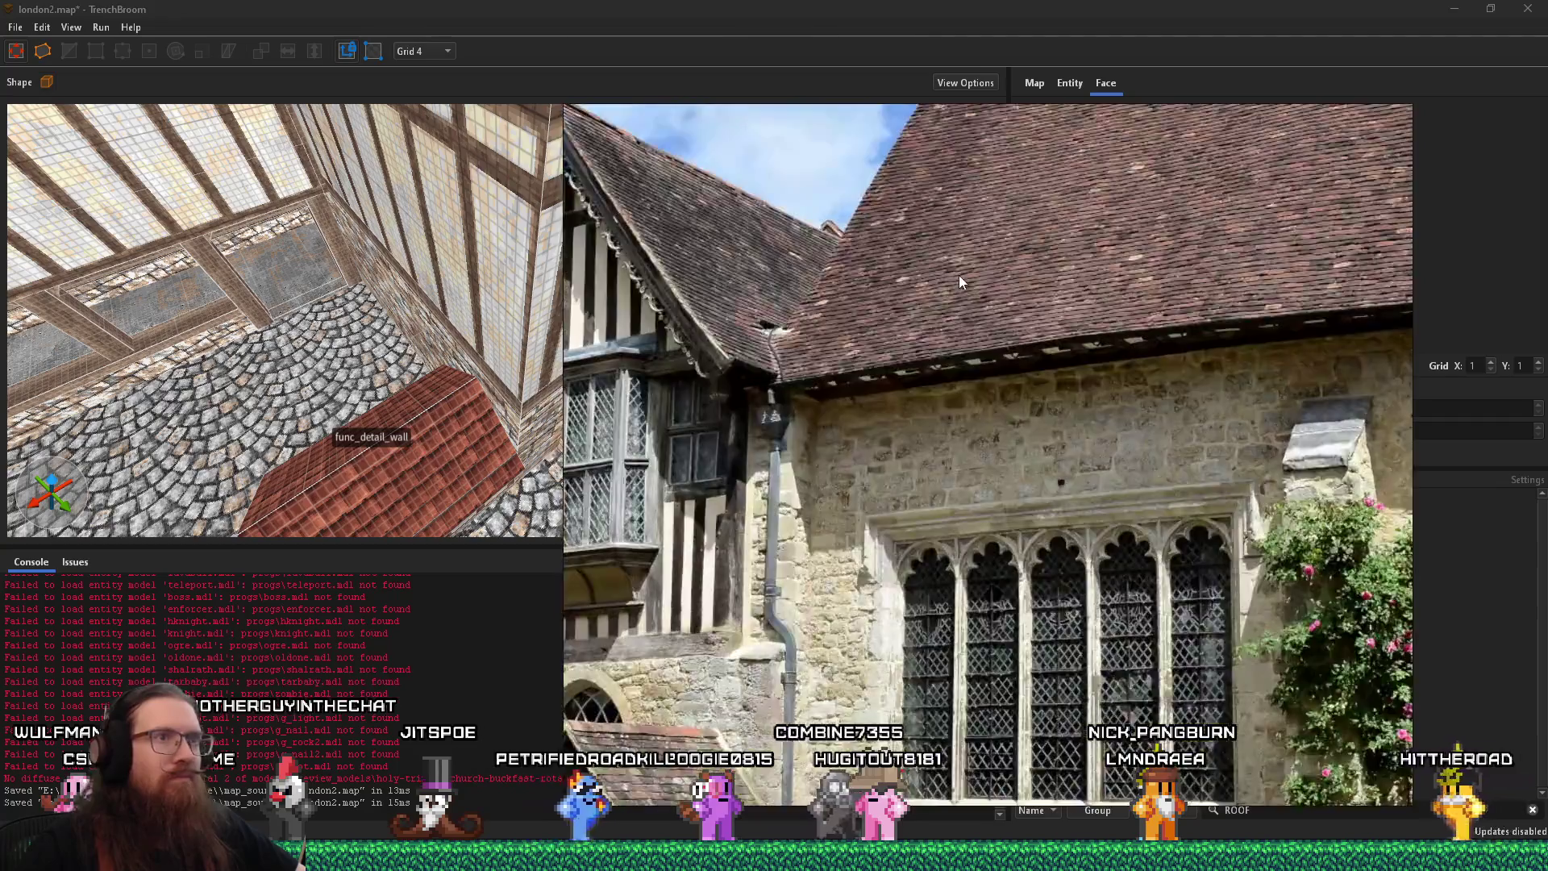
{"action": "mouse_move", "coordinate": [863, 361]}
{"action": "left_mouse_down"}
{"action": "mouse_move", "coordinate": [844, 399]}
{"action": "mouse_move", "coordinate": [1085, 306]}
{"action": "mouse_move", "coordinate": [941, 466]}
{"action": "mouse_move", "coordinate": [940, 341]}
{"action": "left_mouse_up"}
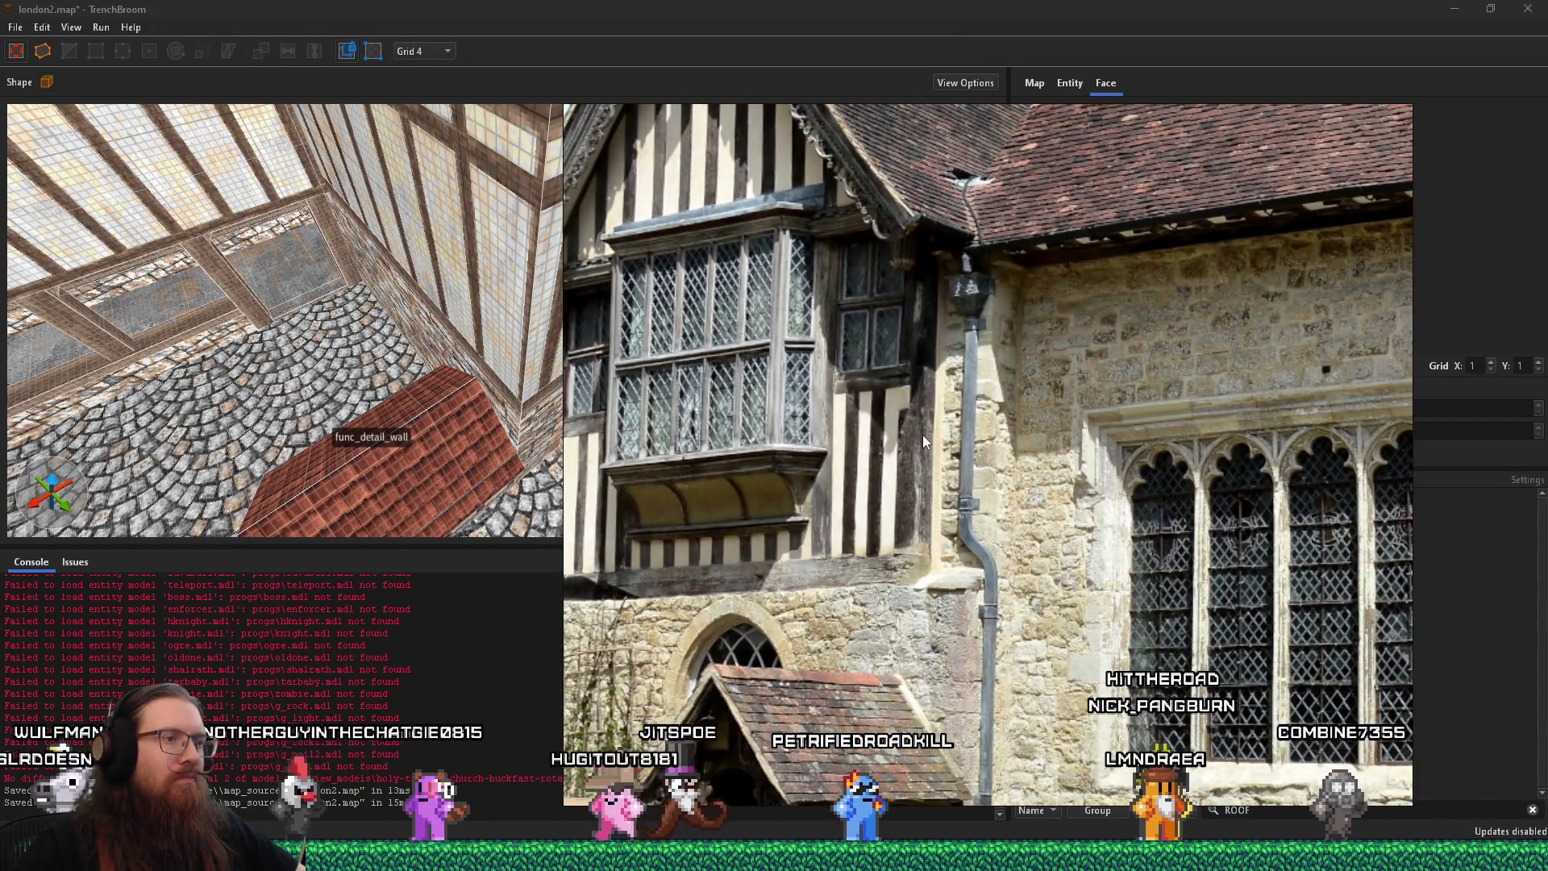
{"action": "mouse_move", "coordinate": [869, 574]}
{"action": "left_mouse_down"}
{"action": "mouse_move", "coordinate": [871, 491]}
{"action": "mouse_move", "coordinate": [771, 772]}
{"action": "mouse_move", "coordinate": [917, 712]}
{"action": "left_mouse_up"}
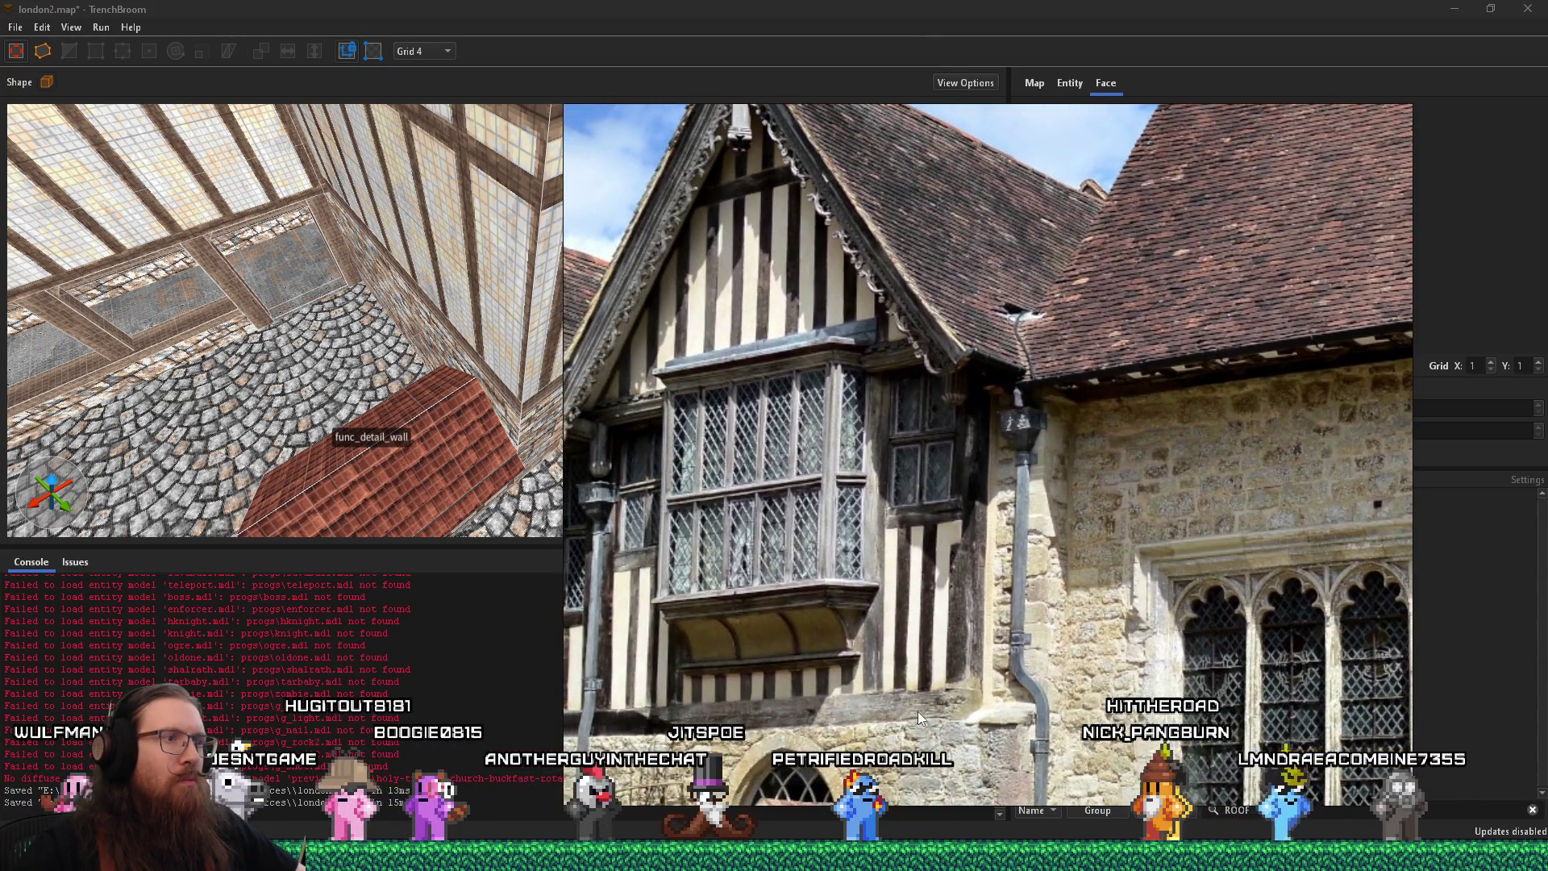
{"action": "mouse_move", "coordinate": [1112, 484]}
{"action": "left_mouse_down"}
{"action": "mouse_move", "coordinate": [997, 626]}
{"action": "mouse_move", "coordinate": [732, 706]}
{"action": "mouse_move", "coordinate": [669, 690]}
{"action": "left_mouse_up"}
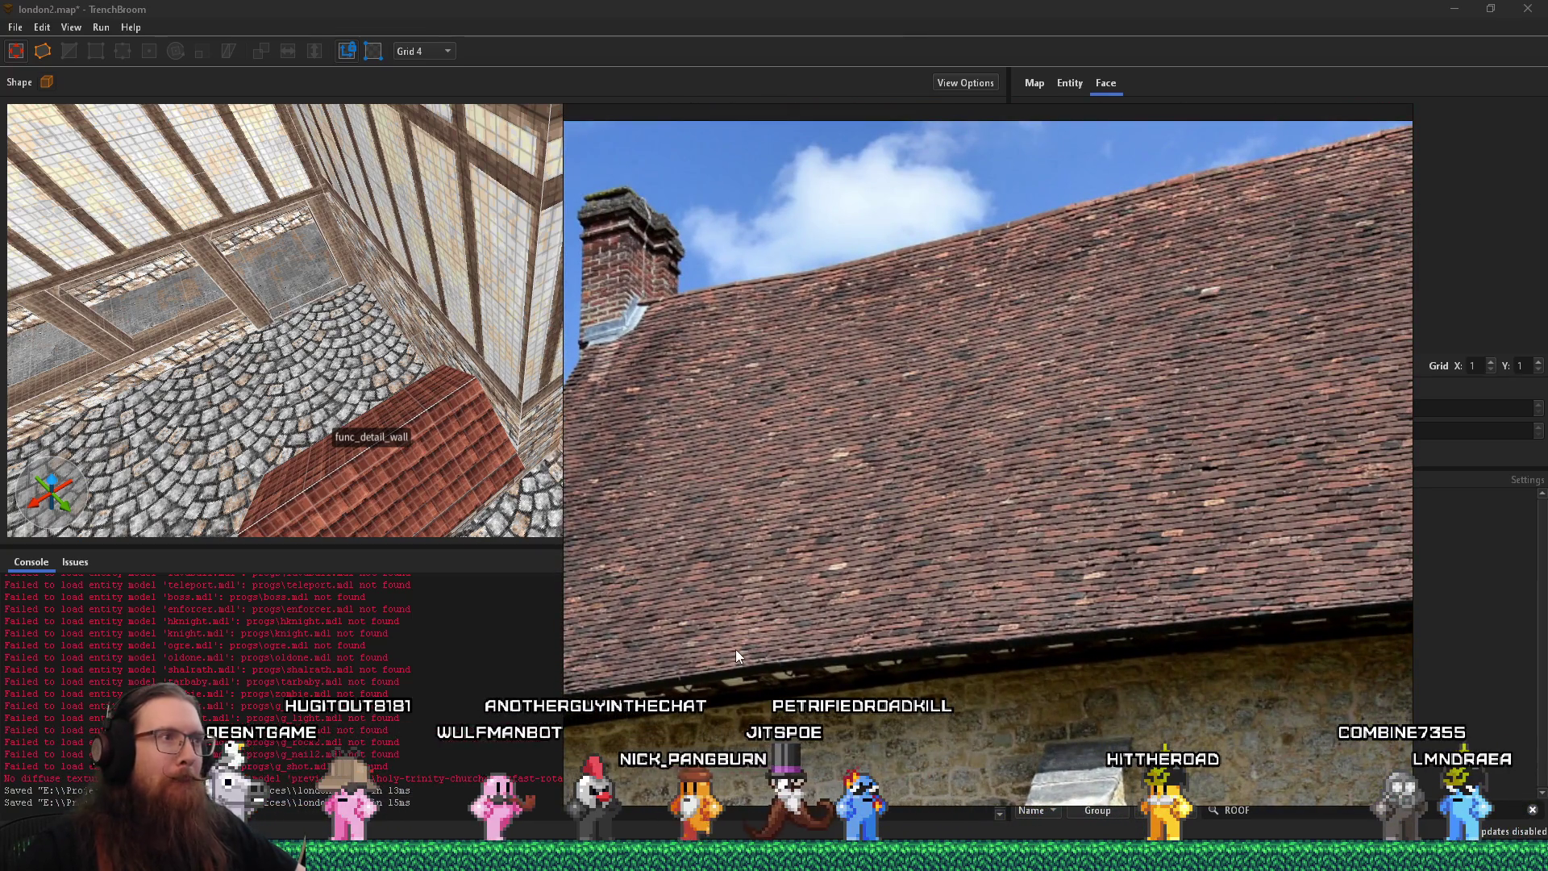
{"action": "mouse_move", "coordinate": [735, 650]}
{"action": "left_mouse_down"}
{"action": "mouse_move", "coordinate": [720, 618]}
{"action": "mouse_move", "coordinate": [893, 613]}
{"action": "mouse_move", "coordinate": [1038, 573]}
{"action": "left_mouse_up"}
{"action": "left_click_drag", "start_coordinate": [790, 603], "coordinate": [921, 562]}
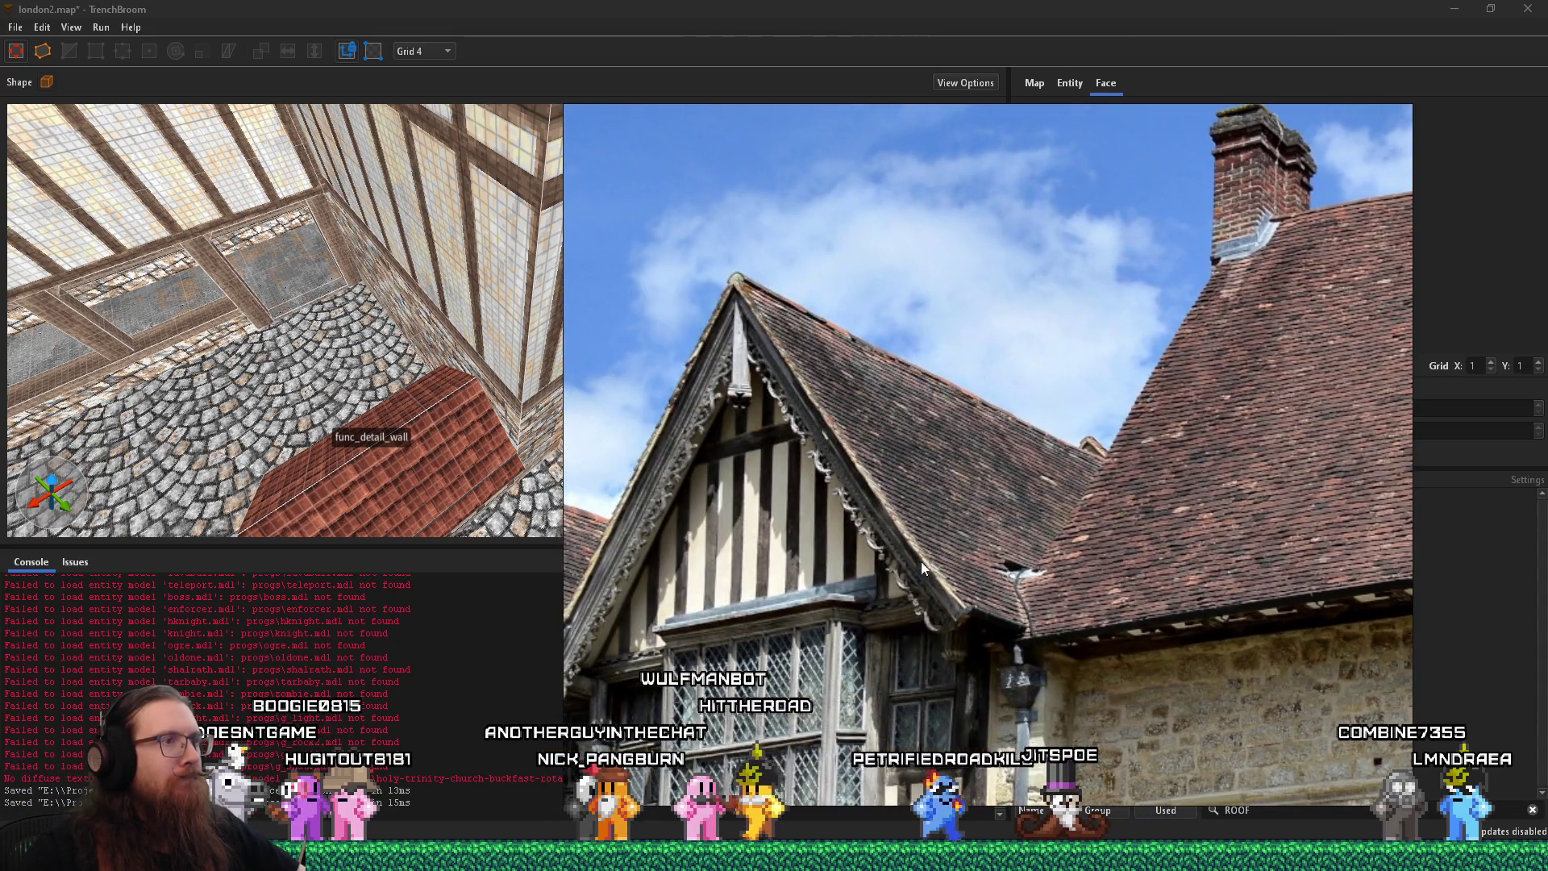
Zoom in and out repeatedly on the courtyard reference photo
{"action": "scroll", "coordinate": [921, 561], "scroll_direction": "up", "scroll_amount": 2}
{"action": "scroll", "coordinate": [898, 486], "scroll_direction": "down", "scroll_amount": 2}
{"action": "scroll", "coordinate": [831, 508], "scroll_direction": "up", "scroll_amount": 2}
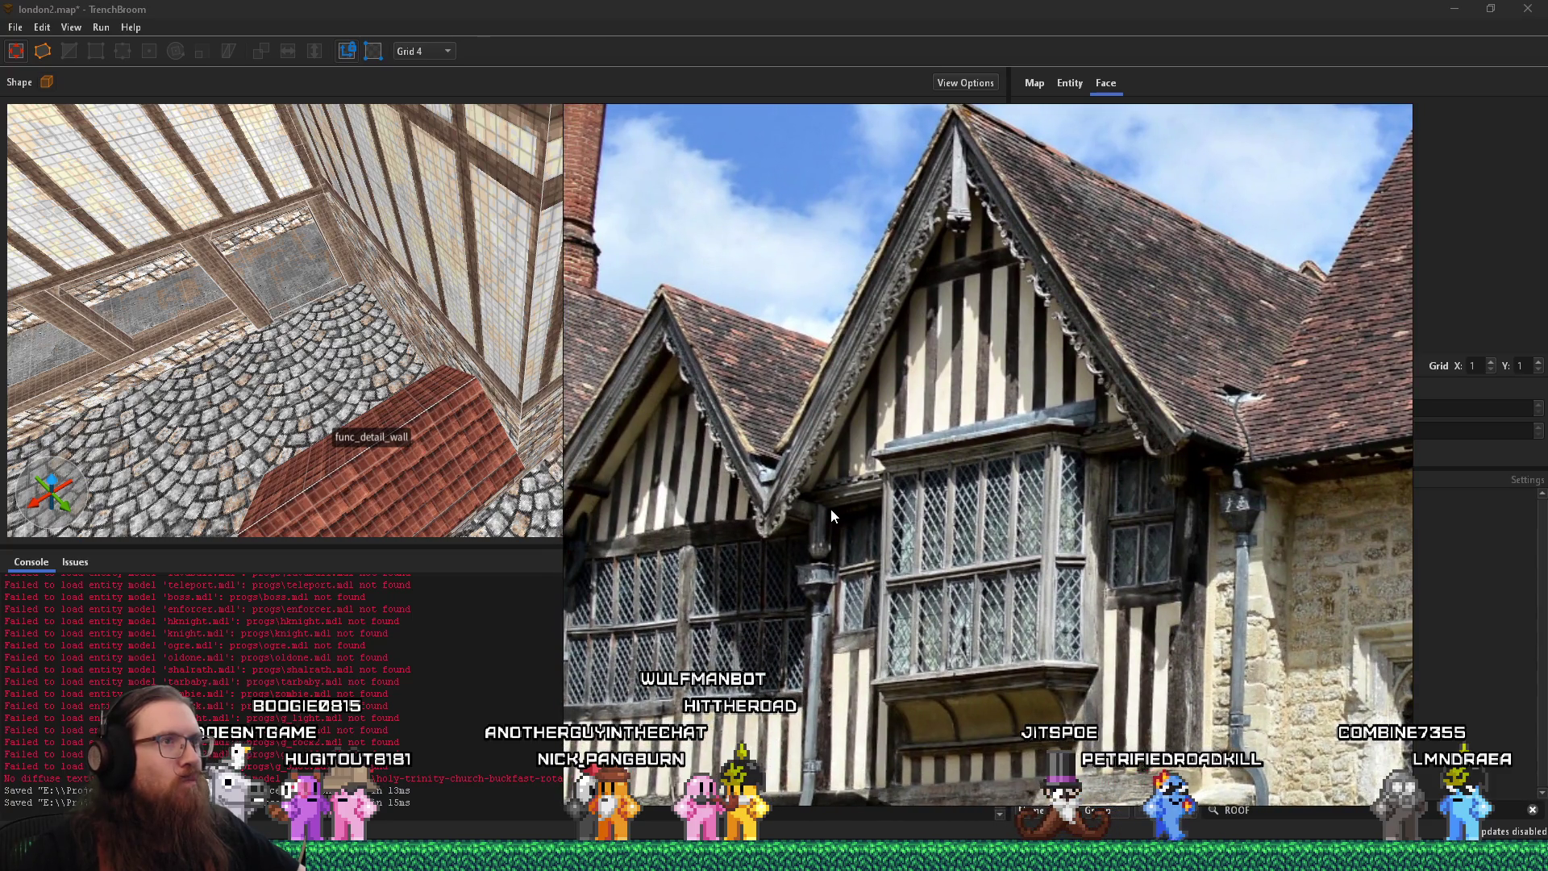
{"action": "scroll", "coordinate": [830, 508], "scroll_direction": "down", "scroll_amount": 2}
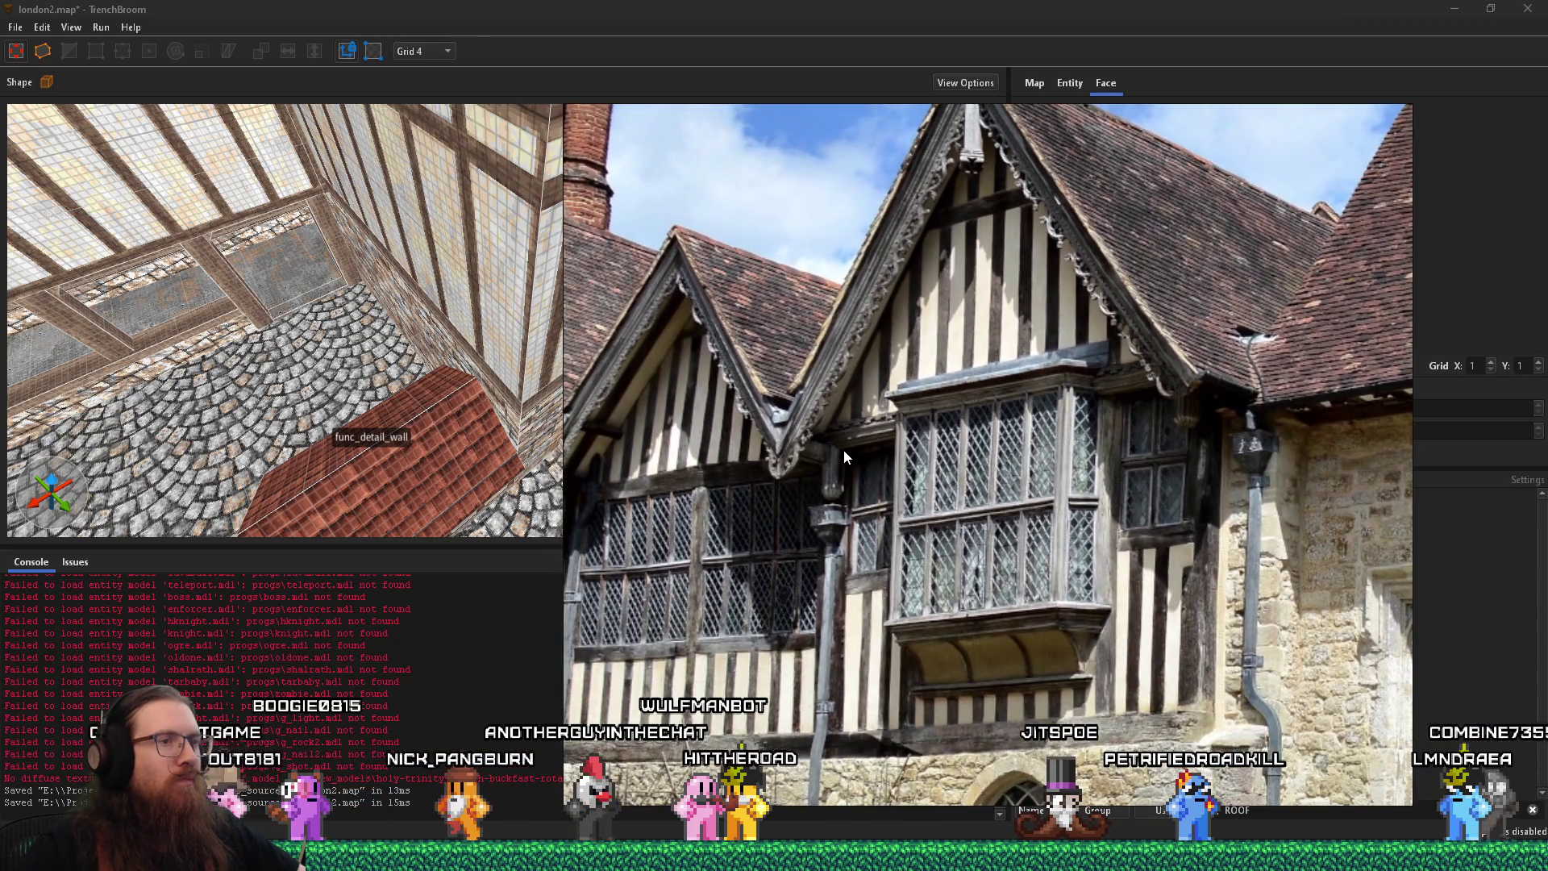
{"action": "scroll", "coordinate": [844, 450], "scroll_direction": "down", "scroll_amount": 1}
{"action": "scroll", "coordinate": [863, 503], "scroll_direction": "down", "scroll_amount": 1}
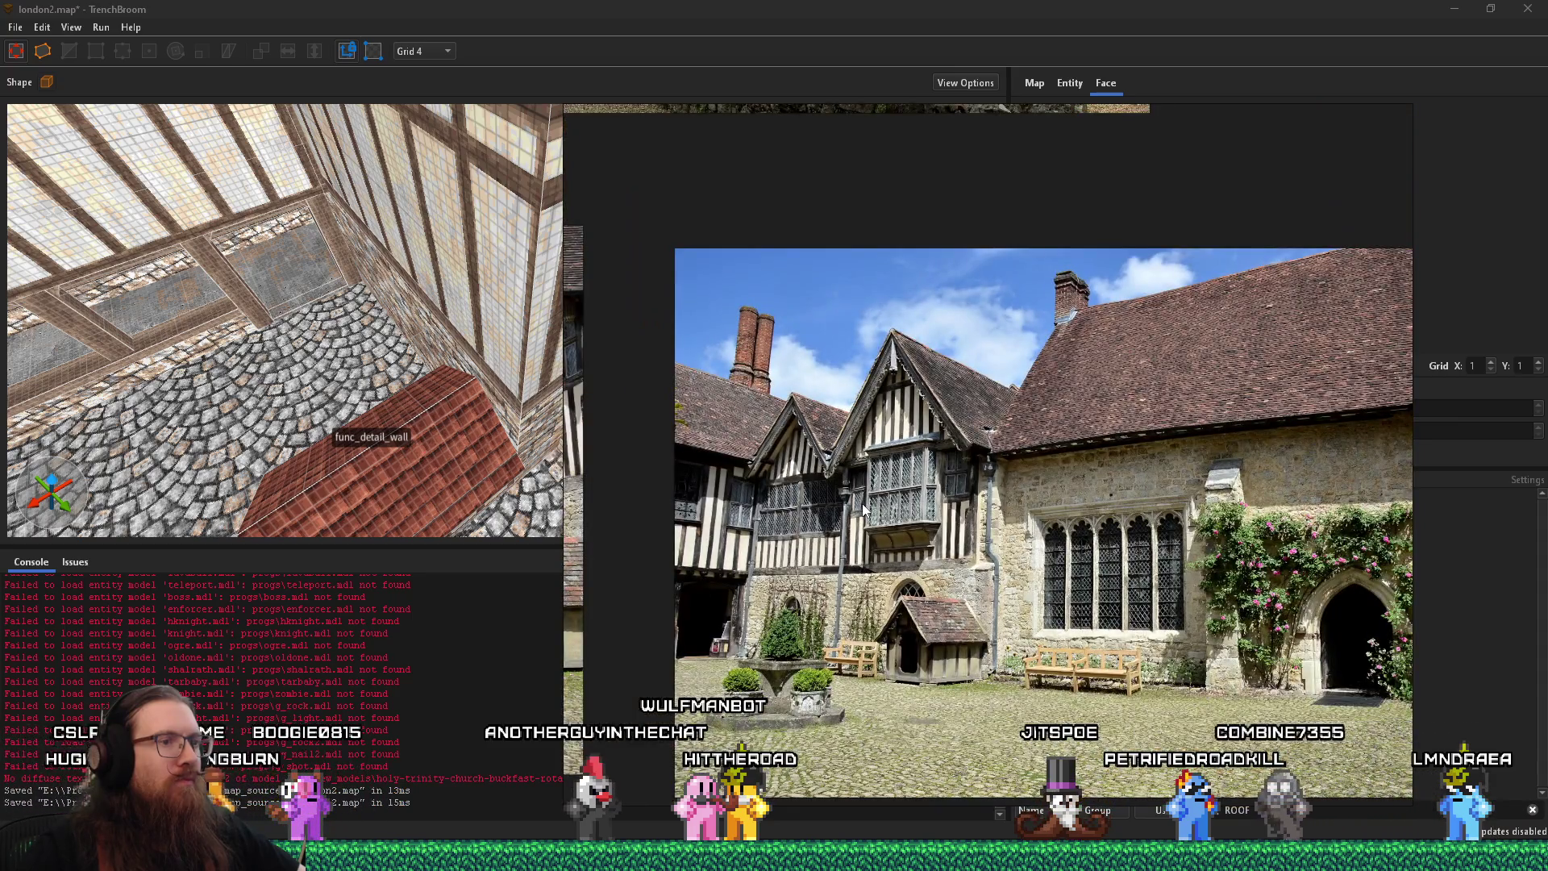
{"action": "scroll", "coordinate": [1013, 709], "scroll_direction": "up", "scroll_amount": 3}
{"action": "scroll", "coordinate": [1014, 710], "scroll_direction": "down", "scroll_amount": 2}
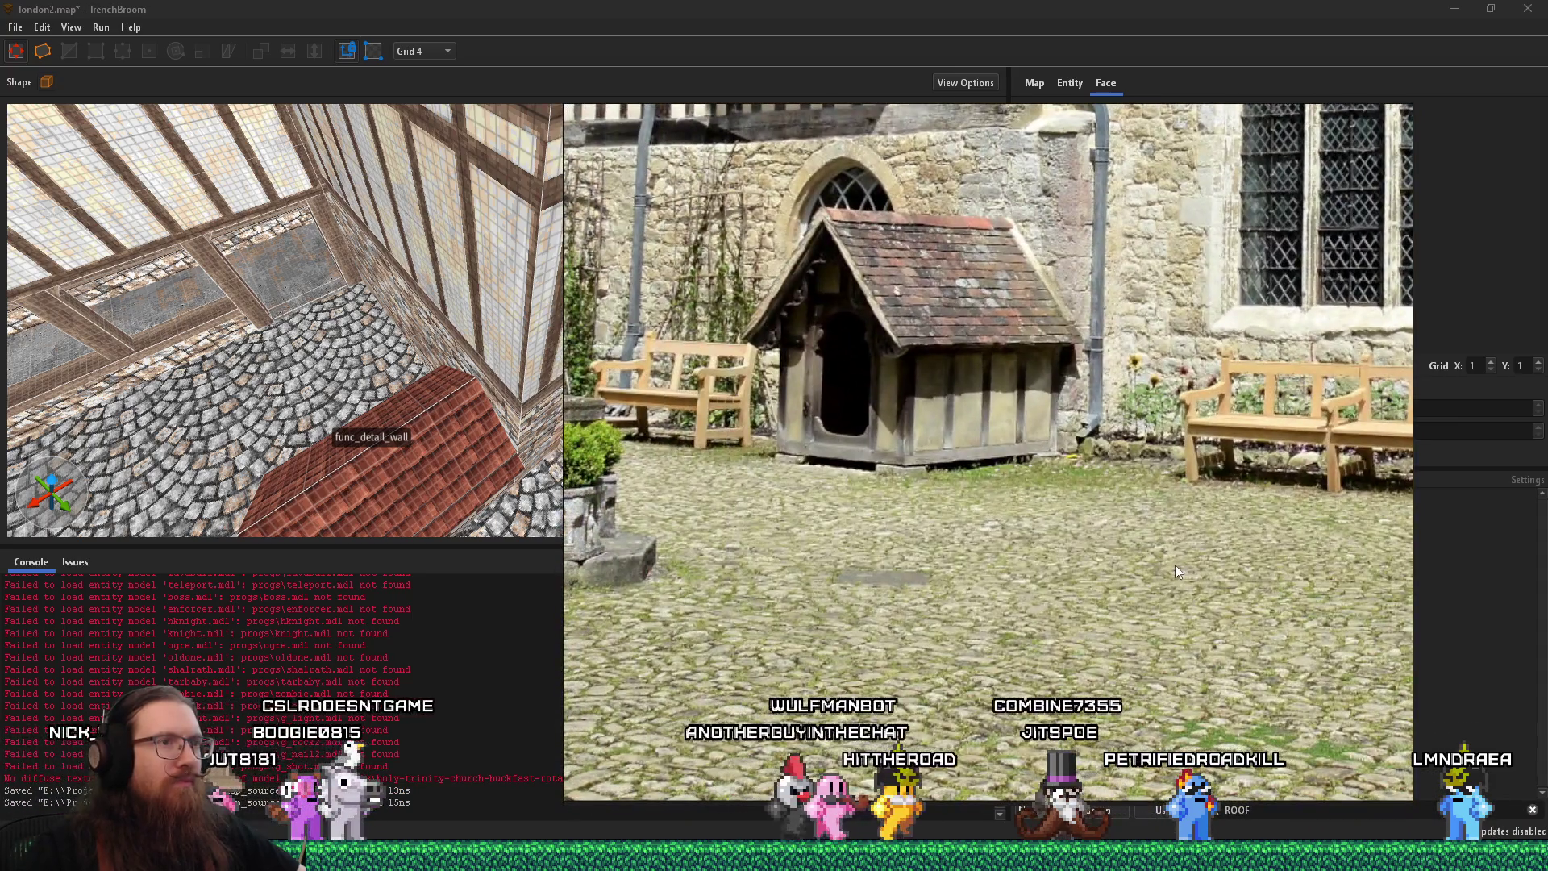
{"action": "scroll", "coordinate": [1052, 714], "scroll_direction": "up", "scroll_amount": 3}
{"action": "scroll", "coordinate": [1036, 645], "scroll_direction": "down", "scroll_amount": 1}
{"action": "scroll", "coordinate": [999, 605], "scroll_direction": "up", "scroll_amount": 3}
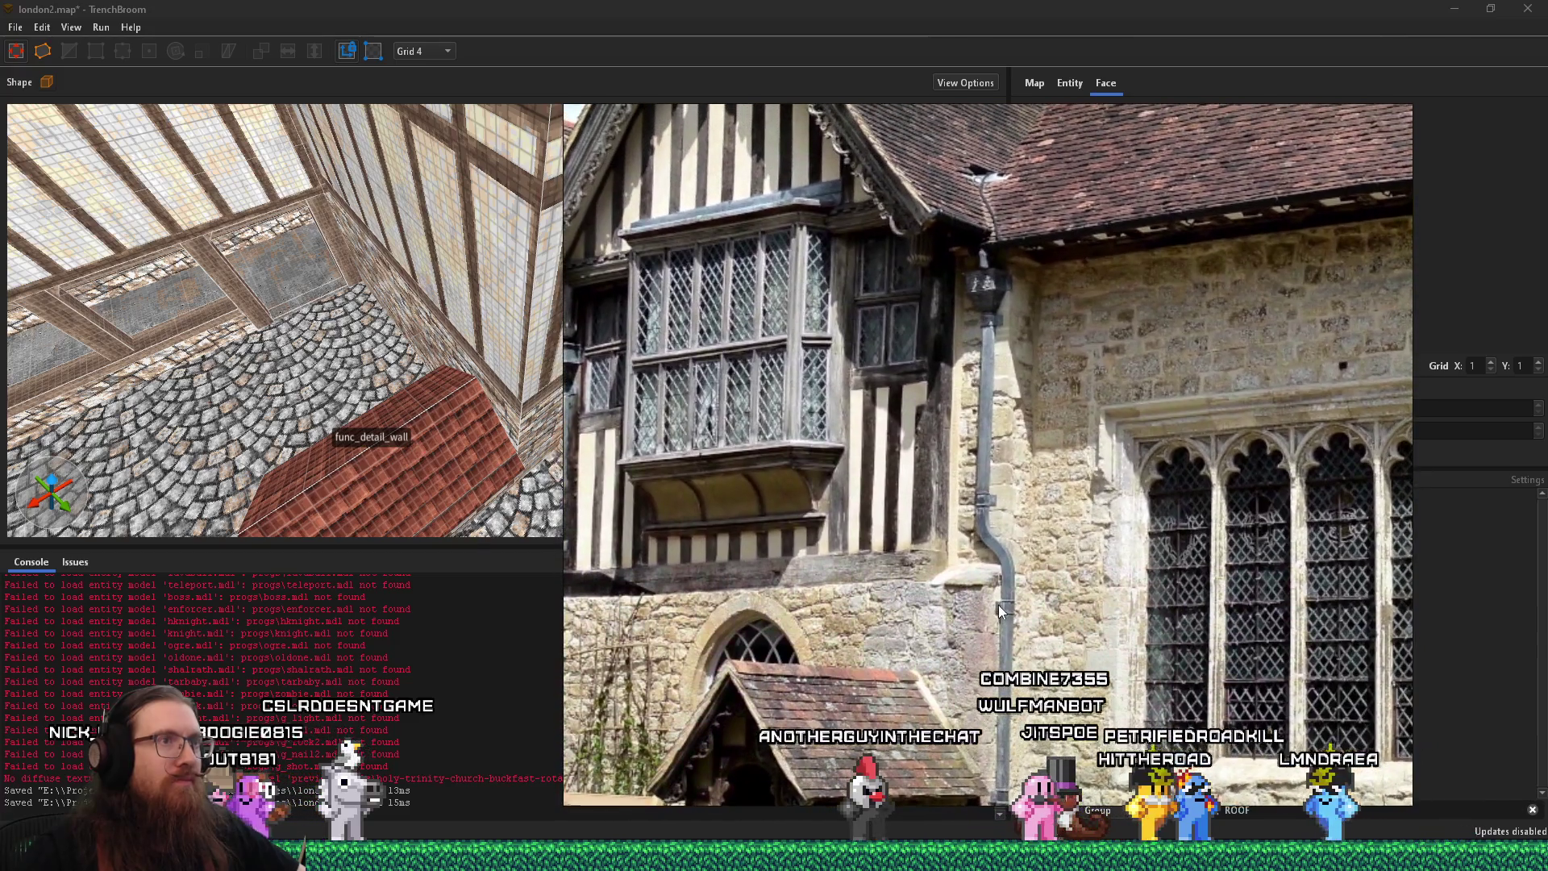
{"action": "key", "text": "alt+Tab"}
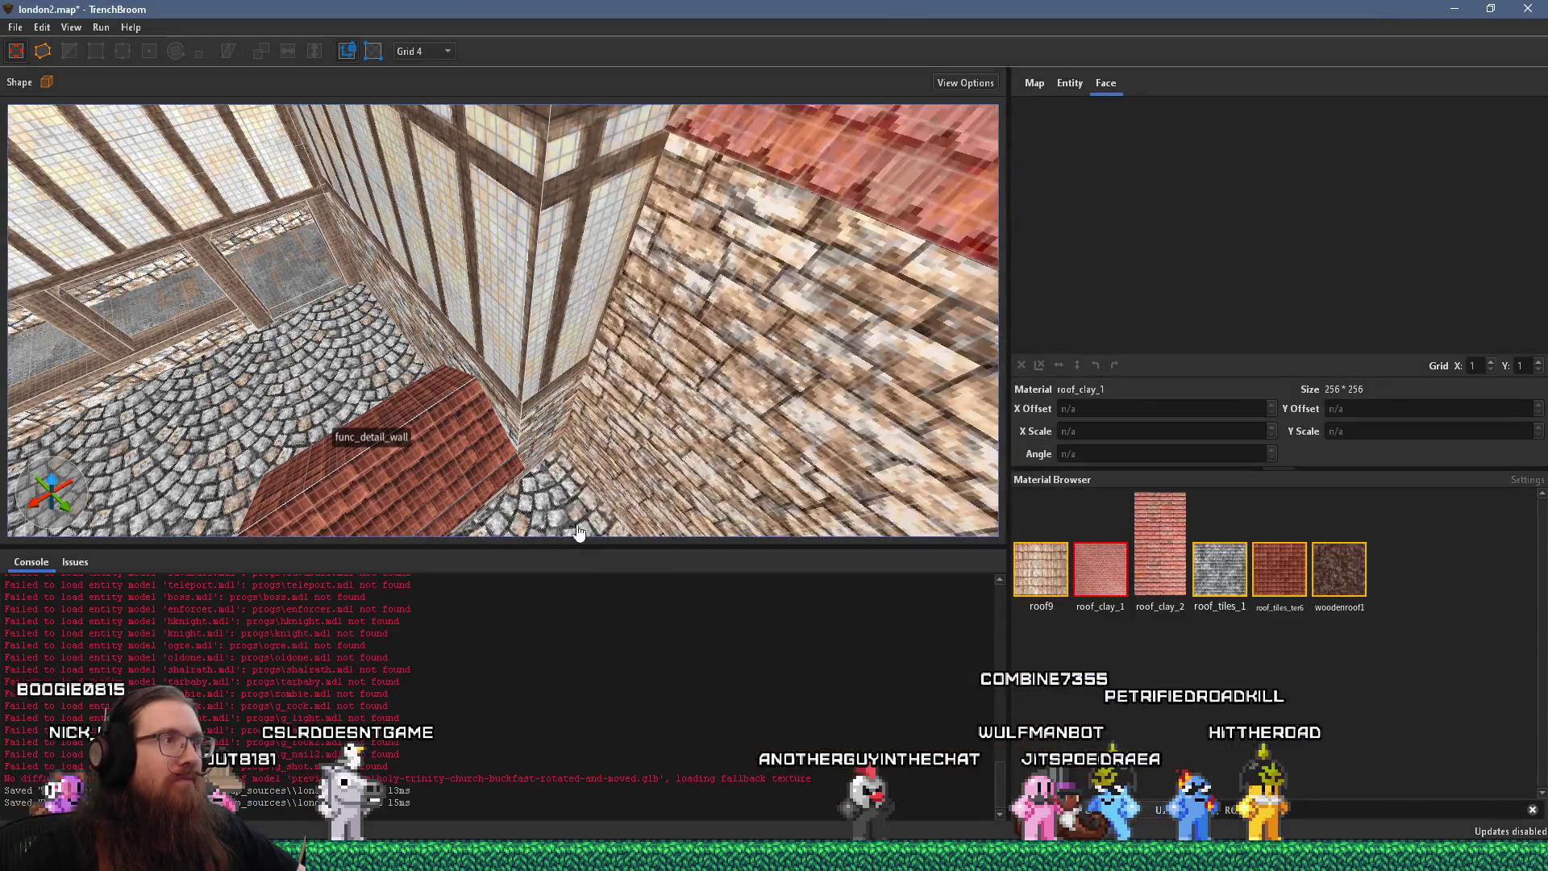
{"action": "key", "text": "alt+Tab"}
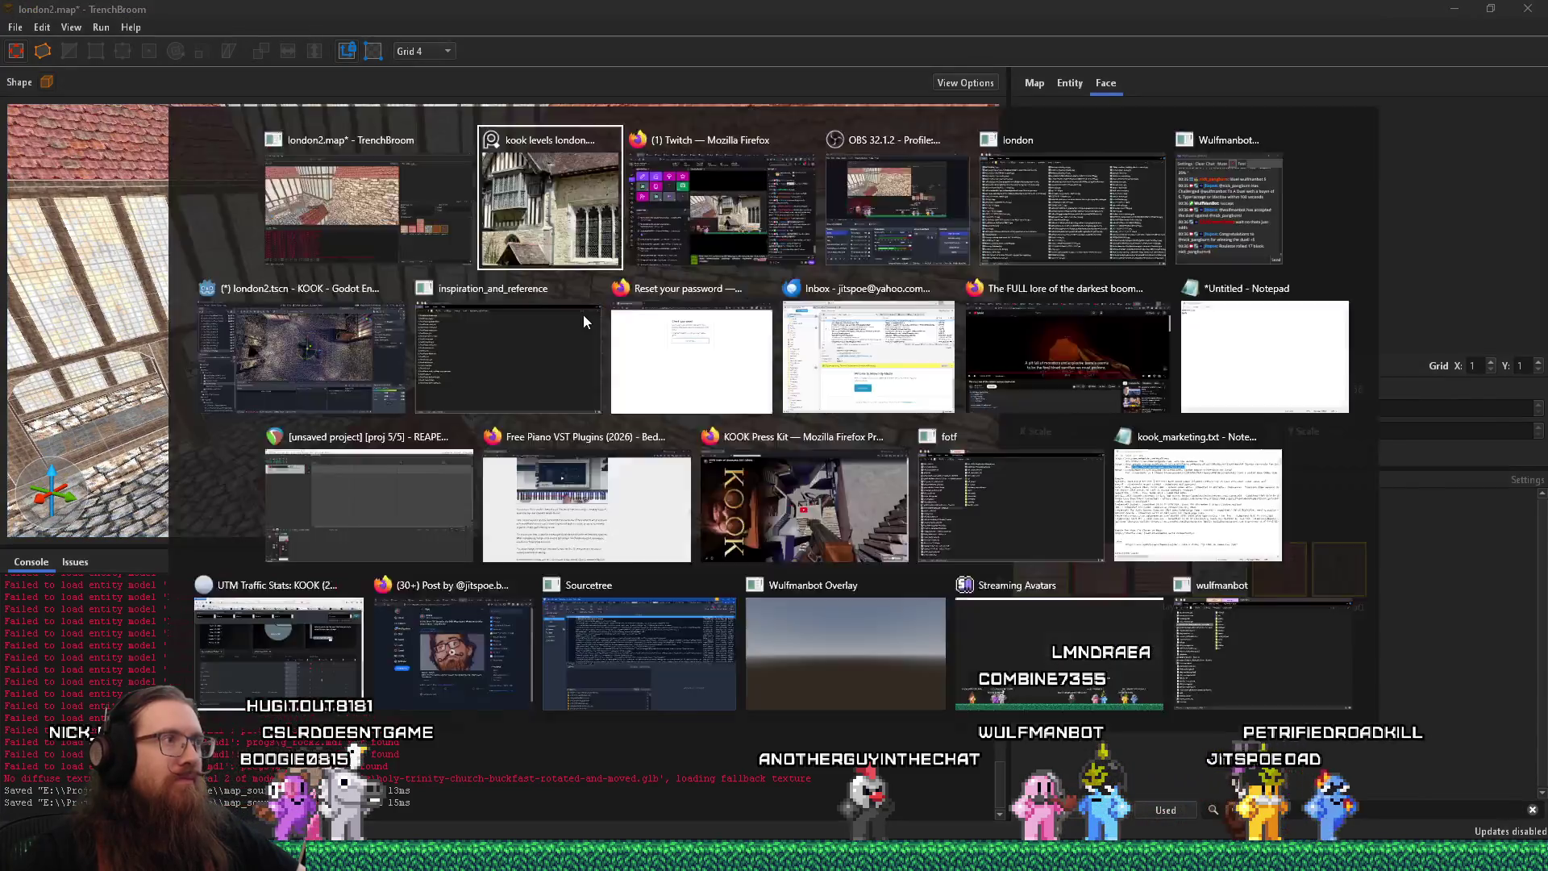
{"action": "mouse_move", "coordinate": [881, 529]}
{"action": "left_mouse_down"}
{"action": "mouse_move", "coordinate": [1056, 436]}
{"action": "mouse_move", "coordinate": [1164, 423]}
{"action": "mouse_move", "coordinate": [1064, 451]}
{"action": "mouse_move", "coordinate": [951, 532]}
{"action": "left_mouse_up"}
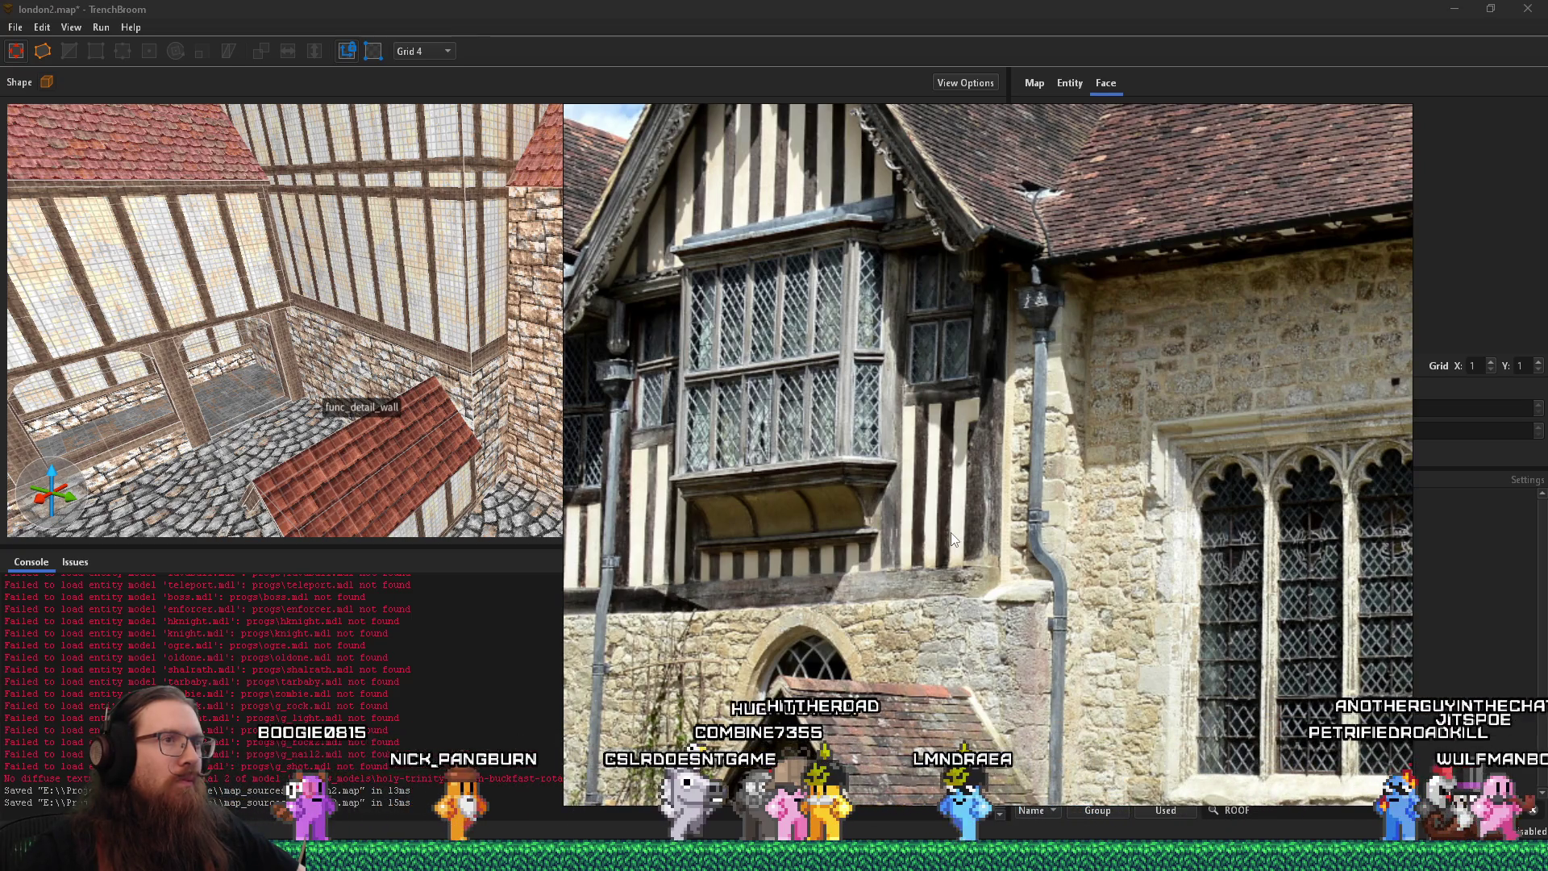
{"action": "key", "text": "alt+Tab"}
{"action": "scroll", "coordinate": [491, 452], "scroll_direction": "up", "scroll_amount": 2}
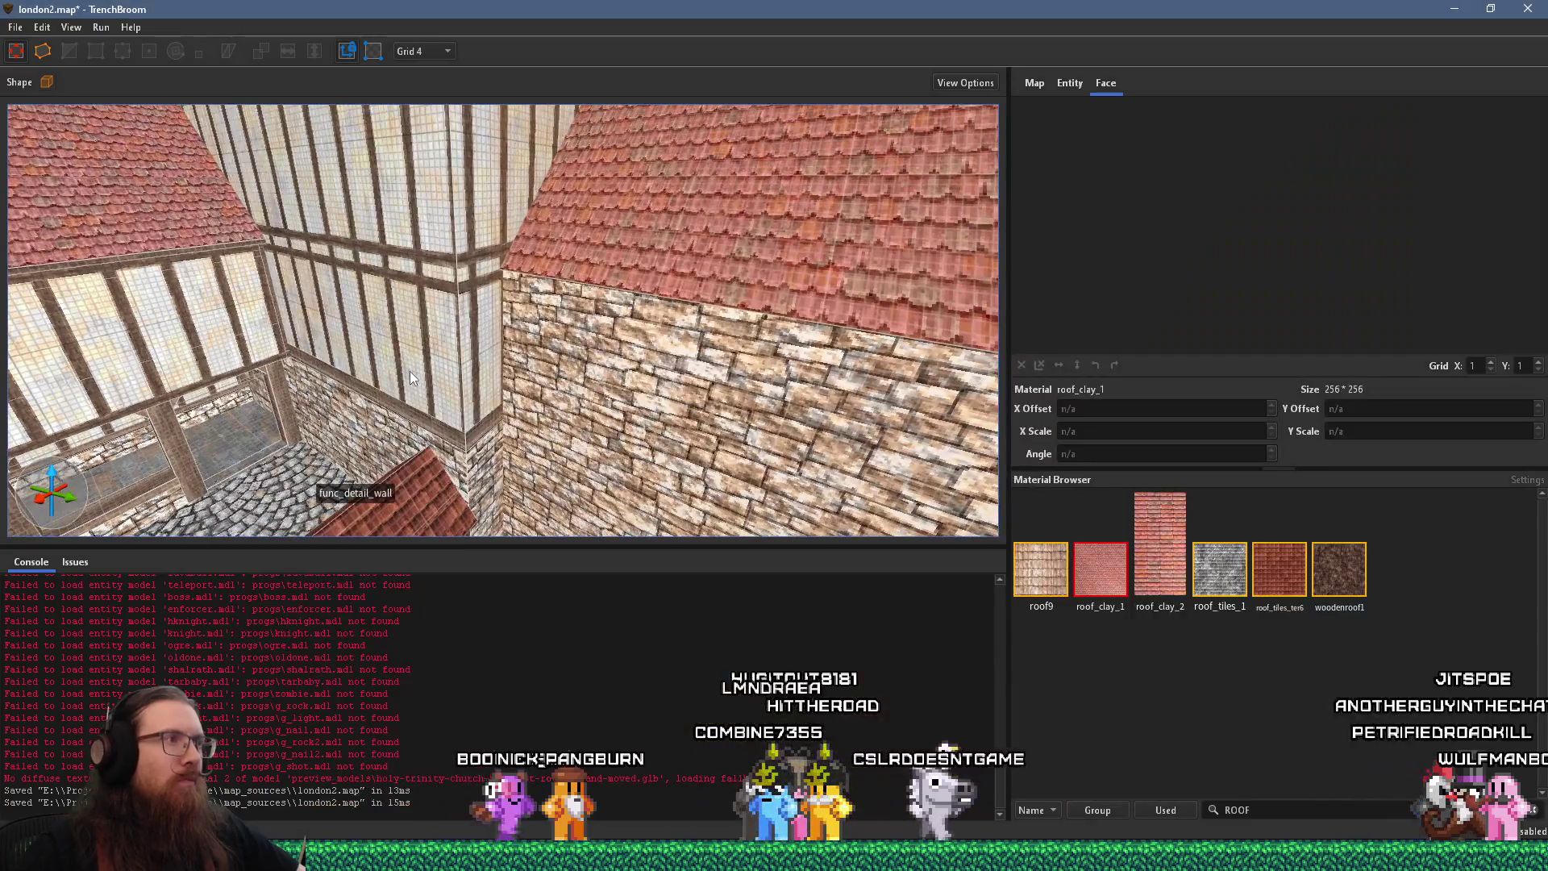
Select a timber-framed wall brush, glance at the reference photo, and frame the wall and roofs
{"action": "left_click", "coordinate": [410, 371]}
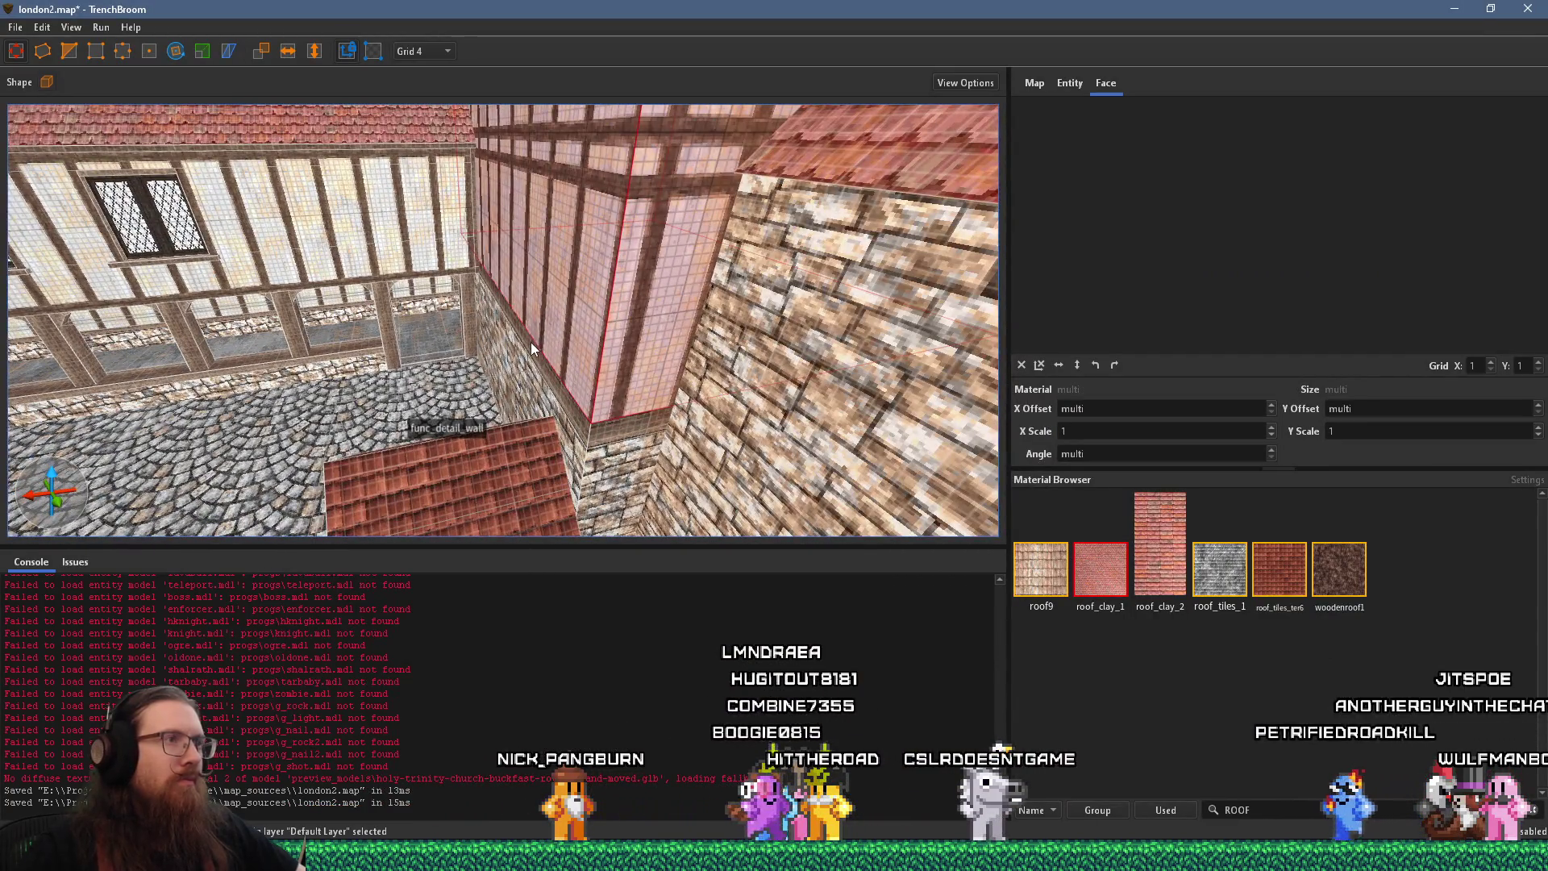
{"action": "key", "text": "alt+Tab"}
{"action": "key", "text": "alt+Tab"}
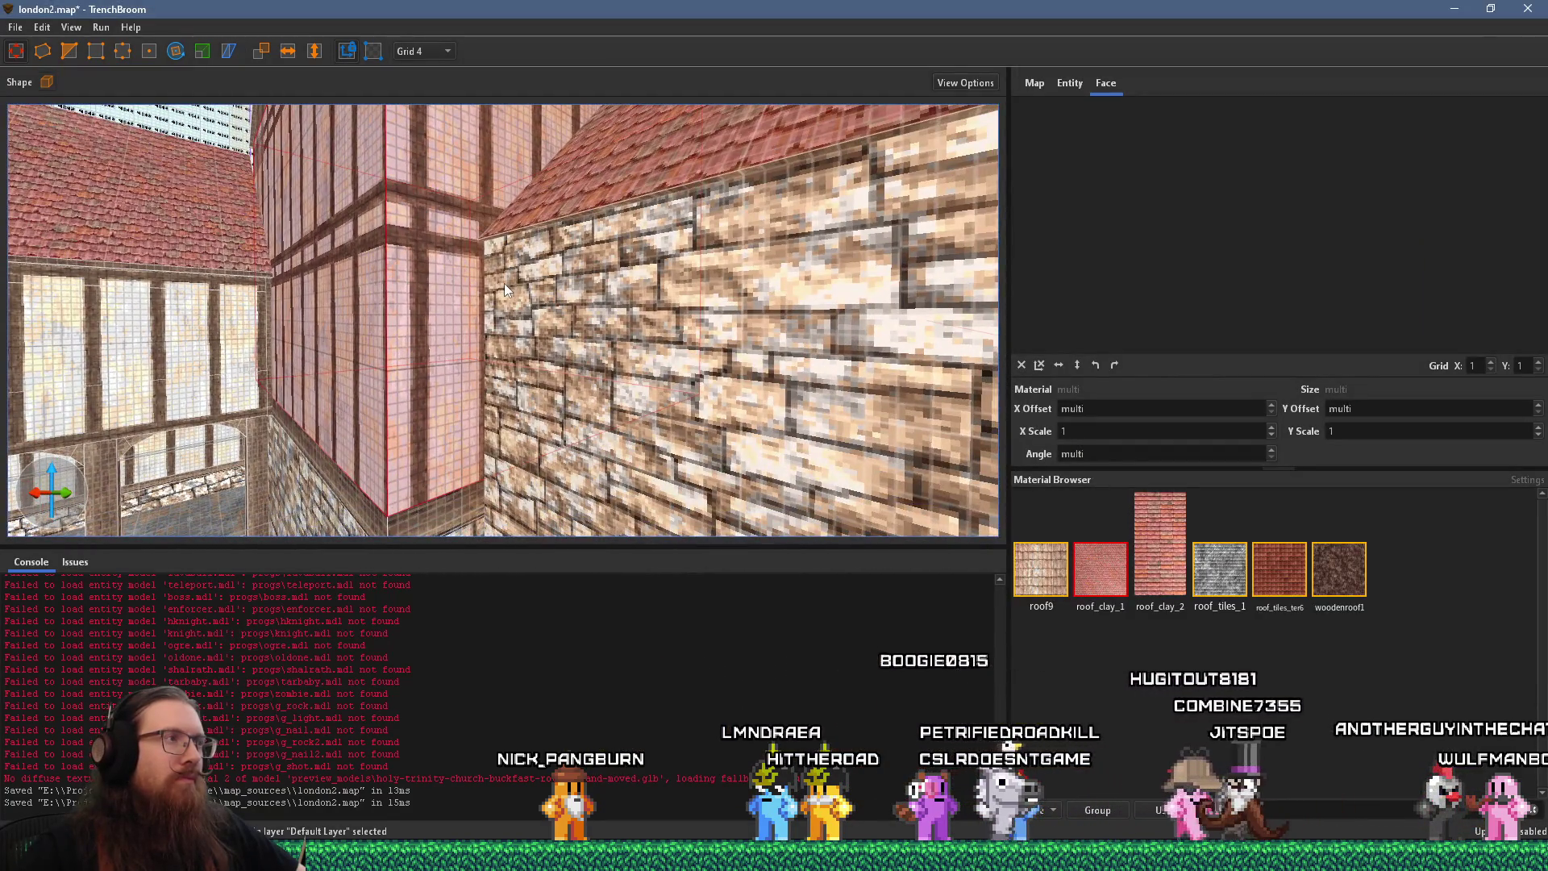
{"action": "key", "text": "alt+Tab"}
{"action": "scroll", "coordinate": [976, 588], "scroll_direction": "up", "scroll_amount": 1}
{"action": "scroll", "coordinate": [975, 589], "scroll_direction": "down", "scroll_amount": 5}
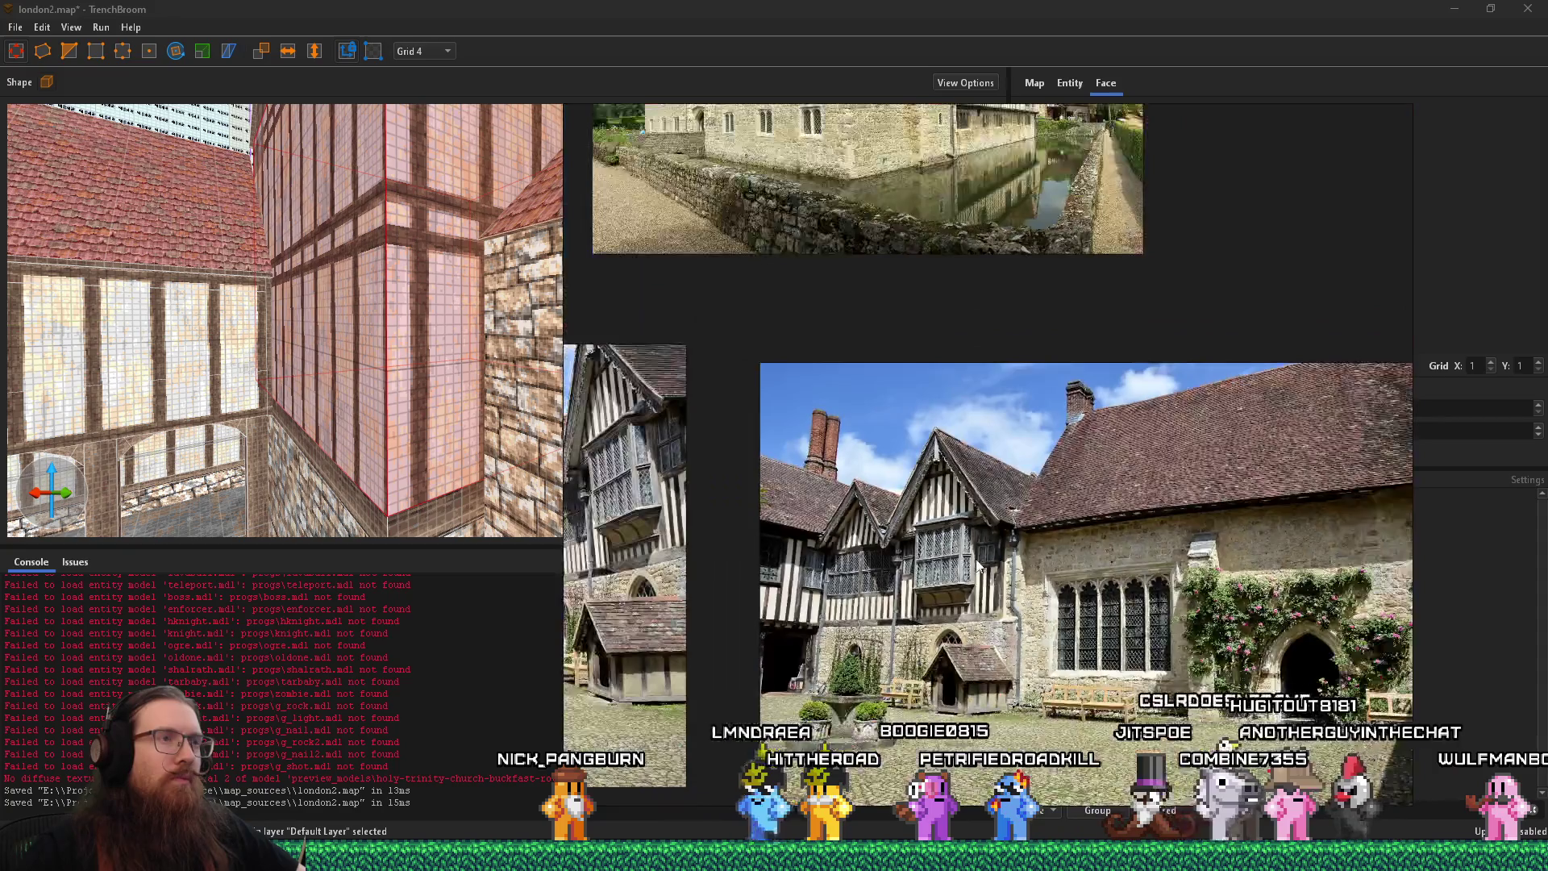
{"action": "key", "text": "alt+Tab"}
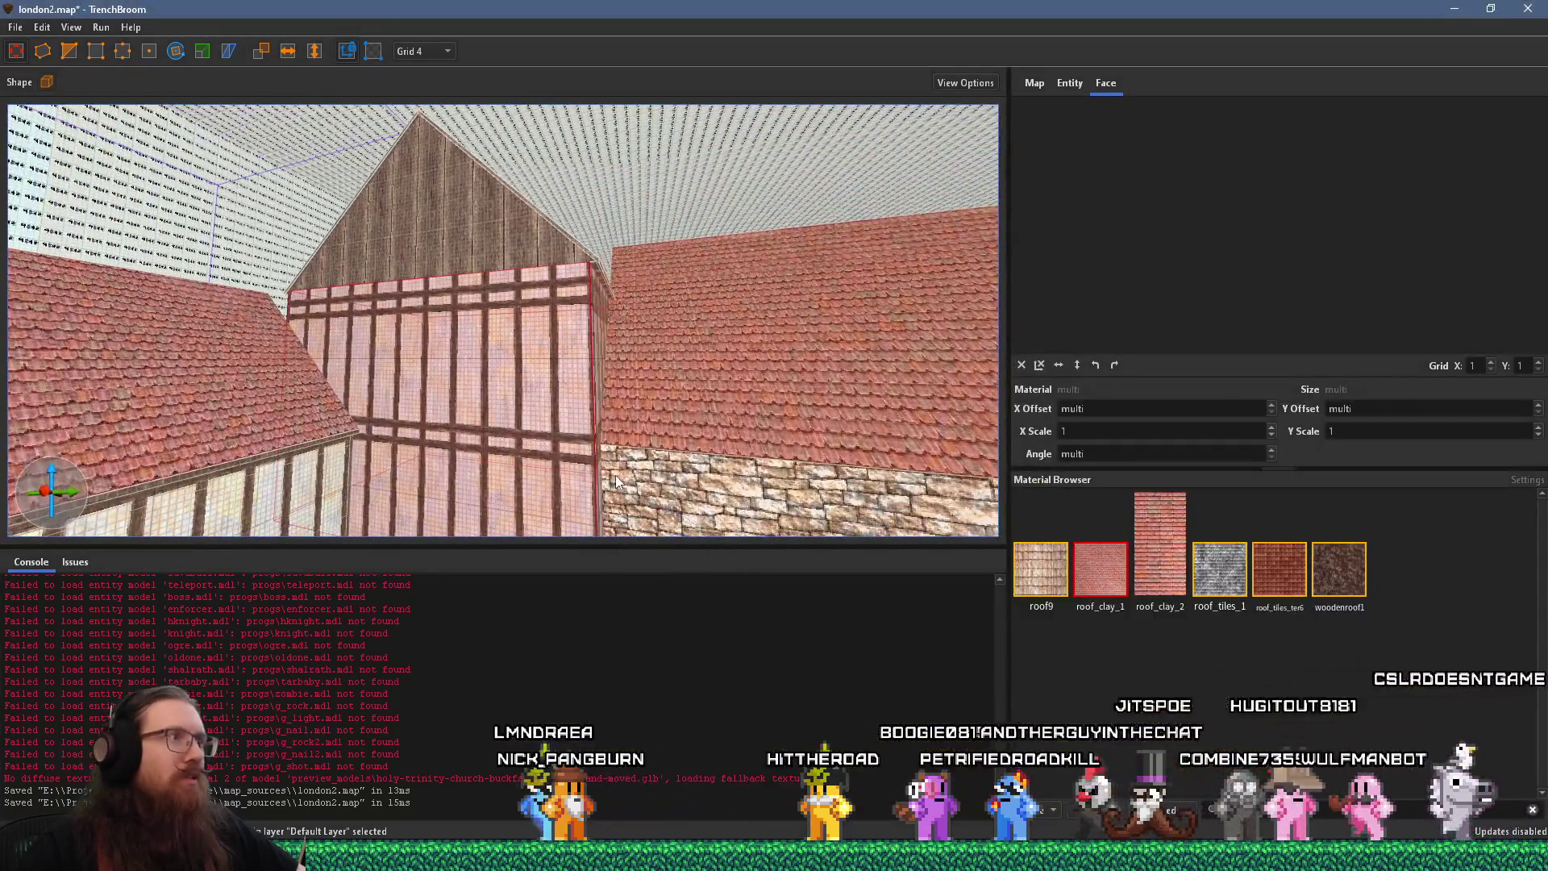
{"action": "mouse_move", "coordinate": [608, 419]}
{"action": "left_mouse_down"}
{"action": "mouse_move", "coordinate": [526, 264]}
{"action": "mouse_move", "coordinate": [439, 205]}
{"action": "left_mouse_up"}
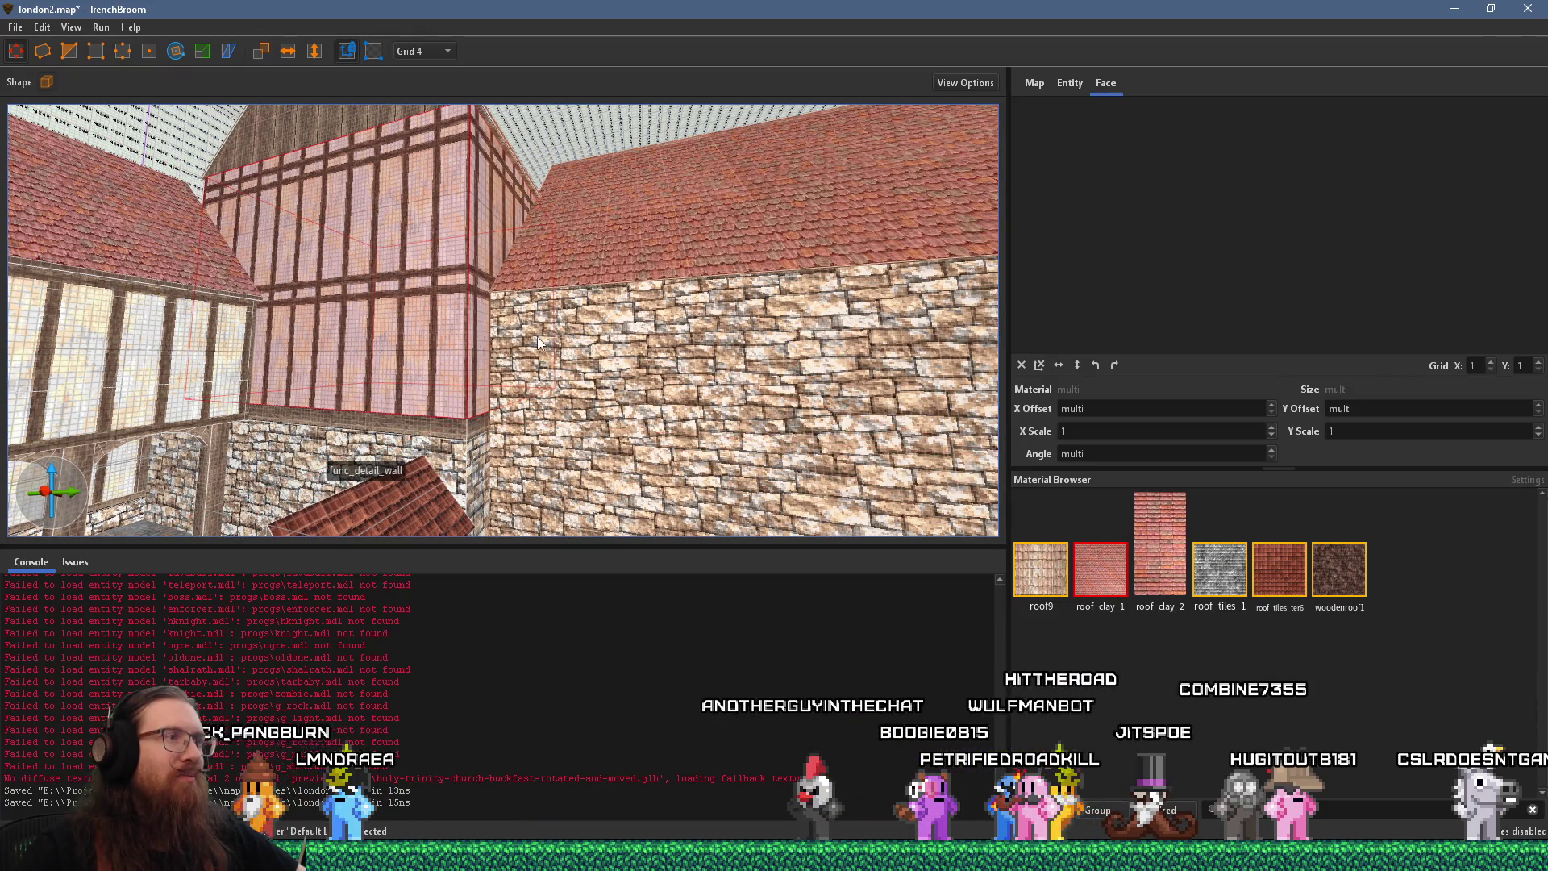
Check the reference photo's roof and chimney, then return to the map editor
{"action": "key", "text": "alt+Tab"}
{"action": "scroll", "coordinate": [1001, 571], "scroll_direction": "up", "scroll_amount": 5}
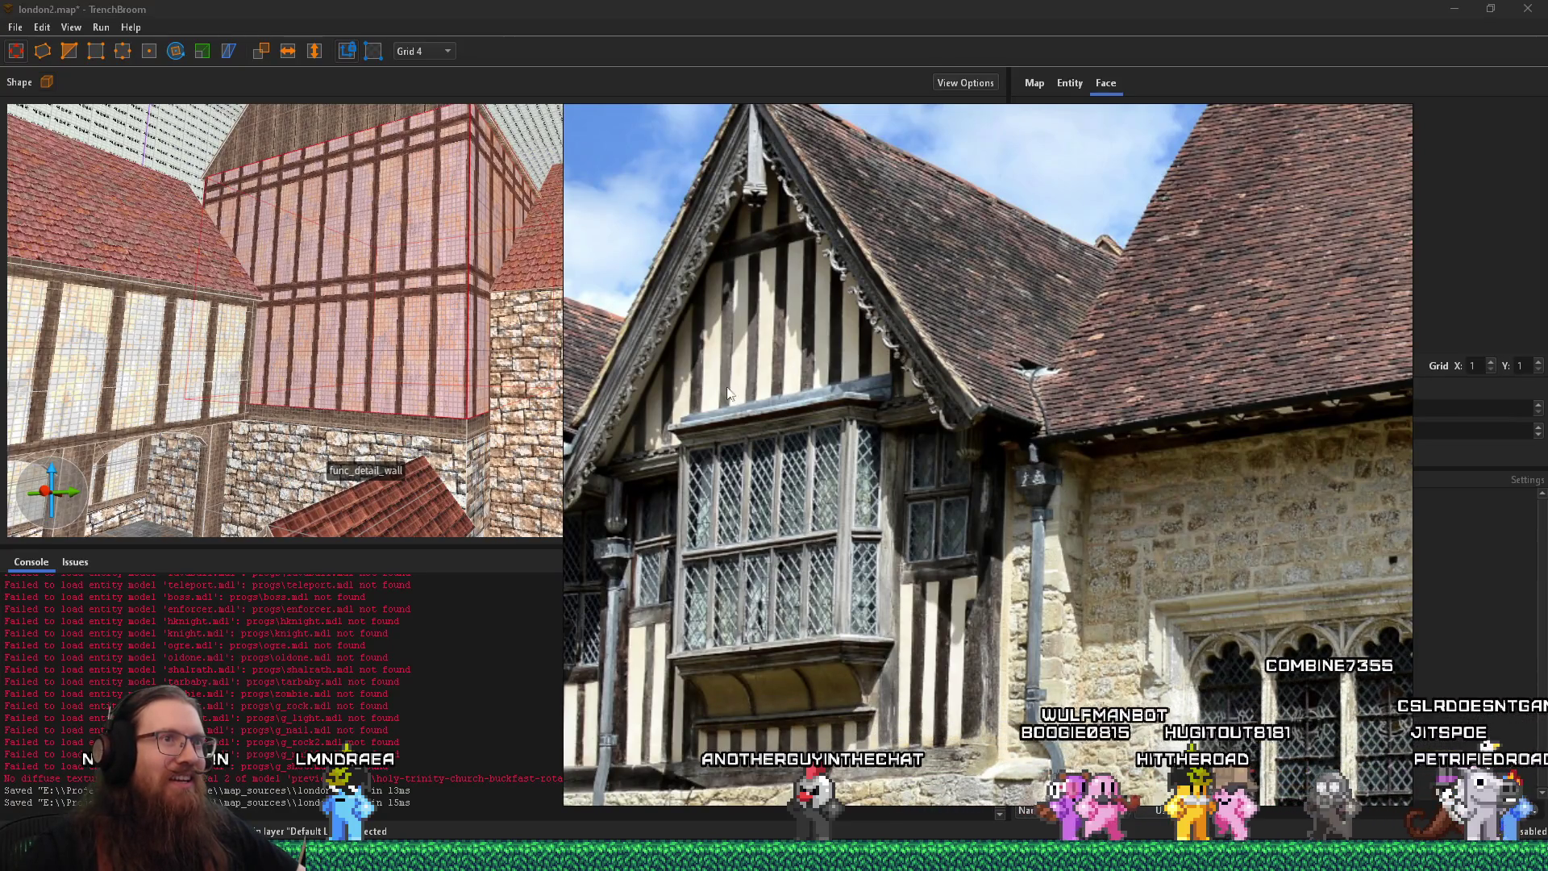
{"action": "mouse_move", "coordinate": [1067, 409]}
{"action": "left_mouse_down"}
{"action": "mouse_move", "coordinate": [1050, 356]}
{"action": "mouse_move", "coordinate": [1045, 461]}
{"action": "left_mouse_up"}
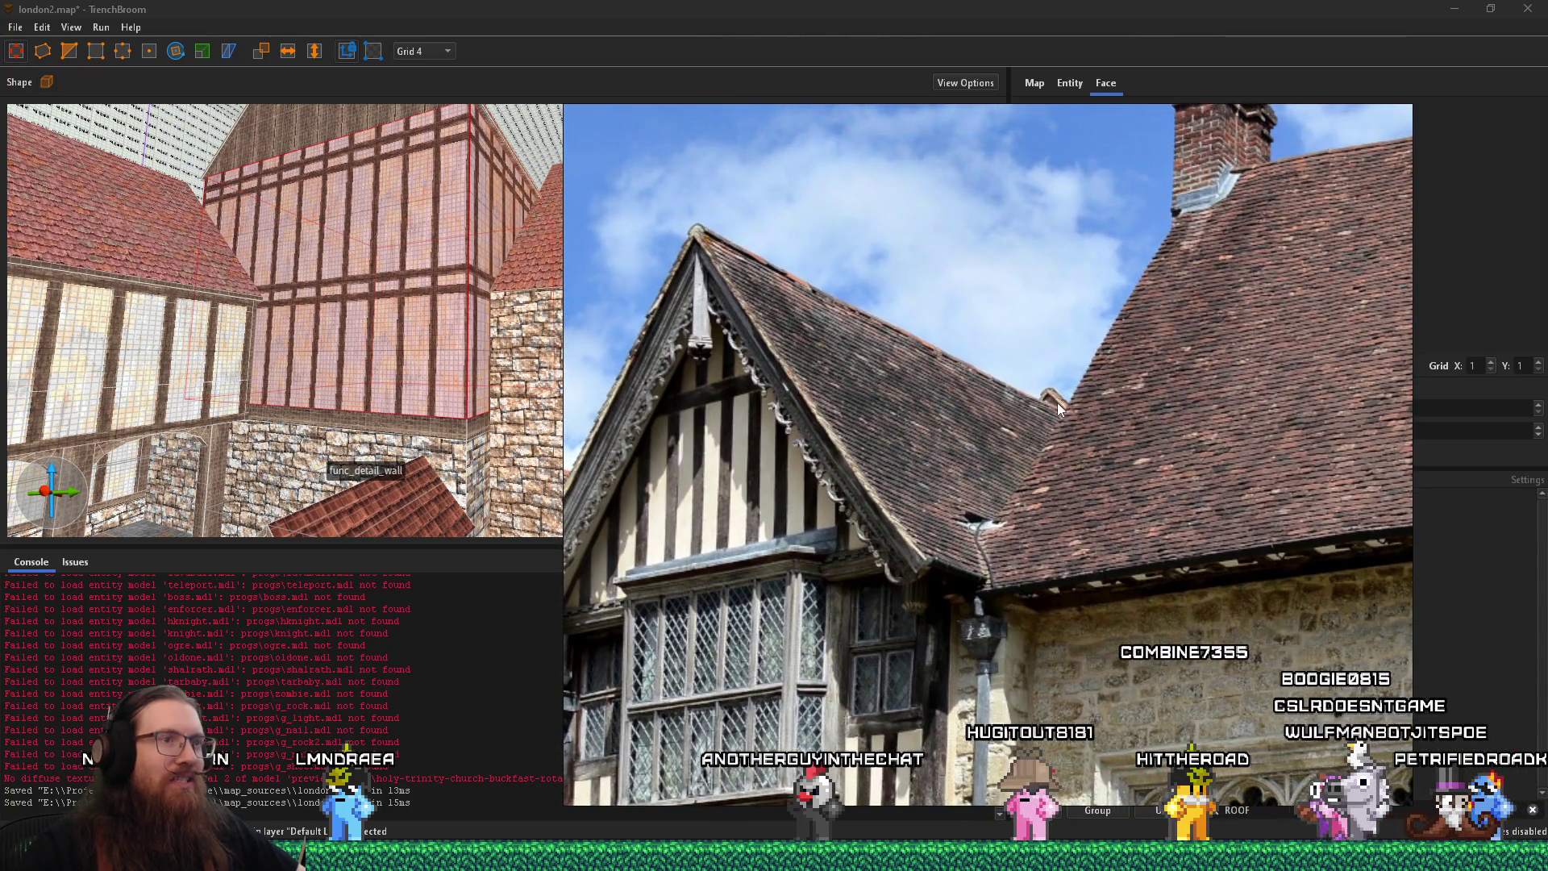
{"action": "left_click", "coordinate": [375, 430]}
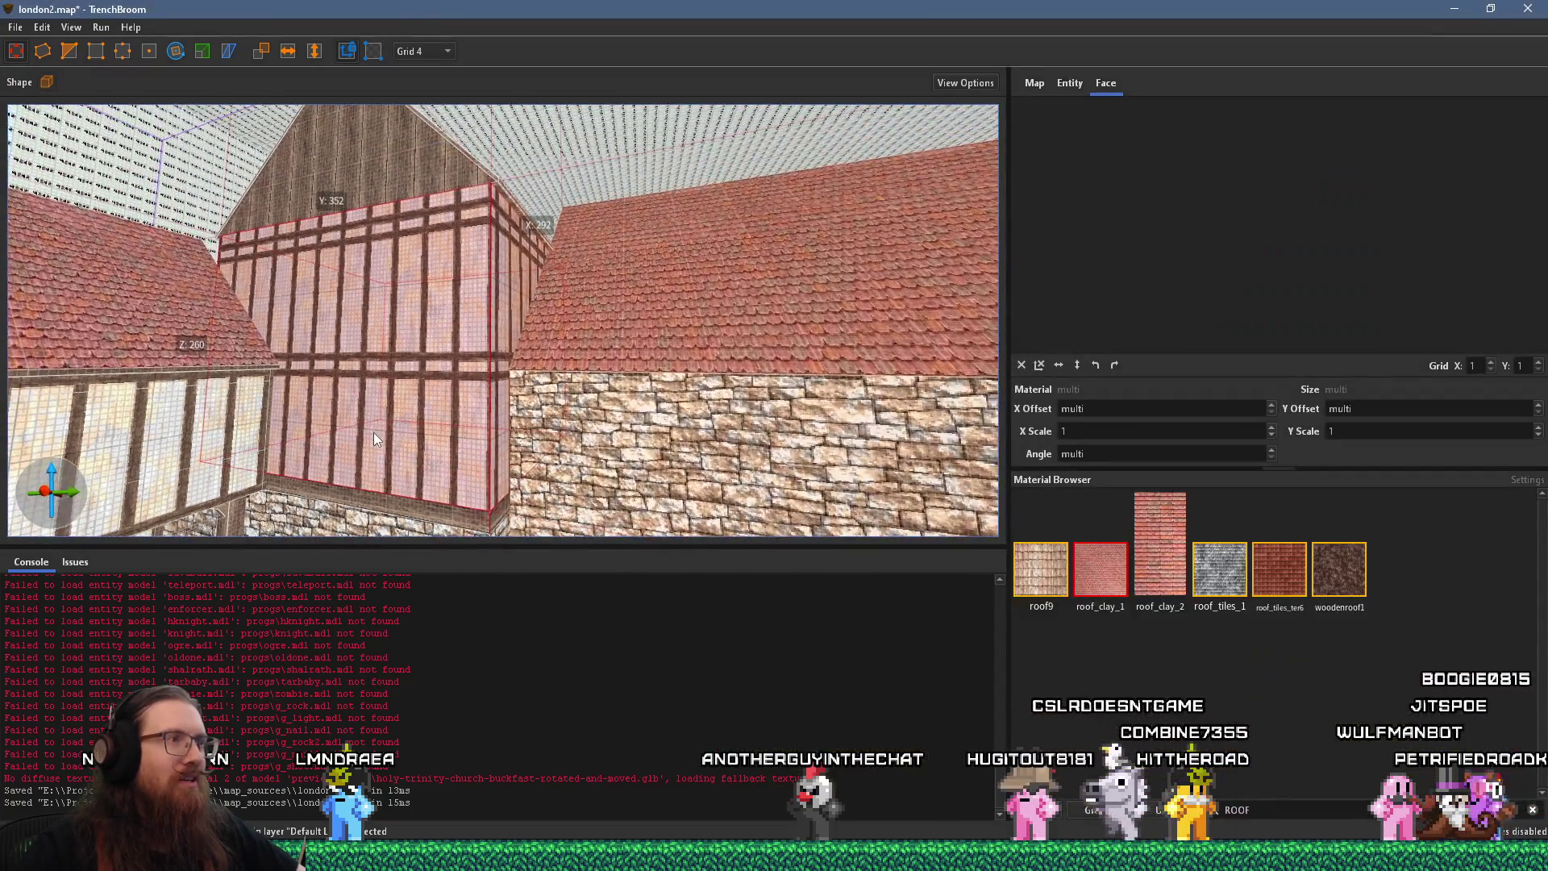
Set the grid to 16 and narrow the timber wall brush along X from 292 to 224
{"action": "left_click_drag", "start_coordinate": [371, 536], "coordinate": [403, 560]}
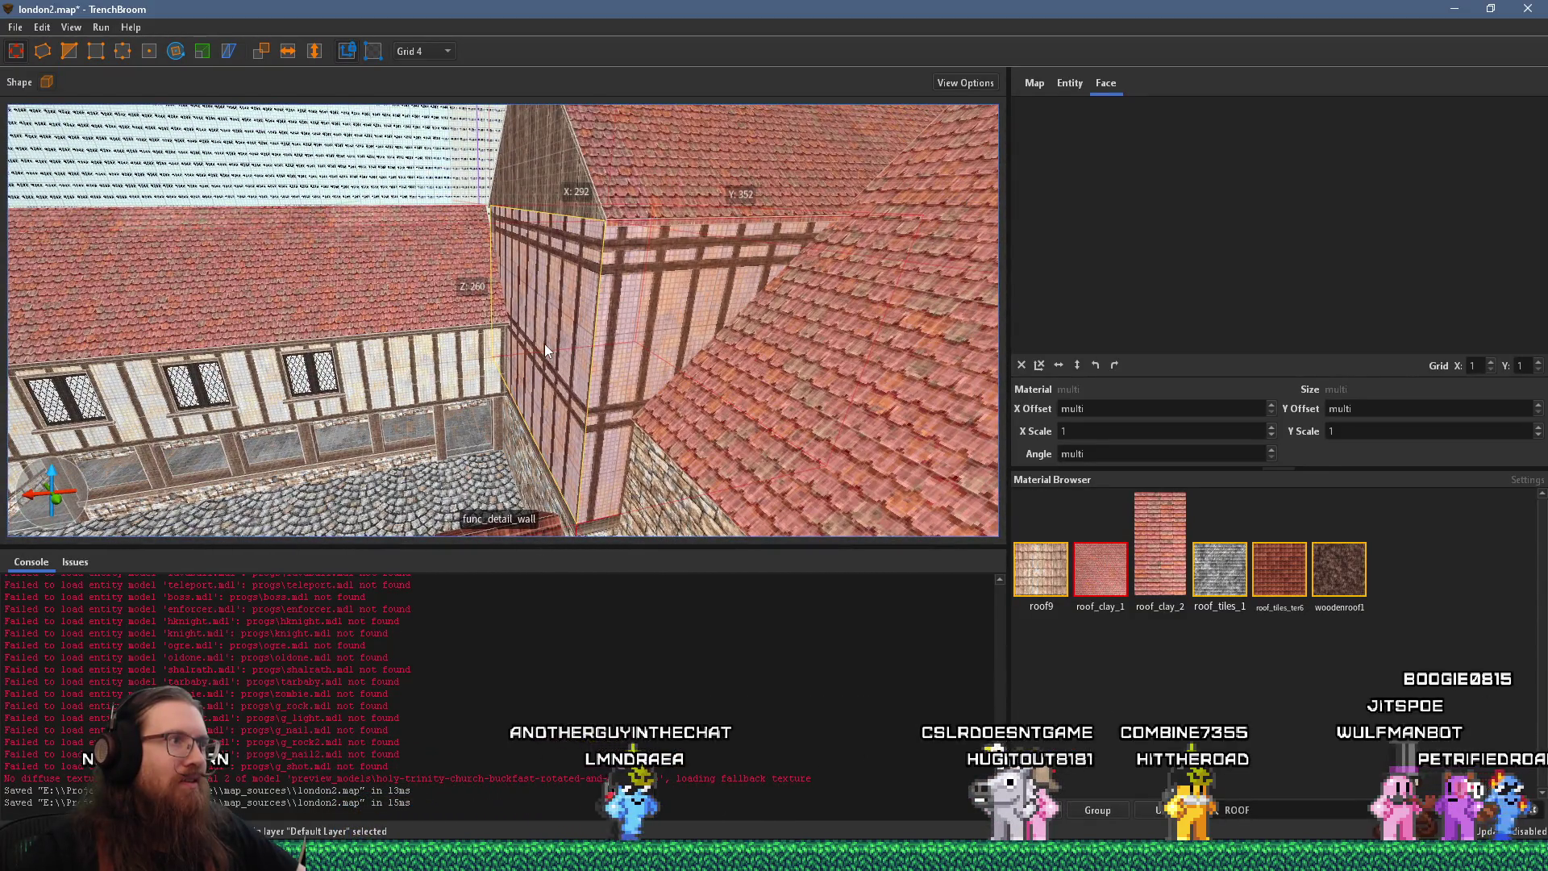
{"action": "left_click", "coordinate": [436, 50]}
{"action": "left_click", "coordinate": [442, 127]}
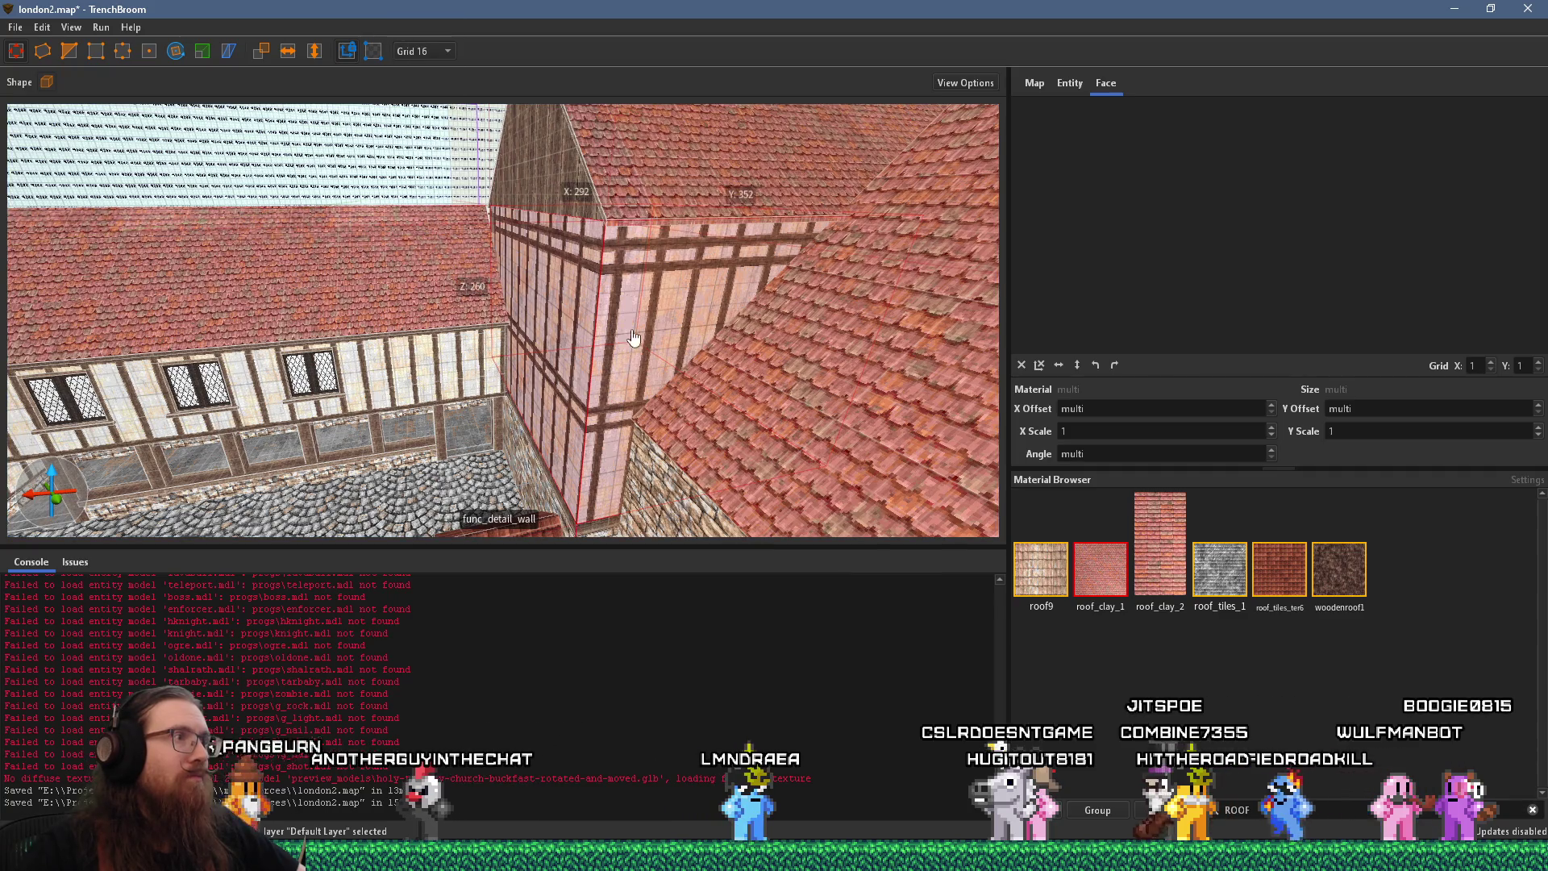
{"action": "mouse_move", "coordinate": [564, 316]}
{"action": "left_mouse_down"}
{"action": "mouse_move", "coordinate": [777, 302]}
{"action": "mouse_move", "coordinate": [658, 301]}
{"action": "left_mouse_up"}
{"action": "mouse_move", "coordinate": [563, 299]}
{"action": "left_mouse_down"}
{"action": "mouse_move", "coordinate": [417, 476]}
{"action": "mouse_move", "coordinate": [453, 348]}
{"action": "mouse_move", "coordinate": [822, 541]}
{"action": "mouse_move", "coordinate": [627, 409]}
{"action": "mouse_move", "coordinate": [704, 368]}
{"action": "mouse_move", "coordinate": [747, 290]}
{"action": "left_mouse_up"}
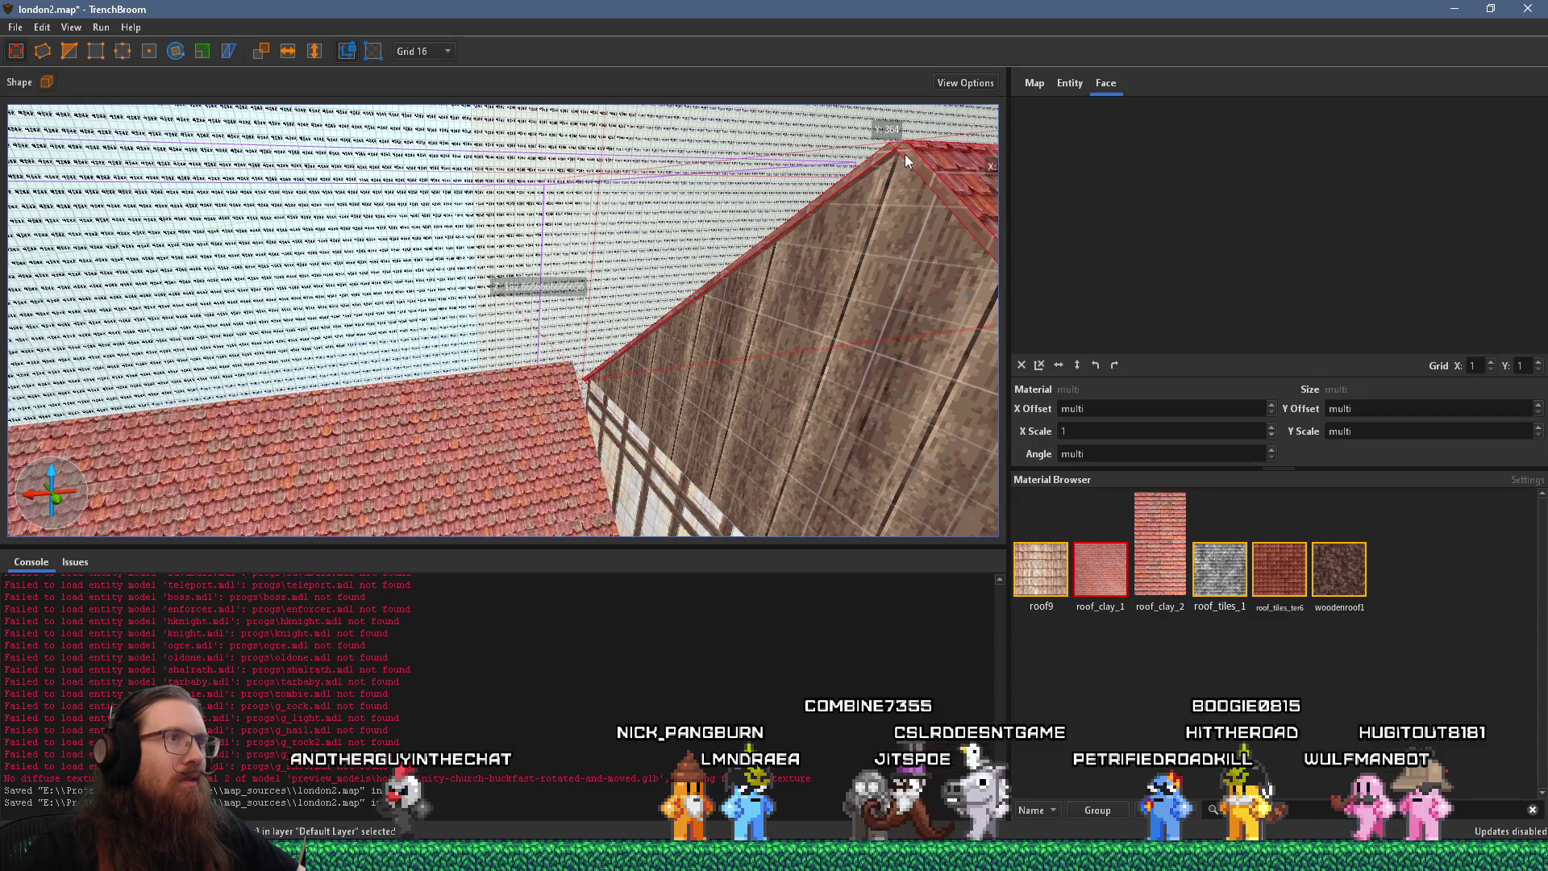
{"action": "mouse_move", "coordinate": [905, 153]}
{"action": "left_mouse_down"}
{"action": "mouse_move", "coordinate": [716, 308]}
{"action": "mouse_move", "coordinate": [789, 305]}
{"action": "mouse_move", "coordinate": [737, 327]}
{"action": "left_mouse_up"}
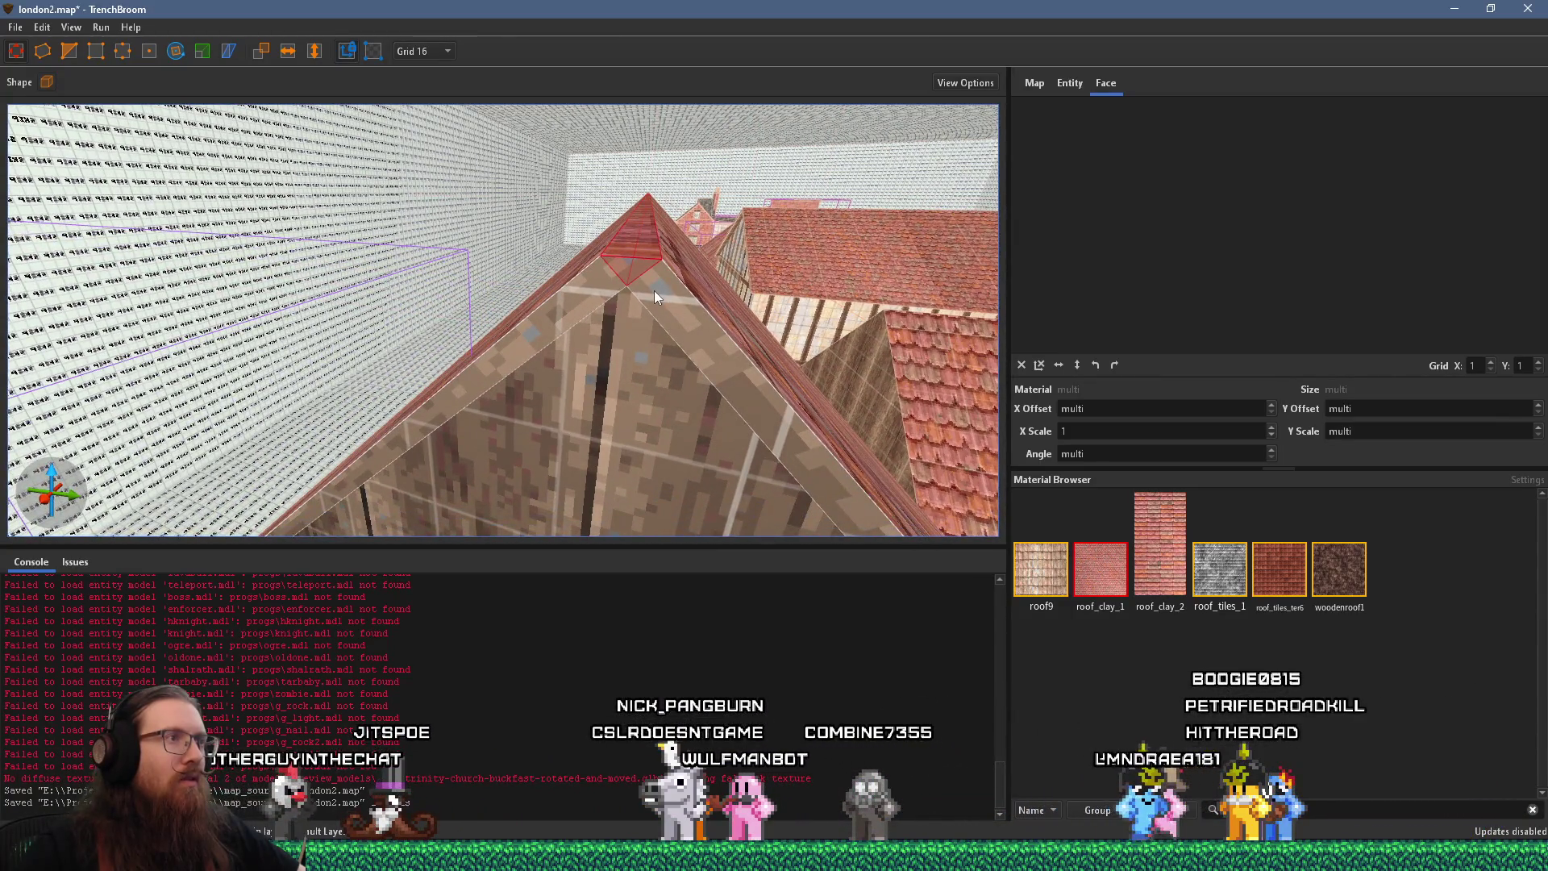
{"action": "left_click_drag", "start_coordinate": [656, 295], "coordinate": [644, 314]}
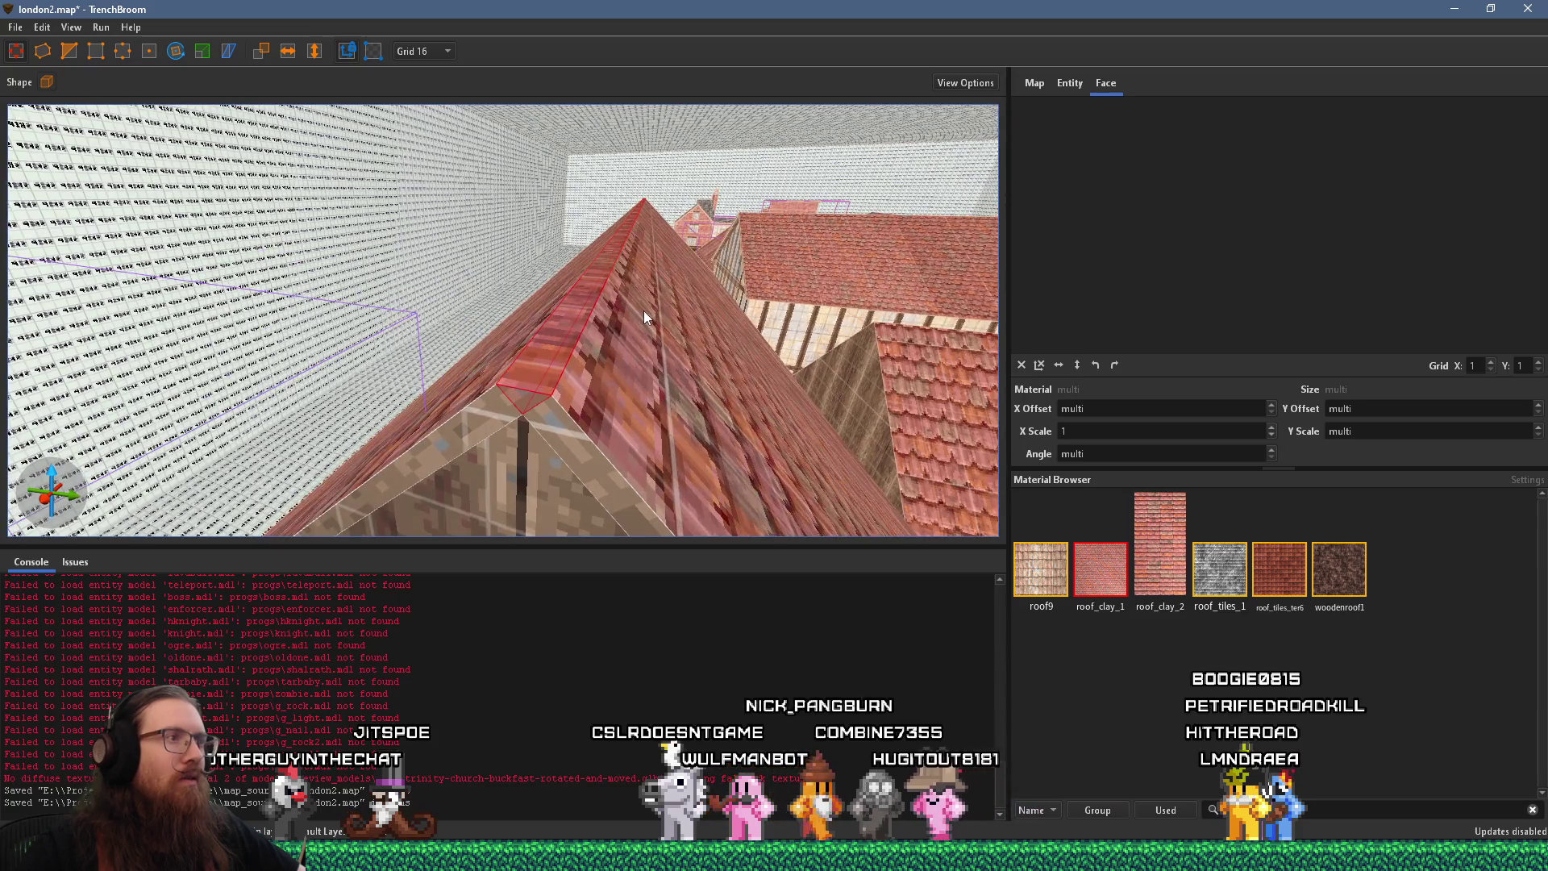
{"action": "key", "text": "alt+Tab"}
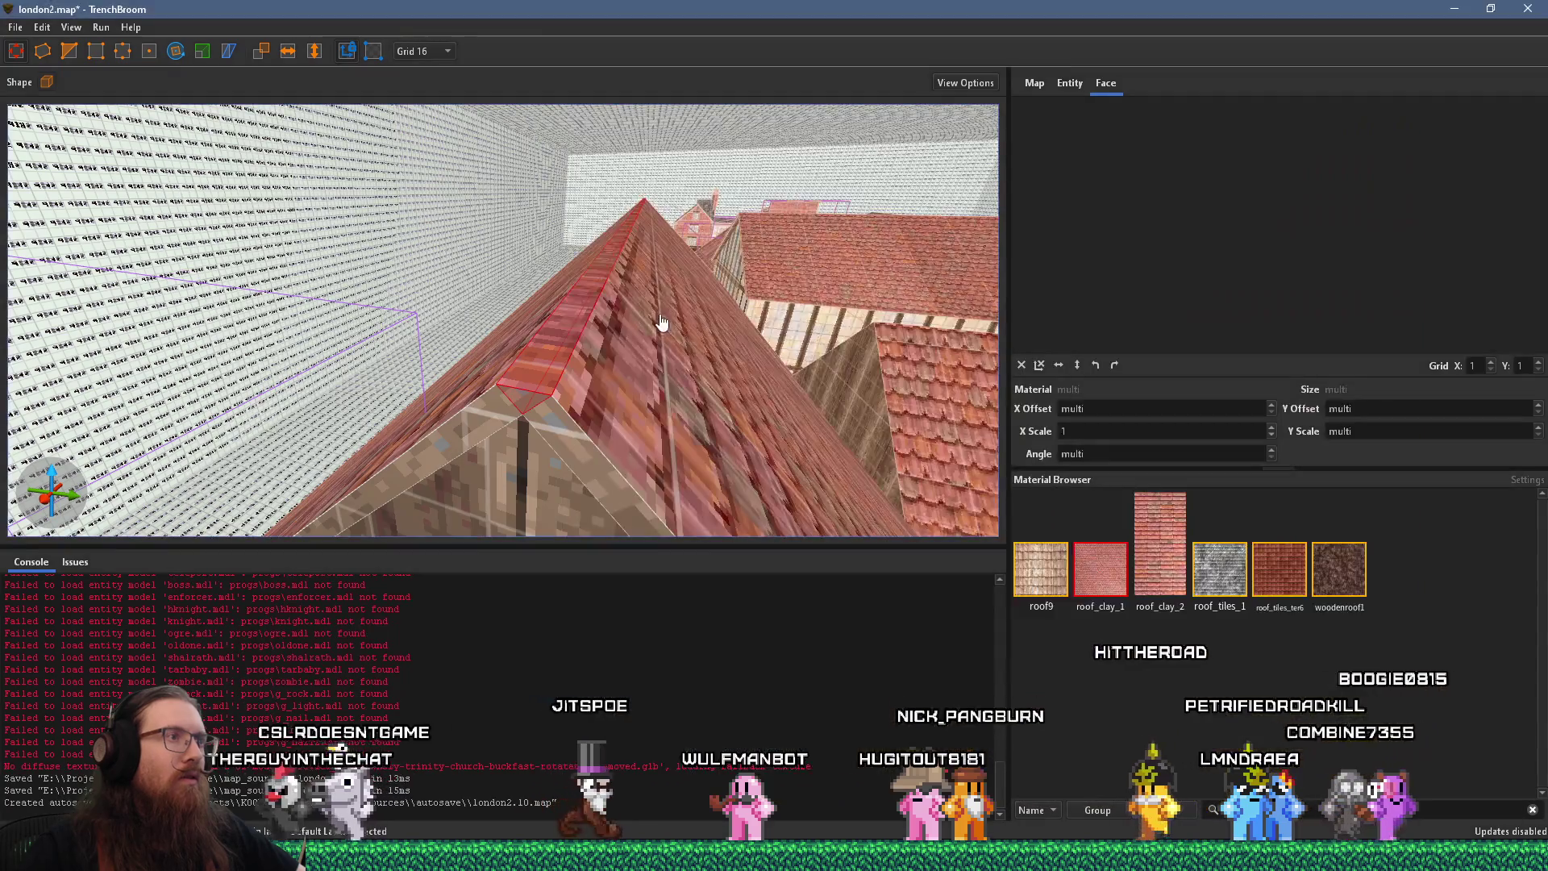
{"action": "key", "text": "alt+Tab"}
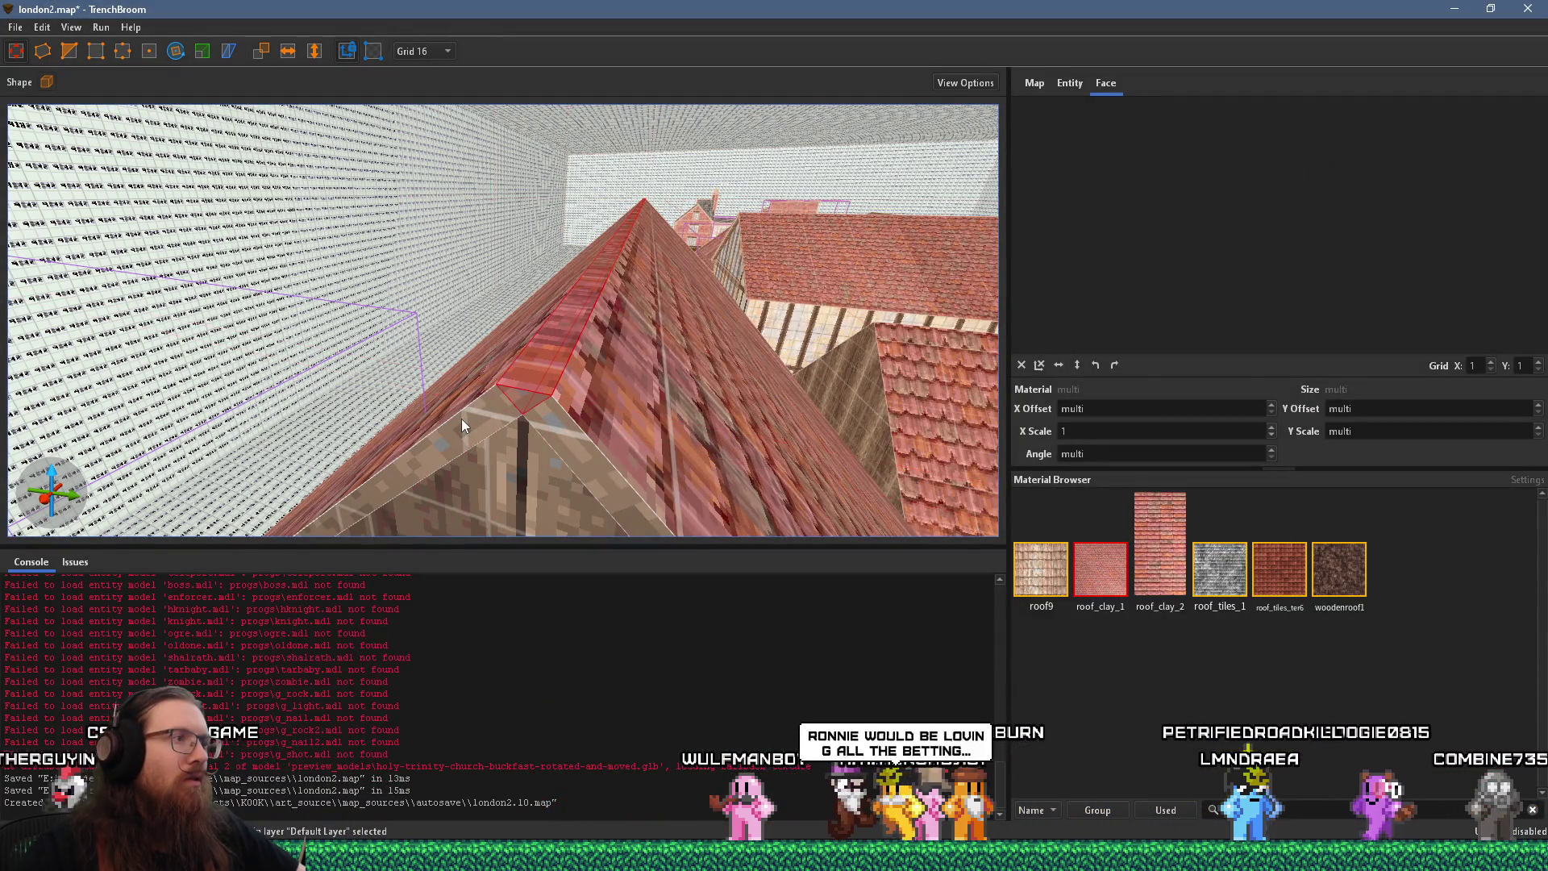
{"action": "left_click", "coordinate": [562, 428]}
{"action": "scroll", "coordinate": [559, 422], "scroll_direction": "up", "scroll_amount": 5}
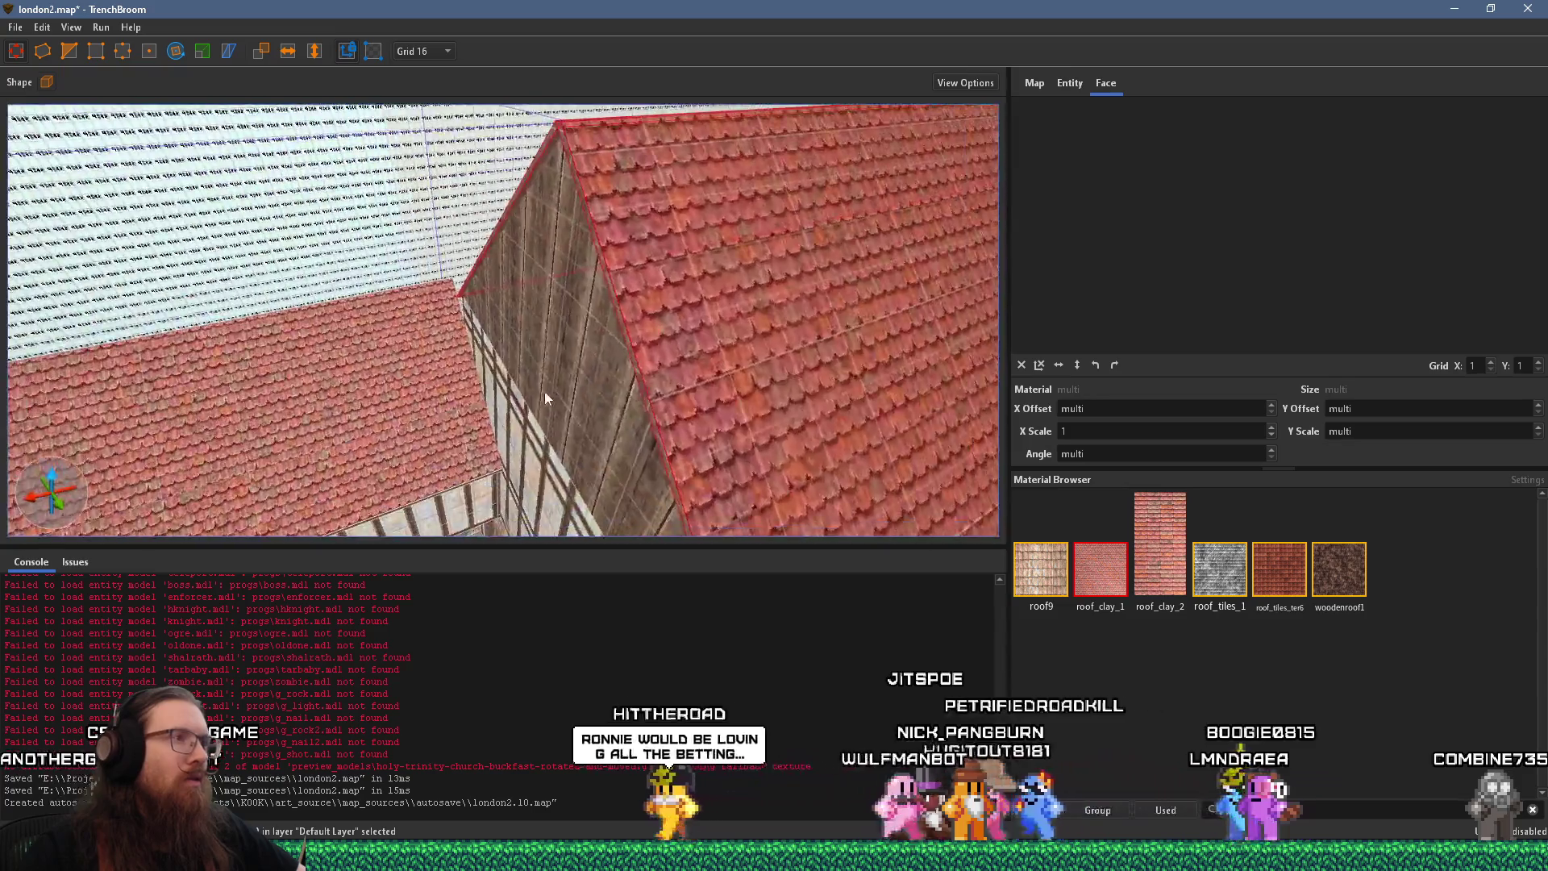
{"action": "scroll", "coordinate": [327, 229], "scroll_direction": "up", "scroll_amount": 2}
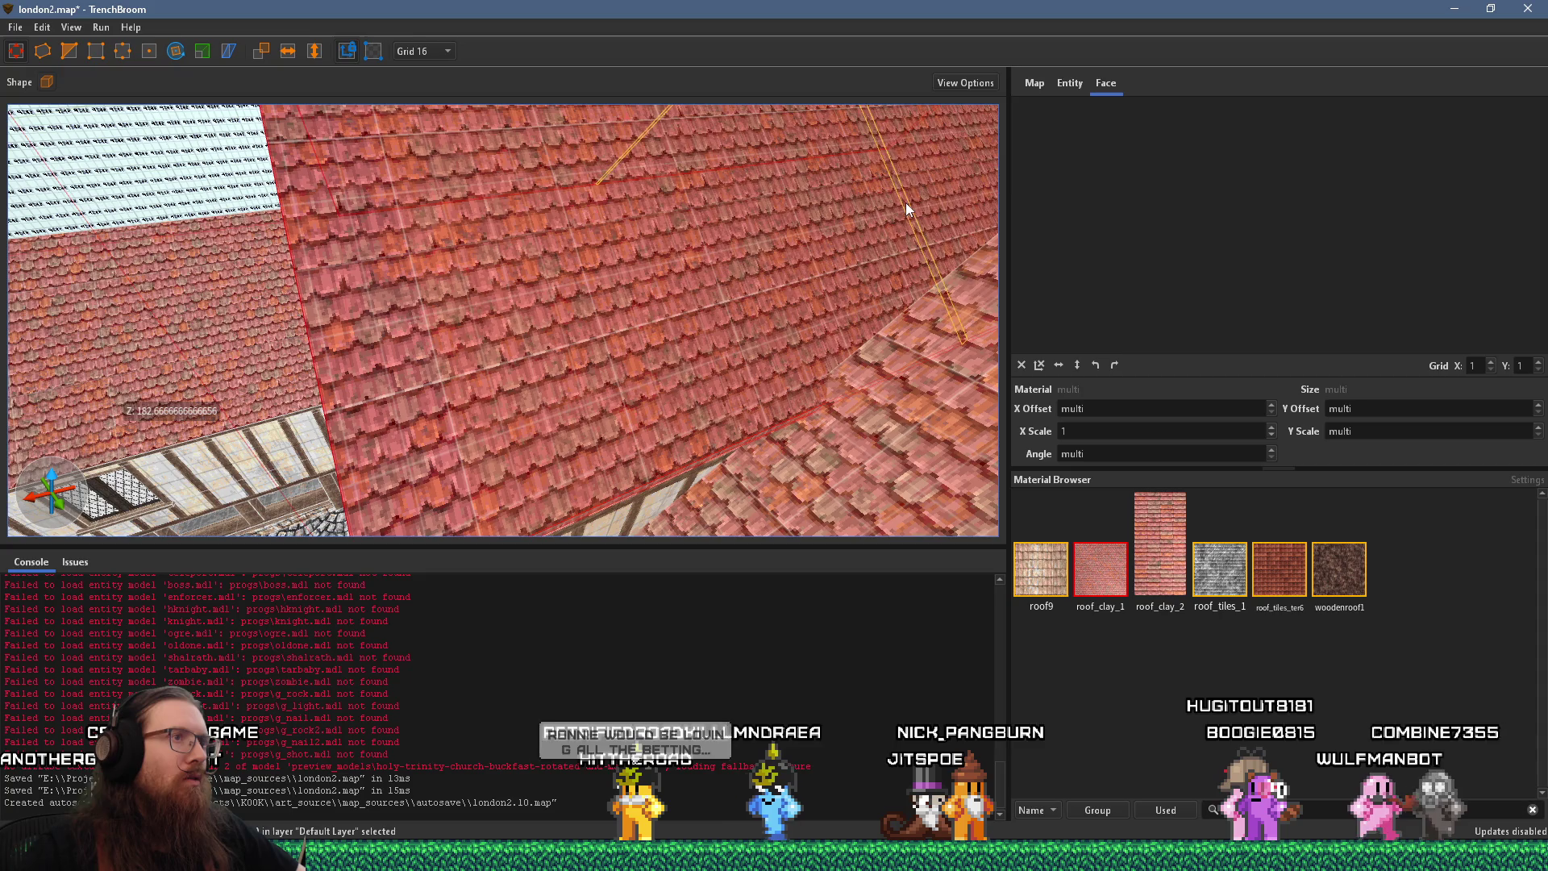
{"action": "scroll", "coordinate": [723, 285], "scroll_direction": "down", "scroll_amount": 6}
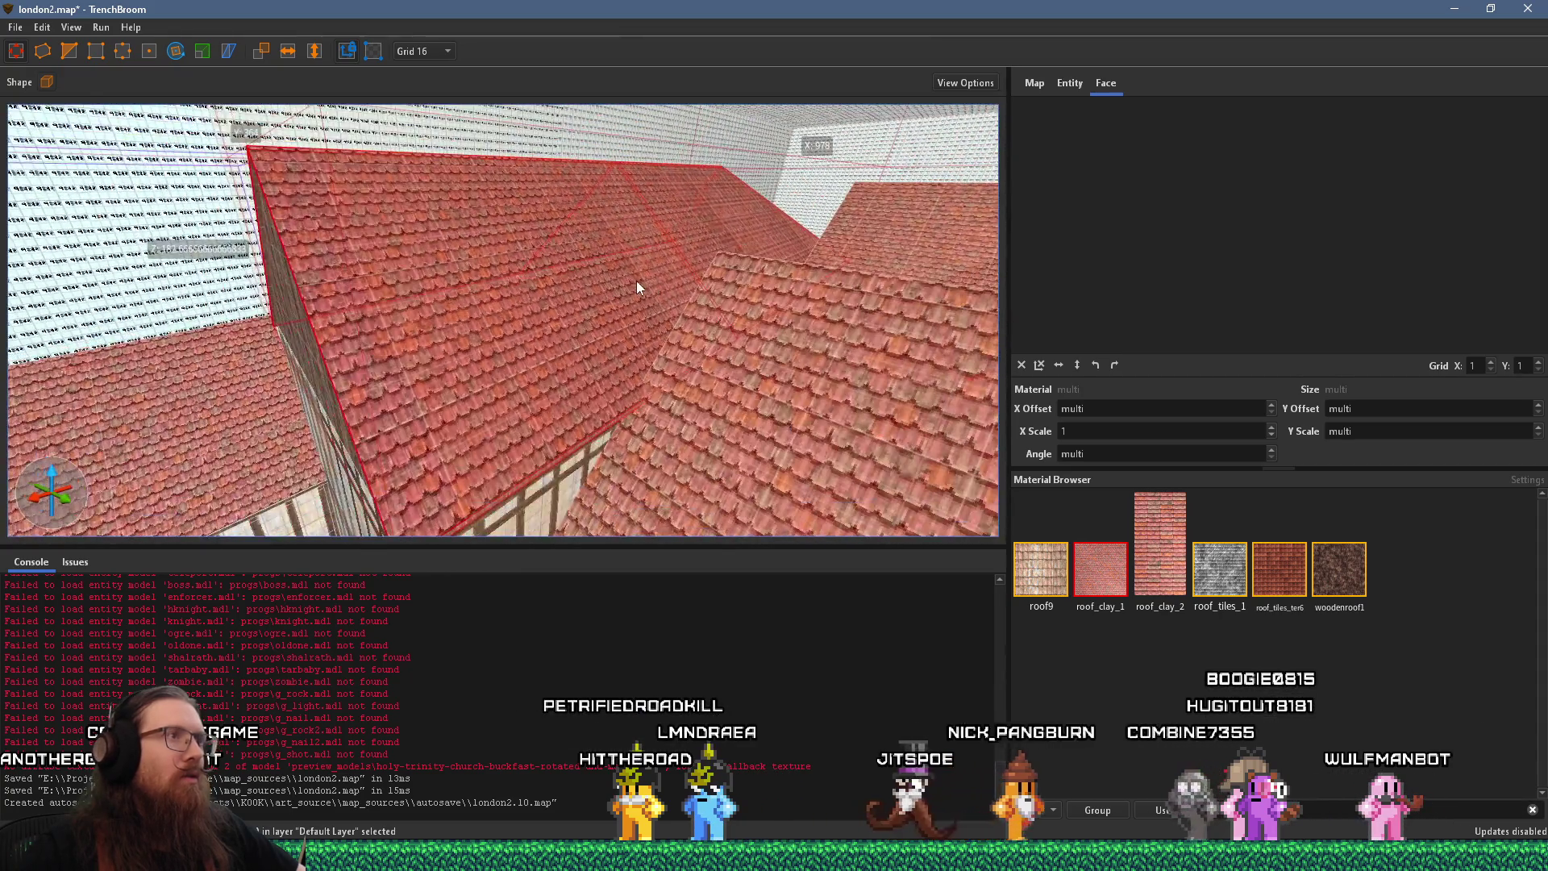
{"action": "key", "text": "Escape"}
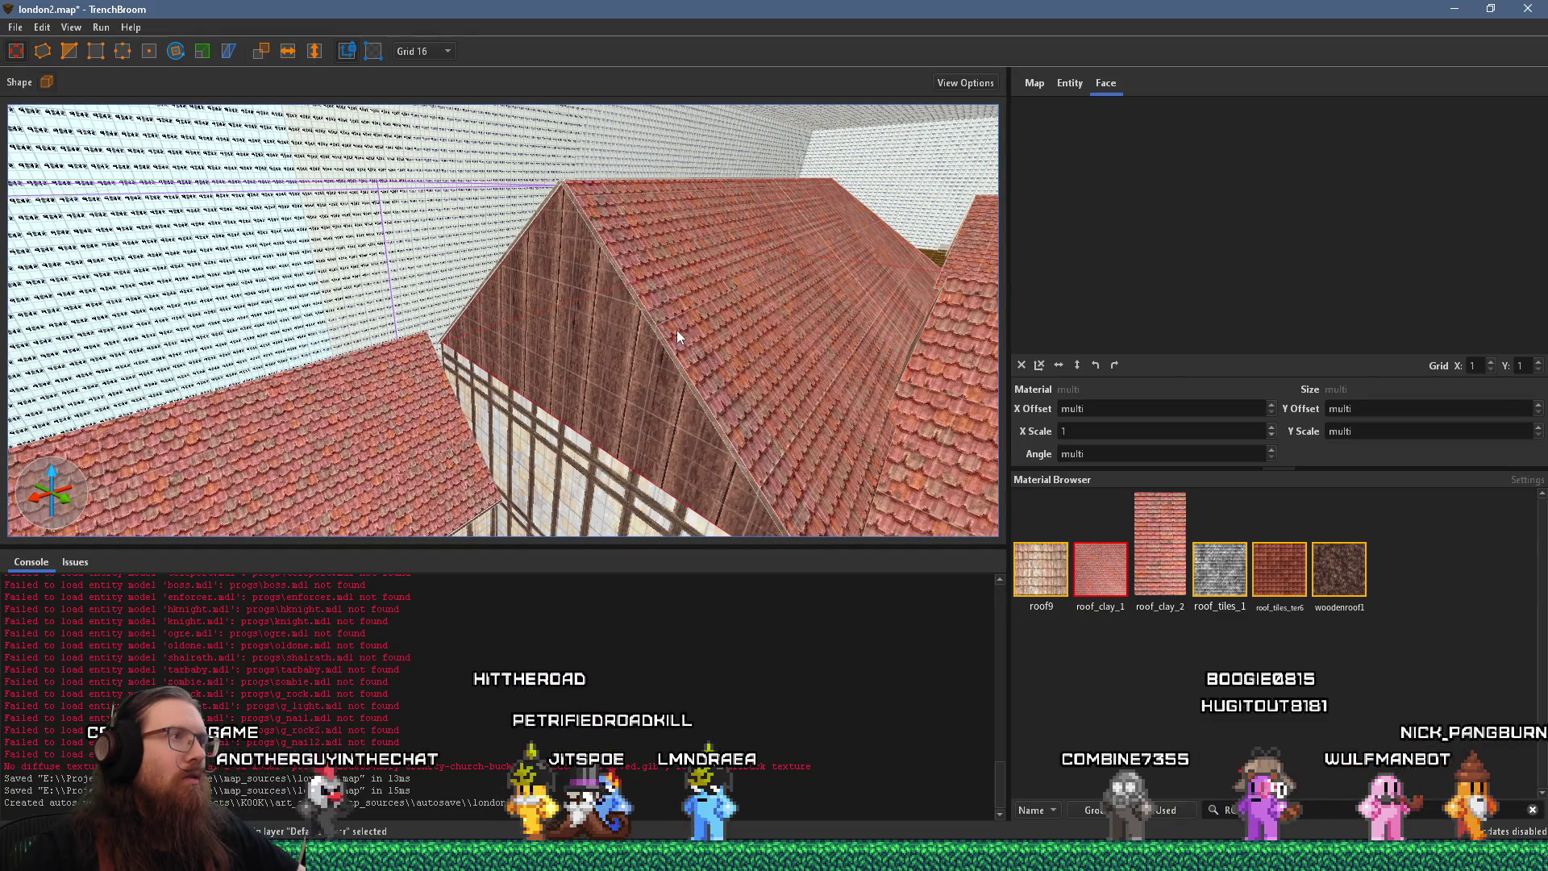
{"action": "scroll", "coordinate": [613, 354], "scroll_direction": "up", "scroll_amount": 5}
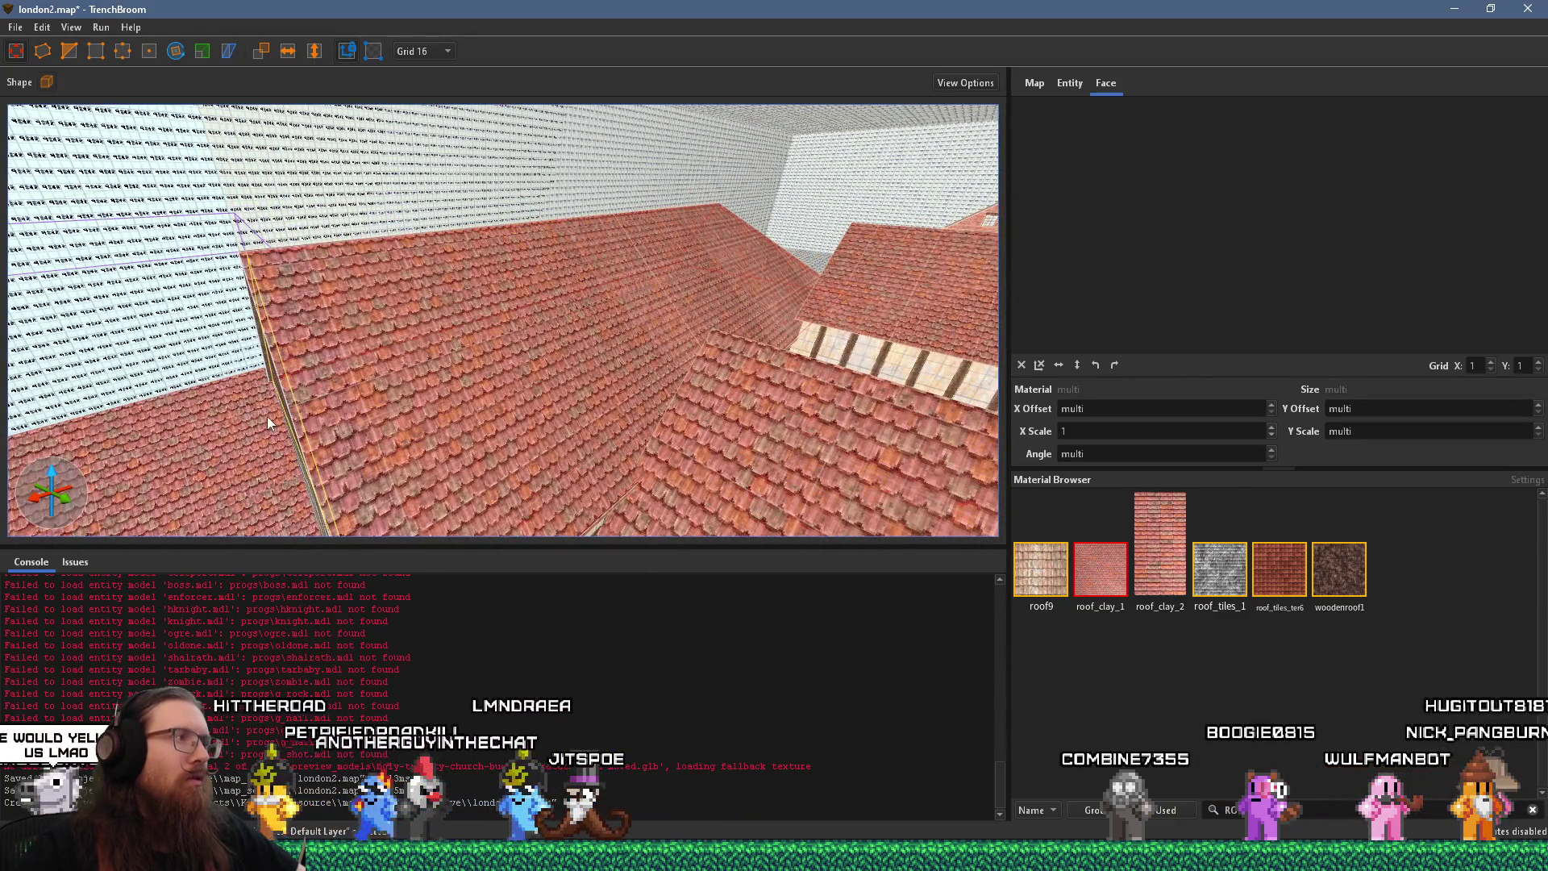
{"action": "left_click", "coordinate": [557, 379]}
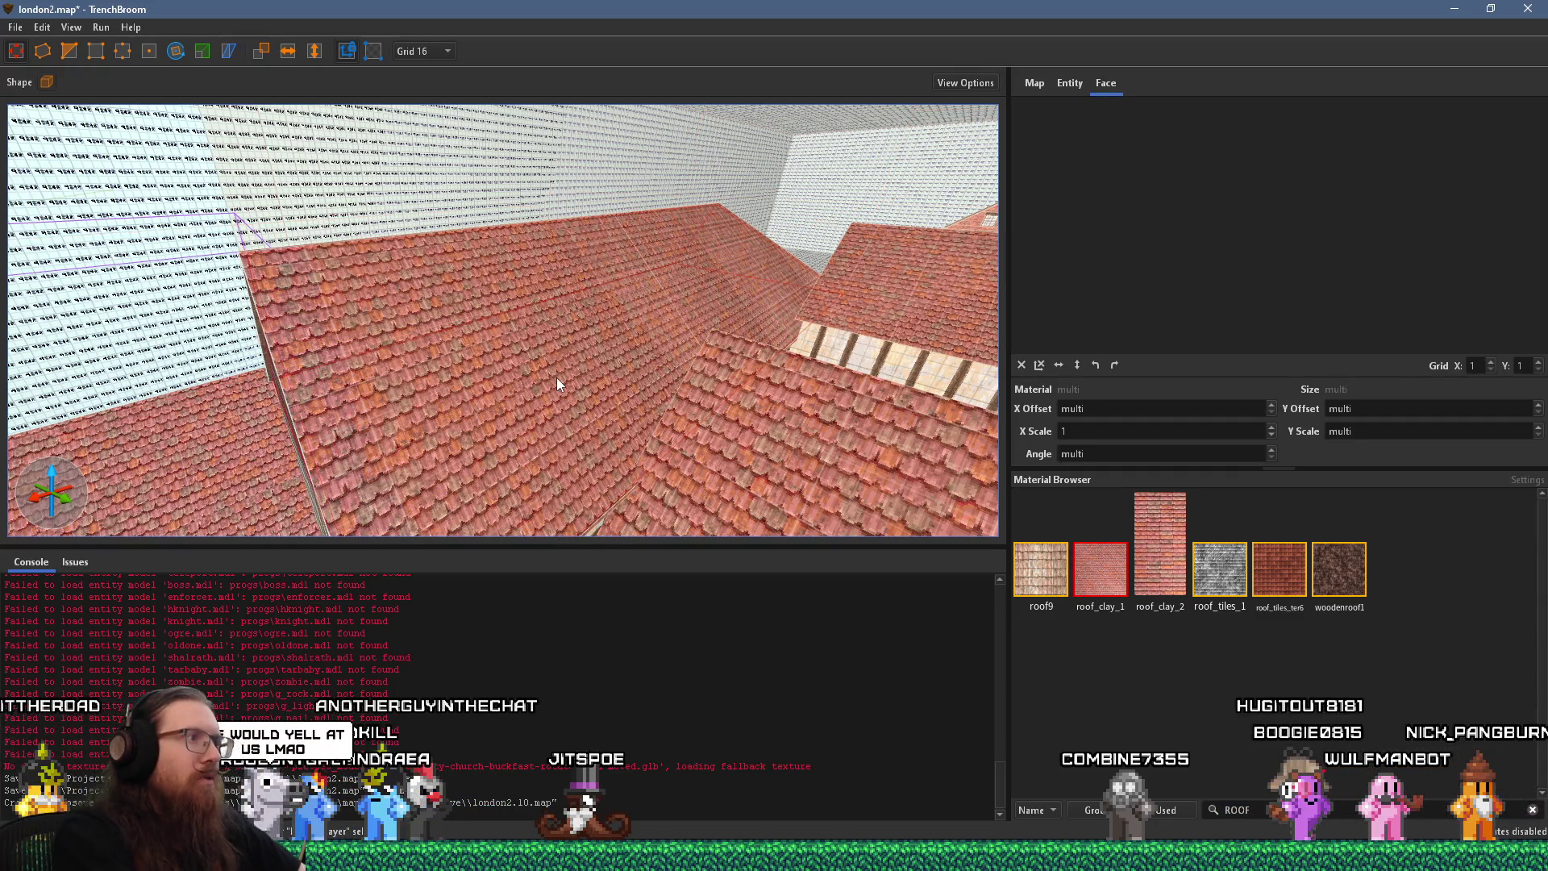
{"action": "left_click_drag", "start_coordinate": [556, 377], "coordinate": [757, 330]}
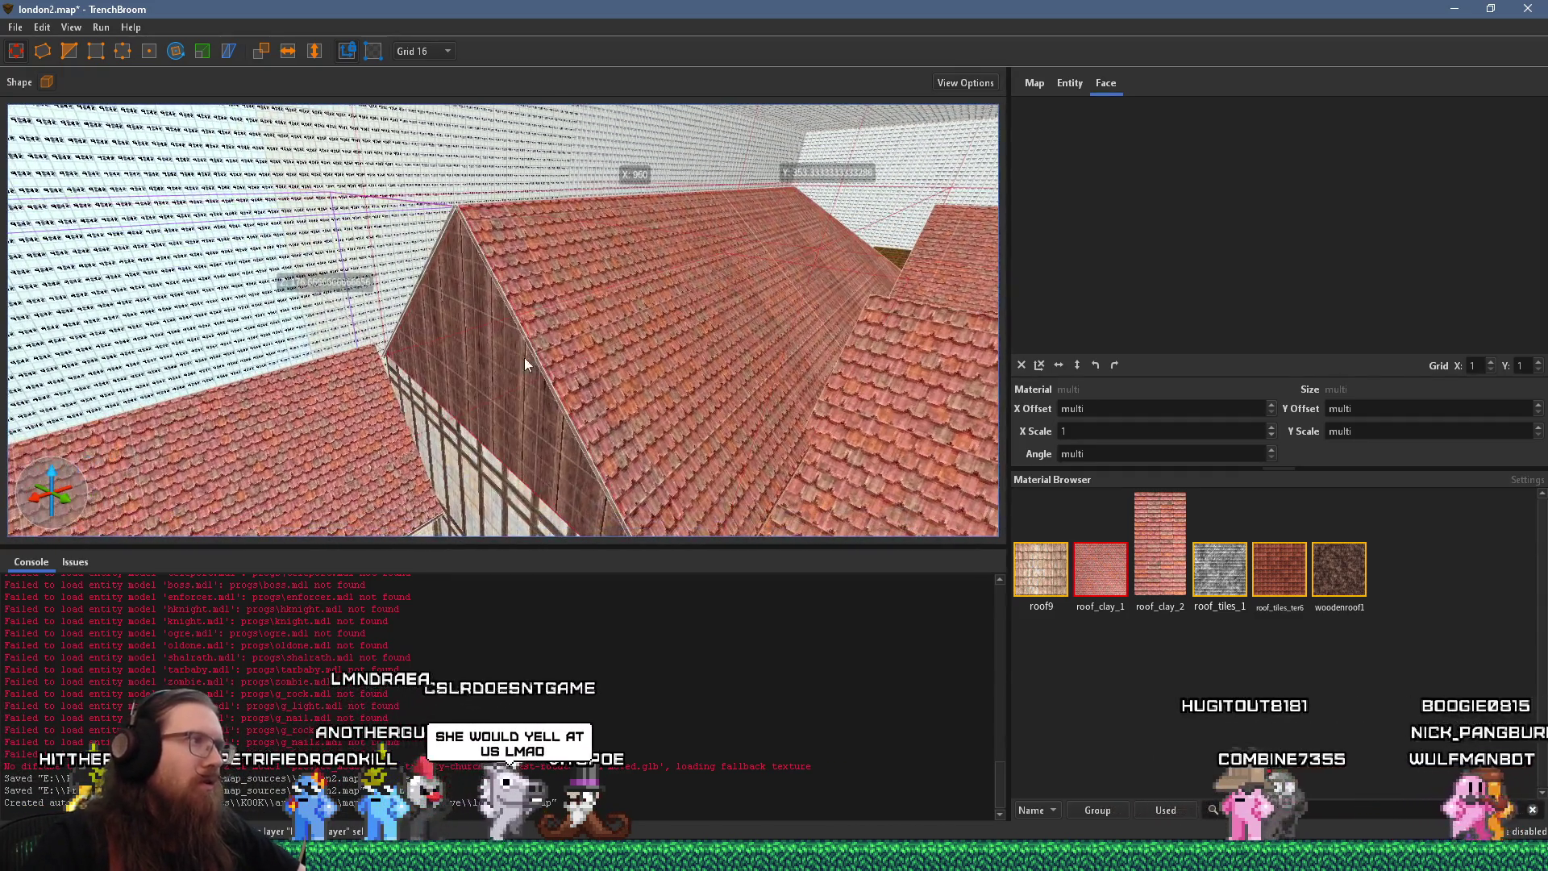
{"action": "left_click", "coordinate": [41, 27]}
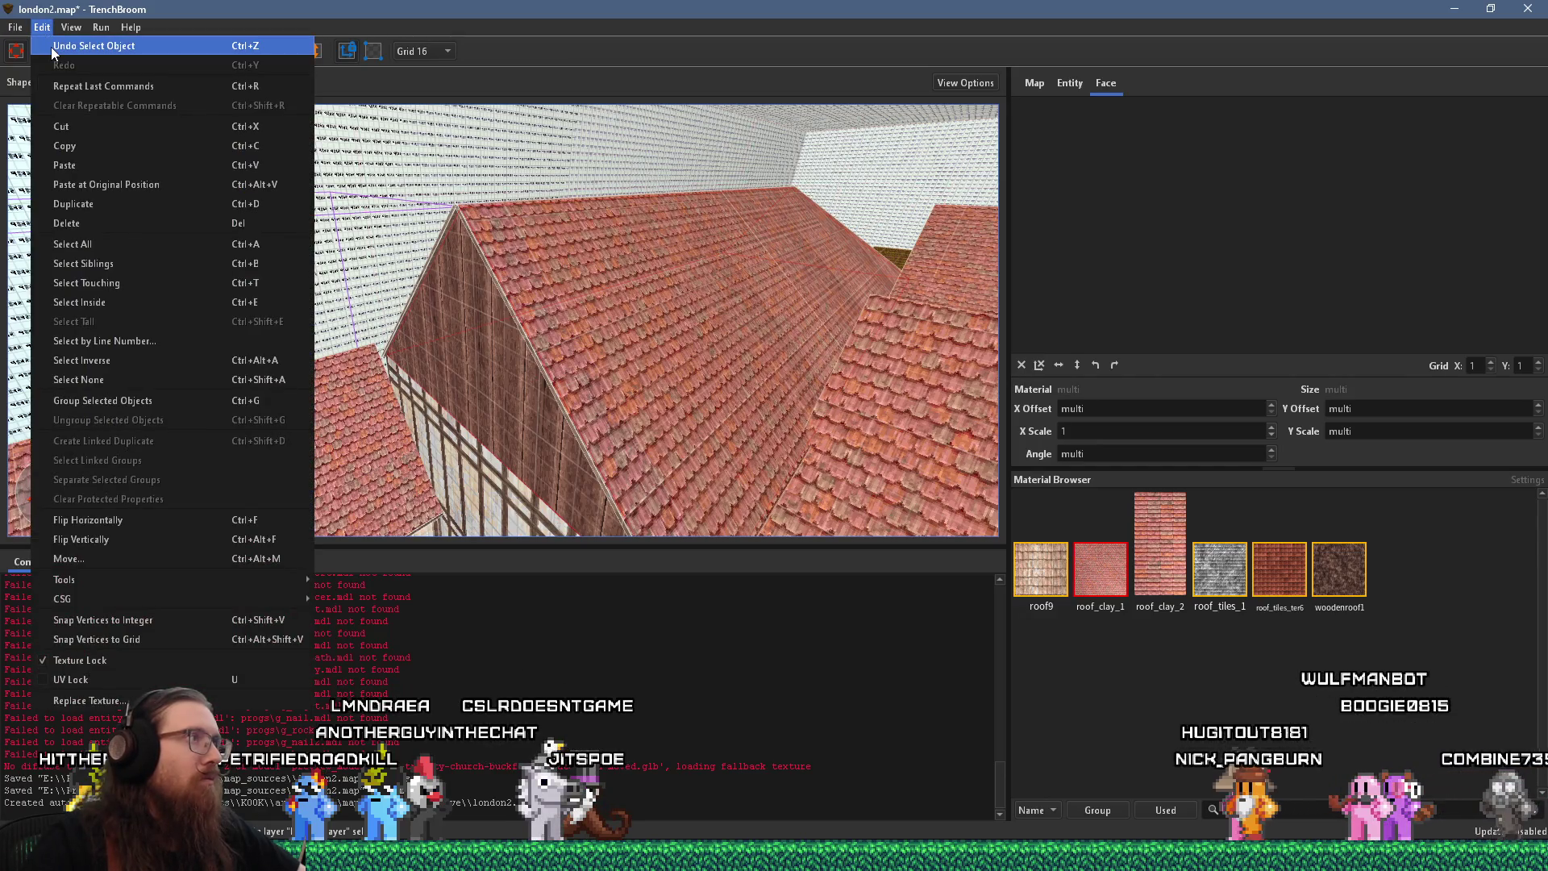
{"action": "left_click", "coordinate": [51, 46]}
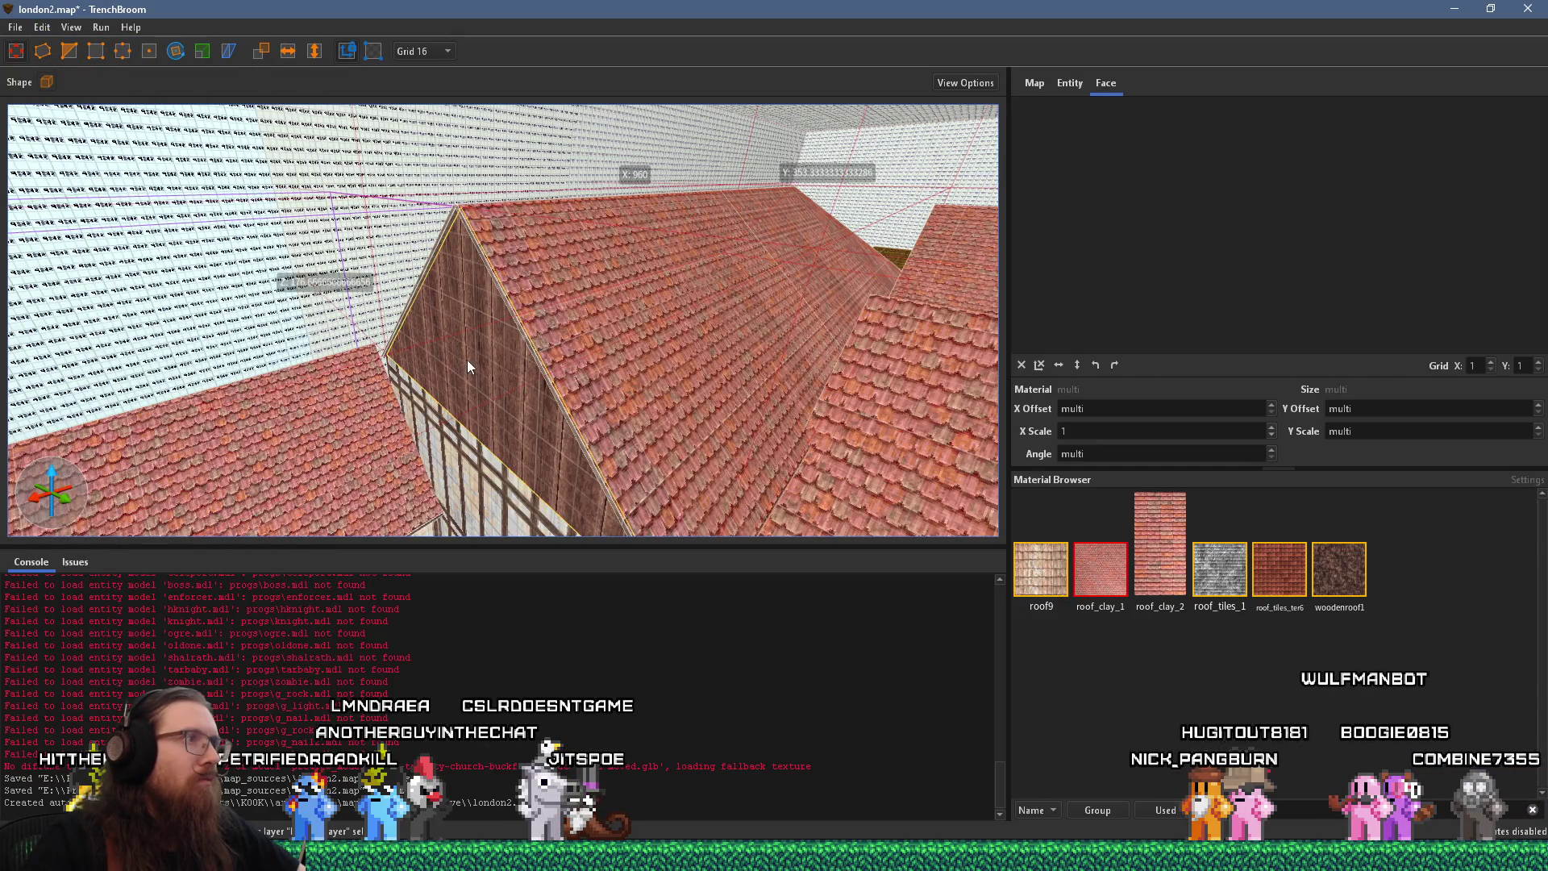
{"action": "left_click", "coordinate": [743, 319]}
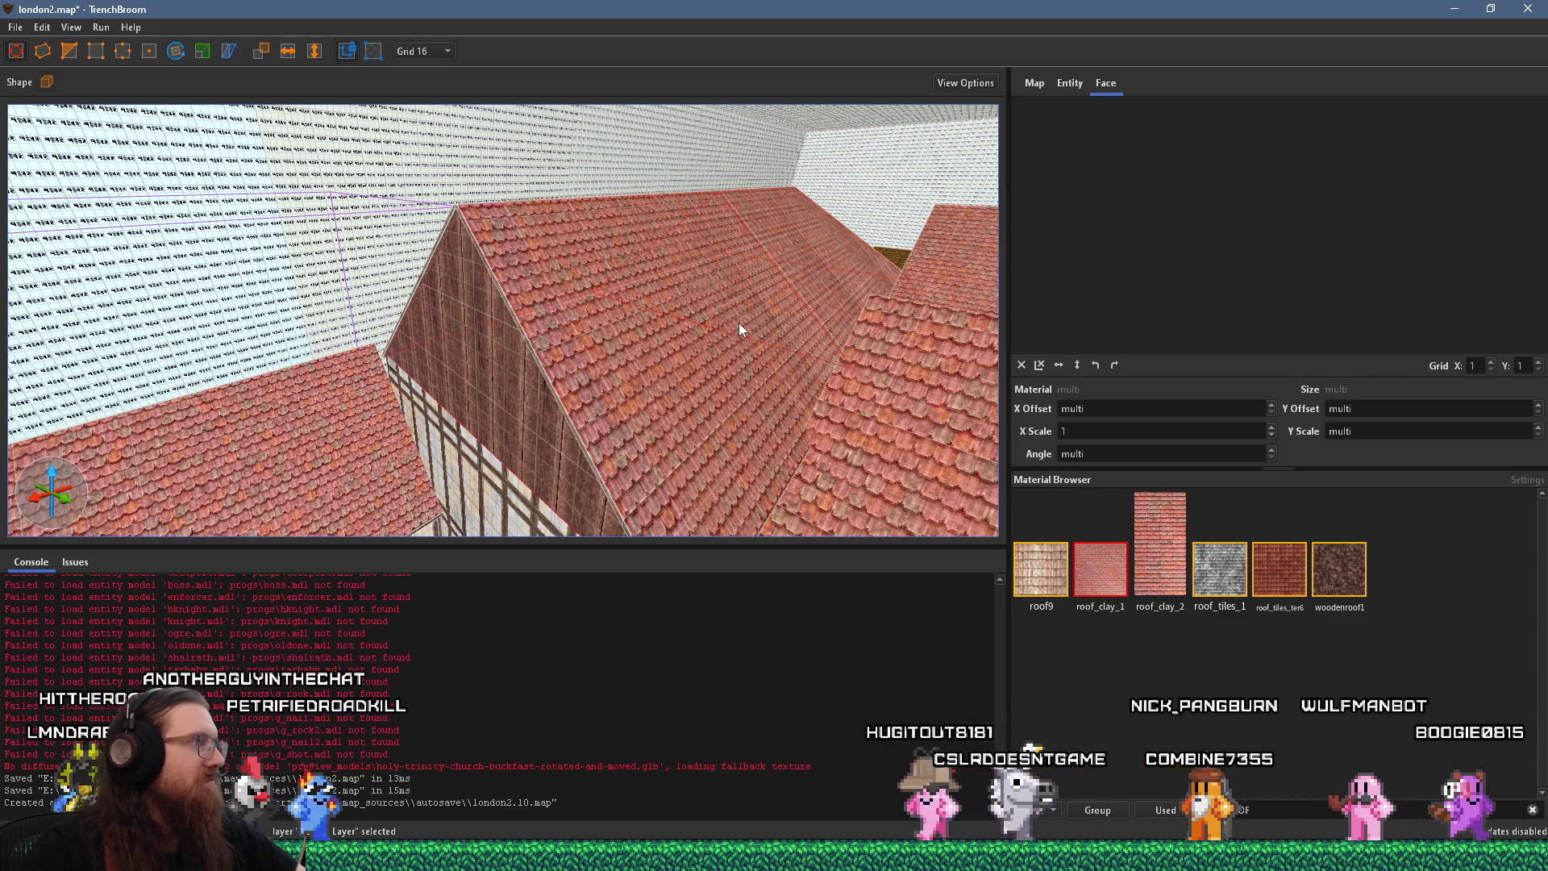
{"action": "mouse_move", "coordinate": [743, 321]}
{"action": "left_mouse_down"}
{"action": "mouse_move", "coordinate": [749, 356]}
{"action": "mouse_move", "coordinate": [554, 393]}
{"action": "mouse_move", "coordinate": [617, 259]}
{"action": "mouse_move", "coordinate": [508, 152]}
{"action": "mouse_move", "coordinate": [614, 100]}
{"action": "left_mouse_up"}
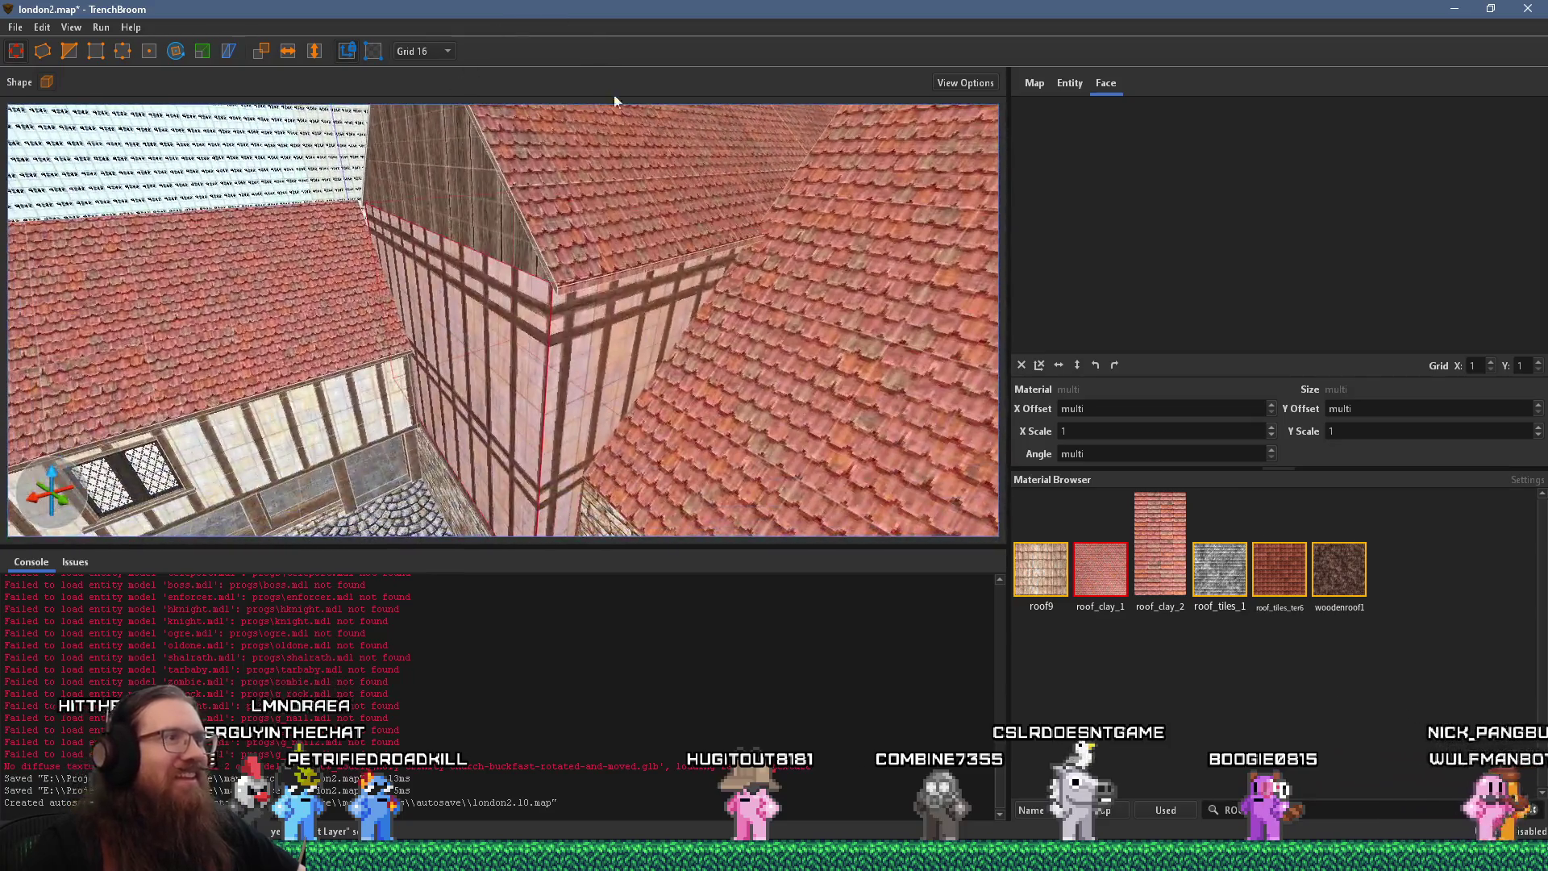
Orbit around the gable, select the red roof brush, and bring up the Tudor house reference photo
{"action": "mouse_move", "coordinate": [607, 335]}
{"action": "left_mouse_down"}
{"action": "mouse_move", "coordinate": [697, 87]}
{"action": "mouse_move", "coordinate": [669, 137]}
{"action": "mouse_move", "coordinate": [655, 258]}
{"action": "mouse_move", "coordinate": [637, 245]}
{"action": "mouse_move", "coordinate": [640, 118]}
{"action": "mouse_move", "coordinate": [444, 288]}
{"action": "mouse_move", "coordinate": [555, 269]}
{"action": "mouse_move", "coordinate": [248, 358]}
{"action": "mouse_move", "coordinate": [403, 322]}
{"action": "mouse_move", "coordinate": [132, 293]}
{"action": "mouse_move", "coordinate": [424, 429]}
{"action": "mouse_move", "coordinate": [238, 405]}
{"action": "mouse_move", "coordinate": [558, 331]}
{"action": "mouse_move", "coordinate": [1113, 360]}
{"action": "mouse_move", "coordinate": [1033, 432]}
{"action": "mouse_move", "coordinate": [766, 242]}
{"action": "mouse_move", "coordinate": [723, 187]}
{"action": "mouse_move", "coordinate": [772, 125]}
{"action": "mouse_move", "coordinate": [545, 360]}
{"action": "mouse_move", "coordinate": [600, 103]}
{"action": "left_mouse_up"}
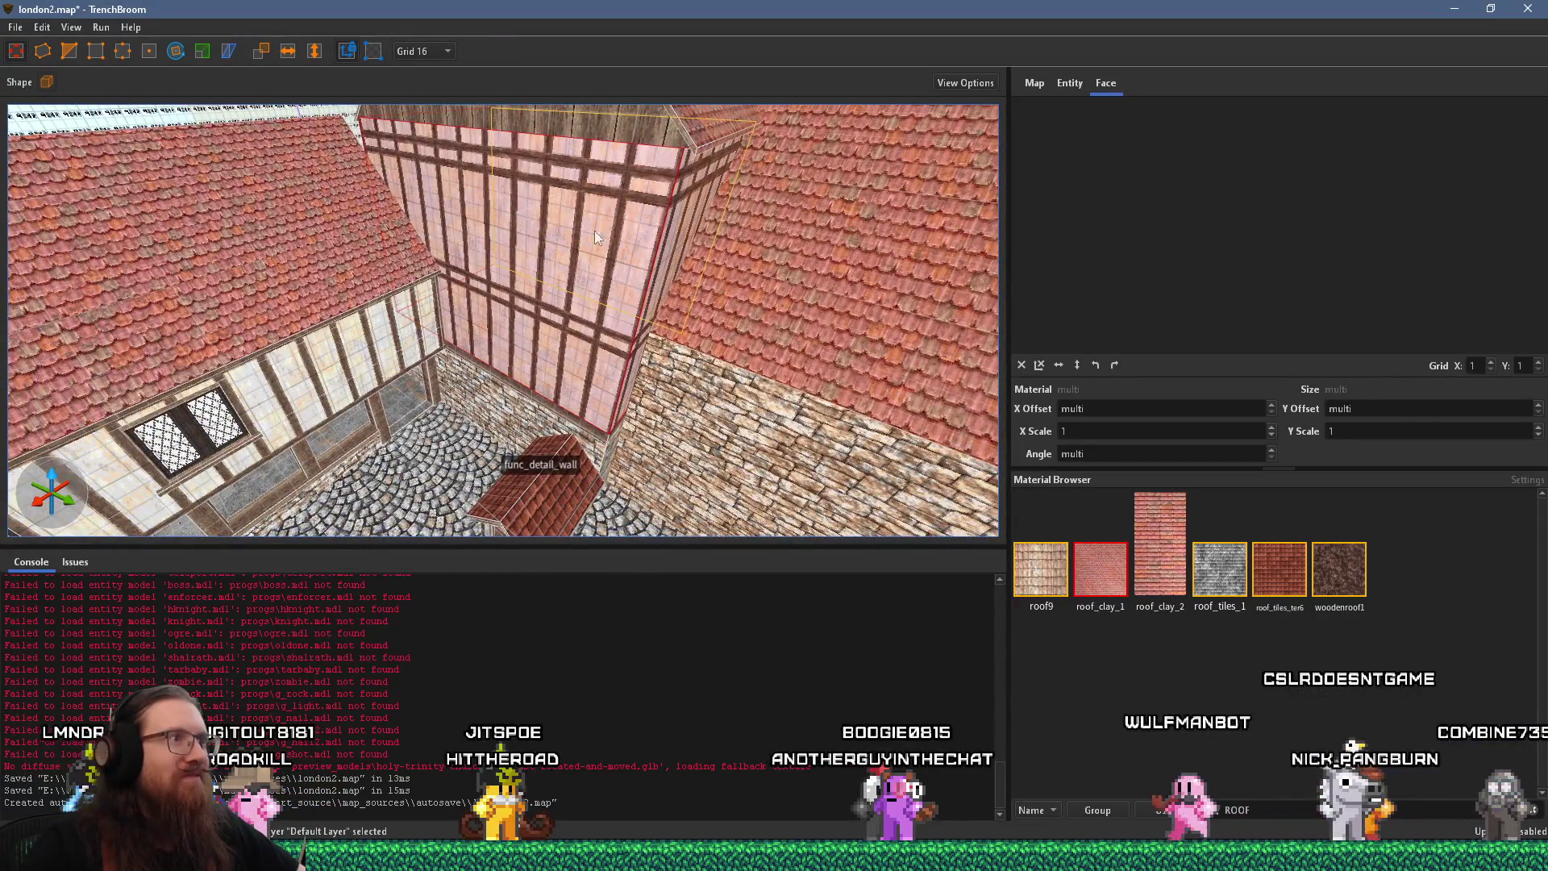
{"action": "mouse_move", "coordinate": [593, 230]}
{"action": "left_mouse_down"}
{"action": "mouse_move", "coordinate": [560, 137]}
{"action": "mouse_move", "coordinate": [573, 295]}
{"action": "mouse_move", "coordinate": [606, 335]}
{"action": "mouse_move", "coordinate": [690, 588]}
{"action": "mouse_move", "coordinate": [653, 331]}
{"action": "left_mouse_up"}
{"action": "key", "text": "Escape"}
{"action": "left_click", "coordinate": [653, 332]}
{"action": "mouse_move", "coordinate": [645, 433]}
{"action": "left_mouse_down"}
{"action": "mouse_move", "coordinate": [440, 246]}
{"action": "mouse_move", "coordinate": [500, 337]}
{"action": "mouse_move", "coordinate": [470, 94]}
{"action": "mouse_move", "coordinate": [502, 98]}
{"action": "mouse_move", "coordinate": [535, 337]}
{"action": "mouse_move", "coordinate": [572, 214]}
{"action": "mouse_move", "coordinate": [567, 258]}
{"action": "mouse_move", "coordinate": [606, 182]}
{"action": "left_mouse_up"}
{"action": "key", "text": "alt+Tab"}
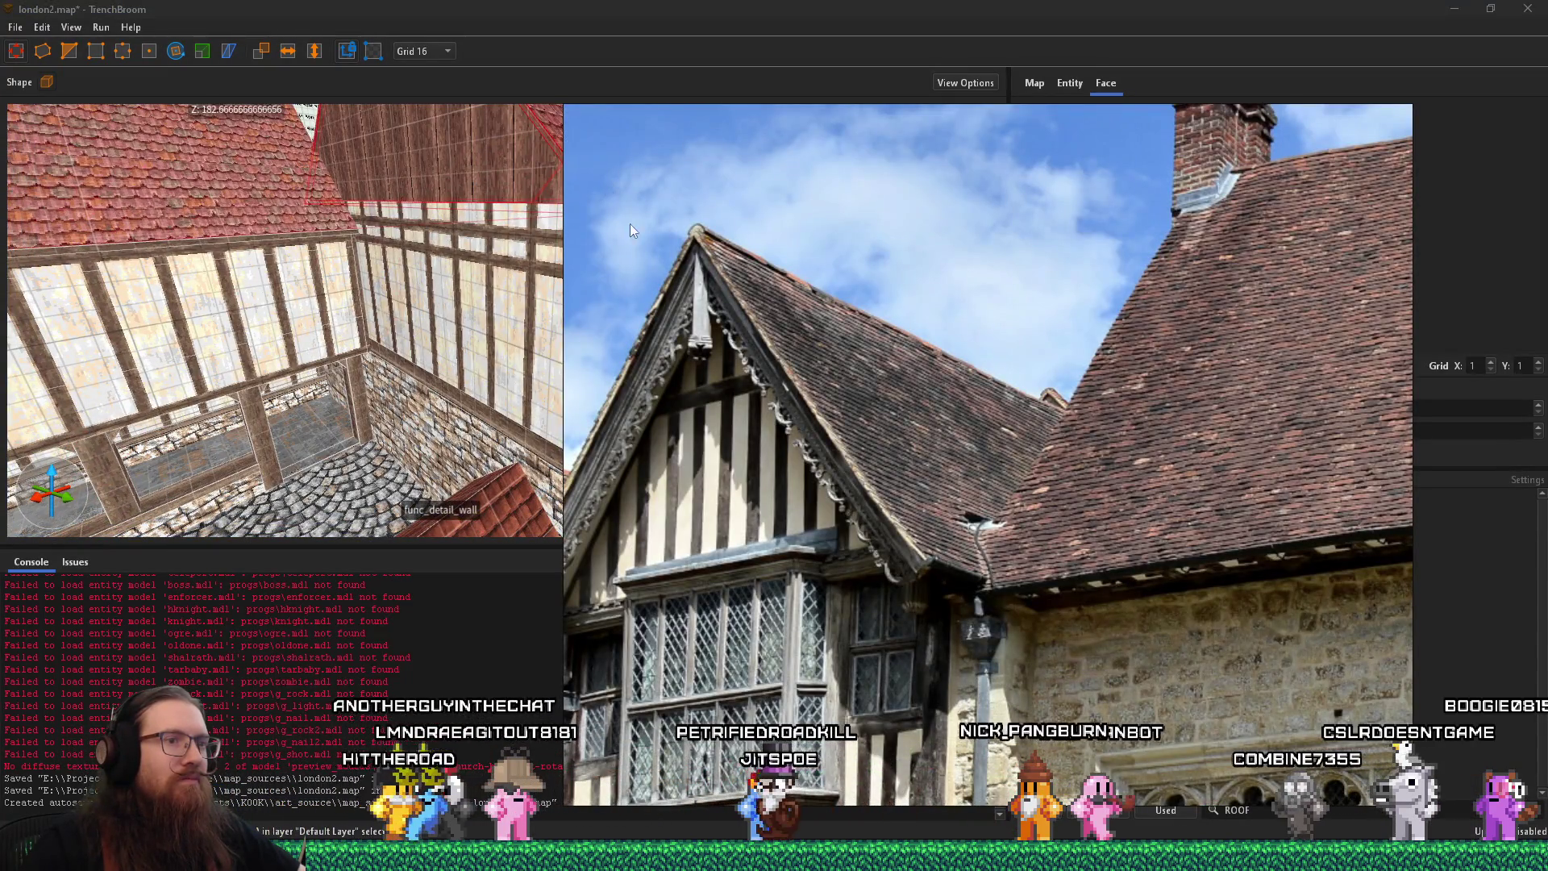
Zoom the reference photo onto the roof, pan the 3D view across the roof, then bring the photo back
{"action": "scroll", "coordinate": [703, 255], "scroll_direction": "up", "scroll_amount": 5}
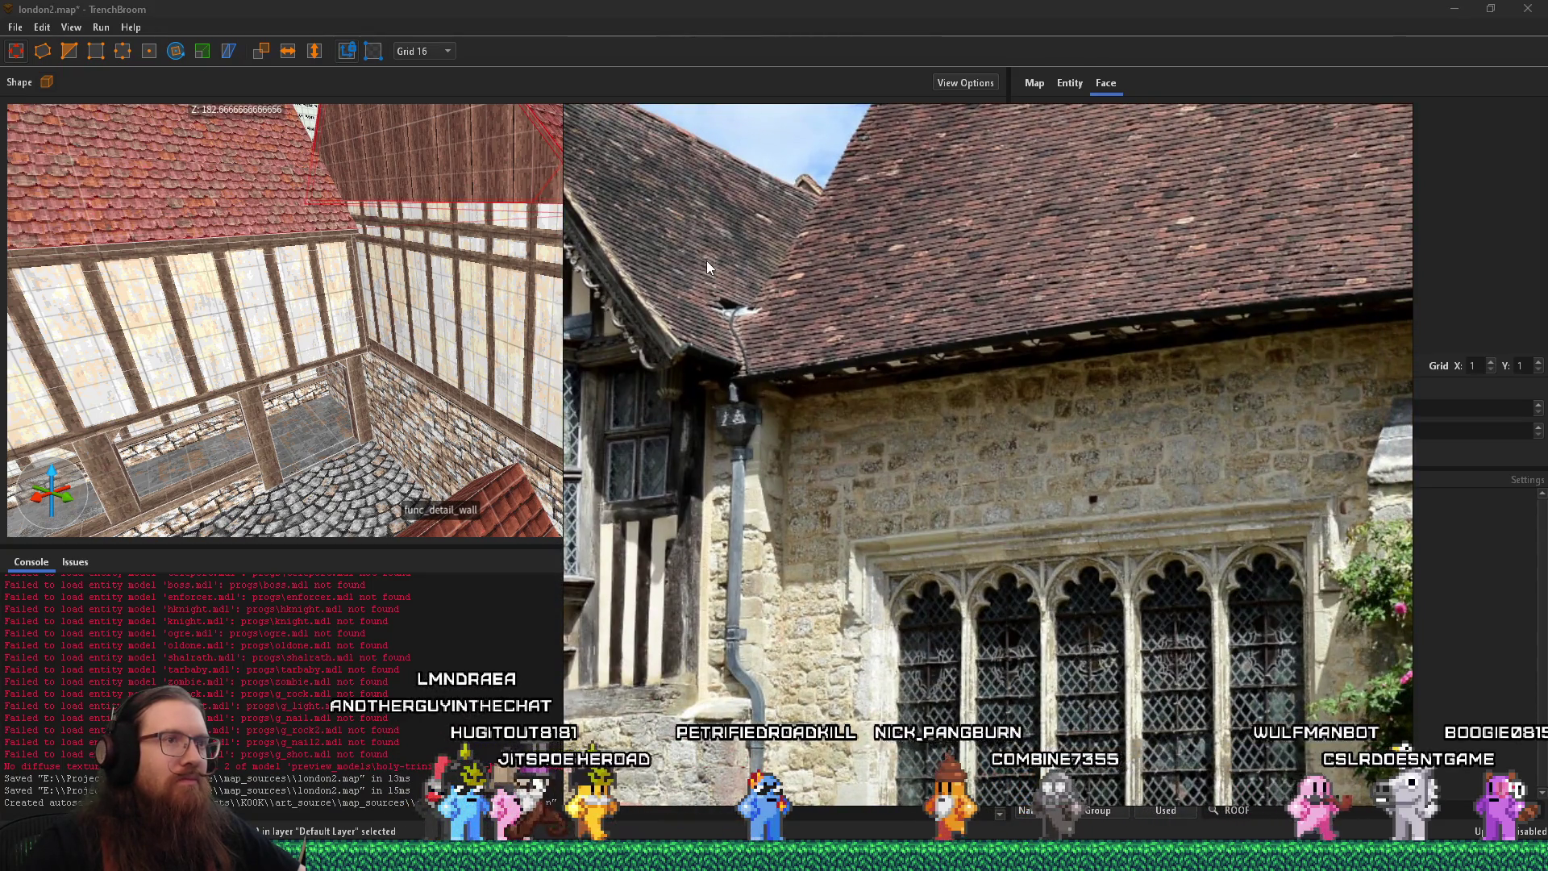
{"action": "key", "text": "alt+Tab"}
{"action": "mouse_move", "coordinate": [707, 260]}
{"action": "left_mouse_down"}
{"action": "mouse_move", "coordinate": [746, 253]}
{"action": "mouse_move", "coordinate": [699, 230]}
{"action": "mouse_move", "coordinate": [853, 152]}
{"action": "mouse_move", "coordinate": [524, 330]}
{"action": "mouse_move", "coordinate": [362, 292]}
{"action": "mouse_move", "coordinate": [535, 429]}
{"action": "mouse_move", "coordinate": [495, 374]}
{"action": "mouse_move", "coordinate": [355, 379]}
{"action": "mouse_move", "coordinate": [218, 413]}
{"action": "mouse_move", "coordinate": [264, 321]}
{"action": "mouse_move", "coordinate": [478, 207]}
{"action": "mouse_move", "coordinate": [356, 265]}
{"action": "mouse_move", "coordinate": [525, 279]}
{"action": "left_mouse_up"}
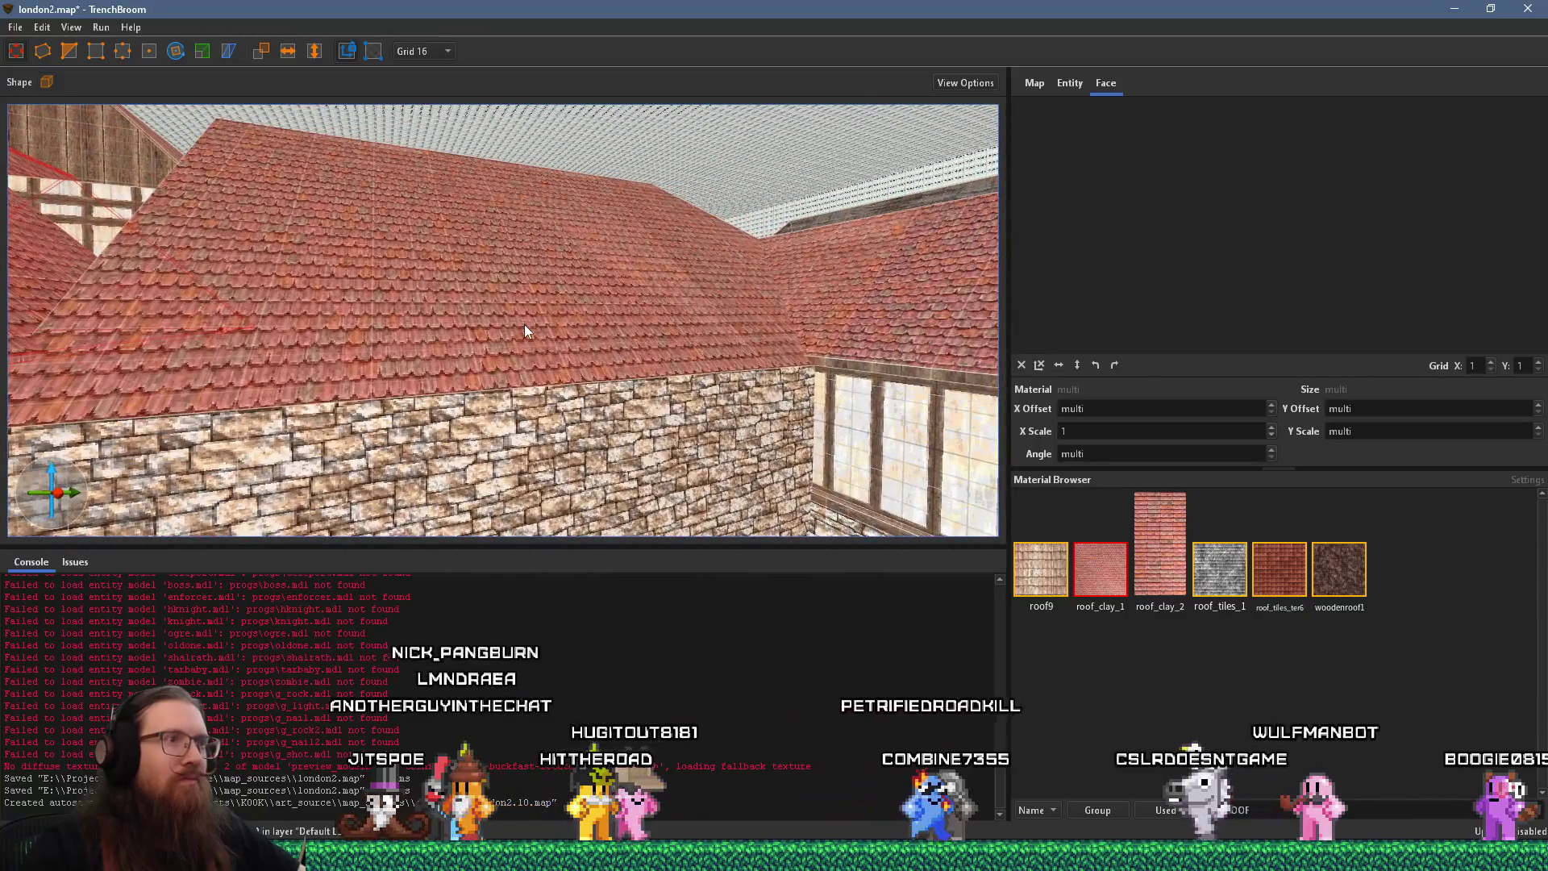
{"action": "key", "text": "alt+Tab"}
{"action": "key", "text": "alt+Tab"}
Select the stone wall face and turn the 3D view toward the timber-framed building
{"action": "scroll", "coordinate": [524, 371], "scroll_direction": "down", "scroll_amount": 5}
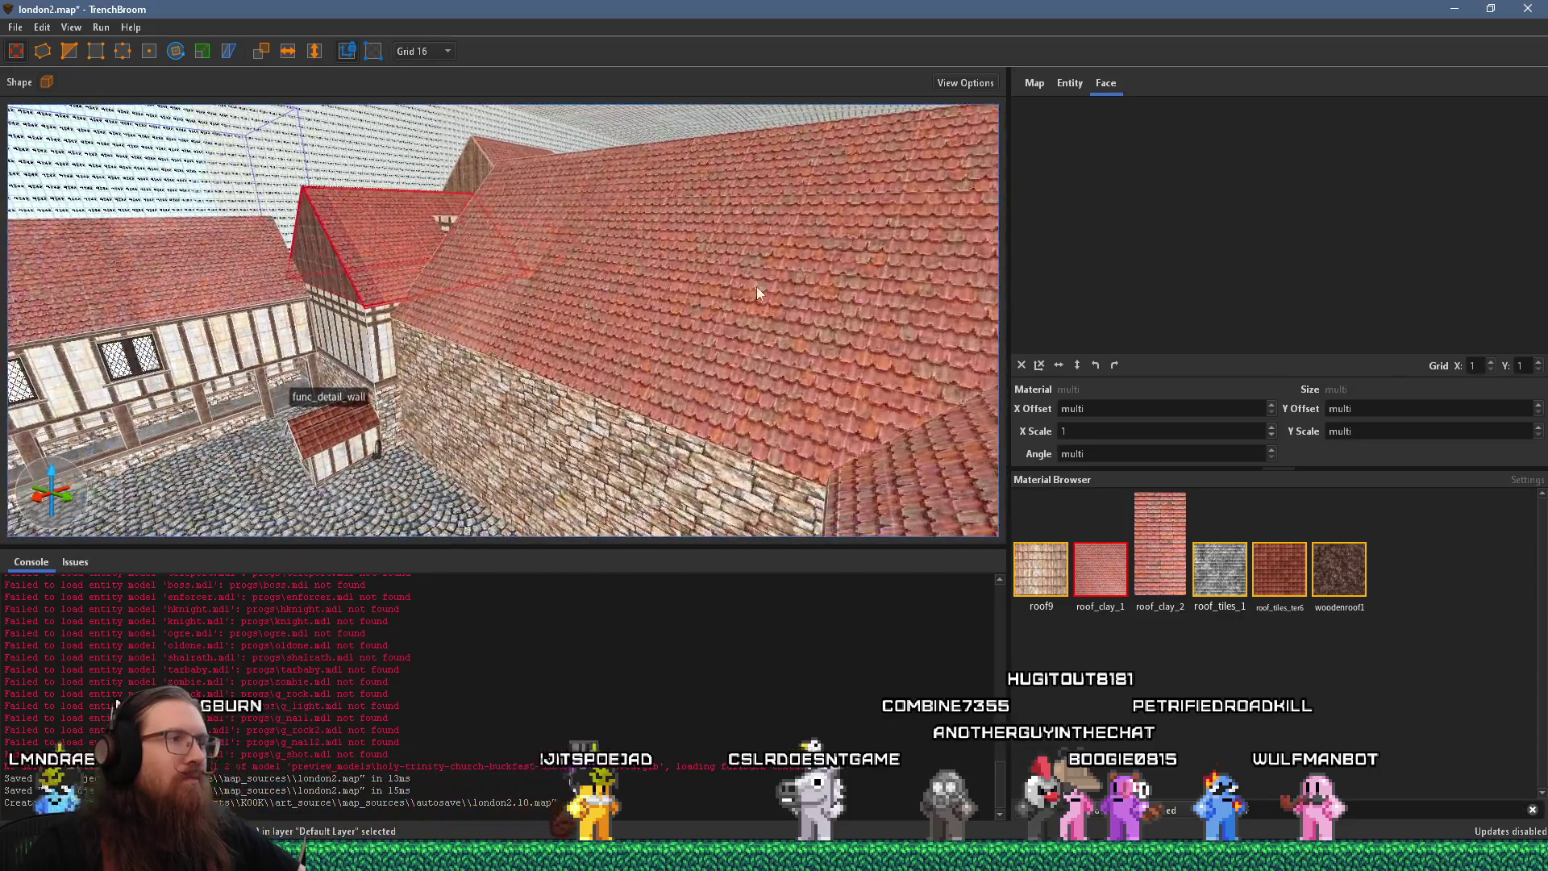
{"action": "left_click", "coordinate": [476, 350]}
{"action": "mouse_move", "coordinate": [477, 350]}
{"action": "left_mouse_down"}
{"action": "mouse_move", "coordinate": [401, 361]}
{"action": "mouse_move", "coordinate": [538, 322]}
{"action": "mouse_move", "coordinate": [568, 253]}
{"action": "mouse_move", "coordinate": [452, 142]}
{"action": "mouse_move", "coordinate": [349, 223]}
{"action": "left_mouse_up"}
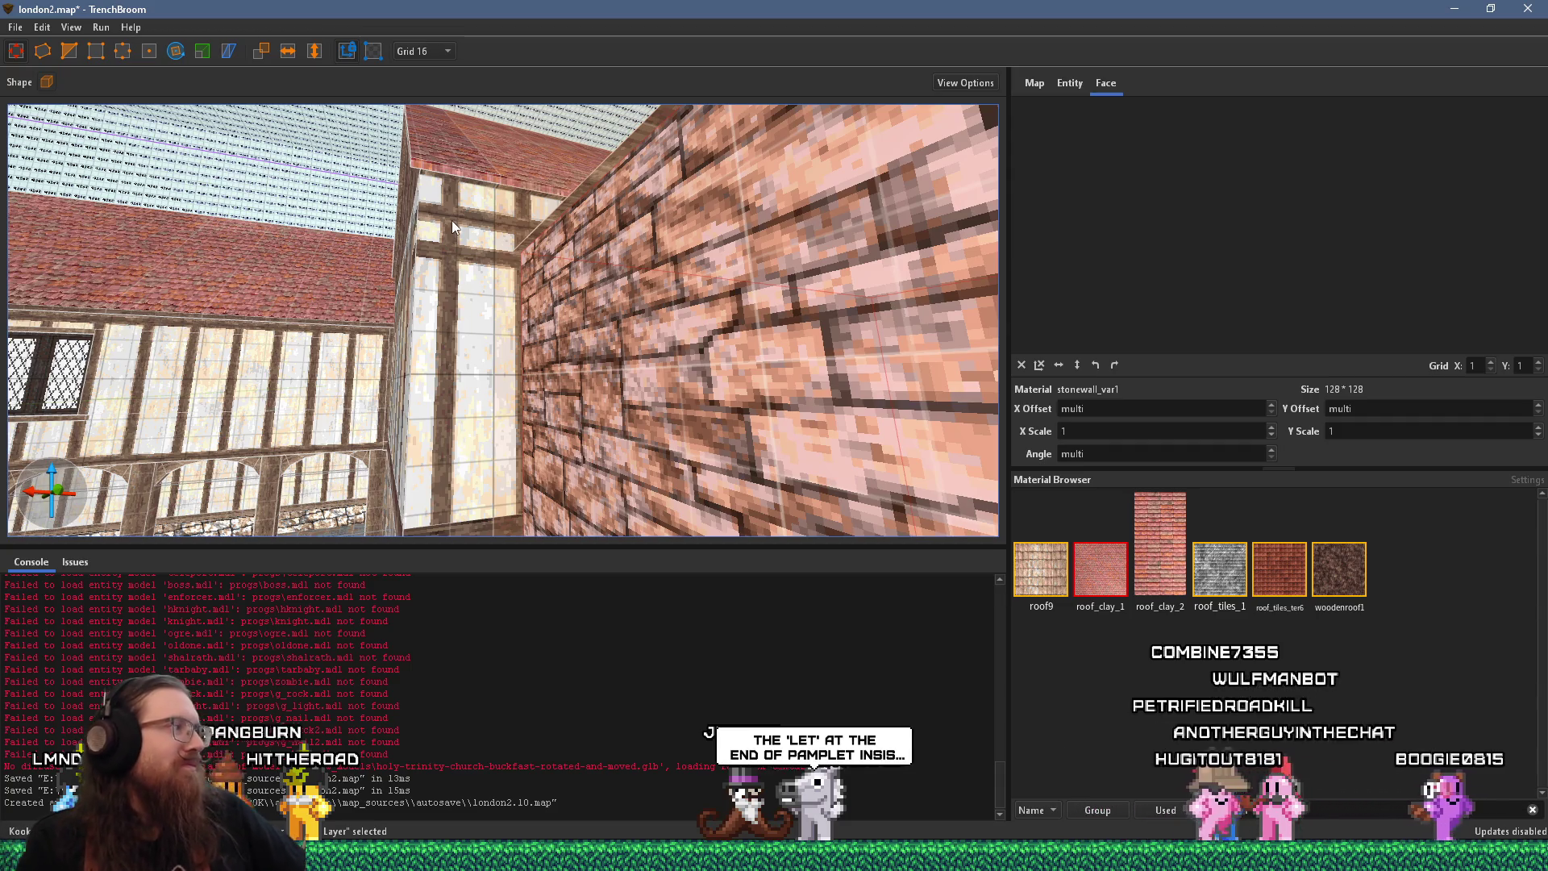
{"action": "scroll", "coordinate": [519, 300], "scroll_direction": "down", "scroll_amount": 5}
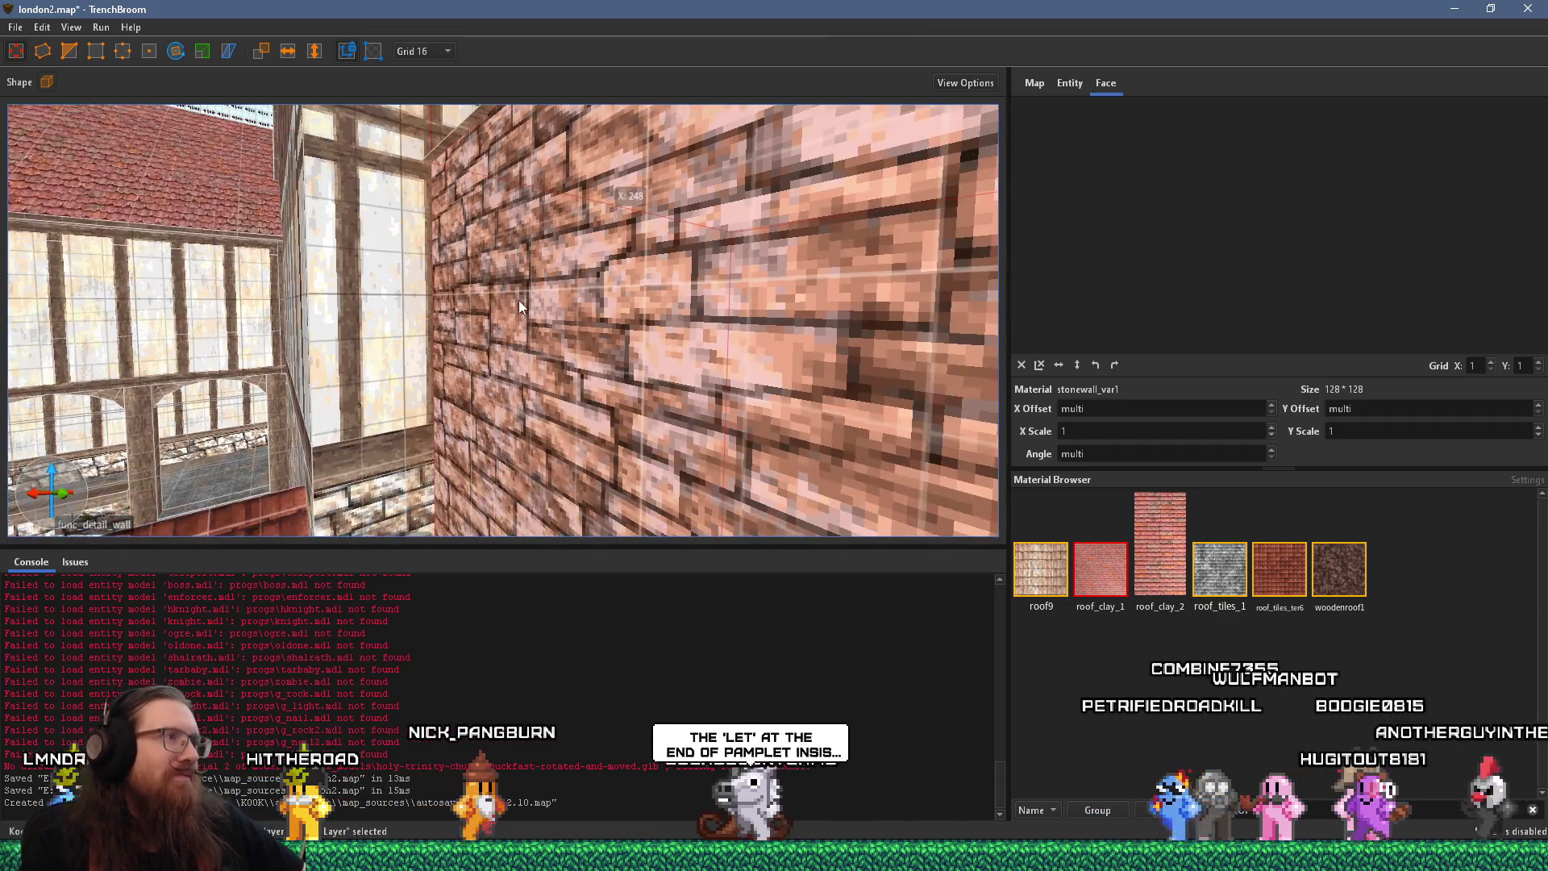
Check the church reference photo, then fly the TrenchBroom camera over to the kennel roof
{"action": "key", "text": "alt+Tab"}
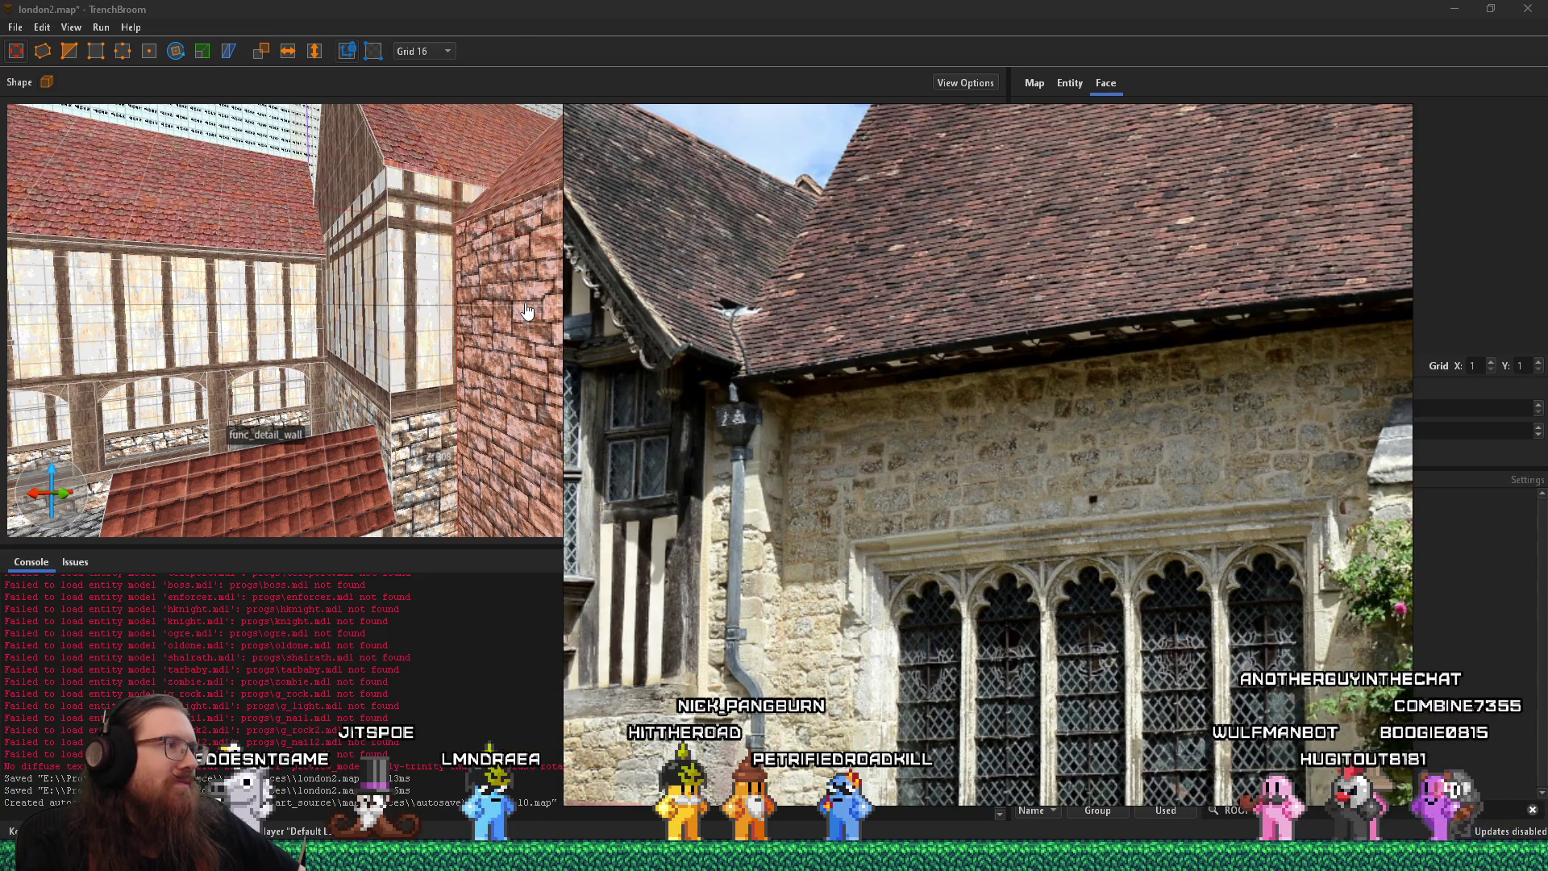
{"action": "scroll", "coordinate": [961, 352], "scroll_direction": "down", "scroll_amount": 6}
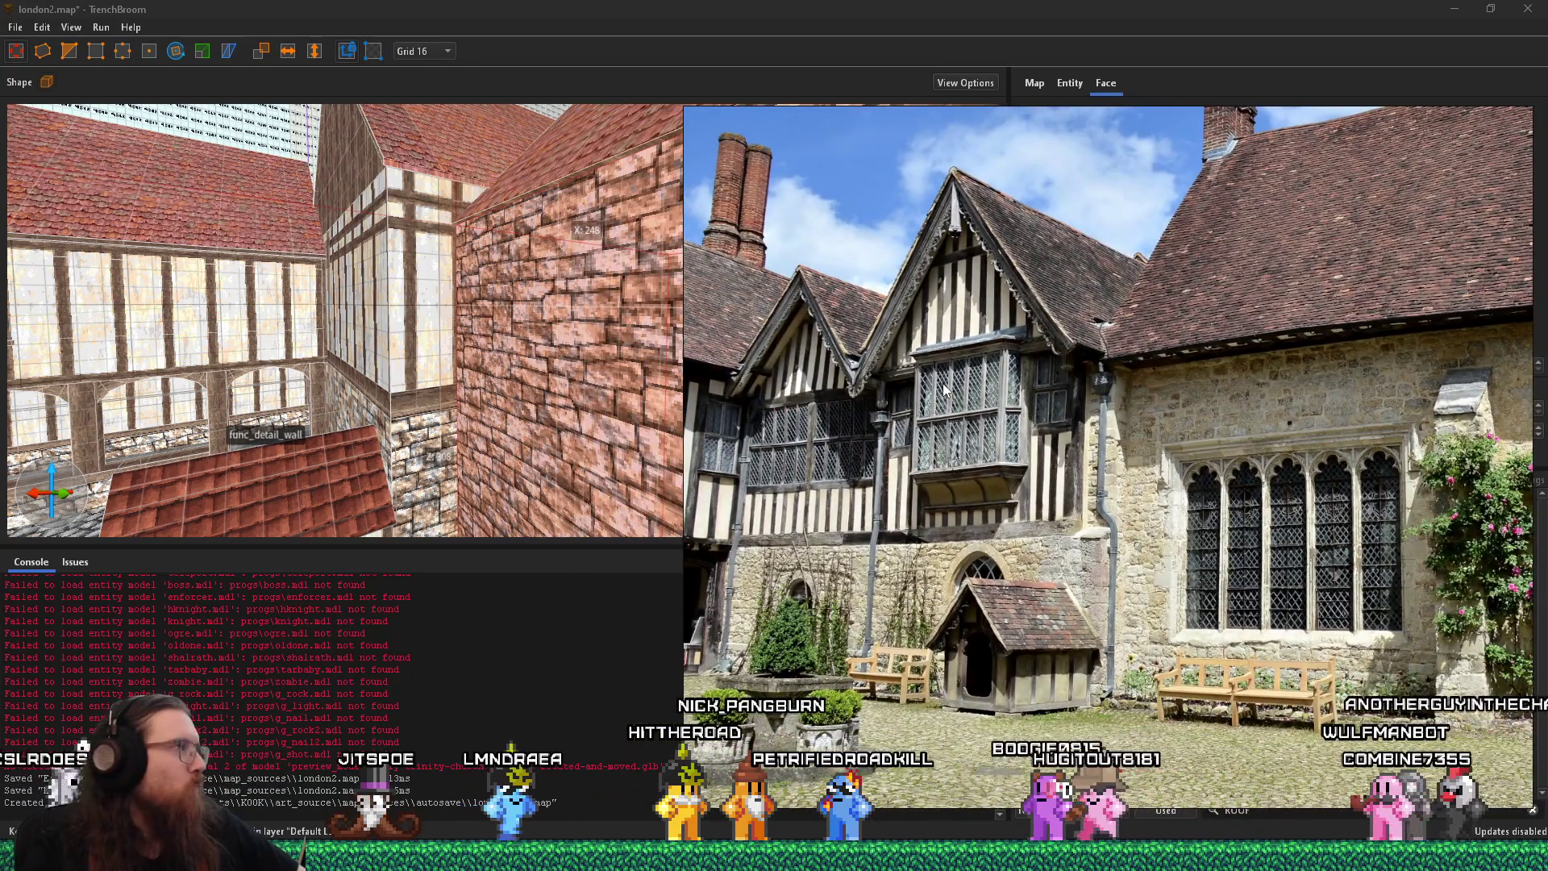
{"action": "left_click", "coordinate": [637, 388]}
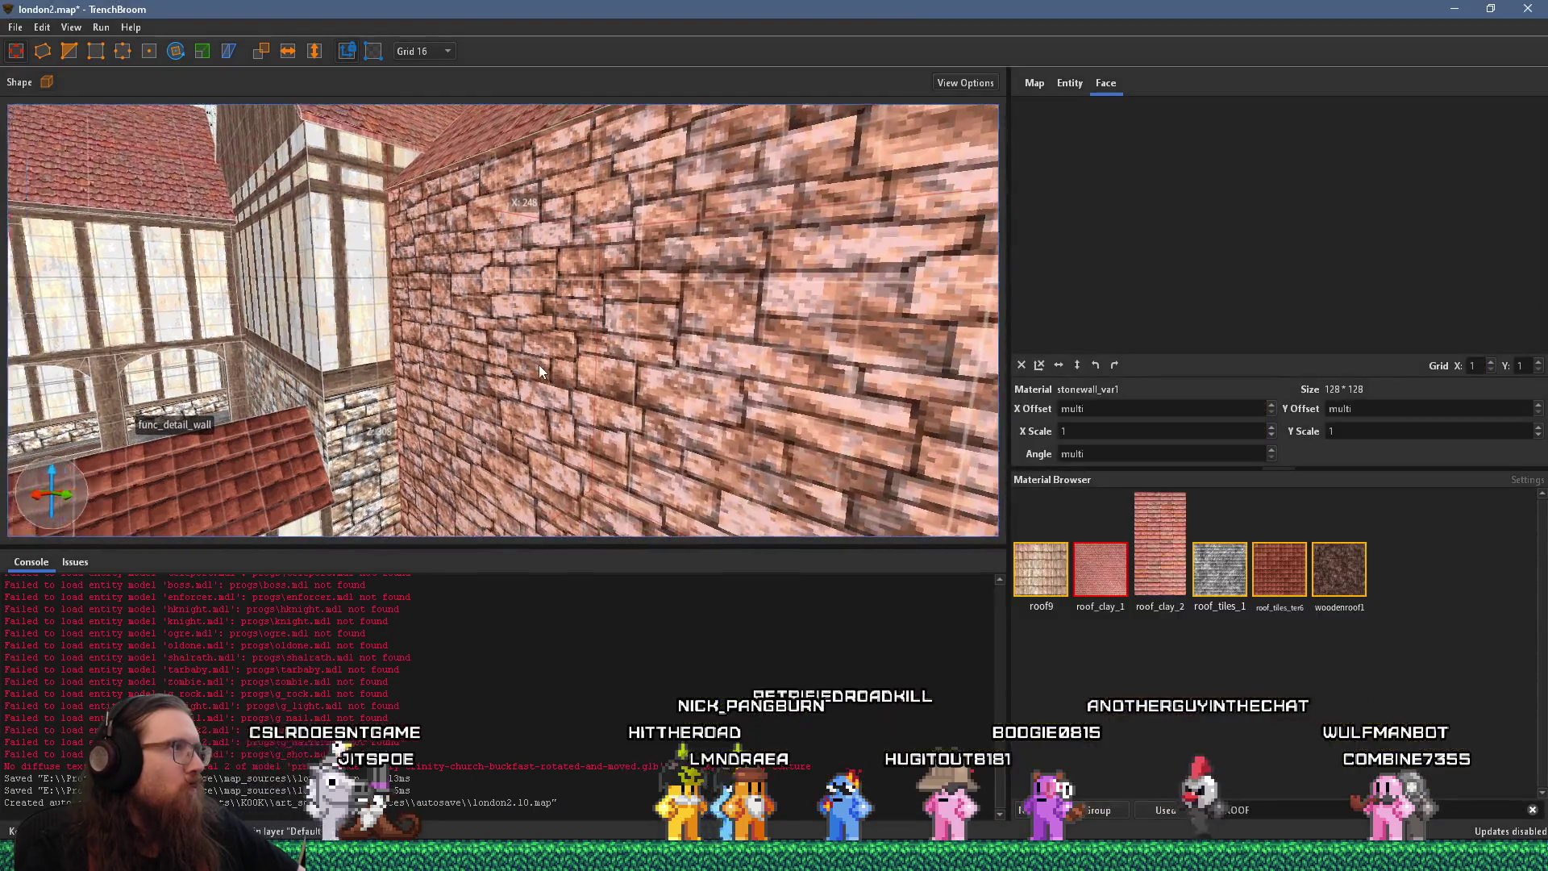
{"action": "key", "text": "w"}
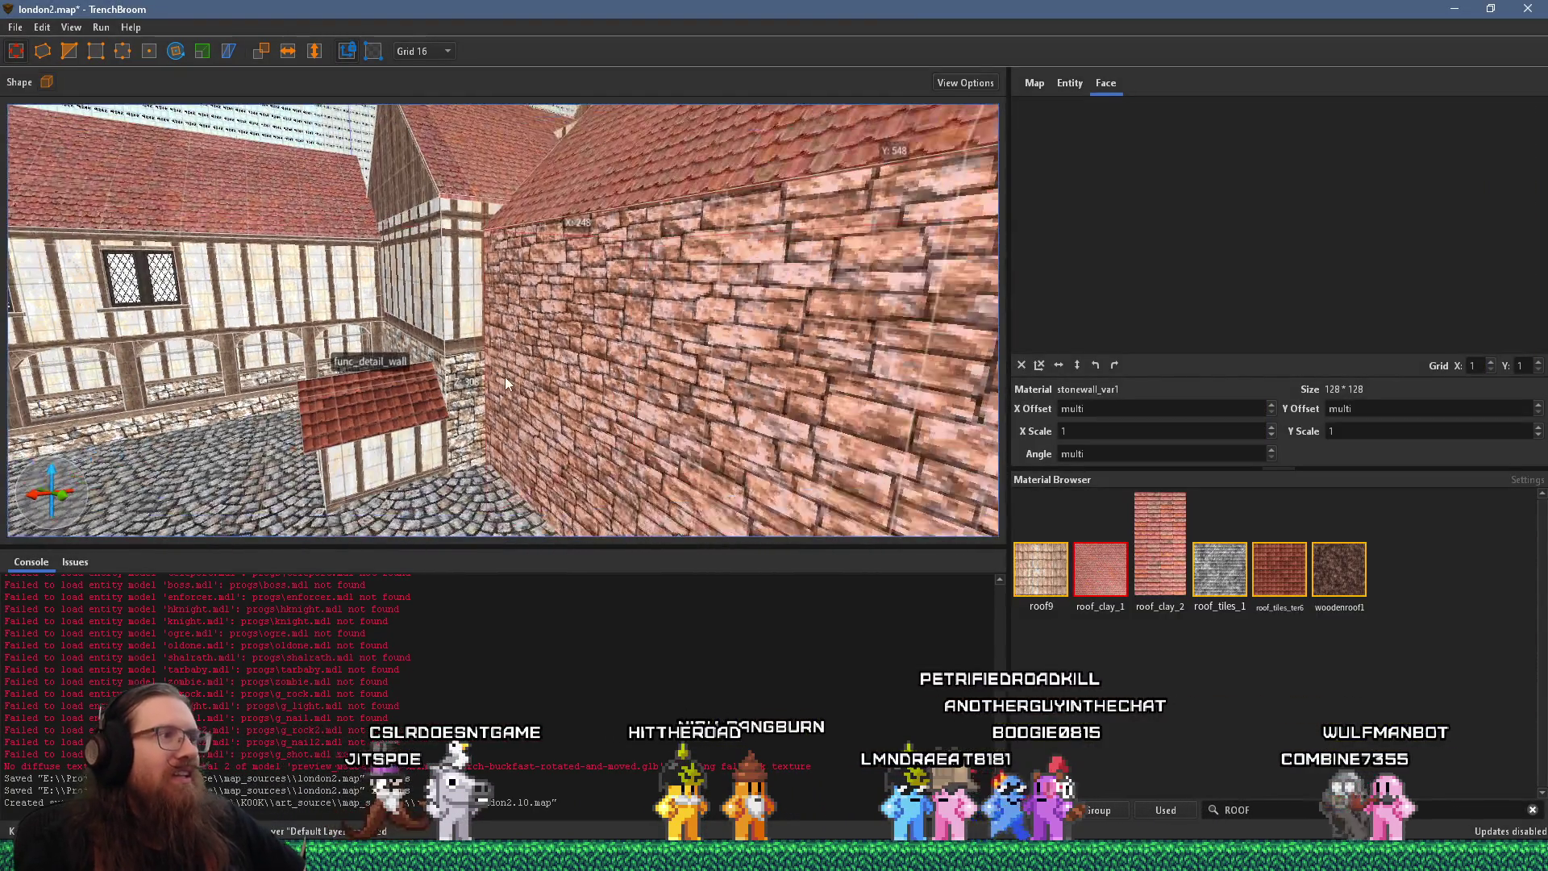
{"action": "mouse_move", "coordinate": [582, 348]}
{"action": "left_mouse_down"}
{"action": "mouse_move", "coordinate": [646, 293]}
{"action": "mouse_move", "coordinate": [476, 321]}
{"action": "mouse_move", "coordinate": [713, 289]}
{"action": "mouse_move", "coordinate": [679, 330]}
{"action": "mouse_move", "coordinate": [619, 341]}
{"action": "mouse_move", "coordinate": [698, 409]}
{"action": "left_mouse_up"}
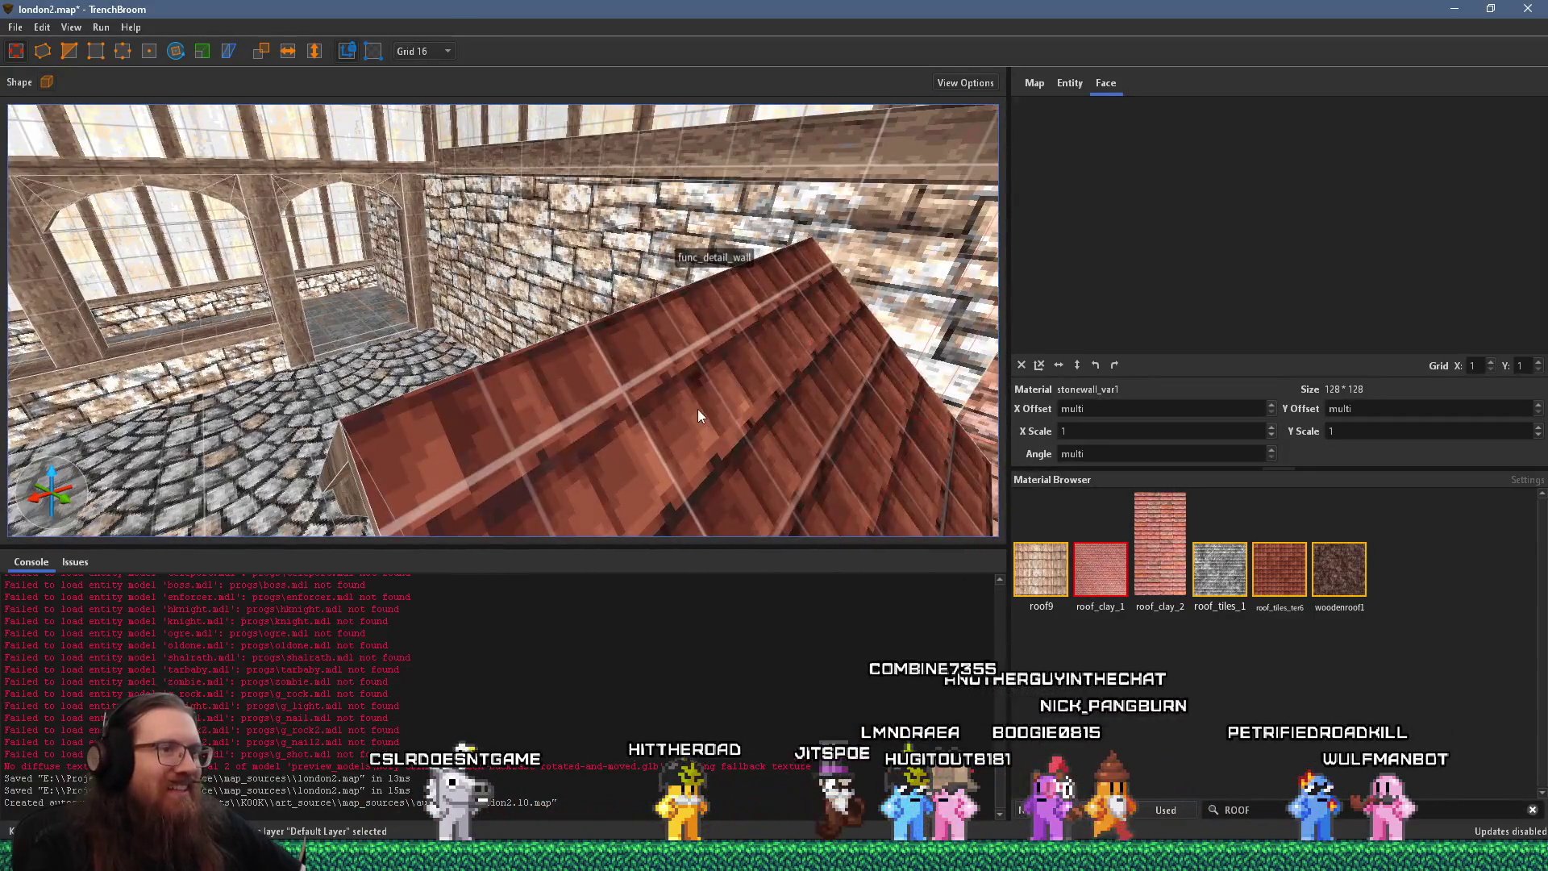
Apply roof_clay_1 tiles to two faces of the hut roof
{"action": "left_click", "coordinate": [718, 419], "text": "shift"}
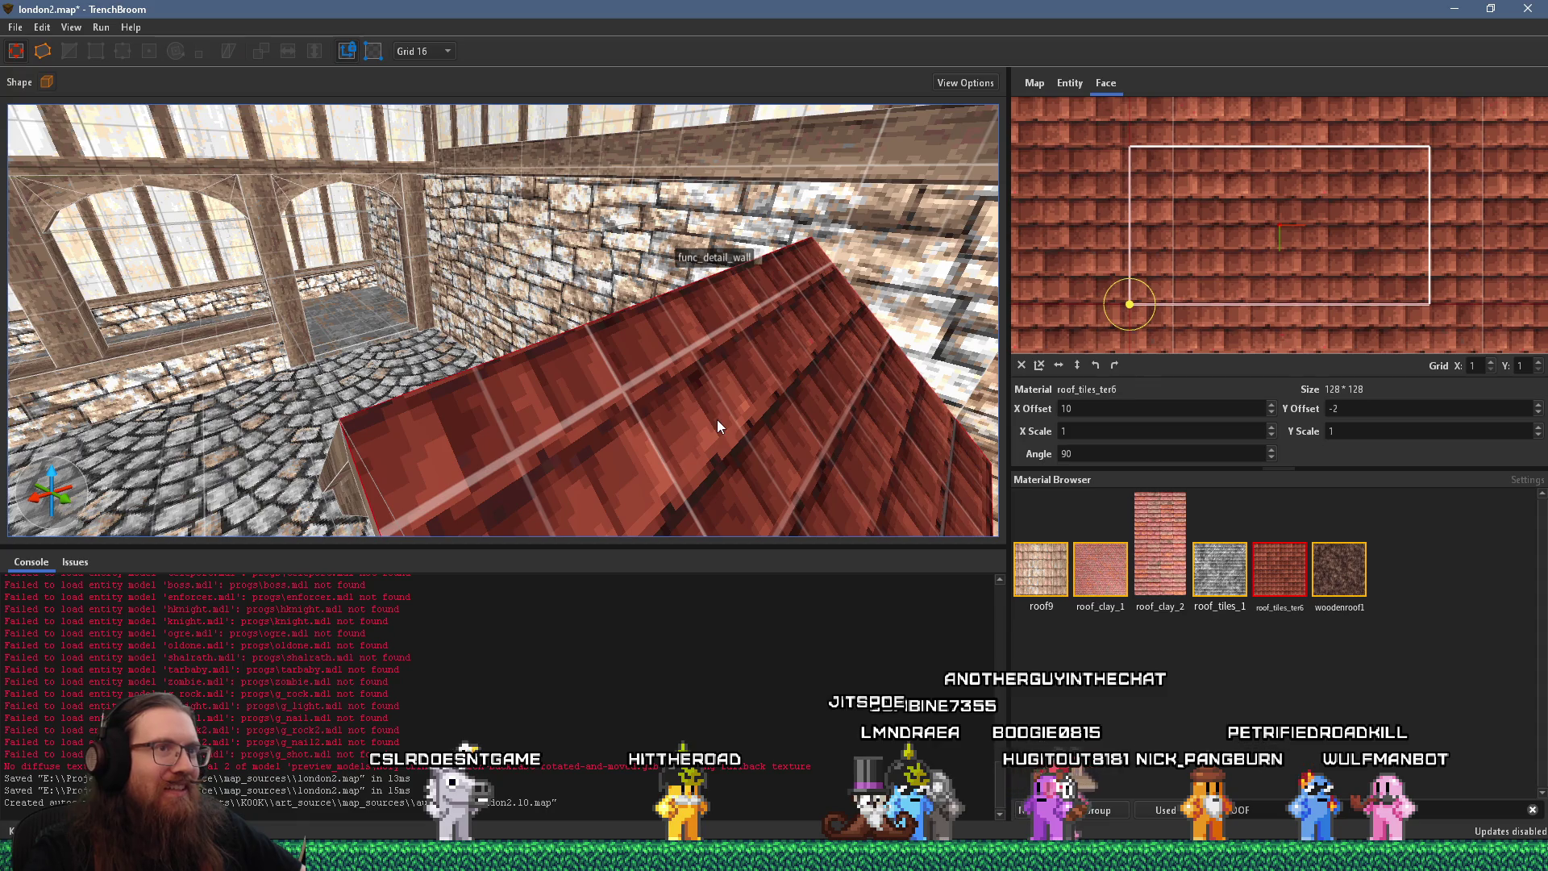
{"action": "left_click", "coordinate": [1083, 557]}
{"action": "mouse_move", "coordinate": [906, 484]}
{"action": "left_mouse_down"}
{"action": "mouse_move", "coordinate": [714, 385]}
{"action": "mouse_move", "coordinate": [748, 379]}
{"action": "left_mouse_up"}
{"action": "left_click", "coordinate": [747, 379], "text": "shift"}
{"action": "left_click", "coordinate": [1105, 554]}
{"action": "mouse_move", "coordinate": [872, 420]}
{"action": "left_mouse_down"}
{"action": "mouse_move", "coordinate": [951, 339]}
{"action": "mouse_move", "coordinate": [1032, 289]}
{"action": "left_mouse_up"}
{"action": "scroll", "coordinate": [1240, 254], "scroll_direction": "up", "scroll_amount": 2}
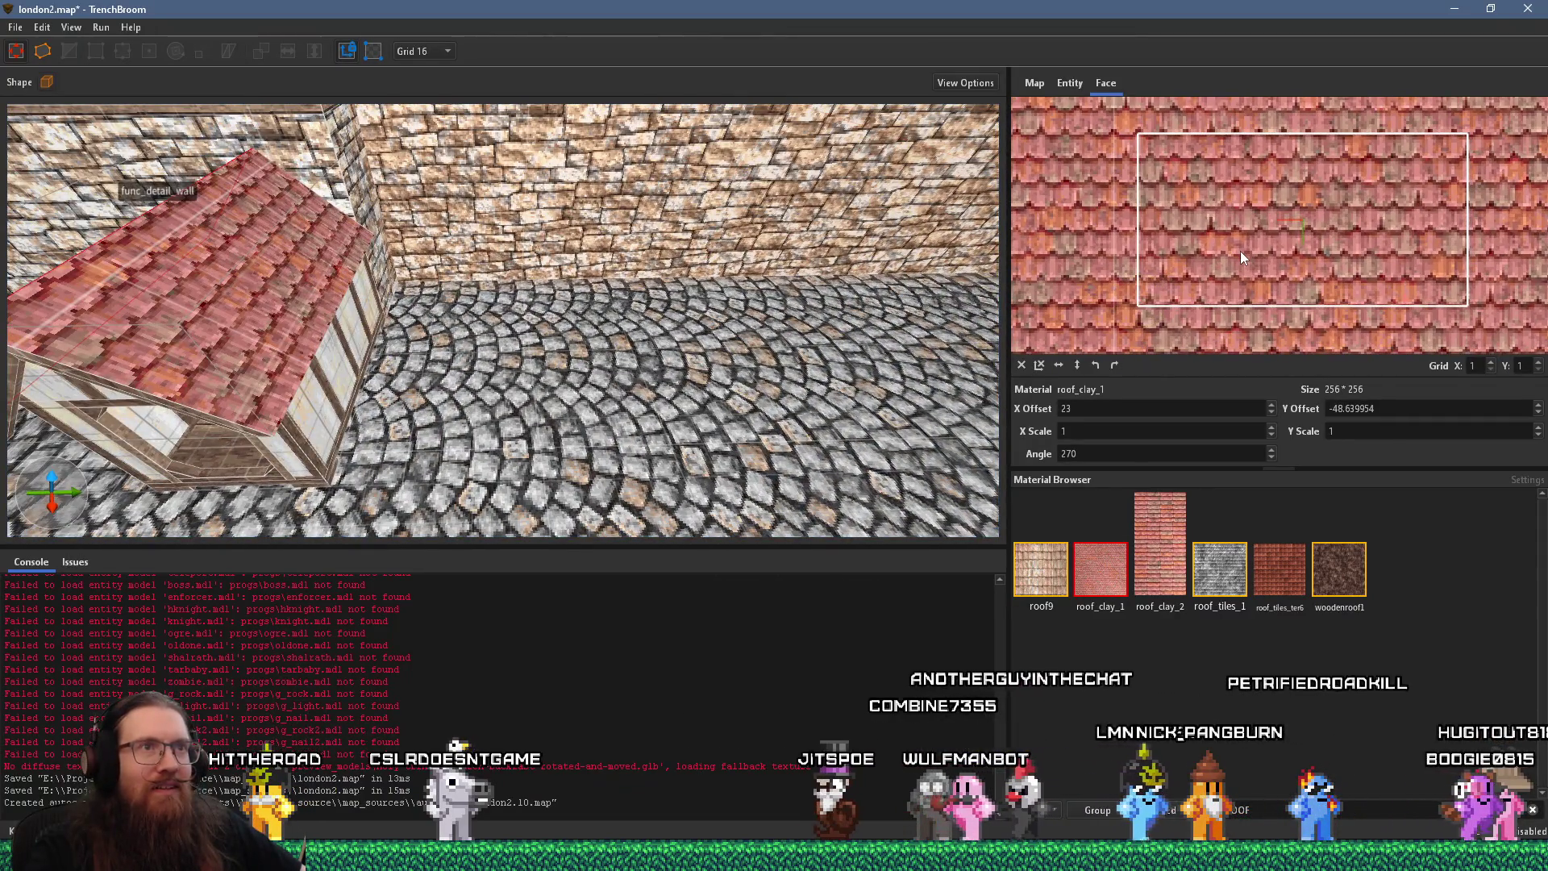
Nudge the roof texture's X offset, then shift the opposite slope's Y offset by one
{"action": "key", "text": "ctrl+alt+Left"}
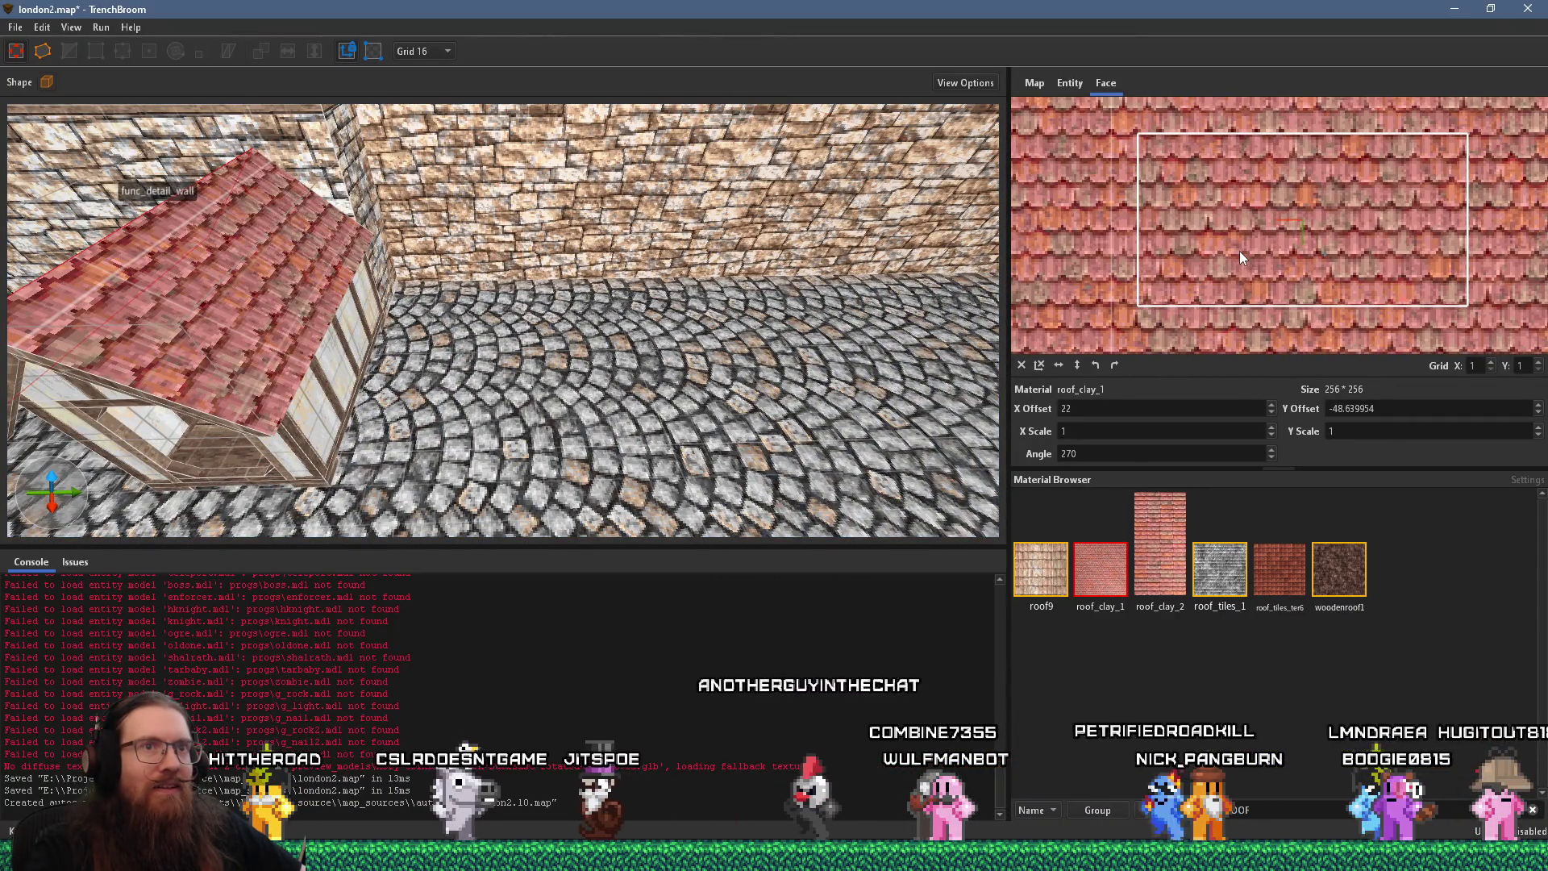
{"action": "key", "text": "ctrl+alt+Right"}
{"action": "scroll", "coordinate": [1269, 255], "scroll_direction": "up", "scroll_amount": 1}
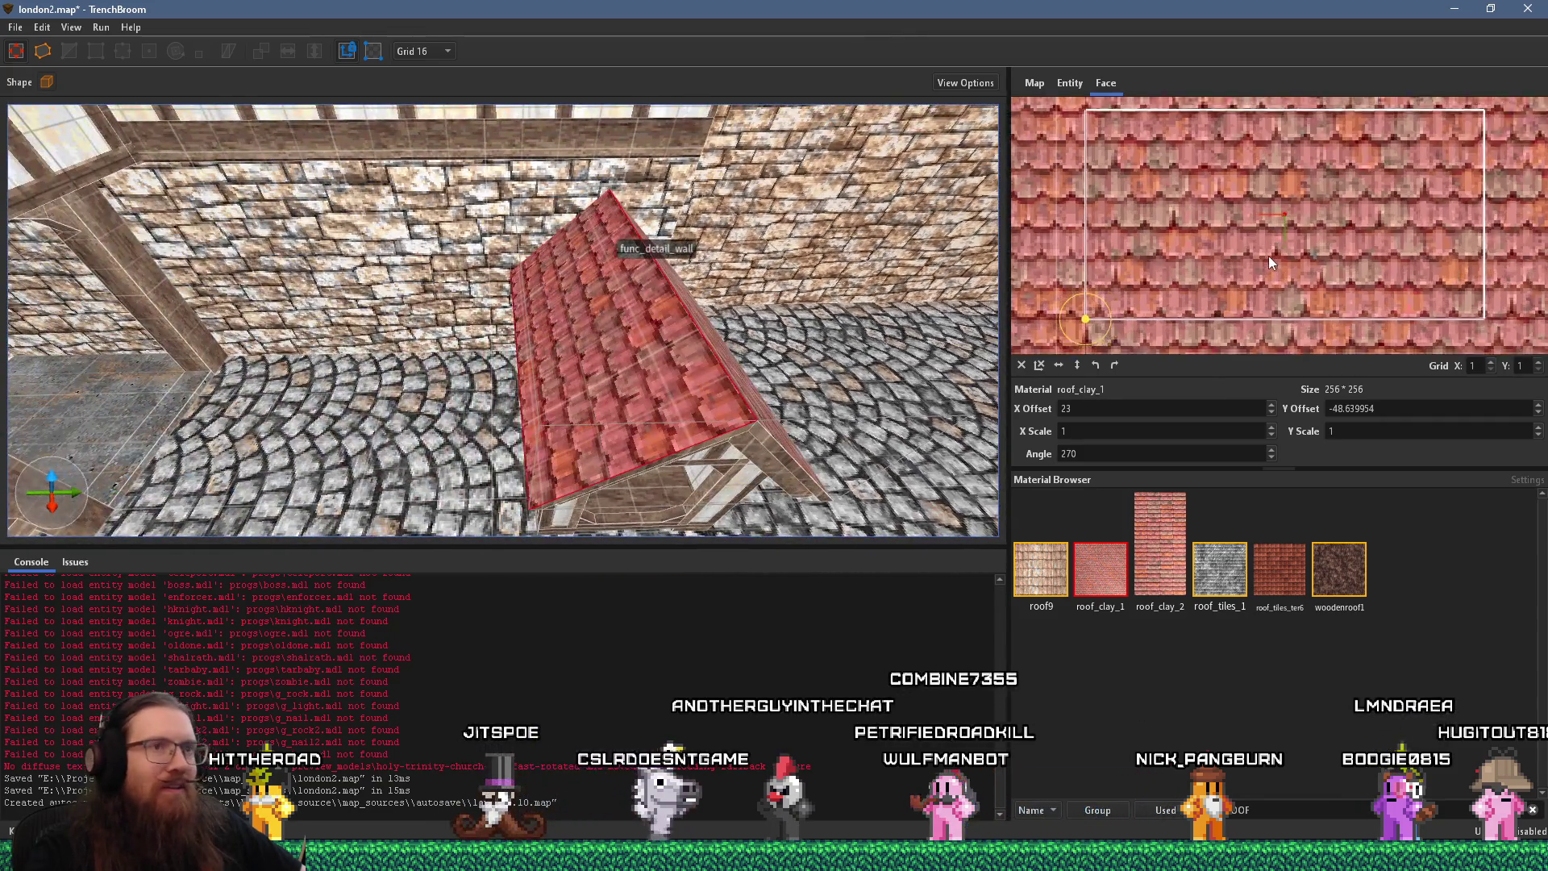
{"action": "scroll", "coordinate": [1269, 255], "scroll_direction": "up", "scroll_amount": 1}
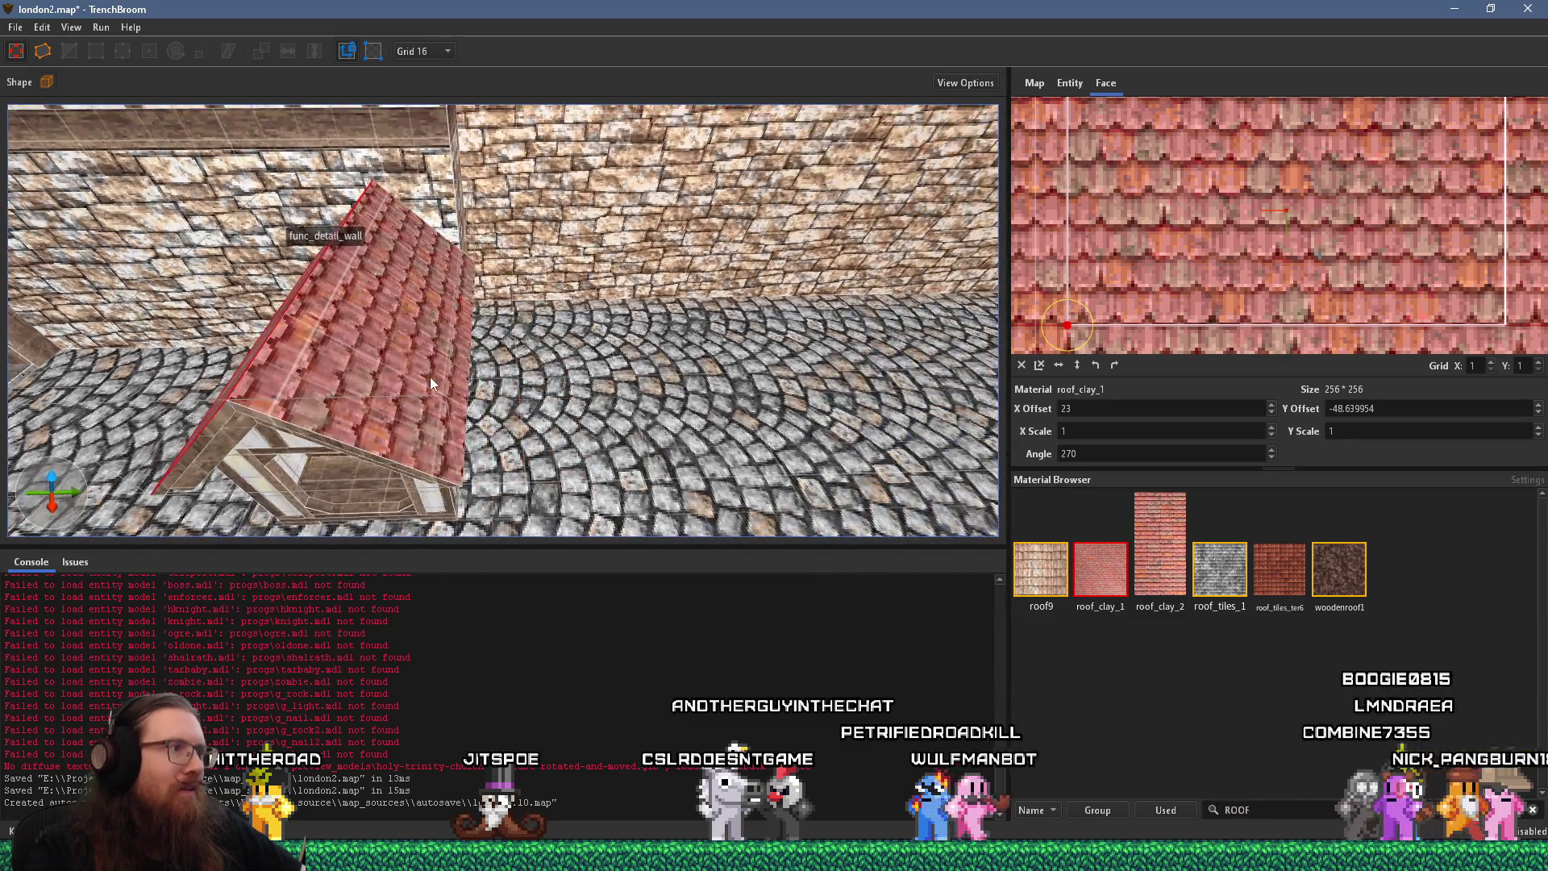
{"action": "left_click", "coordinate": [362, 339]}
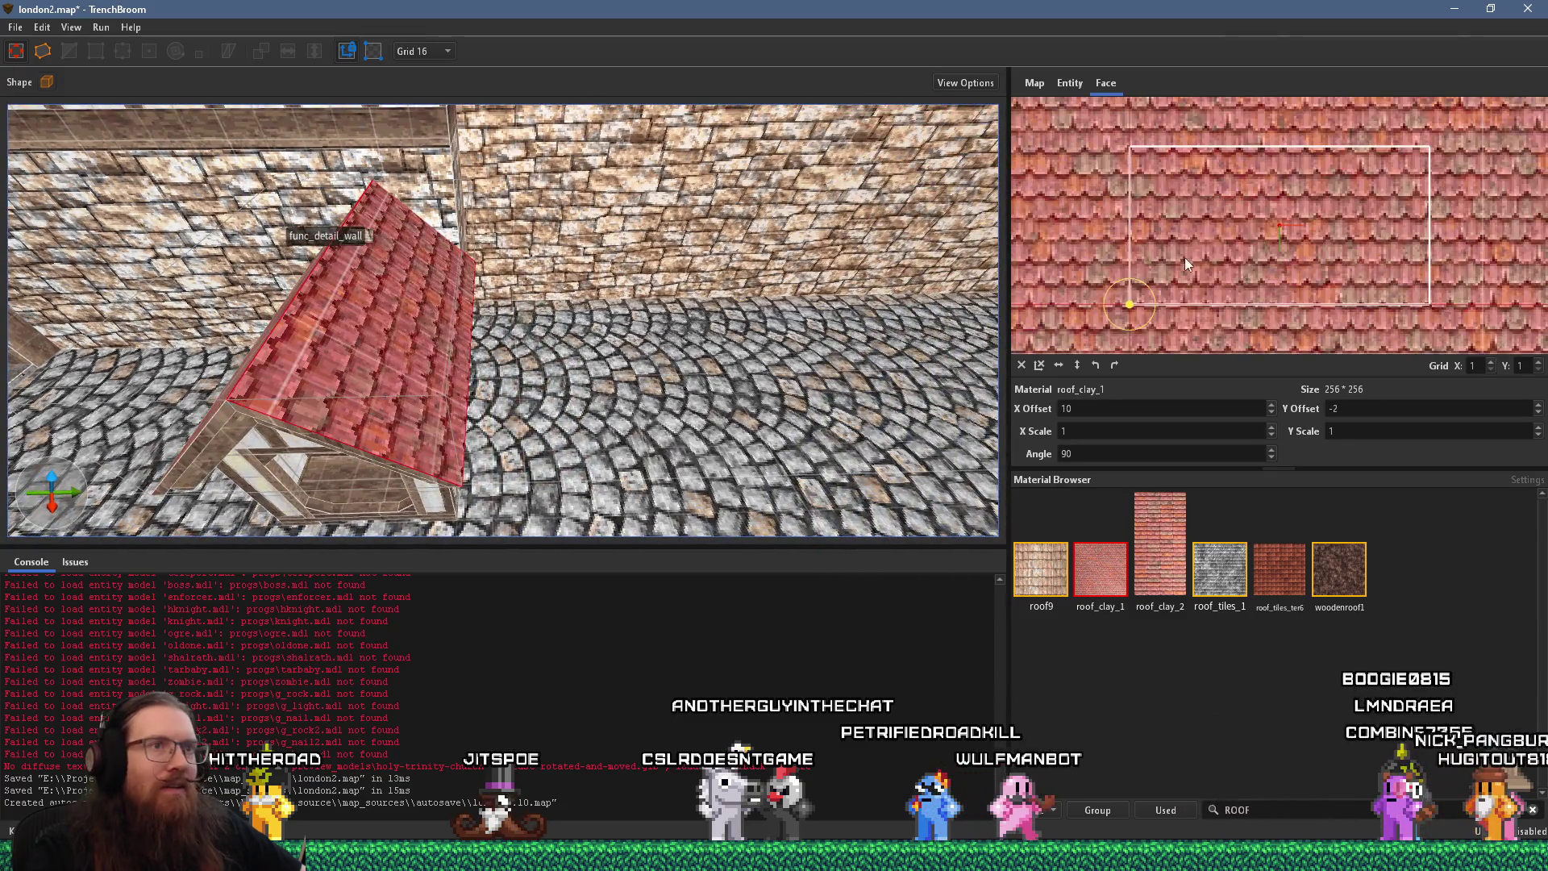
{"action": "scroll", "coordinate": [1231, 273], "scroll_direction": "up", "scroll_amount": 1}
{"action": "key", "text": "ctrl+alt+Up"}
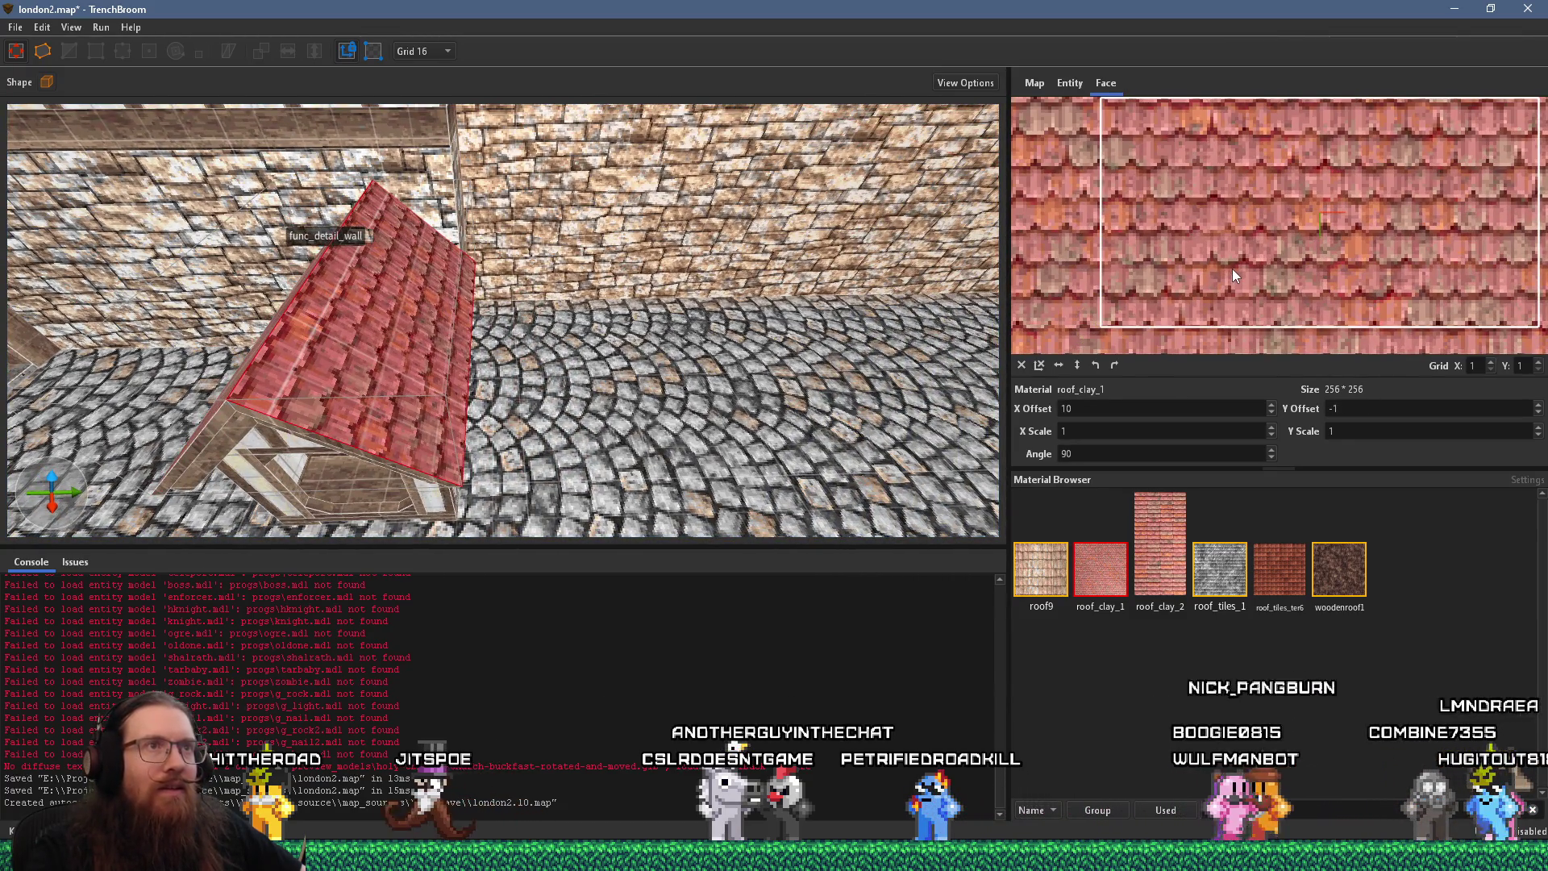
{"action": "mouse_move", "coordinate": [564, 347]}
{"action": "left_mouse_down"}
{"action": "mouse_move", "coordinate": [529, 365]}
{"action": "mouse_move", "coordinate": [583, 427]}
{"action": "left_mouse_up"}
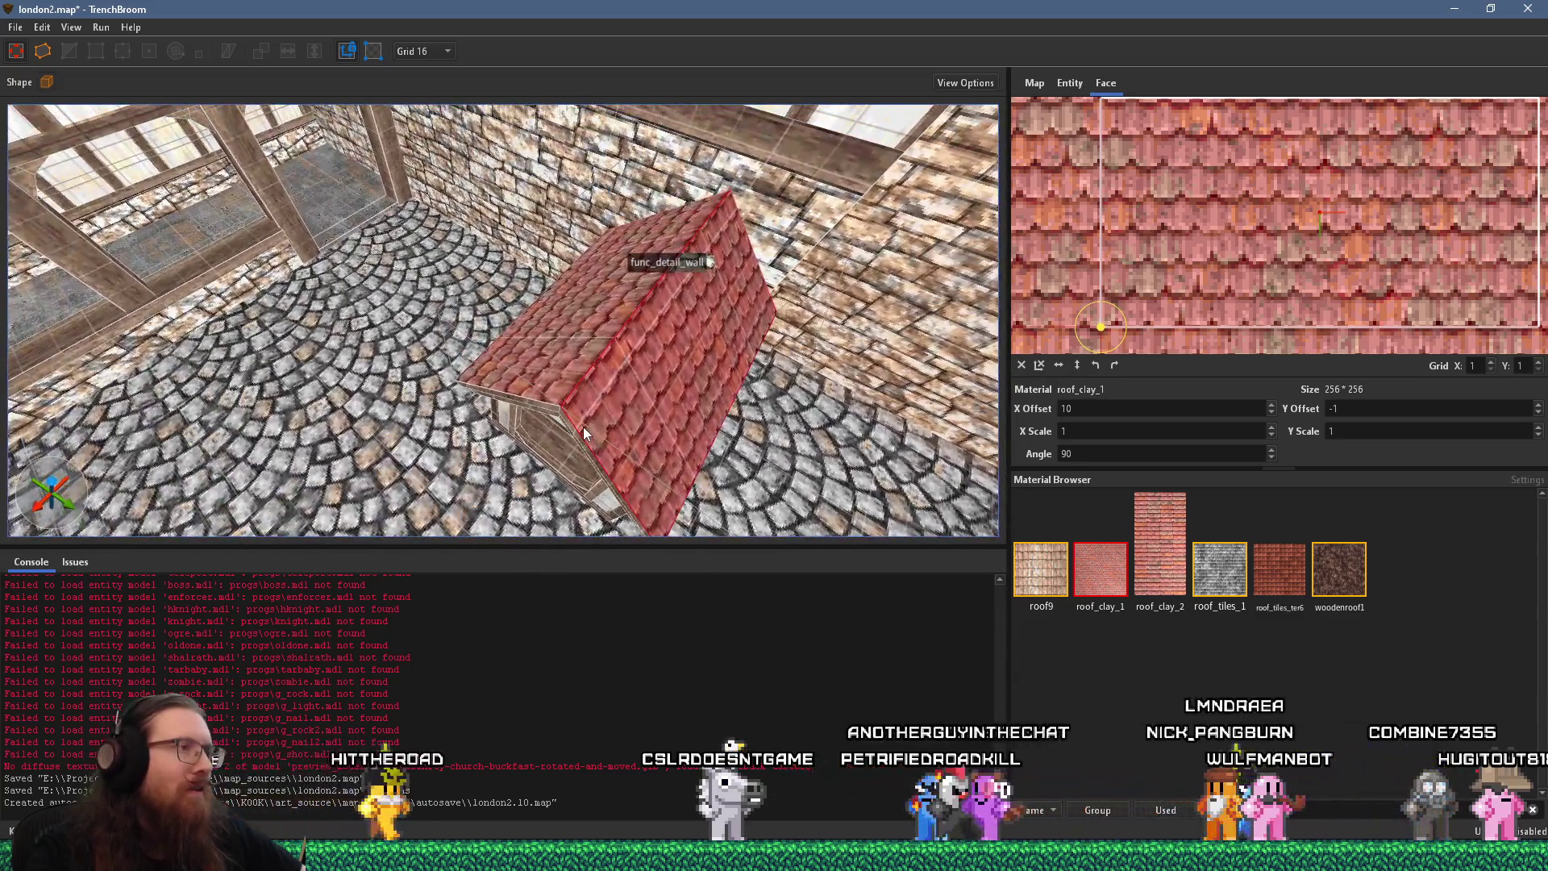
{"action": "scroll", "coordinate": [583, 427], "scroll_direction": "up", "scroll_amount": 3}
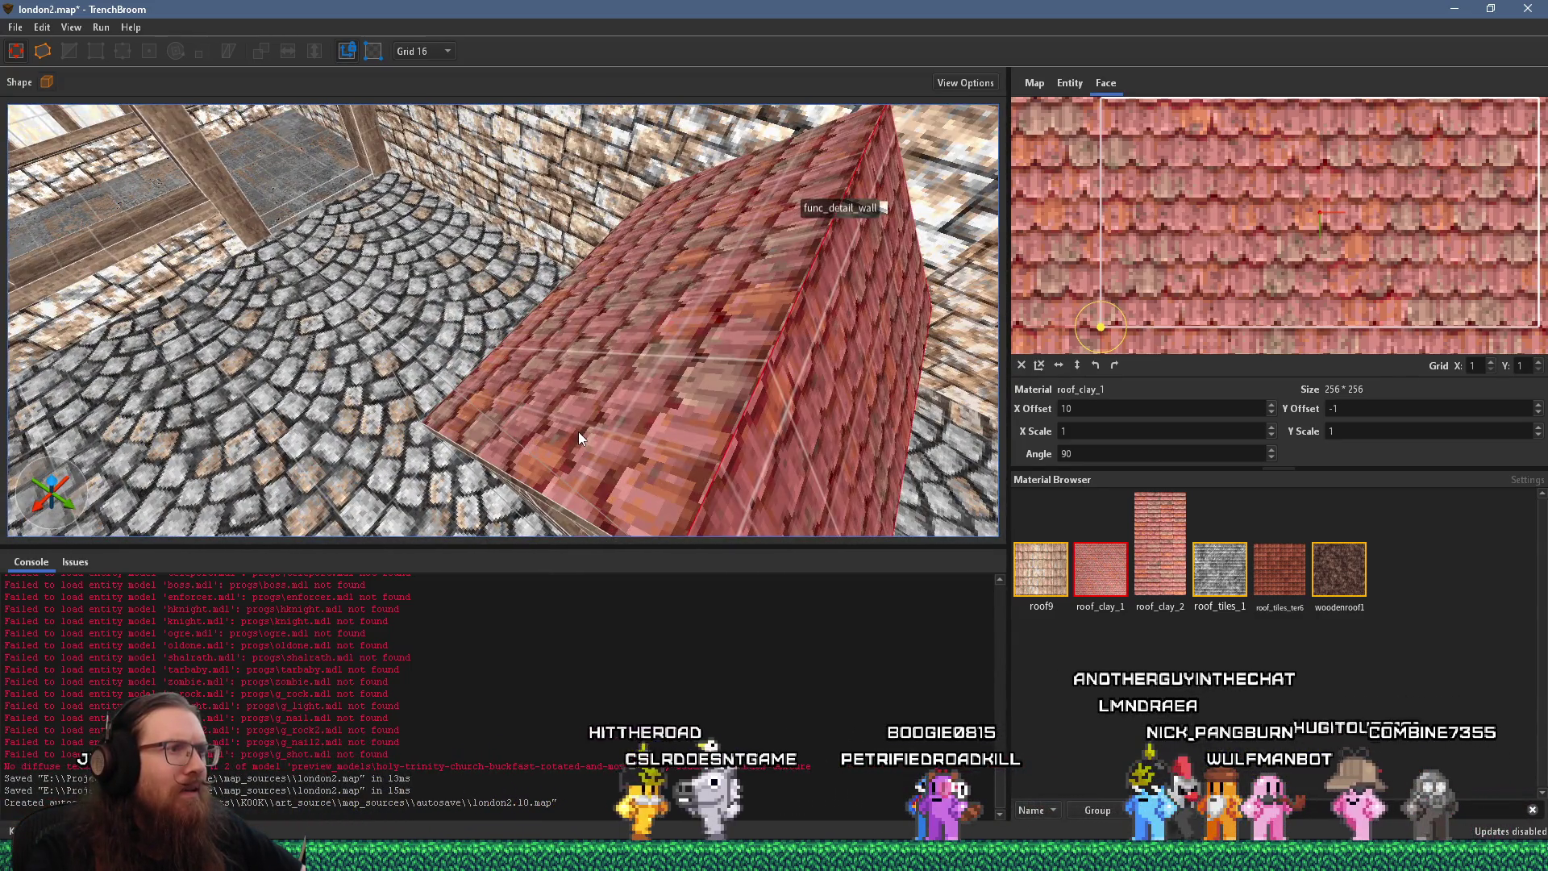
Flip the opposite slope's roof tiles to Y Scale -1, align them along the slope, then deselect
{"action": "left_click", "coordinate": [598, 422]}
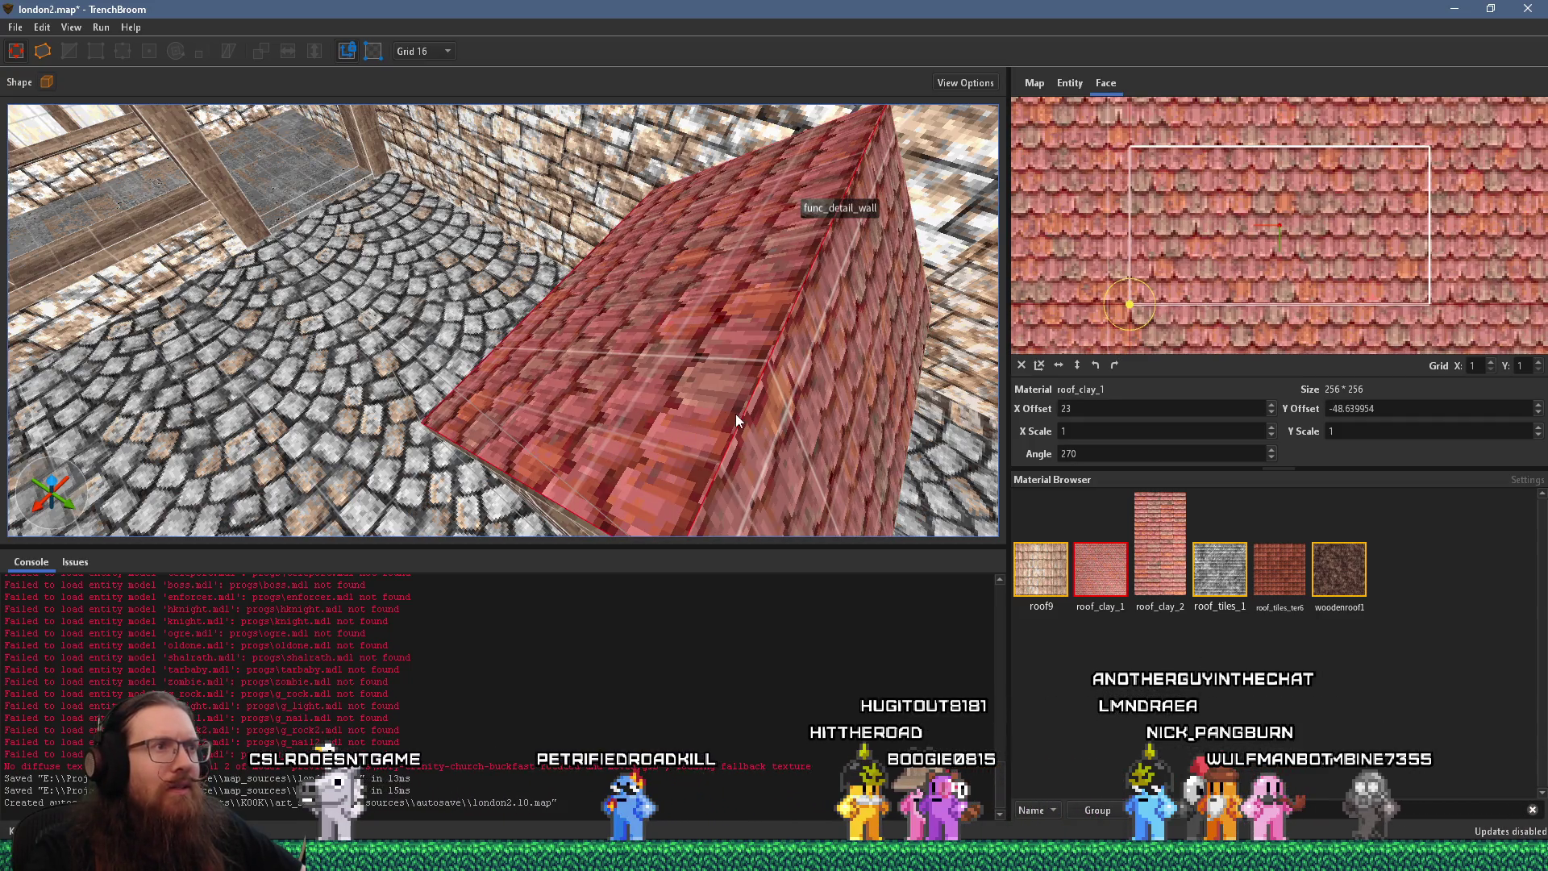
{"action": "mouse_move", "coordinate": [735, 414]}
{"action": "left_mouse_down"}
{"action": "mouse_move", "coordinate": [699, 323]}
{"action": "mouse_move", "coordinate": [684, 329]}
{"action": "mouse_move", "coordinate": [725, 387]}
{"action": "left_mouse_up"}
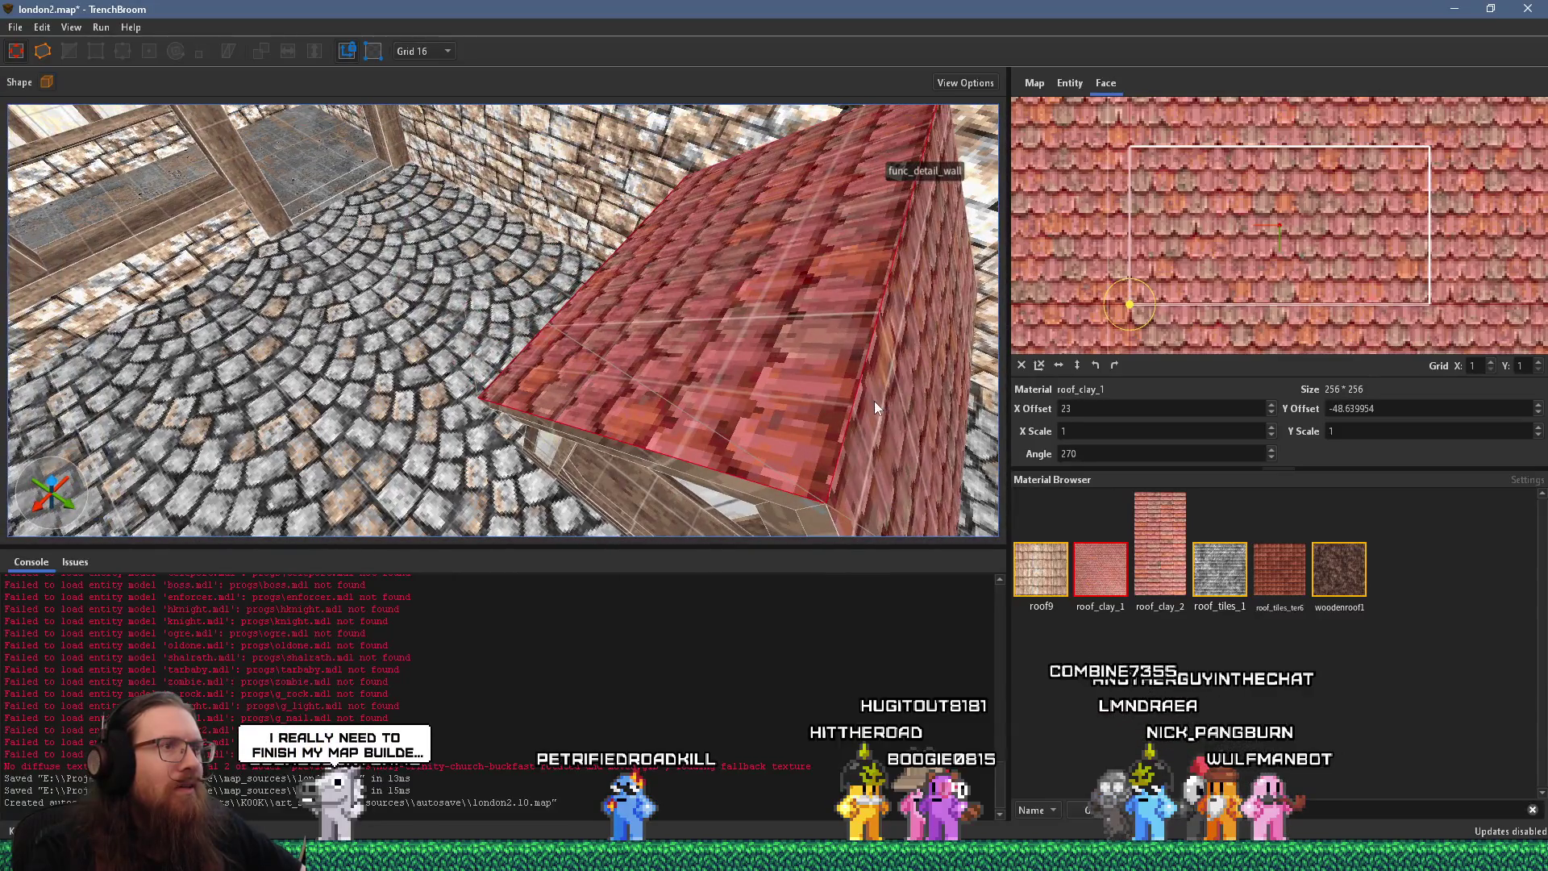
{"action": "mouse_move", "coordinate": [821, 388]}
{"action": "left_mouse_down"}
{"action": "mouse_move", "coordinate": [860, 400]}
{"action": "mouse_move", "coordinate": [661, 336]}
{"action": "left_mouse_up"}
{"action": "left_click", "coordinate": [661, 336]}
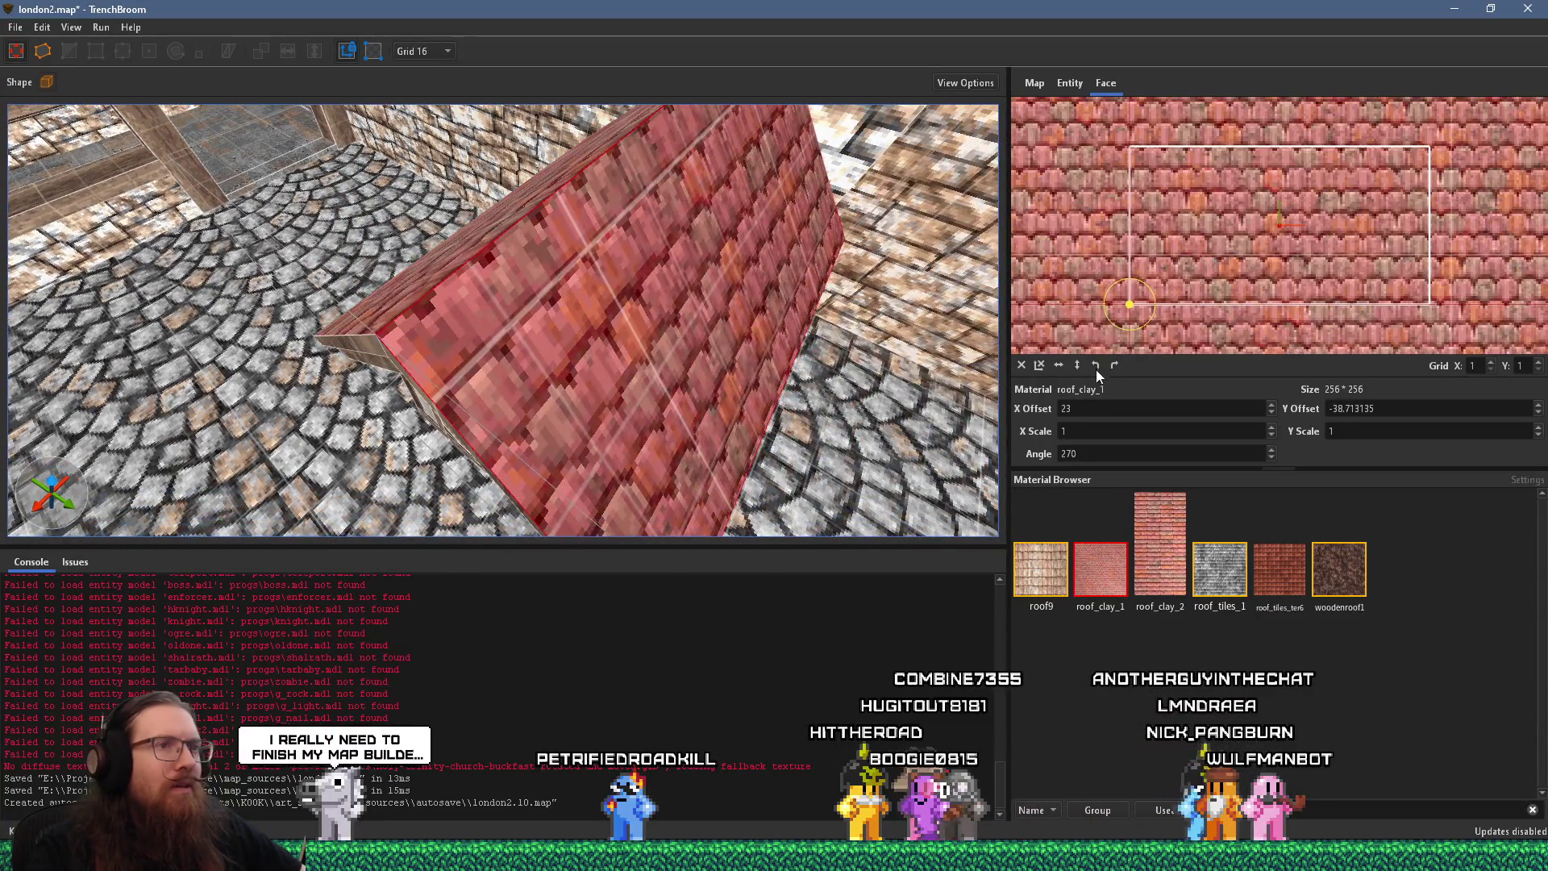
{"action": "left_click", "coordinate": [1078, 365]}
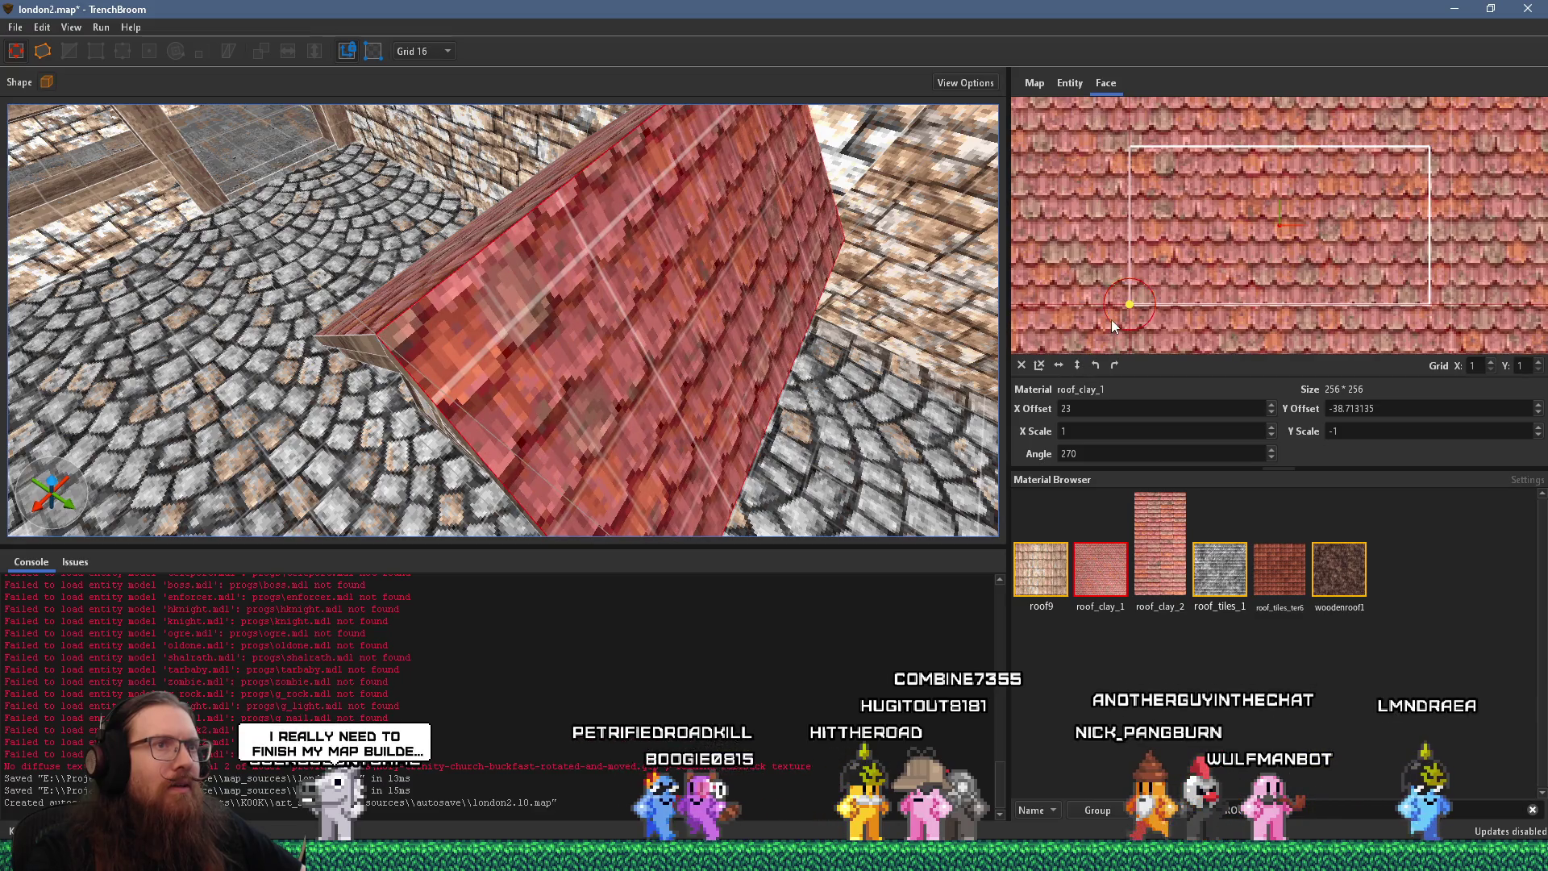
{"action": "left_click_drag", "start_coordinate": [1218, 245], "coordinate": [1219, 239]}
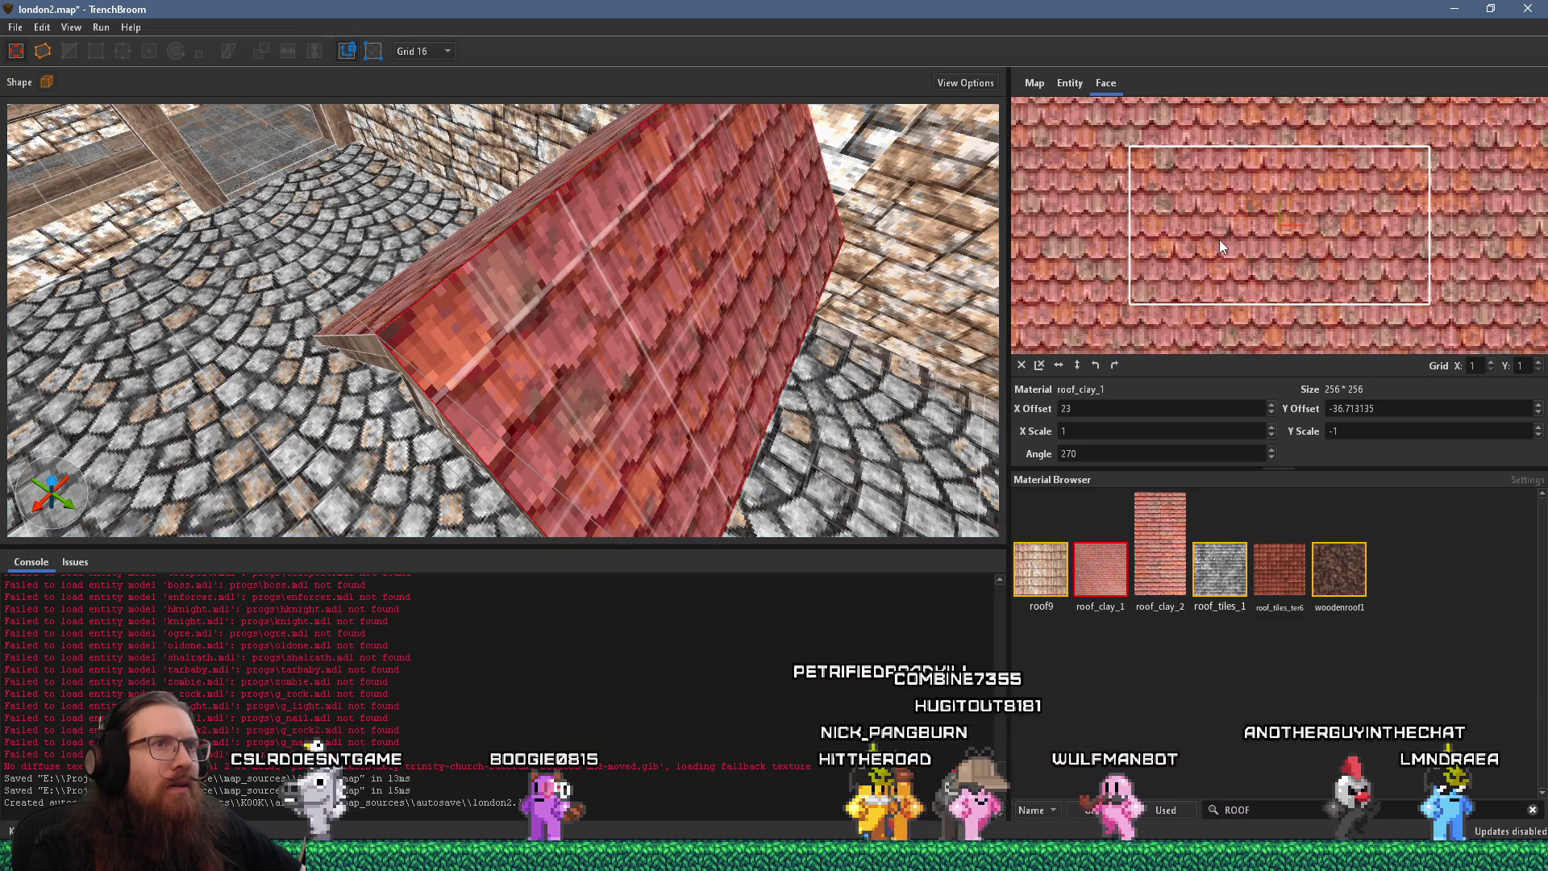
{"action": "key", "text": "Up"}
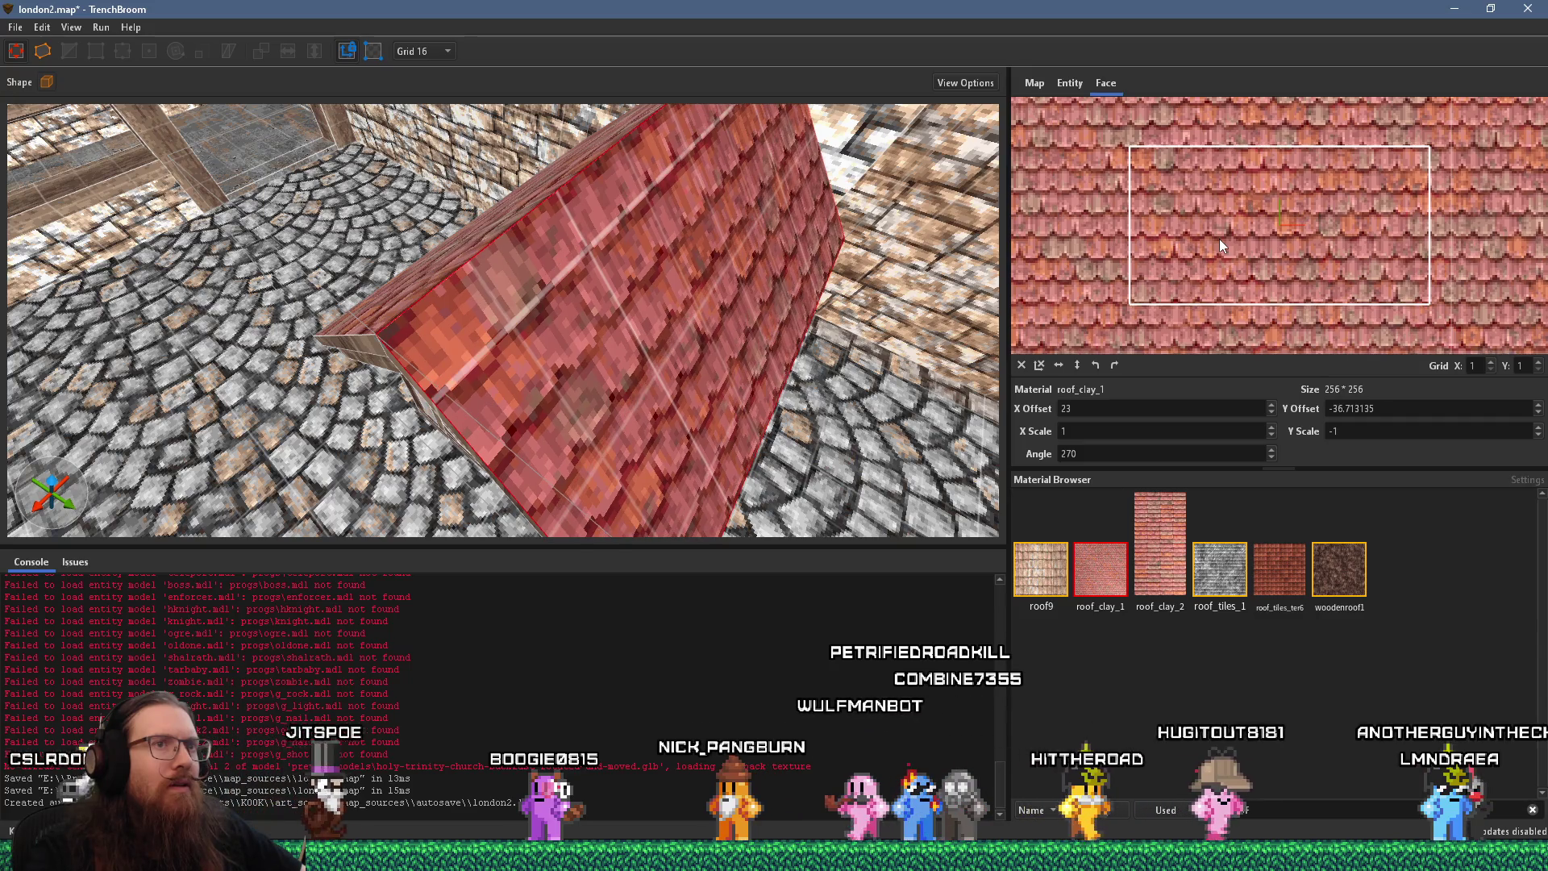
{"action": "mouse_move", "coordinate": [774, 256]}
{"action": "left_mouse_down"}
{"action": "mouse_move", "coordinate": [737, 258]}
{"action": "mouse_move", "coordinate": [804, 294]}
{"action": "mouse_move", "coordinate": [903, 240]}
{"action": "mouse_move", "coordinate": [637, 284]}
{"action": "left_mouse_up"}
{"action": "key", "text": "Escape"}
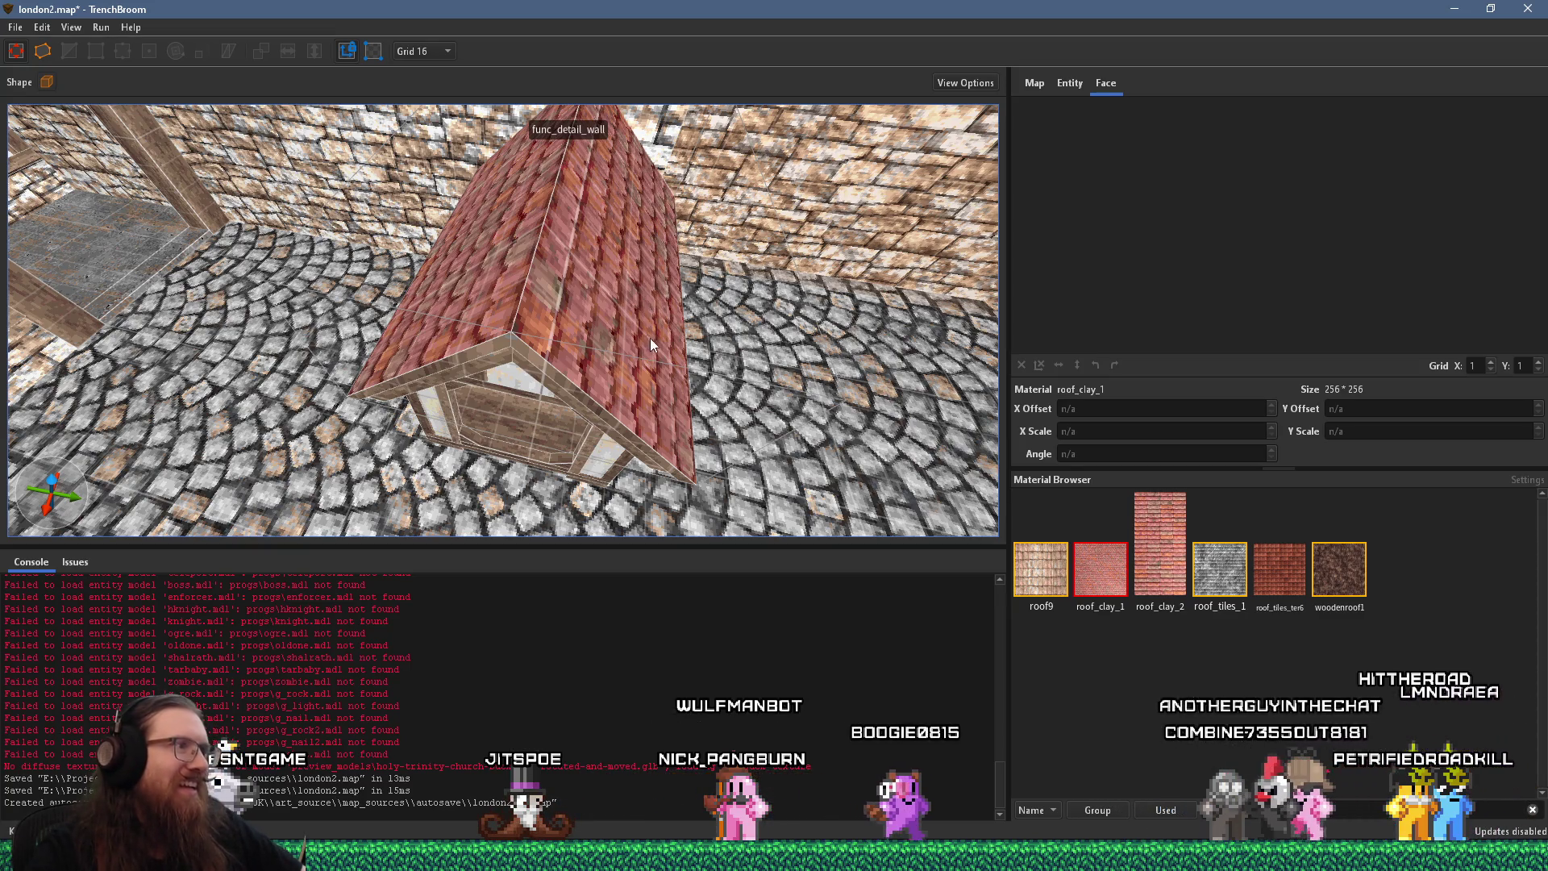
{"action": "mouse_move", "coordinate": [650, 337]}
{"action": "left_mouse_down"}
{"action": "mouse_move", "coordinate": [569, 174]}
{"action": "mouse_move", "coordinate": [511, 140]}
{"action": "mouse_move", "coordinate": [527, 138]}
{"action": "left_mouse_up"}
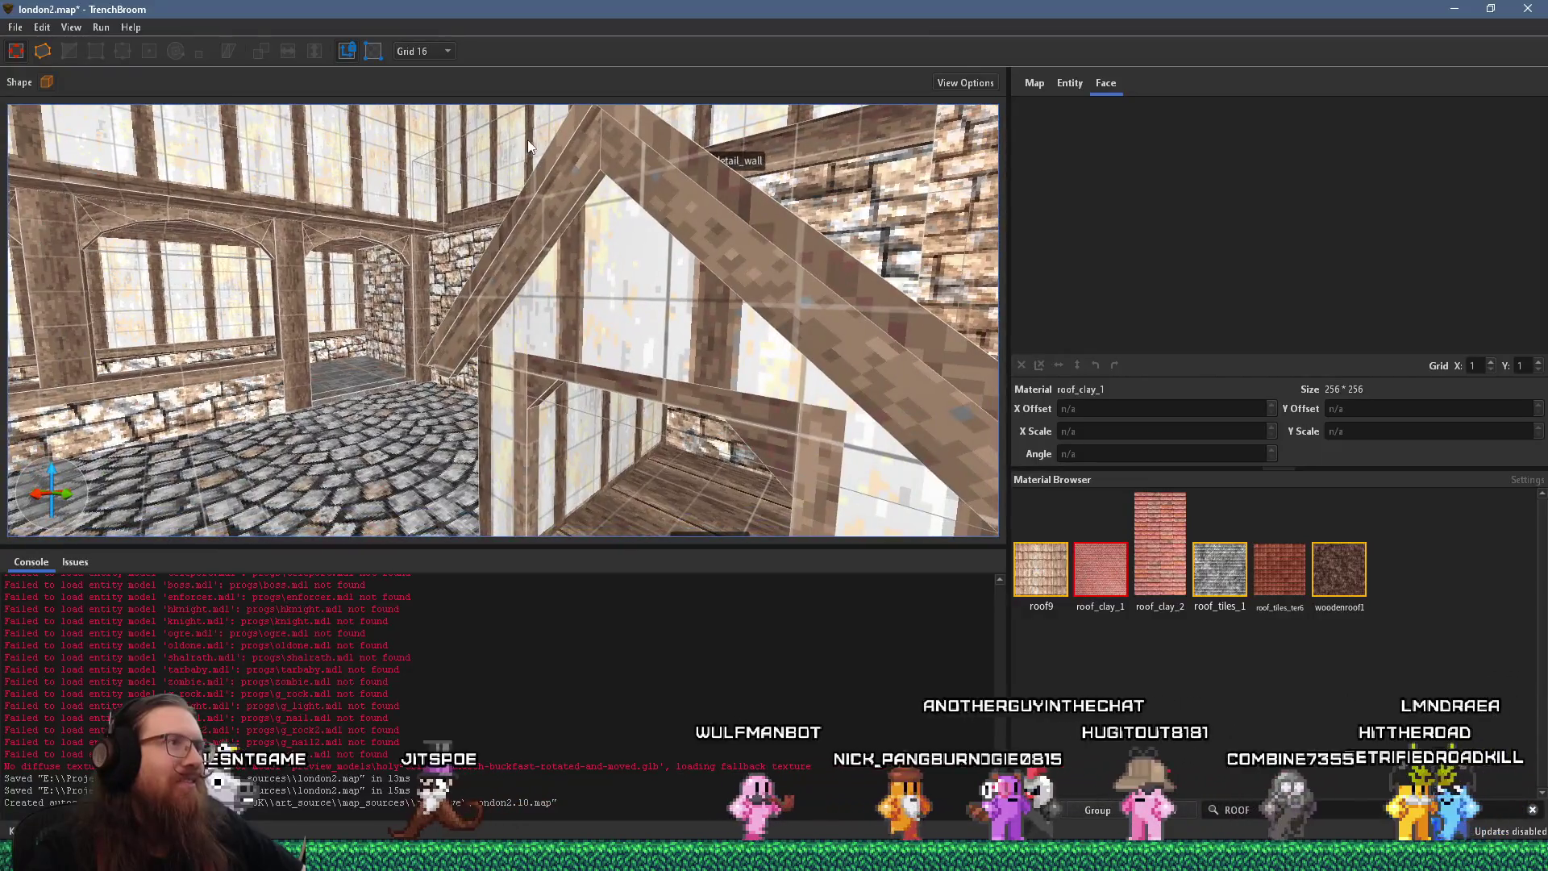
{"action": "left_click", "coordinate": [563, 163]}
{"action": "mouse_move", "coordinate": [658, 157]}
{"action": "left_mouse_down"}
{"action": "mouse_move", "coordinate": [621, 149]}
{"action": "mouse_move", "coordinate": [708, 172]}
{"action": "mouse_move", "coordinate": [577, 135]}
{"action": "mouse_move", "coordinate": [508, 74]}
{"action": "mouse_move", "coordinate": [496, 91]}
{"action": "mouse_move", "coordinate": [547, 94]}
{"action": "mouse_move", "coordinate": [602, 62]}
{"action": "mouse_move", "coordinate": [524, 53]}
{"action": "mouse_move", "coordinate": [511, 68]}
{"action": "mouse_move", "coordinate": [573, 135]}
{"action": "left_mouse_up"}
{"action": "left_click", "coordinate": [718, 194]}
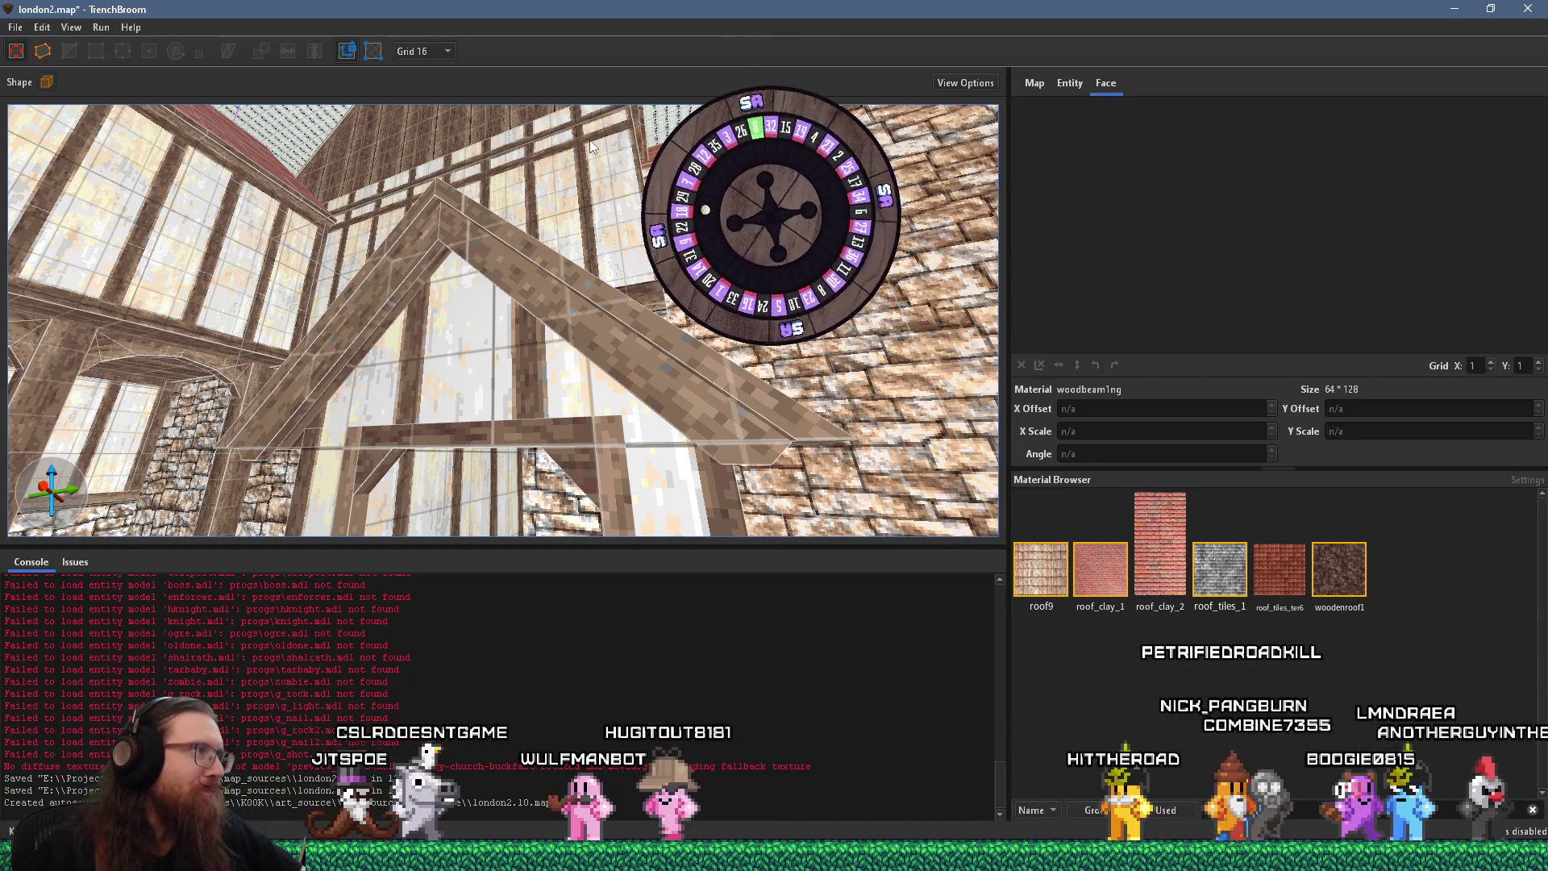
{"action": "mouse_move", "coordinate": [591, 146]}
{"action": "left_mouse_down"}
{"action": "mouse_move", "coordinate": [440, 226]}
{"action": "mouse_move", "coordinate": [530, 240]}
{"action": "mouse_move", "coordinate": [538, 315]}
{"action": "mouse_move", "coordinate": [499, 339]}
{"action": "left_mouse_up"}
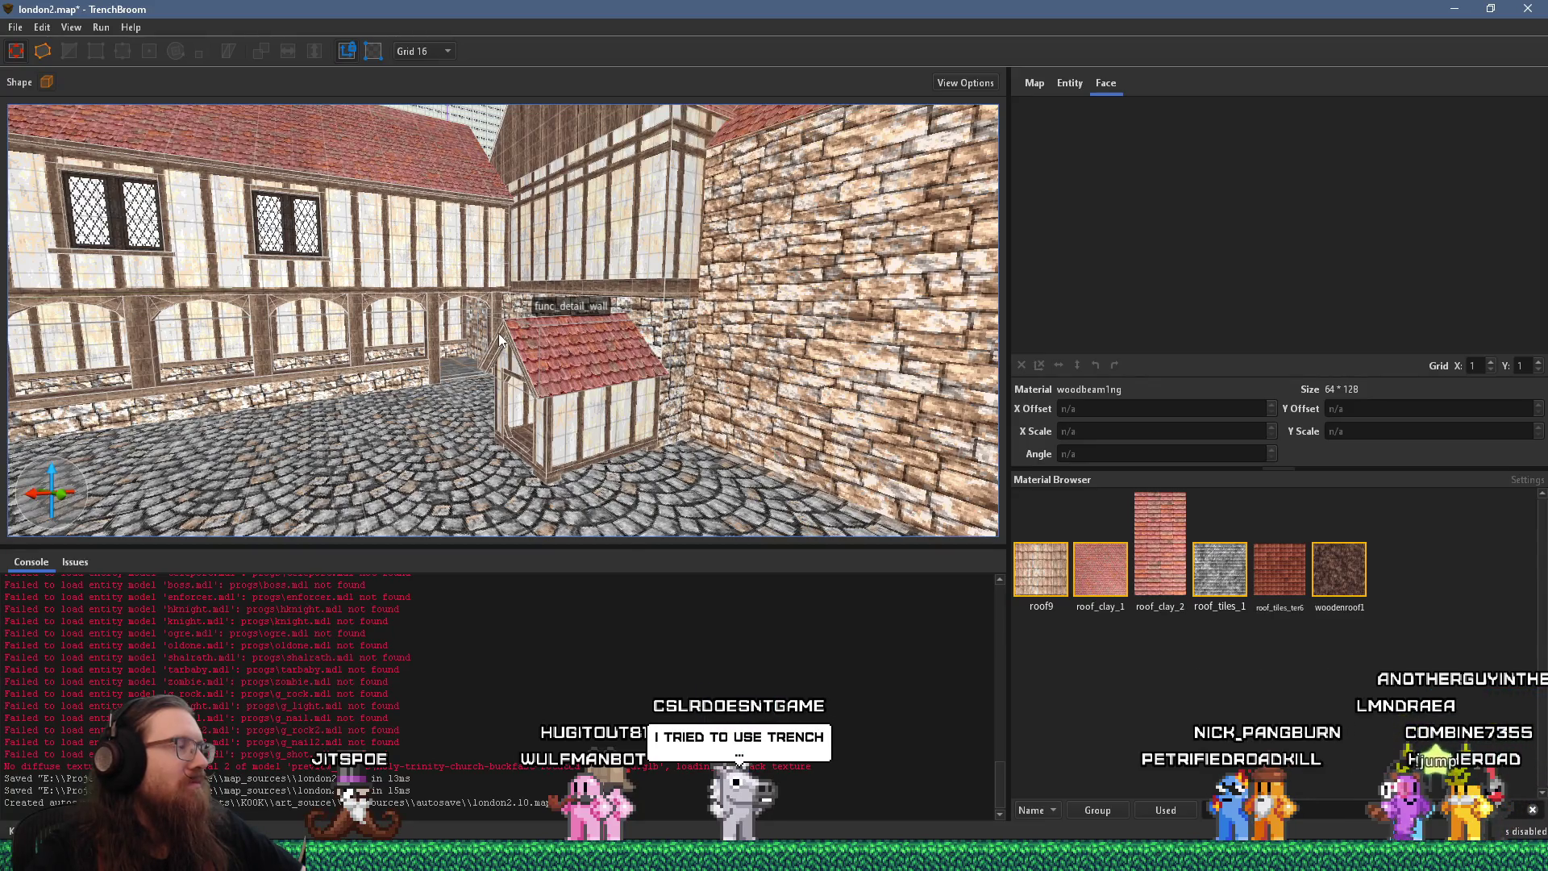
{"action": "mouse_move", "coordinate": [700, 258]}
{"action": "left_mouse_down"}
{"action": "mouse_move", "coordinate": [530, 418]}
{"action": "mouse_move", "coordinate": [767, 386]}
{"action": "left_mouse_up"}
{"action": "scroll", "coordinate": [531, 417], "scroll_direction": "up", "scroll_amount": 3}
{"action": "mouse_move", "coordinate": [602, 324]}
{"action": "left_mouse_down"}
{"action": "mouse_move", "coordinate": [438, 305]}
{"action": "mouse_move", "coordinate": [501, 369]}
{"action": "mouse_move", "coordinate": [317, 410]}
{"action": "mouse_move", "coordinate": [280, 386]}
{"action": "mouse_move", "coordinate": [341, 322]}
{"action": "mouse_move", "coordinate": [344, 289]}
{"action": "left_mouse_up"}
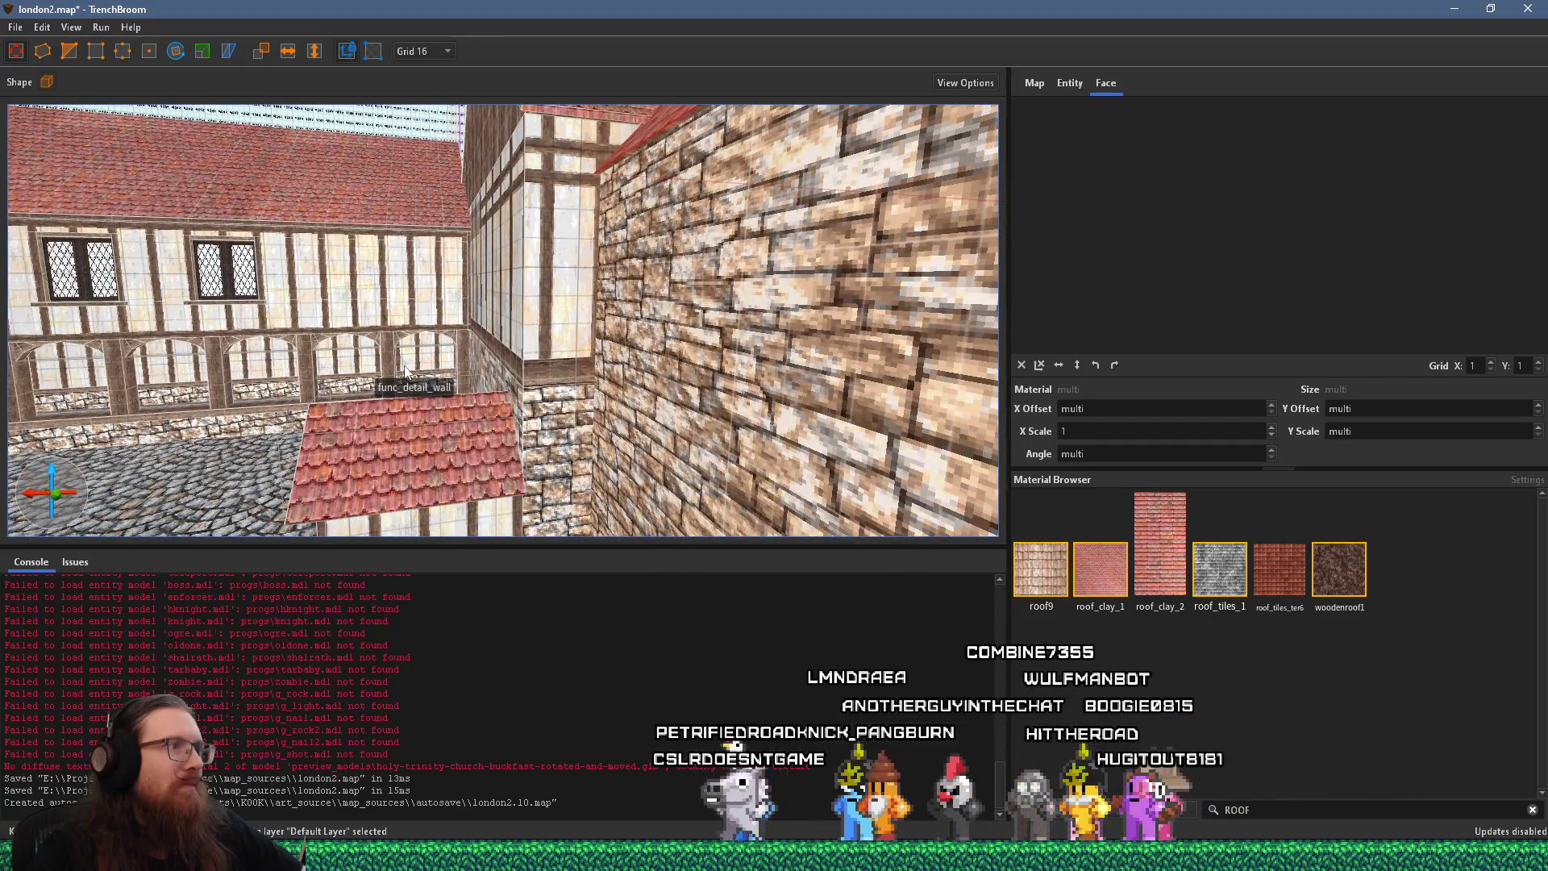
{"action": "left_click_drag", "start_coordinate": [456, 411], "coordinate": [468, 449]}
{"action": "left_click", "coordinate": [640, 385]}
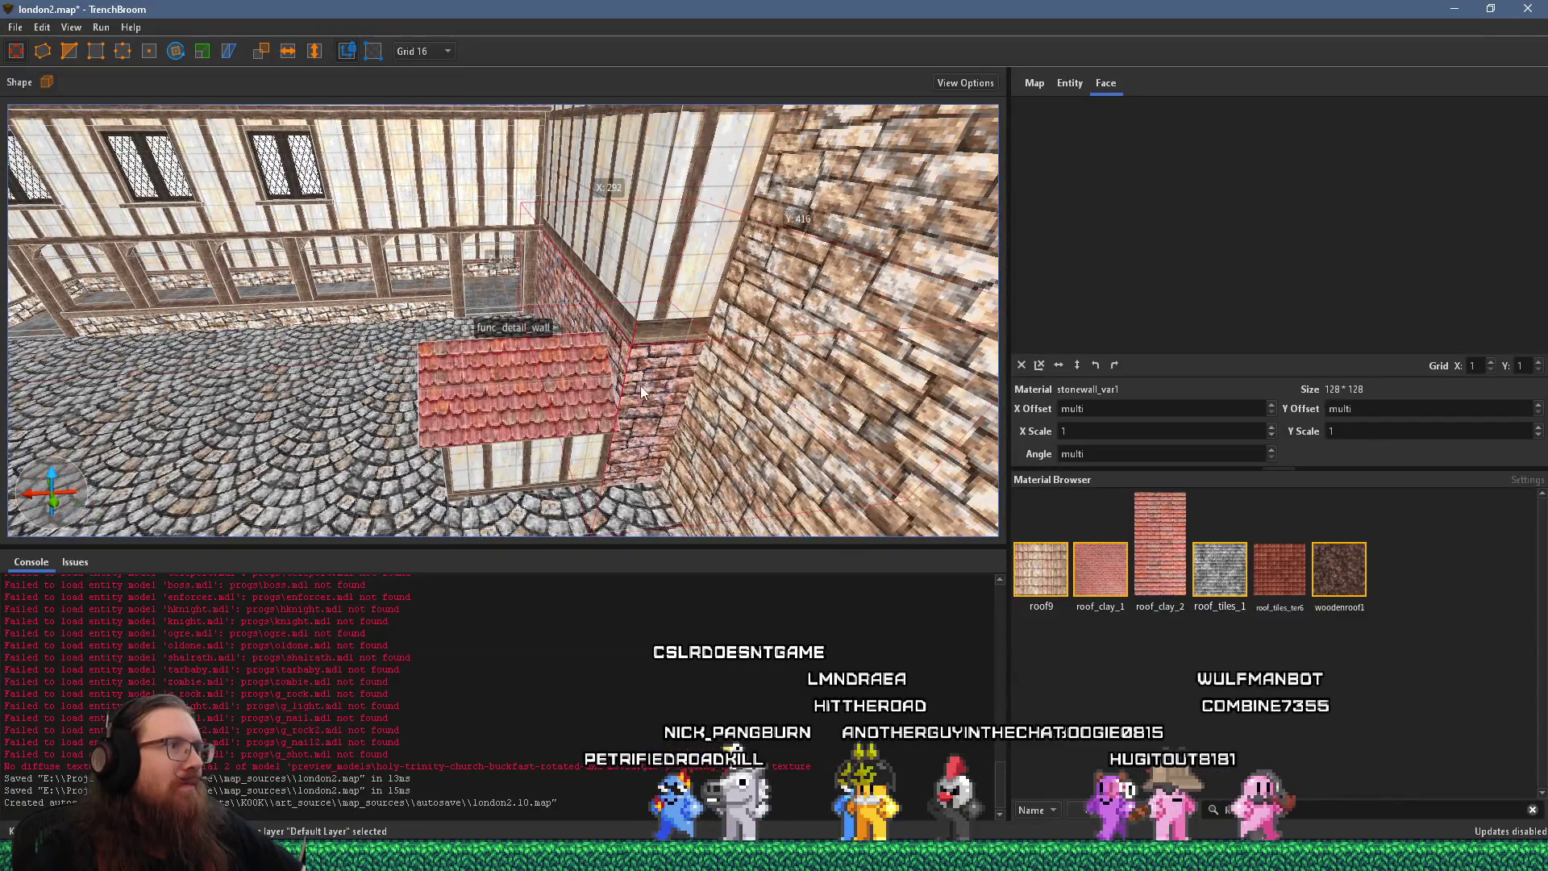
{"action": "key", "text": "alt+Tab"}
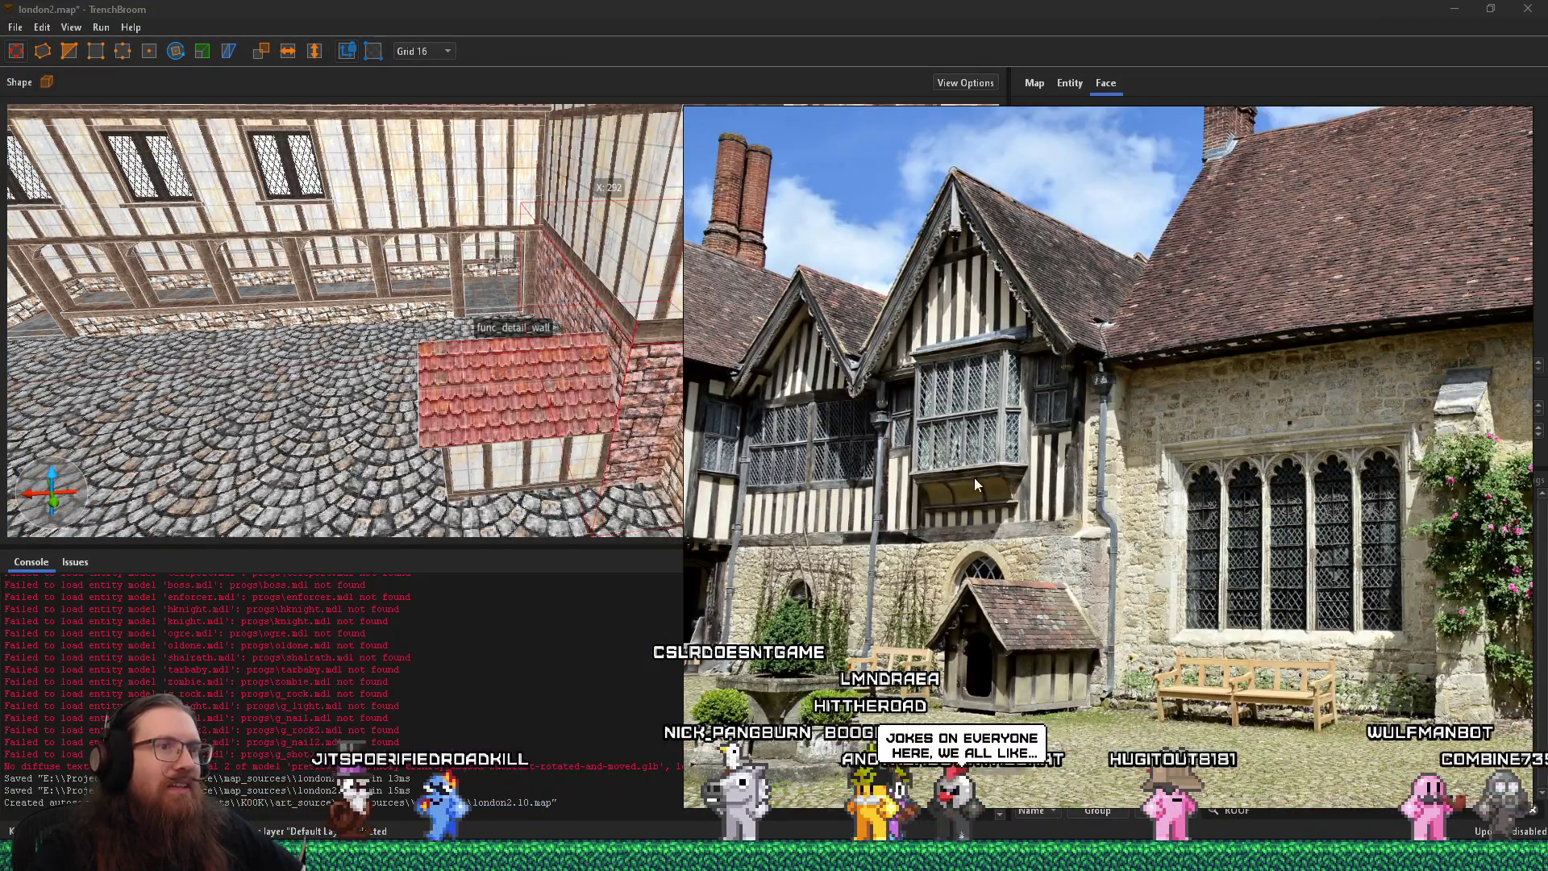
{"action": "scroll", "coordinate": [1091, 511], "scroll_direction": "up", "scroll_amount": 3}
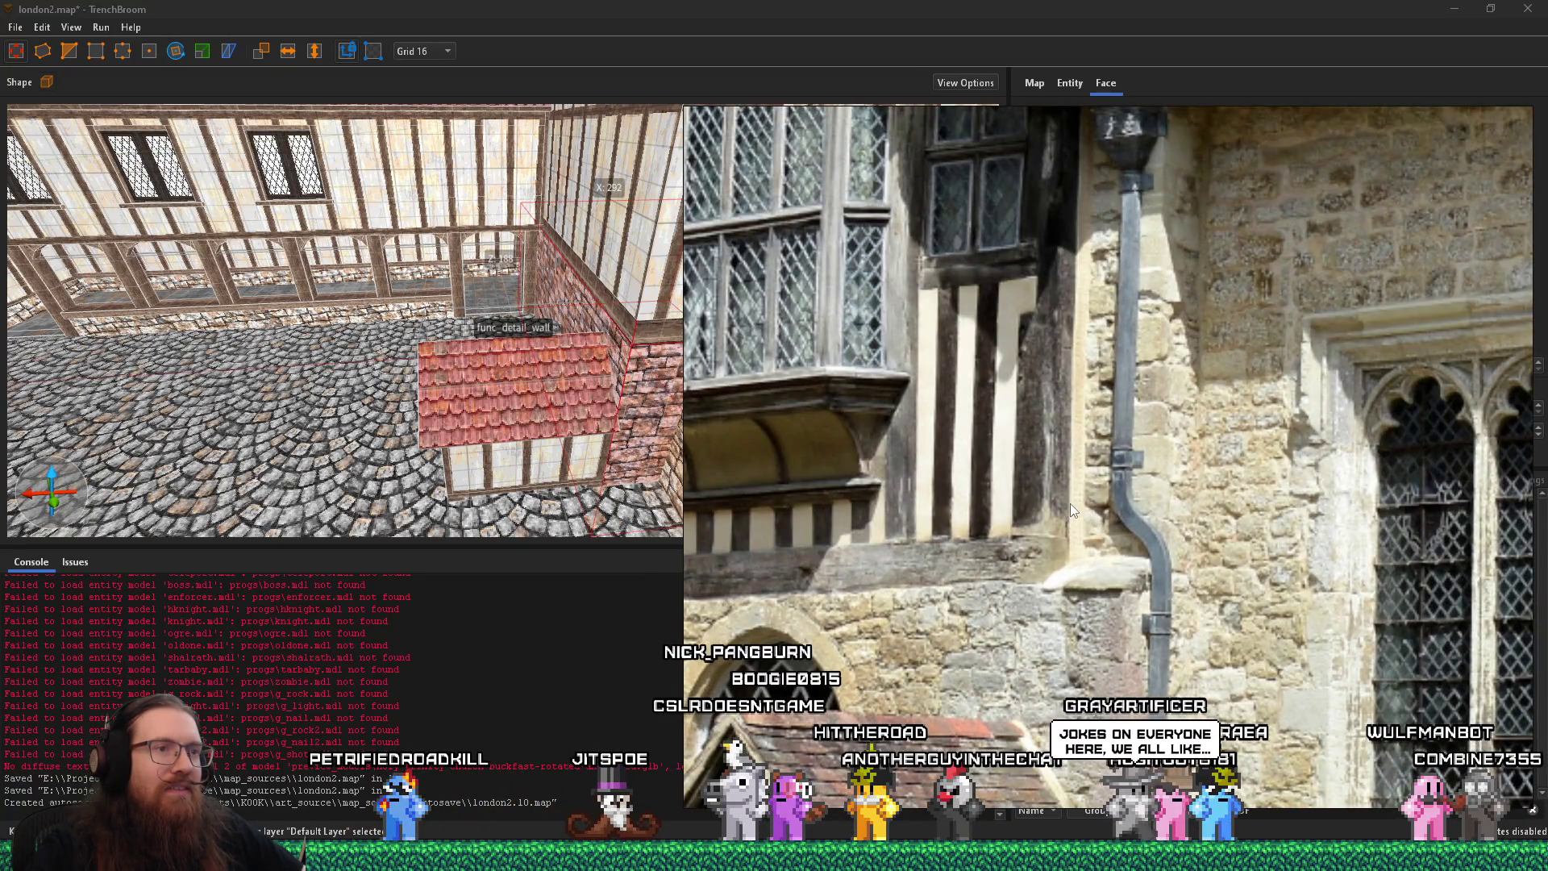
{"action": "scroll", "coordinate": [1071, 502], "scroll_direction": "down", "scroll_amount": 3}
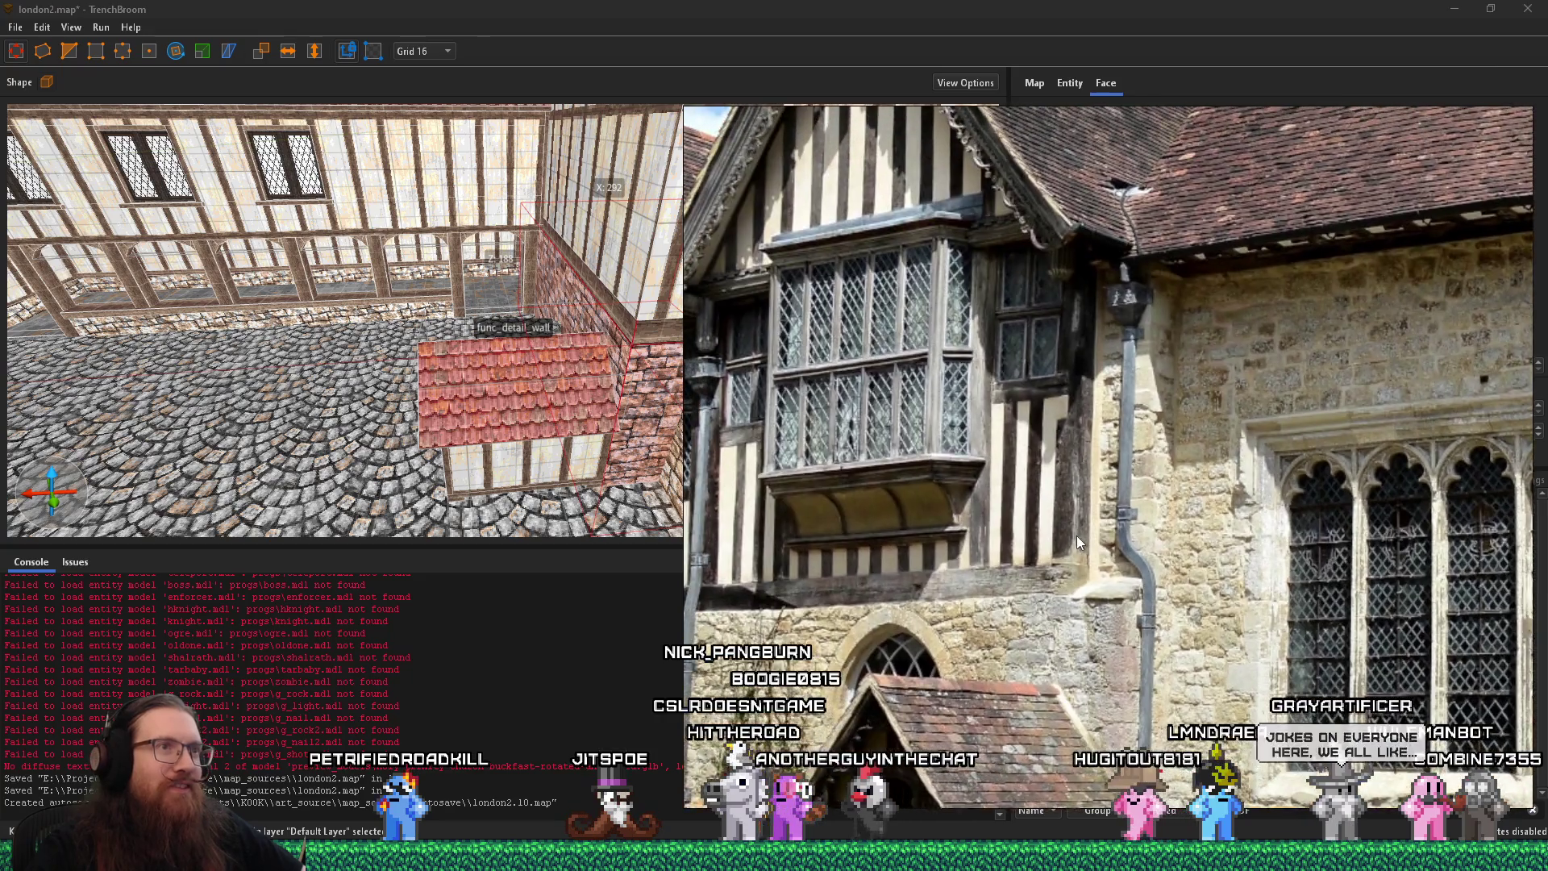
{"action": "key", "text": "alt+Tab"}
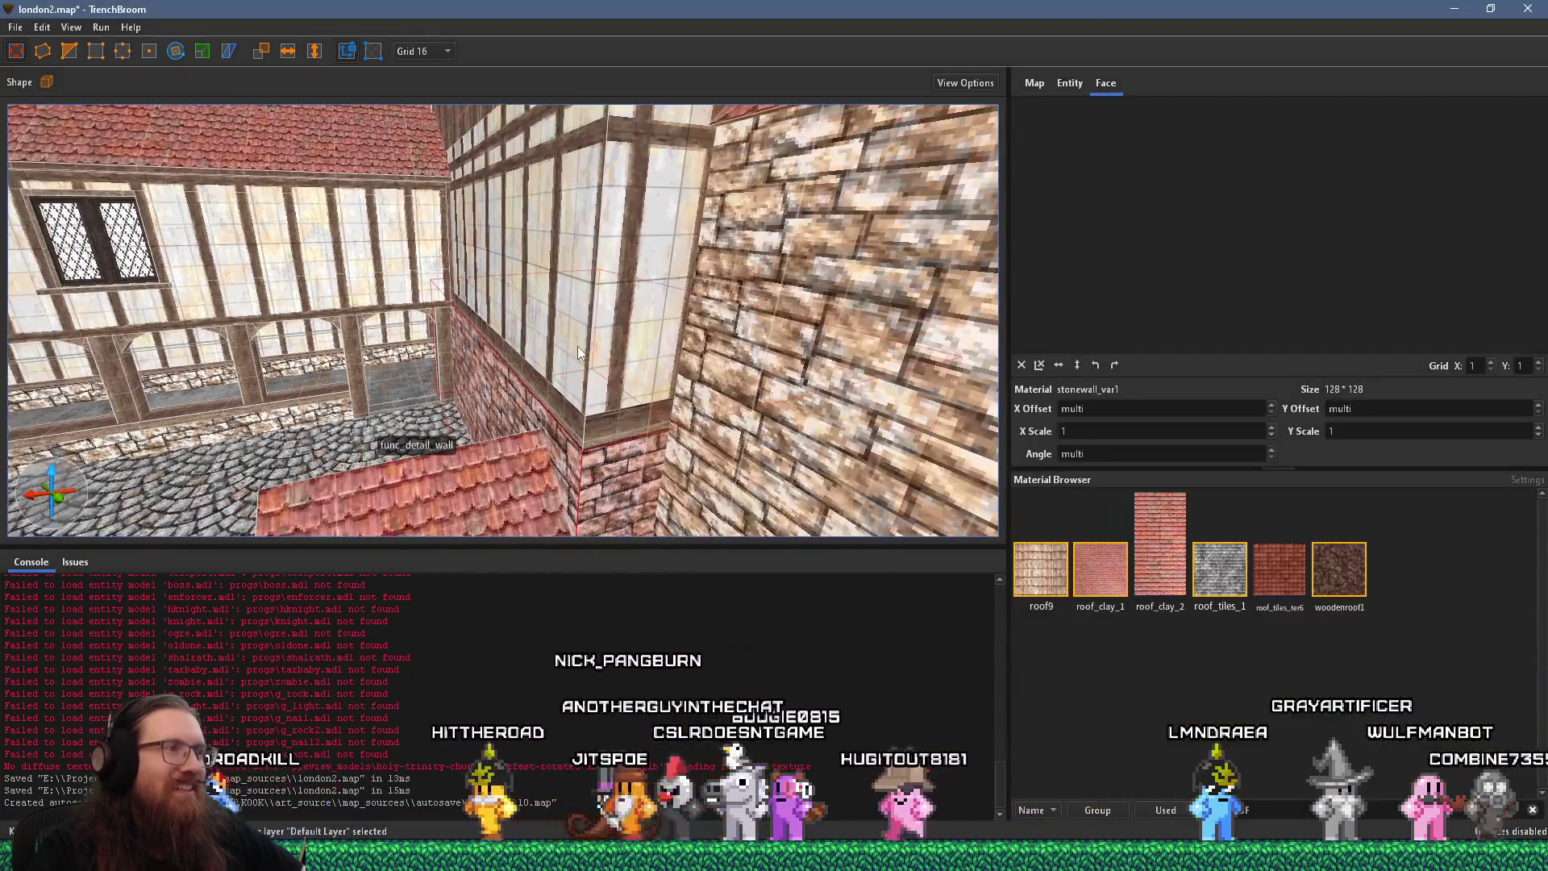
{"action": "mouse_move", "coordinate": [613, 357]}
{"action": "left_mouse_down"}
{"action": "mouse_move", "coordinate": [705, 332]}
{"action": "mouse_move", "coordinate": [665, 330]}
{"action": "left_mouse_up"}
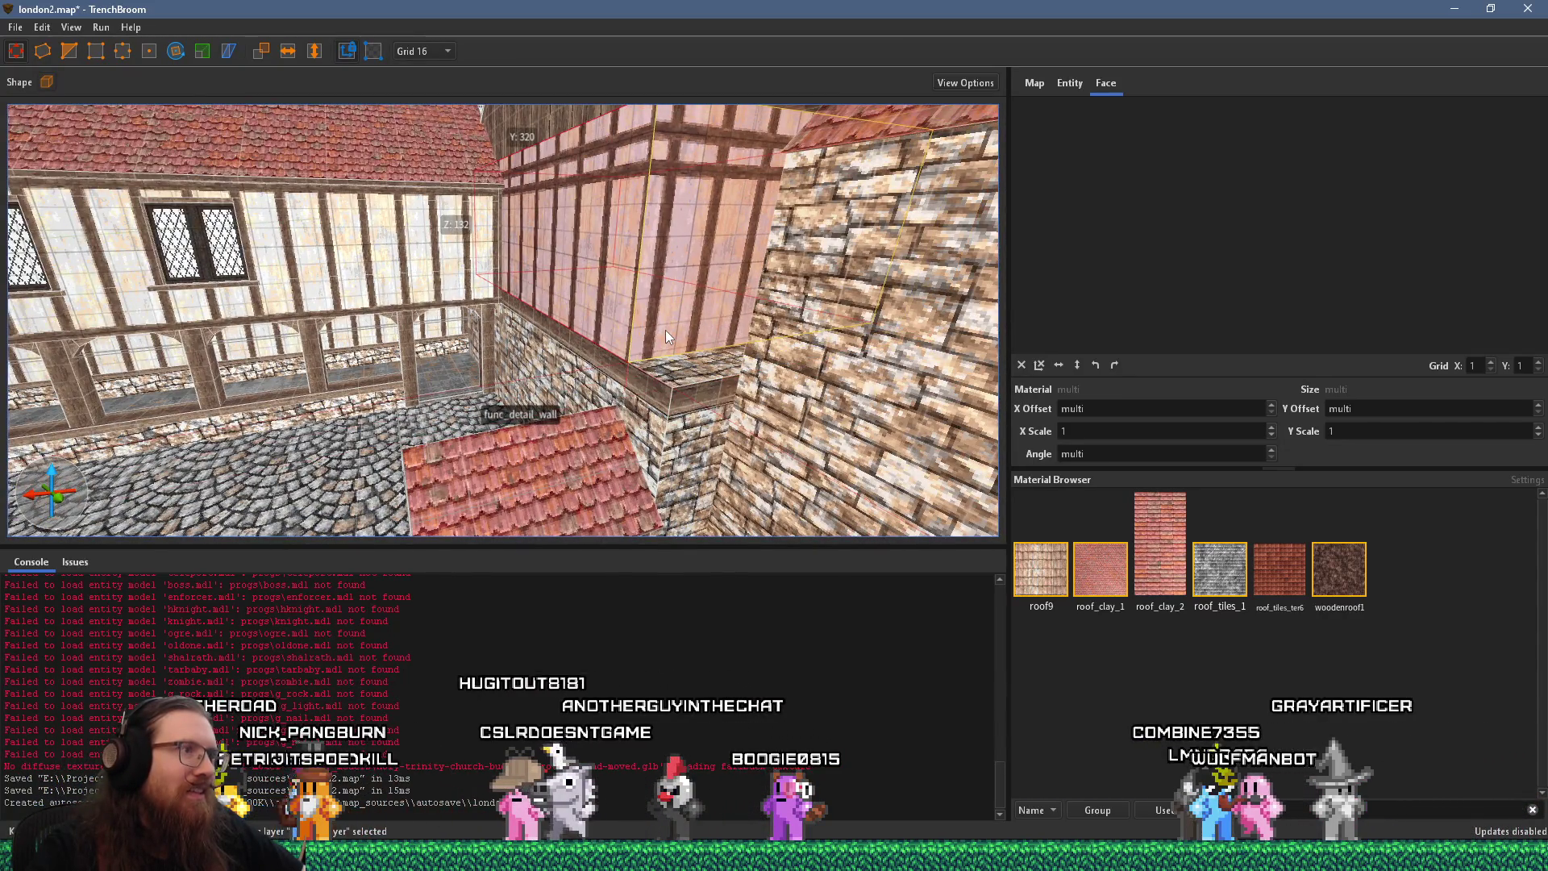
{"action": "key", "text": "alt+Tab"}
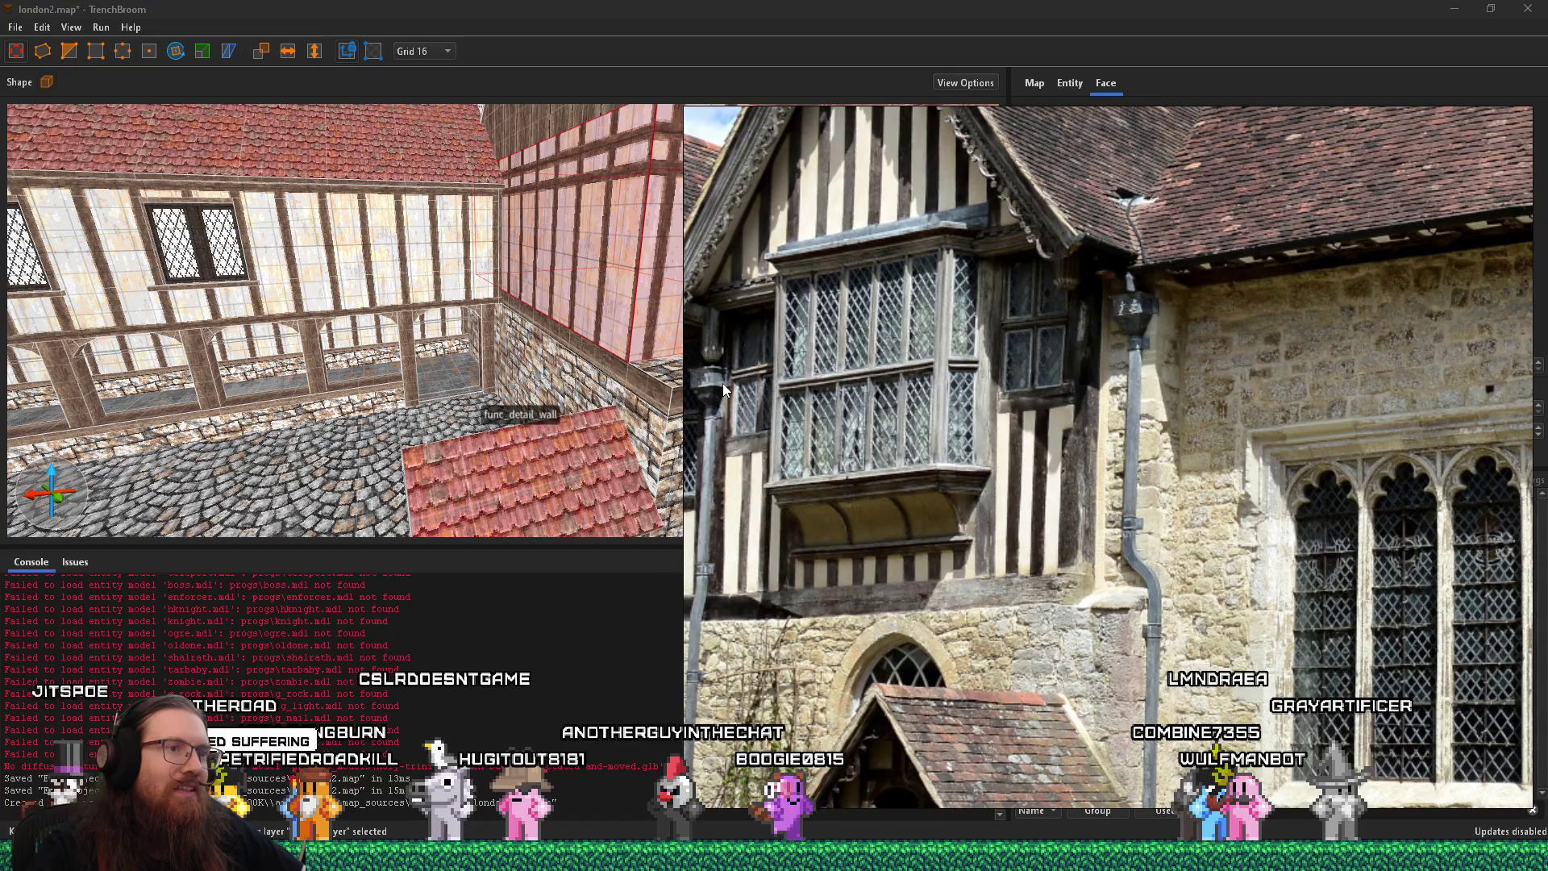
{"action": "left_click", "coordinate": [682, 399]}
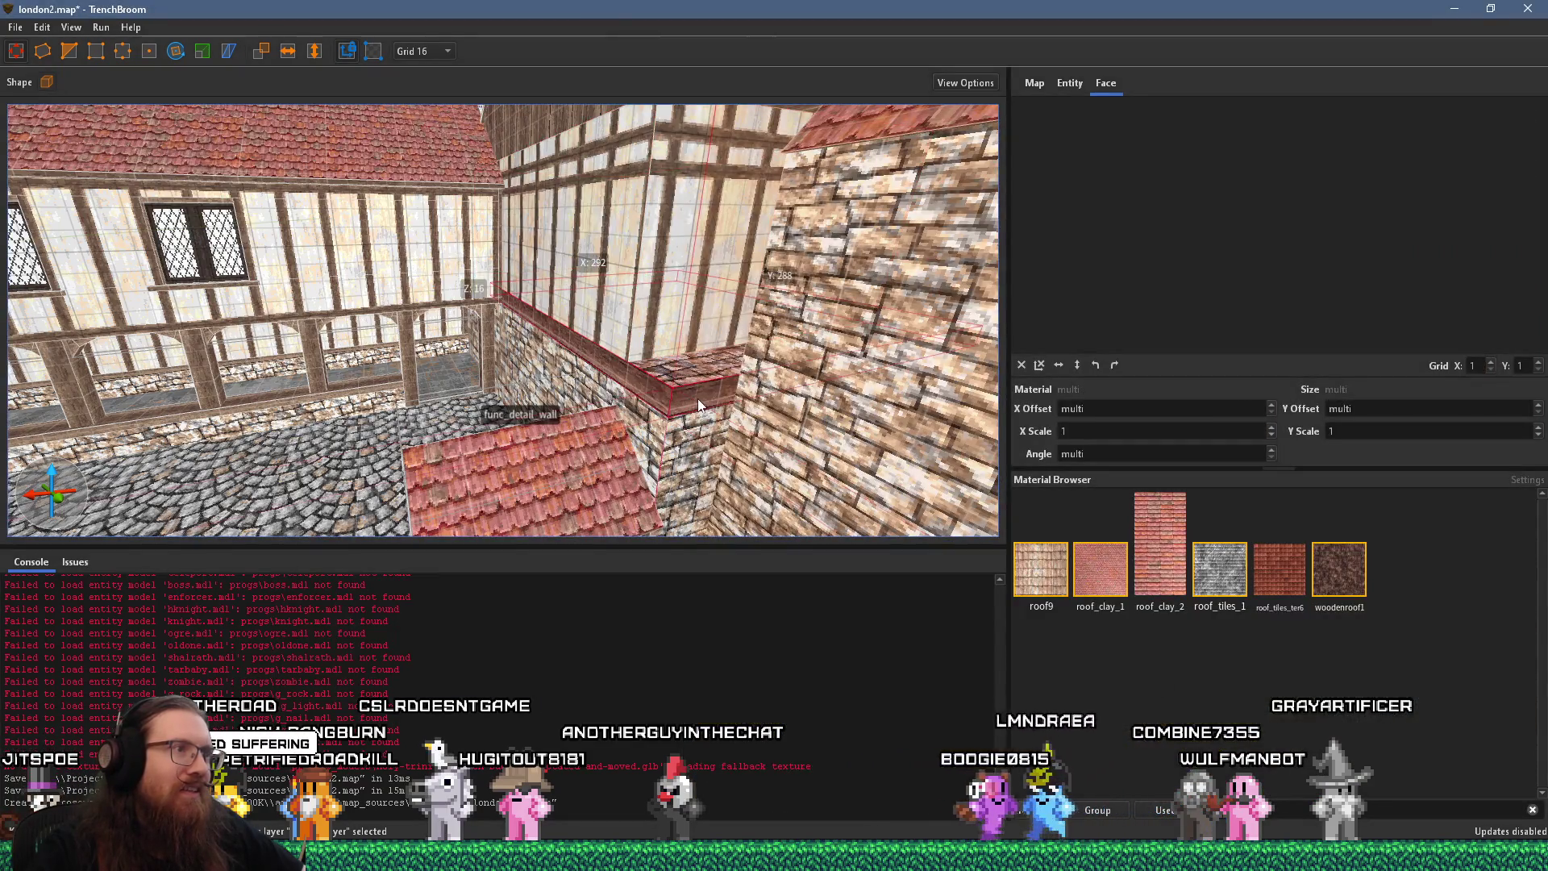
{"action": "left_click", "coordinate": [684, 402]}
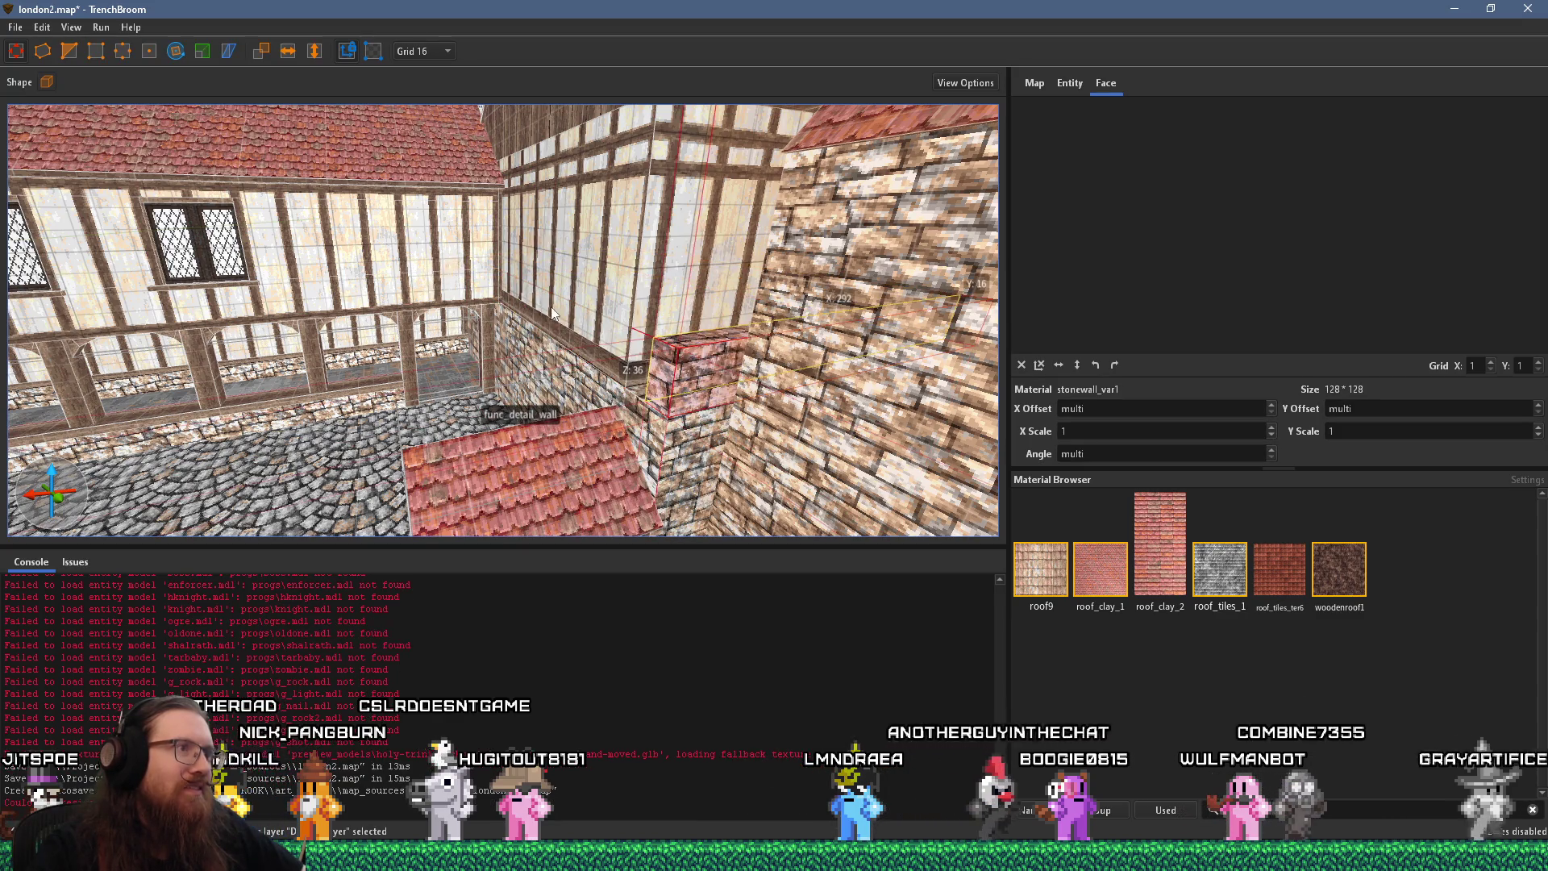
{"action": "key", "text": "alt+Tab"}
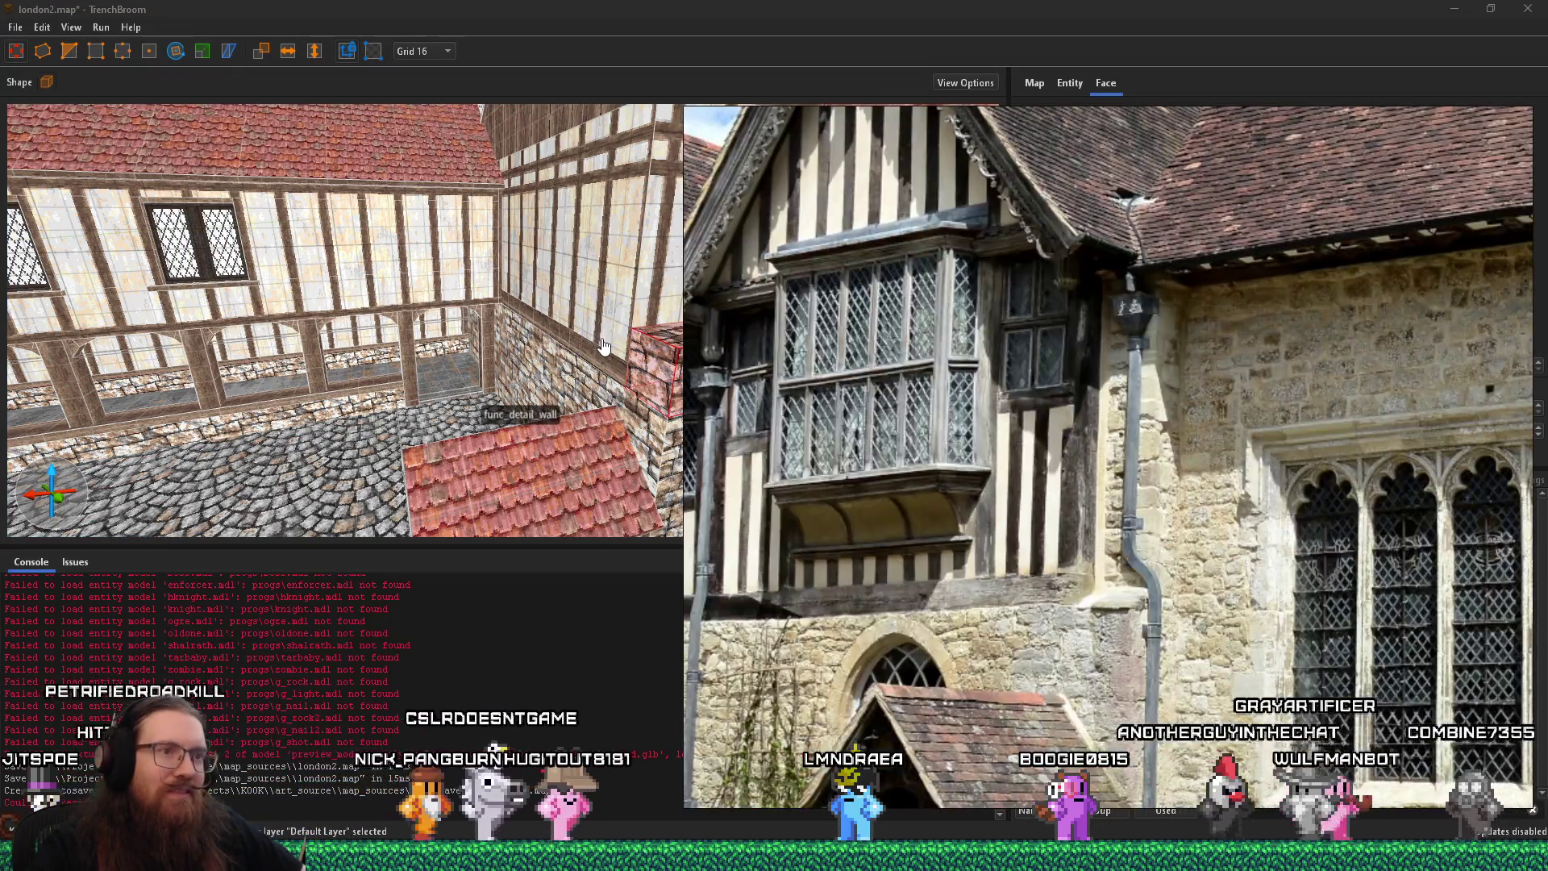
{"action": "key", "text": "alt+Tab"}
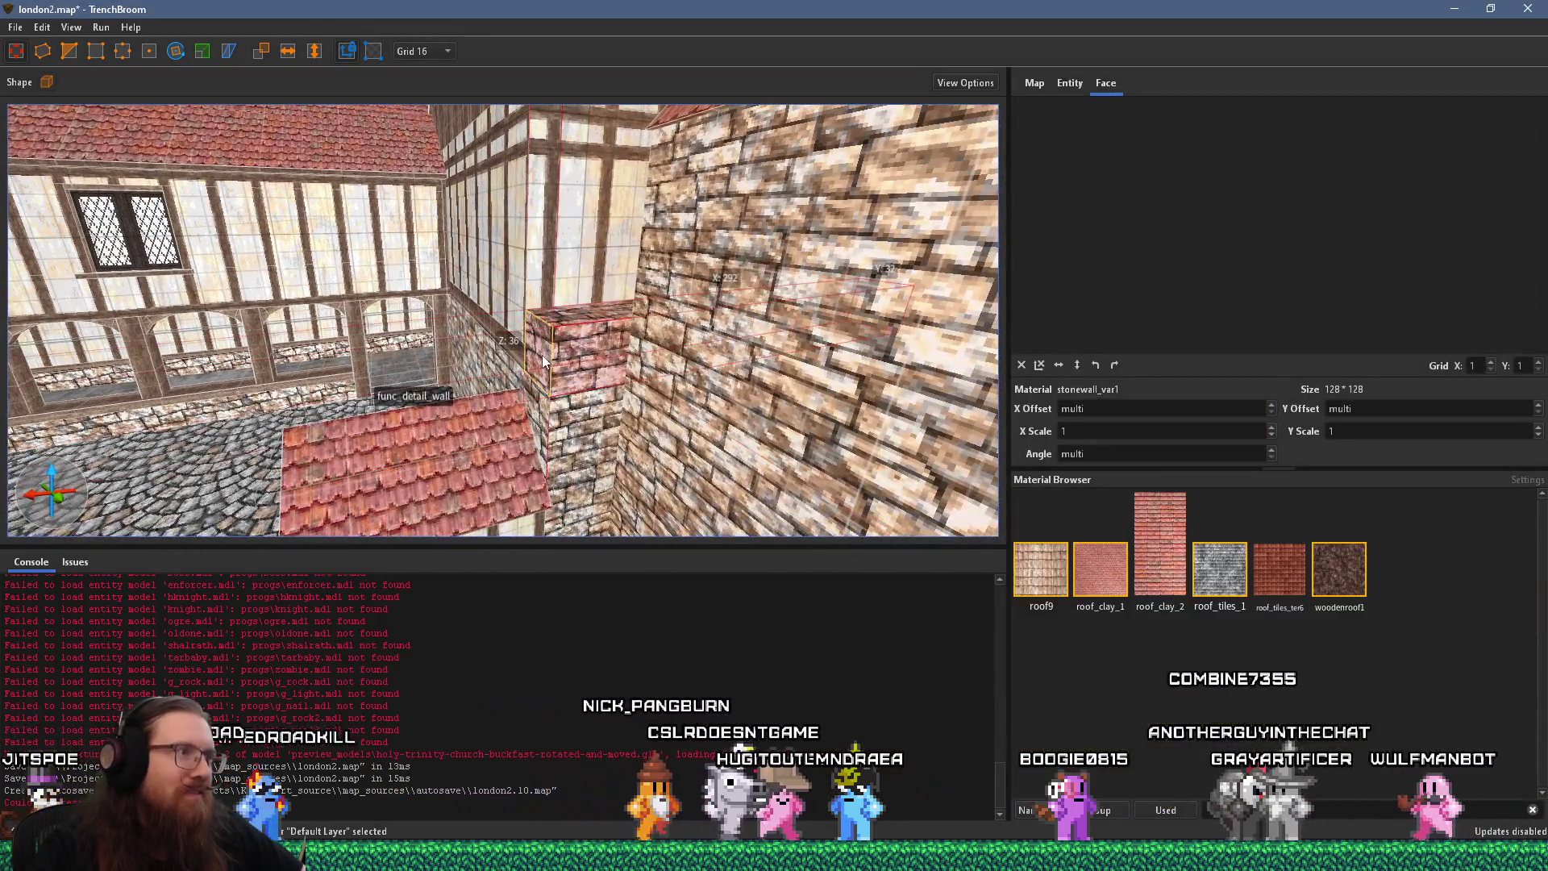
{"action": "key", "text": "alt+Tab"}
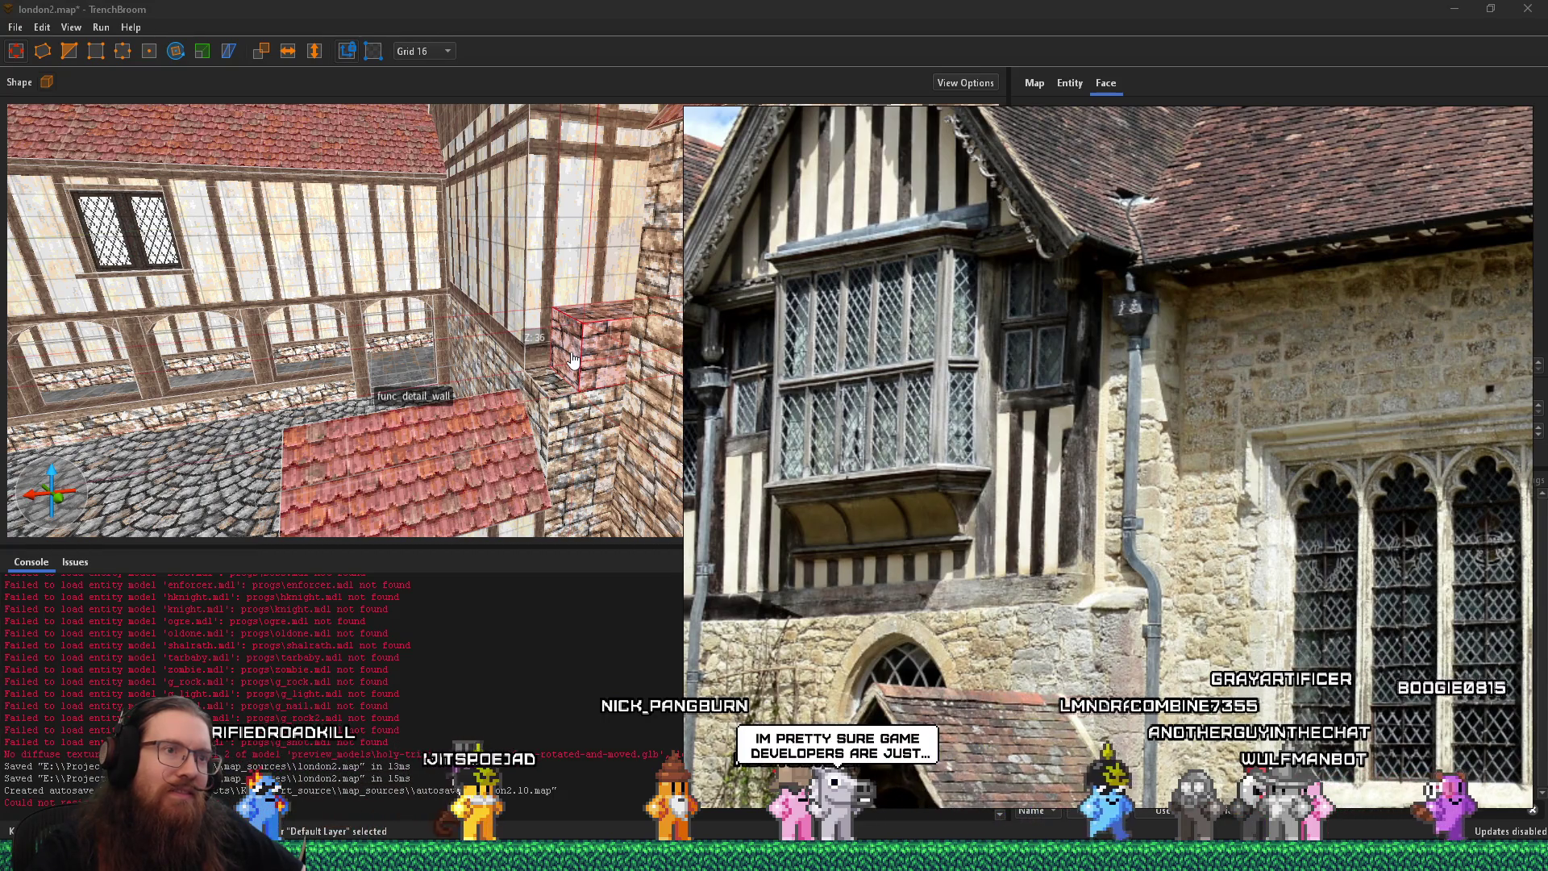
{"action": "key", "text": "alt+Tab"}
{"action": "scroll", "coordinate": [568, 318], "scroll_direction": "up", "scroll_amount": 5}
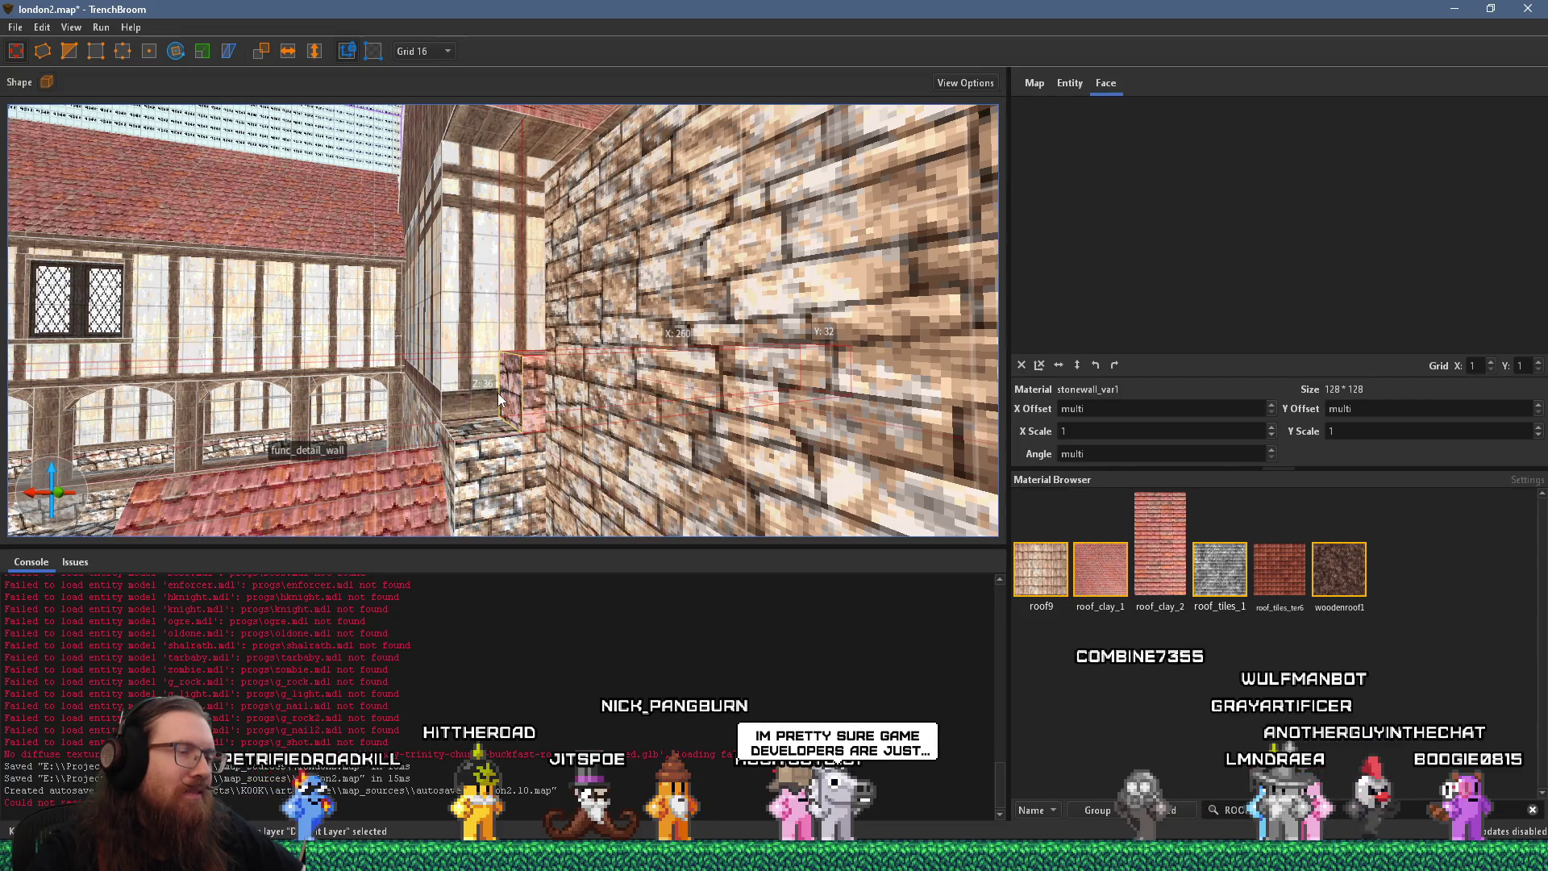
{"action": "scroll", "coordinate": [499, 398], "scroll_direction": "down", "scroll_amount": 3}
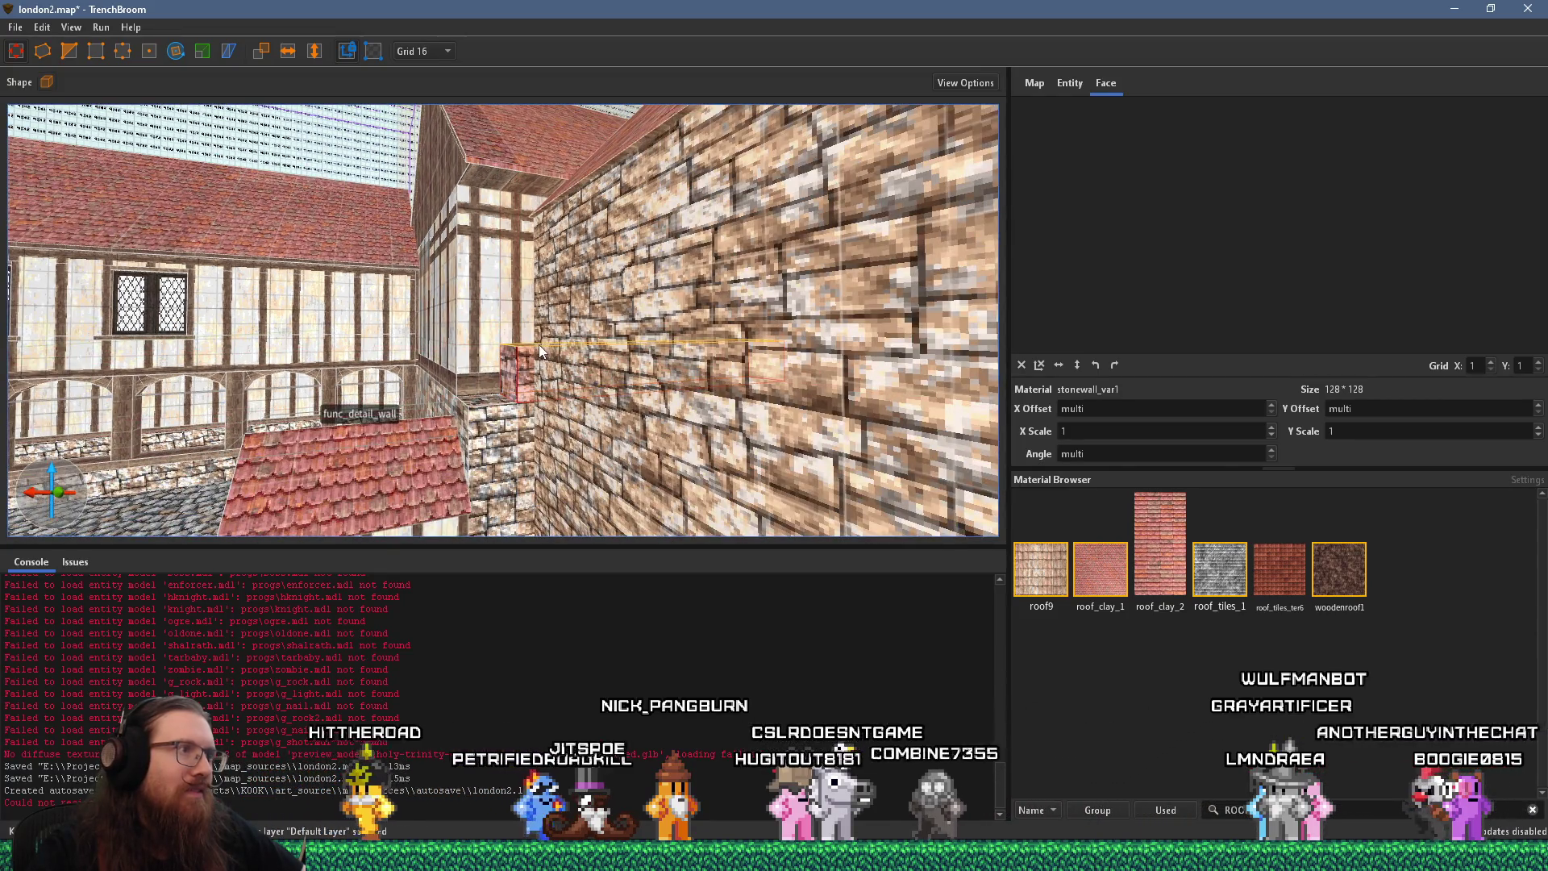
{"action": "scroll", "coordinate": [539, 351], "scroll_direction": "down", "scroll_amount": 5}
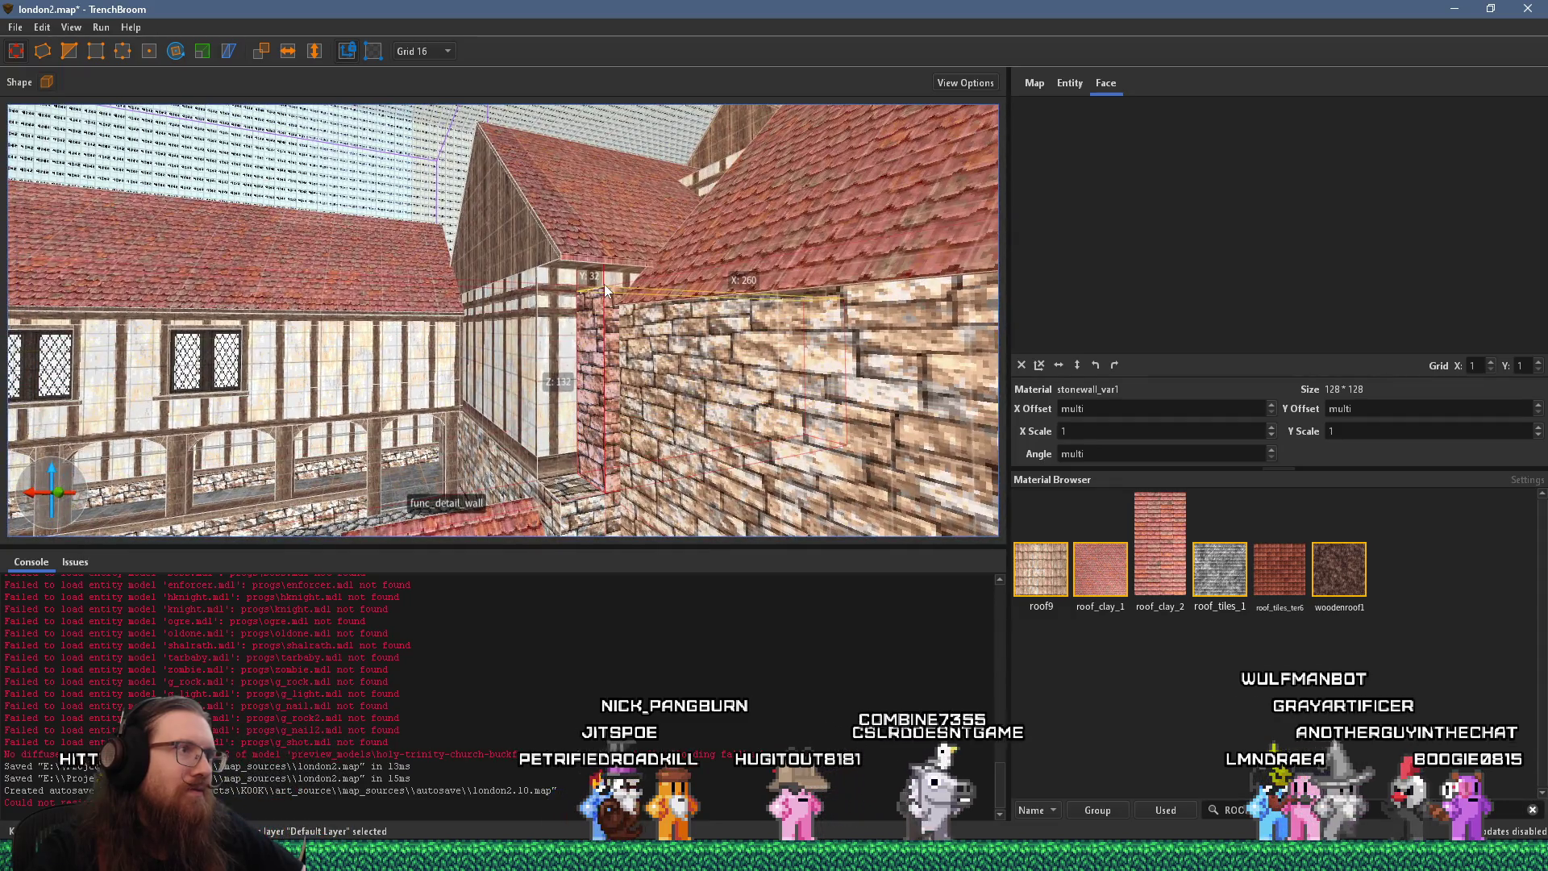
{"action": "key", "text": "alt+Tab"}
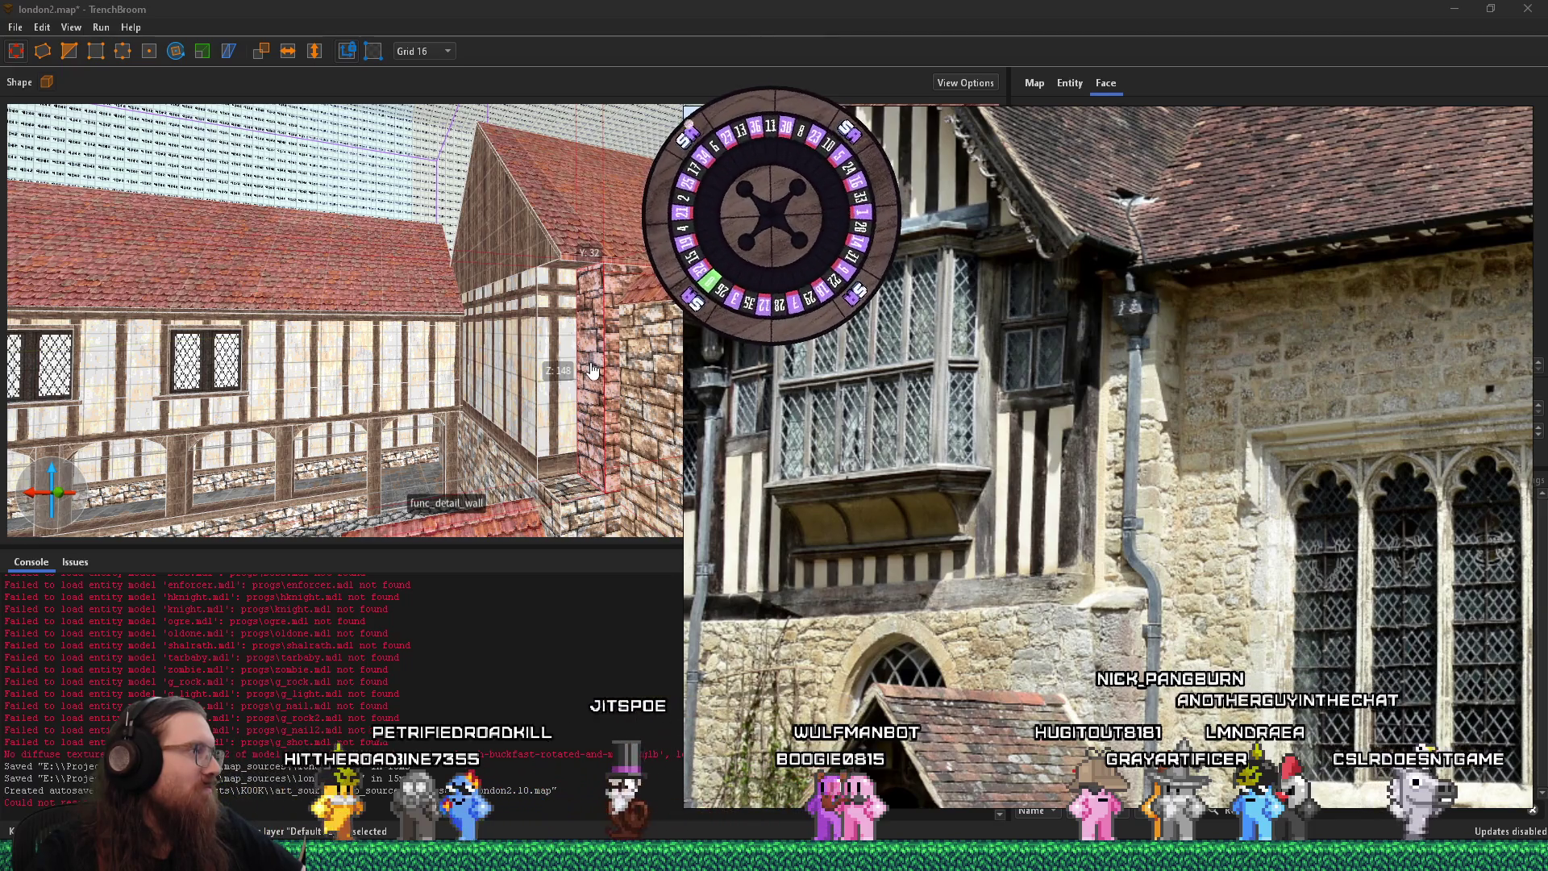
{"action": "left_click", "coordinate": [646, 458]}
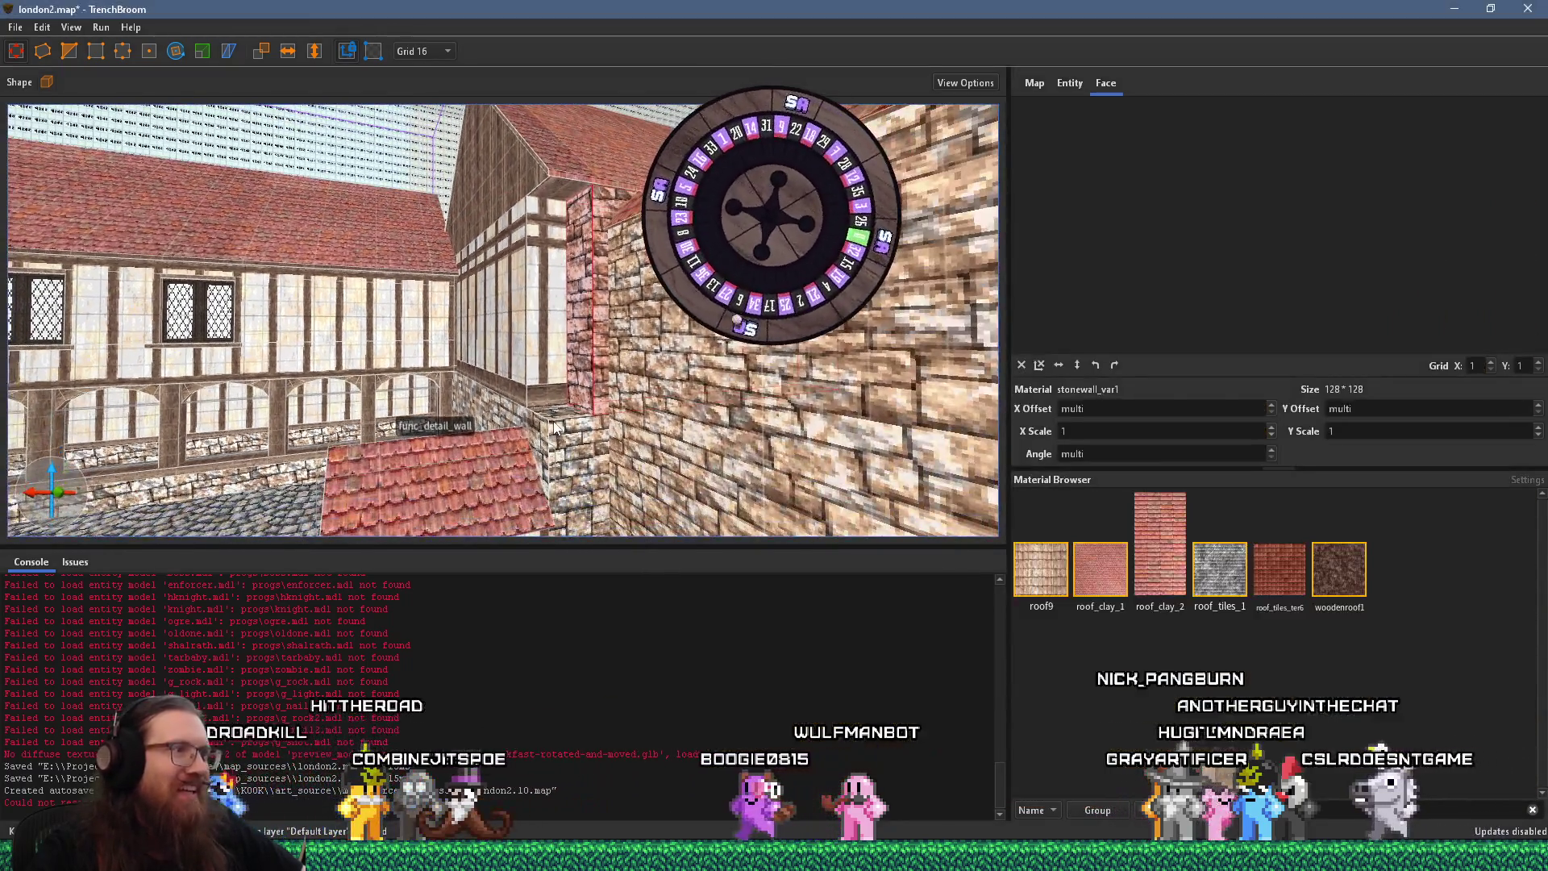
{"action": "scroll", "coordinate": [592, 414], "scroll_direction": "up", "scroll_amount": 3}
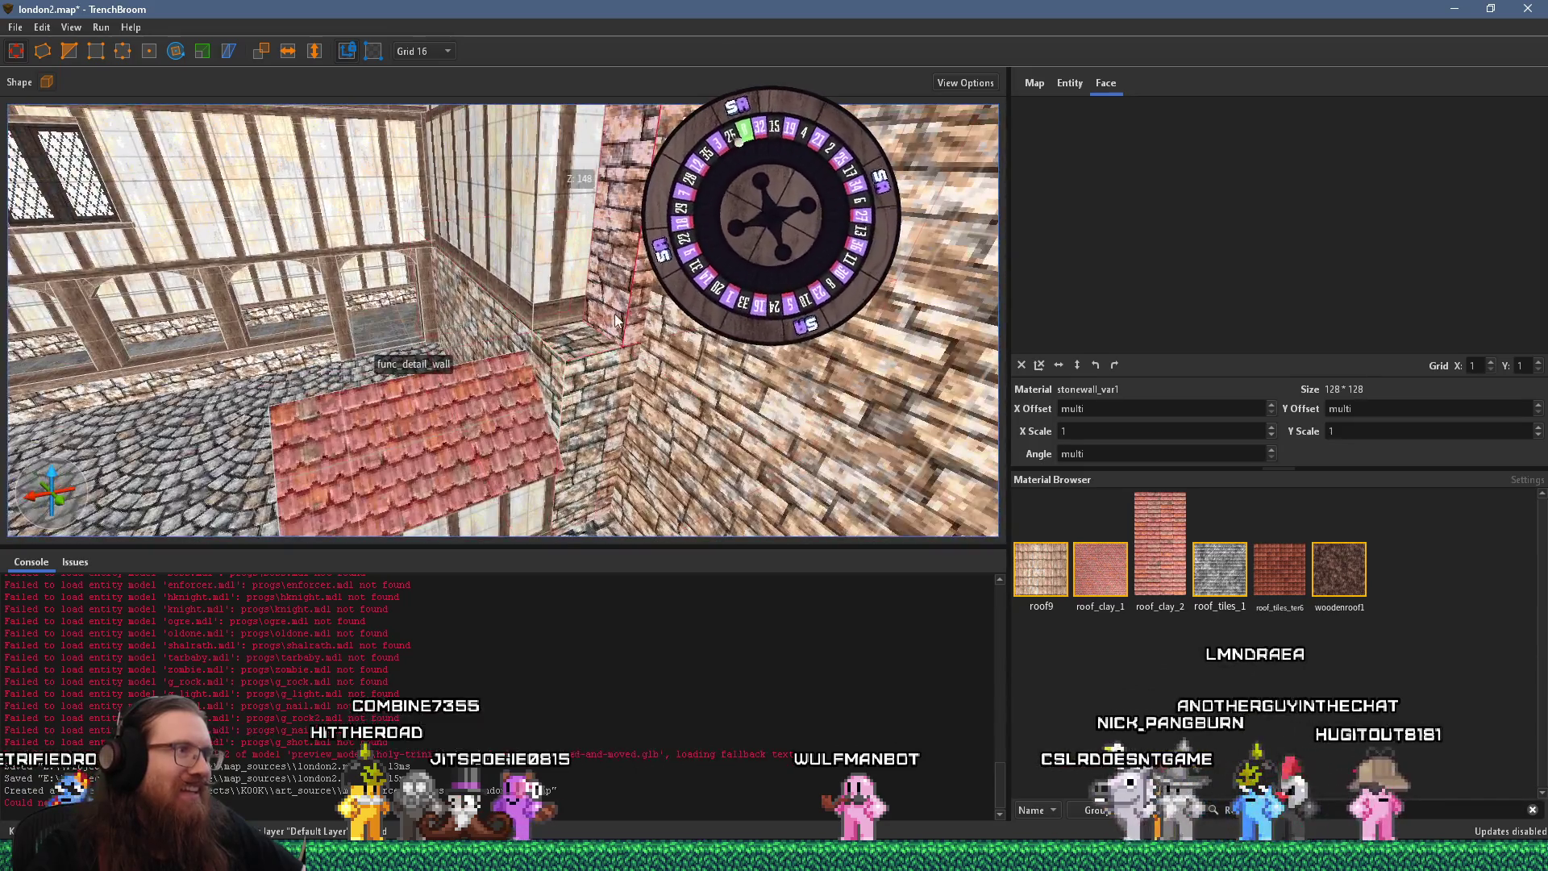
{"action": "mouse_move", "coordinate": [566, 301]}
{"action": "left_mouse_down"}
{"action": "mouse_move", "coordinate": [556, 232]}
{"action": "mouse_move", "coordinate": [592, 153]}
{"action": "left_mouse_up"}
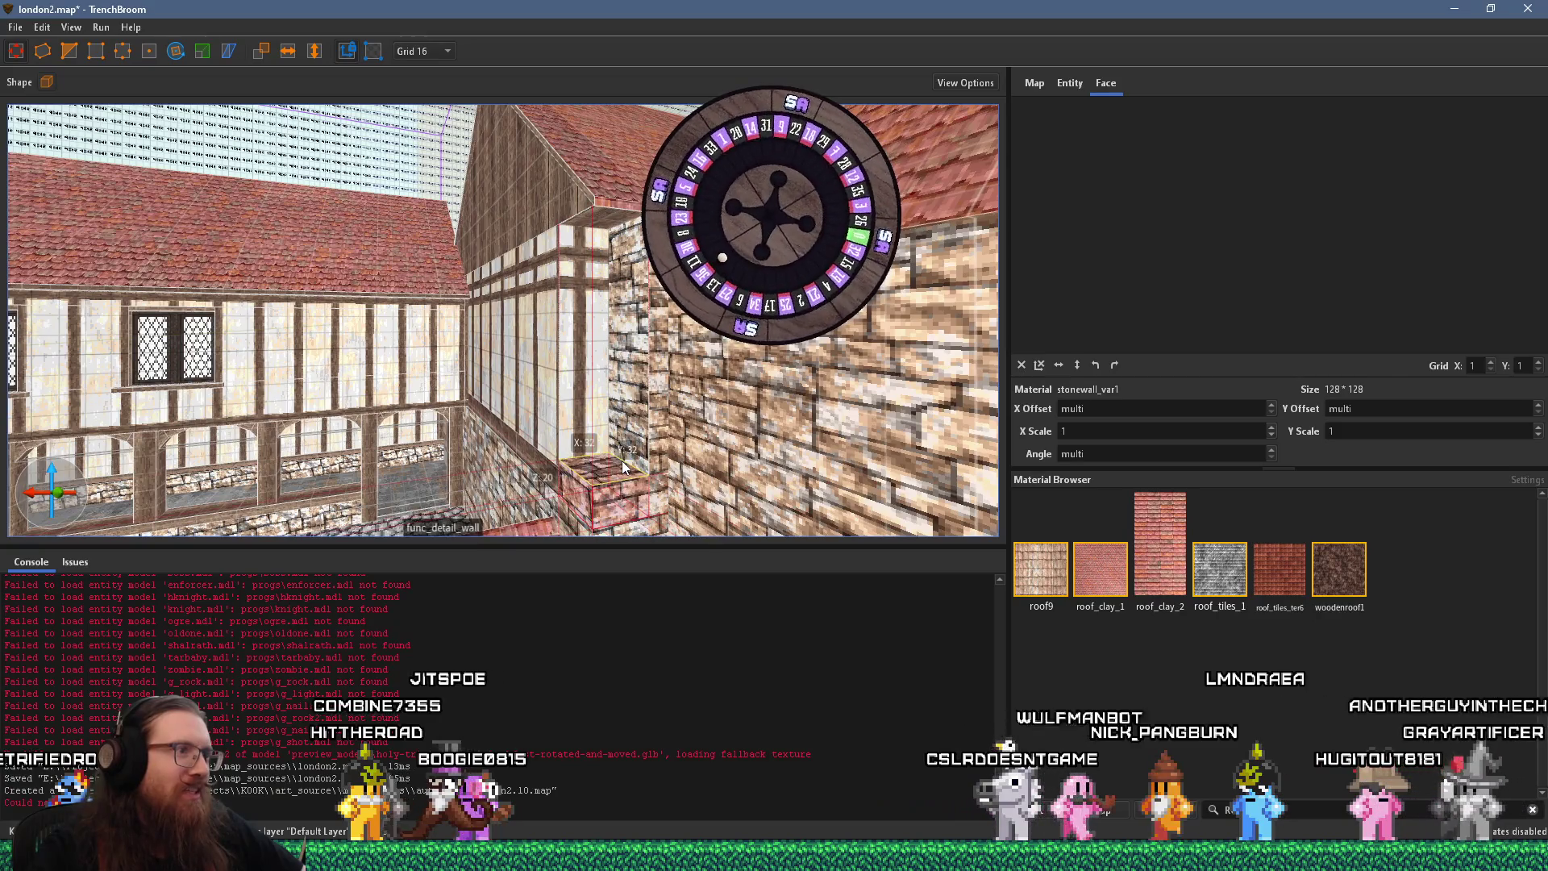
{"action": "scroll", "coordinate": [586, 399], "scroll_direction": "up", "scroll_amount": 2}
{"action": "mouse_move", "coordinate": [586, 399]}
{"action": "left_mouse_down"}
{"action": "mouse_move", "coordinate": [553, 350]}
{"action": "mouse_move", "coordinate": [486, 349]}
{"action": "mouse_move", "coordinate": [393, 278]}
{"action": "left_mouse_up"}
Glance at the reference photo and orbit the view around the corner stone block
{"action": "key", "text": "alt+Tab"}
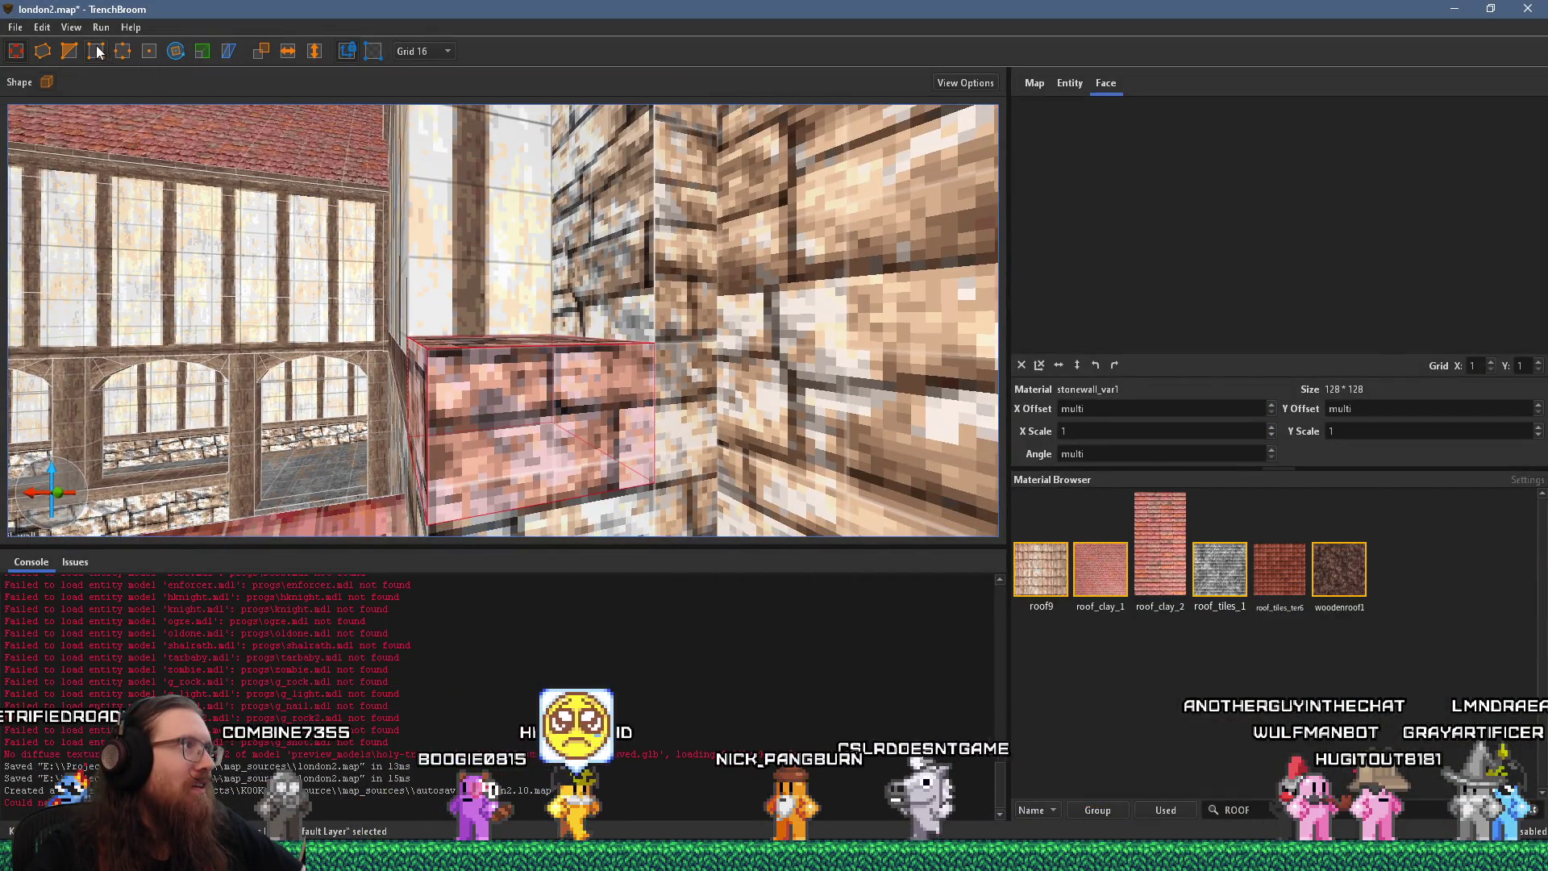
{"action": "scroll", "coordinate": [381, 415], "scroll_direction": "up", "scroll_amount": 3}
{"action": "mouse_move", "coordinate": [375, 421]}
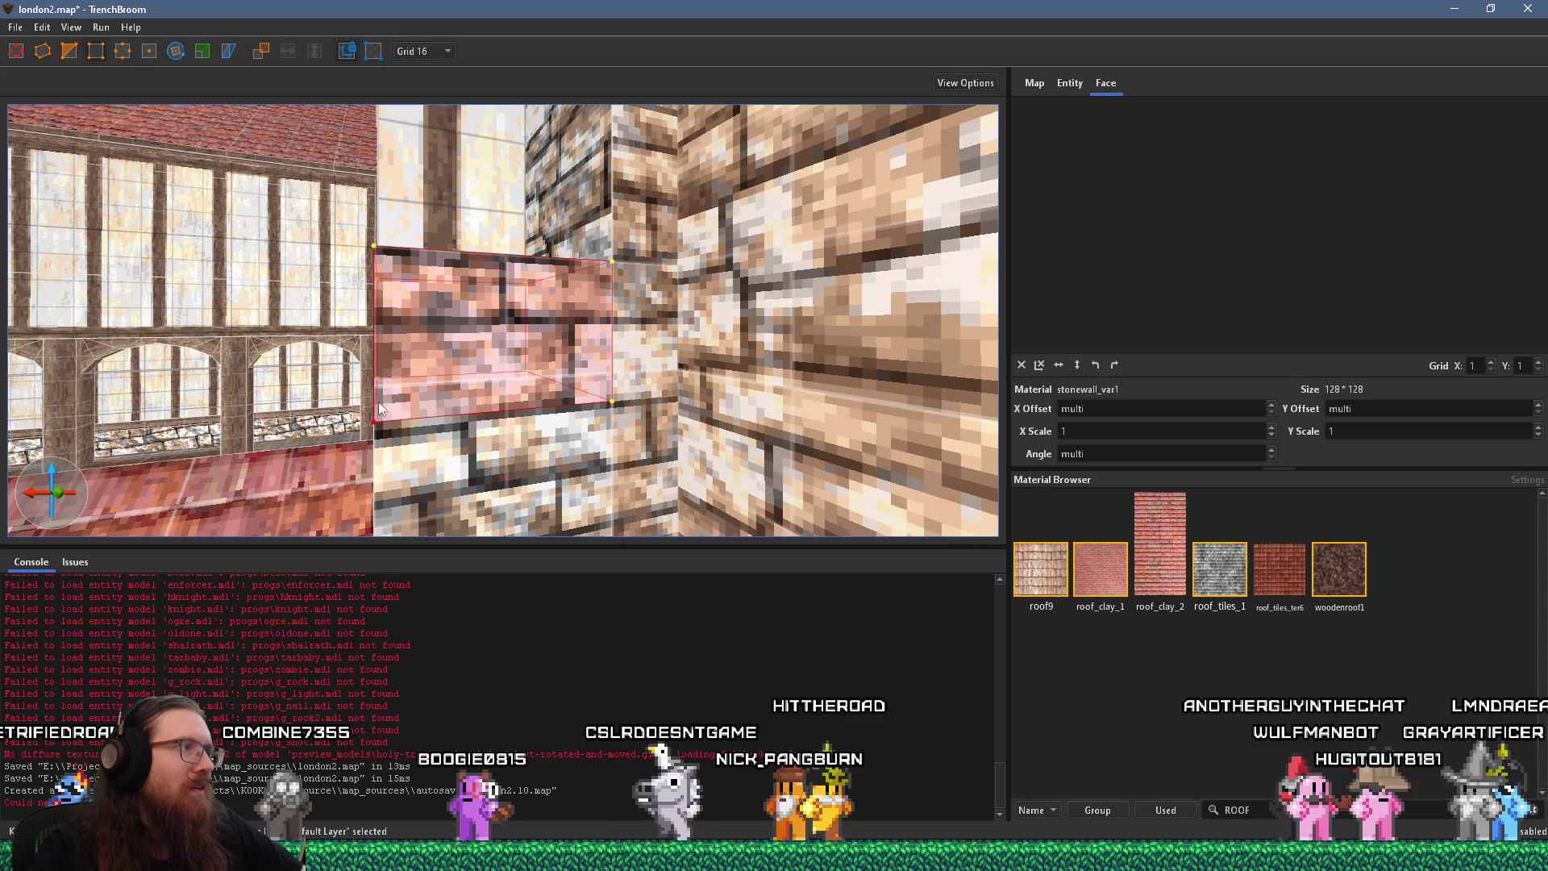
{"action": "left_click_drag", "start_coordinate": [379, 401], "coordinate": [432, 319]}
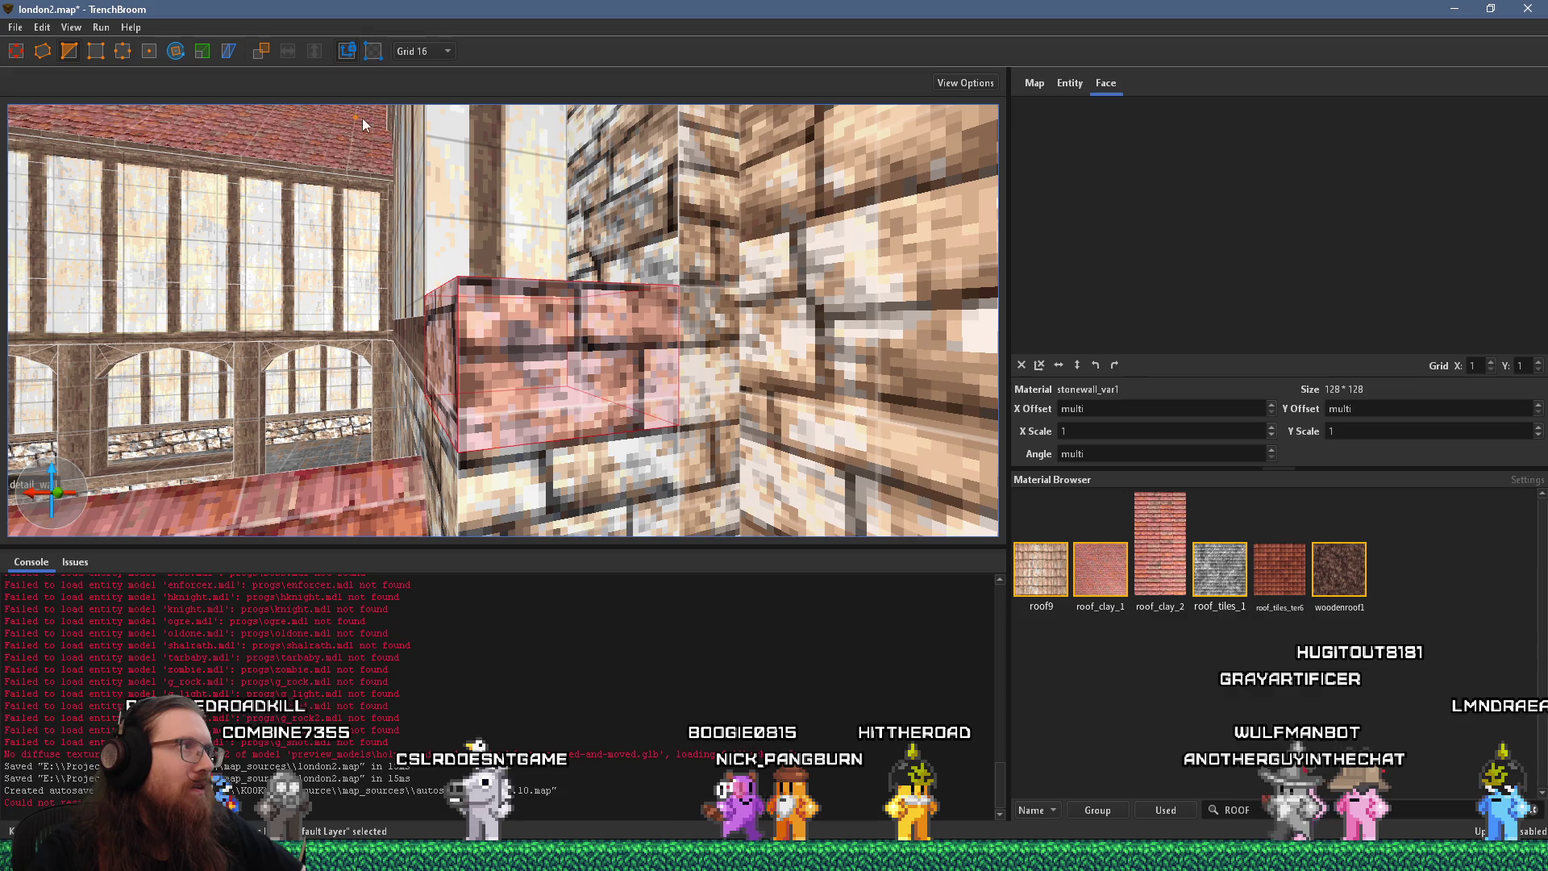
Set the grid to 4 and clip the block's top corner into a sloped wedge
{"action": "left_click", "coordinate": [413, 51]}
{"action": "left_click", "coordinate": [411, 107]}
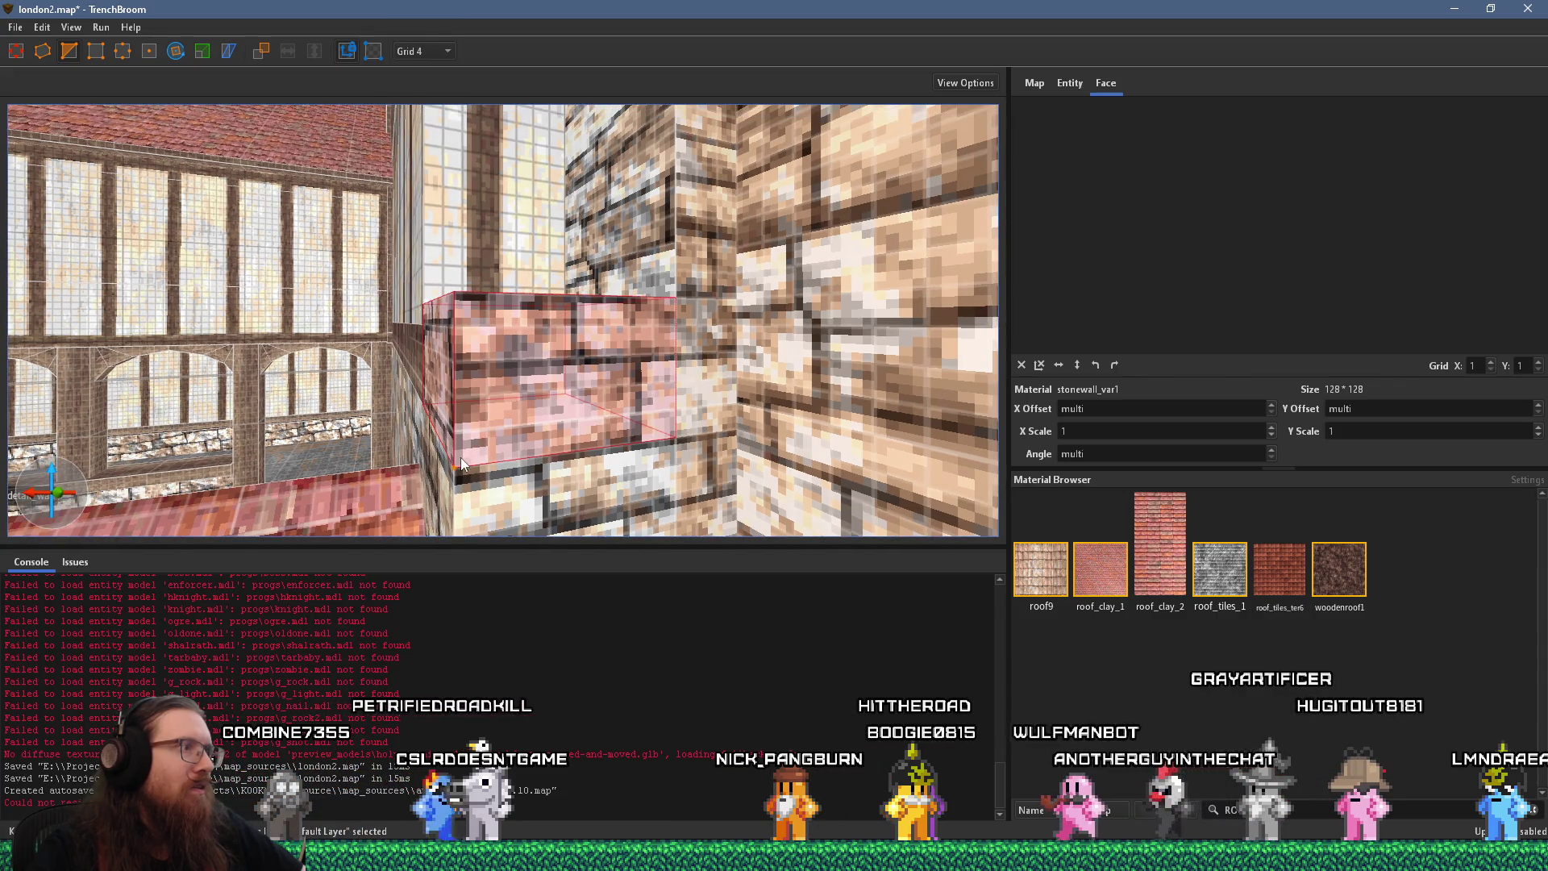
{"action": "left_click", "coordinate": [671, 307]}
{"action": "key", "text": "Return"}
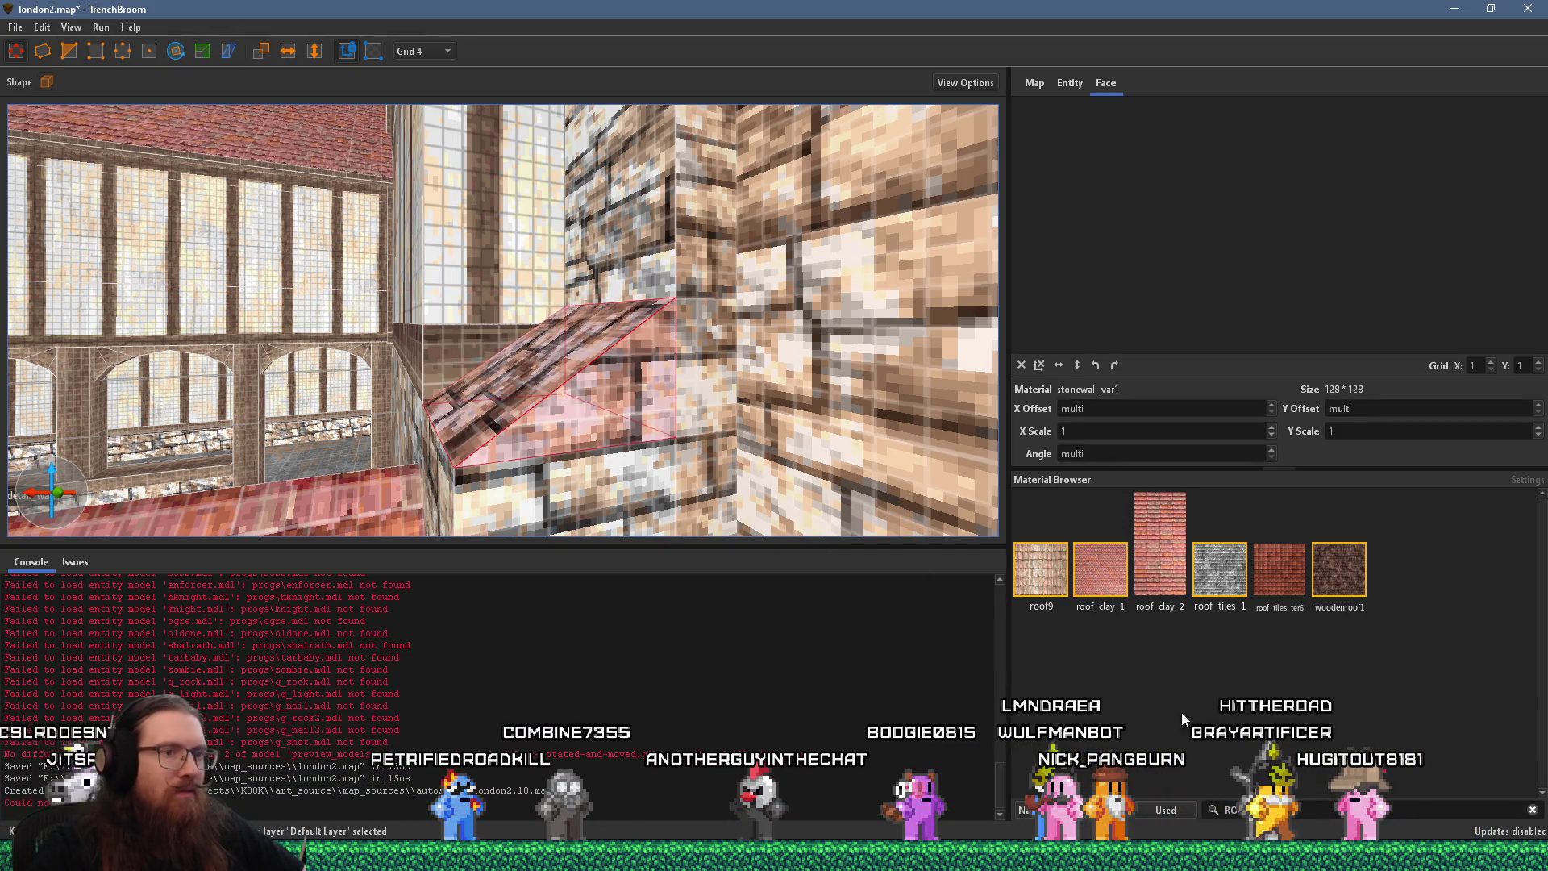
Filter the materials by 'conc' and apply concrete_rghpl3 to the wedge
{"action": "key", "text": "BackSpace"}
{"action": "type", "text": "ce"}
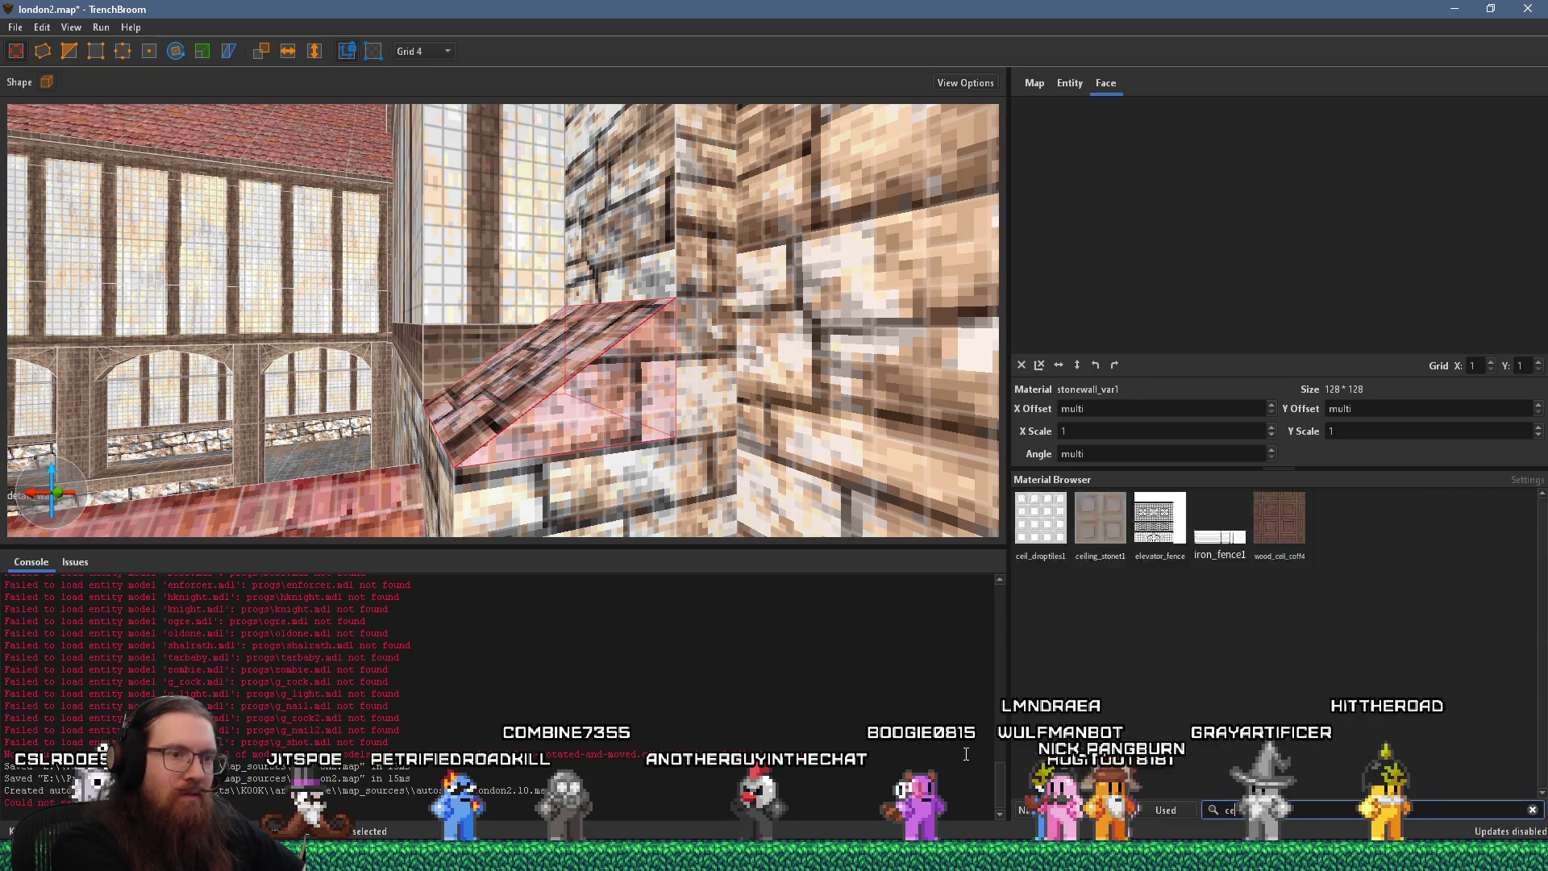
{"action": "key", "text": "BackSpace"}
{"action": "type", "text": "onc"}
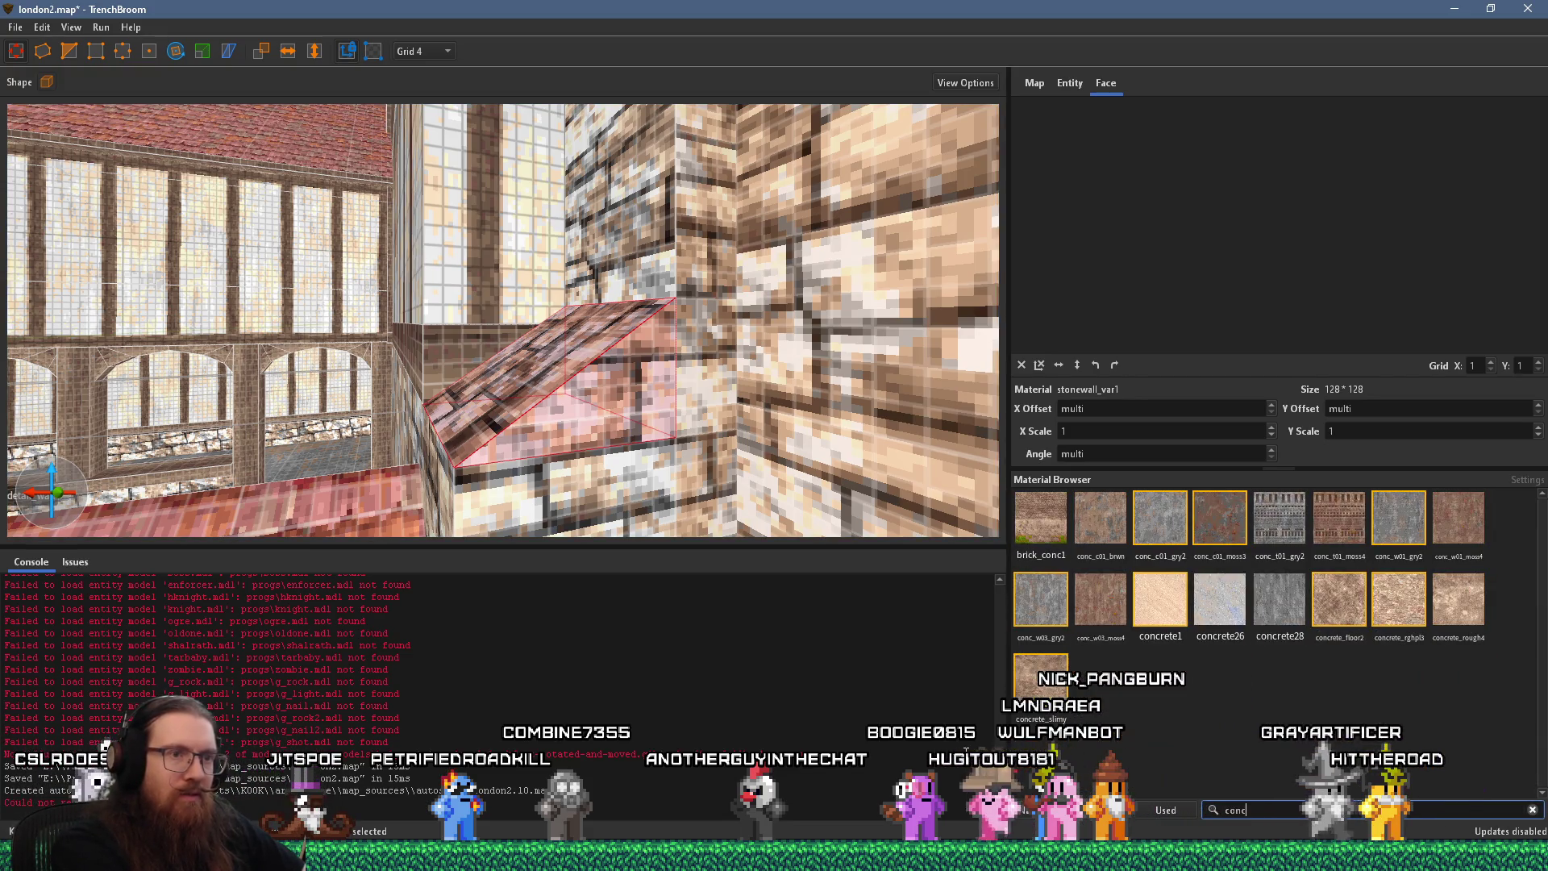
{"action": "left_click", "coordinate": [1319, 620]}
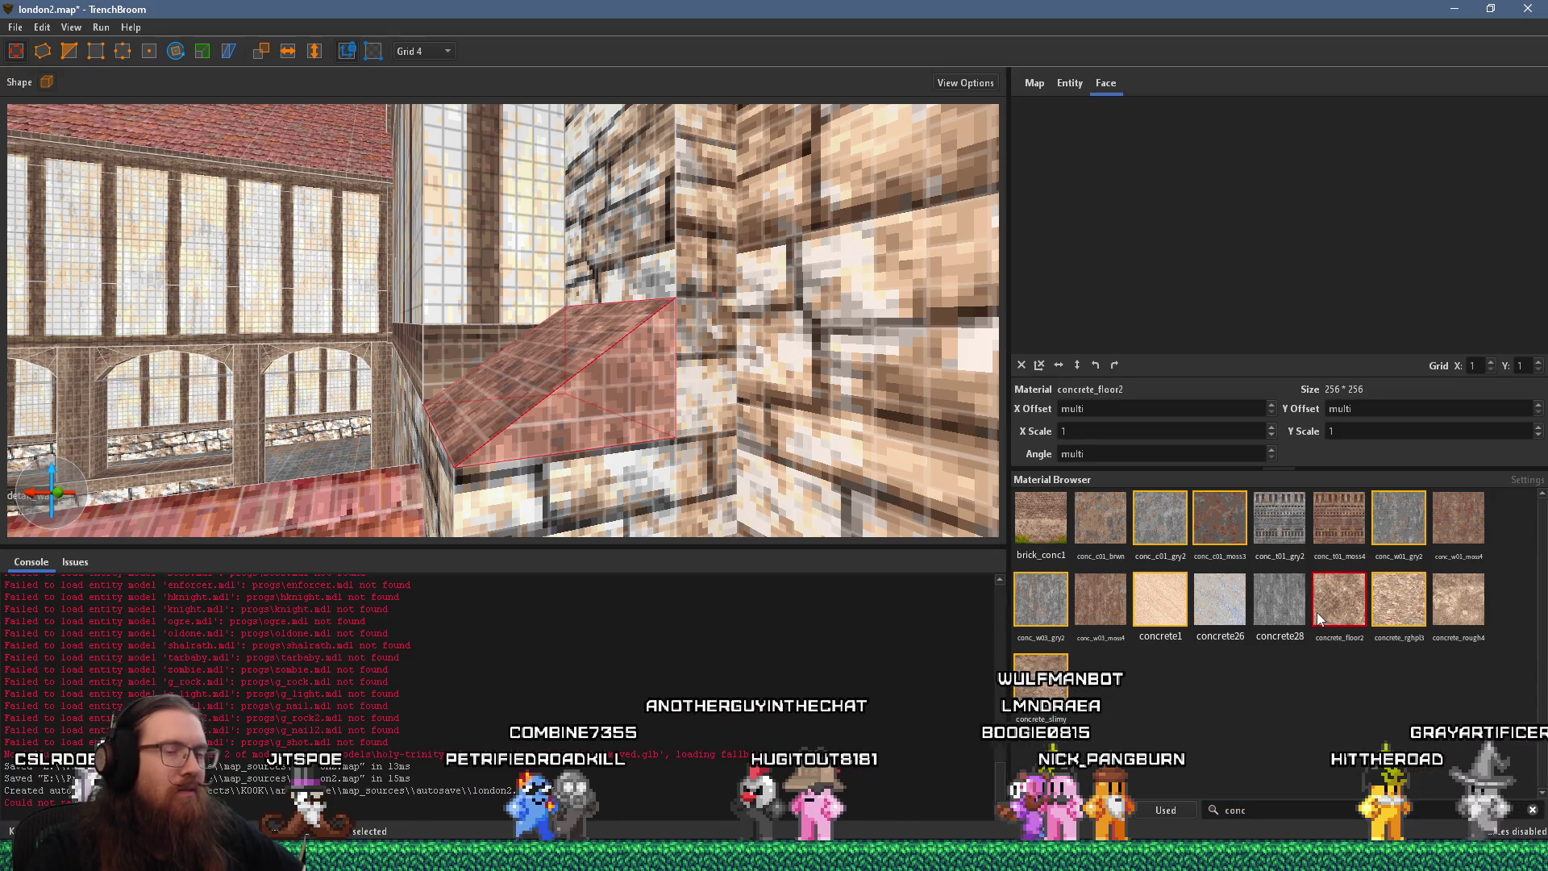
{"action": "left_click", "coordinate": [1399, 601]}
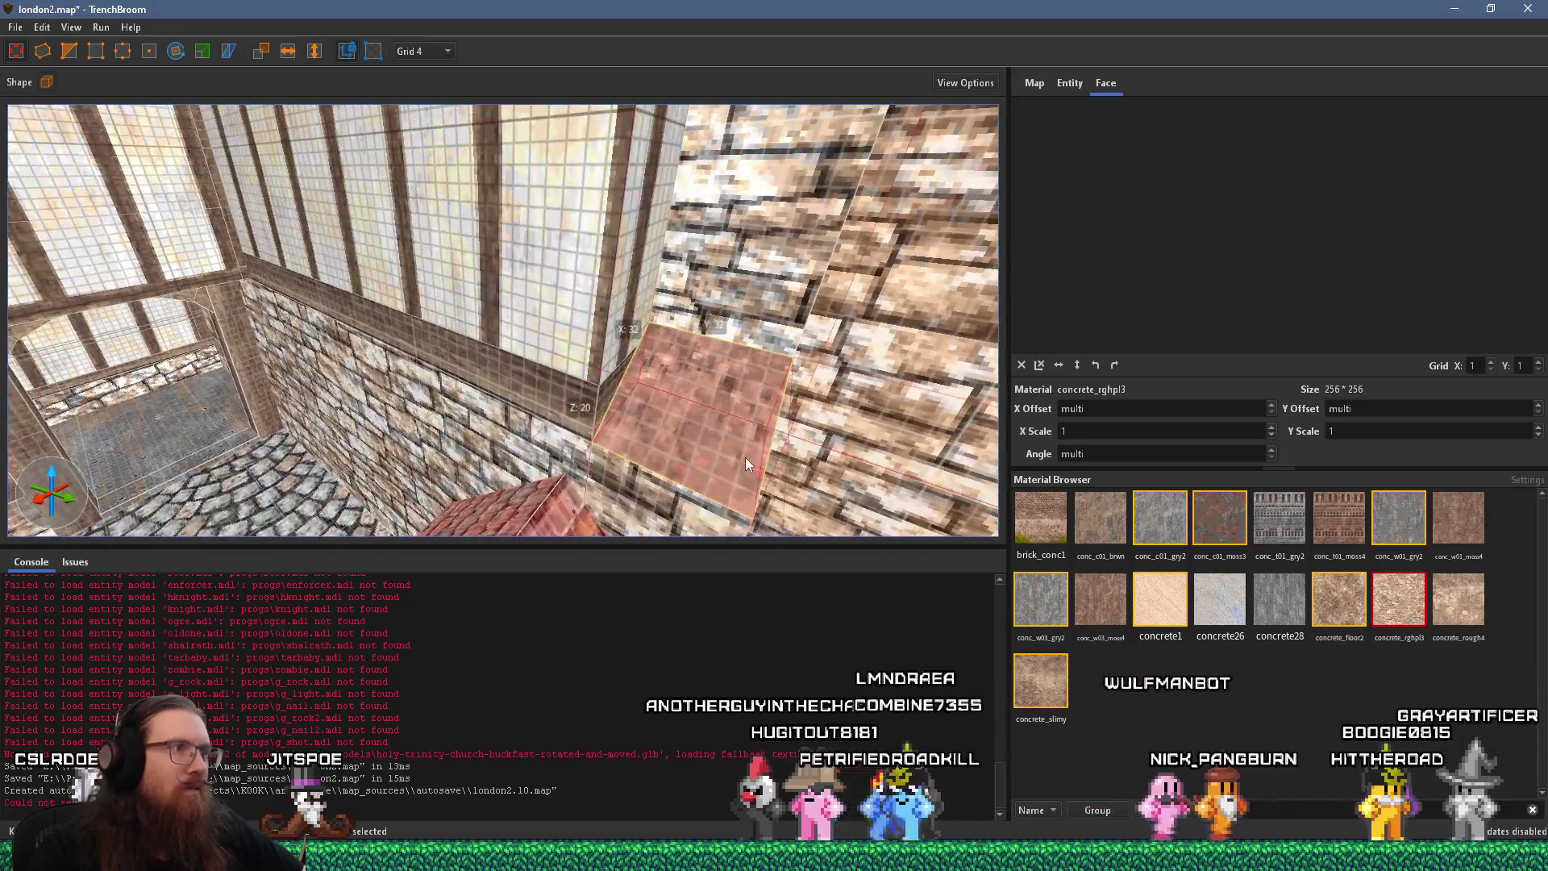
Rotate the wedge's sloped top-face texture to 90 degrees and bring up the reference photo
{"action": "left_click", "coordinate": [745, 457], "text": "shift"}
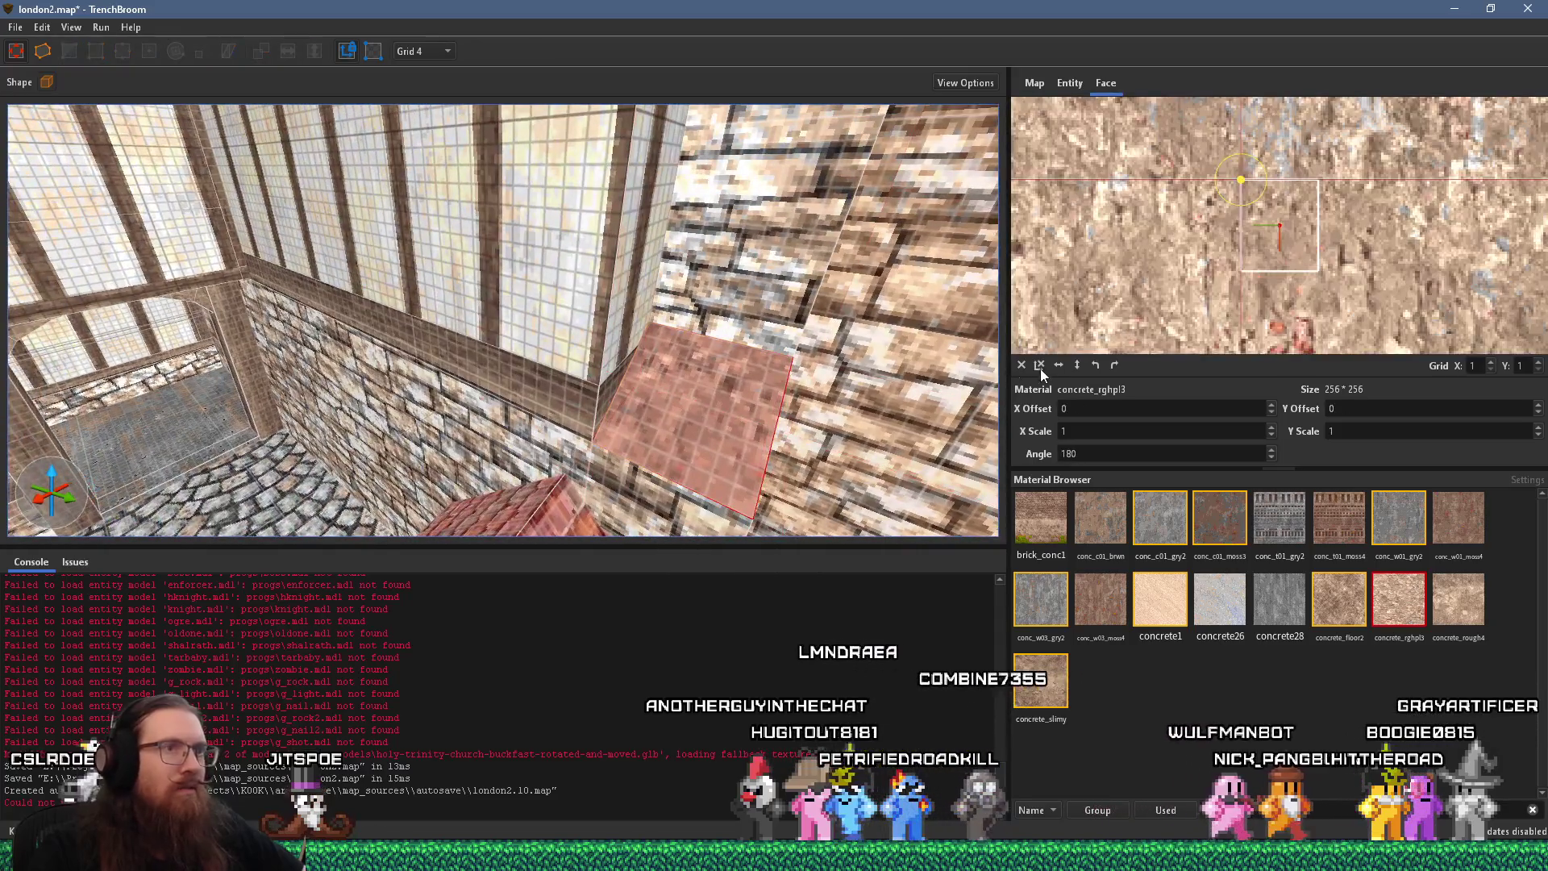
{"action": "left_click", "coordinate": [1119, 364]}
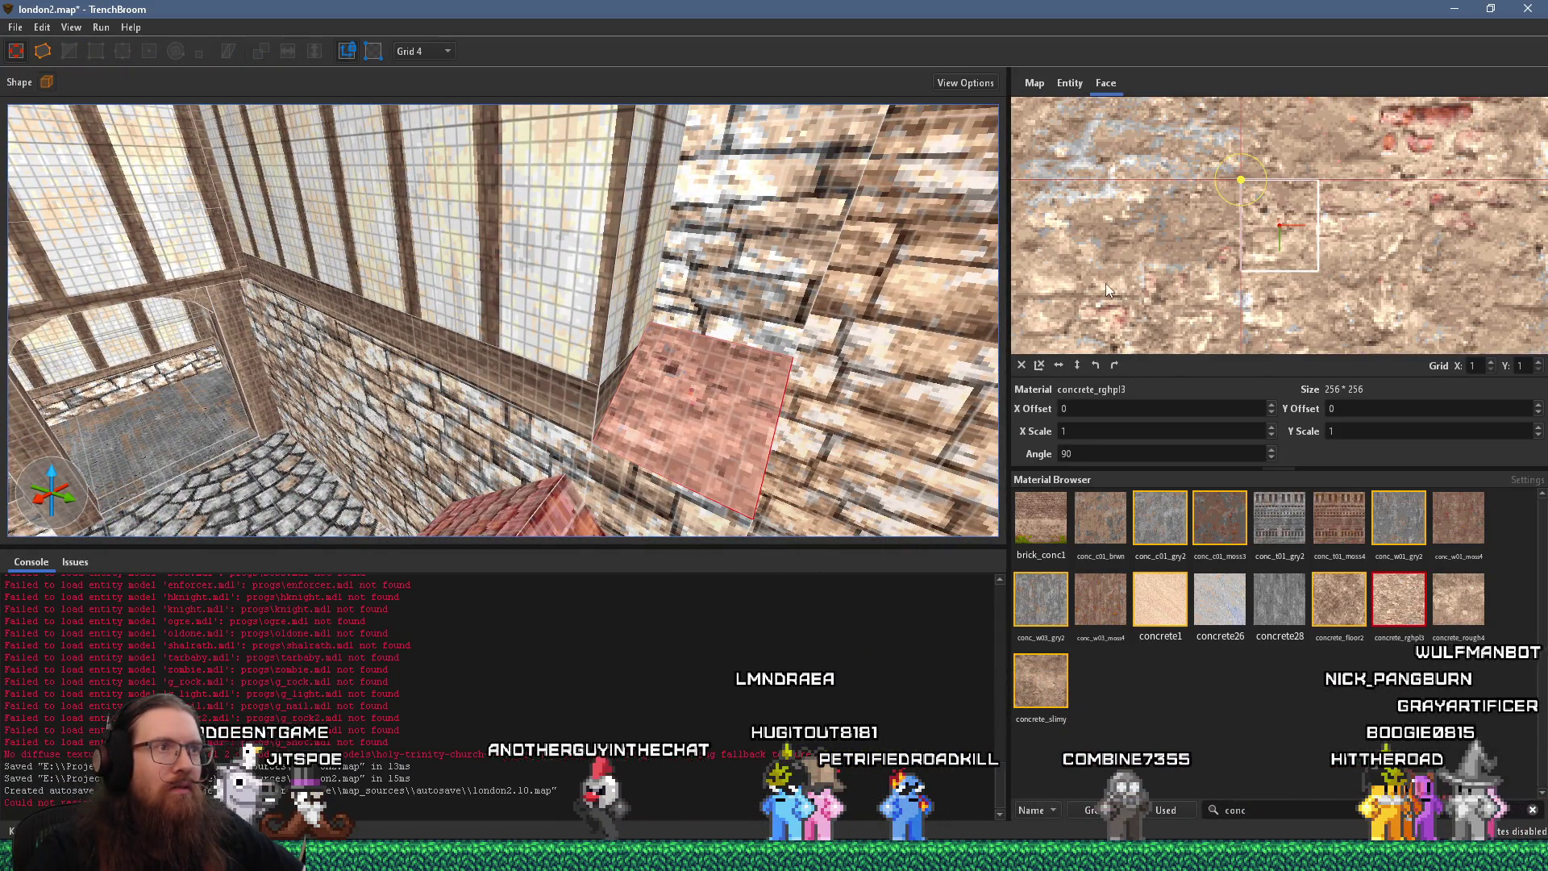
{"action": "scroll", "coordinate": [917, 313], "scroll_direction": "down", "scroll_amount": 5}
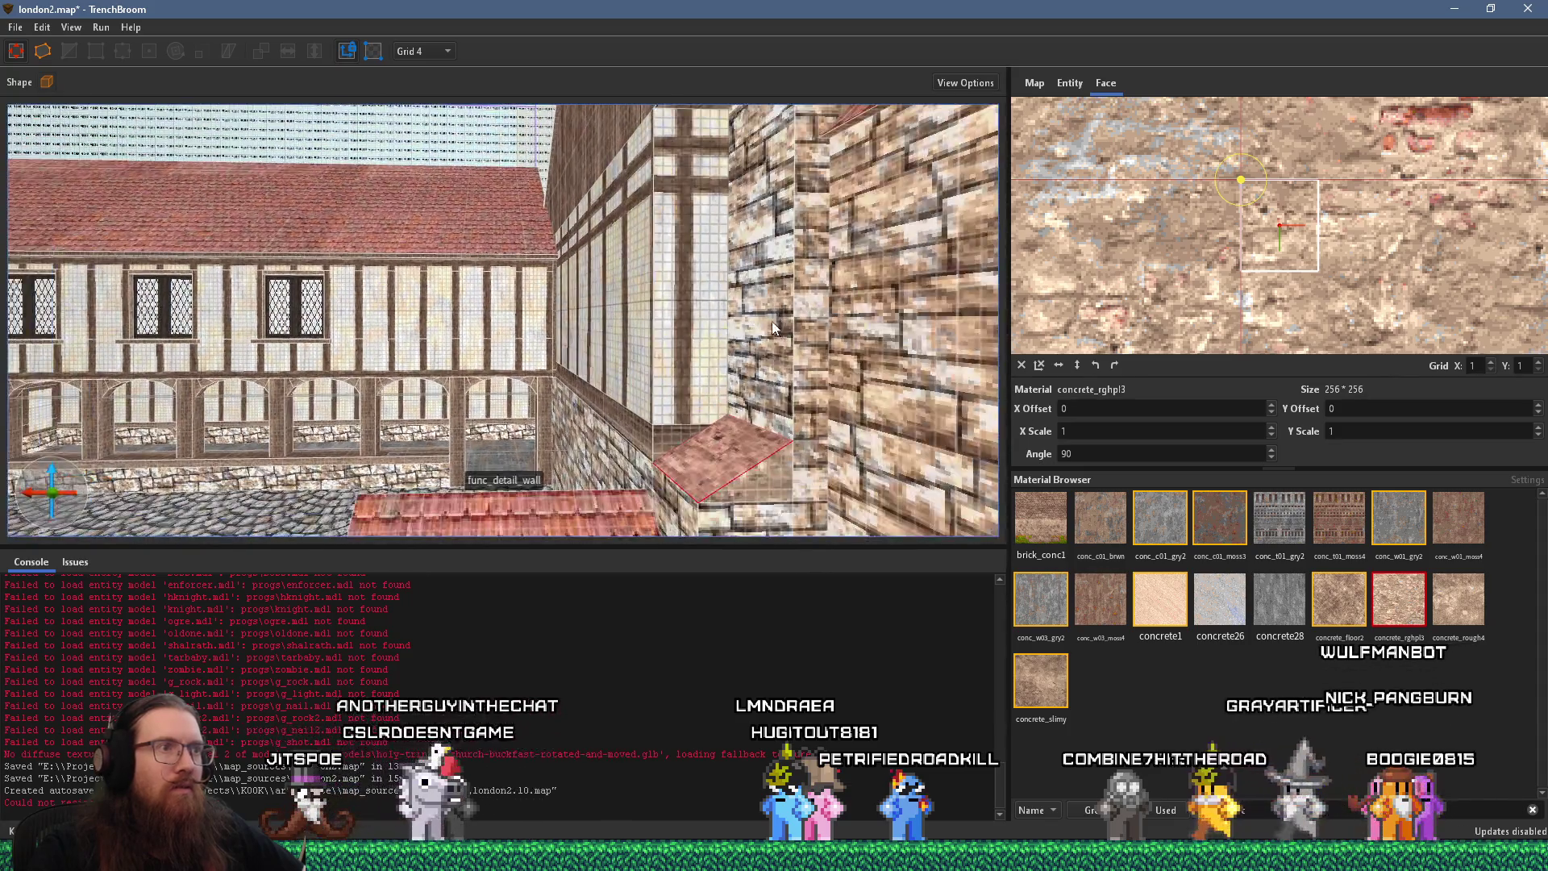
{"action": "scroll", "coordinate": [758, 387], "scroll_direction": "down", "scroll_amount": 2}
{"action": "key", "text": "alt+Tab"}
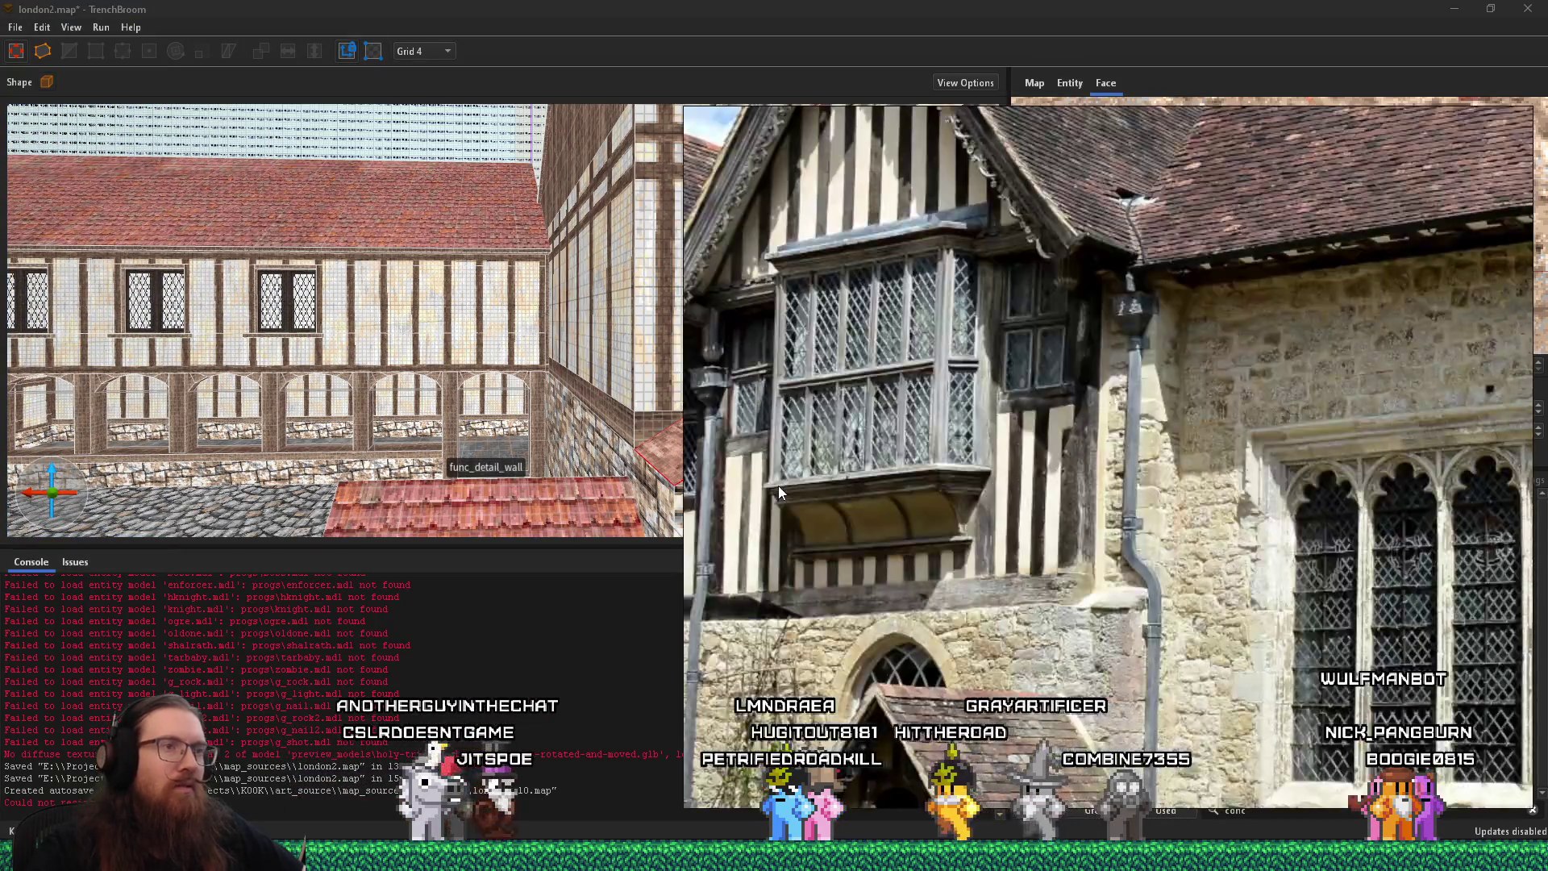
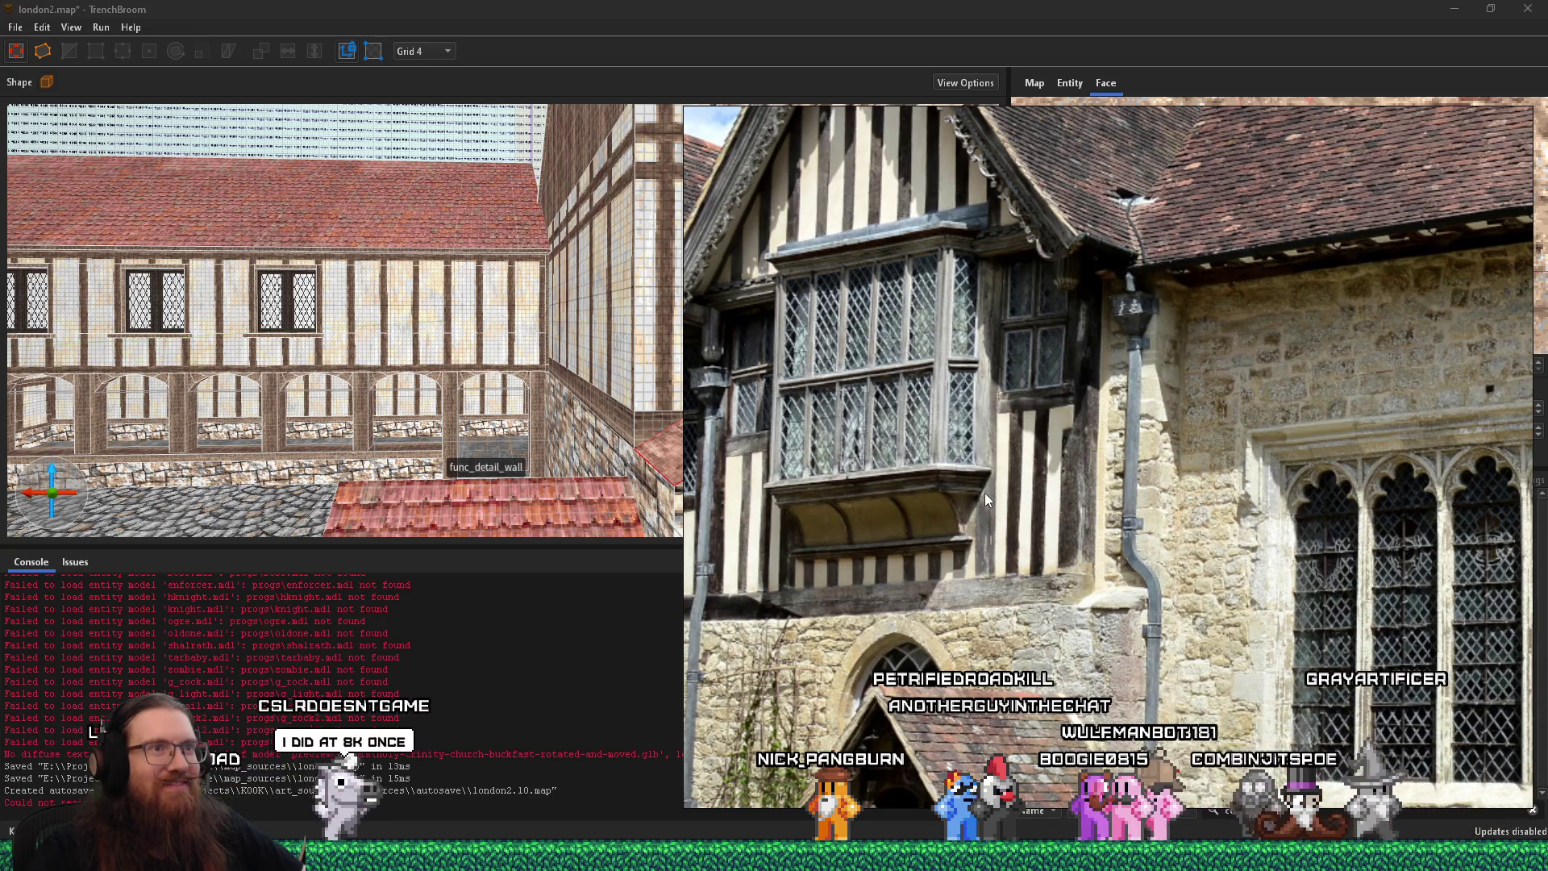
Pan and zoom the Tudor house photo, then fly the camera up to view the courtyard rooftops
{"action": "mouse_move", "coordinate": [984, 491]}
{"action": "left_mouse_down"}
{"action": "mouse_move", "coordinate": [1328, 520]}
{"action": "mouse_move", "coordinate": [1318, 560]}
{"action": "left_mouse_up"}
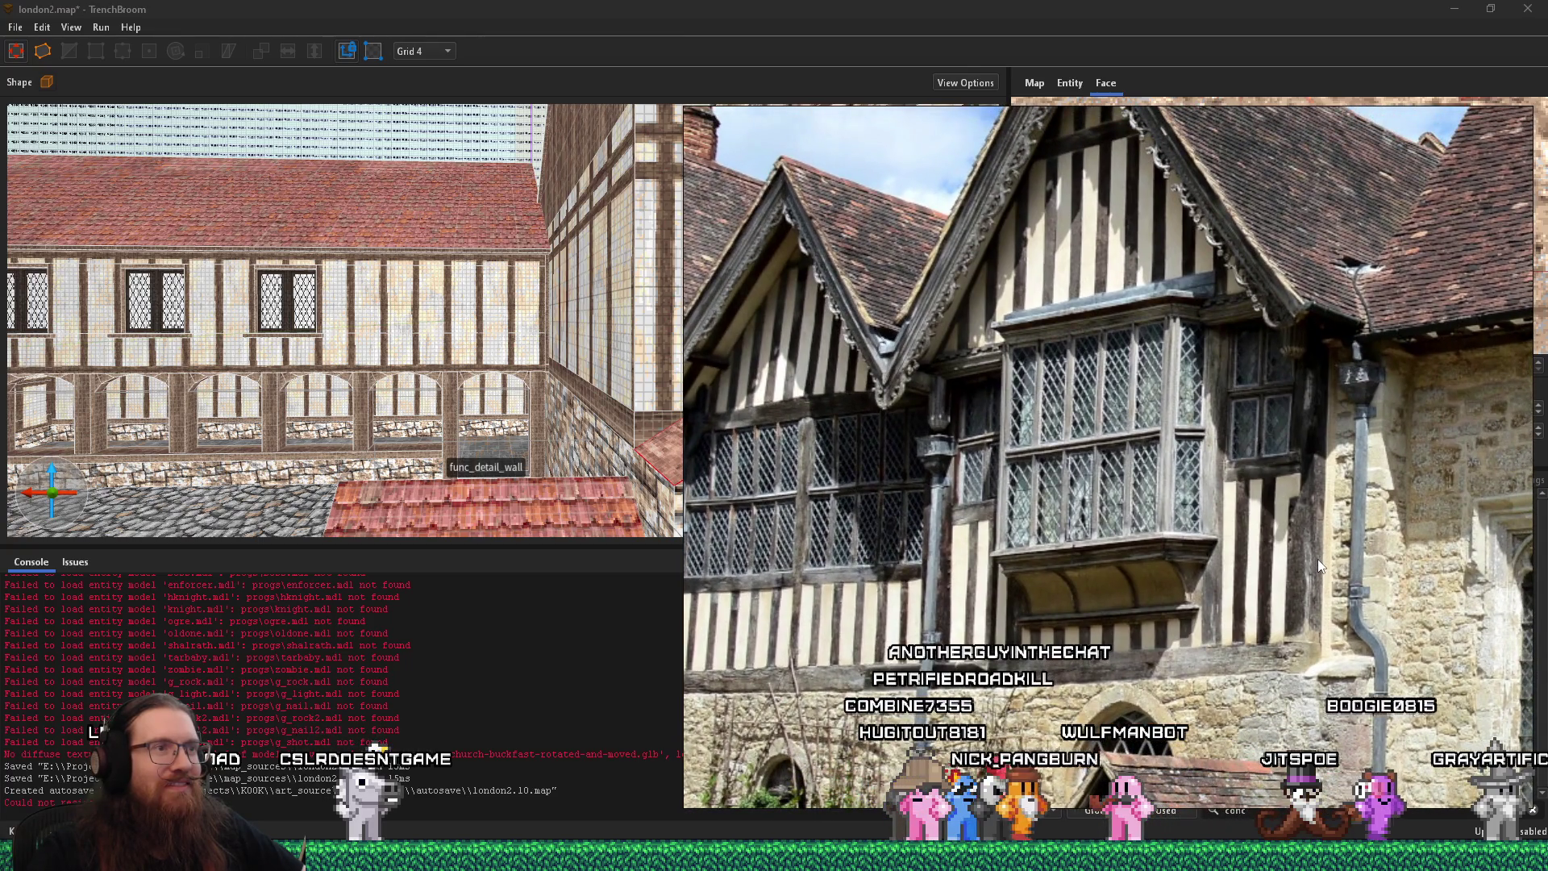
{"action": "scroll", "coordinate": [1317, 559], "scroll_direction": "down", "scroll_amount": 3}
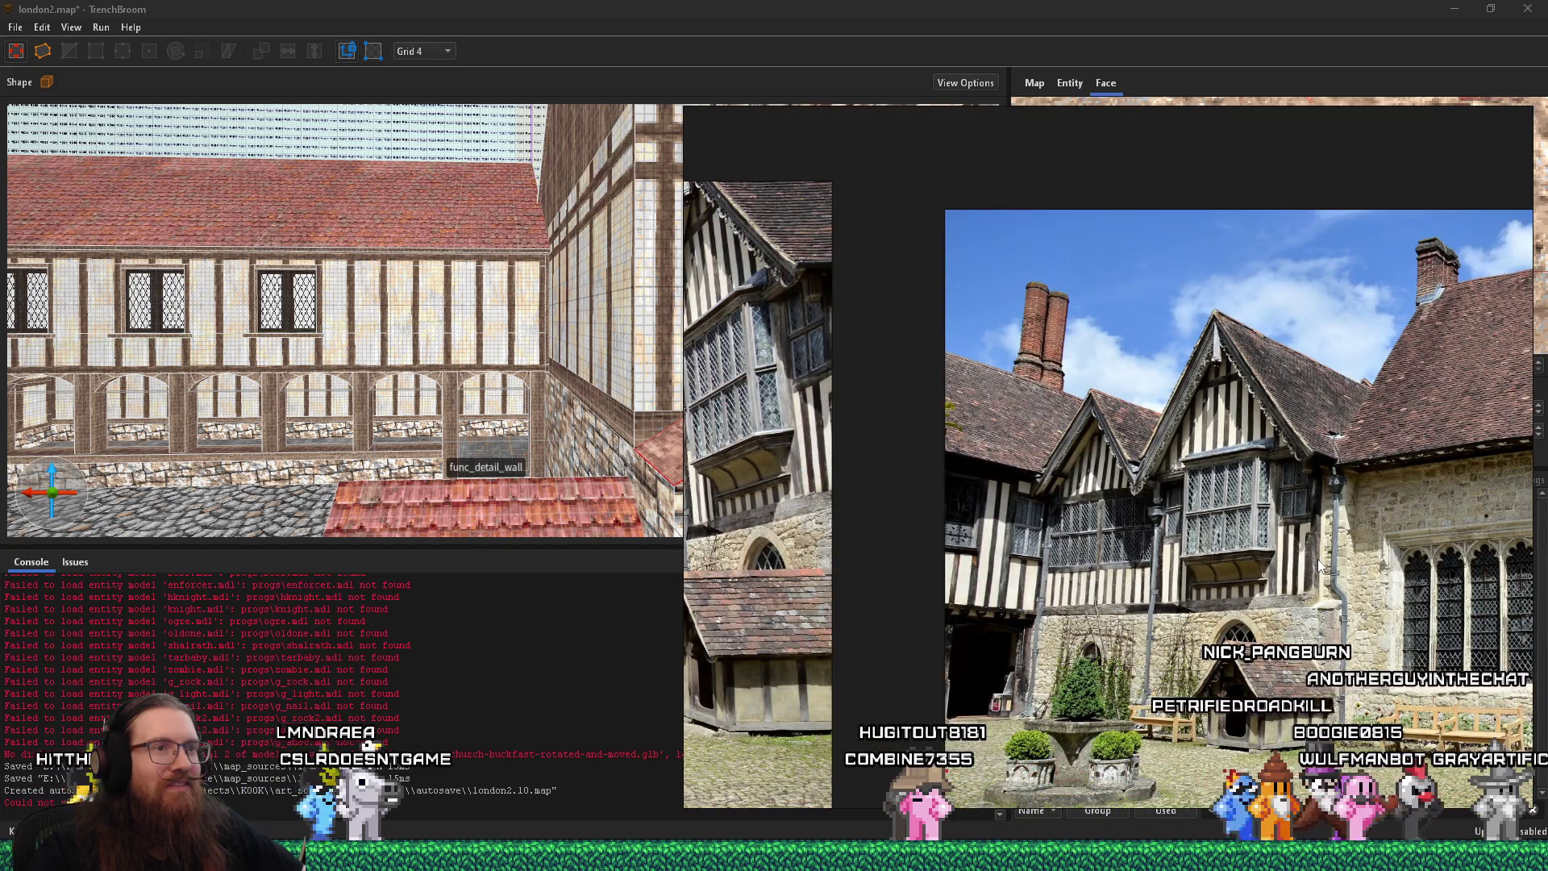
{"action": "key", "text": "alt+Tab"}
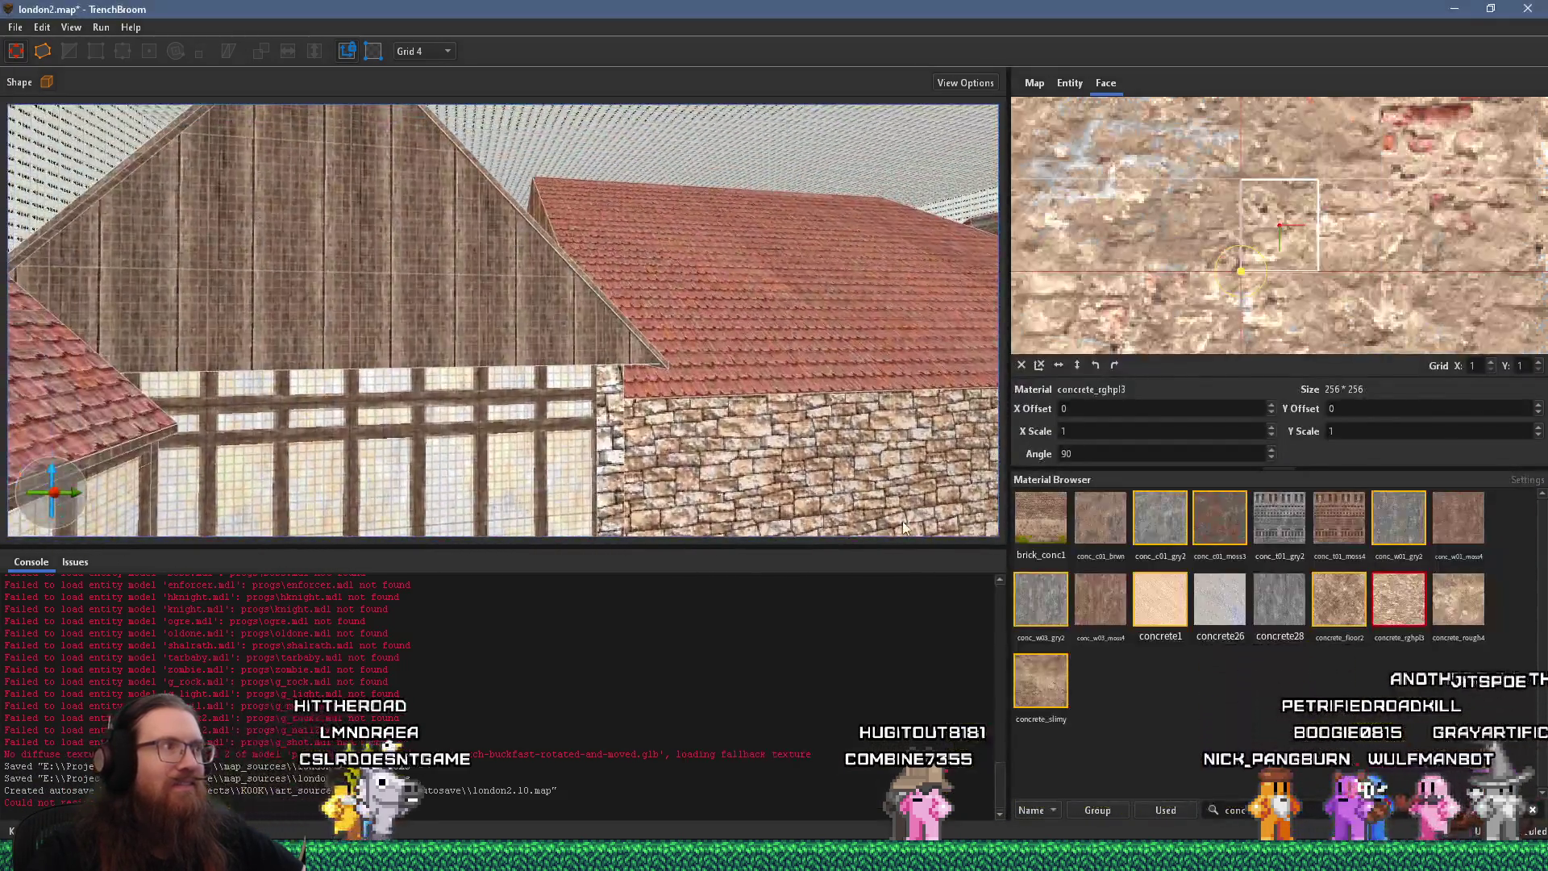
{"action": "mouse_move", "coordinate": [902, 521]}
{"action": "left_mouse_down"}
{"action": "mouse_move", "coordinate": [795, 291]}
{"action": "mouse_move", "coordinate": [812, 425]}
{"action": "mouse_move", "coordinate": [1031, 333]}
{"action": "mouse_move", "coordinate": [381, 371]}
{"action": "mouse_move", "coordinate": [580, 434]}
{"action": "mouse_move", "coordinate": [497, 236]}
{"action": "mouse_move", "coordinate": [656, 363]}
{"action": "left_mouse_up"}
{"action": "key", "text": "alt+Tab"}
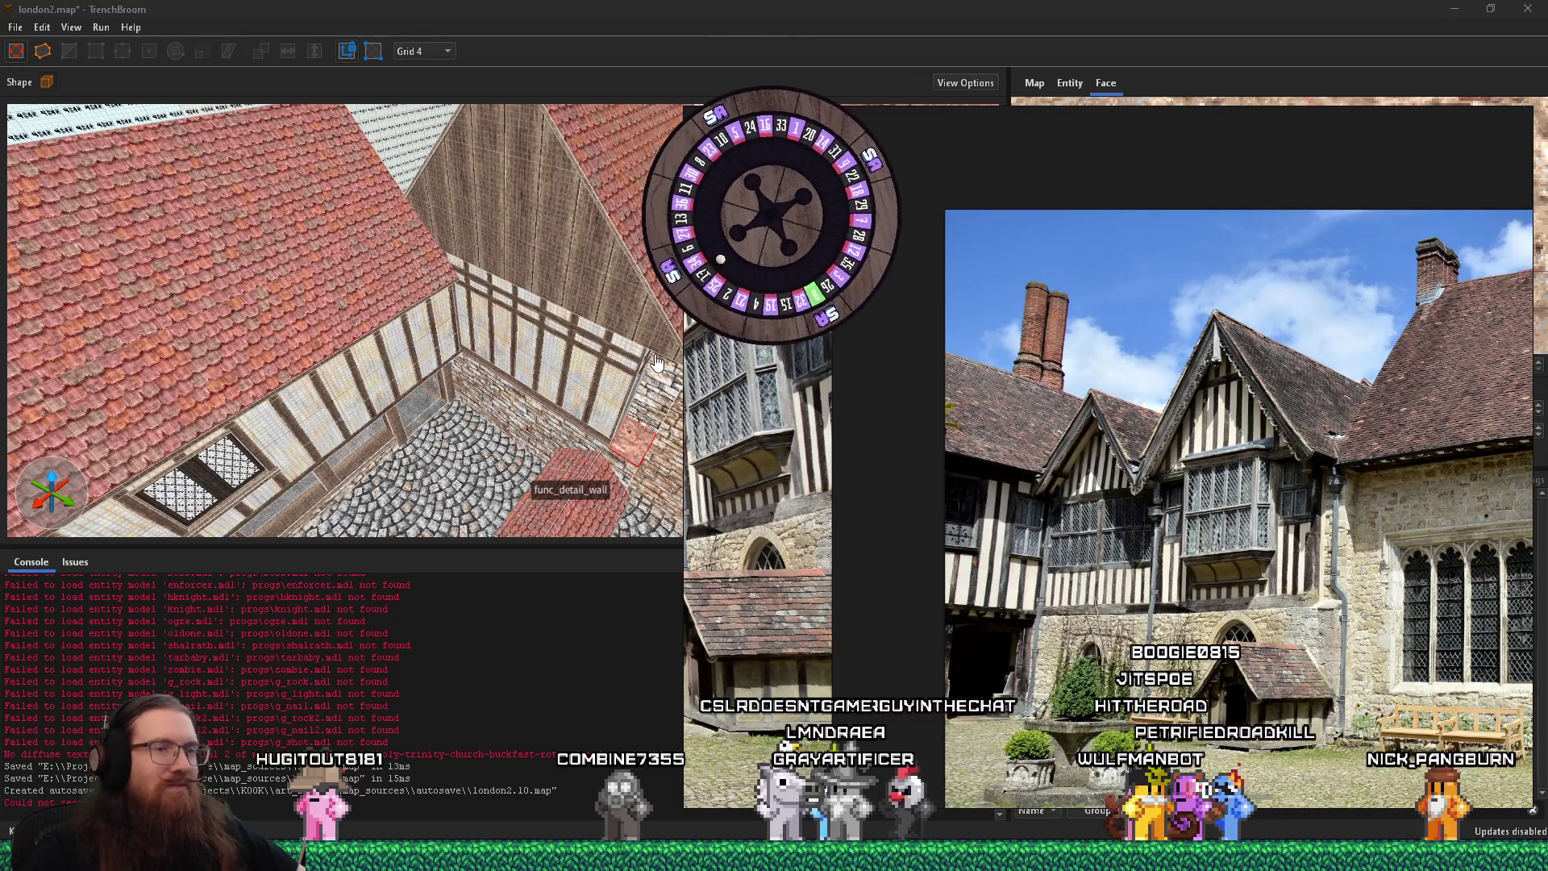
{"action": "left_click", "coordinate": [657, 363]}
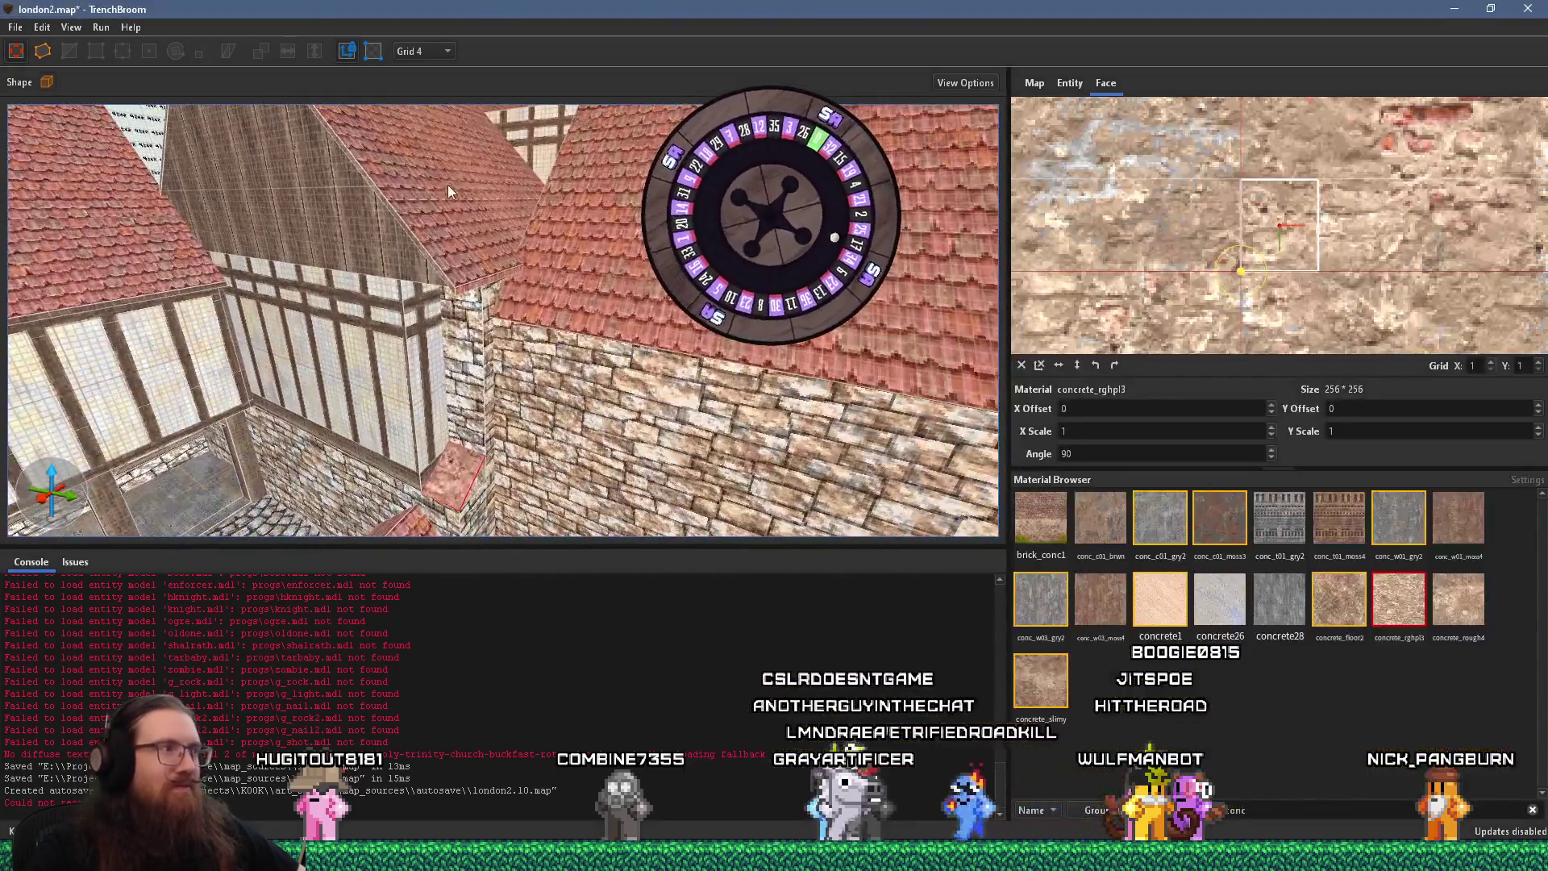
Drag the red-tiled roof's eave face outward, widening it from X 524 to 540
{"action": "mouse_move", "coordinate": [449, 185]}
{"action": "left_mouse_down"}
{"action": "mouse_move", "coordinate": [516, 148]}
{"action": "mouse_move", "coordinate": [425, 142]}
{"action": "mouse_move", "coordinate": [465, 215]}
{"action": "mouse_move", "coordinate": [443, 158]}
{"action": "mouse_move", "coordinate": [394, 140]}
{"action": "mouse_move", "coordinate": [369, 170]}
{"action": "mouse_move", "coordinate": [399, 109]}
{"action": "mouse_move", "coordinate": [511, 114]}
{"action": "mouse_move", "coordinate": [498, 218]}
{"action": "mouse_move", "coordinate": [666, 265]}
{"action": "mouse_move", "coordinate": [744, 188]}
{"action": "mouse_move", "coordinate": [481, 290]}
{"action": "mouse_move", "coordinate": [487, 263]}
{"action": "mouse_move", "coordinate": [570, 254]}
{"action": "mouse_move", "coordinate": [476, 230]}
{"action": "left_mouse_up"}
{"action": "key", "text": "alt+Tab"}
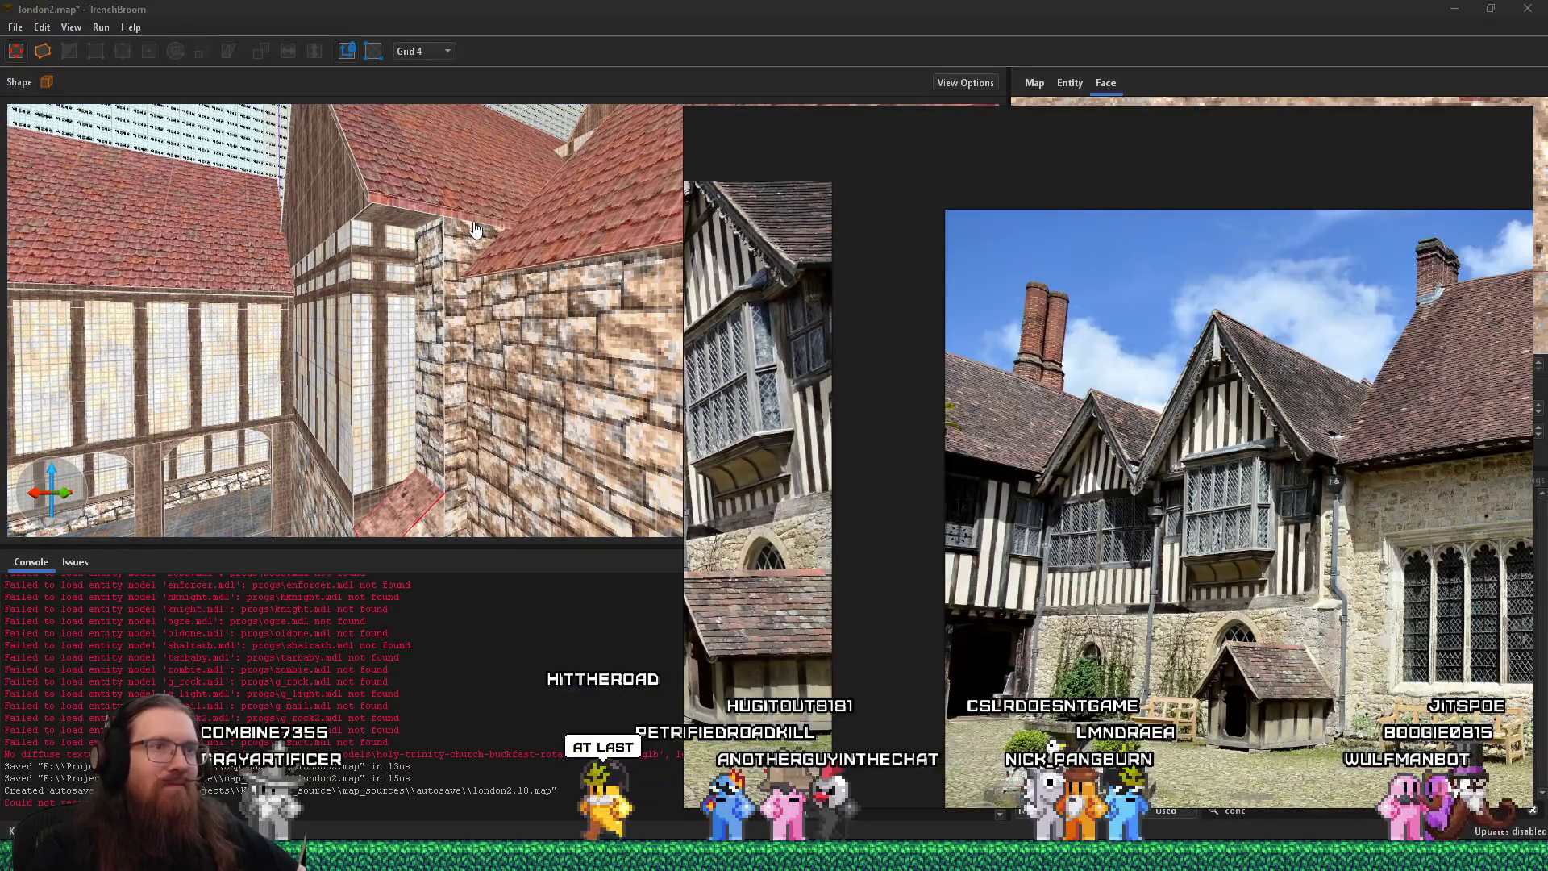
{"action": "left_click", "coordinate": [610, 273]}
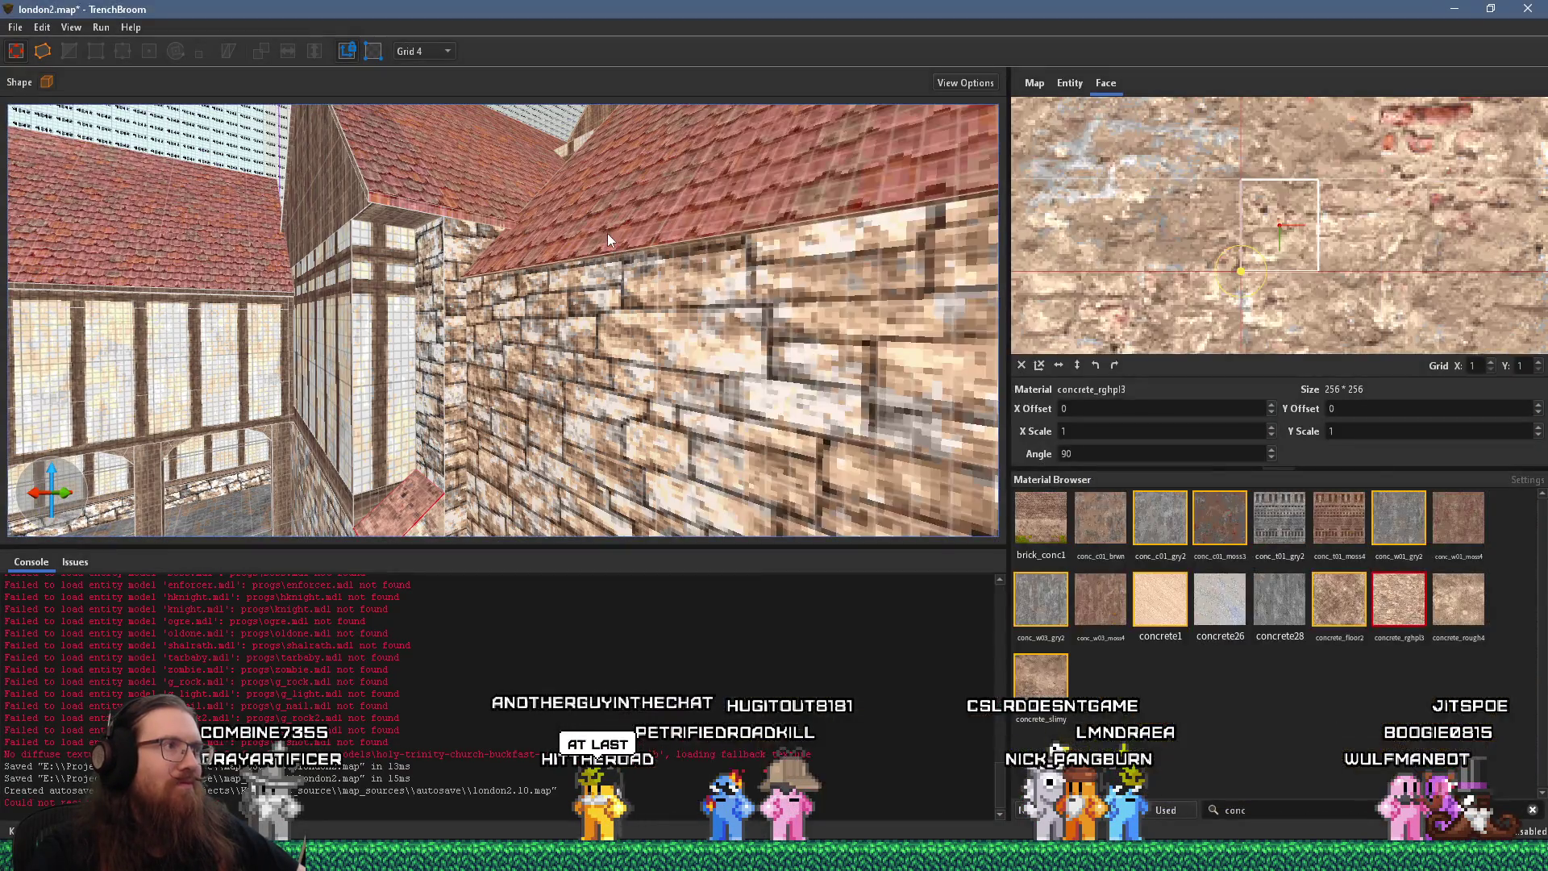
{"action": "mouse_move", "coordinate": [684, 190]}
{"action": "left_mouse_down"}
{"action": "mouse_move", "coordinate": [611, 156]}
{"action": "mouse_move", "coordinate": [649, 163]}
{"action": "left_mouse_up"}
{"action": "key", "text": "alt+Tab"}
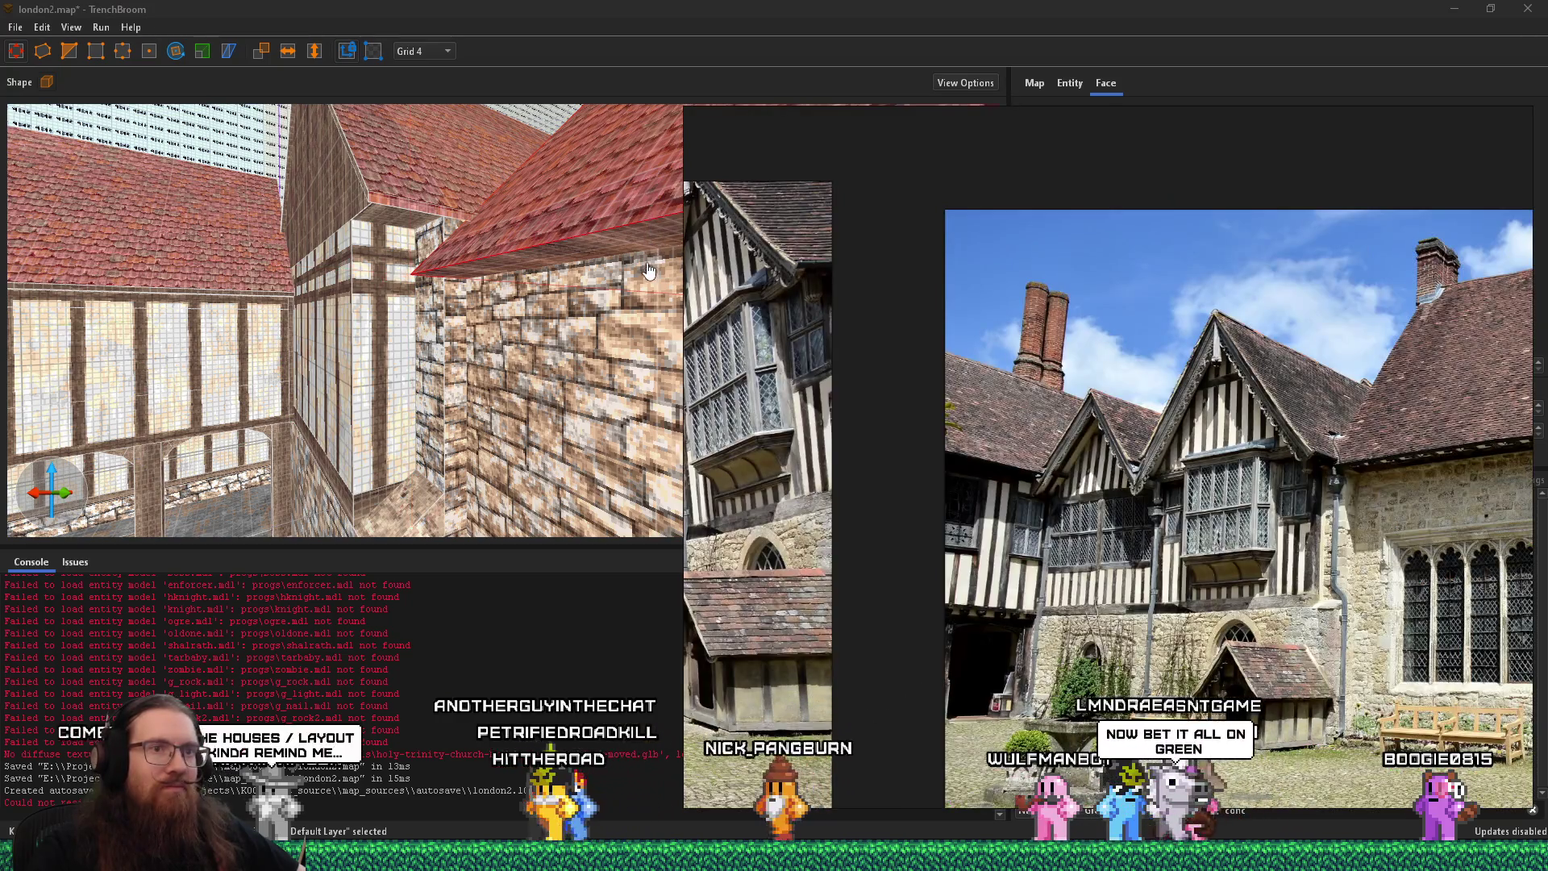
Inspect the stone wall and pillar faces, then fly the camera to look up at the gables
{"action": "left_click", "coordinate": [597, 333]}
{"action": "scroll", "coordinate": [579, 300], "scroll_direction": "up", "scroll_amount": 3}
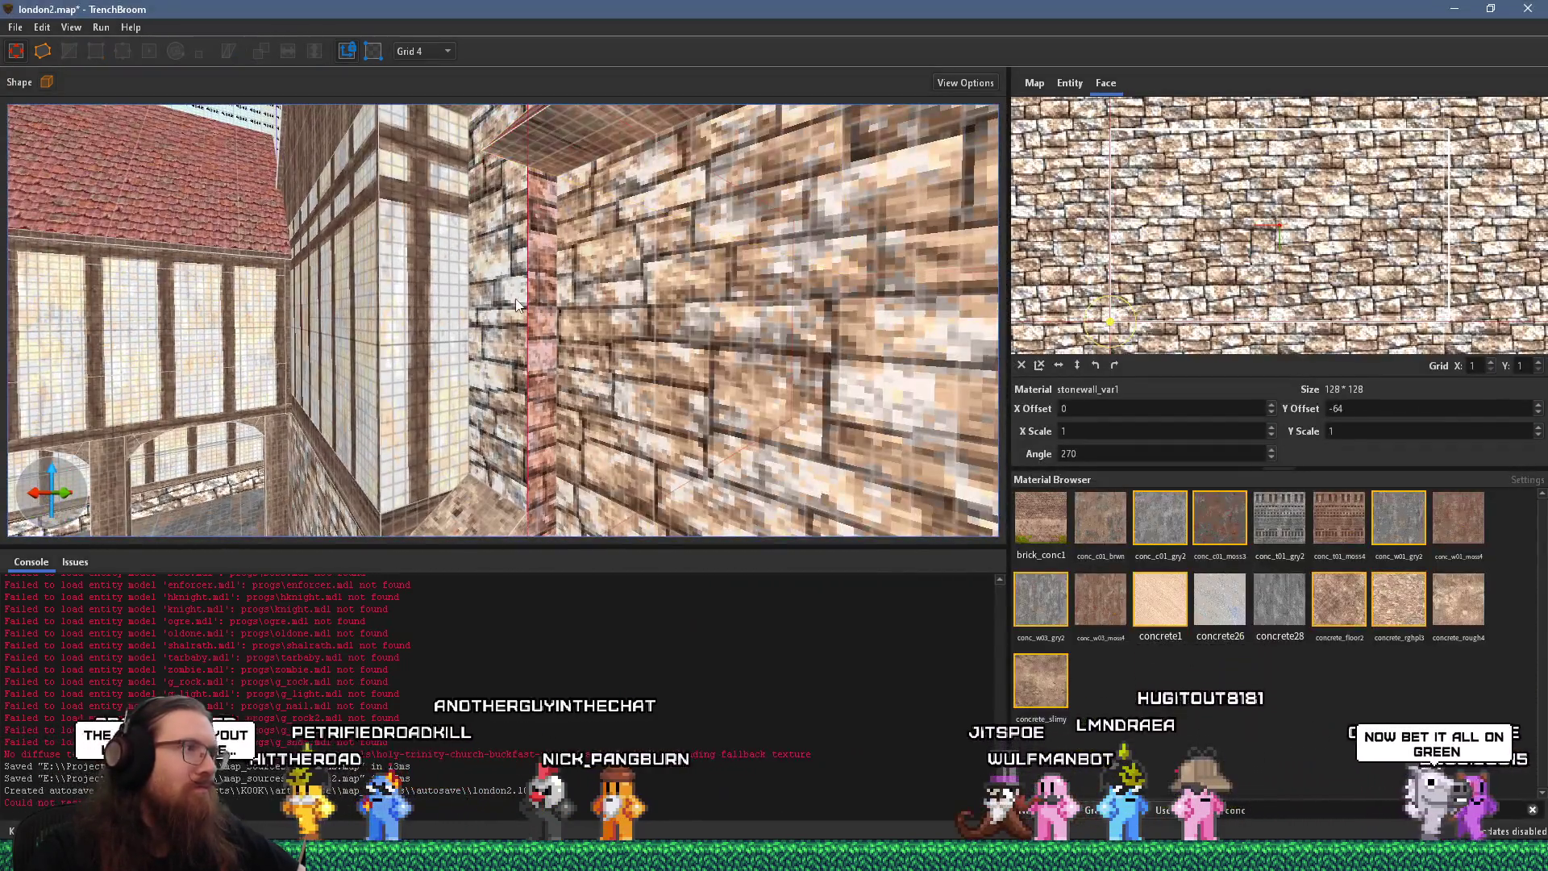
{"action": "scroll", "coordinate": [510, 313], "scroll_direction": "down", "scroll_amount": 5}
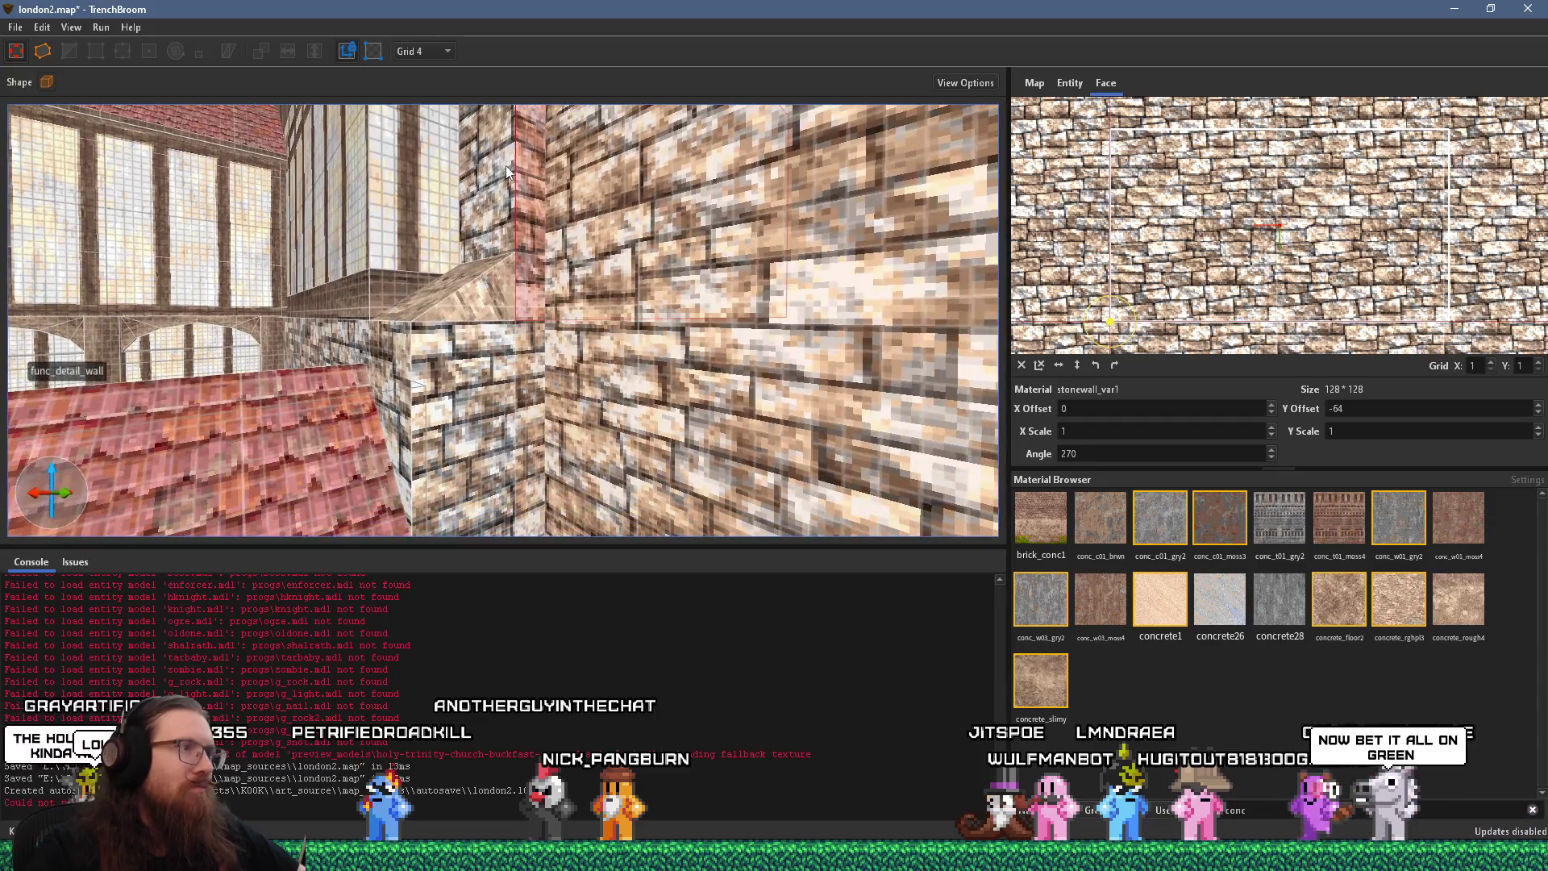
{"action": "scroll", "coordinate": [506, 166], "scroll_direction": "down", "scroll_amount": 3}
{"action": "key", "text": "a"}
{"action": "left_click", "coordinate": [637, 374], "text": "shift"}
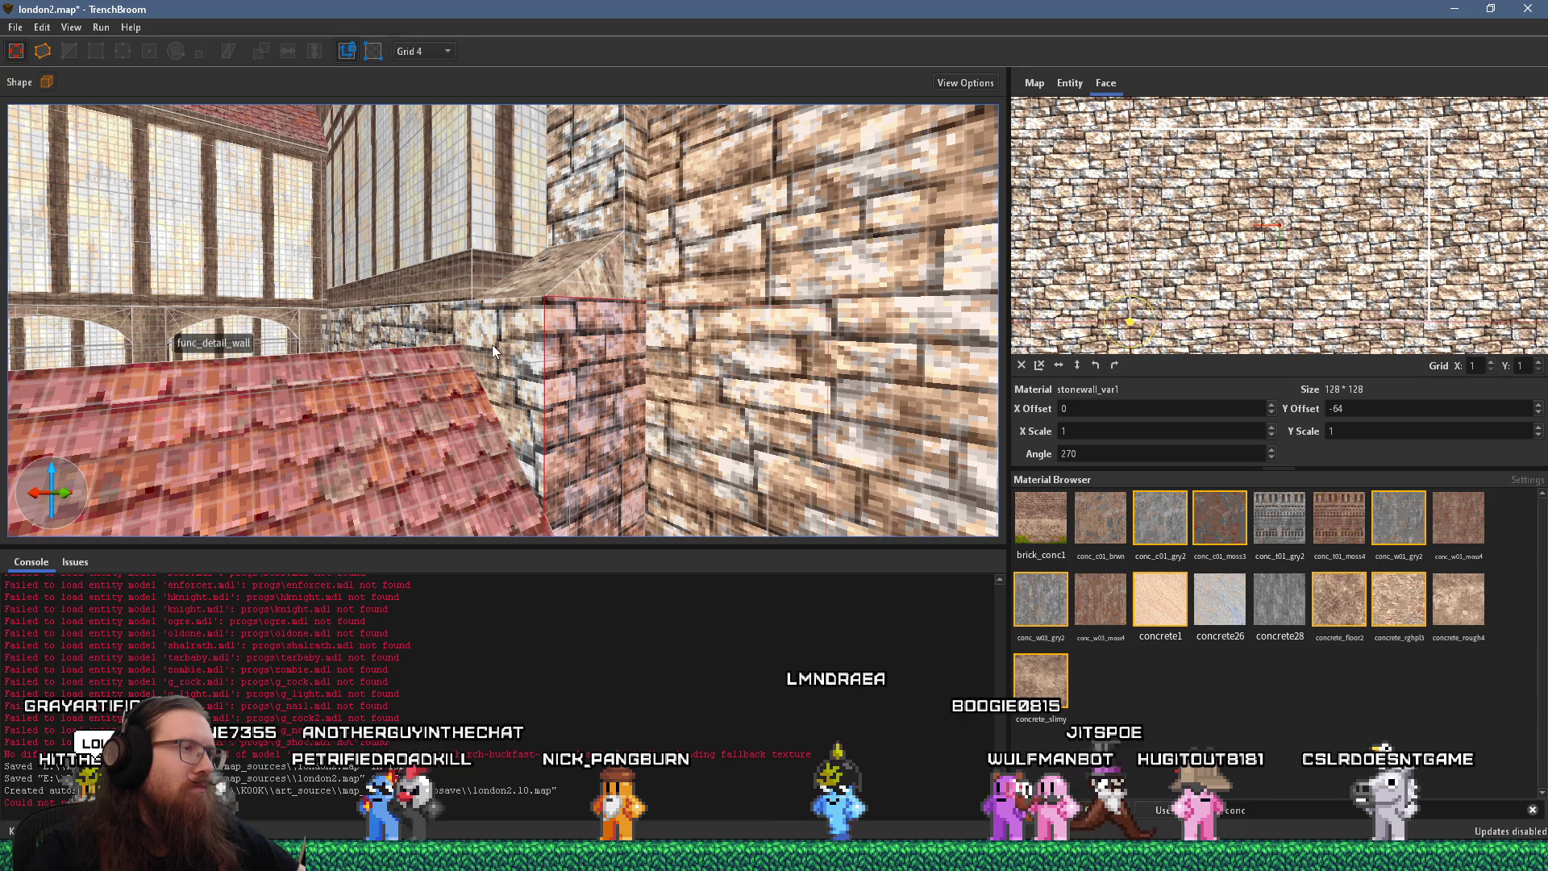
{"action": "scroll", "coordinate": [492, 345], "scroll_direction": "up", "scroll_amount": 5}
{"action": "scroll", "coordinate": [843, 321], "scroll_direction": "up", "scroll_amount": 3}
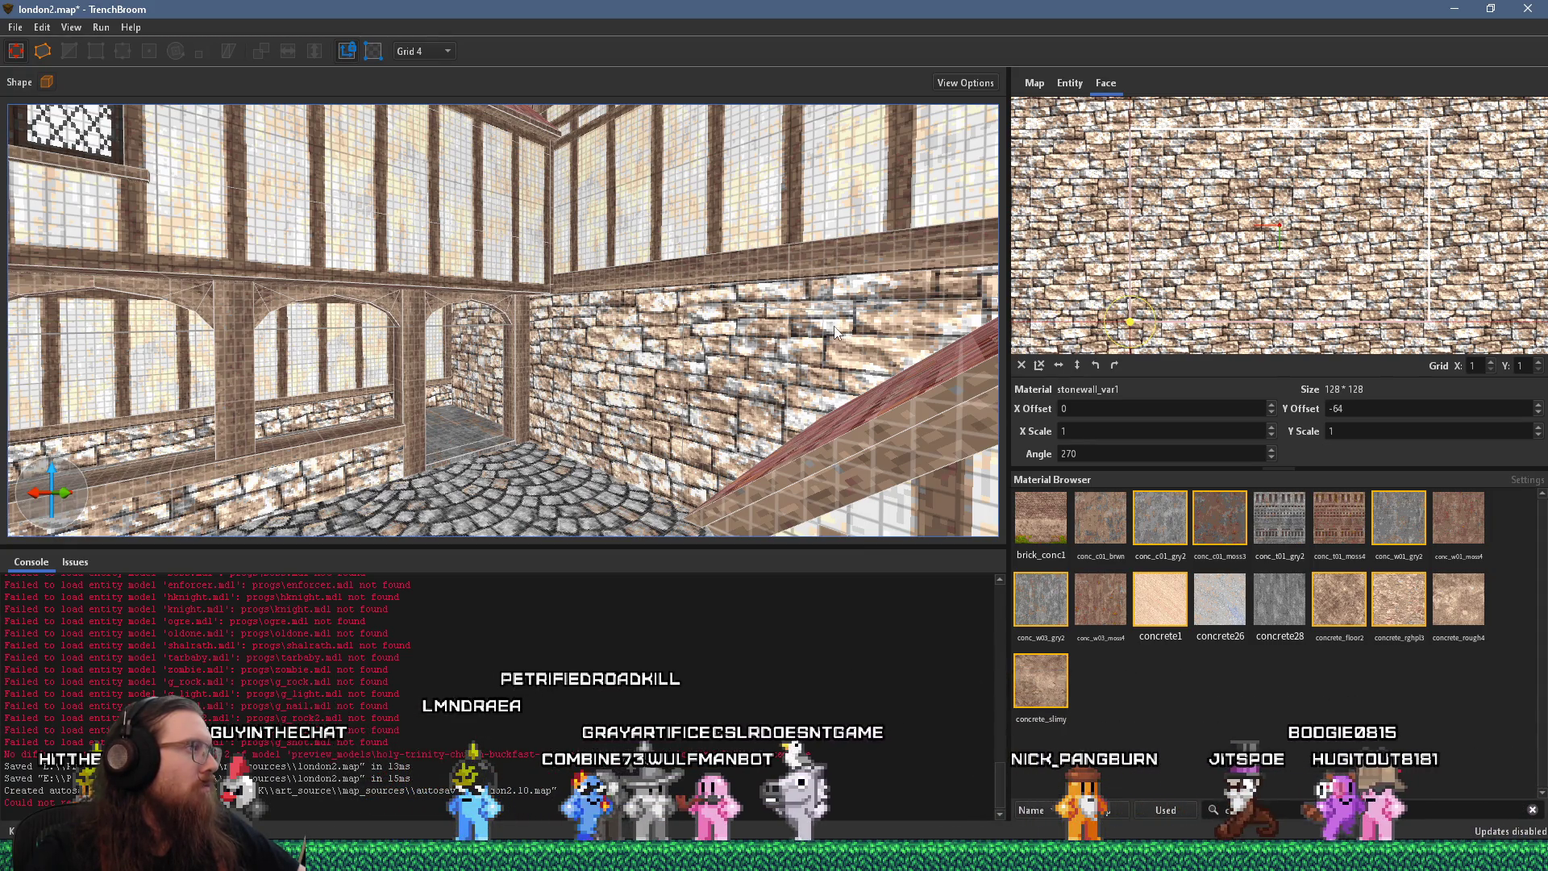
{"action": "key", "text": "s"}
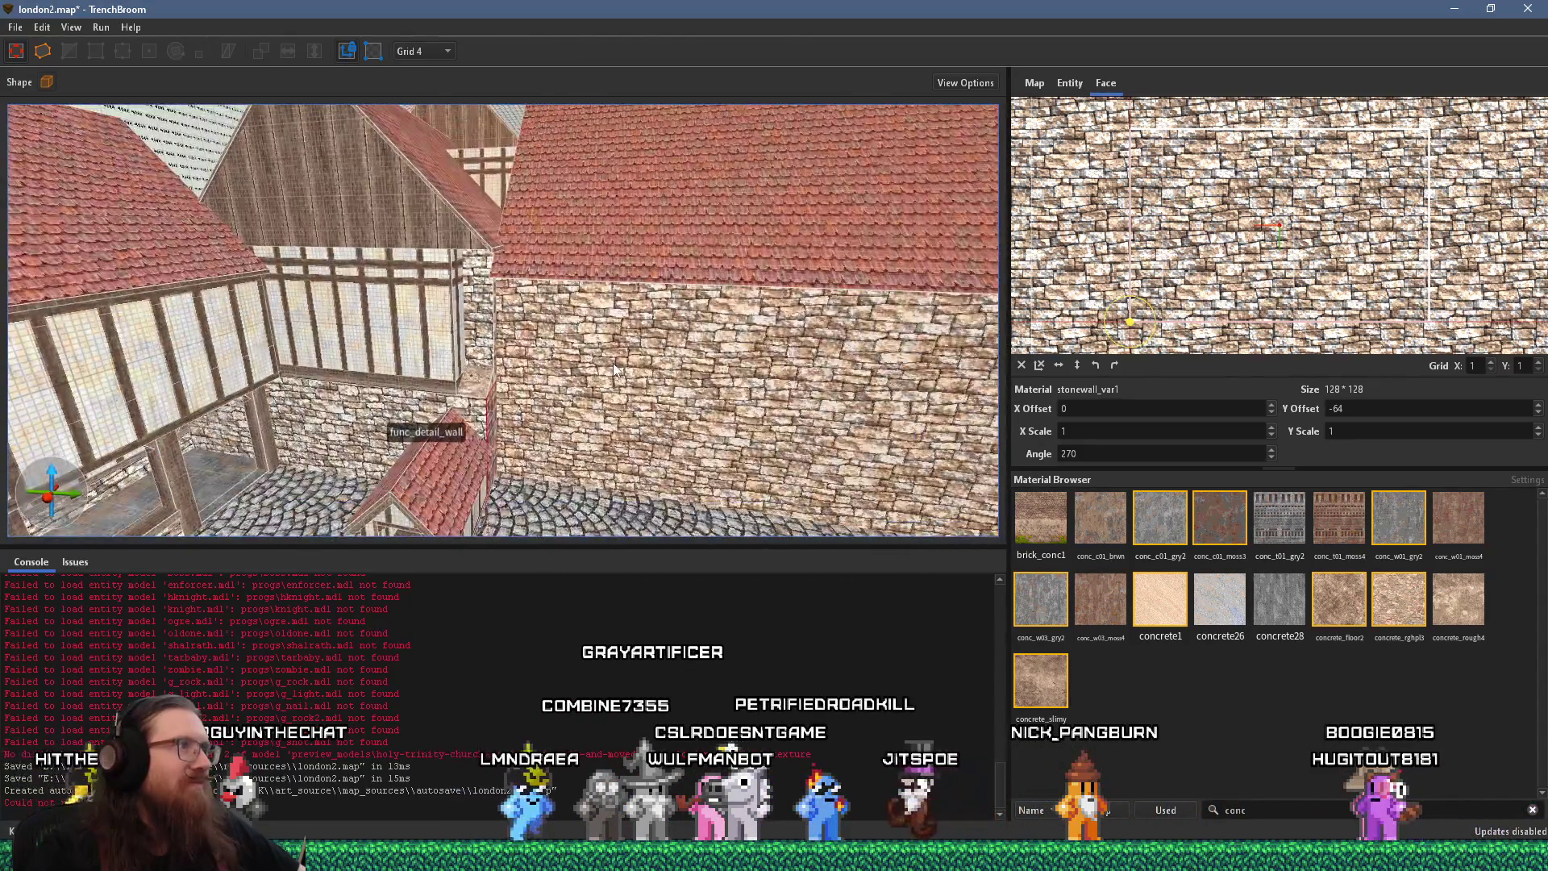
{"action": "mouse_move", "coordinate": [615, 369]}
{"action": "left_mouse_down"}
{"action": "mouse_move", "coordinate": [483, 201]}
{"action": "mouse_move", "coordinate": [538, 250]}
{"action": "left_mouse_up"}
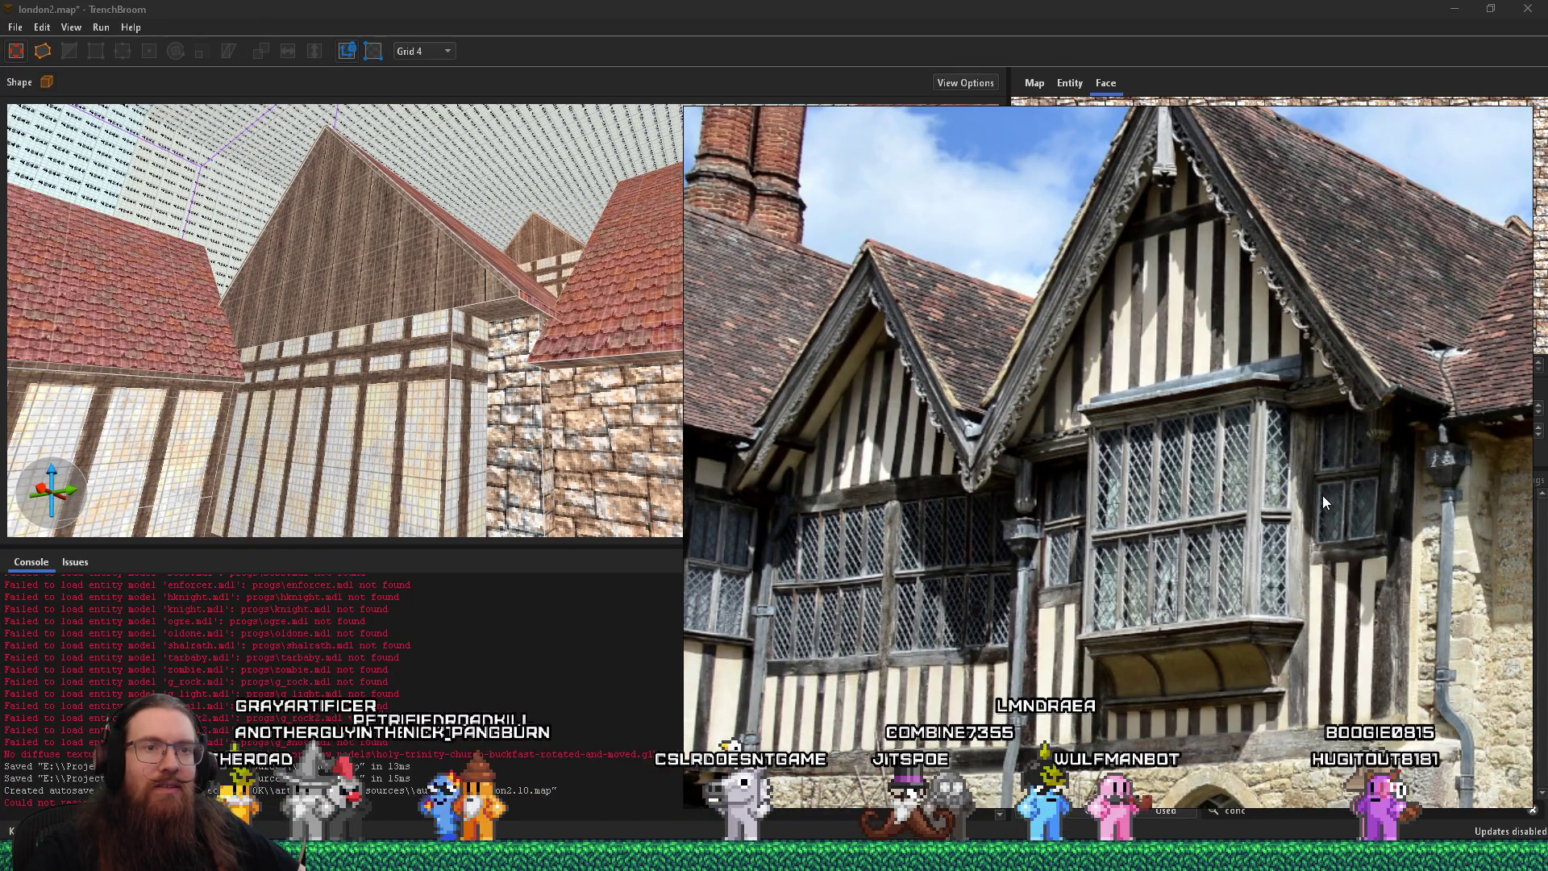
Select the stone wall brush and compare the lower roof and cobbles with the Tudor photo
{"action": "key", "text": "w"}
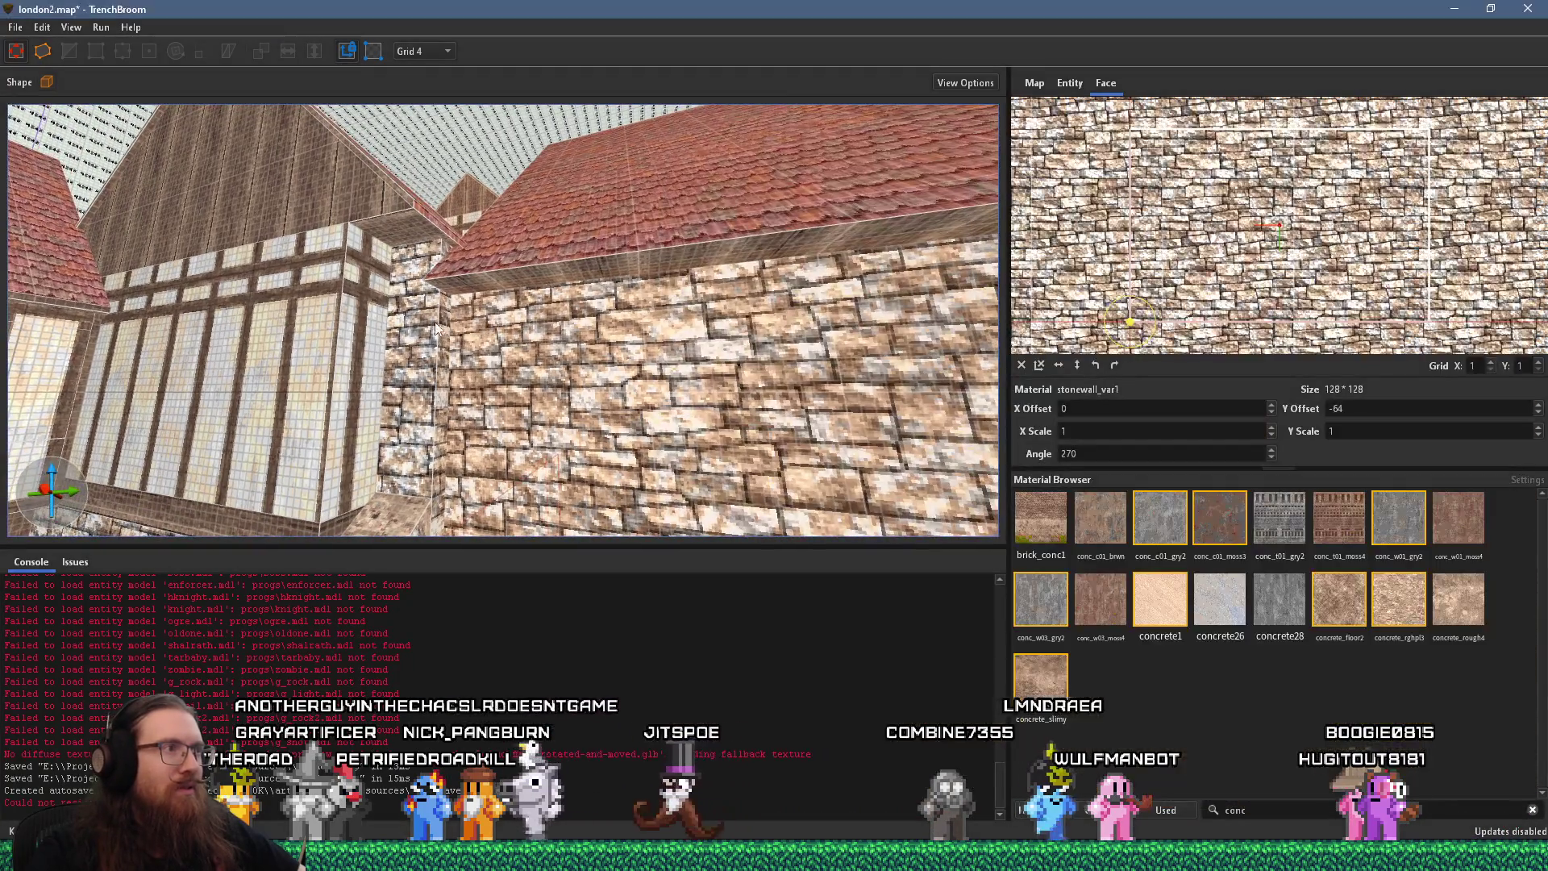
{"action": "left_click", "coordinate": [421, 326]}
{"action": "scroll", "coordinate": [422, 326], "scroll_direction": "up", "scroll_amount": 2}
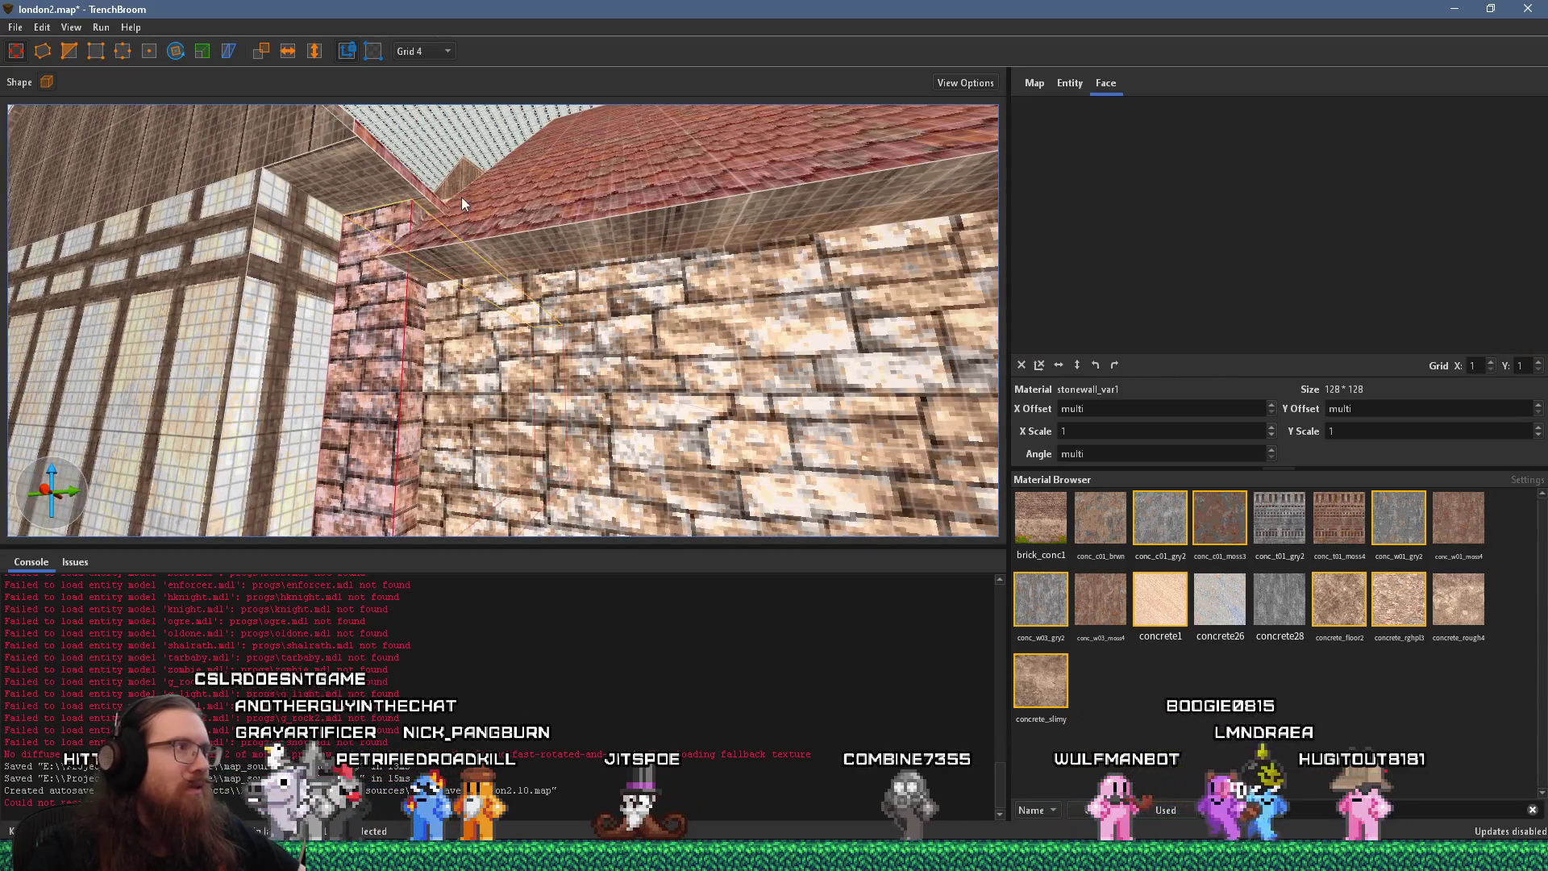
{"action": "scroll", "coordinate": [464, 327], "scroll_direction": "down", "scroll_amount": 2}
{"action": "mouse_move", "coordinate": [463, 327]}
{"action": "left_mouse_down"}
{"action": "mouse_move", "coordinate": [477, 509]}
{"action": "mouse_move", "coordinate": [575, 341]}
{"action": "mouse_move", "coordinate": [710, 263]}
{"action": "mouse_move", "coordinate": [709, 220]}
{"action": "left_mouse_up"}
{"action": "key", "text": "alt+Tab"}
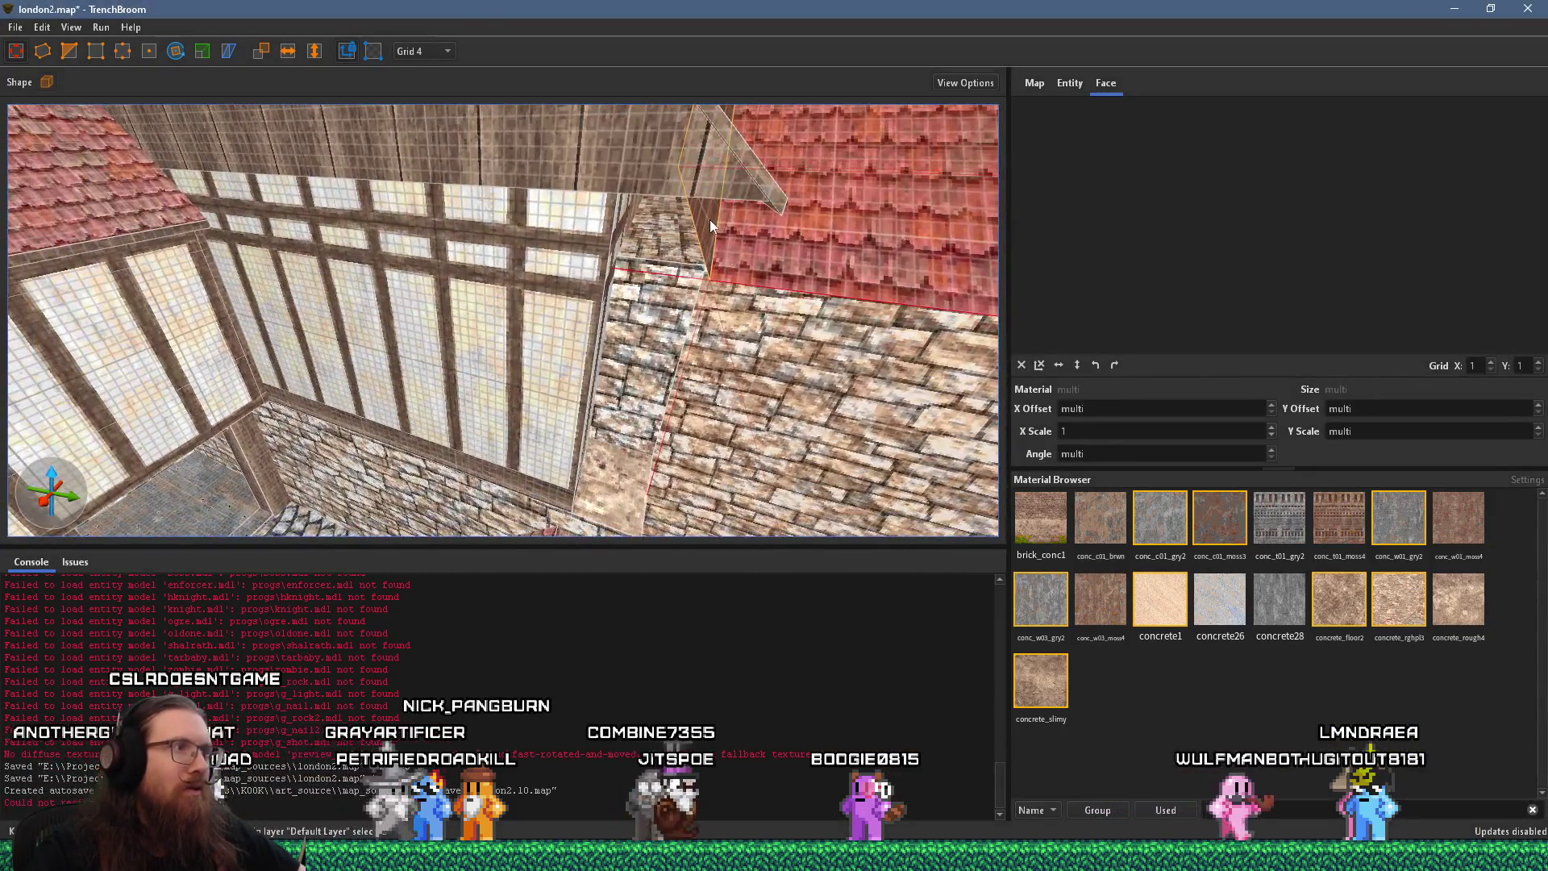
{"action": "mouse_move", "coordinate": [703, 275]}
{"action": "left_mouse_down"}
{"action": "mouse_move", "coordinate": [565, 154]}
{"action": "mouse_move", "coordinate": [630, 291]}
{"action": "mouse_move", "coordinate": [538, 224]}
{"action": "mouse_move", "coordinate": [358, 150]}
{"action": "mouse_move", "coordinate": [377, 222]}
{"action": "mouse_move", "coordinate": [417, 193]}
{"action": "mouse_move", "coordinate": [674, 382]}
{"action": "left_mouse_up"}
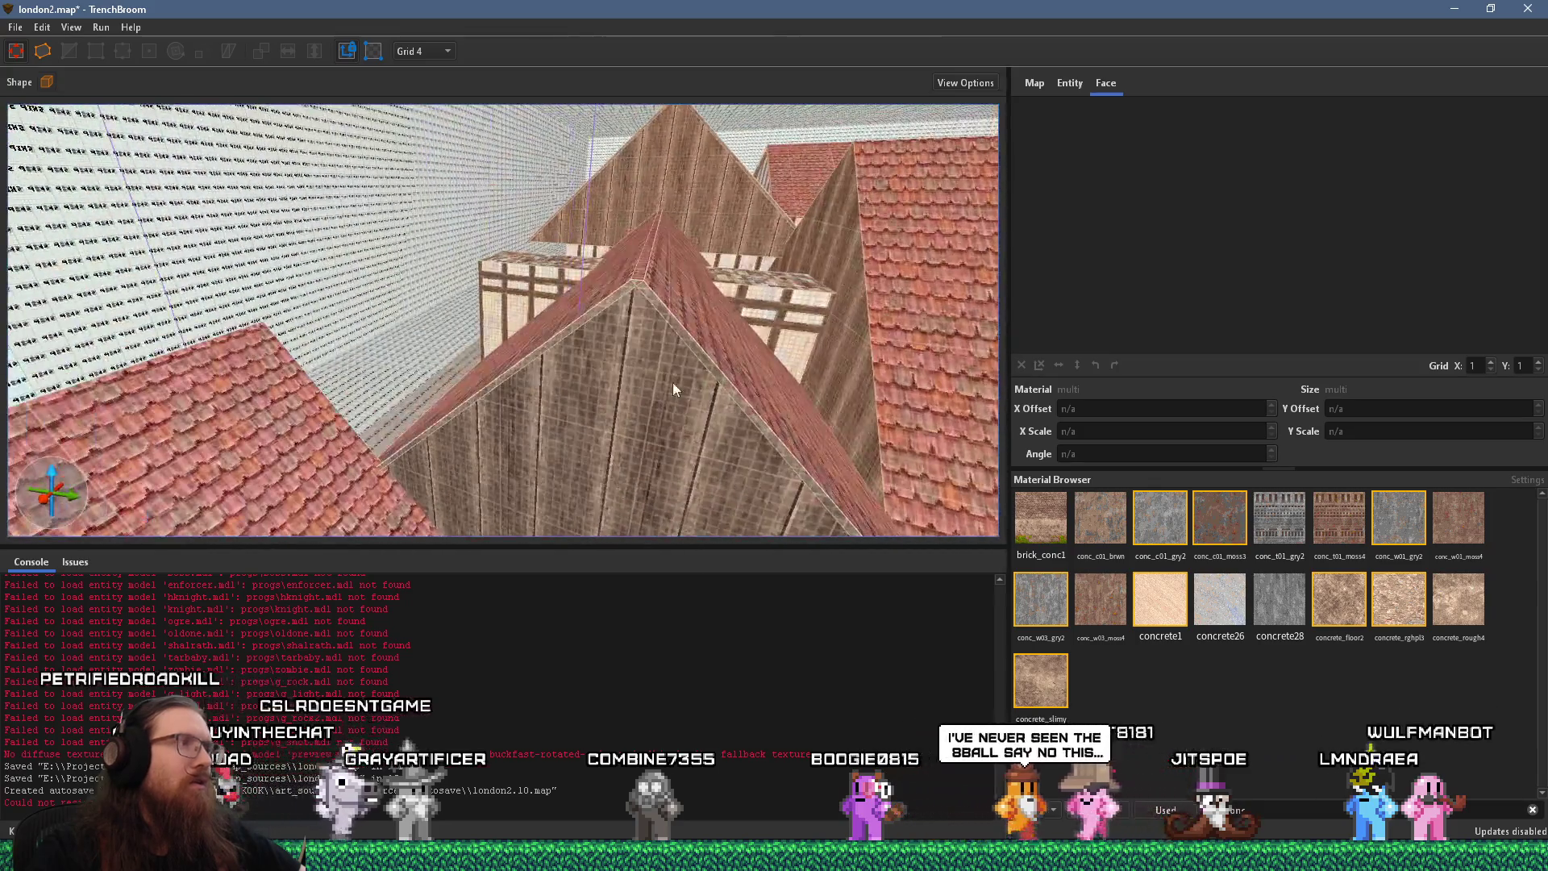
Select the gabled roof ridge brushes and move them by X −4, Y −12
{"action": "left_click", "coordinate": [657, 279]}
{"action": "mouse_move", "coordinate": [658, 279]}
{"action": "left_mouse_down"}
{"action": "mouse_move", "coordinate": [633, 435]}
{"action": "mouse_move", "coordinate": [641, 345]}
{"action": "mouse_move", "coordinate": [437, 172]}
{"action": "mouse_move", "coordinate": [496, 195]}
{"action": "mouse_move", "coordinate": [497, 233]}
{"action": "left_mouse_up"}
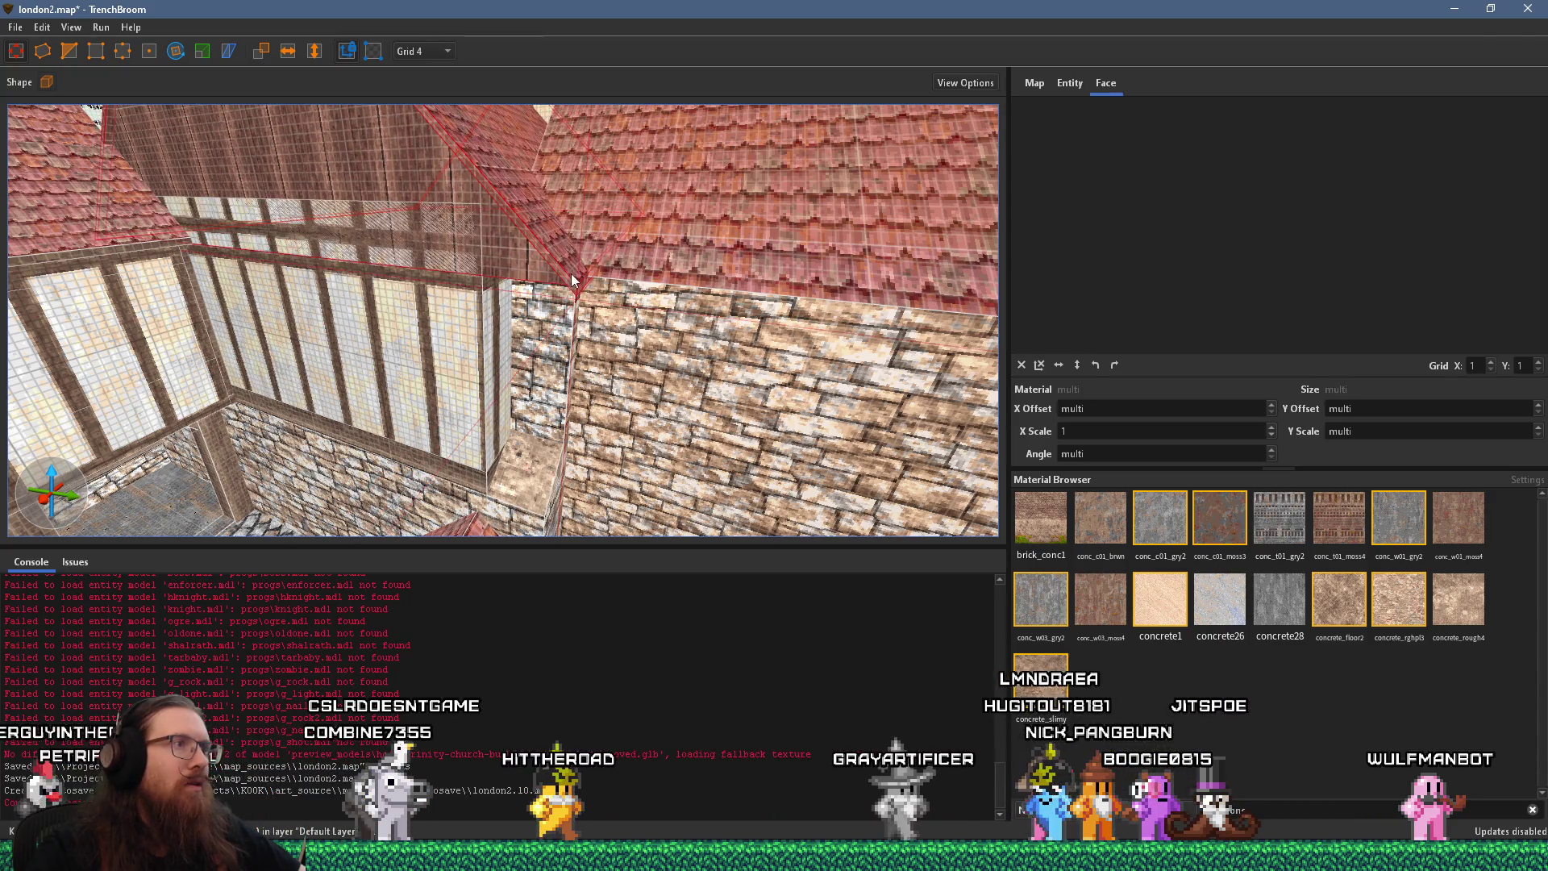
{"action": "key", "text": "alt+Tab"}
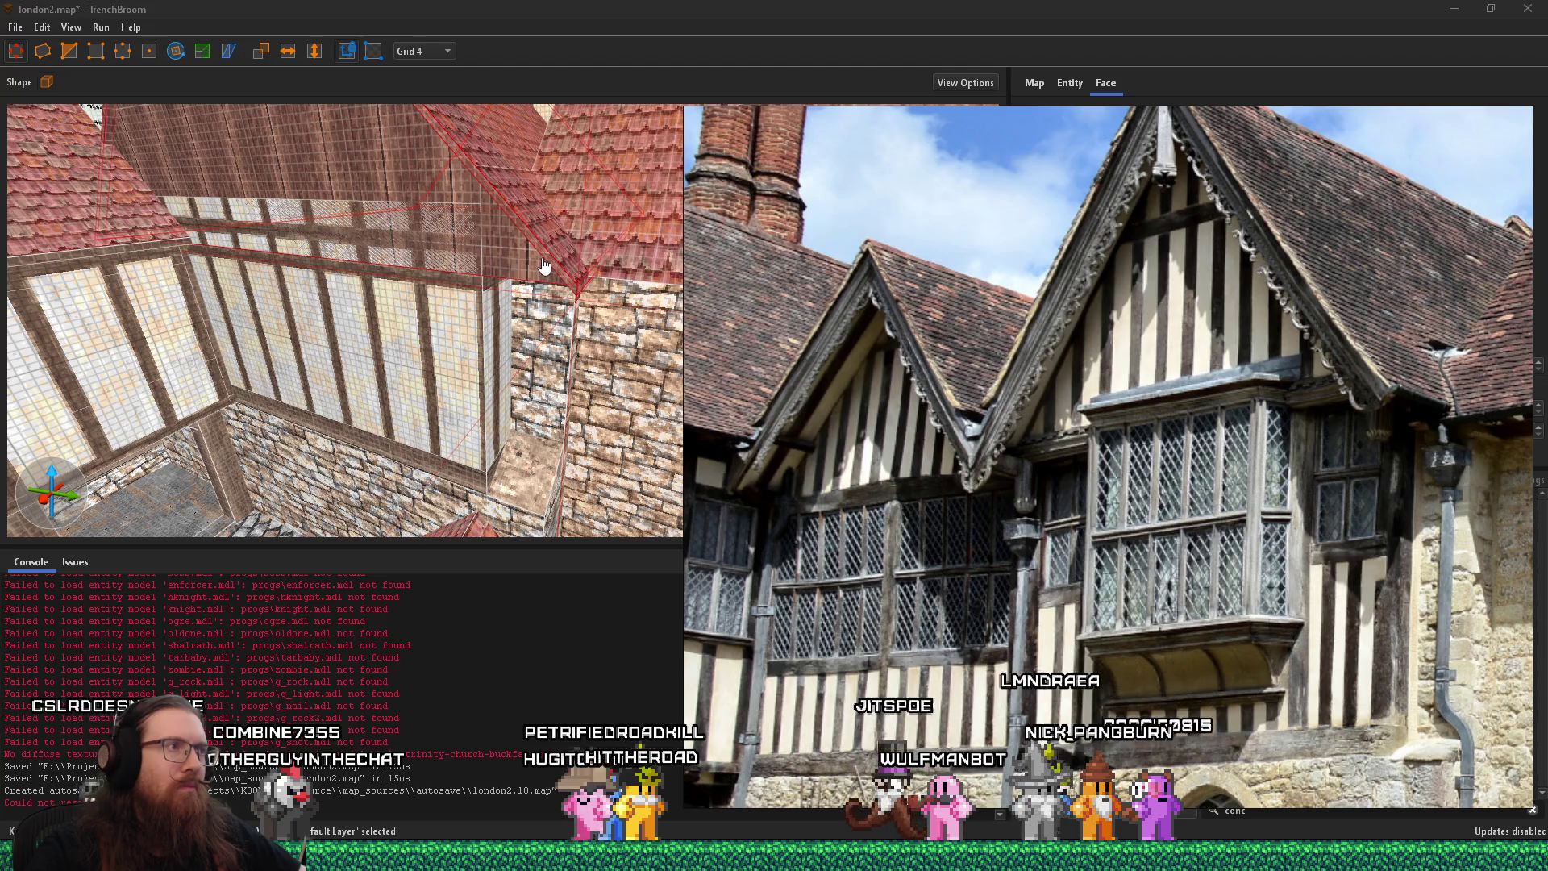
{"action": "key", "text": "alt+Tab"}
{"action": "left_click_drag", "start_coordinate": [566, 302], "coordinate": [507, 287]}
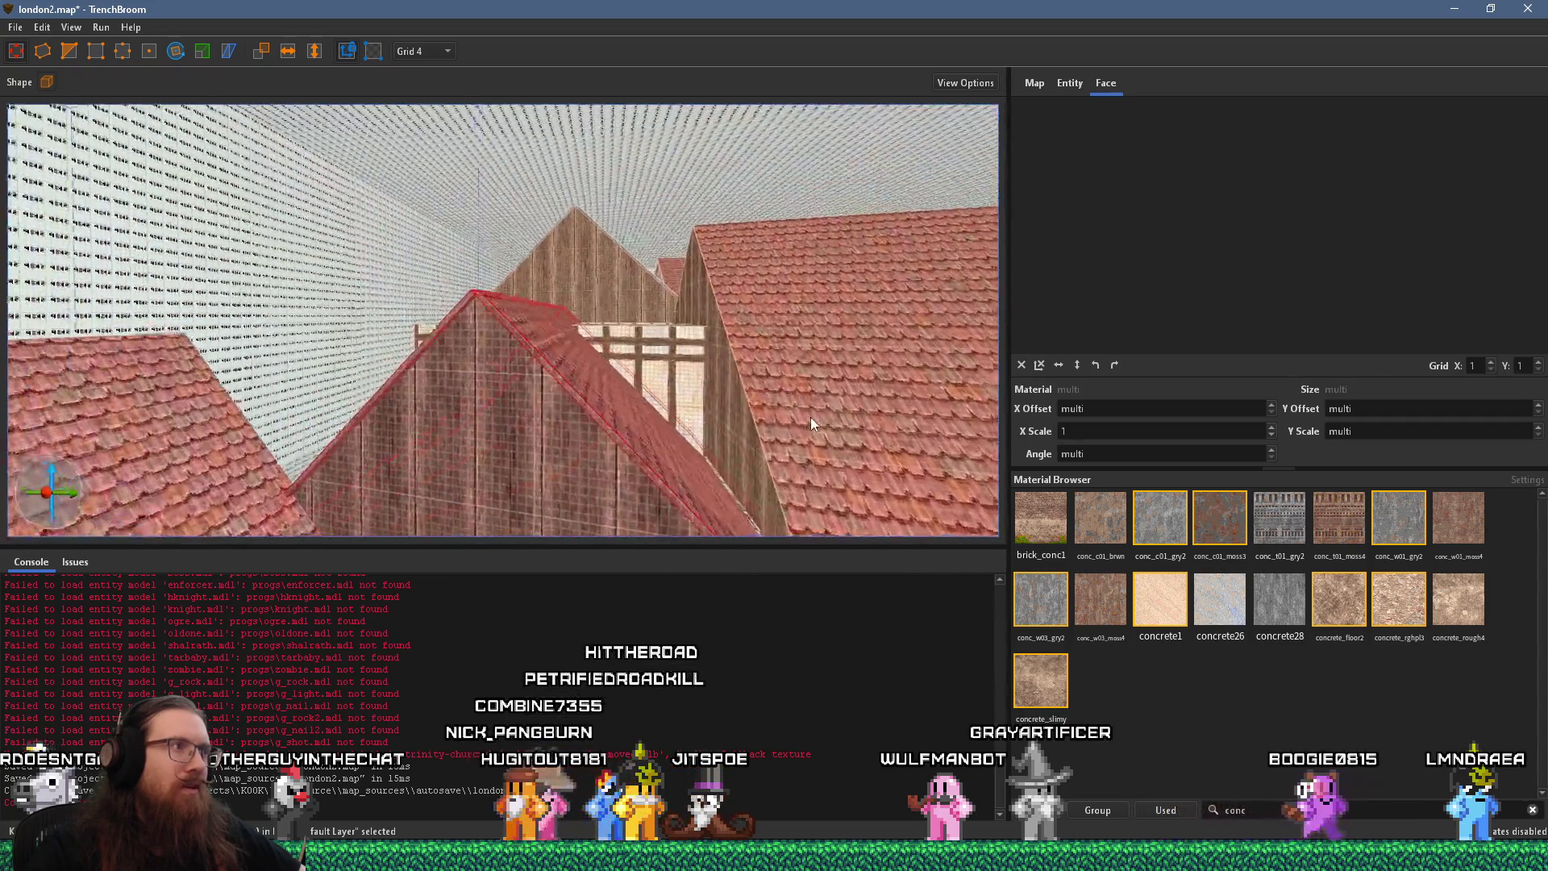
{"action": "key", "text": "alt+Tab"}
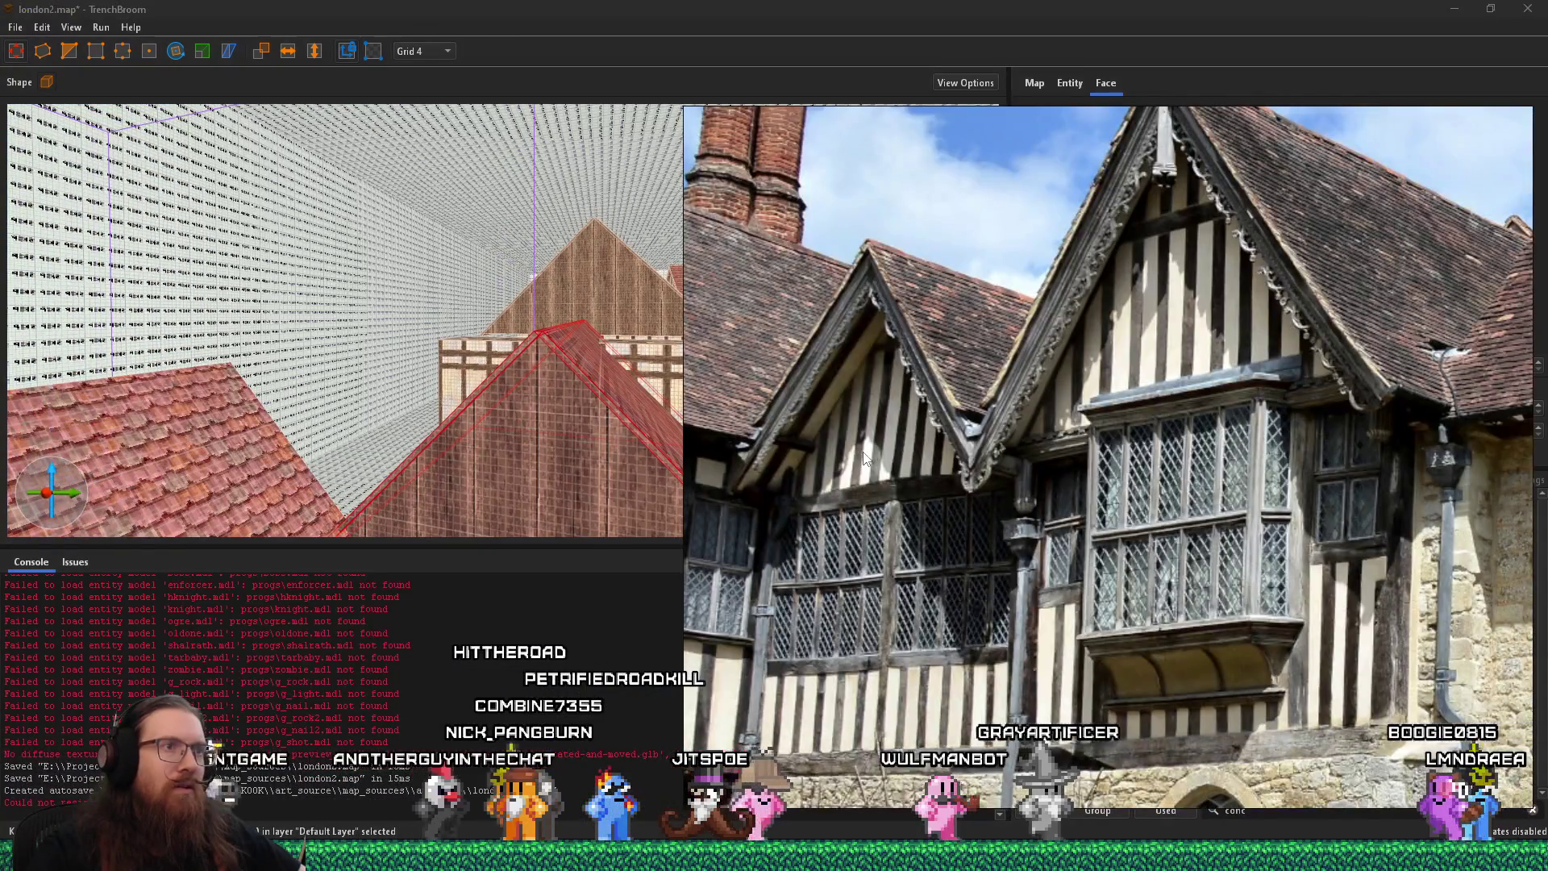
{"action": "key", "text": "Right"}
{"action": "key", "text": "Right"}
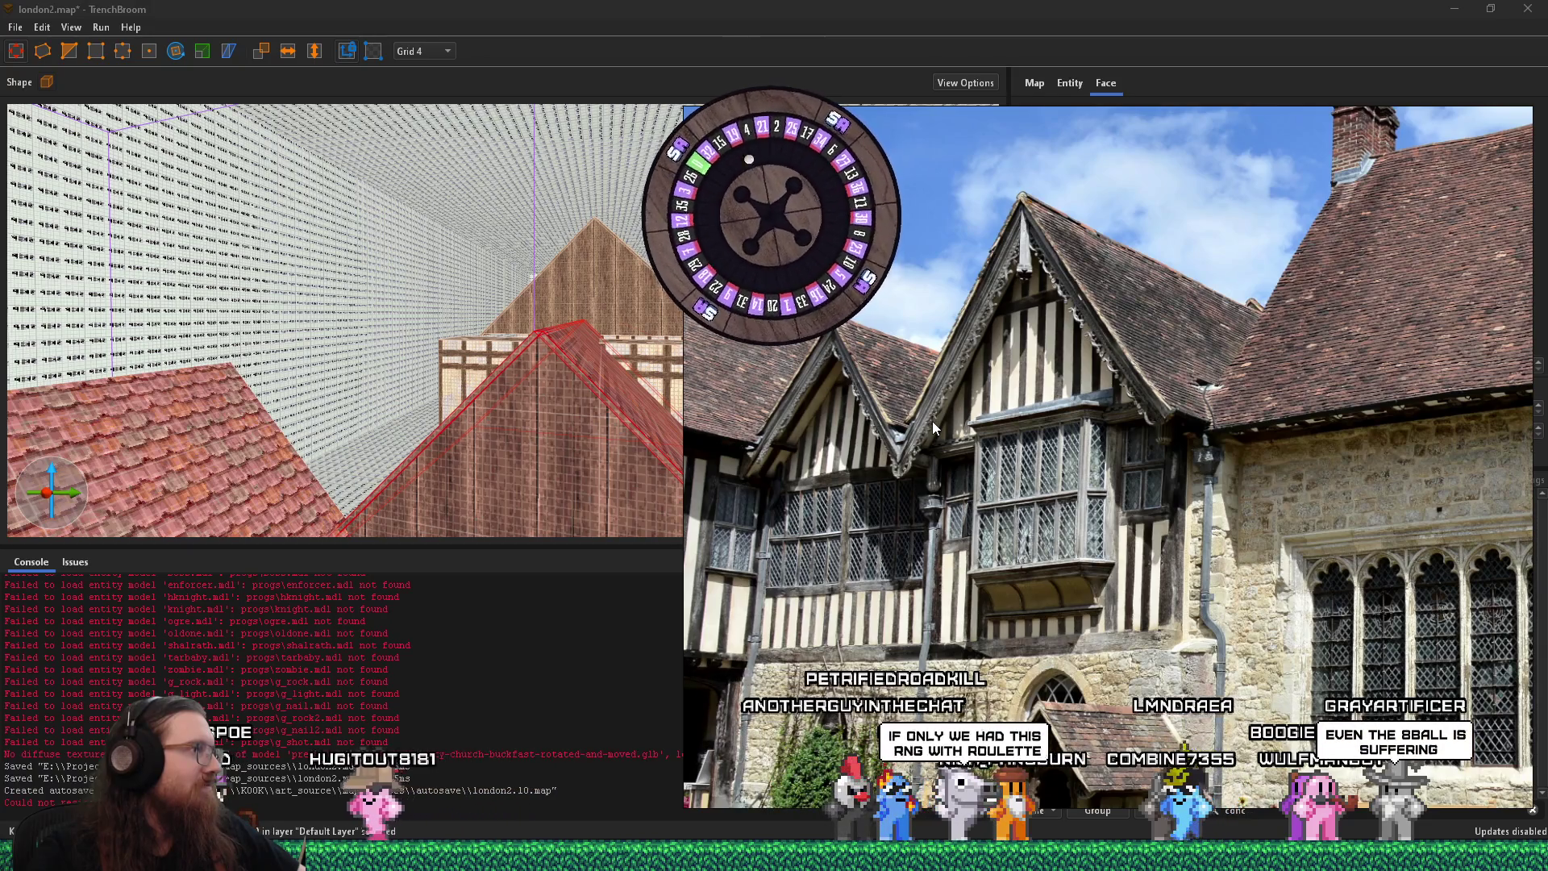
{"action": "key", "text": "alt+Tab"}
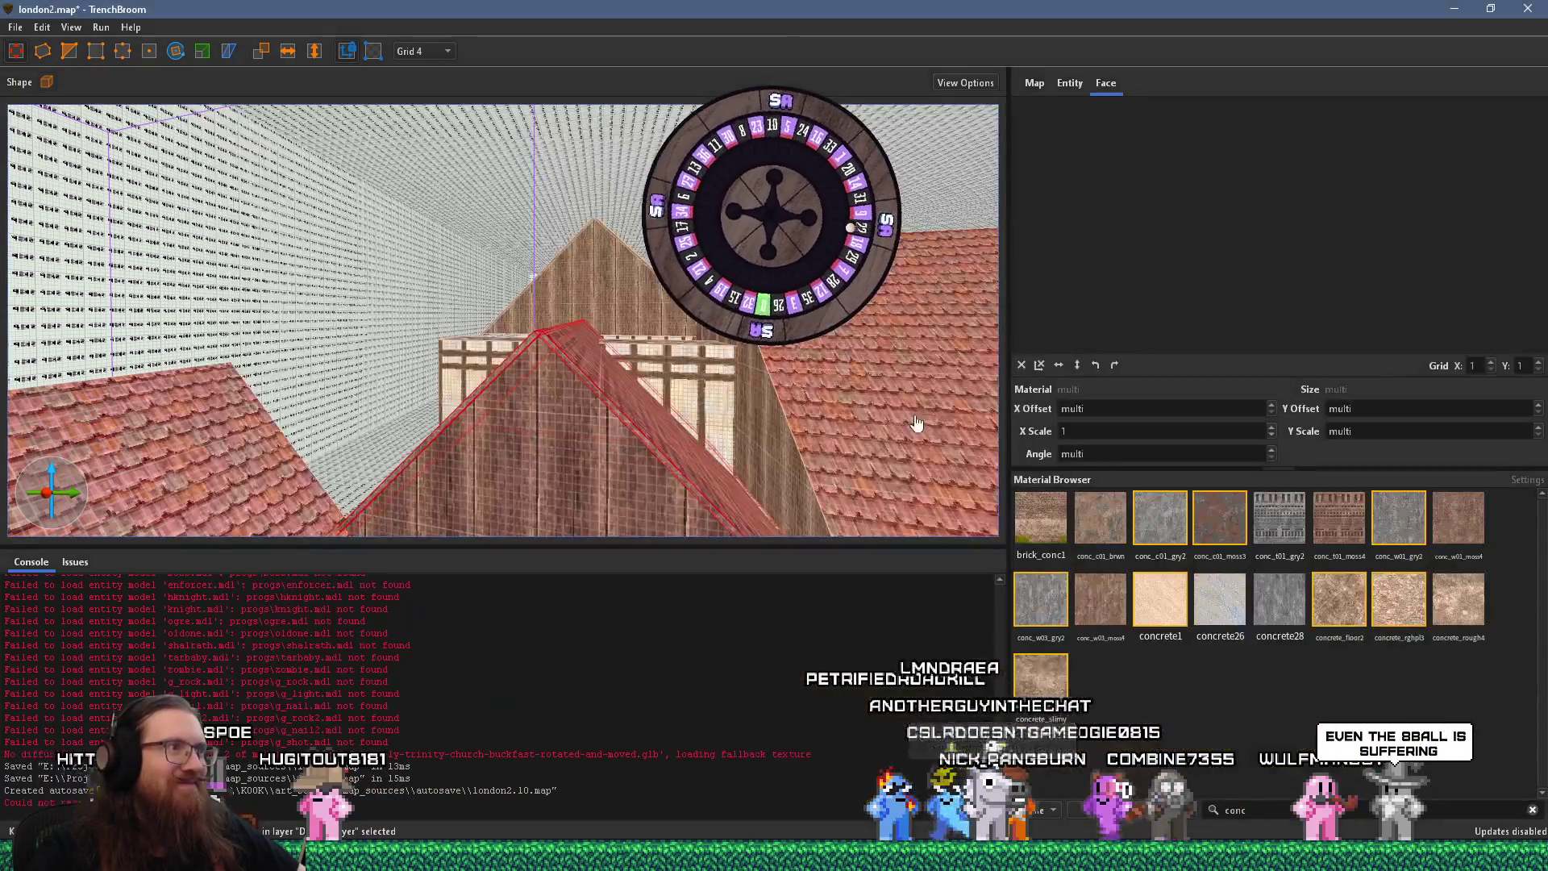
{"action": "mouse_move", "coordinate": [666, 435]}
{"action": "left_mouse_down"}
{"action": "mouse_move", "coordinate": [493, 263]}
{"action": "mouse_move", "coordinate": [562, 261]}
{"action": "mouse_move", "coordinate": [461, 129]}
{"action": "mouse_move", "coordinate": [408, 93]}
{"action": "mouse_move", "coordinate": [433, 73]}
{"action": "mouse_move", "coordinate": [422, 30]}
{"action": "mouse_move", "coordinate": [437, 55]}
{"action": "left_mouse_up"}
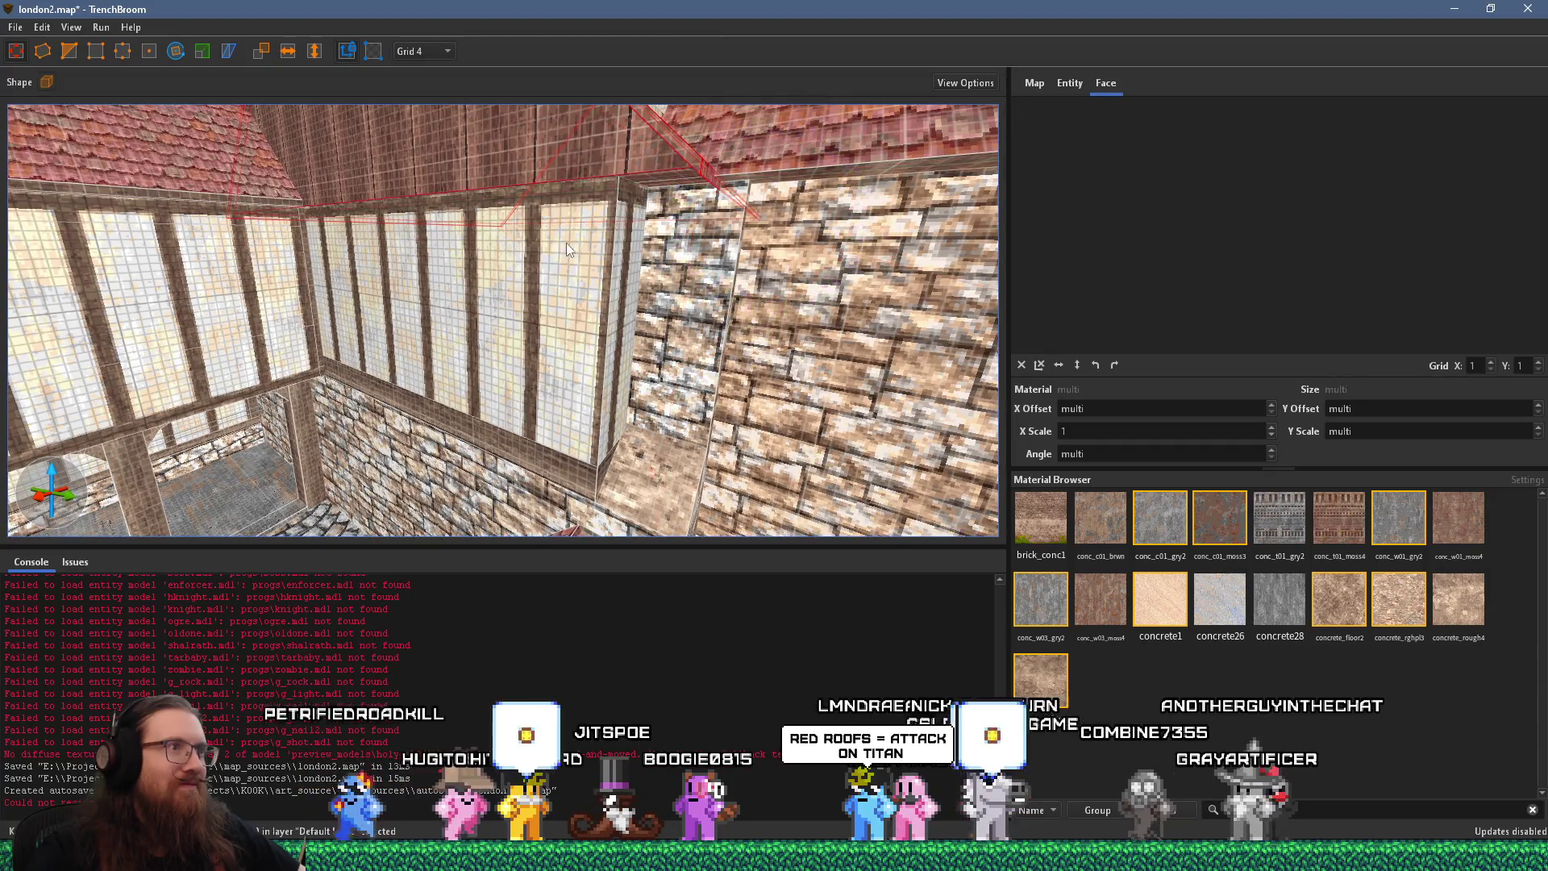
{"action": "left_click_drag", "start_coordinate": [566, 243], "coordinate": [520, 191]}
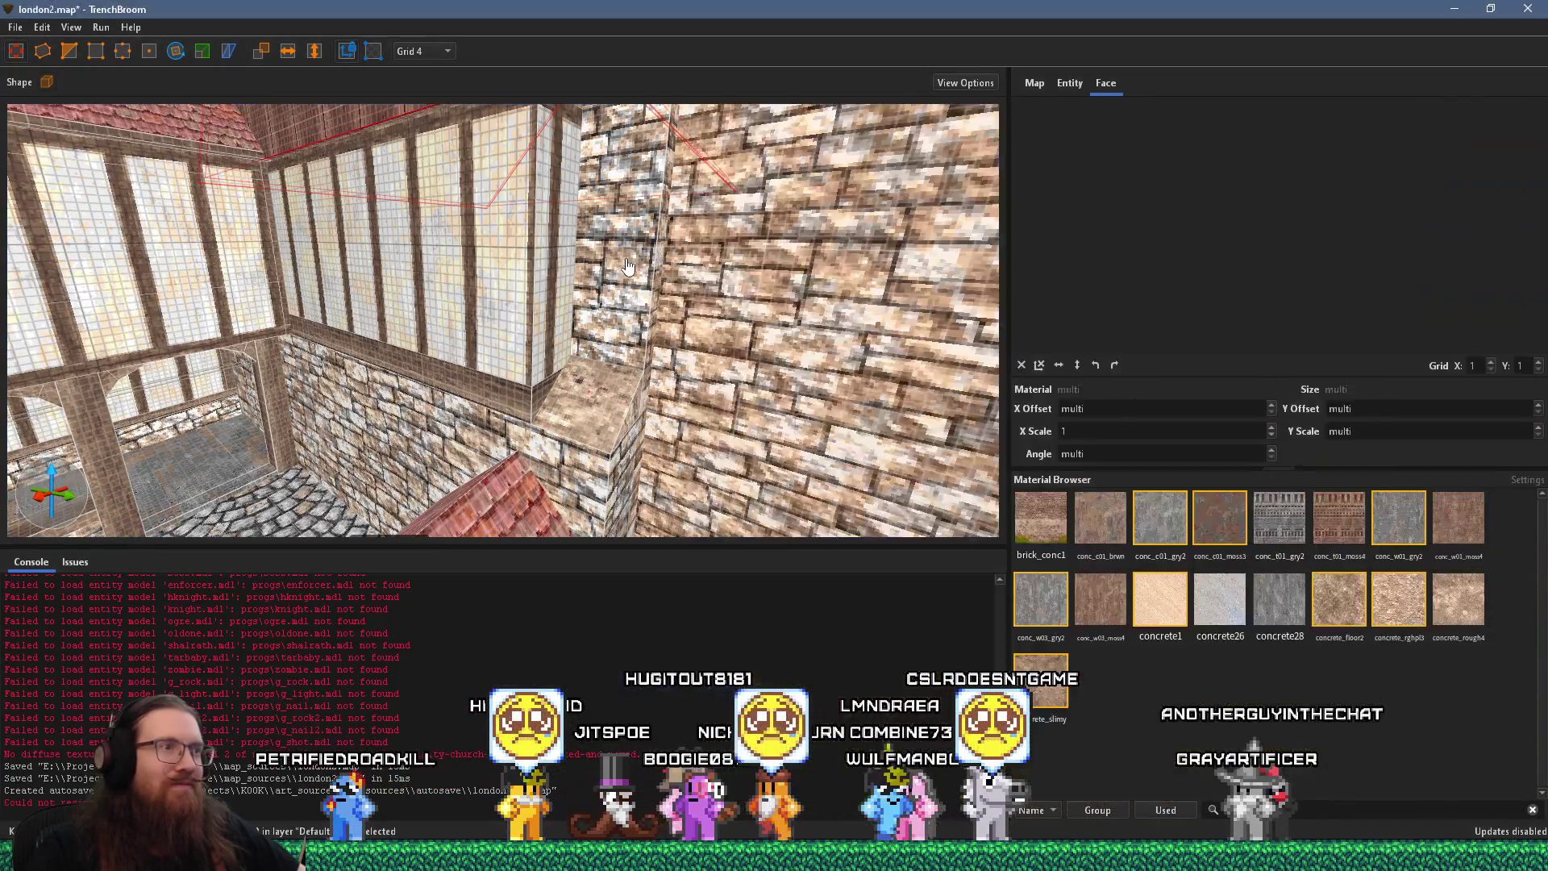
{"action": "left_click", "coordinate": [634, 330]}
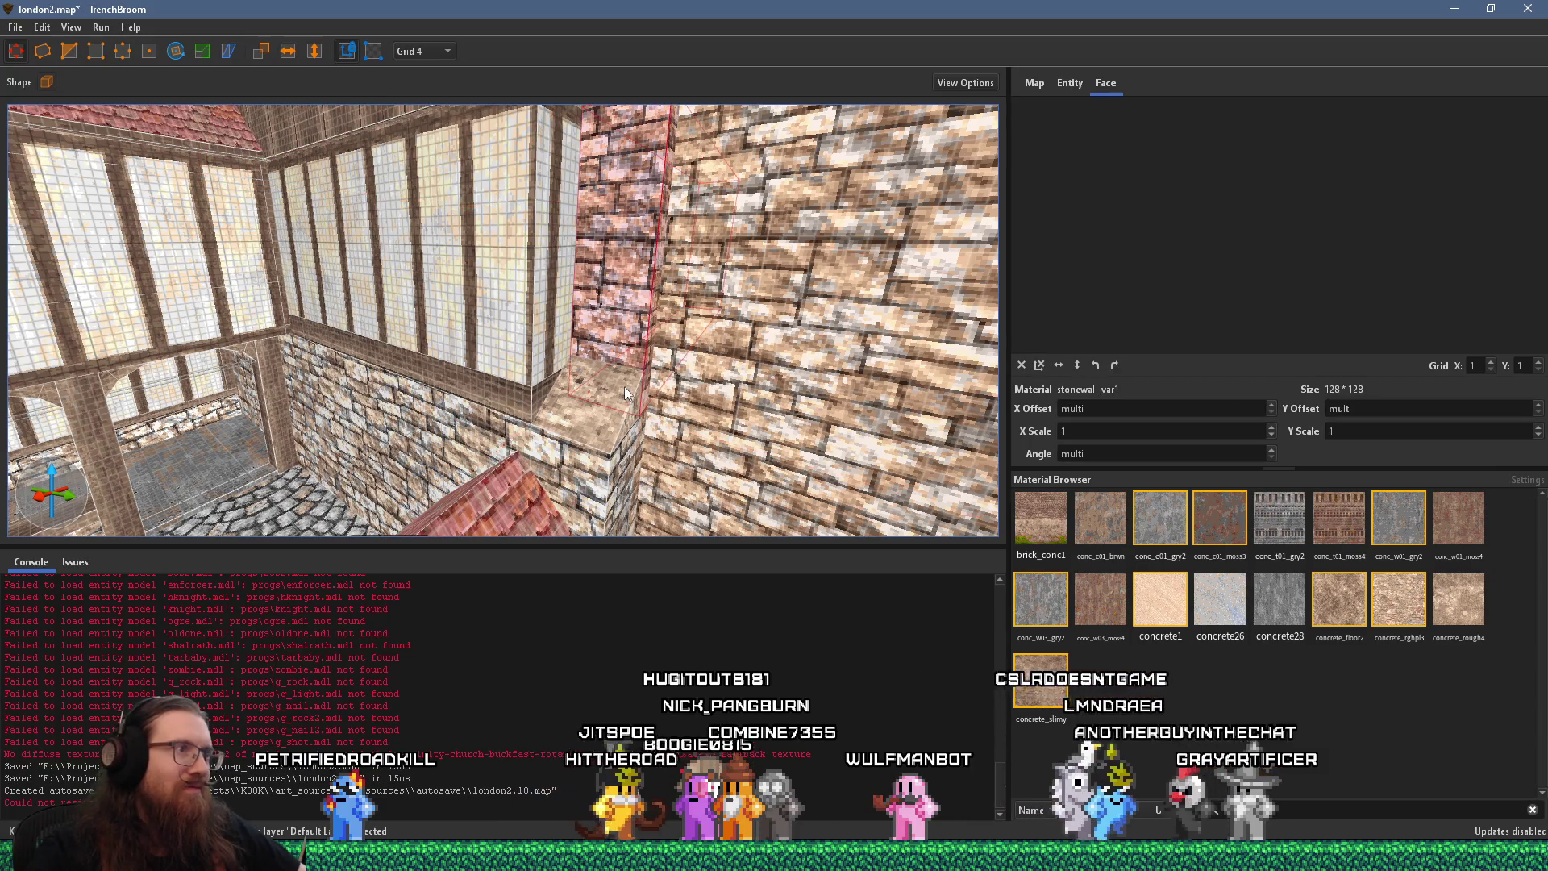
{"action": "left_click", "coordinate": [562, 303]}
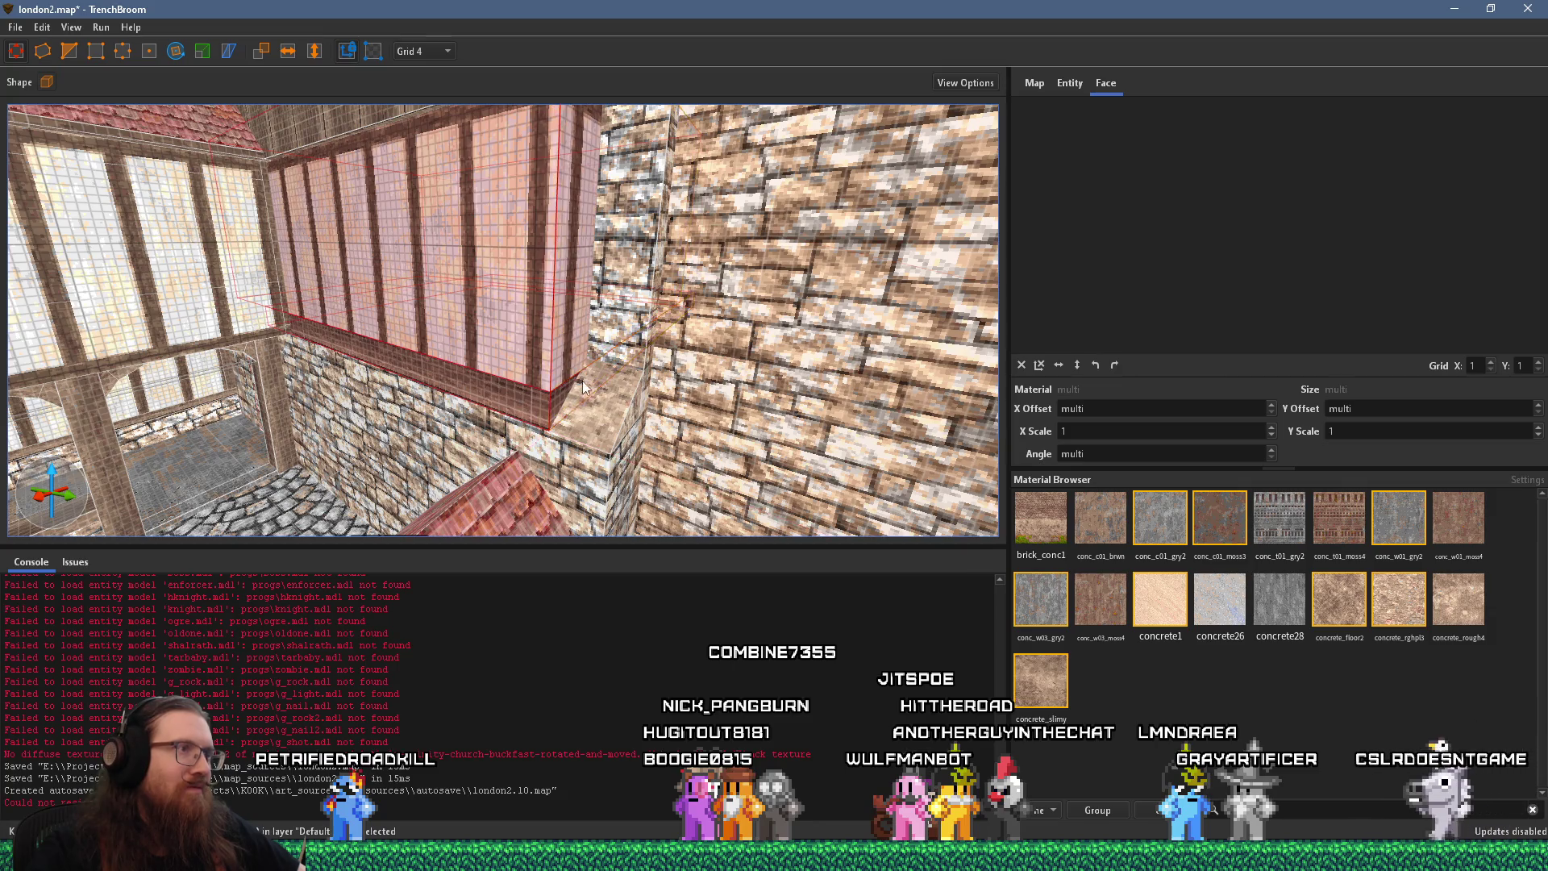
{"action": "left_click_drag", "start_coordinate": [583, 387], "coordinate": [590, 334]}
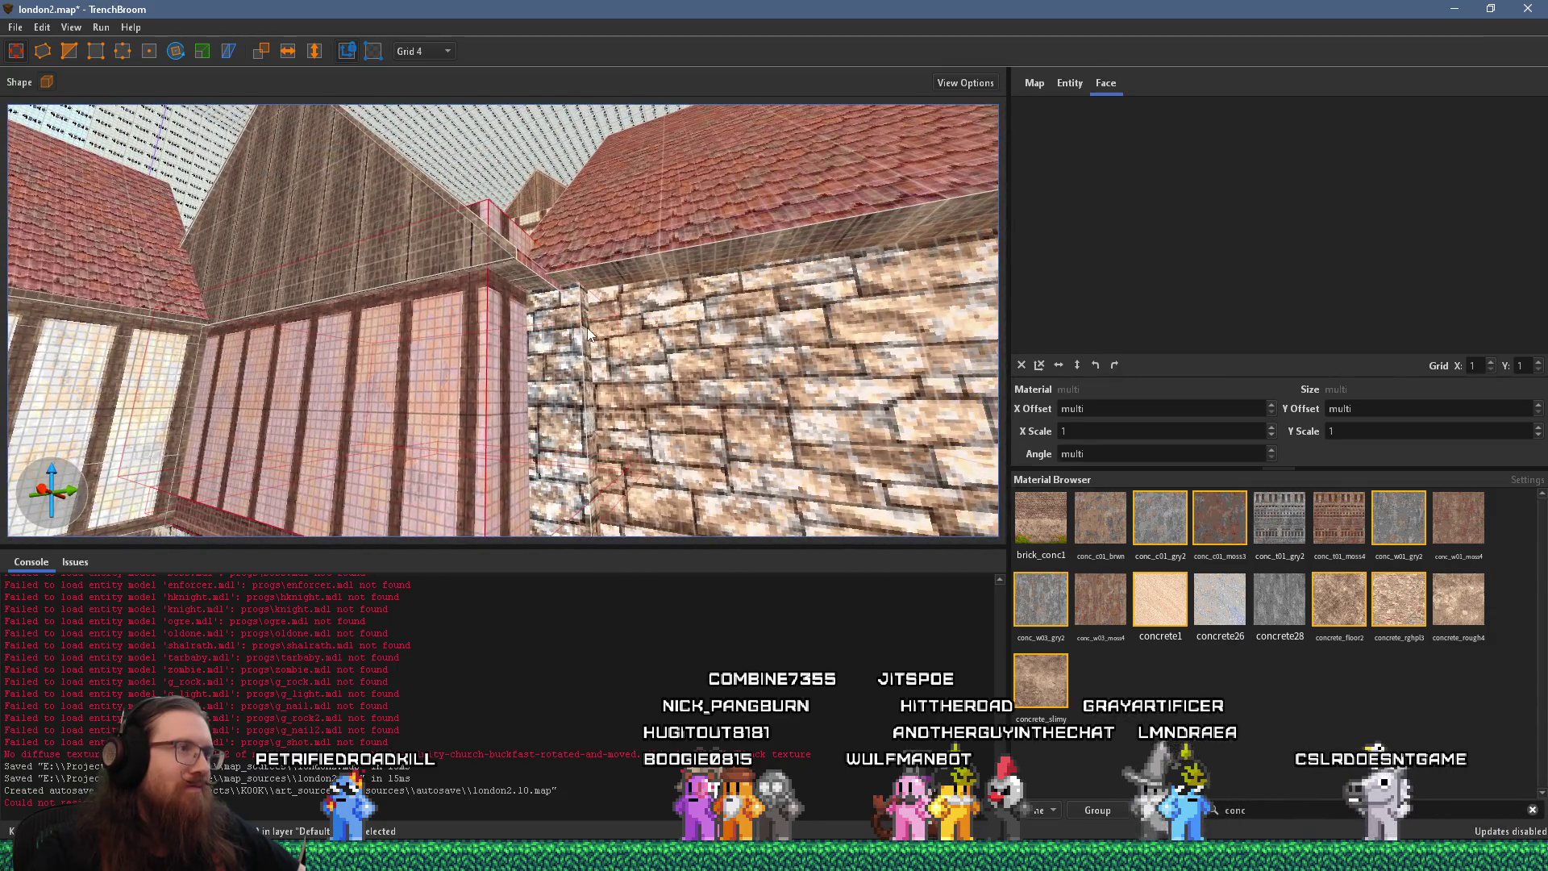
{"action": "key", "text": "alt+Tab"}
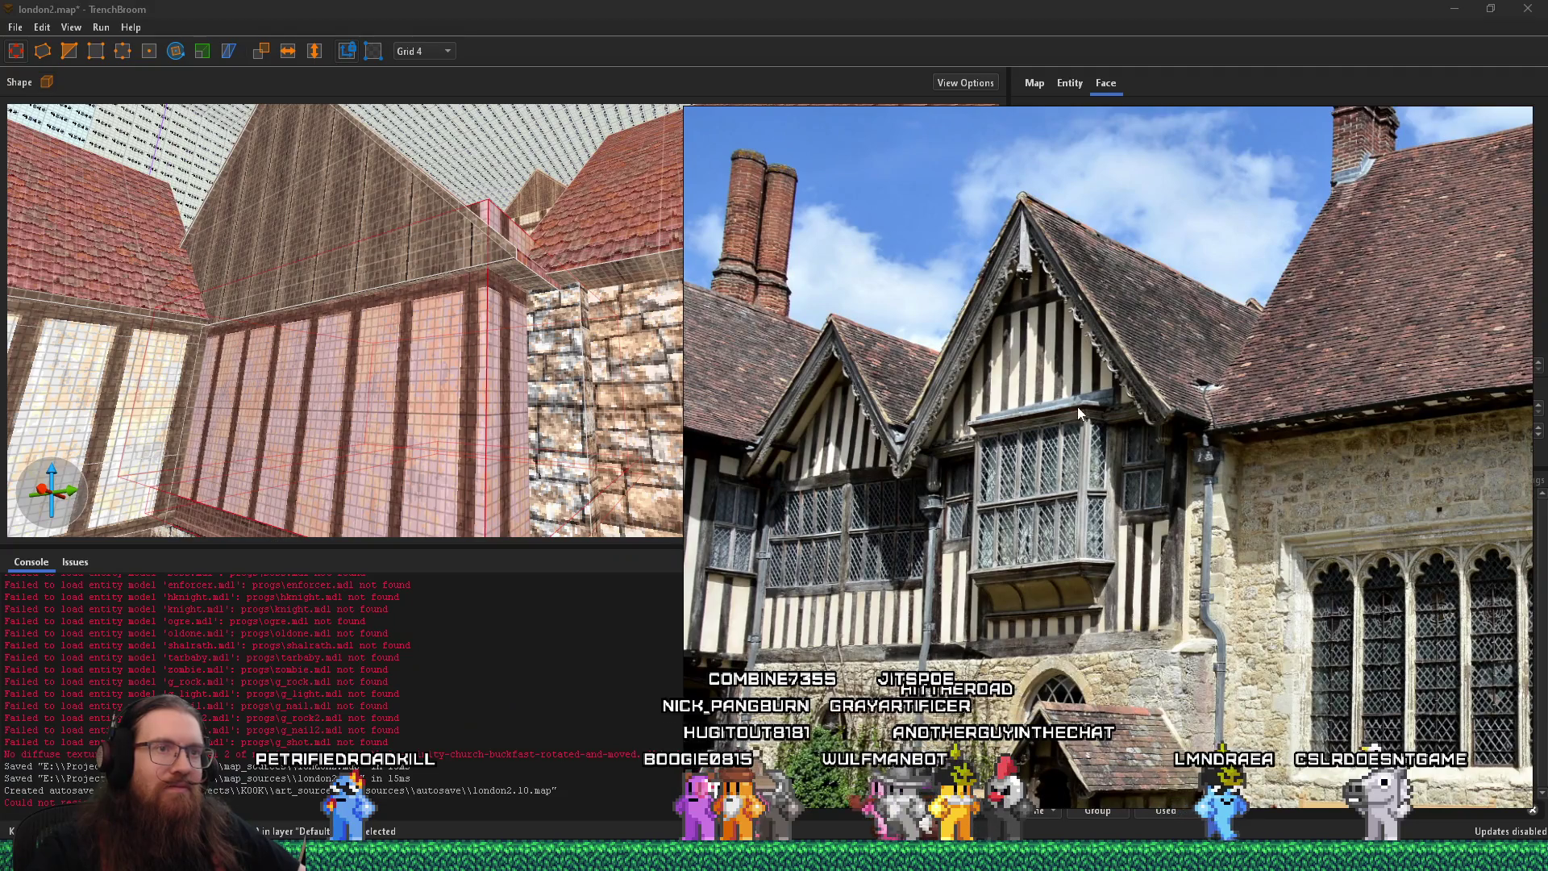
{"action": "scroll", "coordinate": [1078, 407], "scroll_direction": "up", "scroll_amount": 2}
{"action": "scroll", "coordinate": [894, 351], "scroll_direction": "up", "scroll_amount": 2}
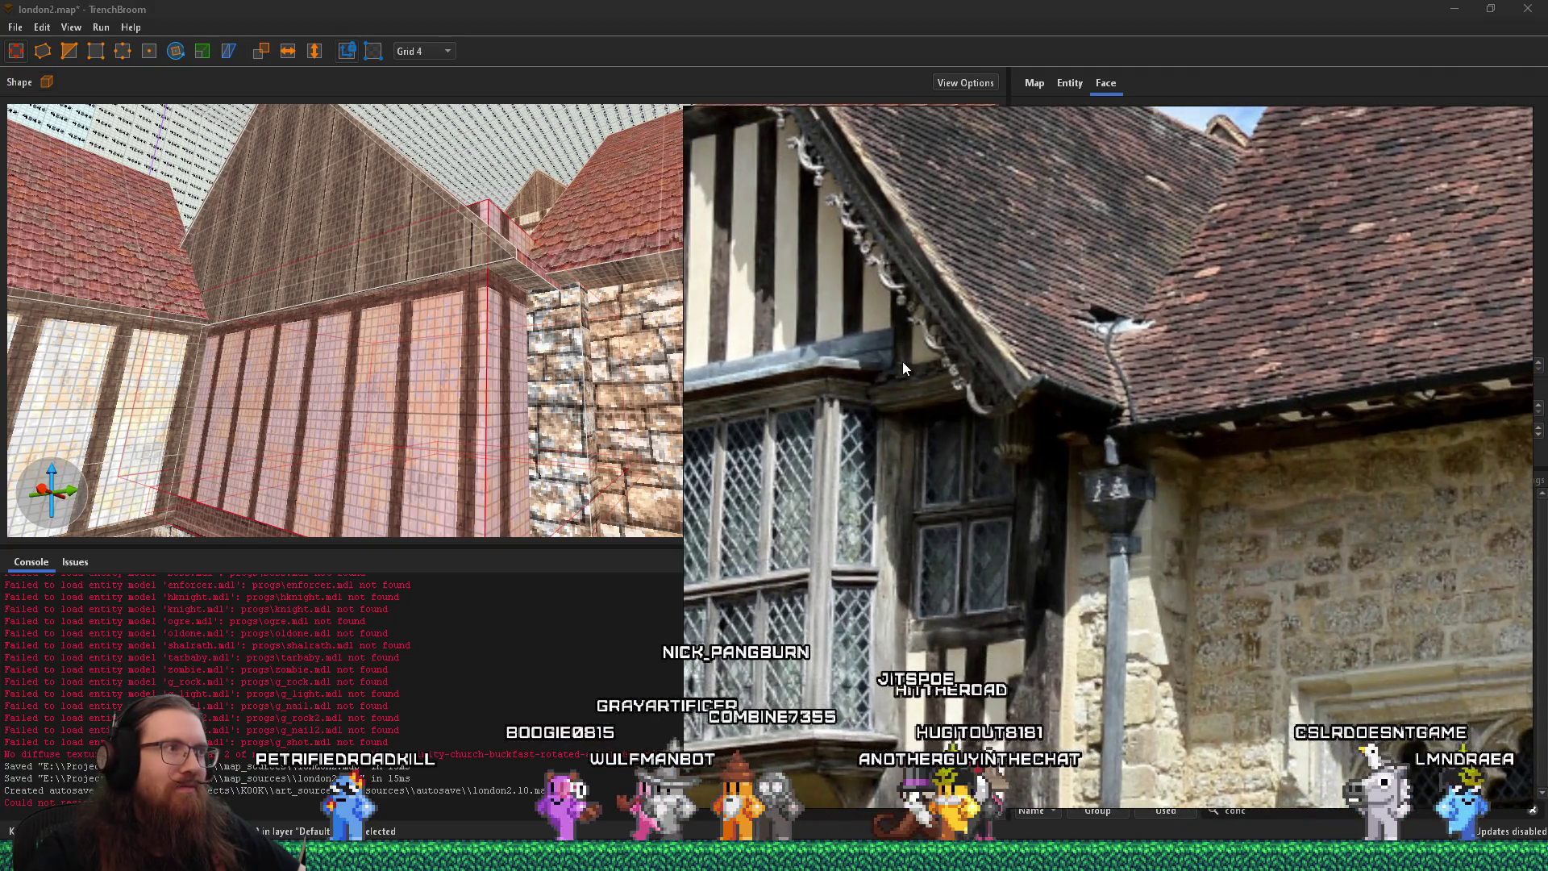
{"action": "scroll", "coordinate": [904, 362], "scroll_direction": "down", "scroll_amount": 2}
{"action": "key", "text": "alt+Tab"}
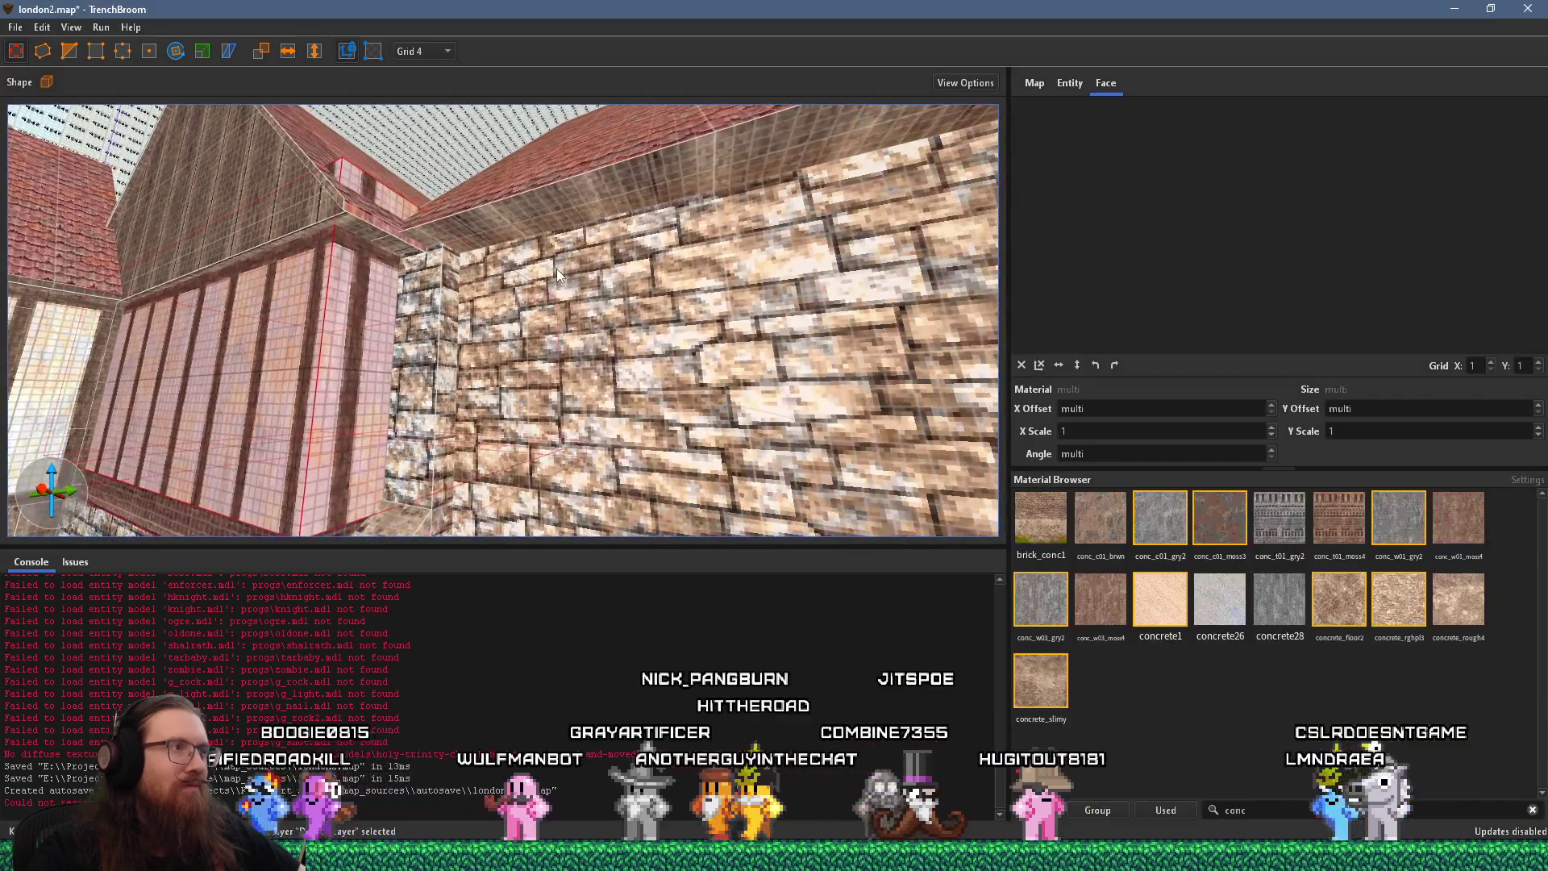
{"action": "key", "text": "s"}
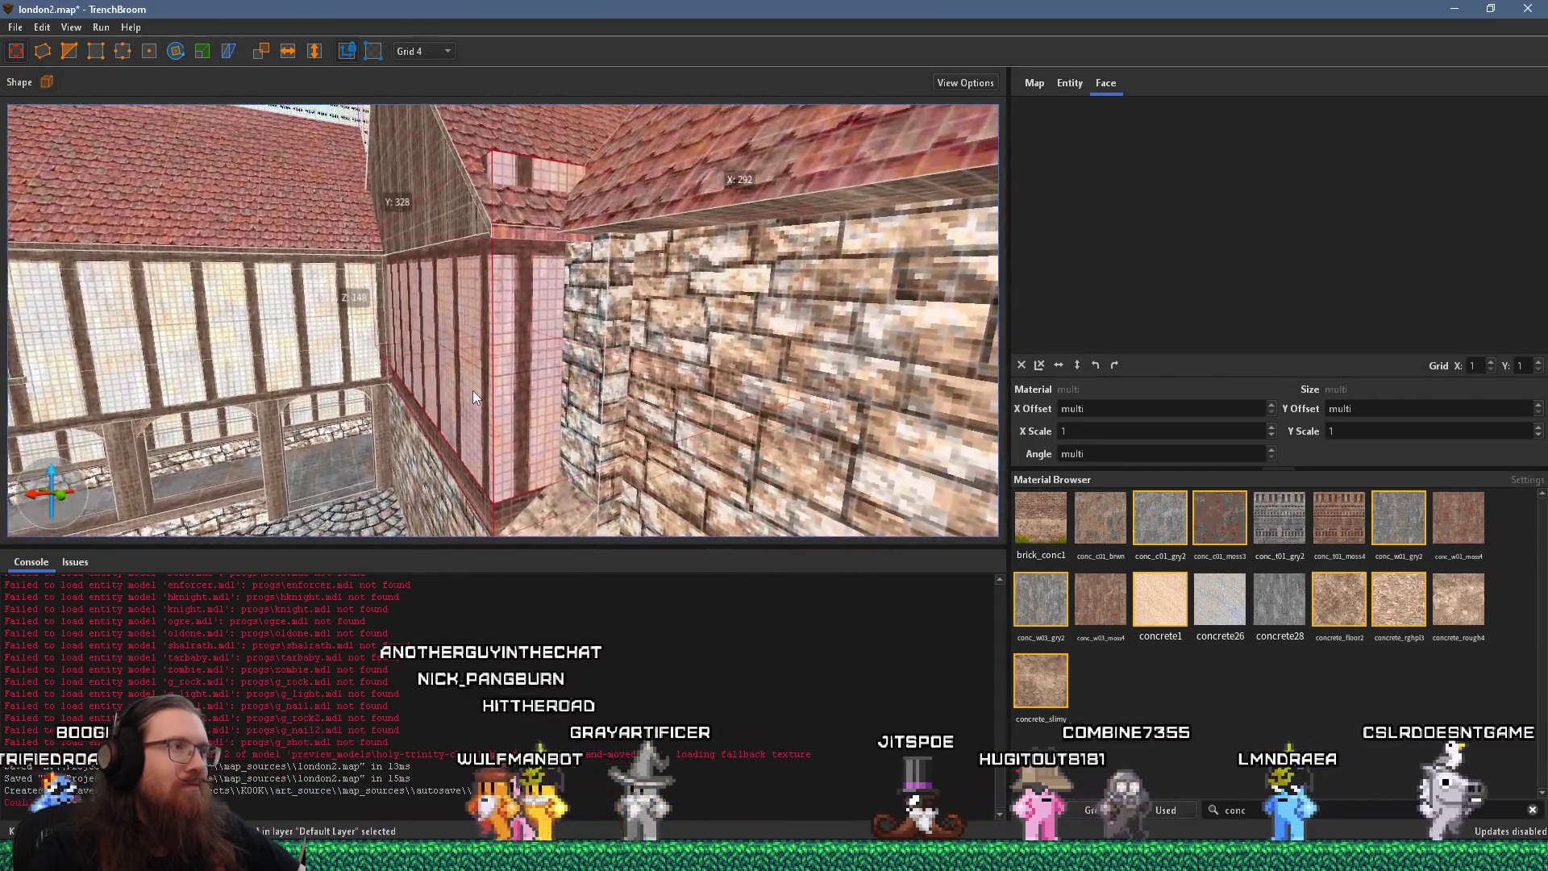
{"action": "key", "text": "w"}
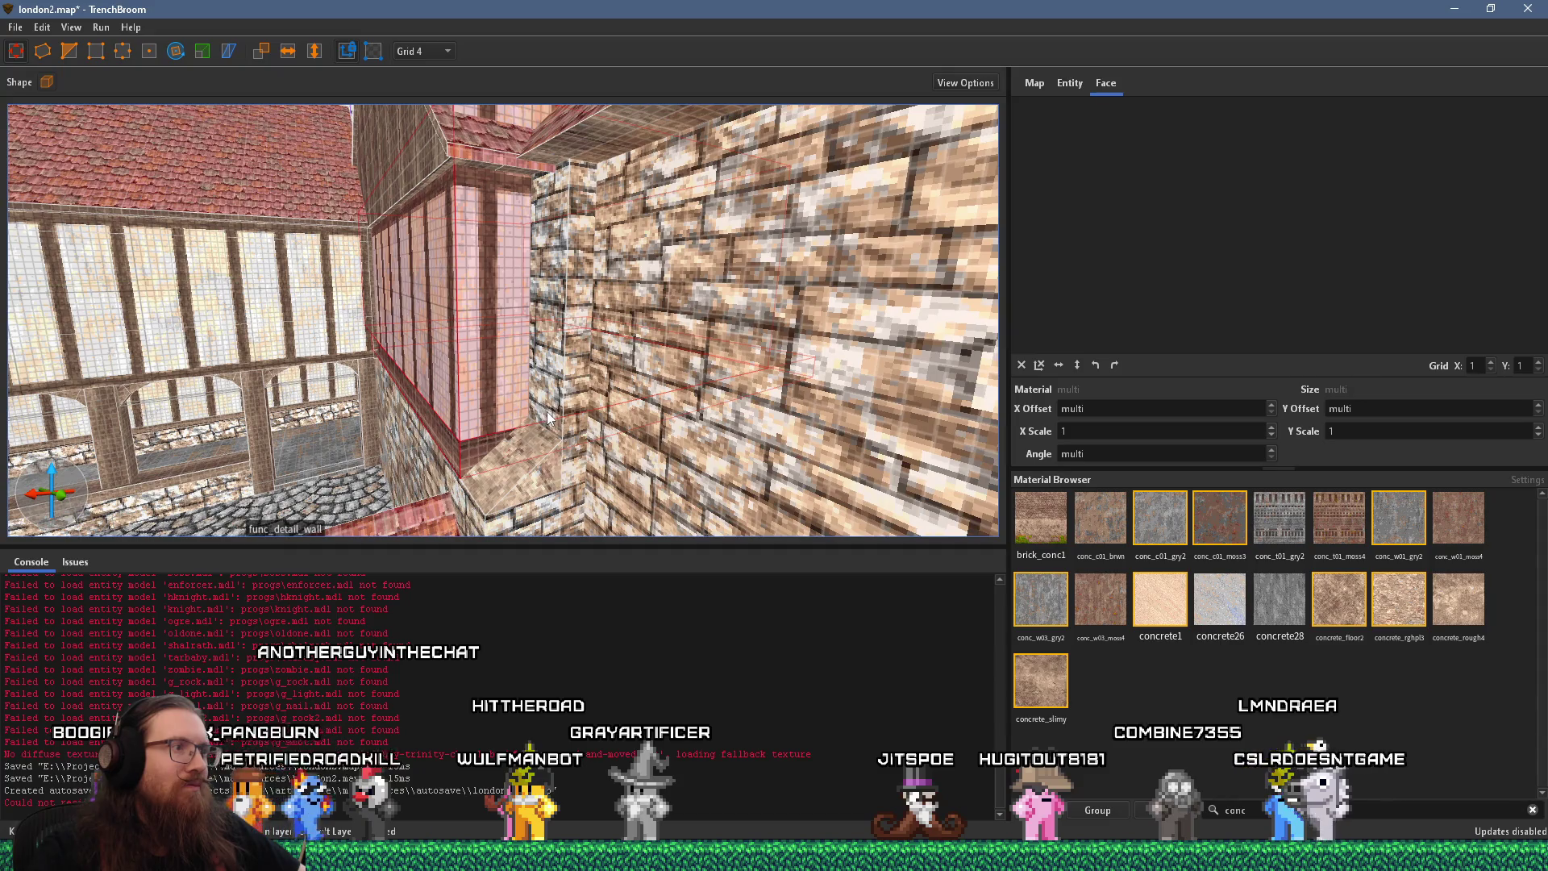
{"action": "left_click", "coordinate": [545, 448], "text": "shift"}
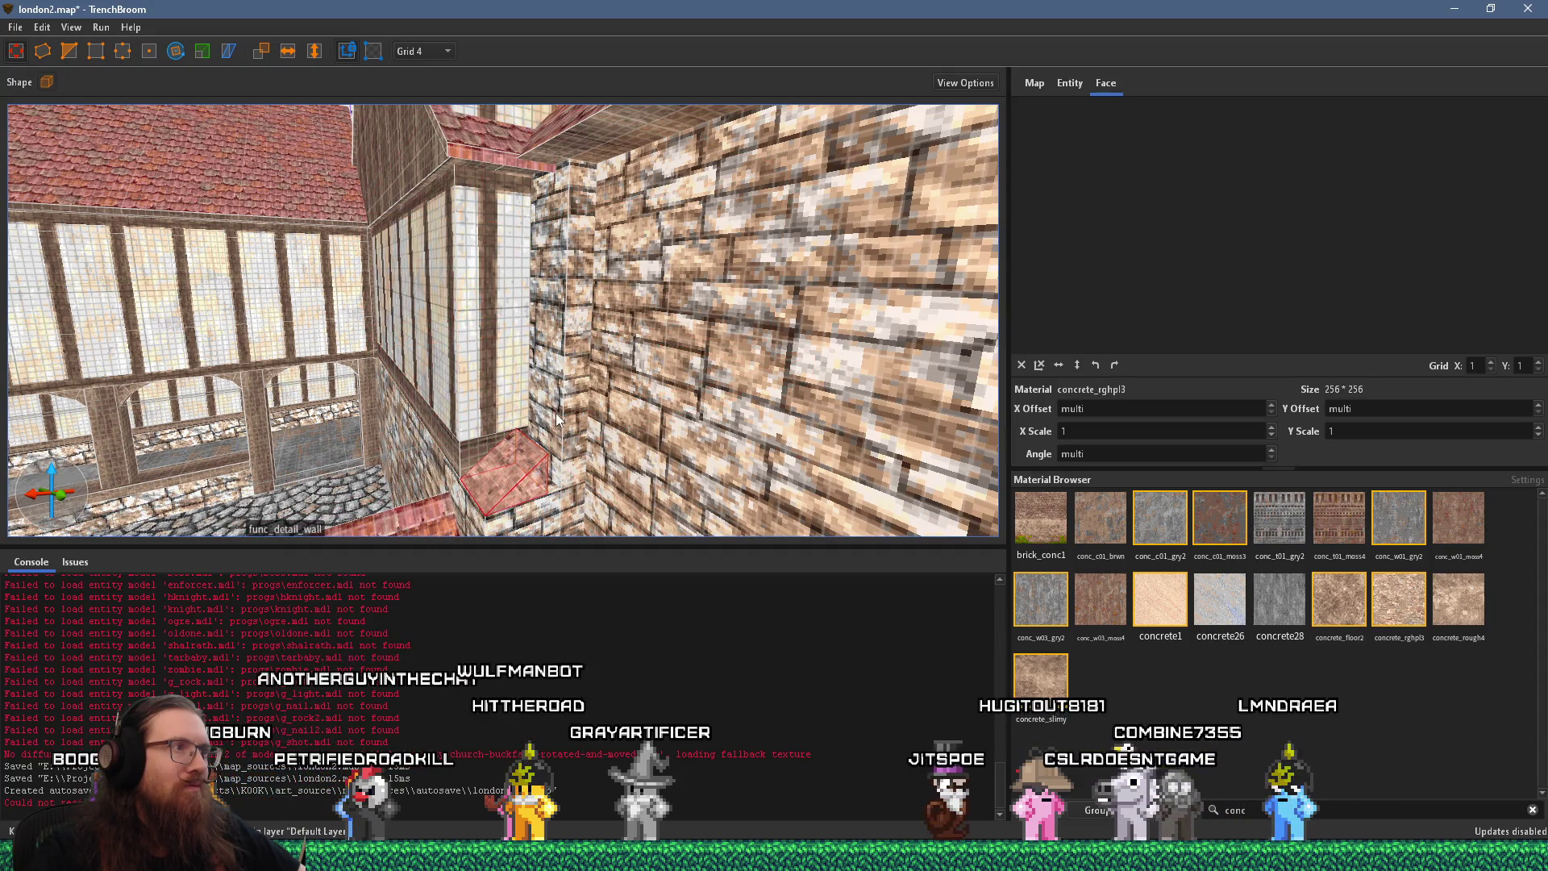
{"action": "left_click", "coordinate": [555, 408]}
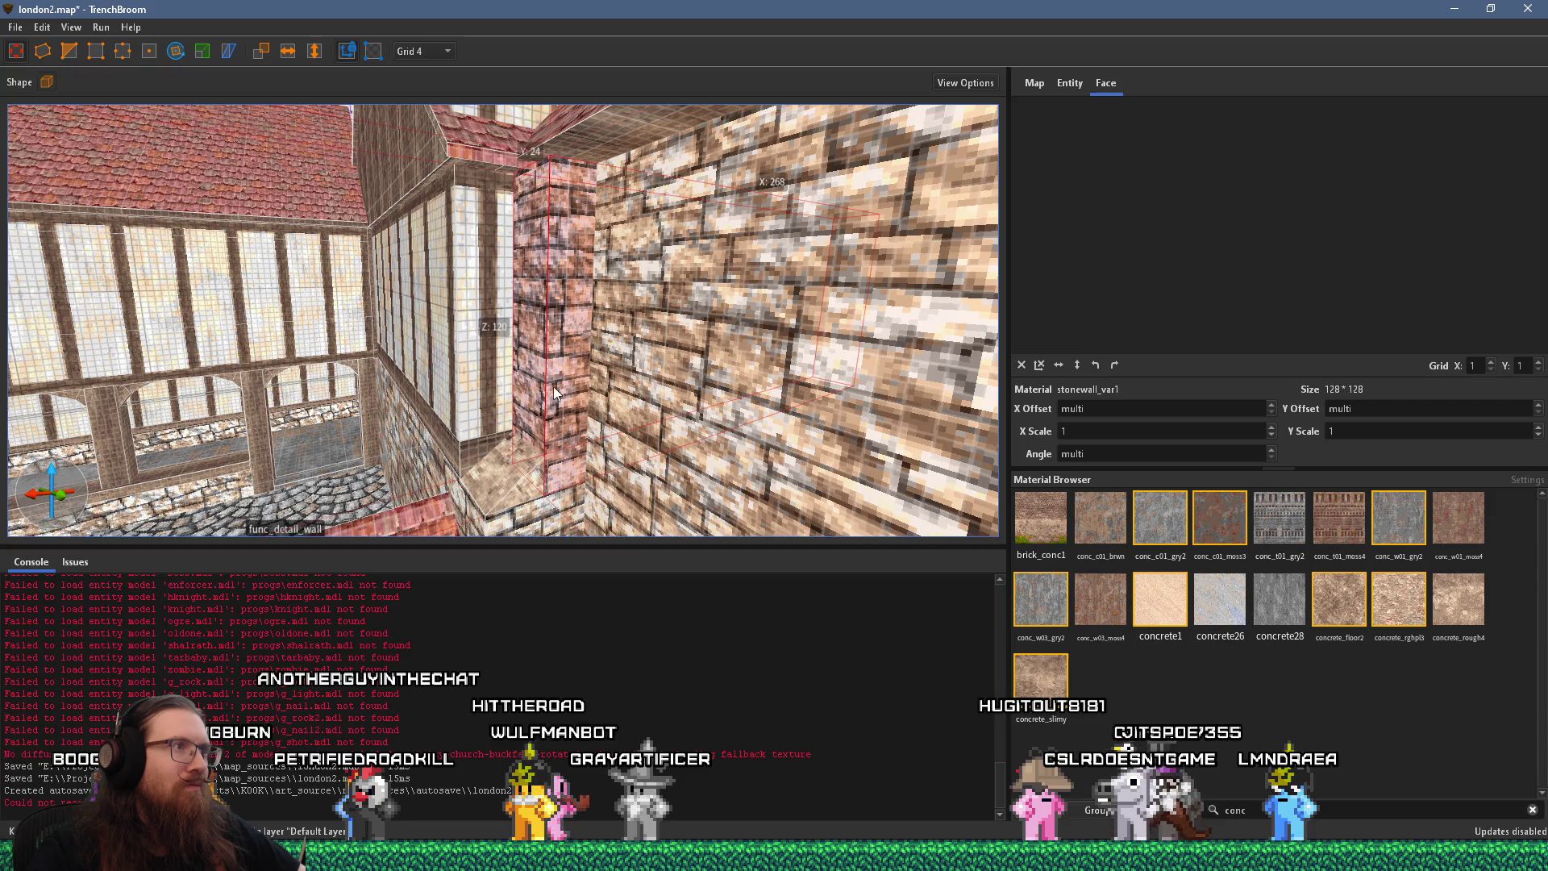
{"action": "scroll", "coordinate": [553, 391], "scroll_direction": "down", "scroll_amount": 6}
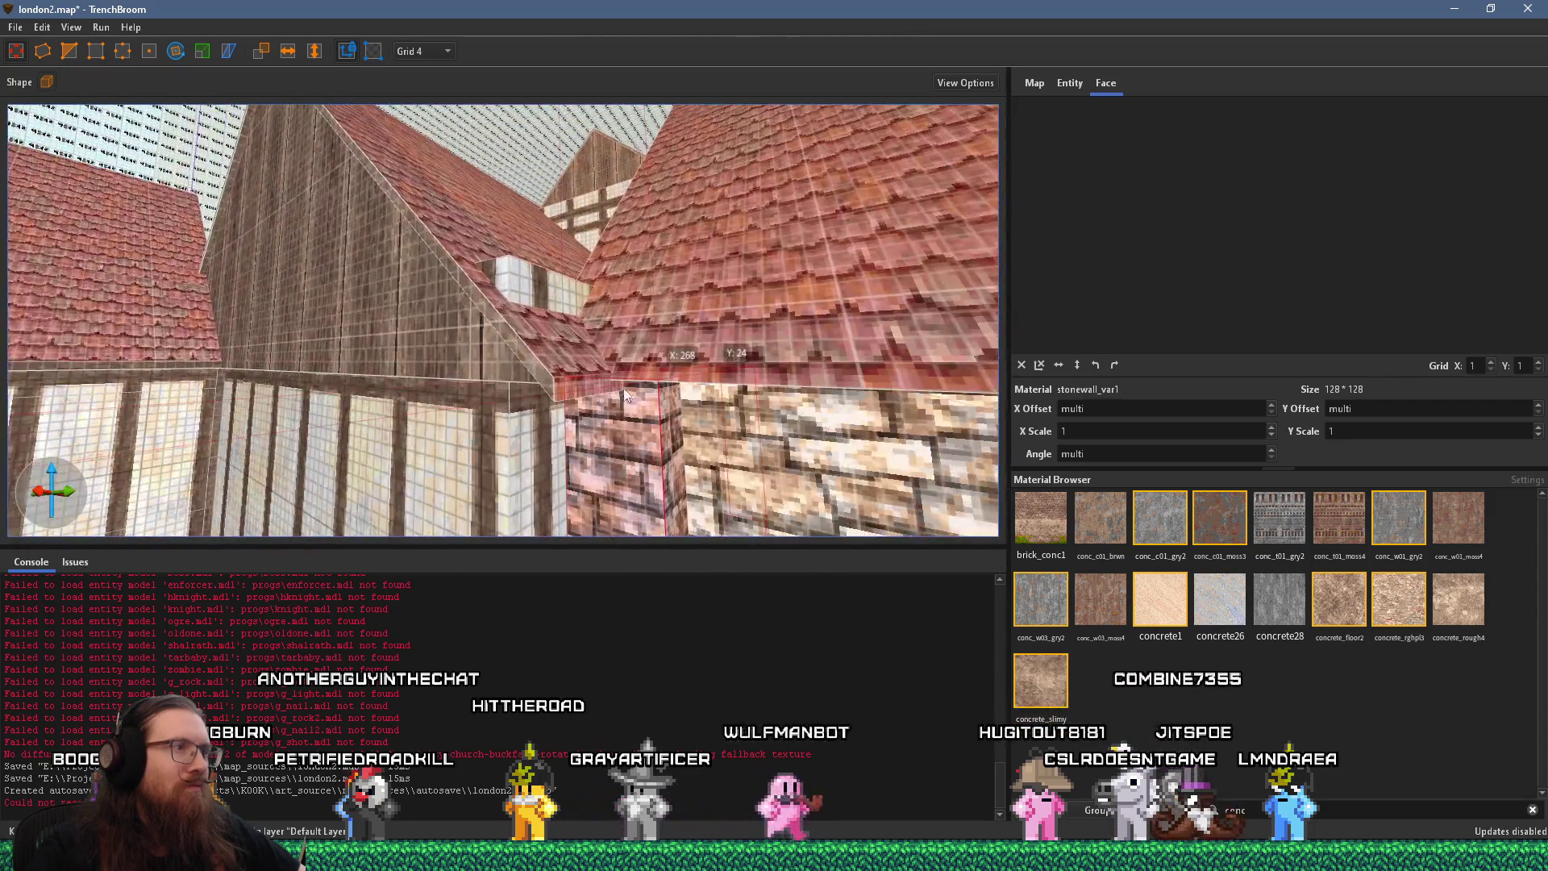
{"action": "scroll", "coordinate": [625, 395], "scroll_direction": "up", "scroll_amount": 6}
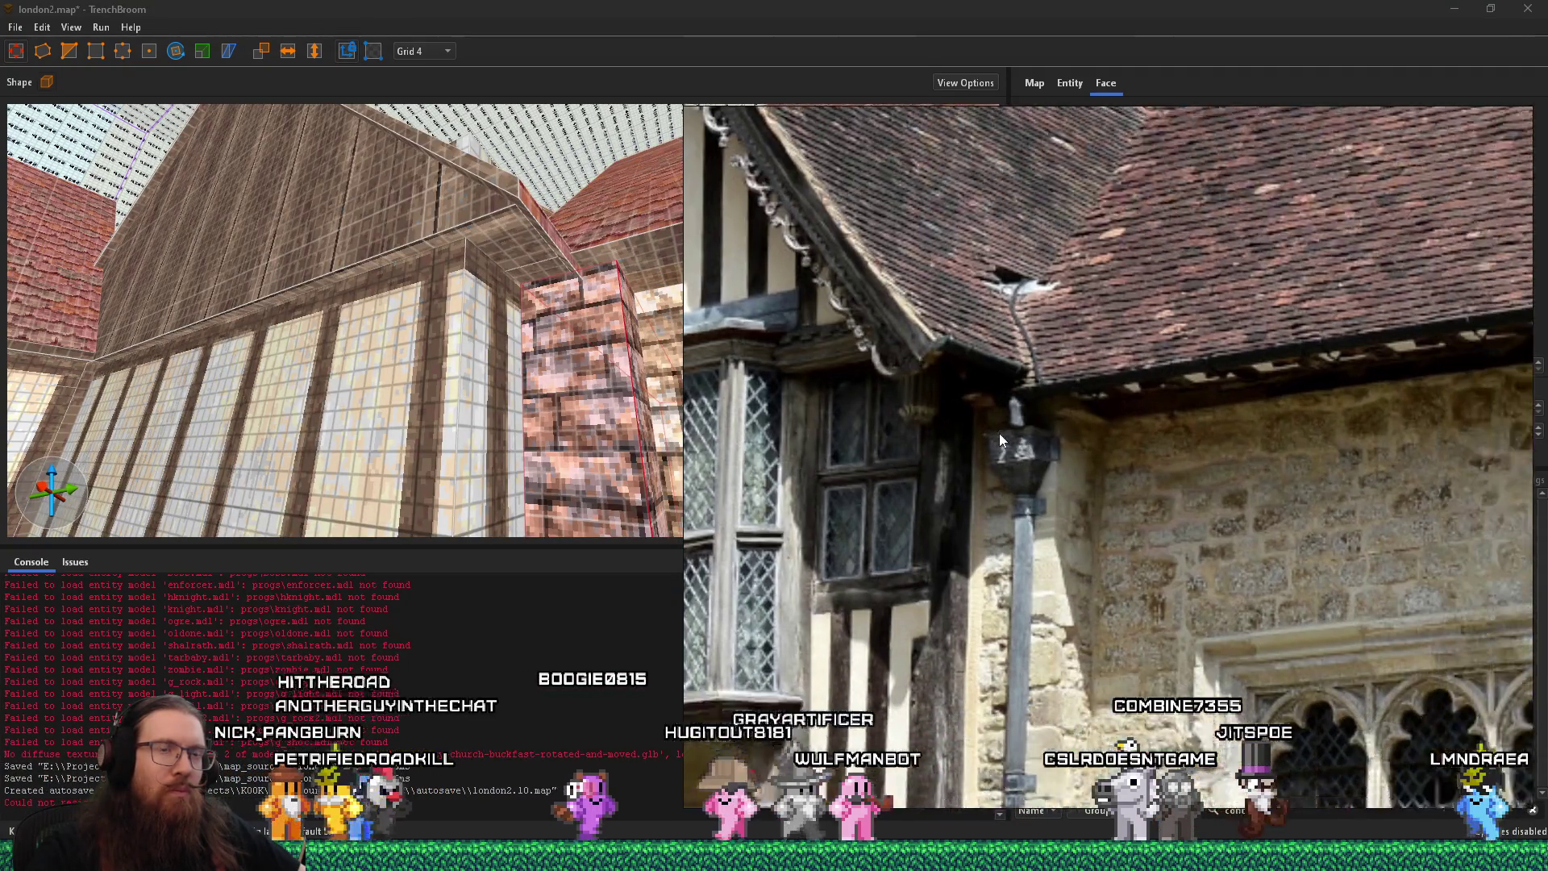
Pan the photo around the downspout, then look up at the timbered wall and select the roof brushes
{"action": "mouse_move", "coordinate": [999, 433]}
{"action": "left_mouse_down"}
{"action": "mouse_move", "coordinate": [751, 384]}
{"action": "mouse_move", "coordinate": [841, 372]}
{"action": "left_mouse_up"}
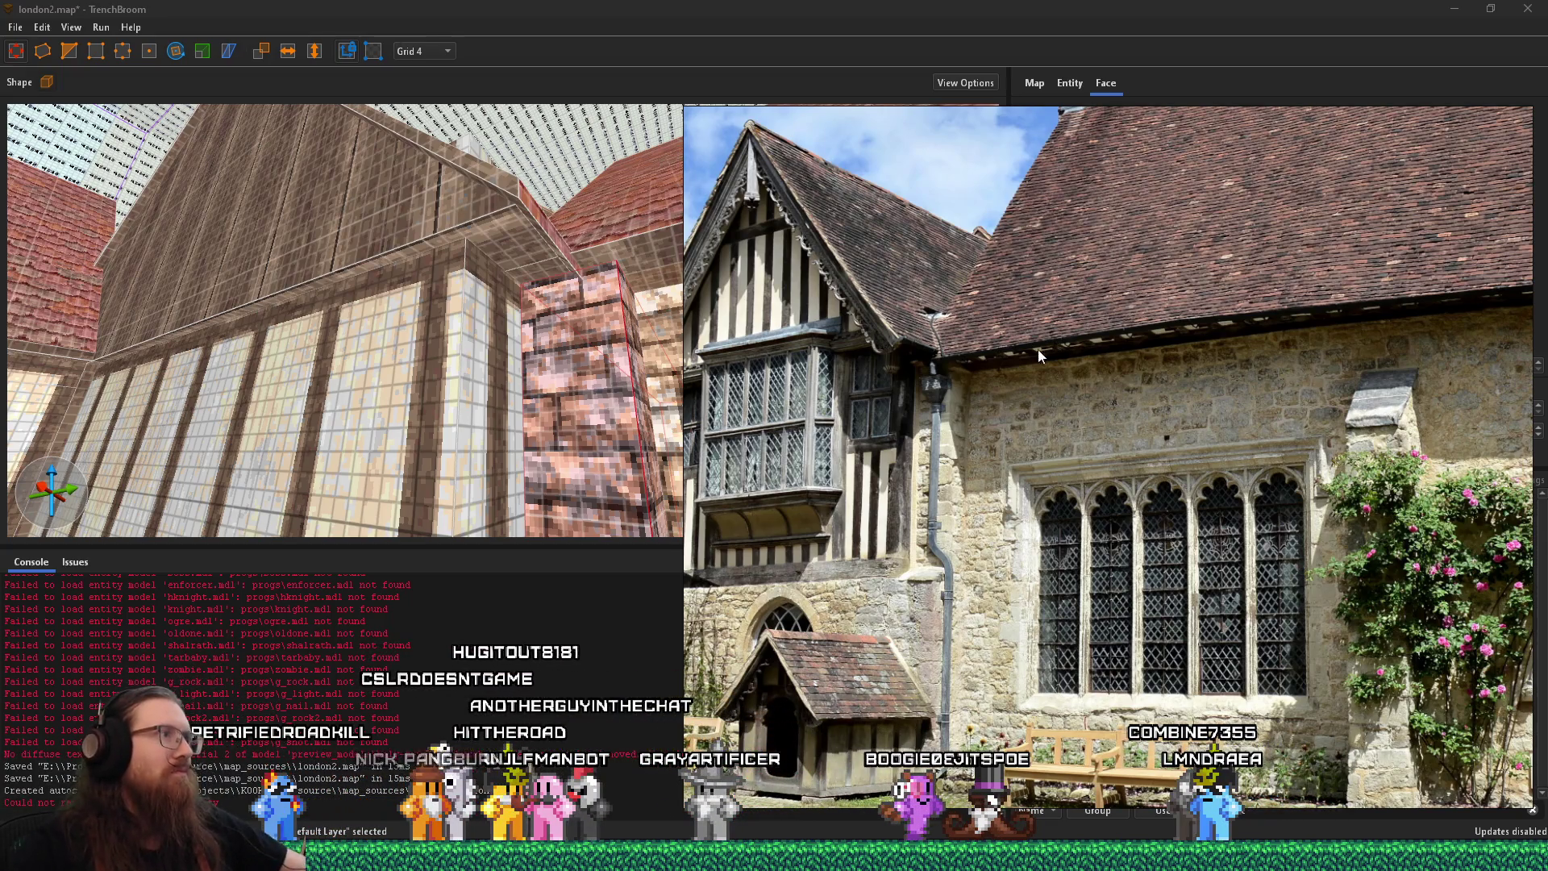
{"action": "left_click", "coordinate": [457, 337]}
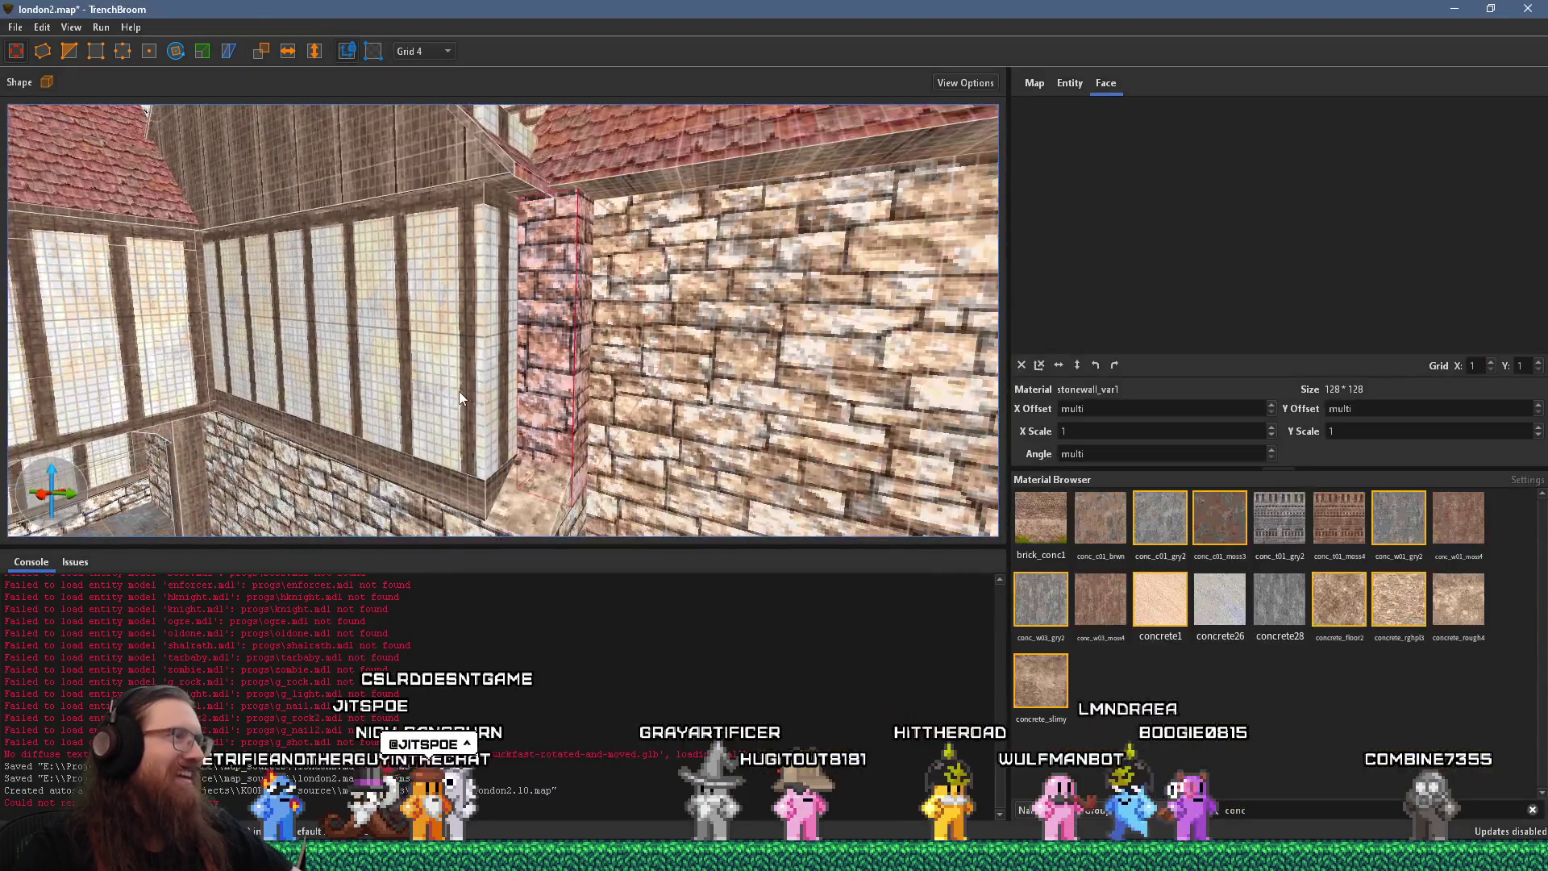
{"action": "mouse_move", "coordinate": [436, 300]}
{"action": "left_mouse_down"}
{"action": "mouse_move", "coordinate": [478, 398]}
{"action": "mouse_move", "coordinate": [447, 277]}
{"action": "mouse_move", "coordinate": [336, 197]}
{"action": "mouse_move", "coordinate": [381, 274]}
{"action": "mouse_move", "coordinate": [378, 351]}
{"action": "mouse_move", "coordinate": [524, 501]}
{"action": "mouse_move", "coordinate": [563, 477]}
{"action": "mouse_move", "coordinate": [754, 561]}
{"action": "mouse_move", "coordinate": [597, 403]}
{"action": "mouse_move", "coordinate": [659, 458]}
{"action": "mouse_move", "coordinate": [536, 368]}
{"action": "mouse_move", "coordinate": [583, 404]}
{"action": "mouse_move", "coordinate": [471, 285]}
{"action": "mouse_move", "coordinate": [440, 207]}
{"action": "mouse_move", "coordinate": [437, 244]}
{"action": "mouse_move", "coordinate": [352, 121]}
{"action": "left_mouse_up"}
{"action": "left_click", "coordinate": [565, 352]}
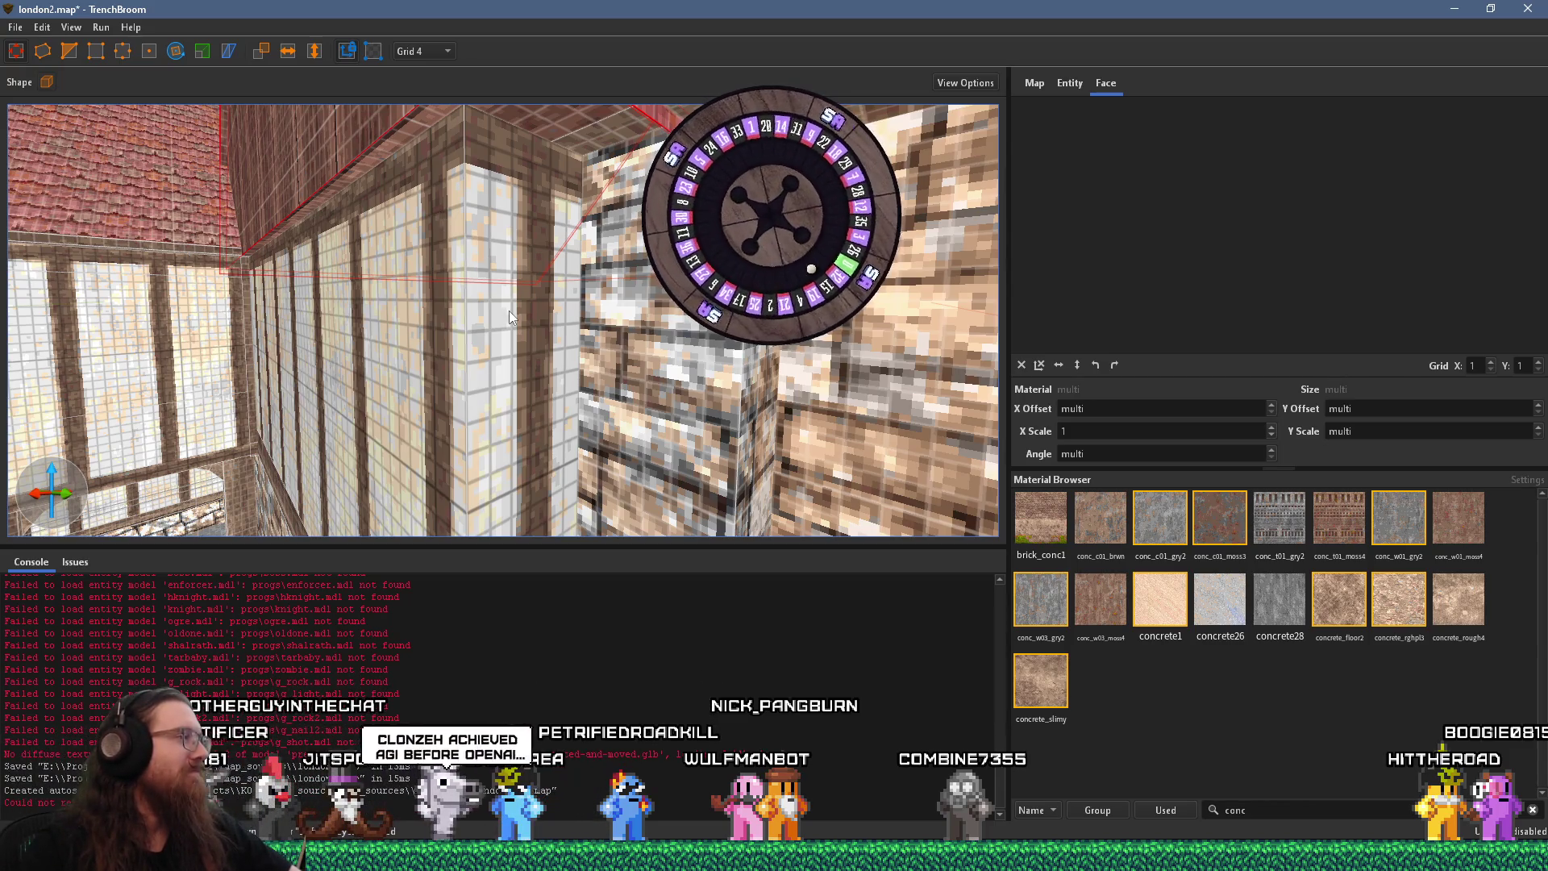
{"action": "mouse_move", "coordinate": [415, 304]}
{"action": "left_mouse_down"}
{"action": "mouse_move", "coordinate": [416, 258]}
{"action": "mouse_move", "coordinate": [459, 244]}
{"action": "left_mouse_up"}
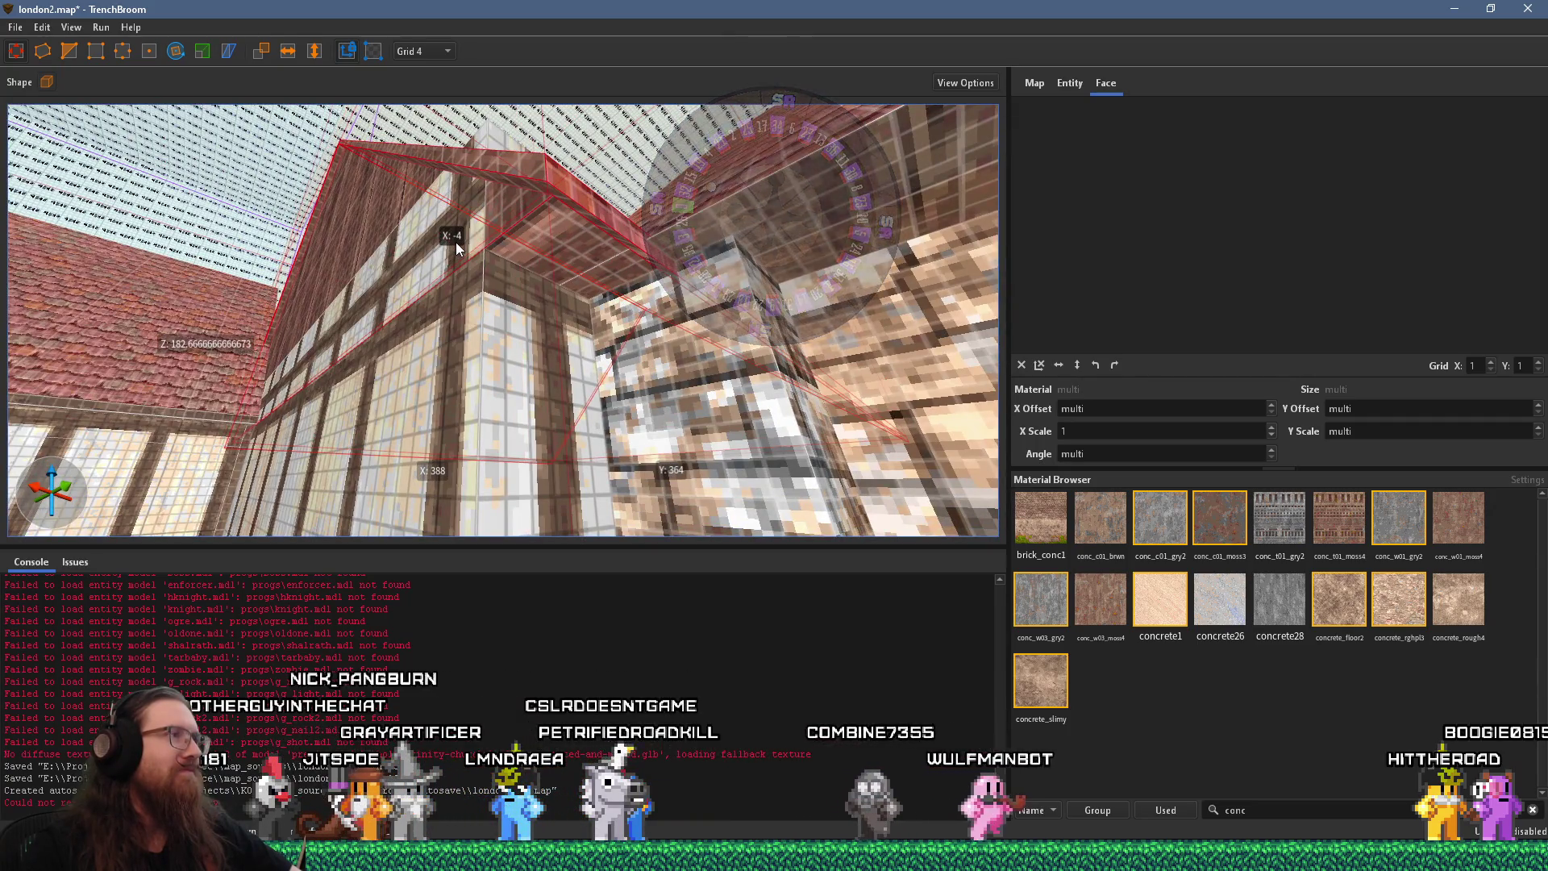
{"action": "left_click", "coordinate": [495, 315]}
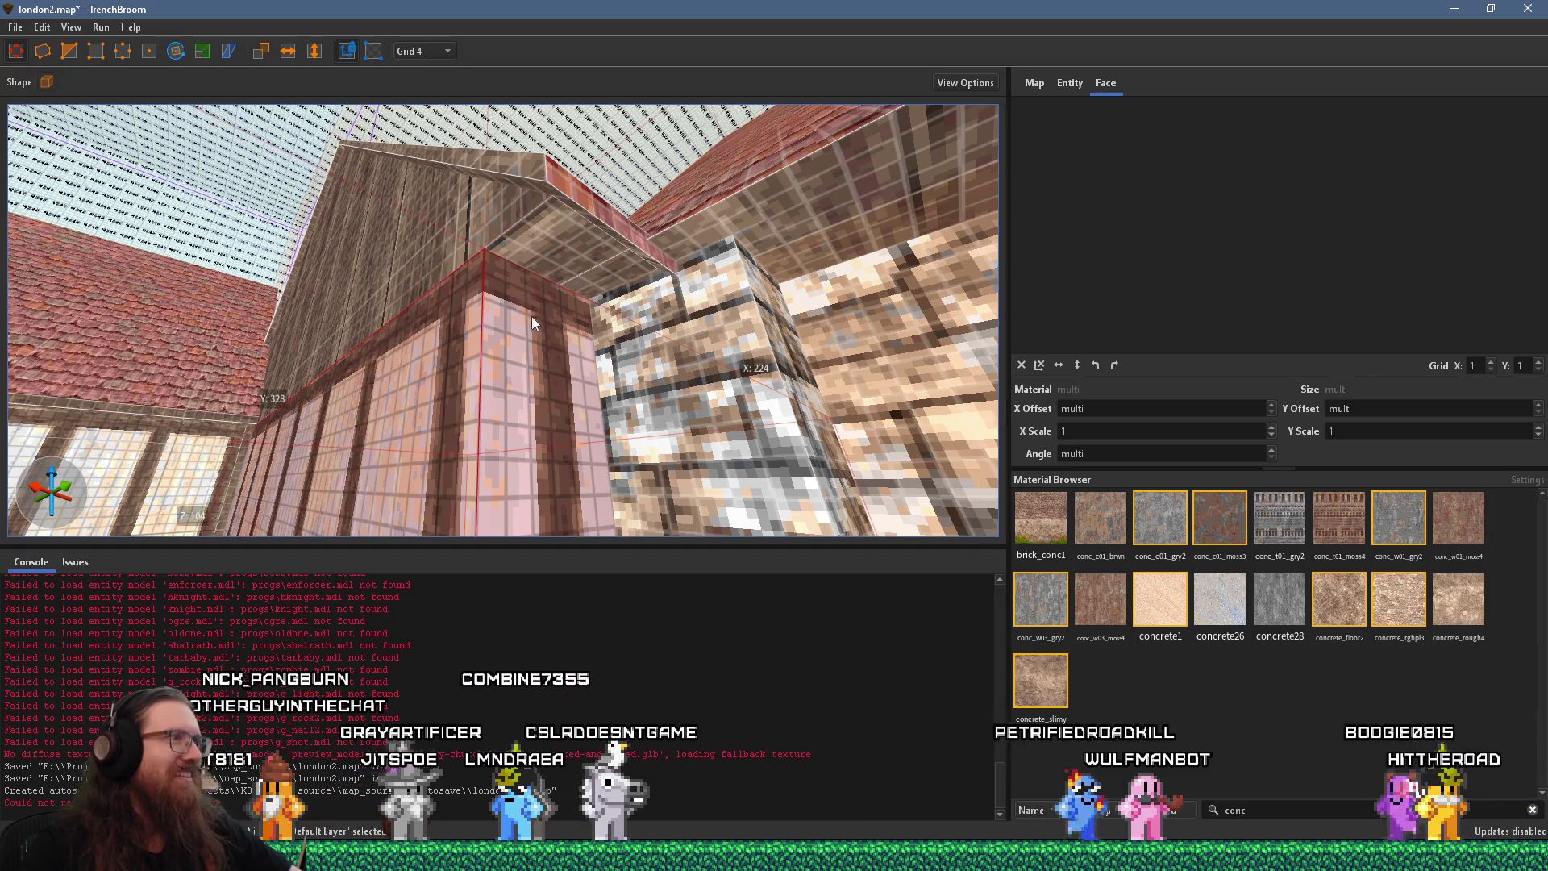
{"action": "mouse_move", "coordinate": [532, 317]}
{"action": "left_mouse_down"}
{"action": "mouse_move", "coordinate": [584, 379]}
{"action": "mouse_move", "coordinate": [540, 411]}
{"action": "mouse_move", "coordinate": [706, 398]}
{"action": "mouse_move", "coordinate": [736, 362]}
{"action": "mouse_move", "coordinate": [604, 442]}
{"action": "mouse_move", "coordinate": [597, 394]}
{"action": "mouse_move", "coordinate": [451, 345]}
{"action": "mouse_move", "coordinate": [557, 290]}
{"action": "mouse_move", "coordinate": [553, 404]}
{"action": "left_mouse_up"}
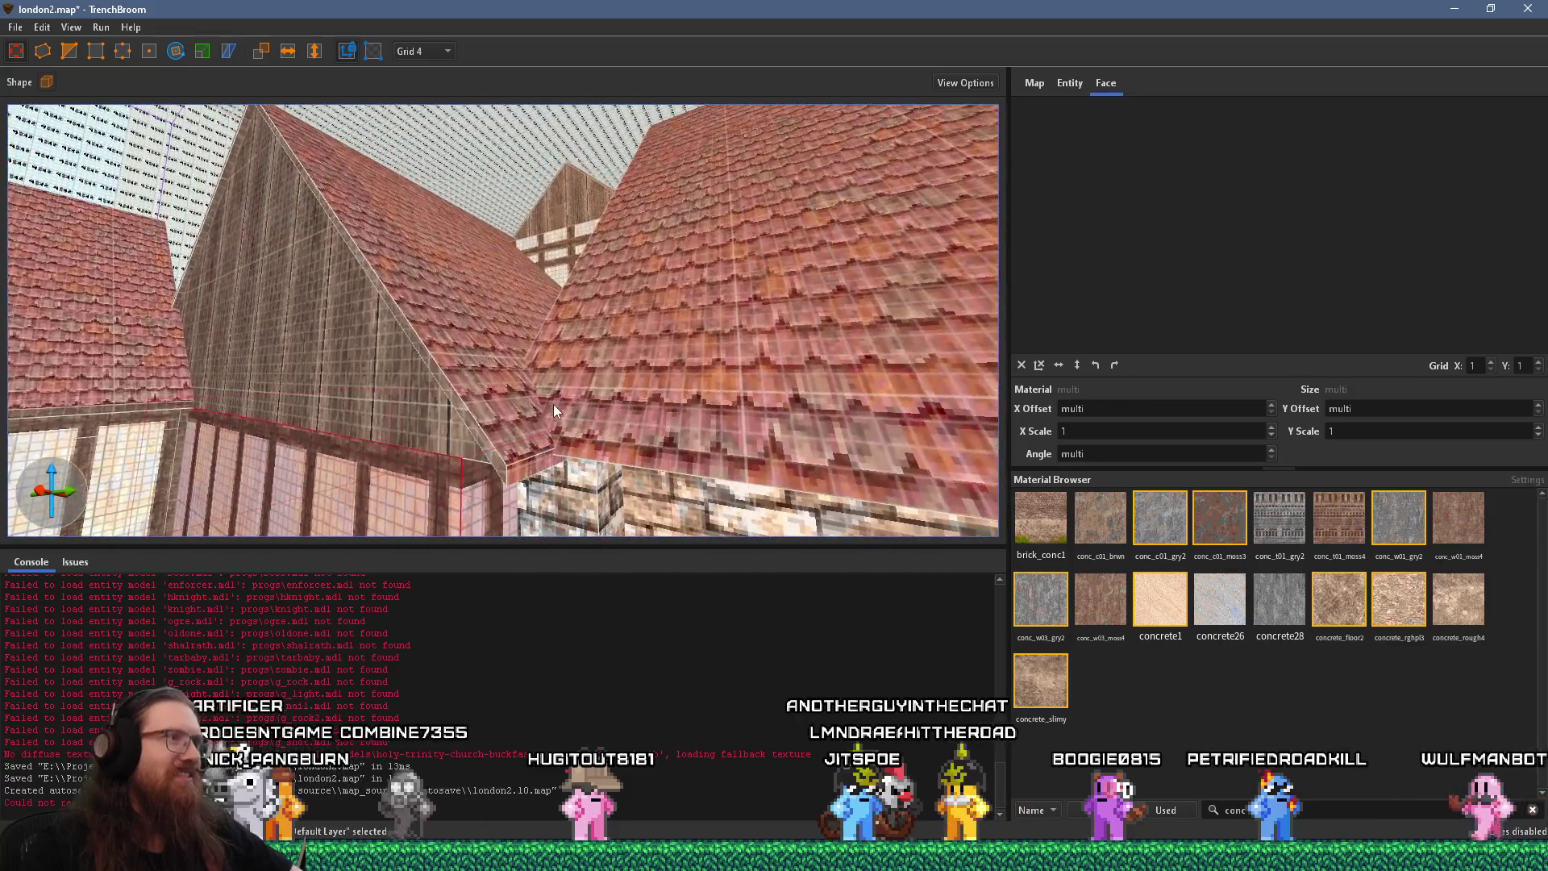
{"action": "key", "text": "alt+Tab"}
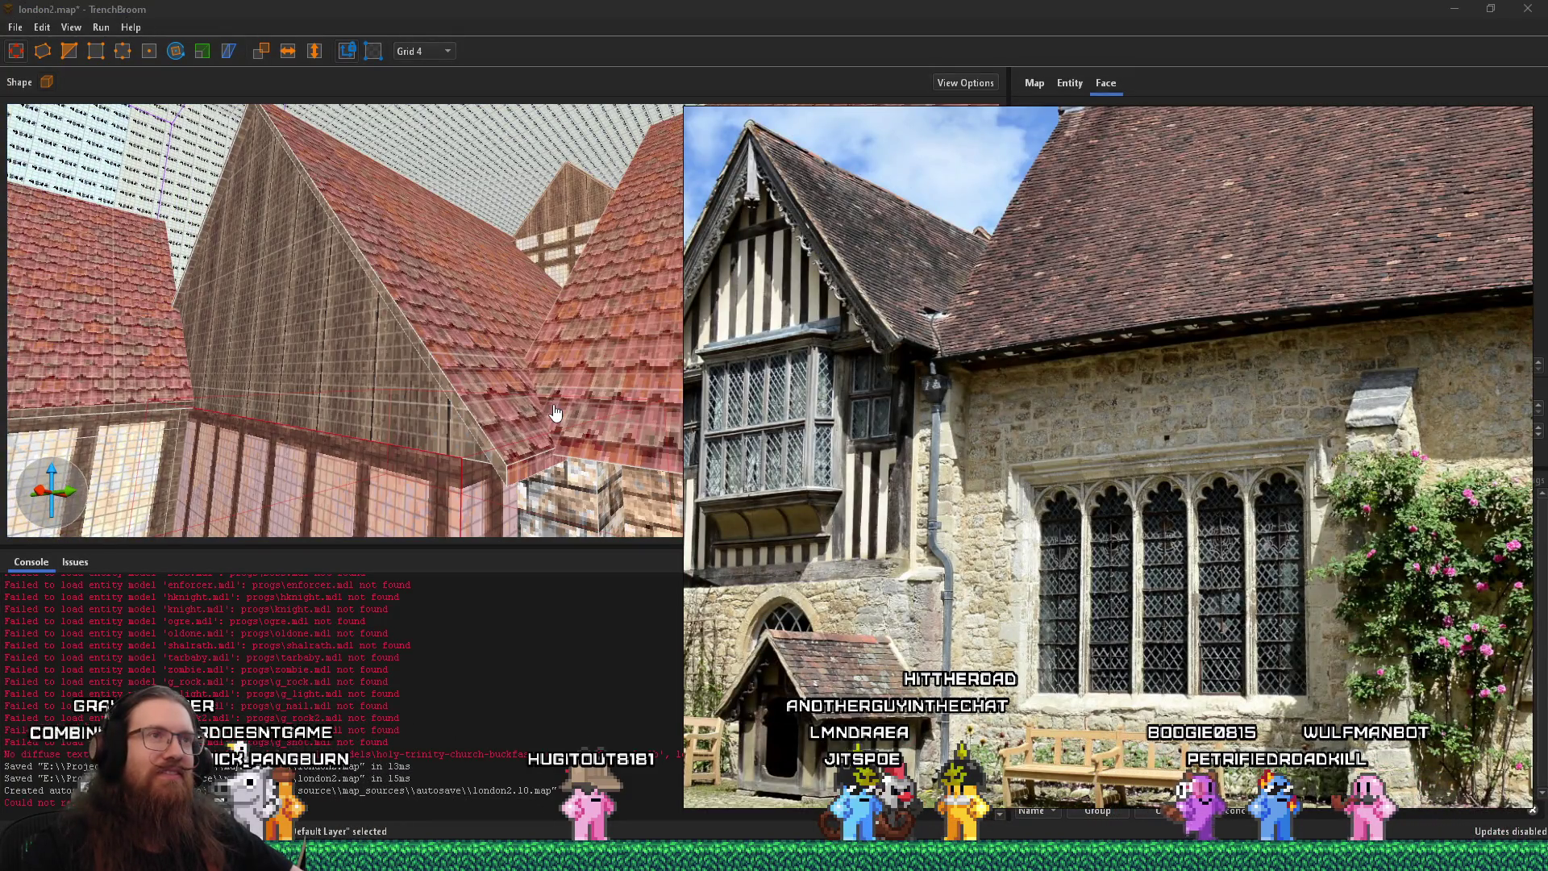
{"action": "key", "text": "alt+Tab"}
{"action": "mouse_move", "coordinate": [556, 408]}
{"action": "left_mouse_down"}
{"action": "mouse_move", "coordinate": [606, 389]}
{"action": "mouse_move", "coordinate": [563, 377]}
{"action": "mouse_move", "coordinate": [633, 263]}
{"action": "mouse_move", "coordinate": [681, 361]}
{"action": "mouse_move", "coordinate": [861, 553]}
{"action": "mouse_move", "coordinate": [920, 589]}
{"action": "mouse_move", "coordinate": [762, 591]}
{"action": "mouse_move", "coordinate": [512, 349]}
{"action": "mouse_move", "coordinate": [531, 293]}
{"action": "mouse_move", "coordinate": [553, 328]}
{"action": "mouse_move", "coordinate": [398, 308]}
{"action": "mouse_move", "coordinate": [511, 345]}
{"action": "mouse_move", "coordinate": [109, 279]}
{"action": "mouse_move", "coordinate": [299, 332]}
{"action": "mouse_move", "coordinate": [166, 289]}
{"action": "mouse_move", "coordinate": [363, 314]}
{"action": "mouse_move", "coordinate": [422, 382]}
{"action": "mouse_move", "coordinate": [447, 450]}
{"action": "mouse_move", "coordinate": [420, 430]}
{"action": "mouse_move", "coordinate": [523, 422]}
{"action": "mouse_move", "coordinate": [523, 373]}
{"action": "mouse_move", "coordinate": [533, 389]}
{"action": "mouse_move", "coordinate": [457, 414]}
{"action": "left_mouse_up"}
{"action": "left_click", "coordinate": [553, 328], "text": "shift"}
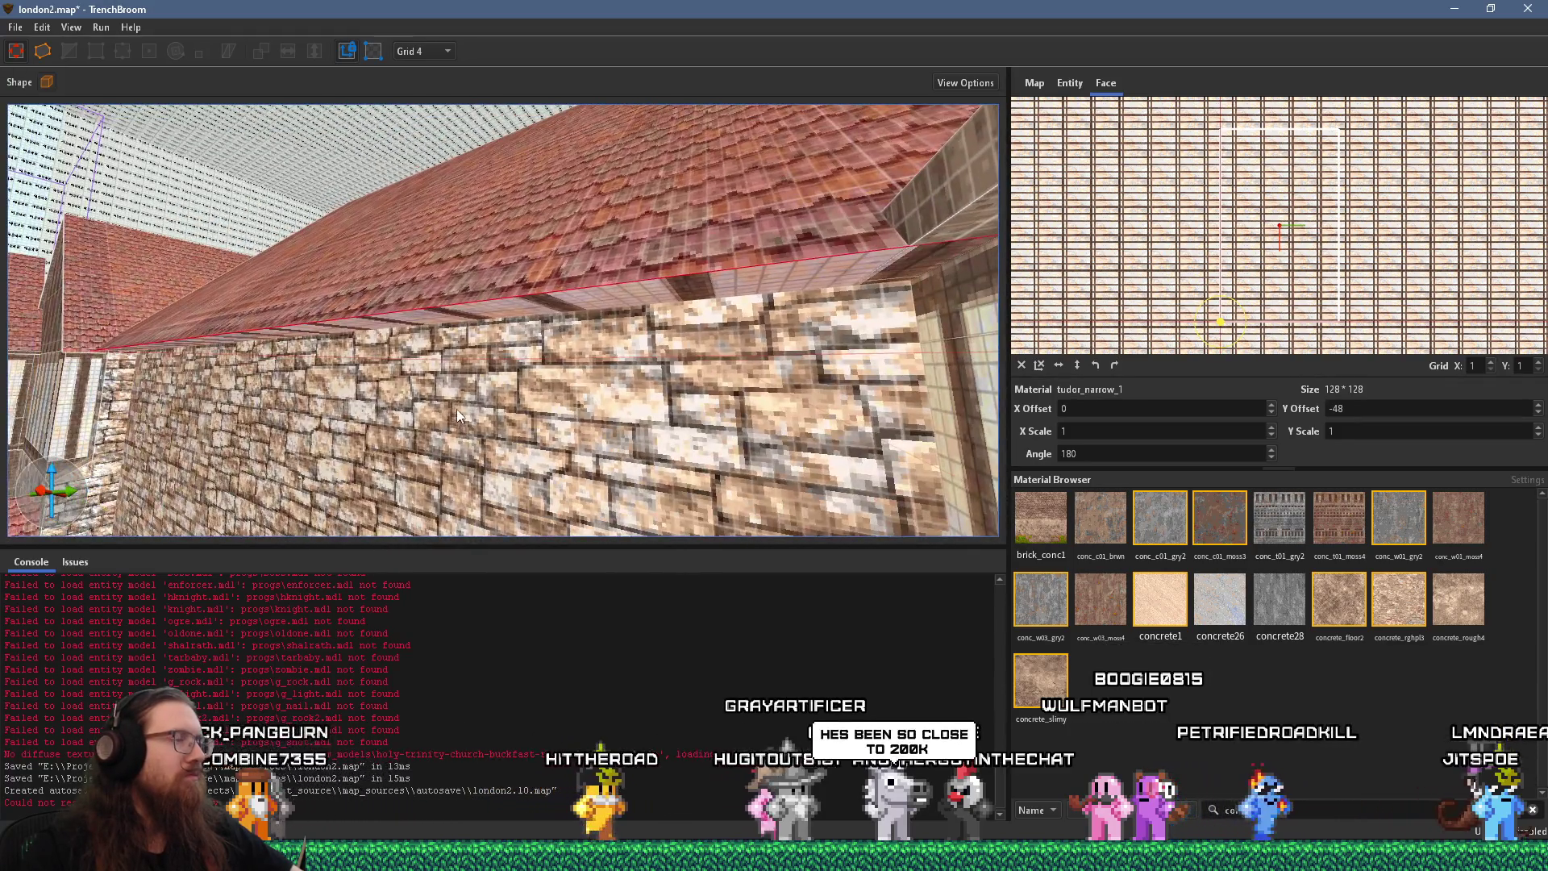
{"action": "mouse_move", "coordinate": [582, 374]}
{"action": "left_mouse_down"}
{"action": "mouse_move", "coordinate": [646, 361]}
{"action": "mouse_move", "coordinate": [672, 561]}
{"action": "mouse_move", "coordinate": [710, 418]}
{"action": "mouse_move", "coordinate": [599, 502]}
{"action": "mouse_move", "coordinate": [457, 529]}
{"action": "left_mouse_up"}
{"action": "left_click", "coordinate": [607, 425]}
{"action": "mouse_move", "coordinate": [648, 403]}
{"action": "left_mouse_down"}
{"action": "mouse_move", "coordinate": [549, 433]}
{"action": "mouse_move", "coordinate": [508, 348]}
{"action": "mouse_move", "coordinate": [613, 360]}
{"action": "mouse_move", "coordinate": [88, 109]}
{"action": "left_mouse_up"}
{"action": "left_click", "coordinate": [73, 57]}
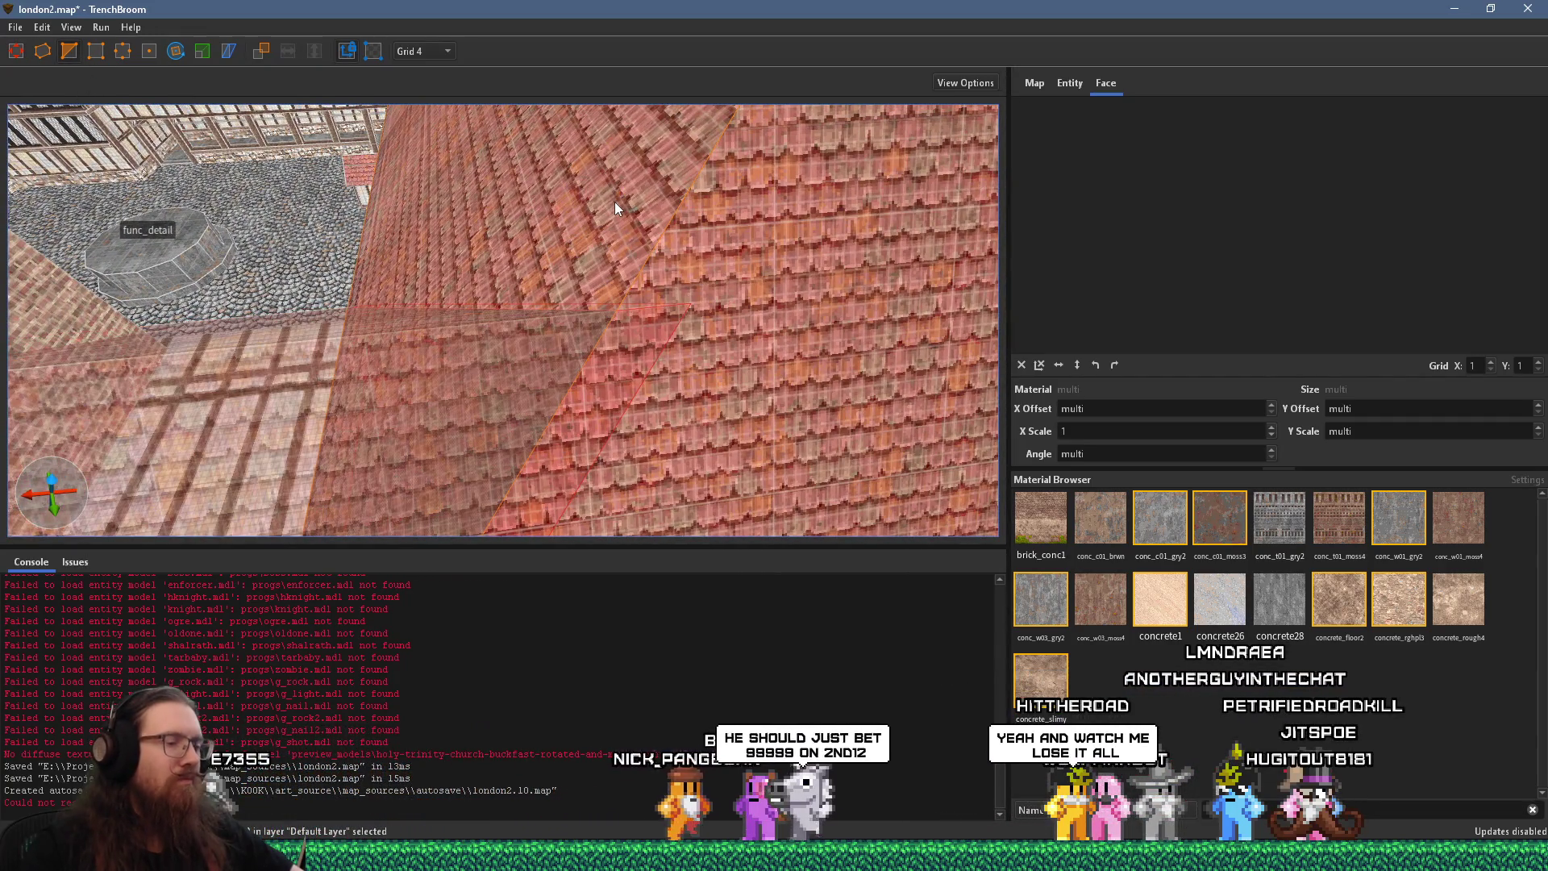
{"action": "key", "text": "Escape"}
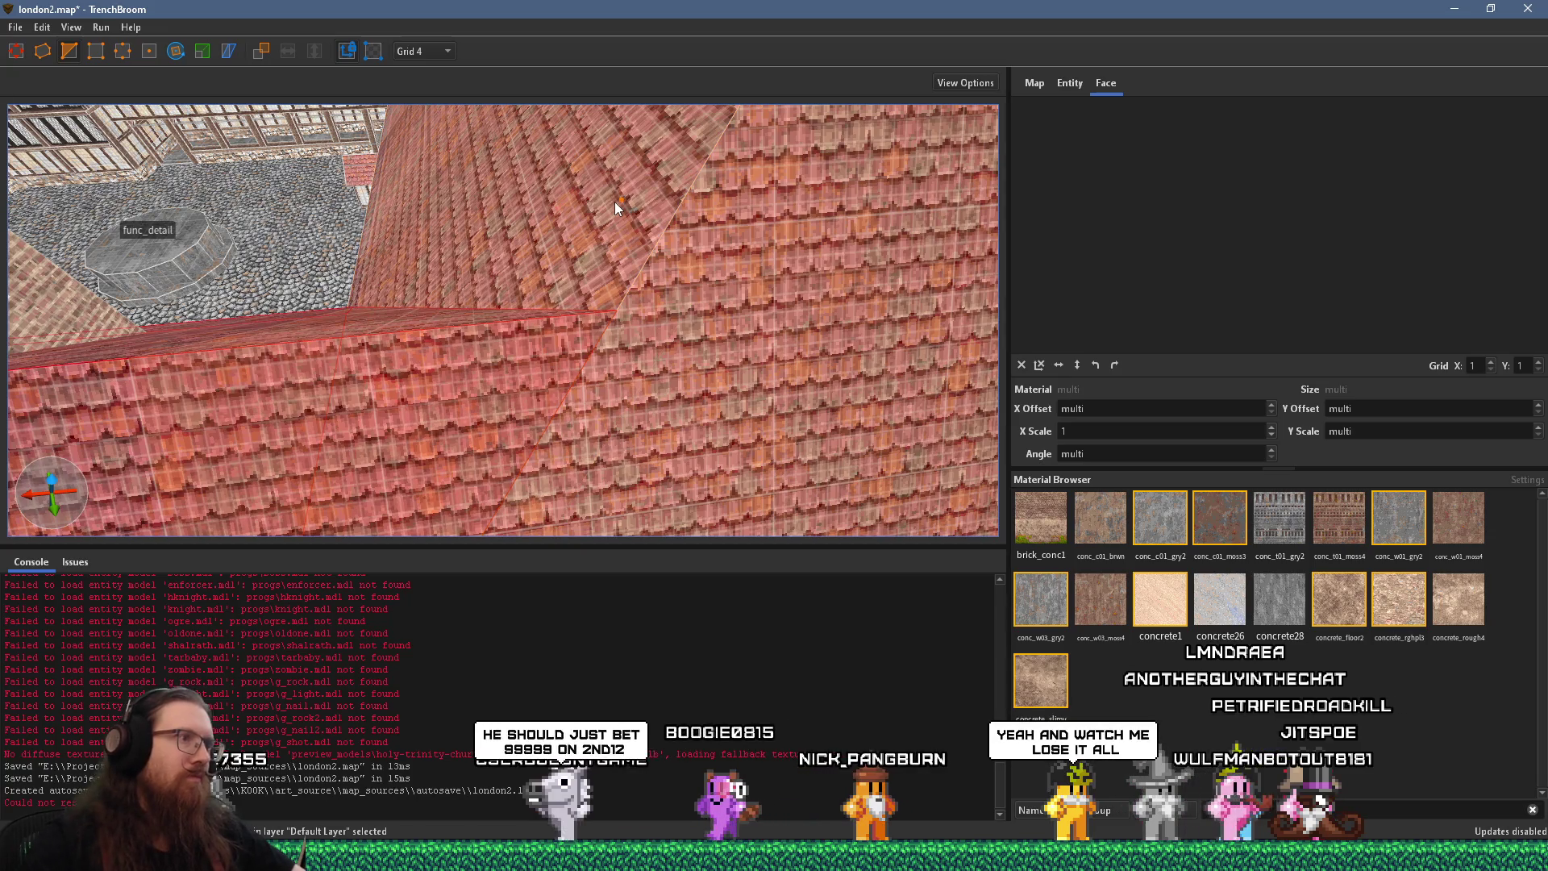
{"action": "mouse_move", "coordinate": [688, 309]}
{"action": "left_mouse_down"}
{"action": "mouse_move", "coordinate": [629, 333]}
{"action": "mouse_move", "coordinate": [683, 341]}
{"action": "left_mouse_up"}
{"action": "left_click", "coordinate": [605, 324], "text": "shift"}
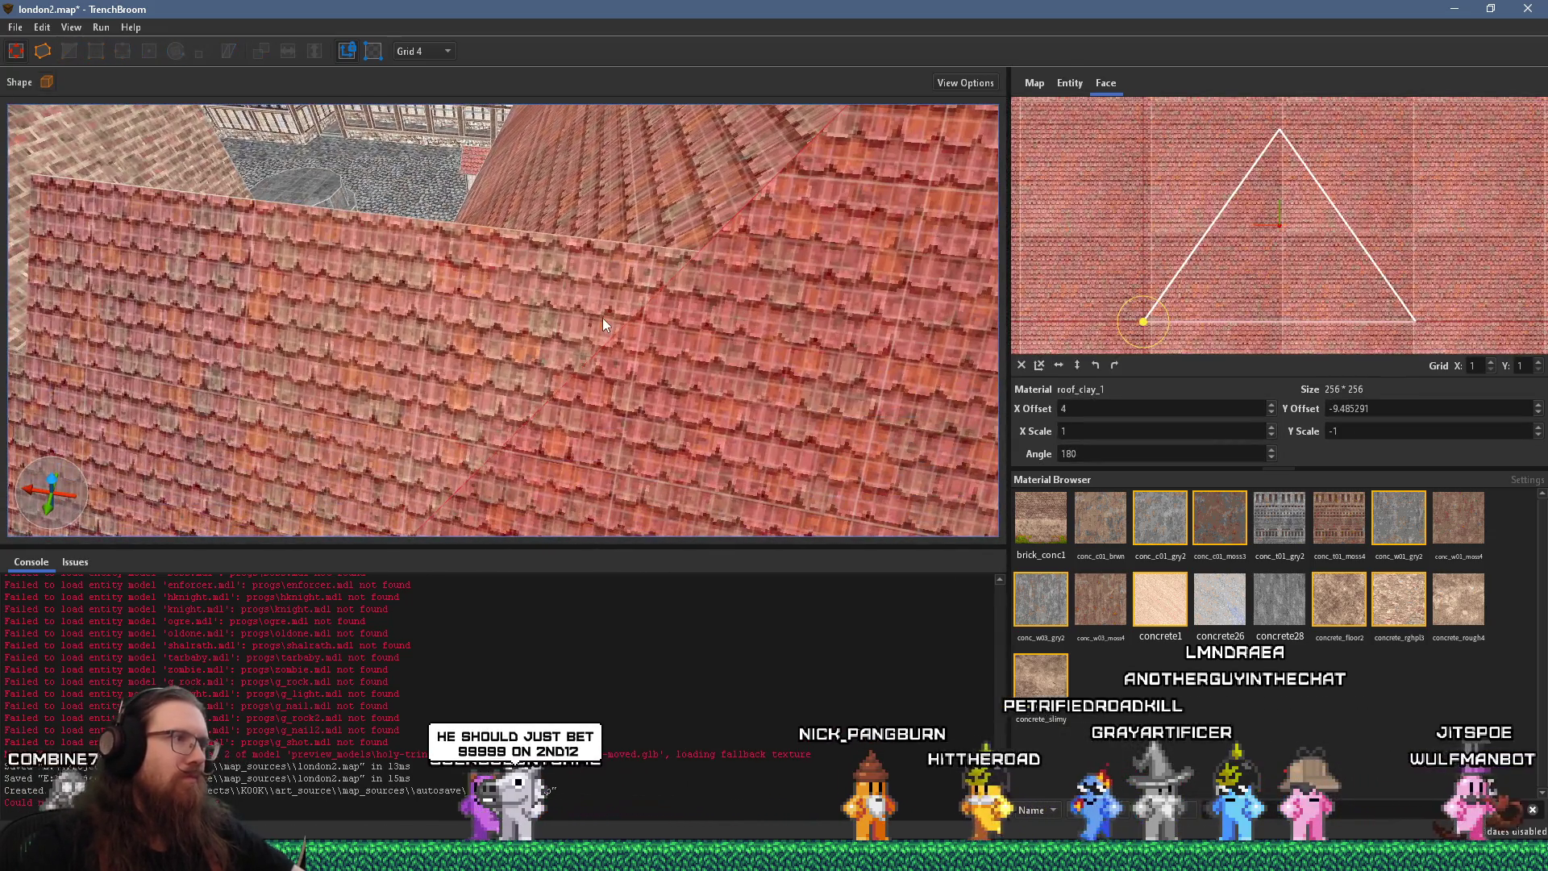
{"action": "scroll", "coordinate": [591, 323], "scroll_direction": "down", "scroll_amount": 5}
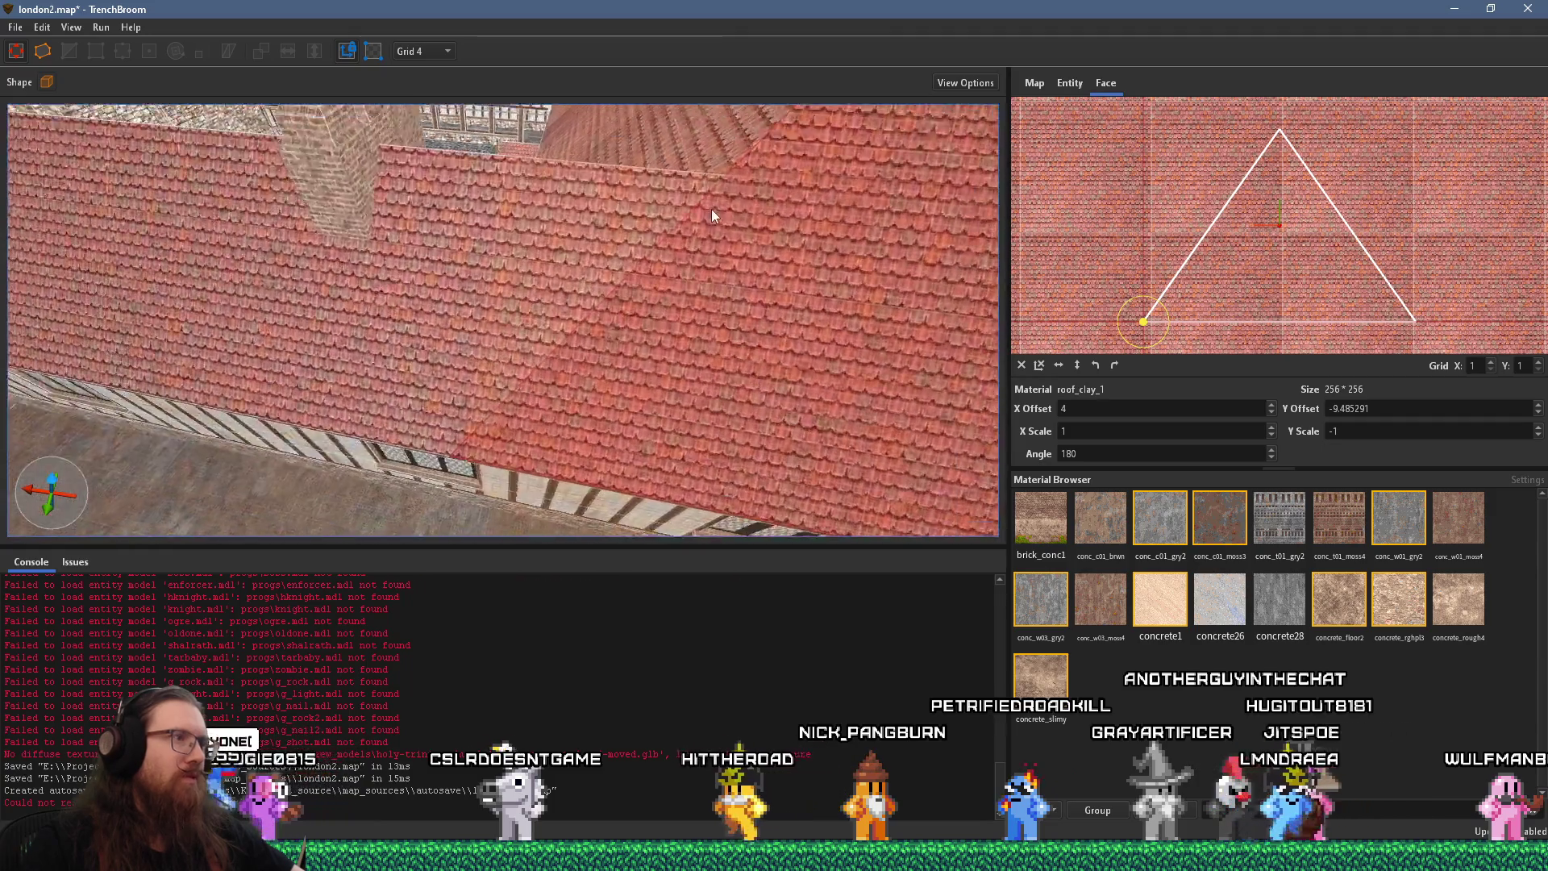
{"action": "scroll", "coordinate": [796, 142], "scroll_direction": "down", "scroll_amount": 5}
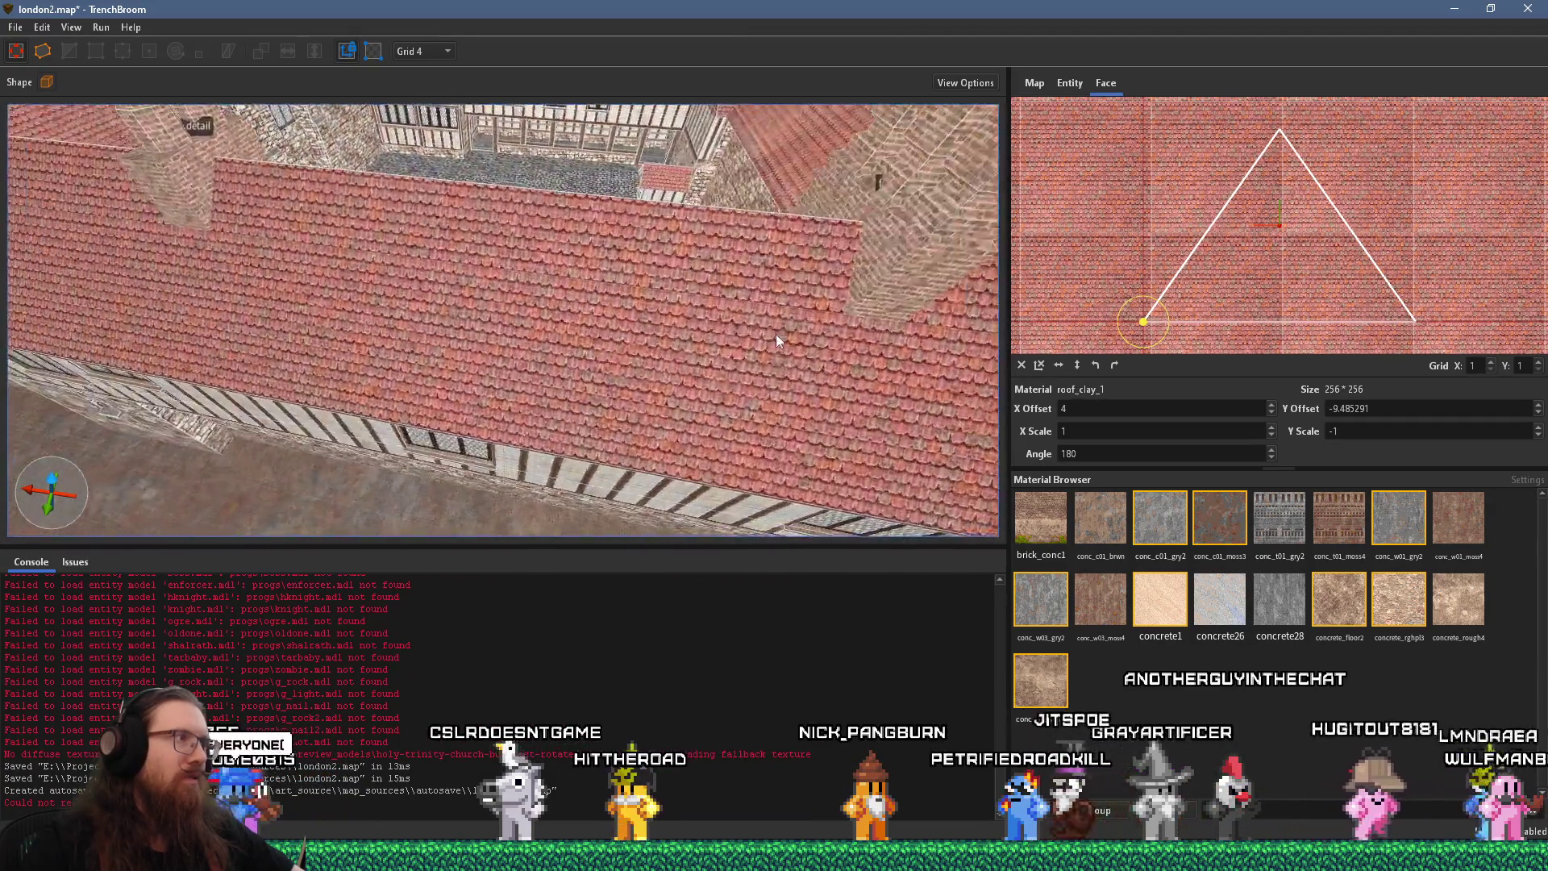
{"action": "mouse_move", "coordinate": [771, 320]}
{"action": "left_mouse_down"}
{"action": "mouse_move", "coordinate": [835, 280]}
{"action": "mouse_move", "coordinate": [298, 381]}
{"action": "mouse_move", "coordinate": [316, 372]}
{"action": "left_mouse_up"}
{"action": "scroll", "coordinate": [360, 340], "scroll_direction": "up", "scroll_amount": 6}
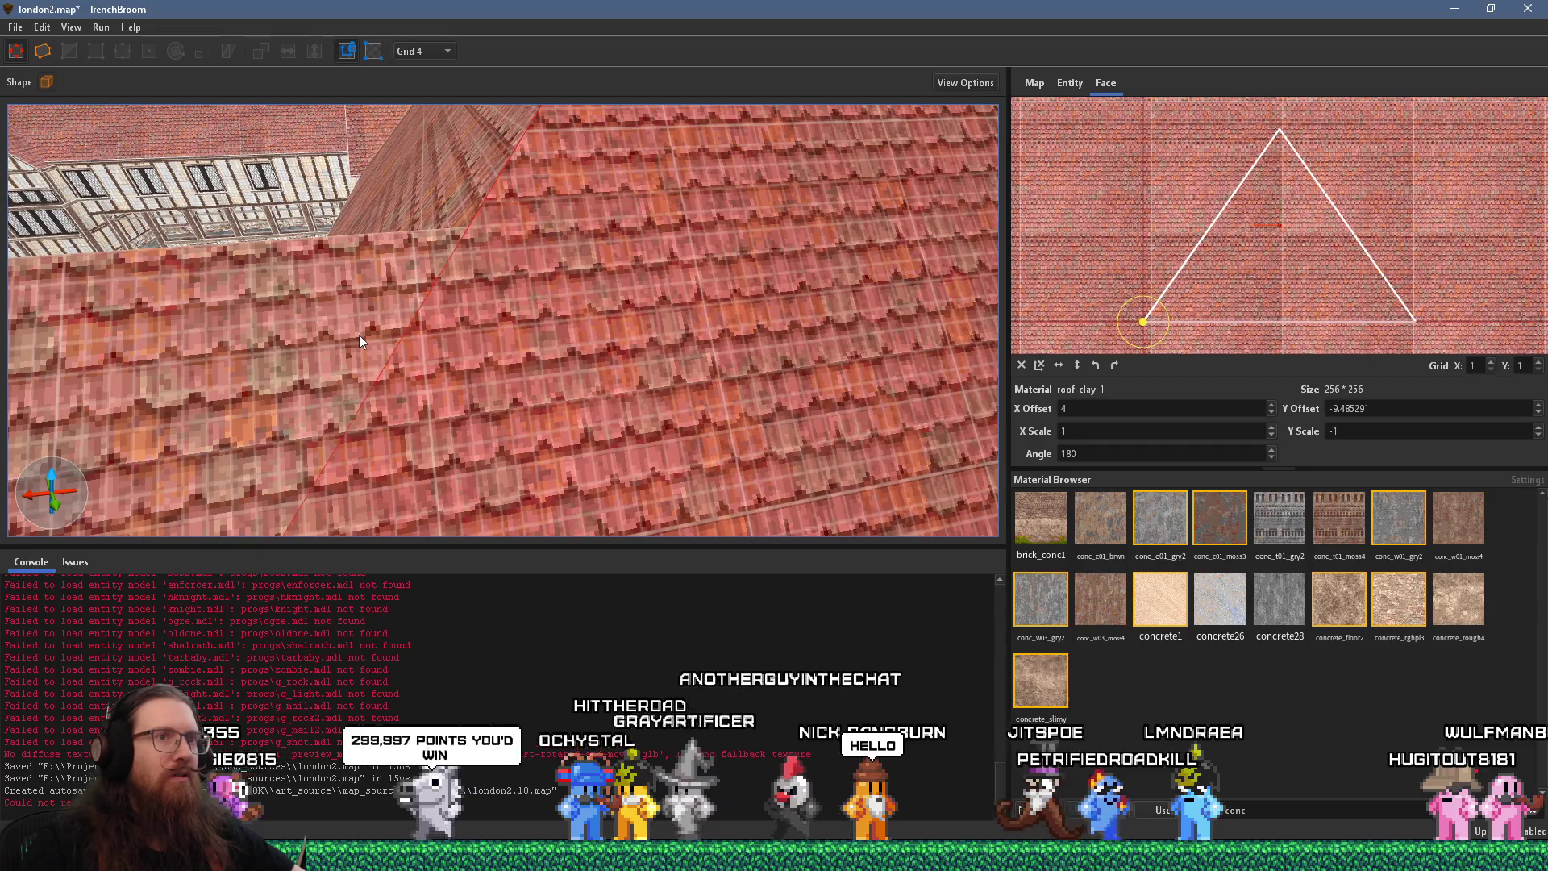
{"action": "mouse_move", "coordinate": [359, 334]}
{"action": "left_mouse_down"}
{"action": "mouse_move", "coordinate": [613, 336]}
{"action": "mouse_move", "coordinate": [658, 351]}
{"action": "mouse_move", "coordinate": [751, 316]}
{"action": "mouse_move", "coordinate": [662, 367]}
{"action": "mouse_move", "coordinate": [540, 400]}
{"action": "mouse_move", "coordinate": [626, 340]}
{"action": "mouse_move", "coordinate": [621, 245]}
{"action": "mouse_move", "coordinate": [588, 67]}
{"action": "mouse_move", "coordinate": [567, 45]}
{"action": "mouse_move", "coordinate": [509, 69]}
{"action": "left_mouse_up"}
{"action": "left_click_drag", "start_coordinate": [539, 170], "coordinate": [607, 326]}
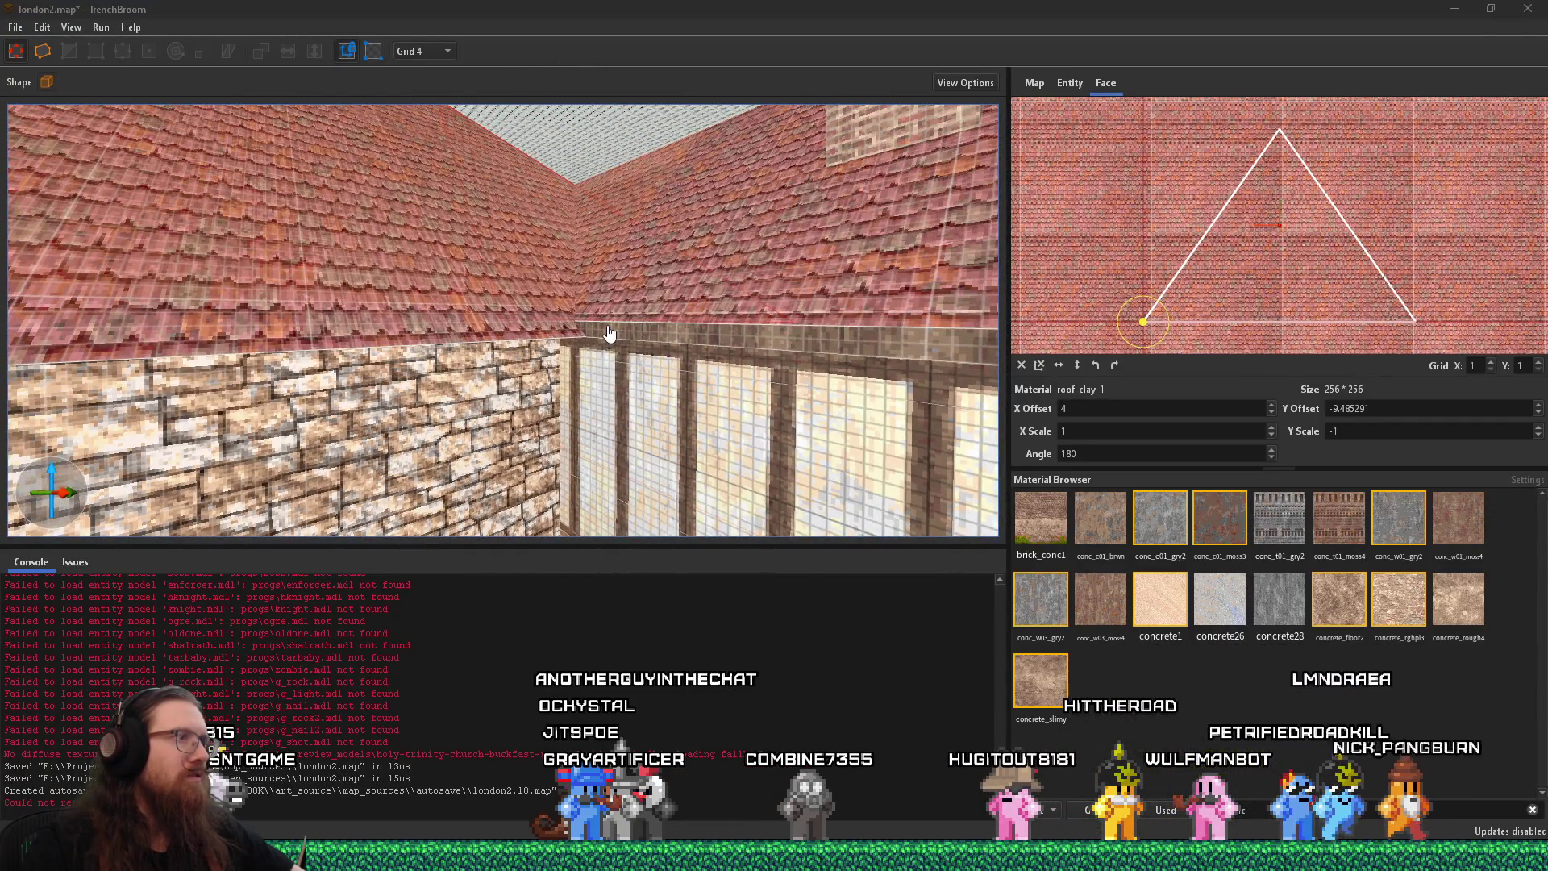
{"action": "key", "text": "alt+Tab"}
{"action": "key", "text": "alt+Tab"}
{"action": "mouse_move", "coordinate": [570, 306]}
{"action": "left_mouse_down"}
{"action": "mouse_move", "coordinate": [556, 343]}
{"action": "mouse_move", "coordinate": [541, 219]}
{"action": "mouse_move", "coordinate": [725, 232]}
{"action": "mouse_move", "coordinate": [688, 290]}
{"action": "mouse_move", "coordinate": [625, 300]}
{"action": "left_mouse_up"}
{"action": "left_click", "coordinate": [538, 213]}
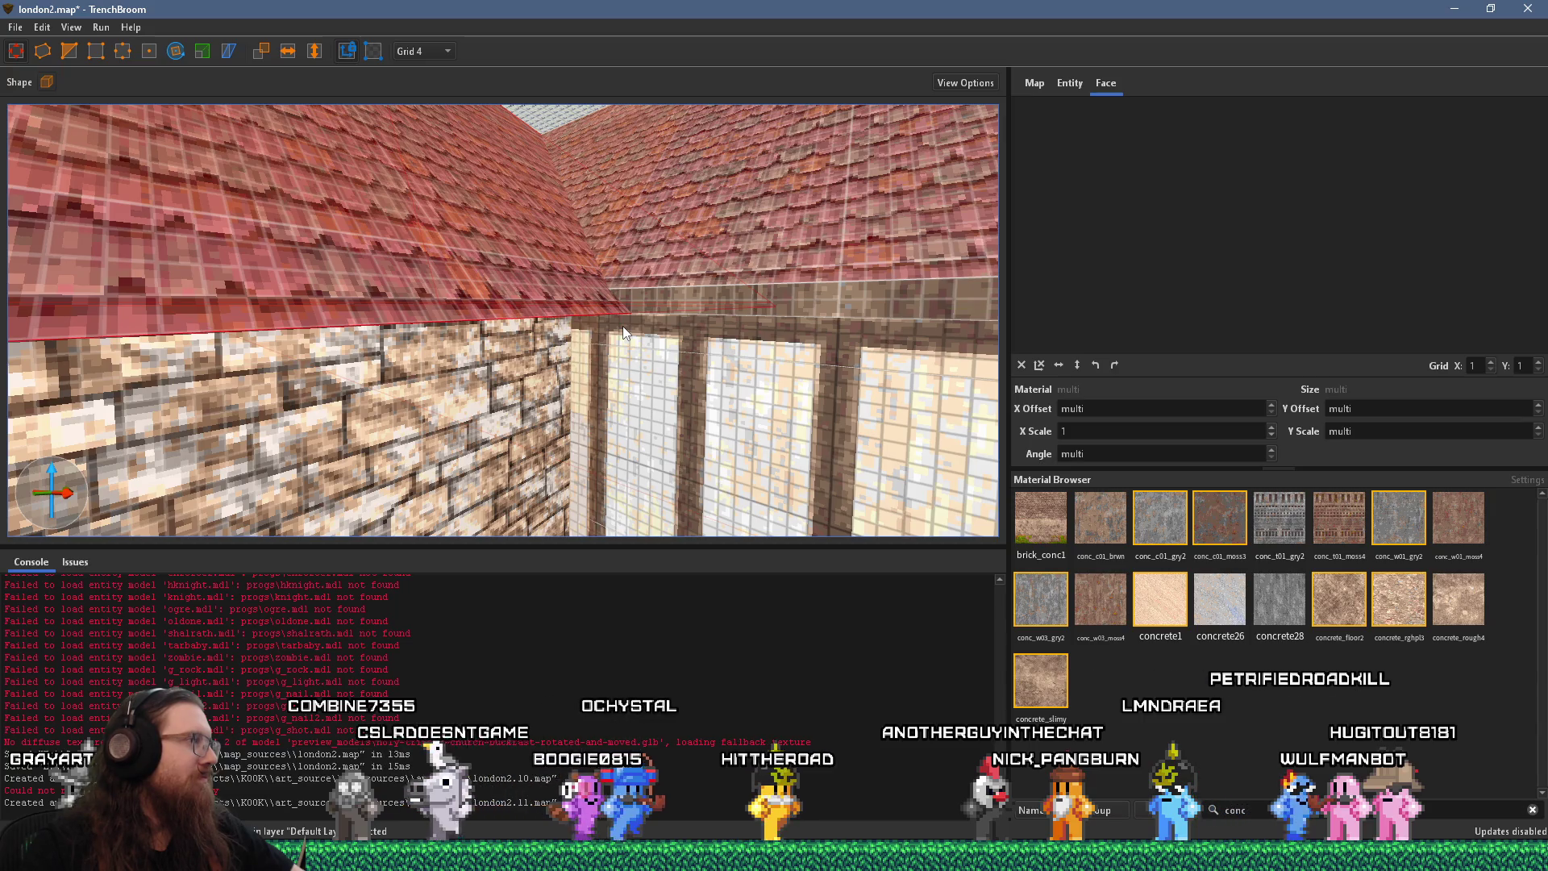
Raise the timbered window face's texture X offset from 65 to 69
{"action": "mouse_move", "coordinate": [623, 325]}
{"action": "left_mouse_down"}
{"action": "mouse_move", "coordinate": [752, 326]}
{"action": "mouse_move", "coordinate": [635, 312]}
{"action": "mouse_move", "coordinate": [572, 367]}
{"action": "mouse_move", "coordinate": [630, 292]}
{"action": "mouse_move", "coordinate": [569, 271]}
{"action": "mouse_move", "coordinate": [596, 205]}
{"action": "mouse_move", "coordinate": [561, 365]}
{"action": "mouse_move", "coordinate": [598, 363]}
{"action": "mouse_move", "coordinate": [637, 438]}
{"action": "mouse_move", "coordinate": [819, 488]}
{"action": "mouse_move", "coordinate": [543, 426]}
{"action": "mouse_move", "coordinate": [569, 332]}
{"action": "mouse_move", "coordinate": [573, 345]}
{"action": "mouse_move", "coordinate": [612, 334]}
{"action": "mouse_move", "coordinate": [574, 369]}
{"action": "mouse_move", "coordinate": [592, 252]}
{"action": "mouse_move", "coordinate": [690, 339]}
{"action": "left_mouse_up"}
{"action": "left_click", "coordinate": [604, 345]}
{"action": "mouse_move", "coordinate": [596, 337]}
{"action": "left_mouse_down"}
{"action": "mouse_move", "coordinate": [618, 385]}
{"action": "mouse_move", "coordinate": [567, 349]}
{"action": "mouse_move", "coordinate": [529, 375]}
{"action": "mouse_move", "coordinate": [609, 363]}
{"action": "mouse_move", "coordinate": [624, 336]}
{"action": "mouse_move", "coordinate": [603, 203]}
{"action": "mouse_move", "coordinate": [558, 252]}
{"action": "left_mouse_up"}
{"action": "key", "text": "Escape"}
{"action": "left_click", "coordinate": [538, 258], "text": "shift"}
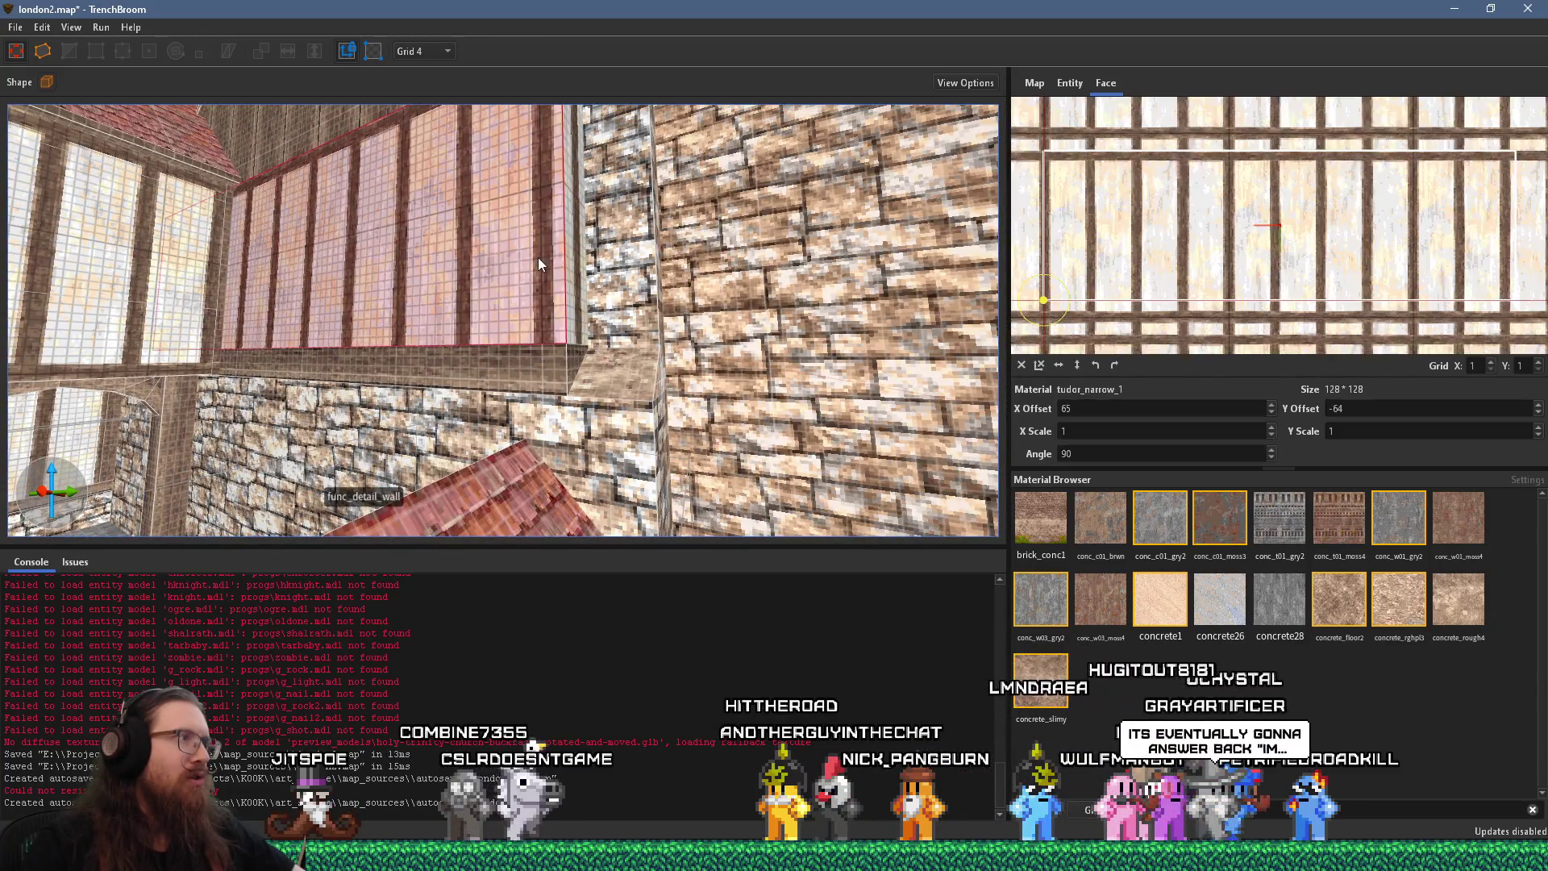
{"action": "scroll", "coordinate": [1170, 408], "scroll_direction": "up", "scroll_amount": 4}
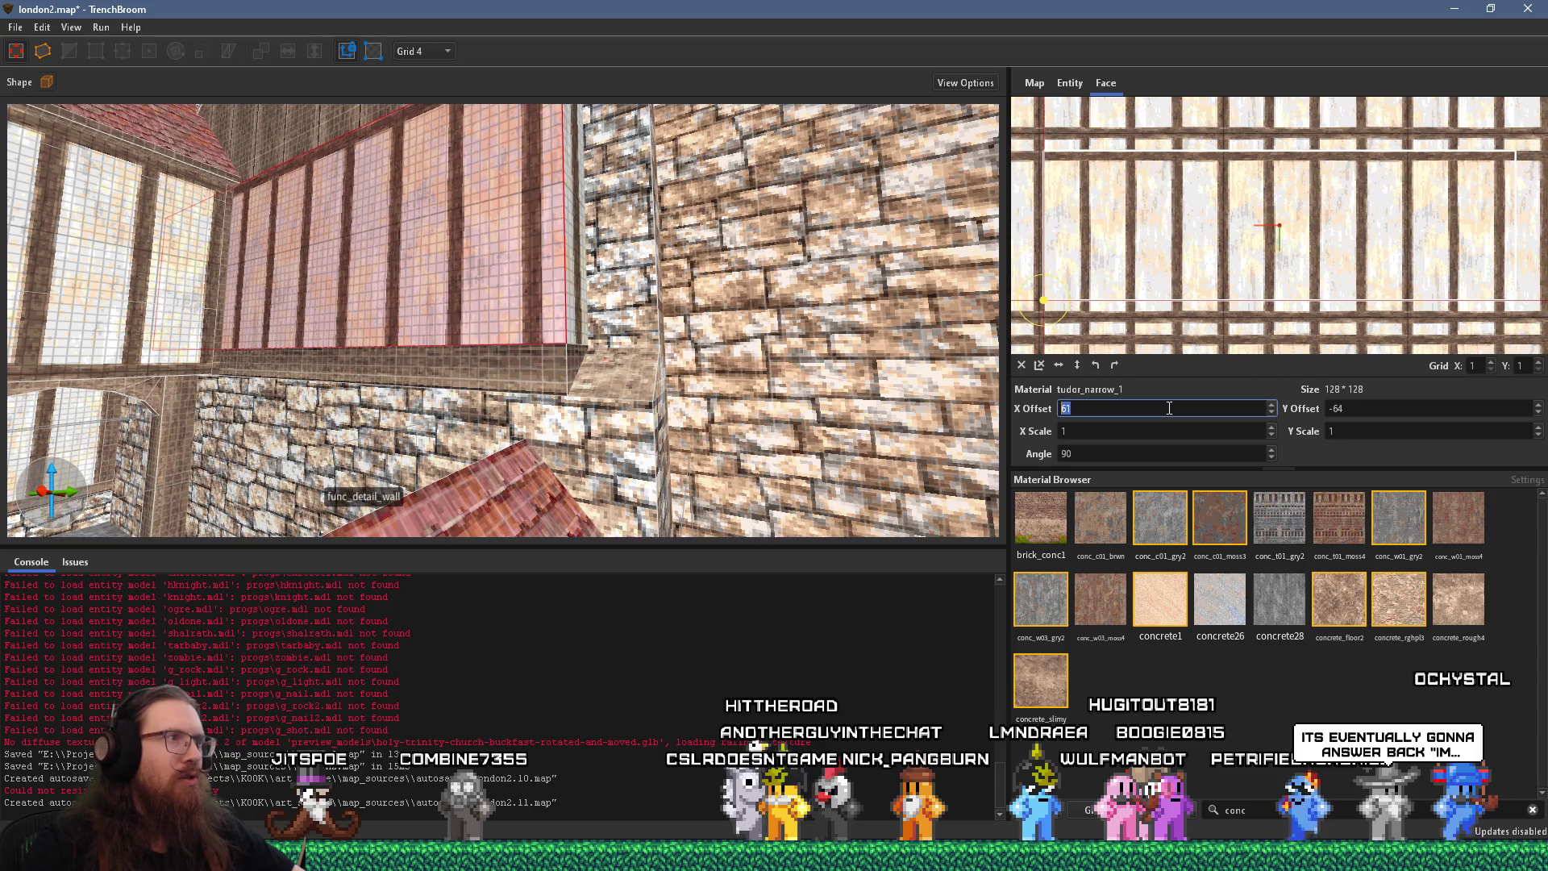
Lower the neighbouring window face's X offset from 13 to 1, then inspect the brick pillar faces
{"action": "mouse_move", "coordinate": [857, 353]}
{"action": "left_mouse_down"}
{"action": "mouse_move", "coordinate": [723, 352]}
{"action": "mouse_move", "coordinate": [829, 395]}
{"action": "left_mouse_up"}
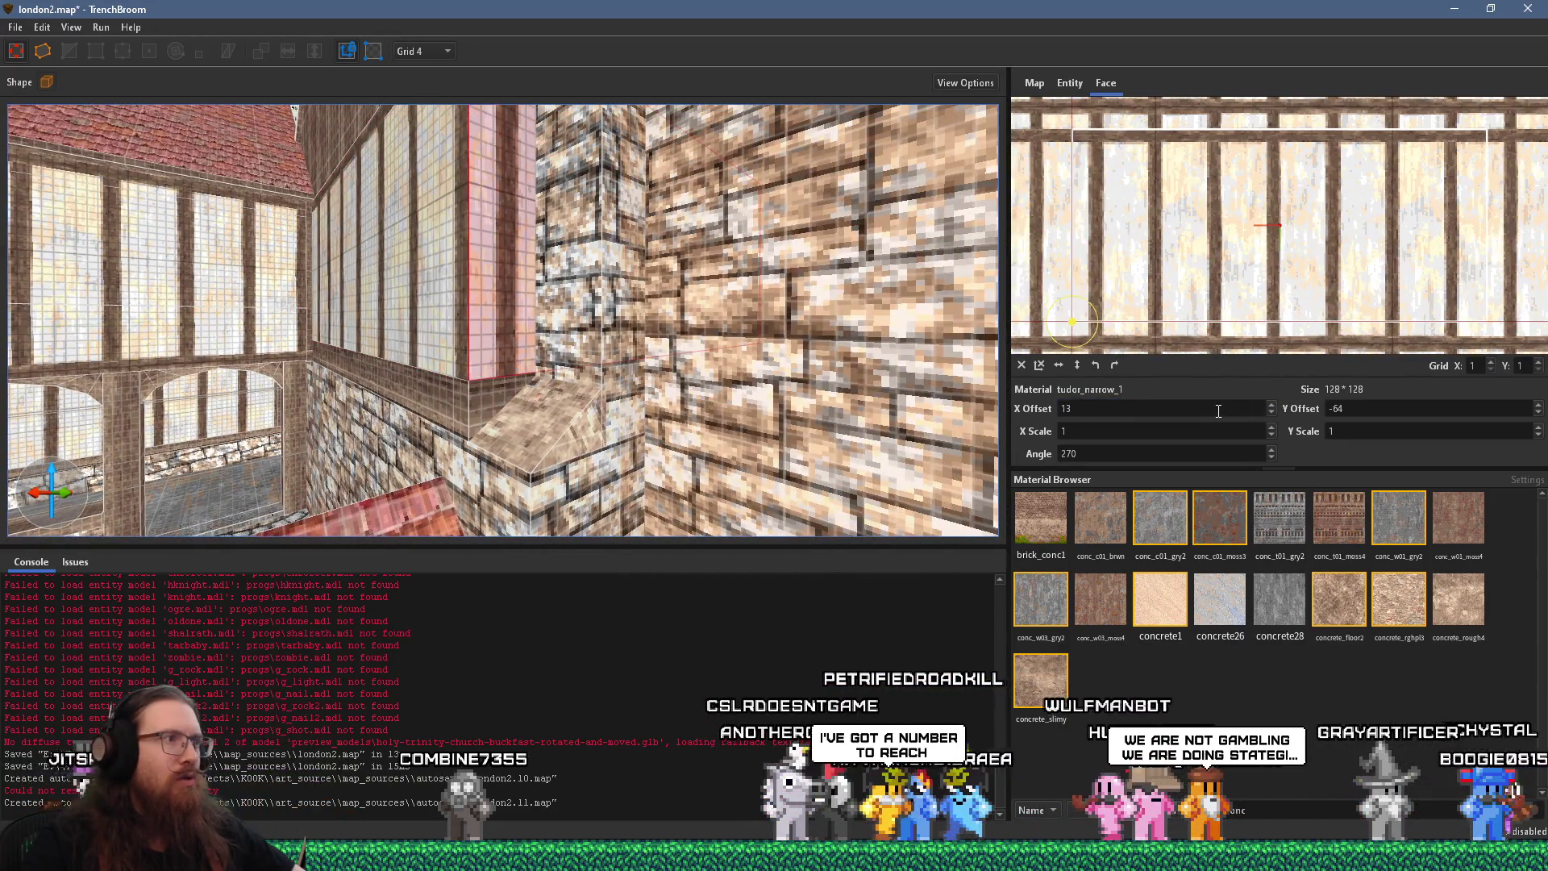
{"action": "scroll", "coordinate": [1218, 410], "scroll_direction": "down", "scroll_amount": 12}
{"action": "mouse_move", "coordinate": [565, 323]}
{"action": "left_mouse_down"}
{"action": "mouse_move", "coordinate": [683, 212]}
{"action": "mouse_move", "coordinate": [567, 224]}
{"action": "mouse_move", "coordinate": [448, 362]}
{"action": "mouse_move", "coordinate": [360, 396]}
{"action": "mouse_move", "coordinate": [406, 382]}
{"action": "mouse_move", "coordinate": [425, 440]}
{"action": "left_mouse_up"}
{"action": "left_click", "coordinate": [360, 402], "text": "shift"}
{"action": "left_click", "coordinate": [435, 386], "text": "shift"}
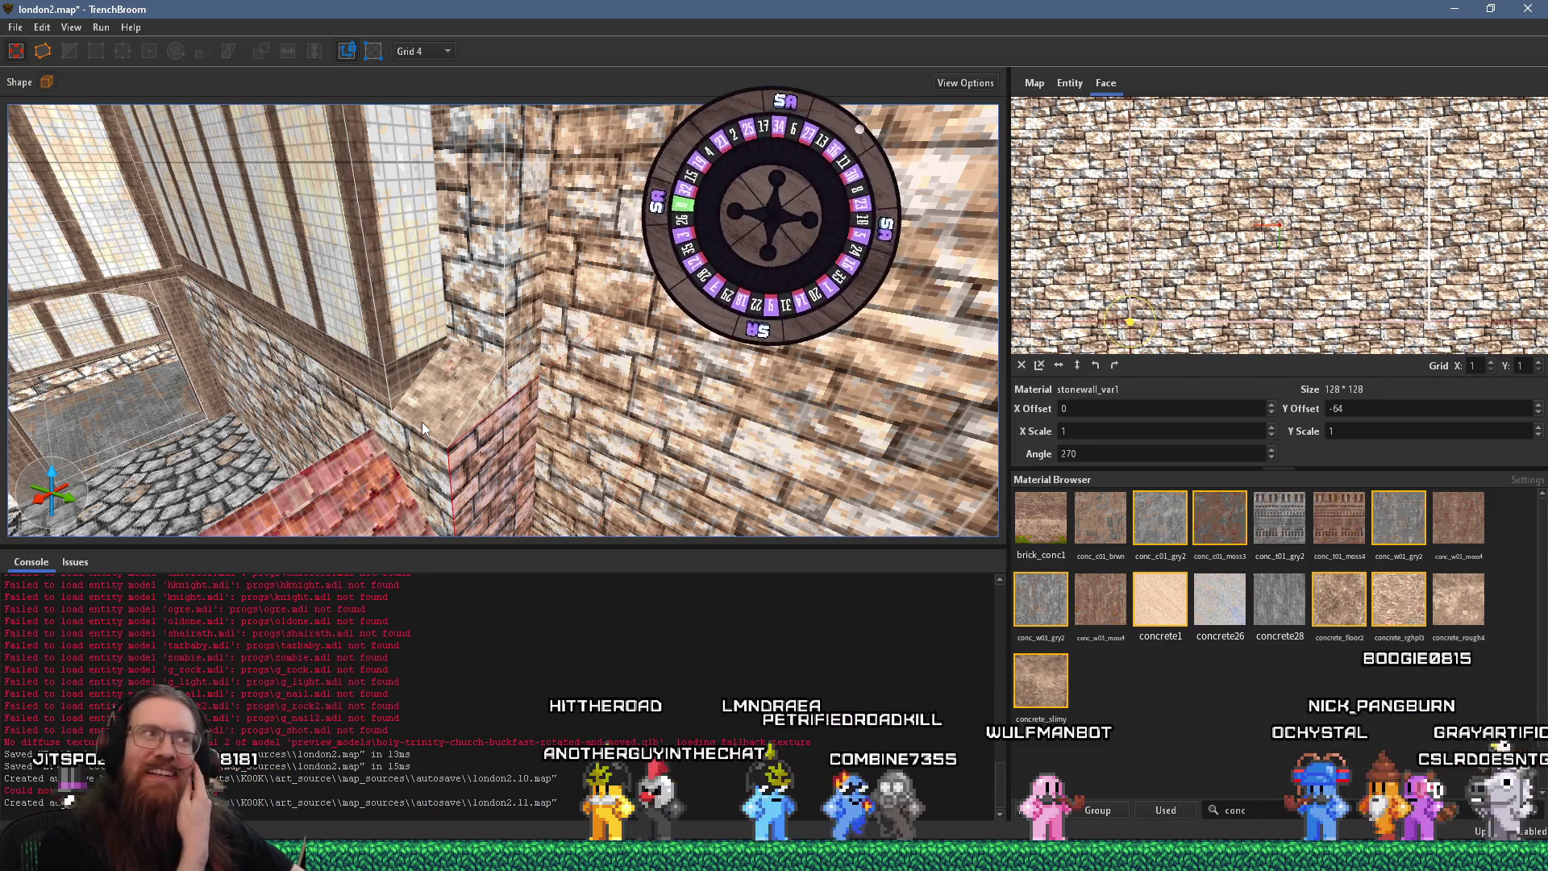
{"action": "mouse_move", "coordinate": [421, 423]}
{"action": "left_mouse_down"}
{"action": "mouse_move", "coordinate": [449, 303]}
{"action": "mouse_move", "coordinate": [490, 416]}
{"action": "mouse_move", "coordinate": [585, 312]}
{"action": "mouse_move", "coordinate": [666, 355]}
{"action": "mouse_move", "coordinate": [565, 461]}
{"action": "left_mouse_up"}
{"action": "key", "text": "alt+Tab"}
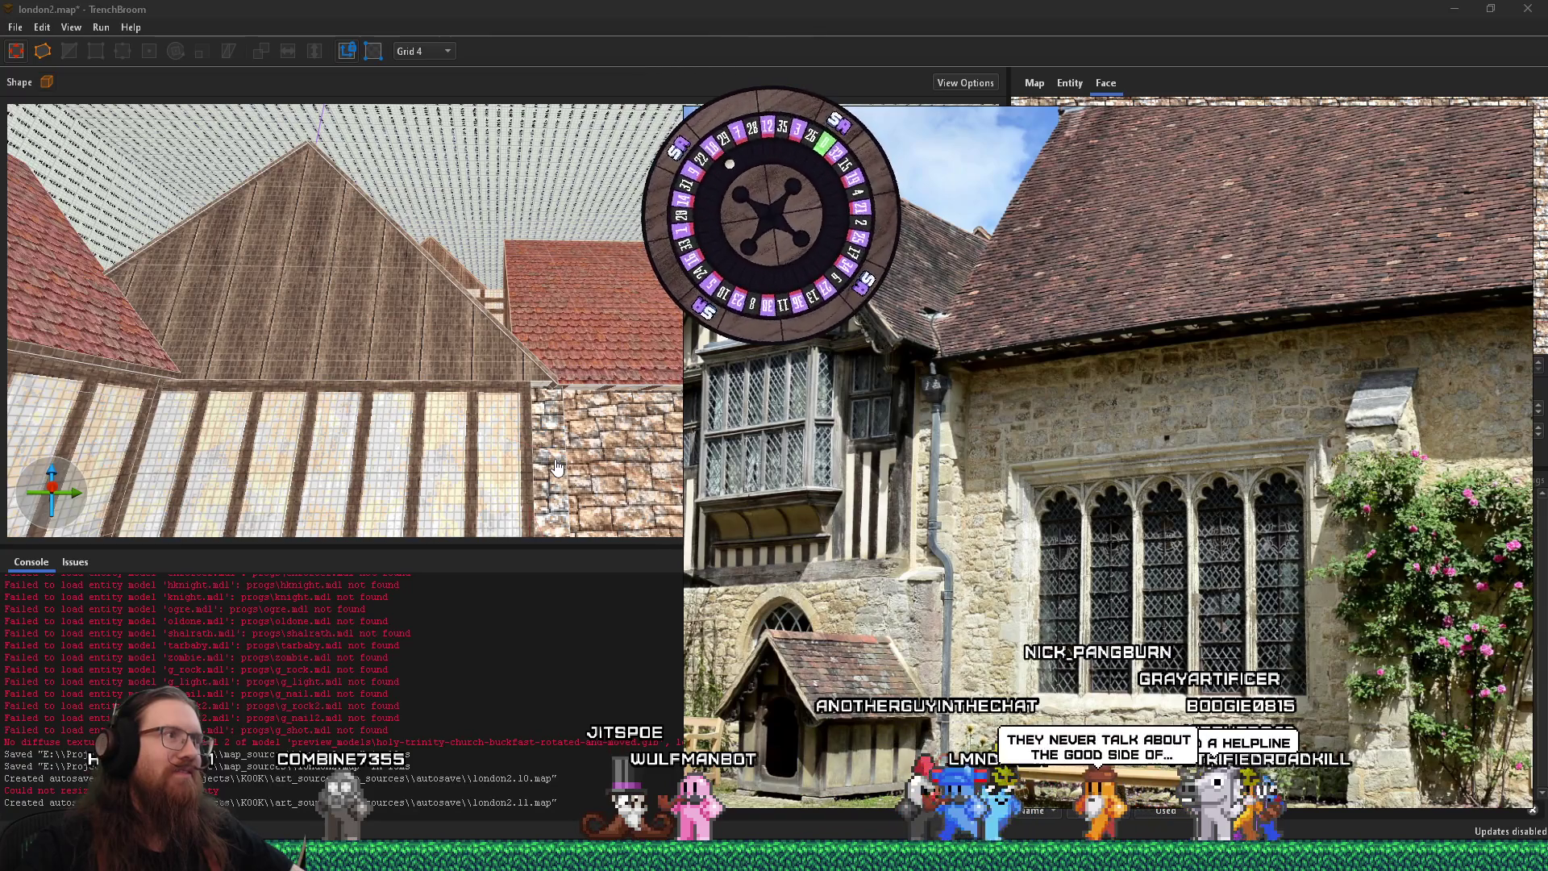
Apply tudor_narrow_1 to the gable face and align it at X offset 69, Y offset −76
{"action": "key", "text": "alt+Tab"}
{"action": "left_click", "coordinate": [403, 413]}
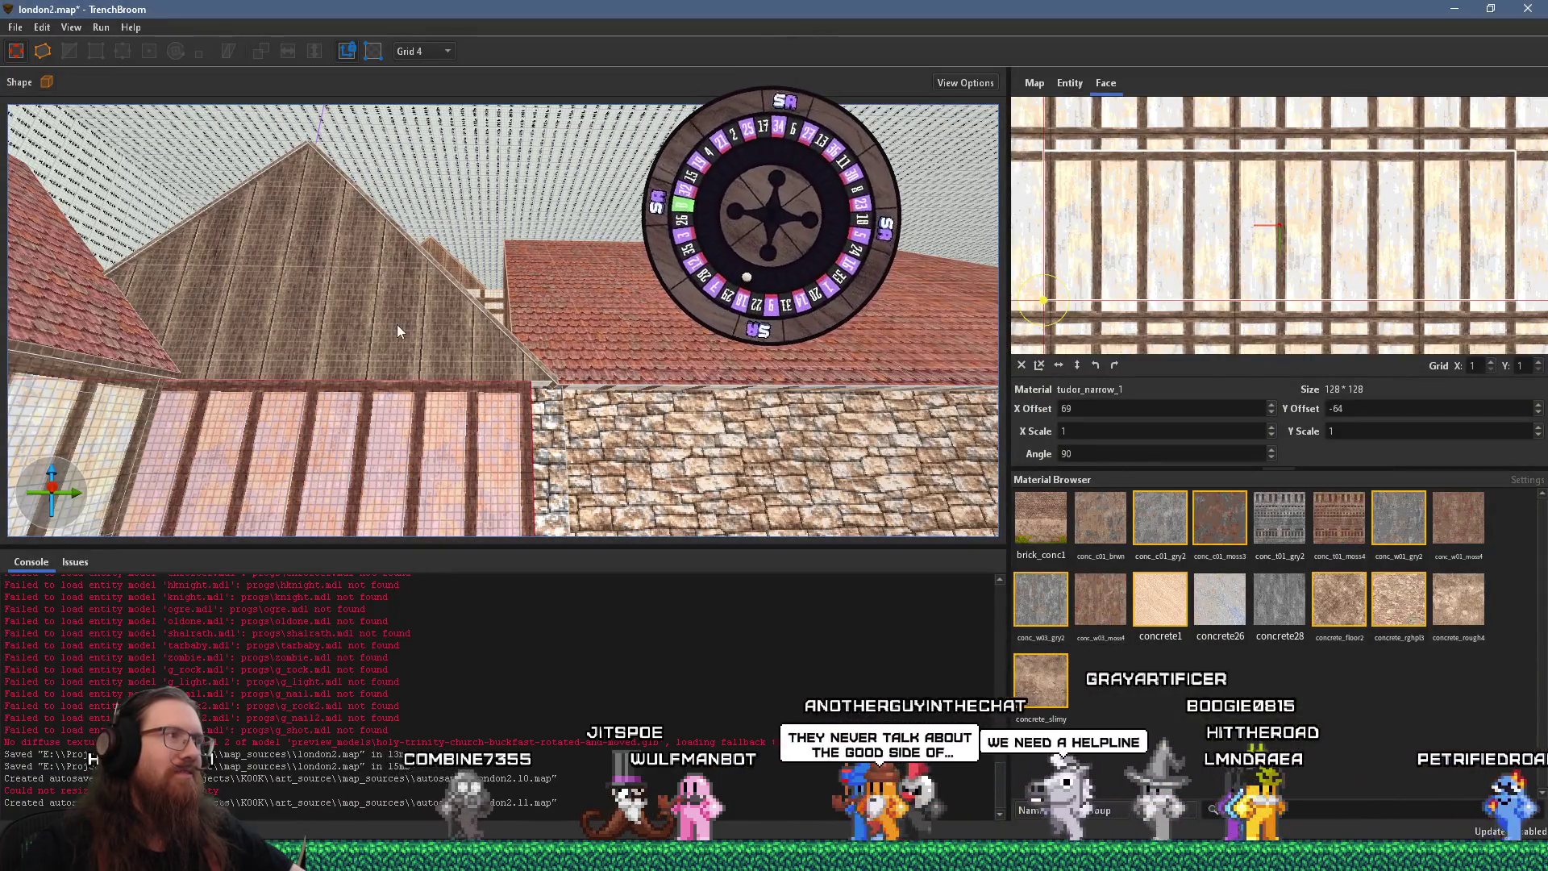
{"action": "left_click", "coordinate": [361, 315], "text": "alt+shift"}
{"action": "left_click_drag", "start_coordinate": [1205, 296], "coordinate": [1261, 295]}
{"action": "left_click_drag", "start_coordinate": [1256, 297], "coordinate": [1257, 292]}
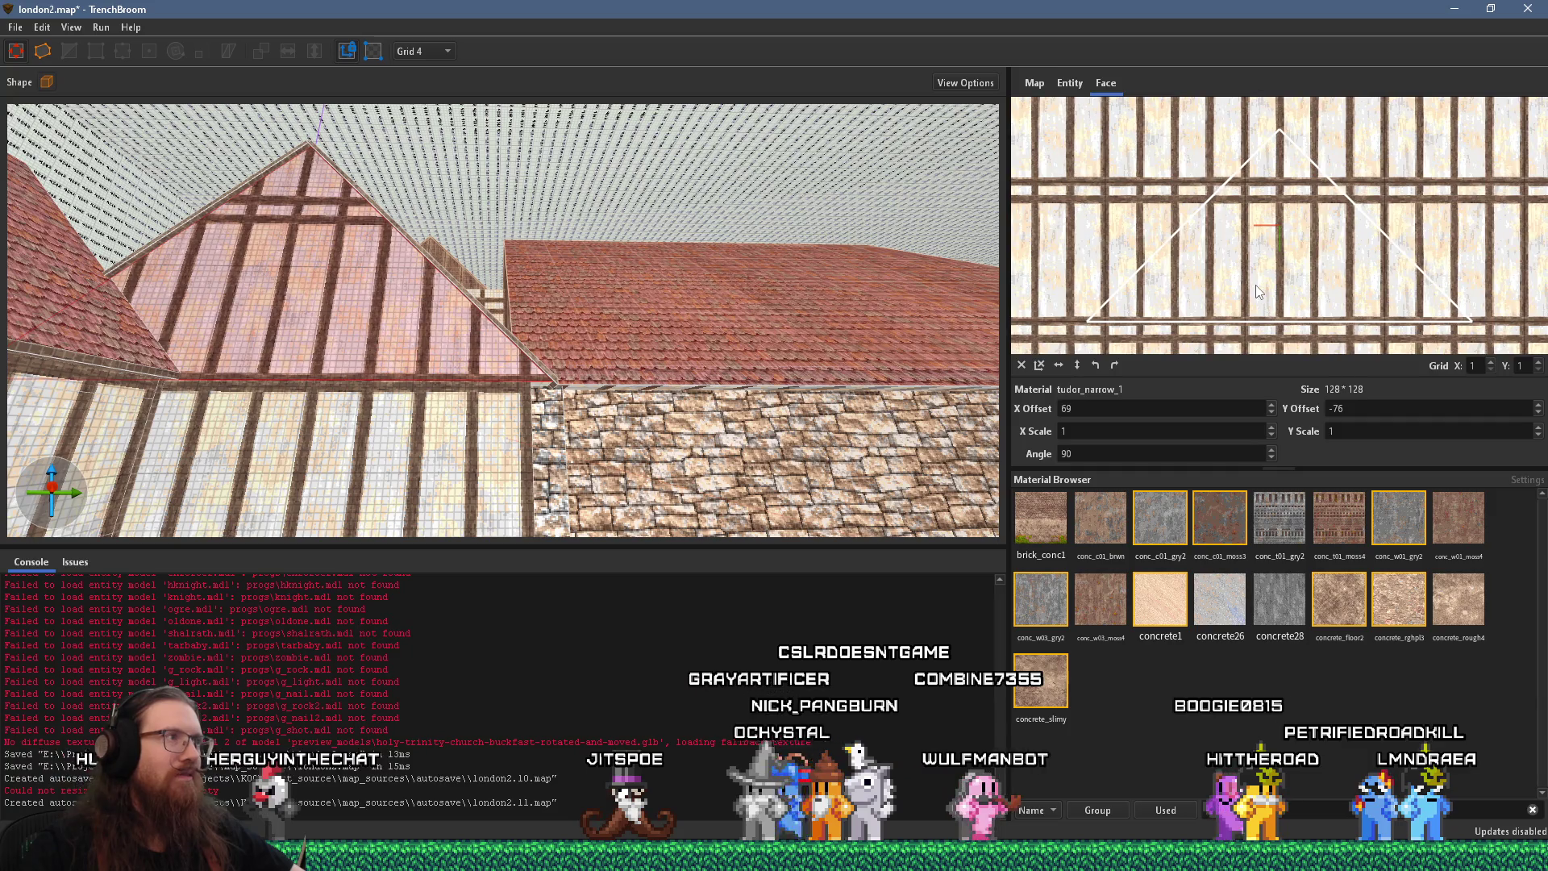
Zoom the 3D view out and select the red tiled roof brush
{"action": "key", "text": "alt+Tab"}
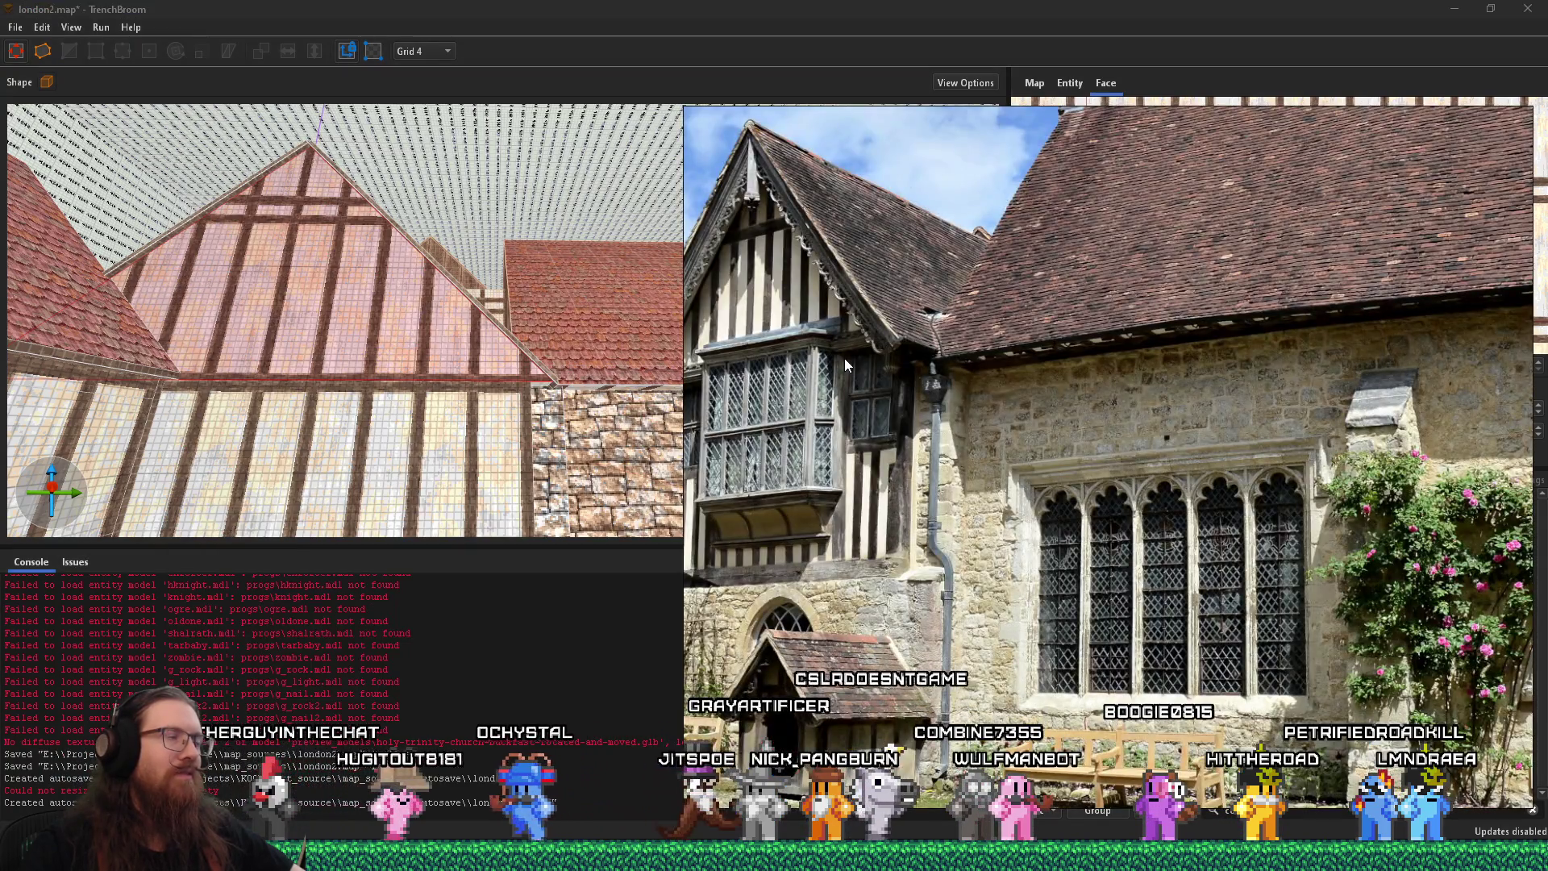
{"action": "key", "text": "alt+Tab"}
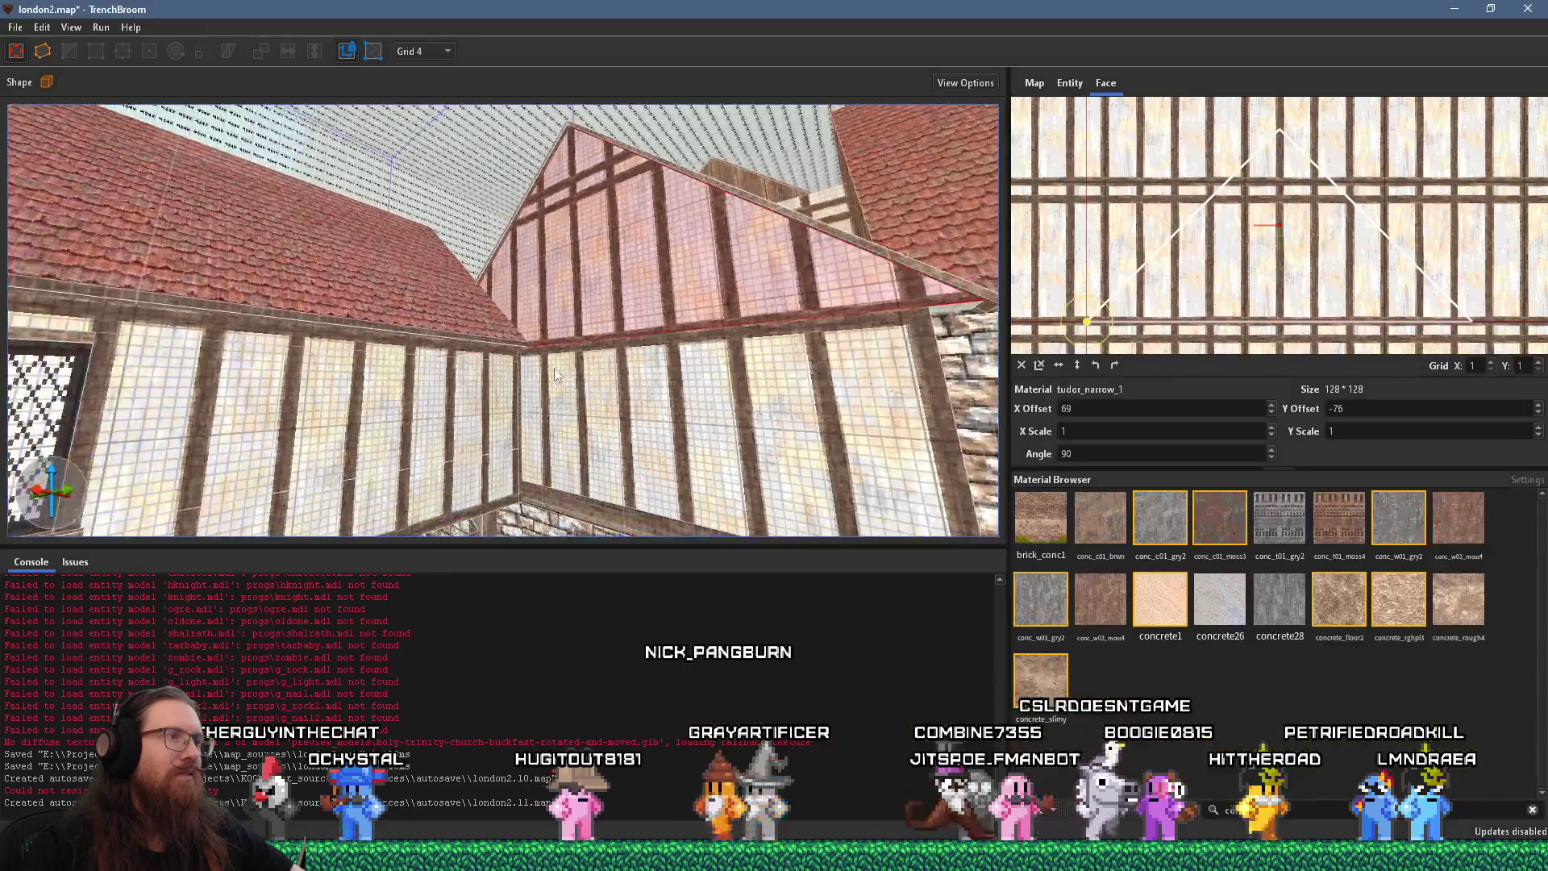
{"action": "scroll", "coordinate": [359, 322], "scroll_direction": "down", "scroll_amount": 3}
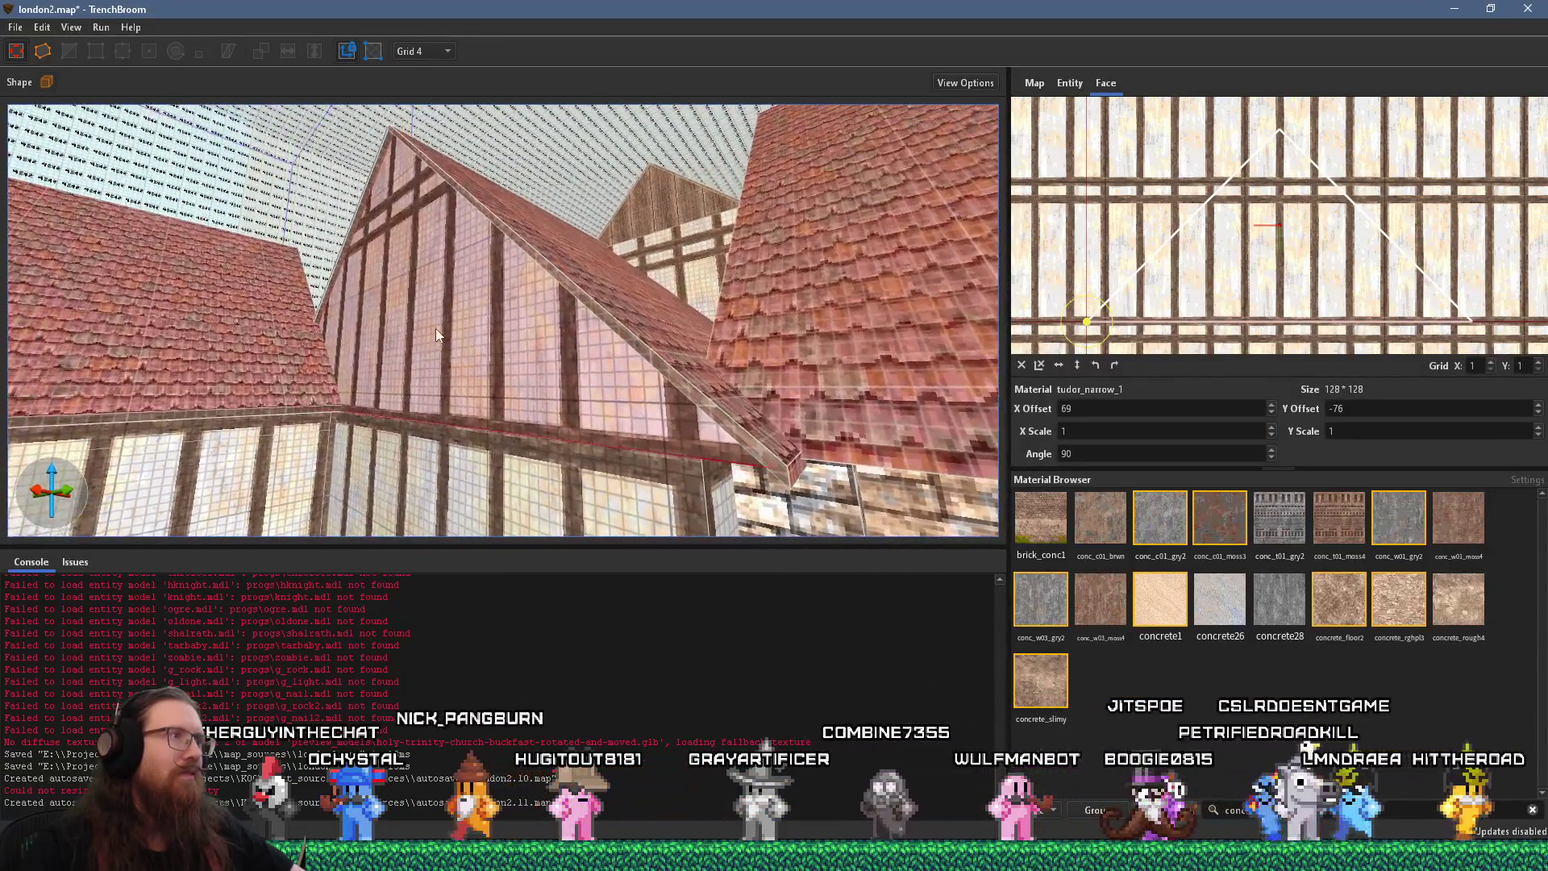
{"action": "left_click", "coordinate": [519, 234]}
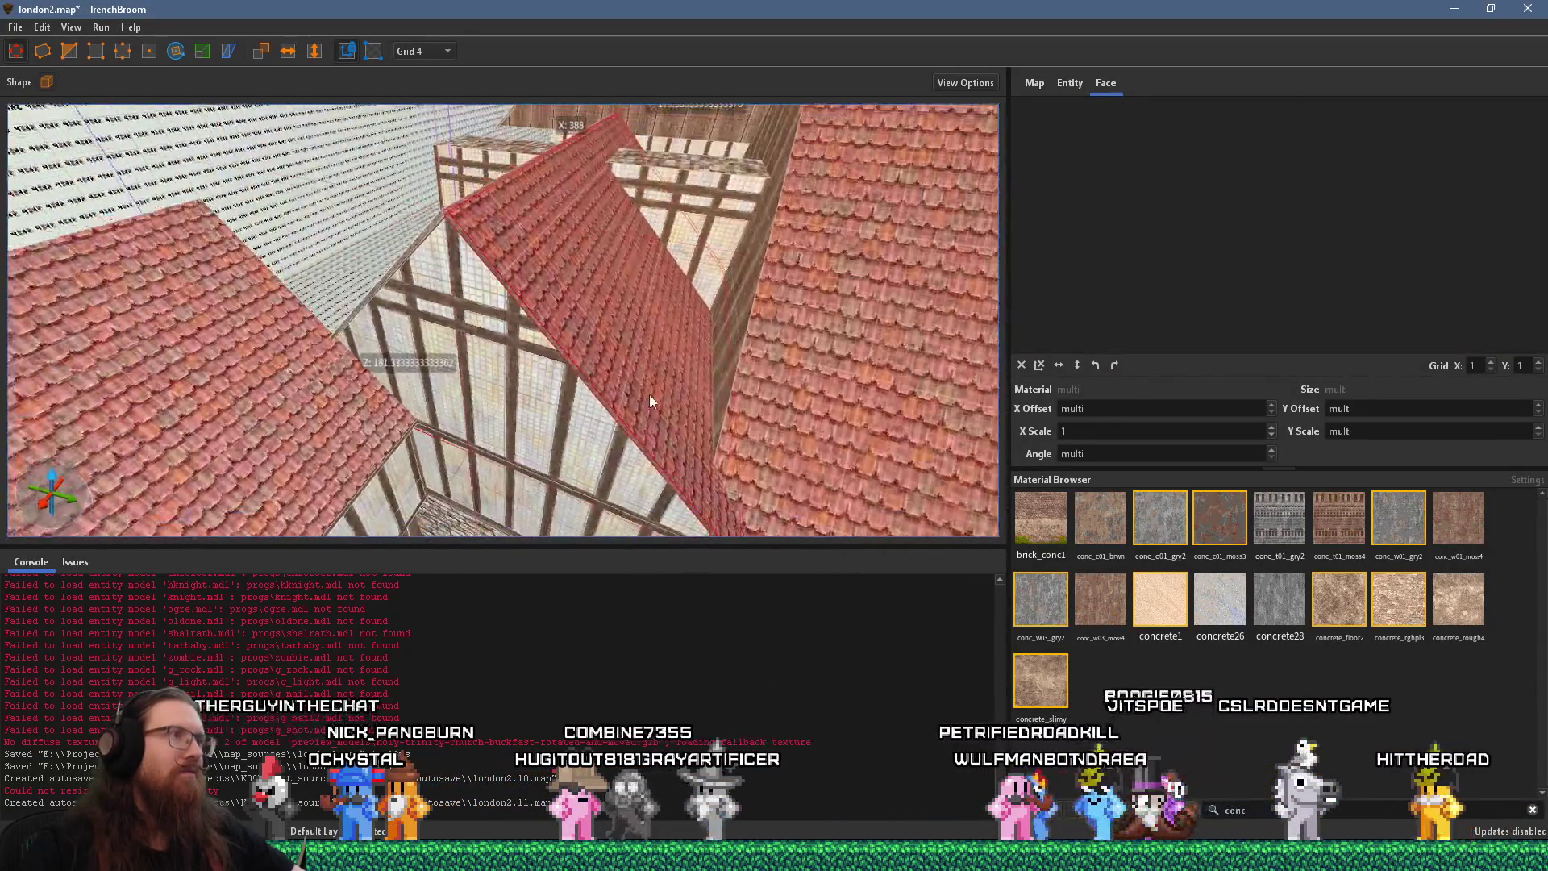
Browse the reference photos, comparing them with the timber-framed gable in the map
{"action": "mouse_move", "coordinate": [671, 466]}
{"action": "left_mouse_down"}
{"action": "mouse_move", "coordinate": [510, 427]}
{"action": "mouse_move", "coordinate": [698, 520]}
{"action": "mouse_move", "coordinate": [586, 415]}
{"action": "mouse_move", "coordinate": [568, 136]}
{"action": "mouse_move", "coordinate": [431, 306]}
{"action": "mouse_move", "coordinate": [903, 492]}
{"action": "mouse_move", "coordinate": [399, 399]}
{"action": "mouse_move", "coordinate": [786, 300]}
{"action": "mouse_move", "coordinate": [613, 323]}
{"action": "mouse_move", "coordinate": [556, 311]}
{"action": "left_mouse_up"}
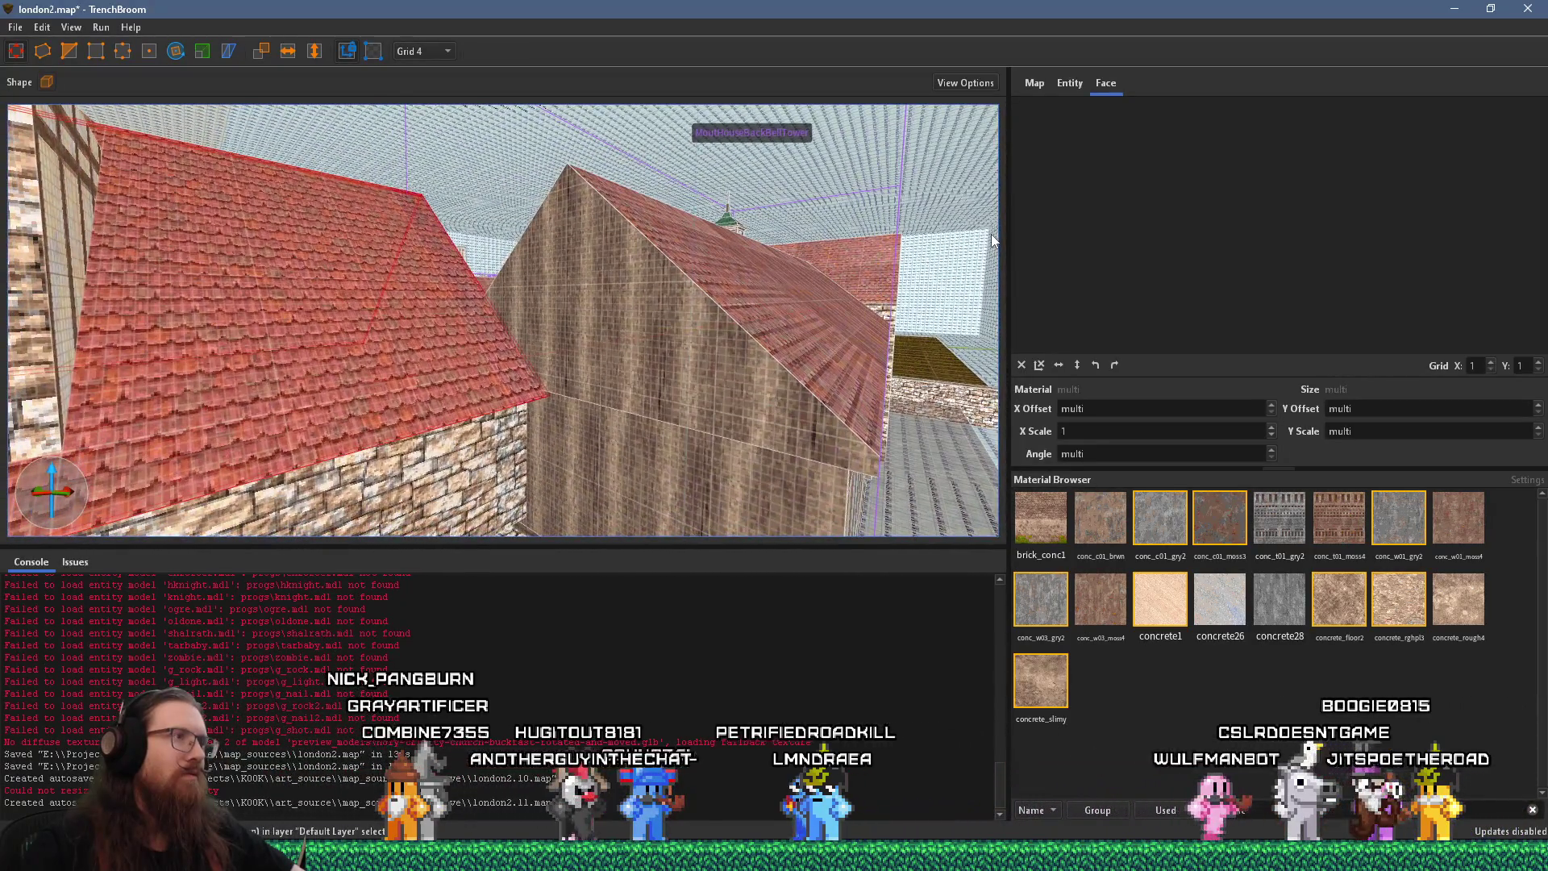
{"action": "key", "text": "alt+Tab"}
{"action": "key", "text": "Right"}
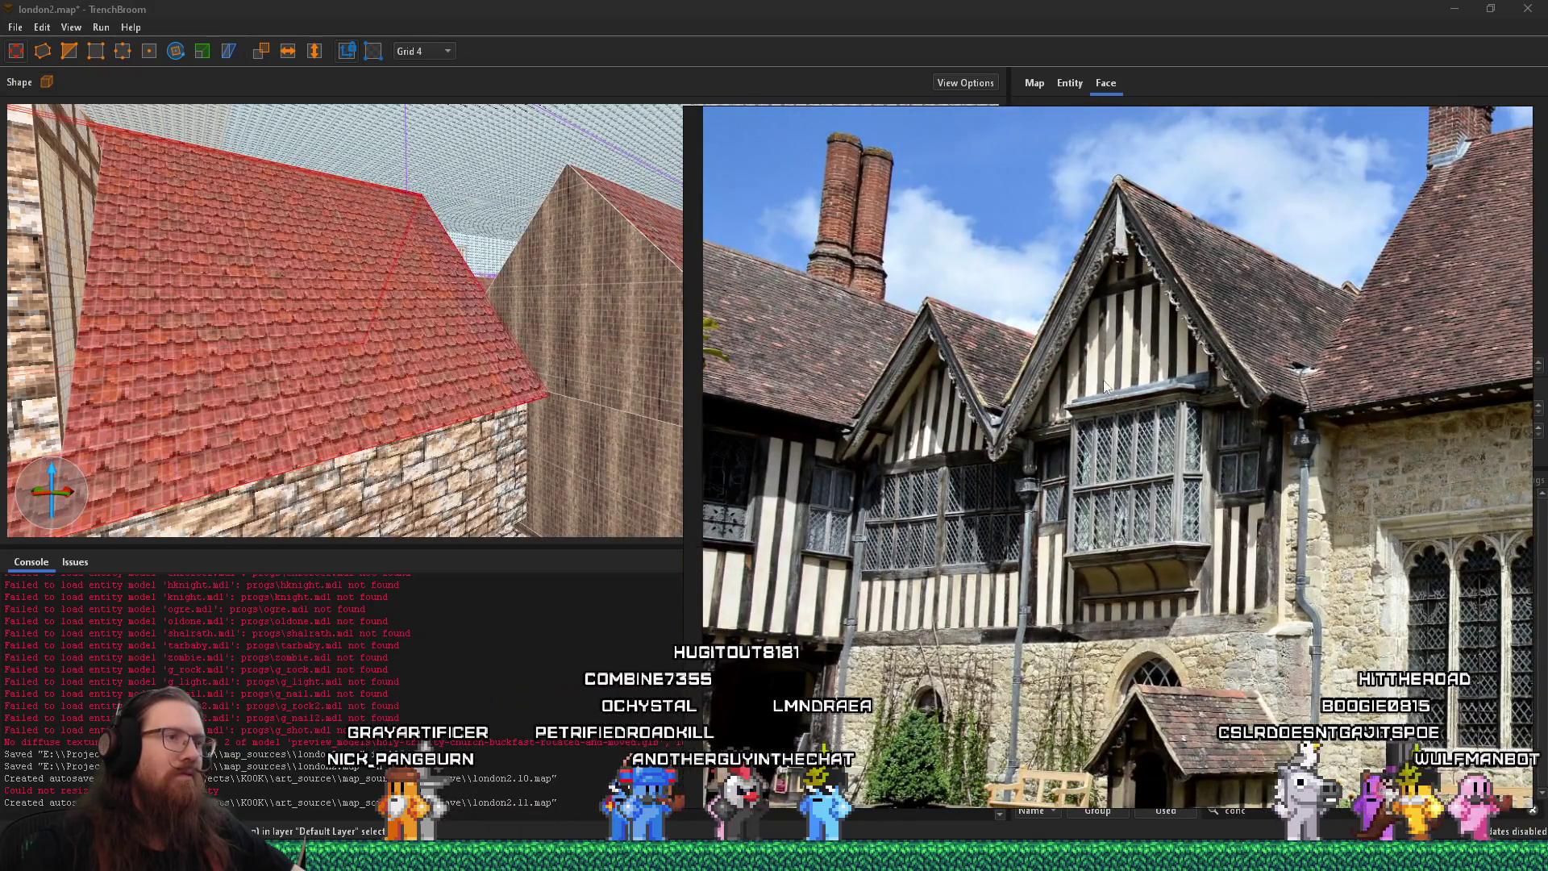
{"action": "left_click_drag", "start_coordinate": [1004, 406], "coordinate": [1164, 425]}
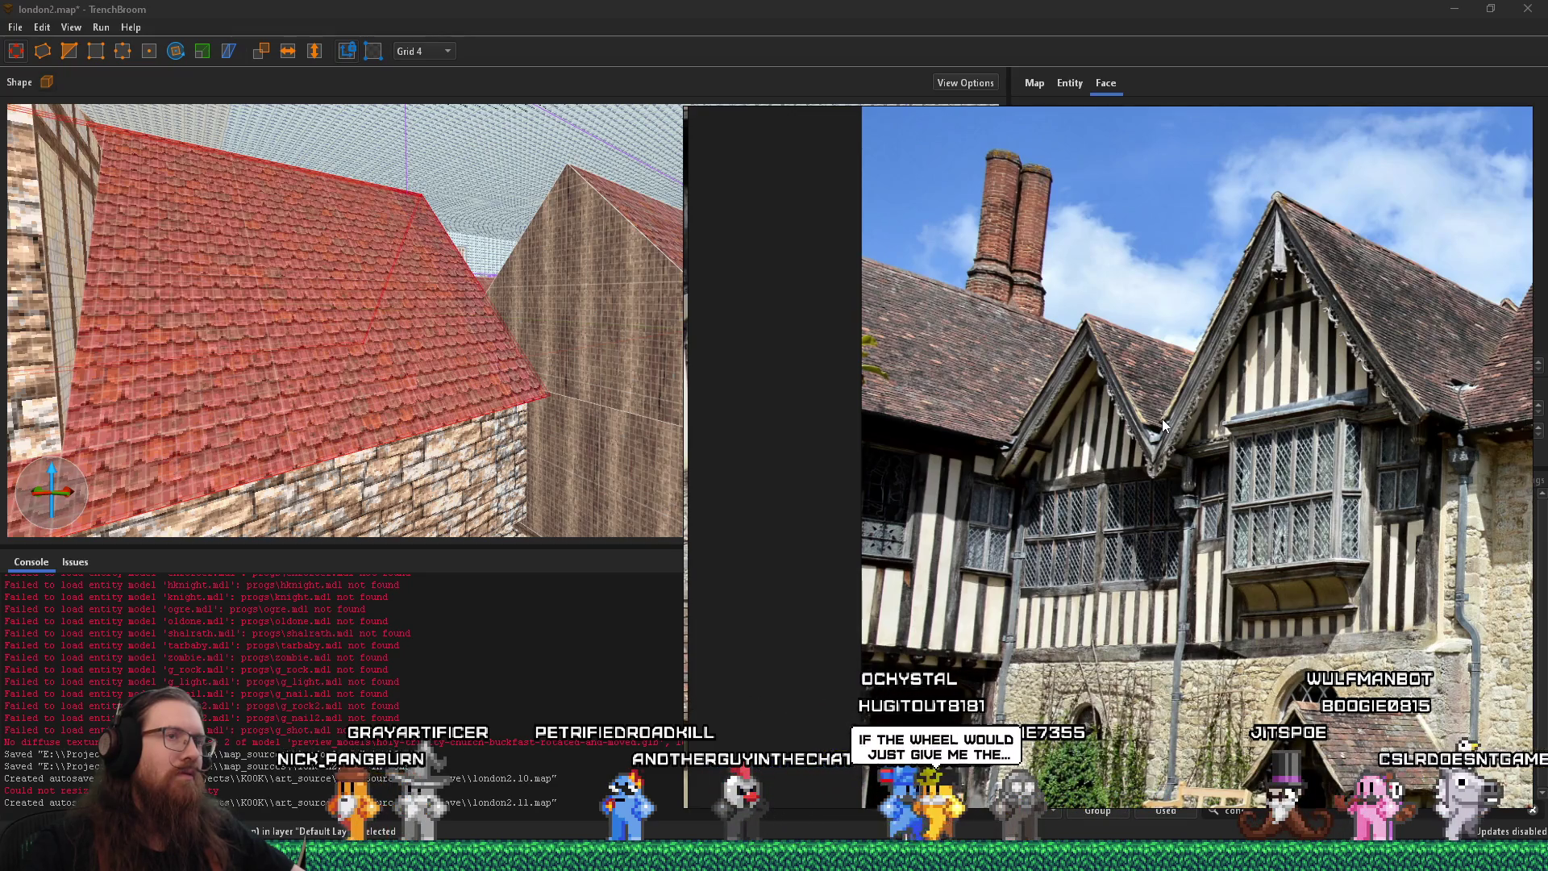
{"action": "key", "text": "alt+Tab"}
{"action": "mouse_move", "coordinate": [461, 380]}
{"action": "left_mouse_down"}
{"action": "mouse_move", "coordinate": [463, 423]}
{"action": "mouse_move", "coordinate": [78, 331]}
{"action": "mouse_move", "coordinate": [315, 287]}
{"action": "mouse_move", "coordinate": [463, 396]}
{"action": "left_mouse_up"}
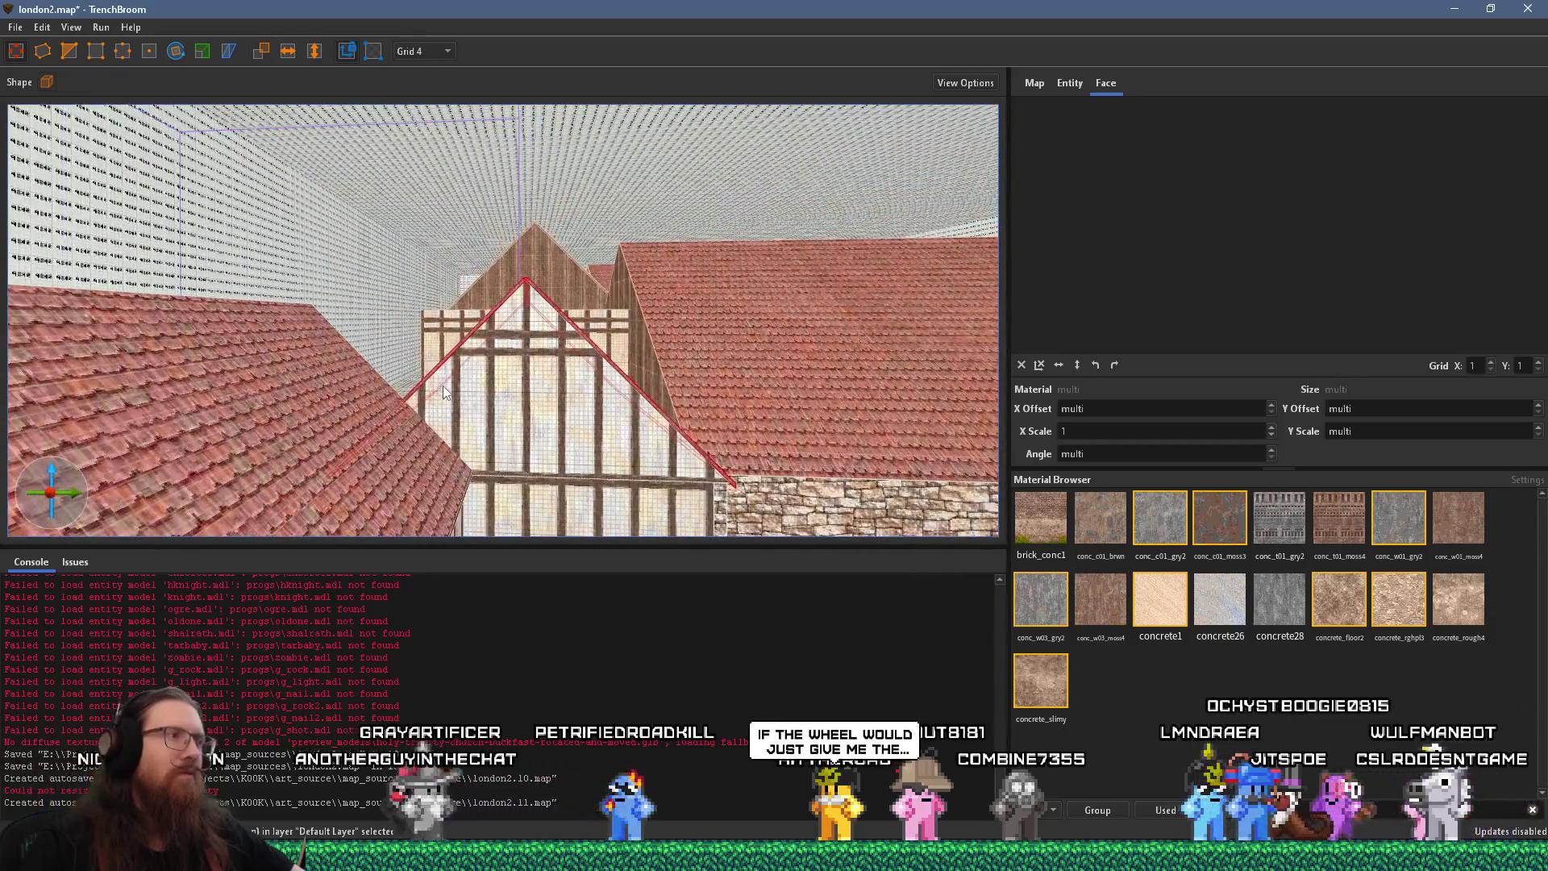
{"action": "key", "text": "alt+Tab"}
{"action": "scroll", "coordinate": [1180, 472], "scroll_direction": "left", "scroll_amount": 3}
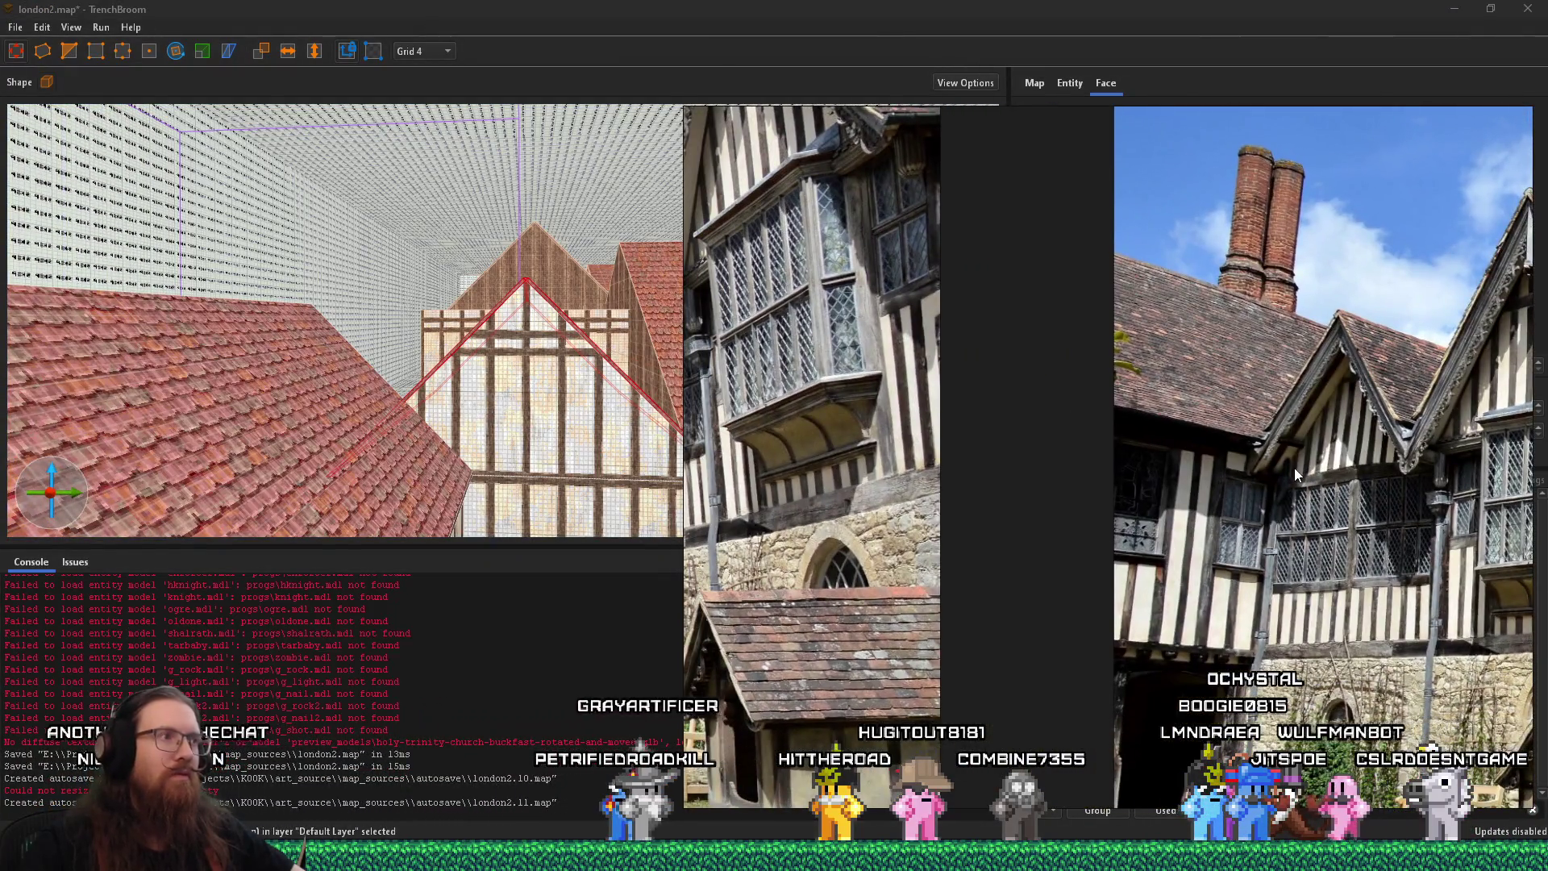
{"action": "scroll", "coordinate": [1266, 457], "scroll_direction": "left", "scroll_amount": 2}
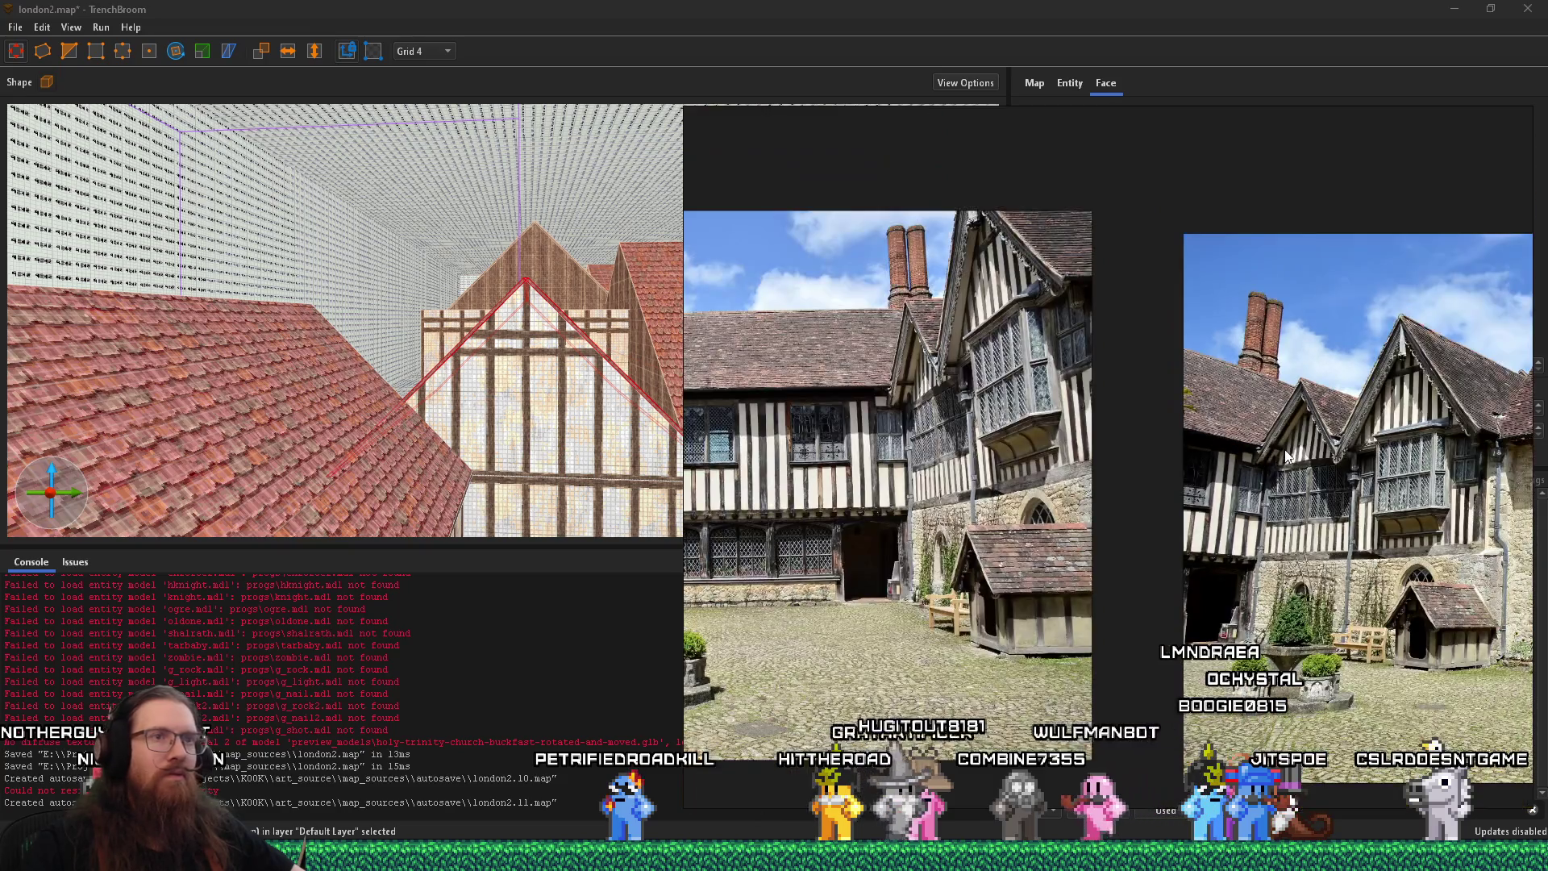
{"action": "scroll", "coordinate": [1288, 456], "scroll_direction": "left", "scroll_amount": 2}
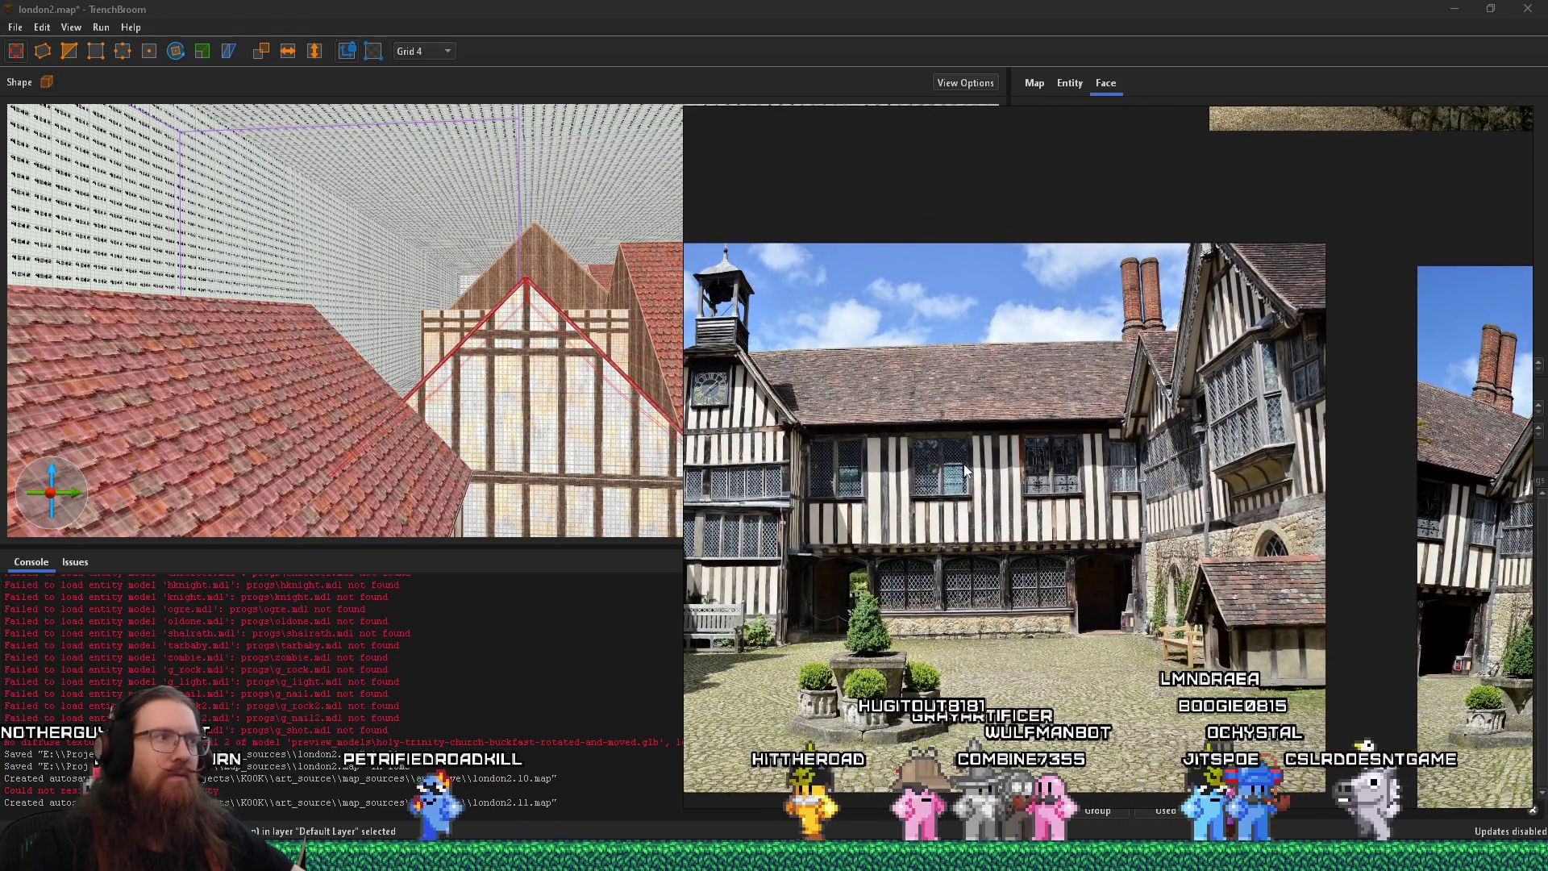
{"action": "key", "text": "alt+Tab"}
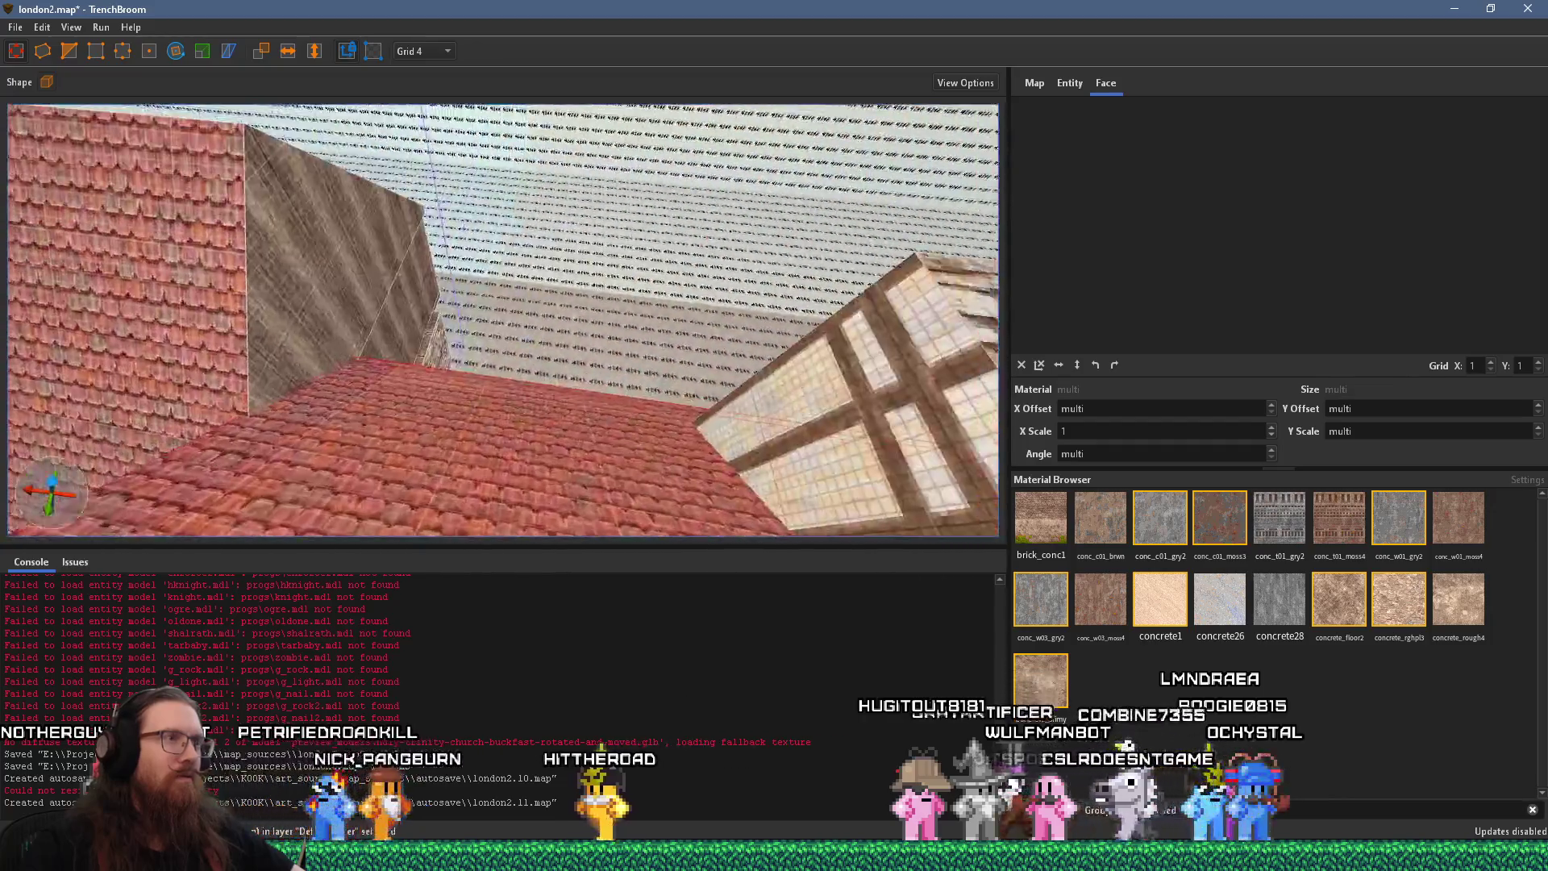
Select the wooden-walled house brushes and lengthen the gable leftward along the half-timbered building
{"action": "left_click", "coordinate": [353, 324]}
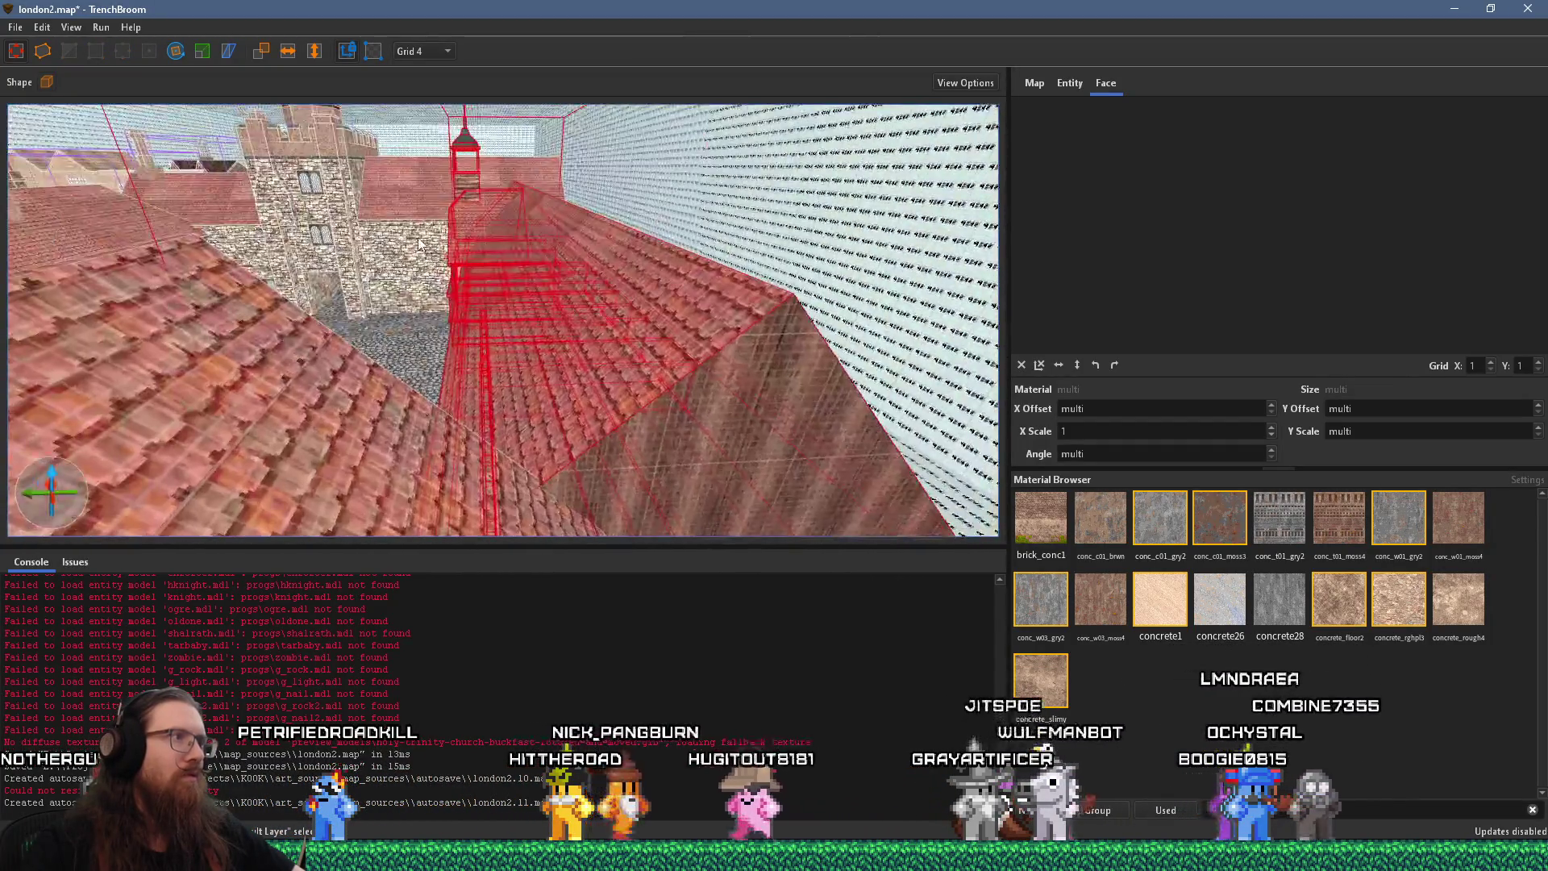
{"action": "scroll", "coordinate": [418, 244], "scroll_direction": "up", "scroll_amount": 5}
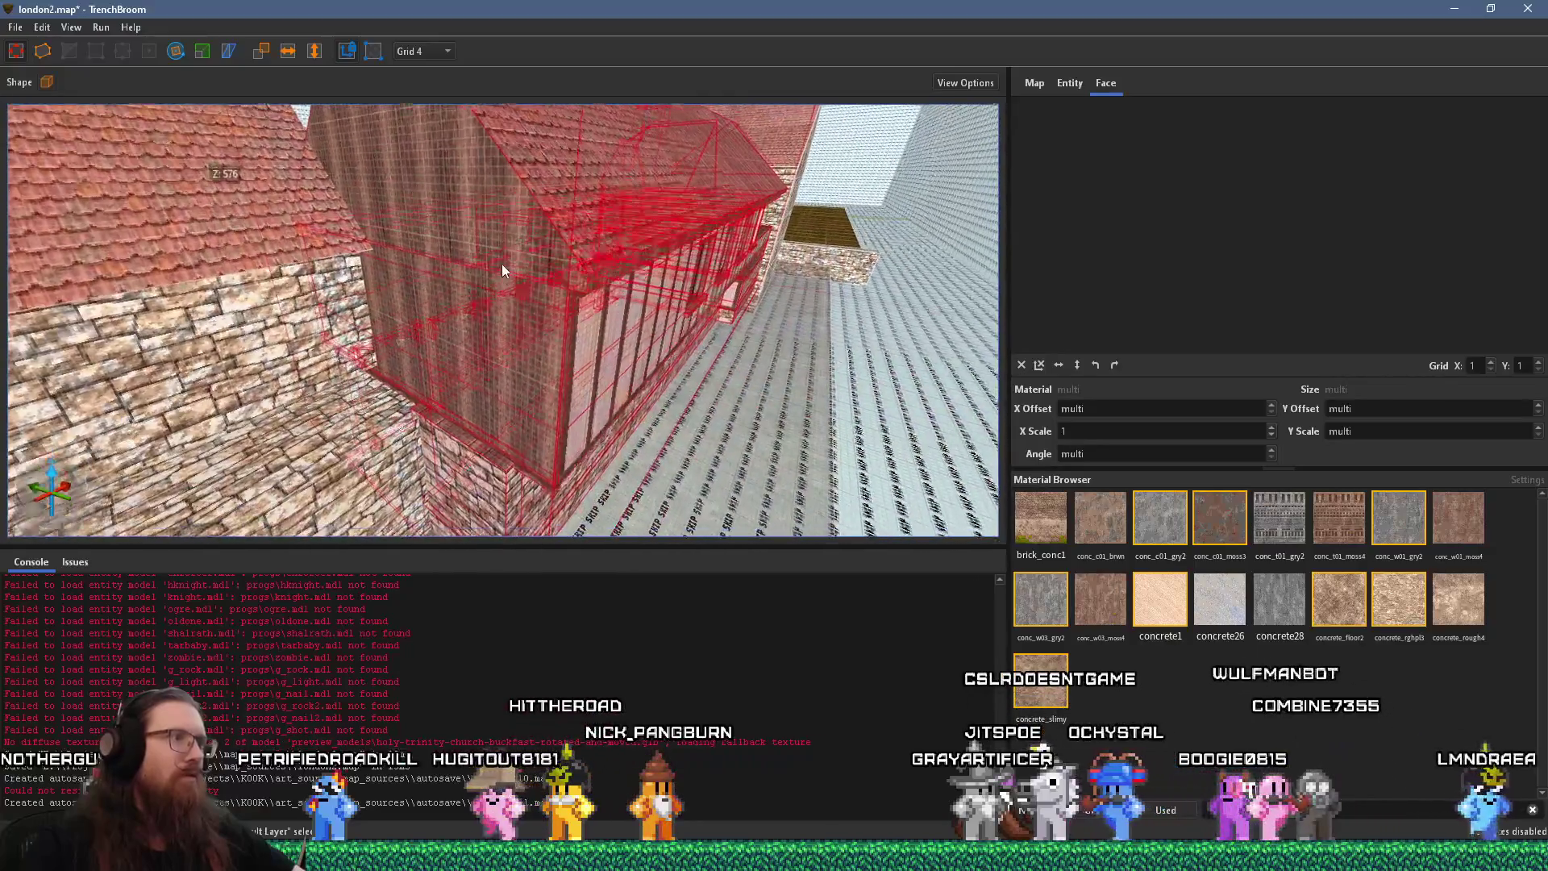
{"action": "key", "text": "Escape"}
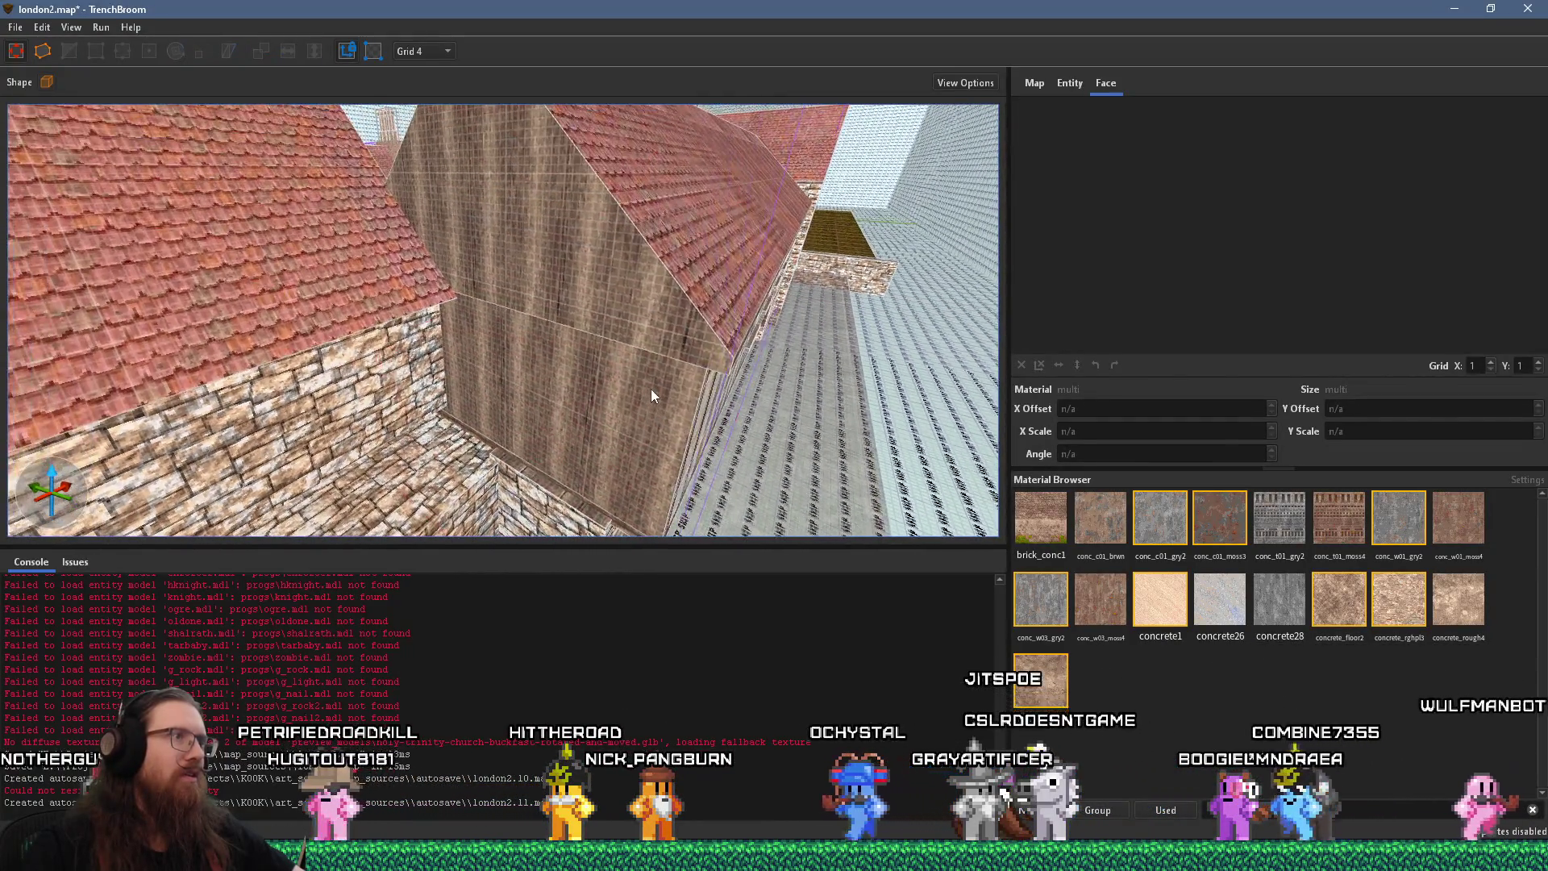
{"action": "left_click", "coordinate": [651, 389]}
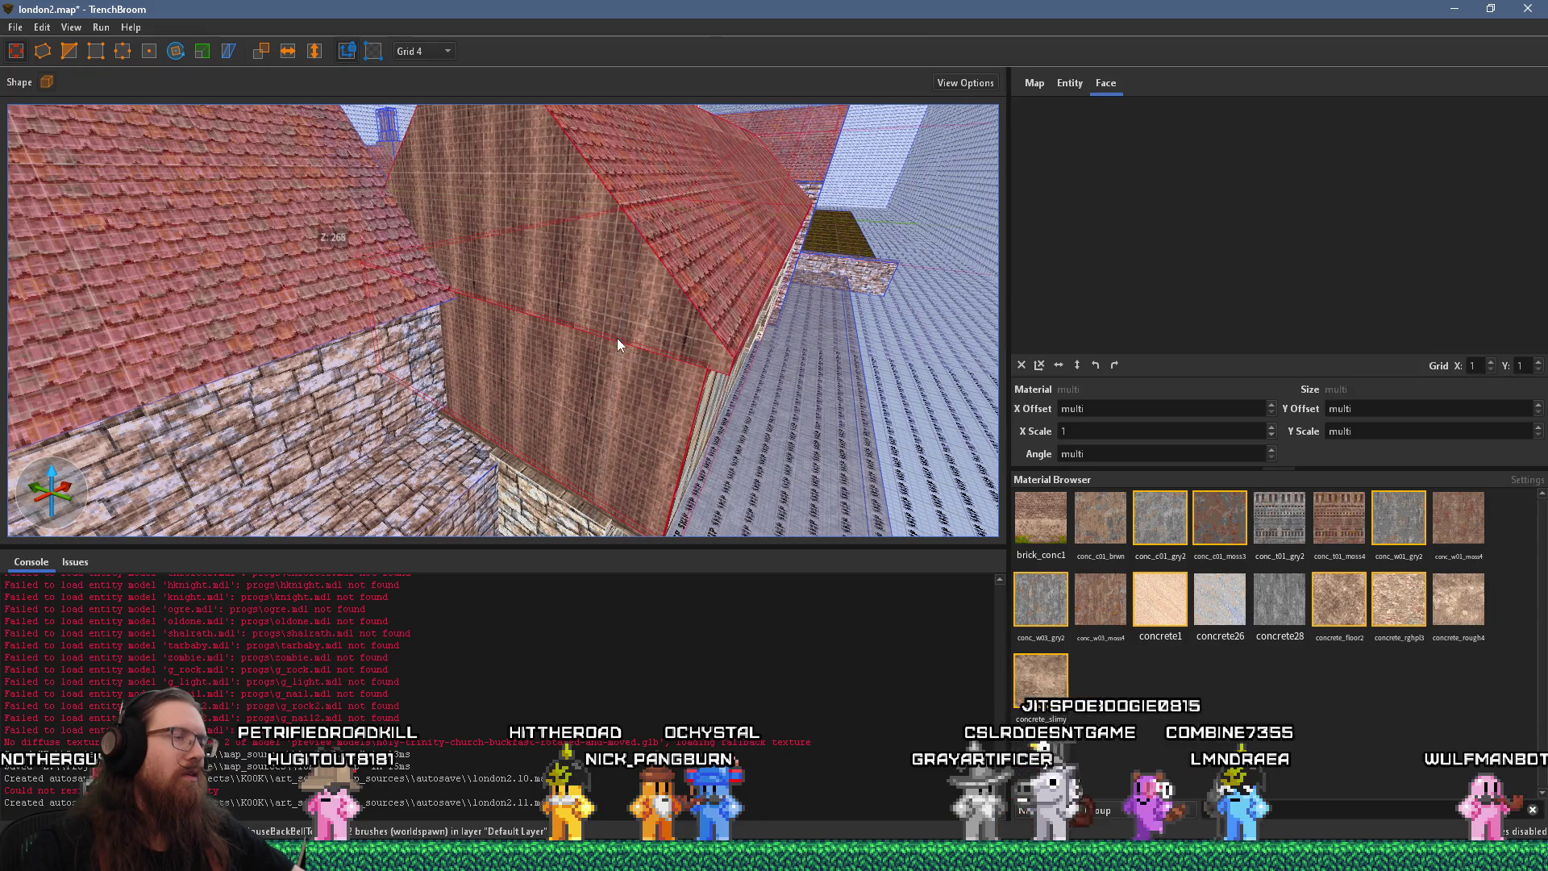
{"action": "scroll", "coordinate": [616, 338], "scroll_direction": "down", "scroll_amount": 5}
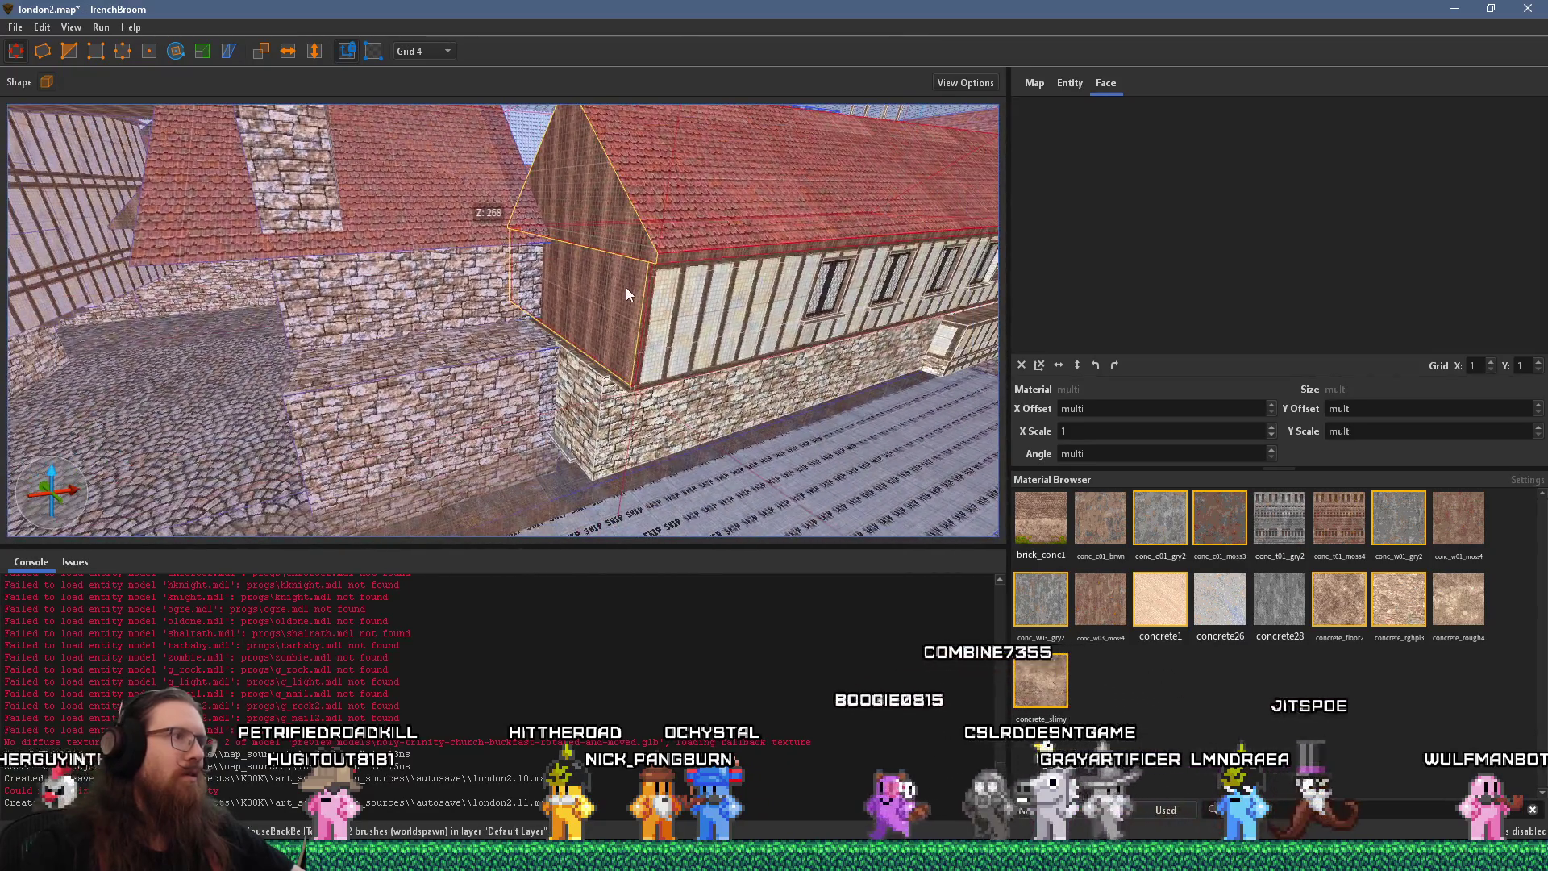
{"action": "mouse_move", "coordinate": [616, 304]}
{"action": "left_mouse_down"}
{"action": "mouse_move", "coordinate": [552, 315]}
{"action": "mouse_move", "coordinate": [611, 306]}
{"action": "left_mouse_up"}
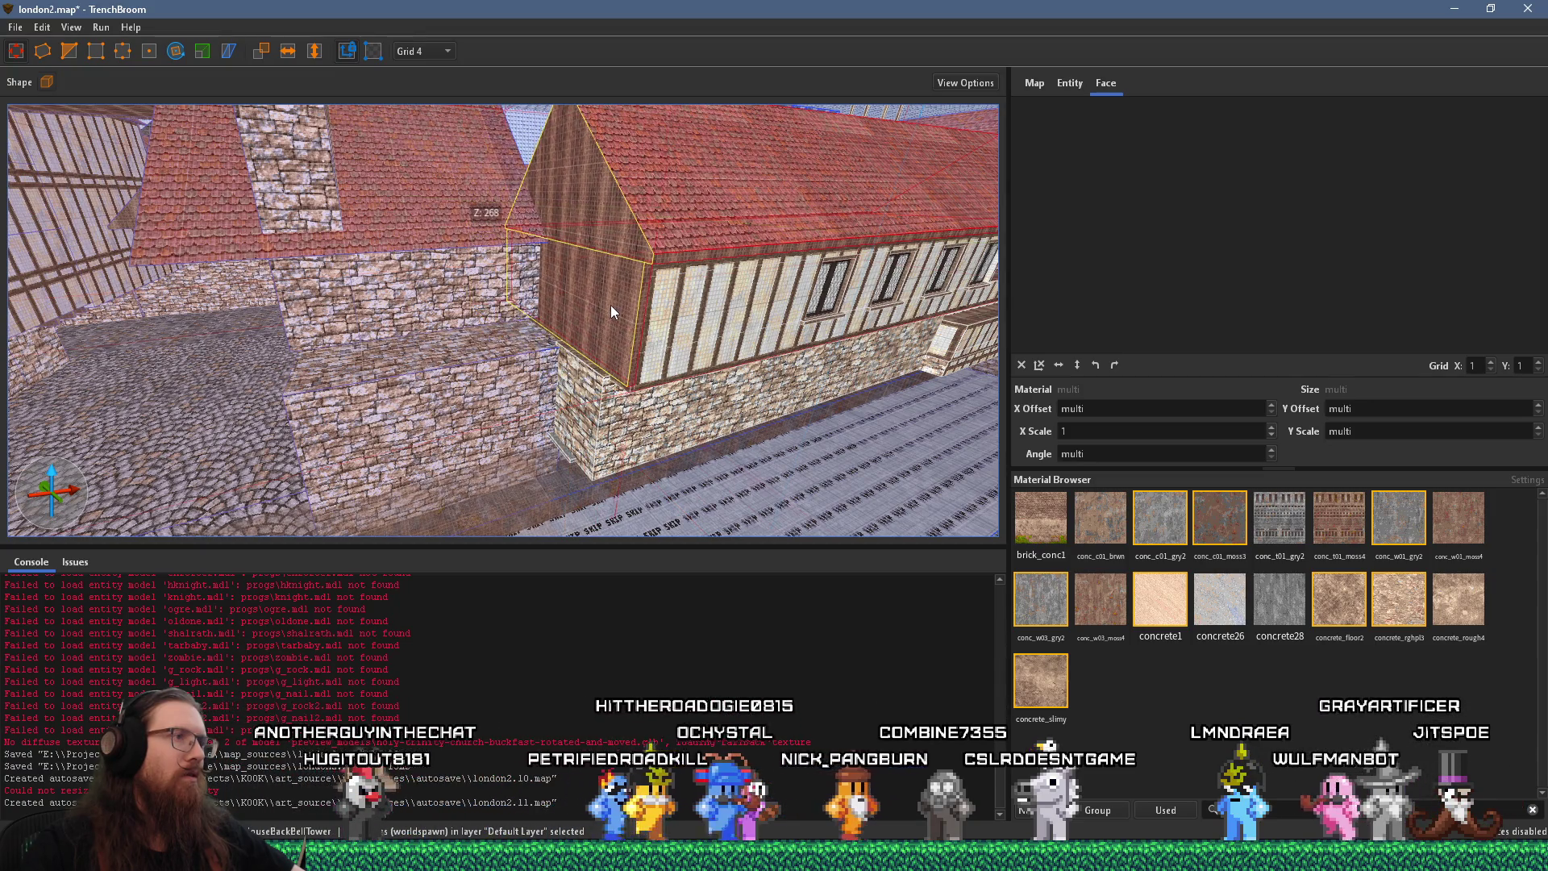
{"action": "key", "text": "w"}
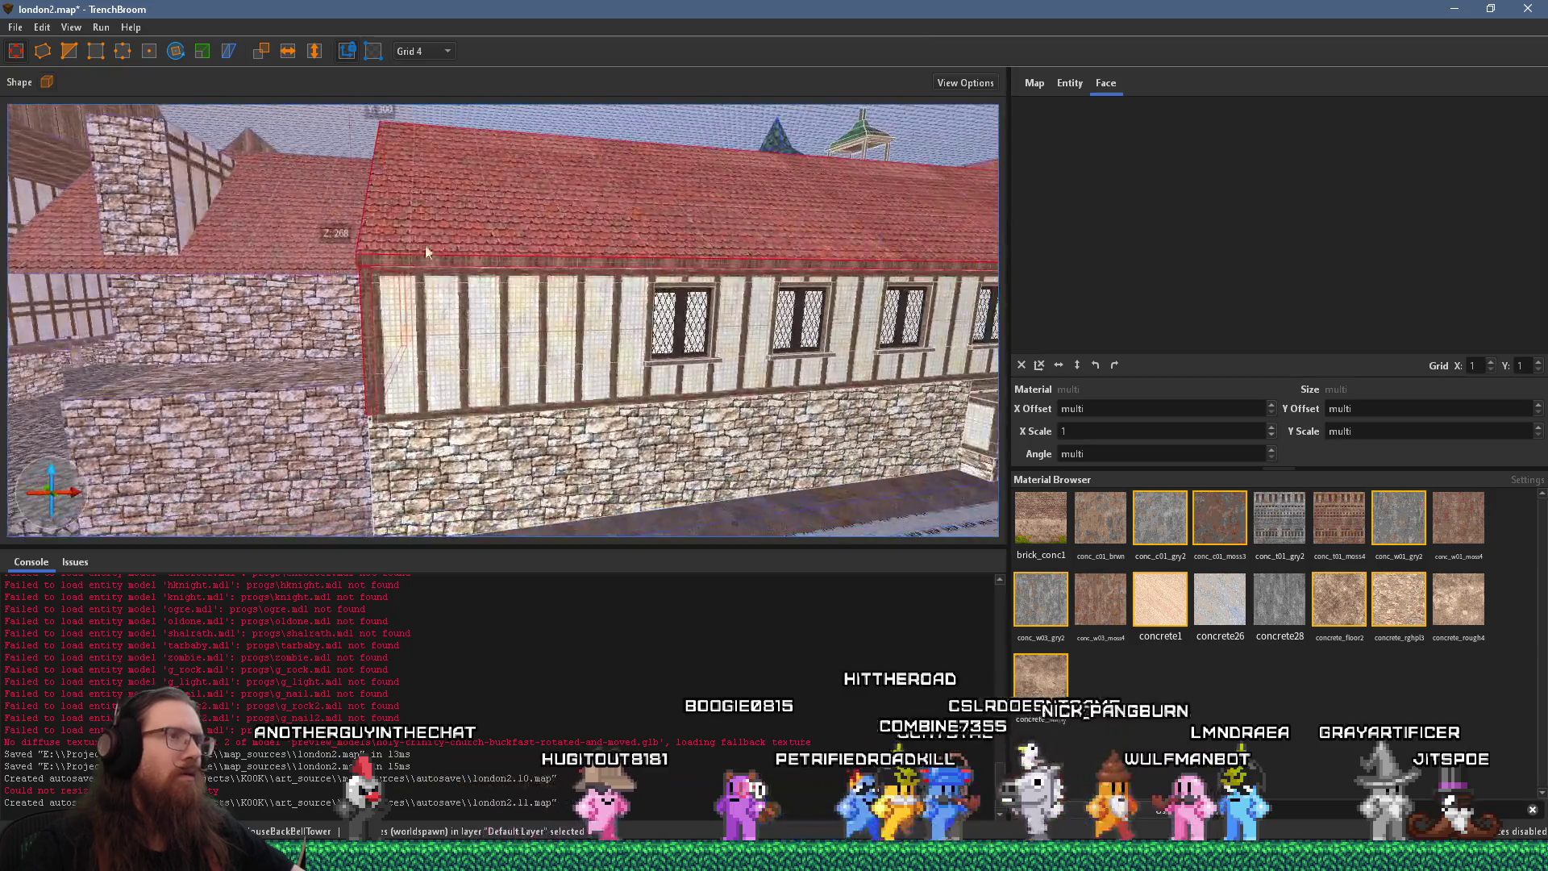
{"action": "key", "text": "s"}
{"action": "key", "text": "alt+Tab"}
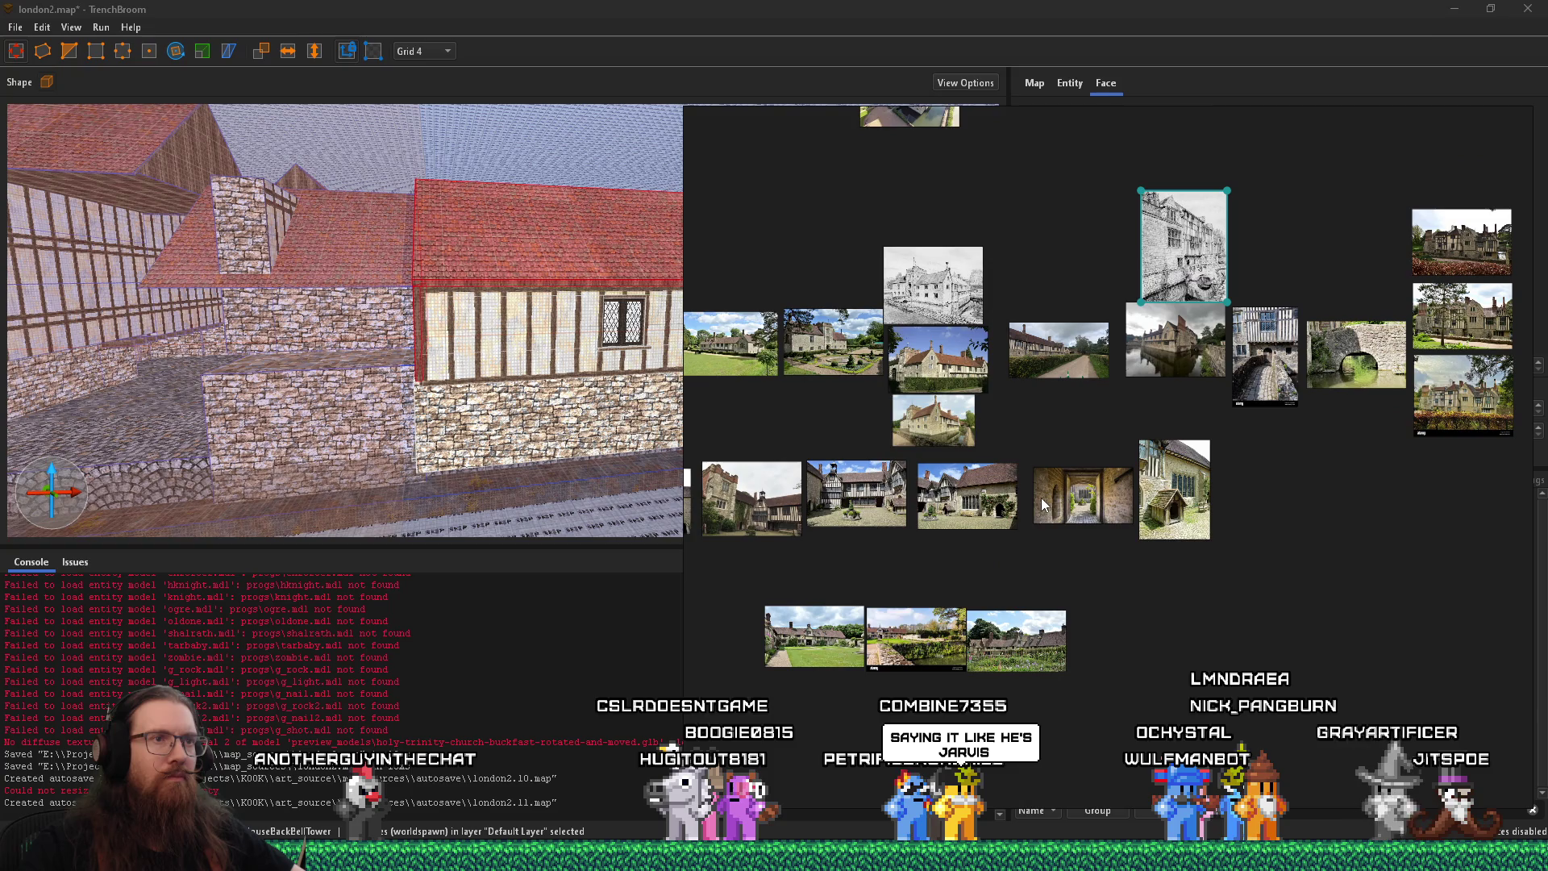
Zoom into the roadside photo of the long timber-framed range
{"action": "scroll", "coordinate": [984, 343], "scroll_direction": "up", "scroll_amount": 8}
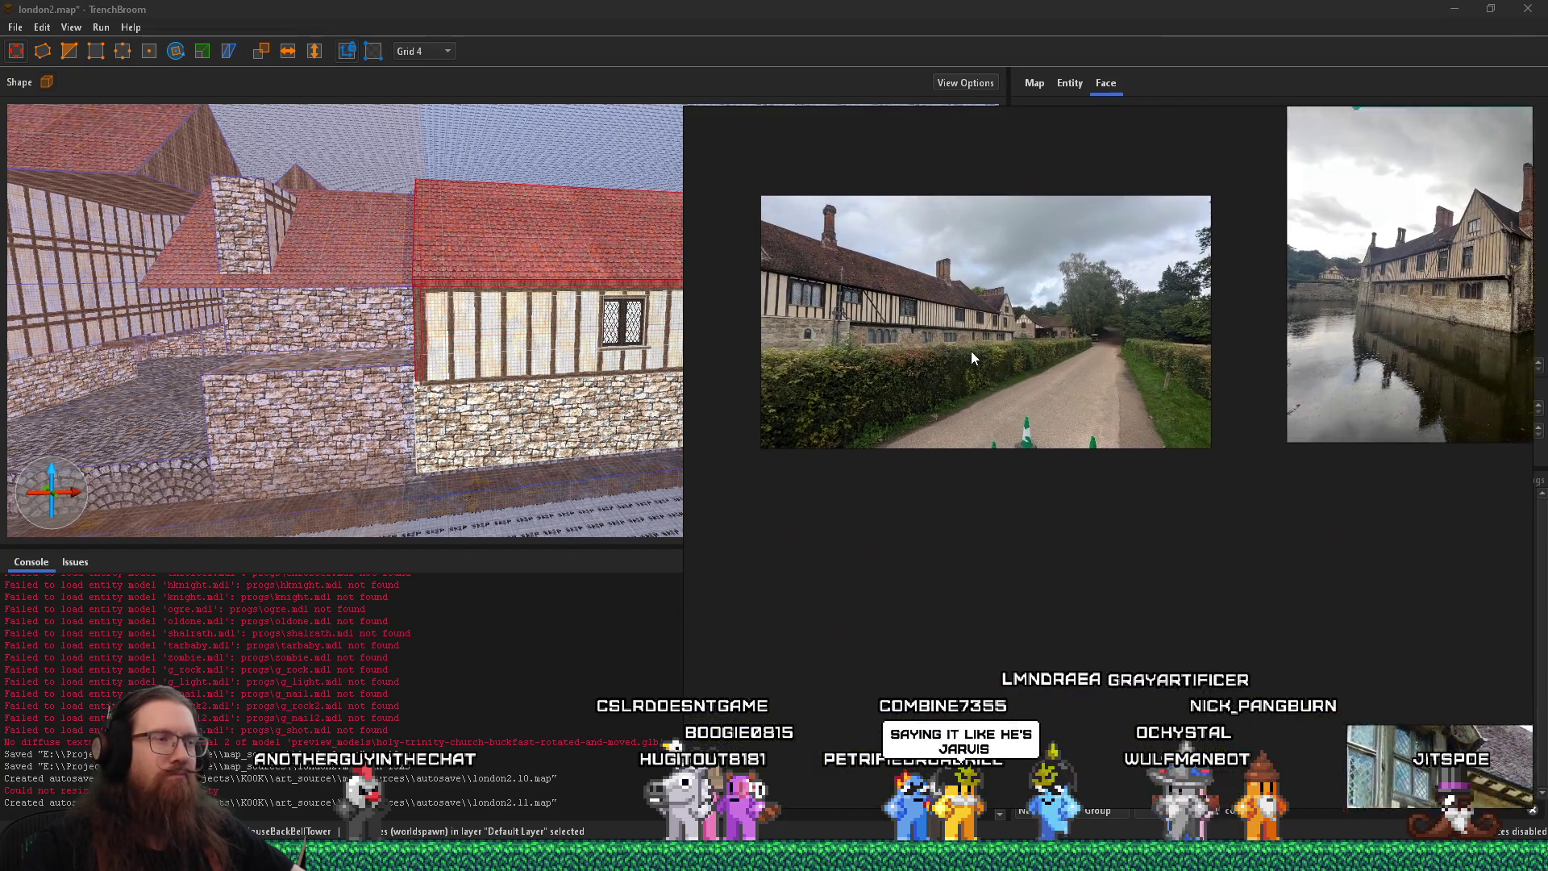
{"action": "scroll", "coordinate": [1080, 375], "scroll_direction": "up", "scroll_amount": 3}
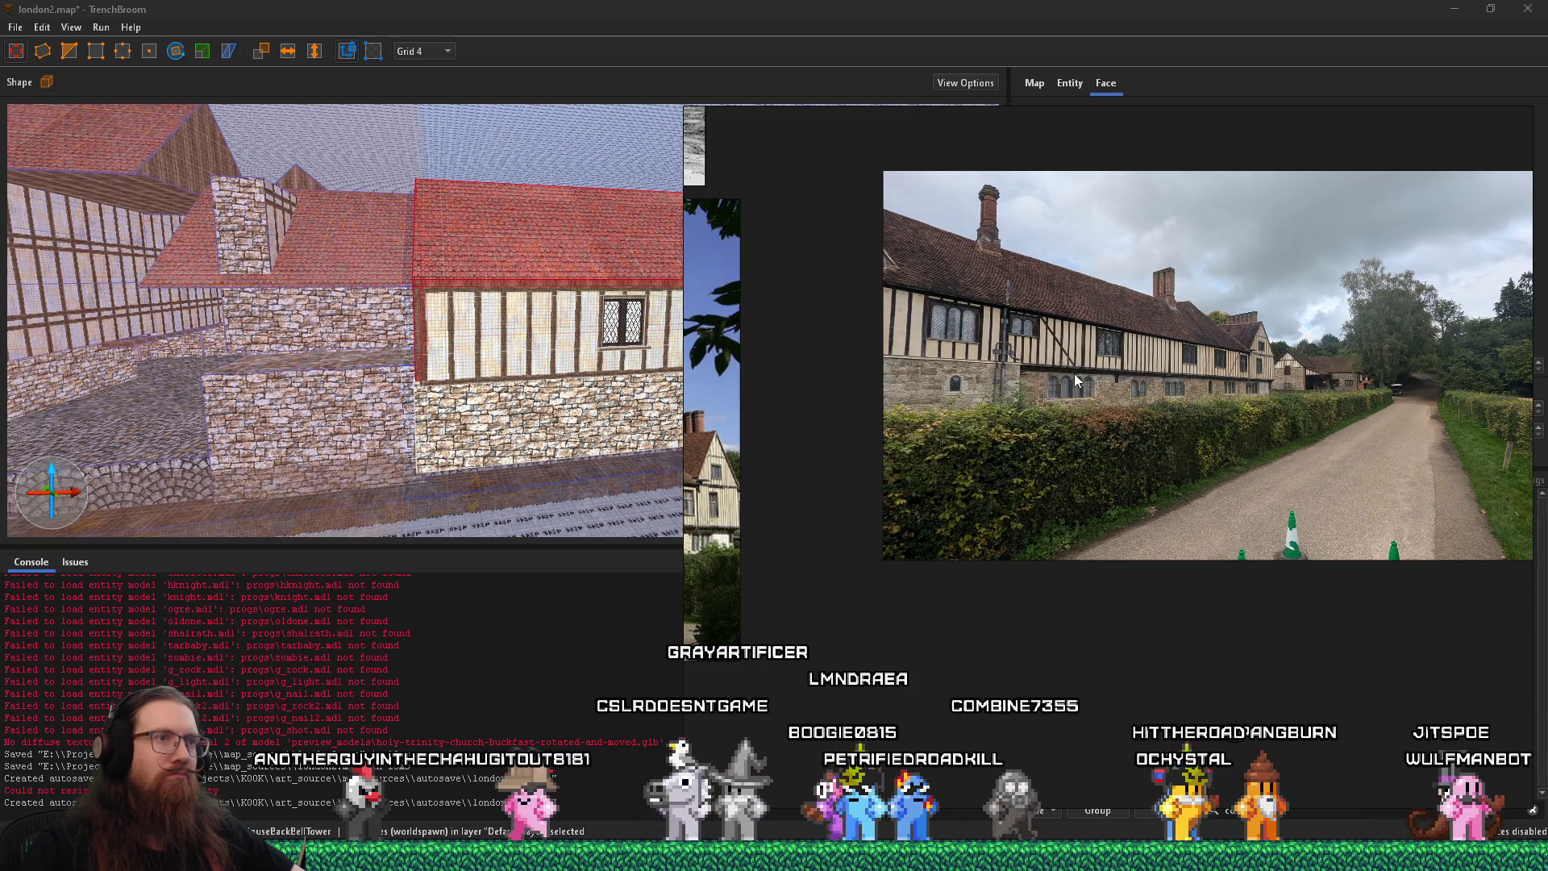
{"action": "scroll", "coordinate": [443, 382], "scroll_direction": "up", "scroll_amount": 2}
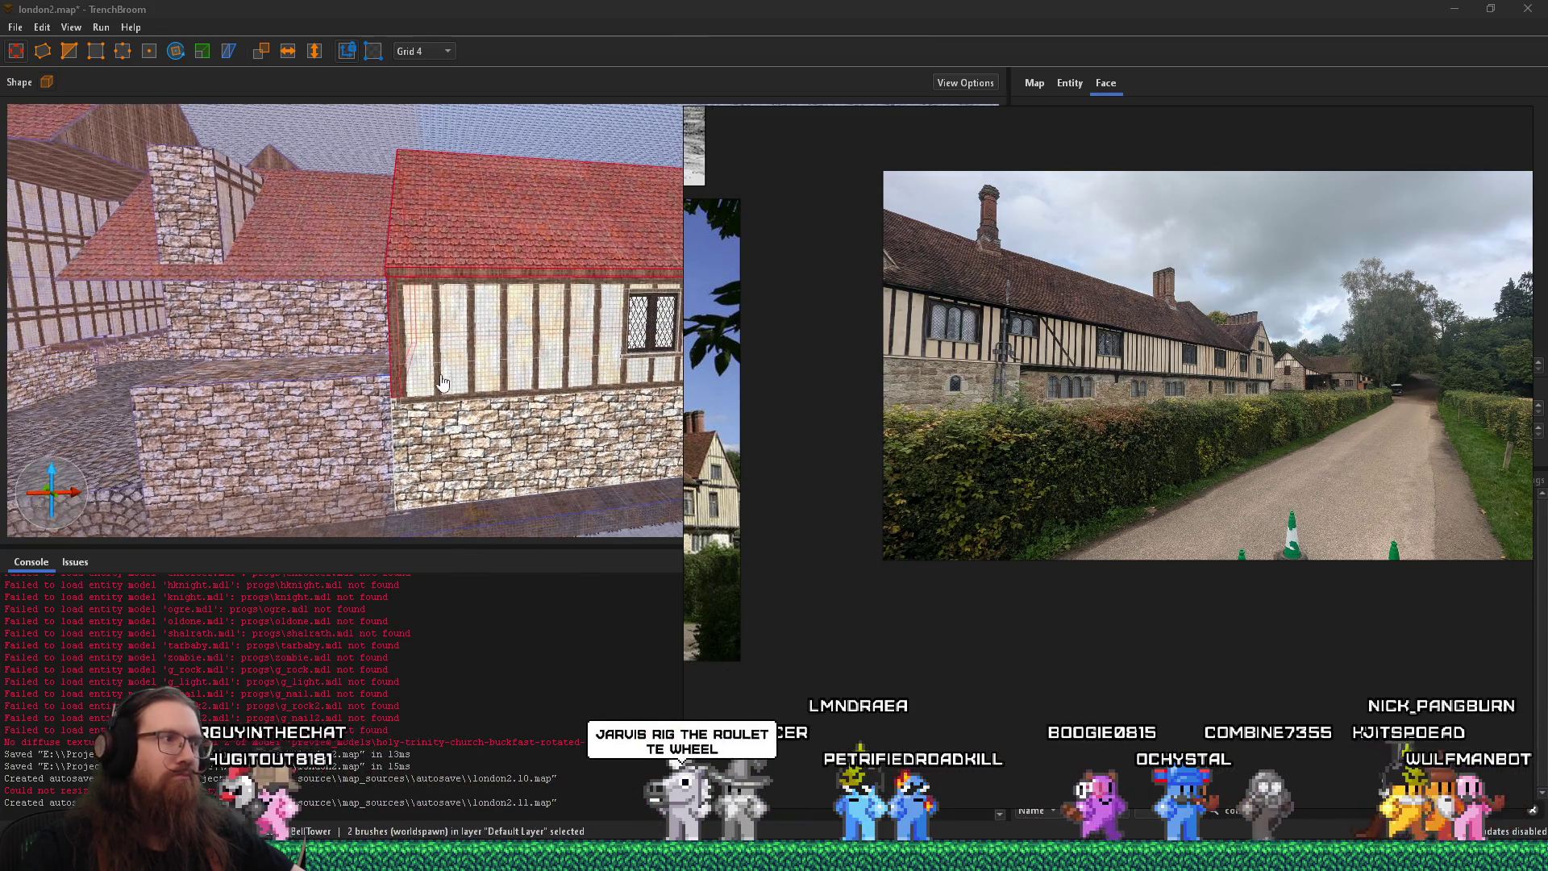
{"action": "scroll", "coordinate": [1048, 367], "scroll_direction": "up", "scroll_amount": 3}
Drag the wooden wall face further left to lengthen it
{"action": "left_click", "coordinate": [973, 383]}
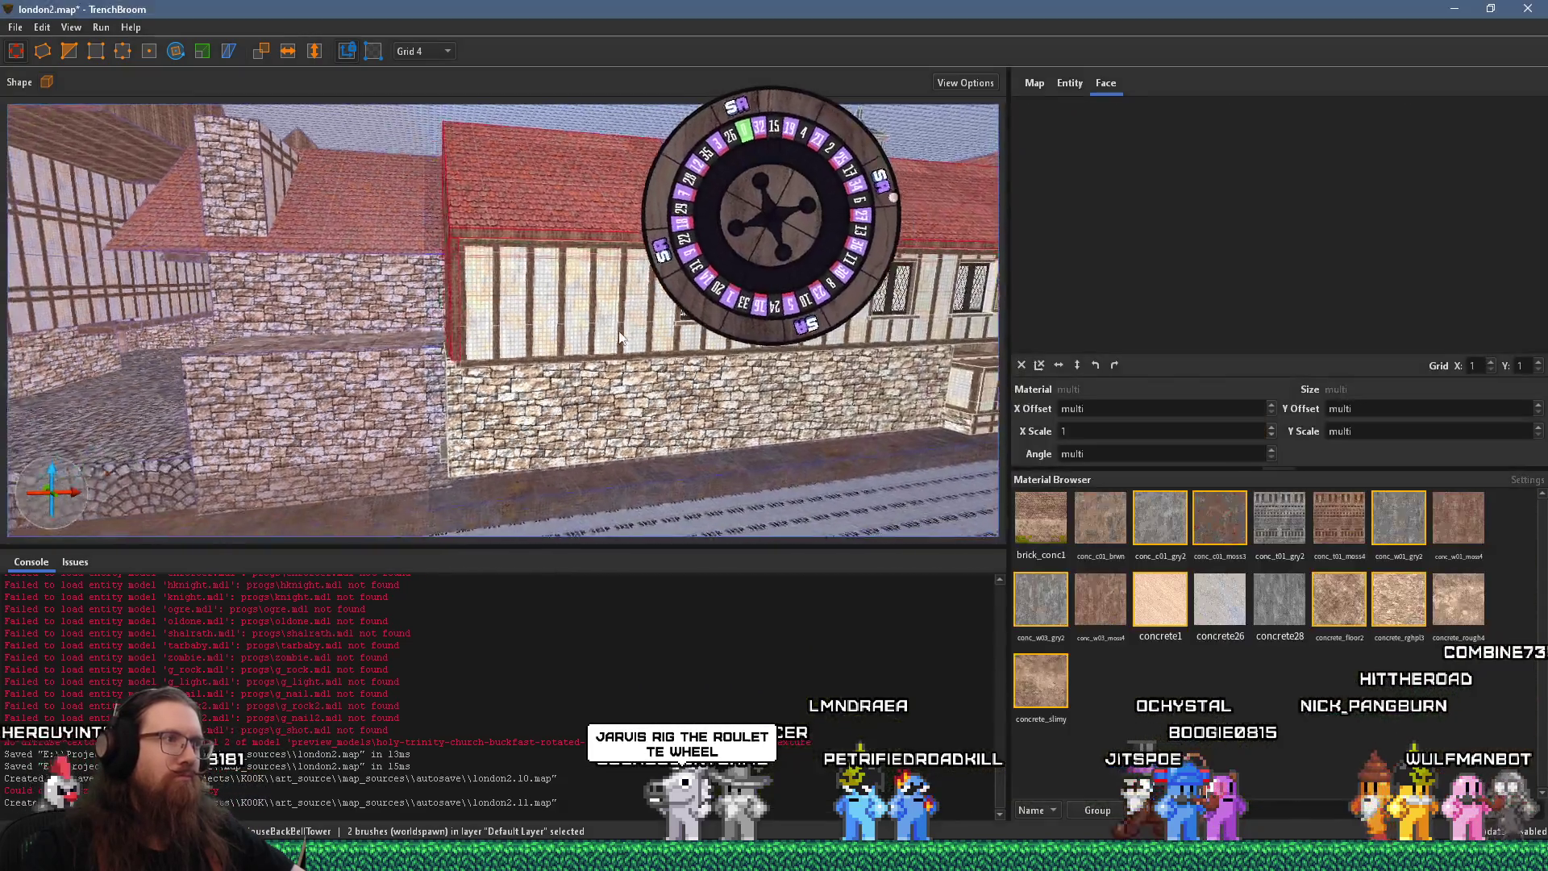
{"action": "scroll", "coordinate": [780, 352], "scroll_direction": "down", "scroll_amount": 5}
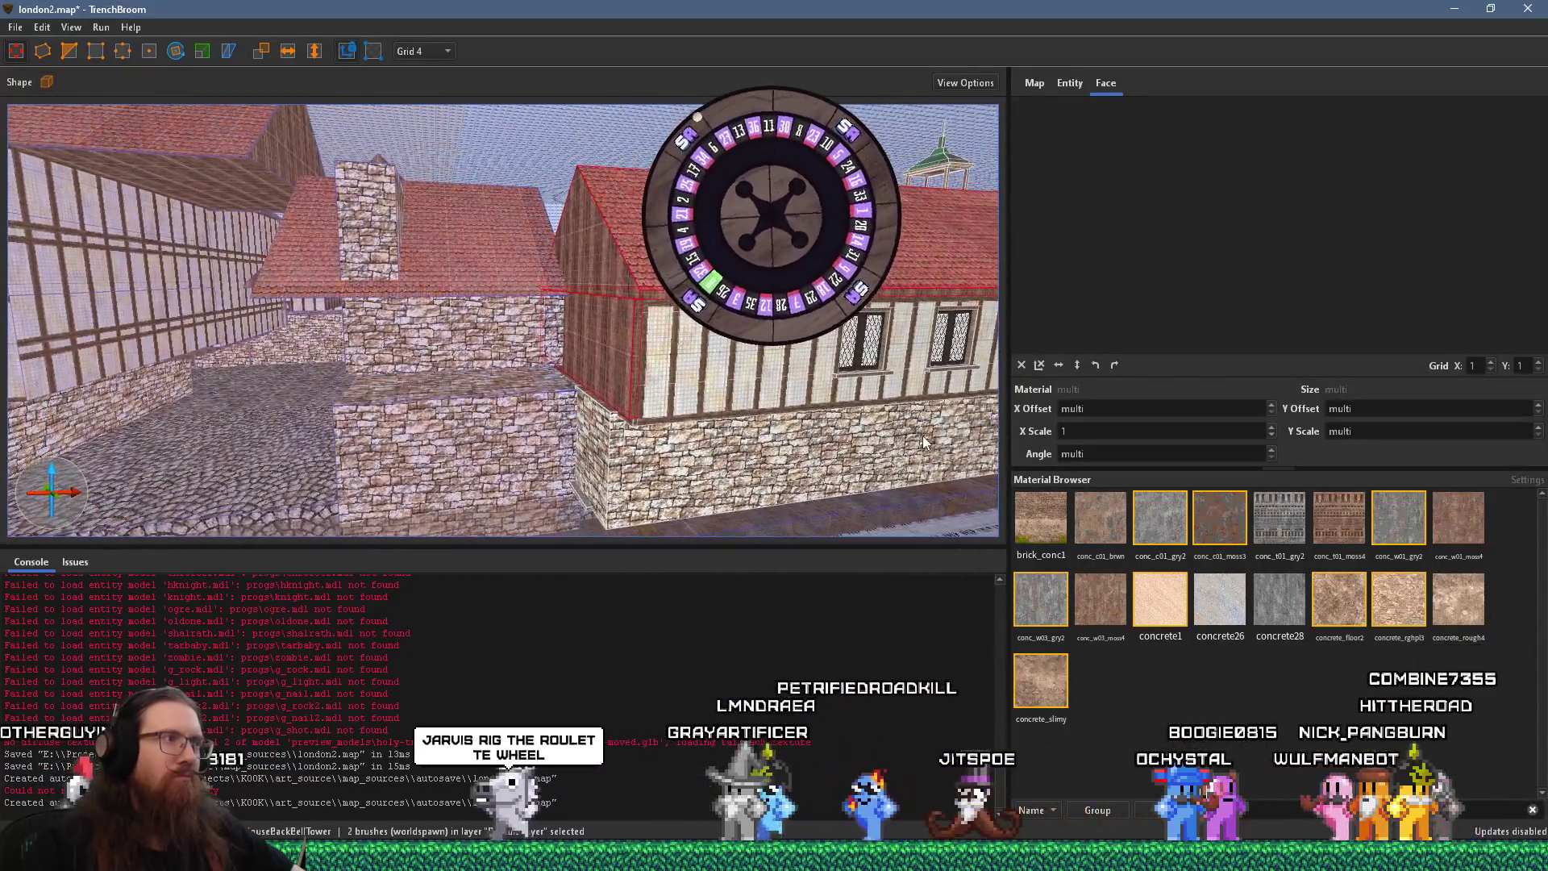
{"action": "scroll", "coordinate": [776, 396], "scroll_direction": "up", "scroll_amount": 5}
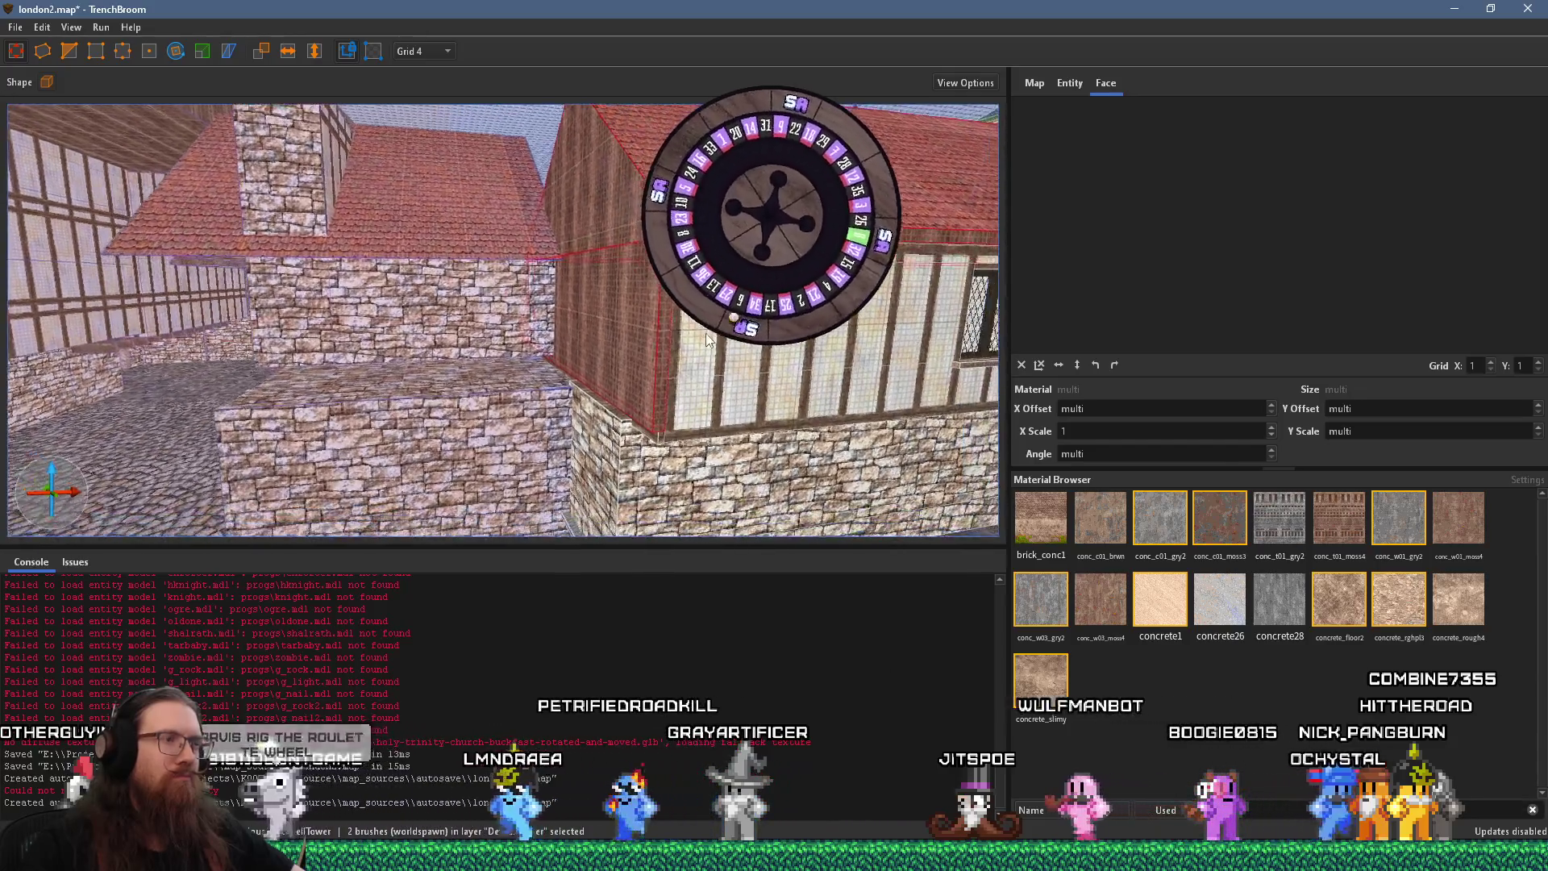
{"action": "scroll", "coordinate": [703, 327], "scroll_direction": "up", "scroll_amount": 3}
{"action": "mouse_move", "coordinate": [635, 302]}
{"action": "left_mouse_down"}
{"action": "mouse_move", "coordinate": [329, 297]}
{"action": "mouse_move", "coordinate": [664, 303]}
{"action": "mouse_move", "coordinate": [798, 447]}
{"action": "mouse_move", "coordinate": [775, 454]}
{"action": "left_mouse_up"}
Compare the roofs against the reference photos while turning the 3D view
{"action": "key", "text": "alt+Tab"}
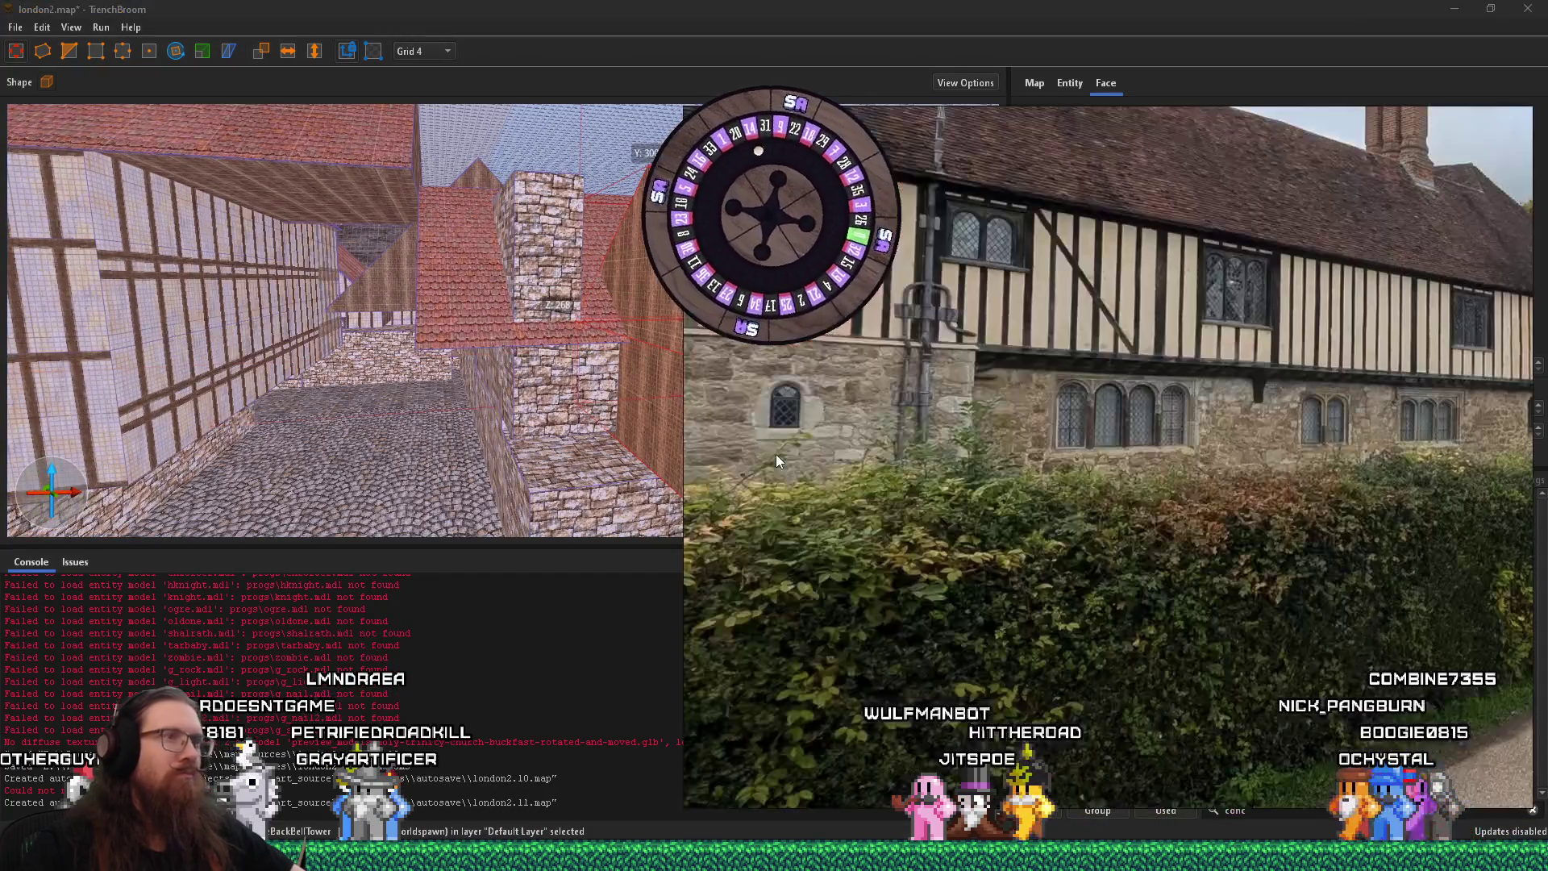
{"action": "scroll", "coordinate": [1084, 457], "scroll_direction": "down", "scroll_amount": 5}
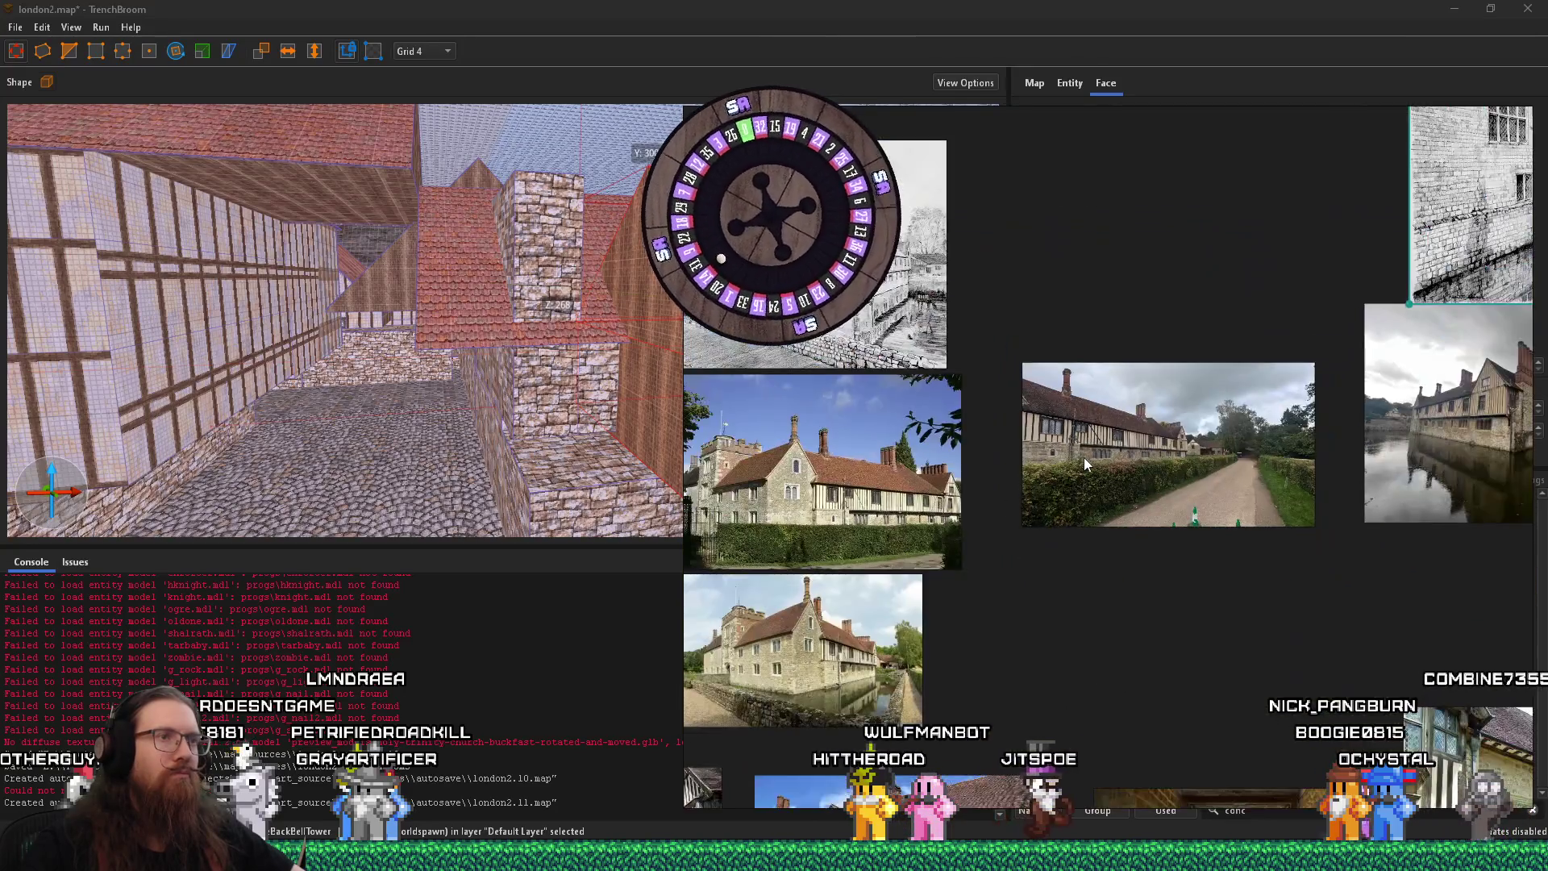
{"action": "scroll", "coordinate": [1084, 458], "scroll_direction": "up", "scroll_amount": 4}
{"action": "key", "text": "alt+Tab"}
{"action": "mouse_move", "coordinate": [934, 432]}
{"action": "left_mouse_down"}
{"action": "mouse_move", "coordinate": [264, 292]}
{"action": "mouse_move", "coordinate": [528, 305]}
{"action": "left_mouse_up"}
{"action": "left_click_drag", "start_coordinate": [606, 342], "coordinate": [747, 342]}
{"action": "key", "text": "alt+Tab"}
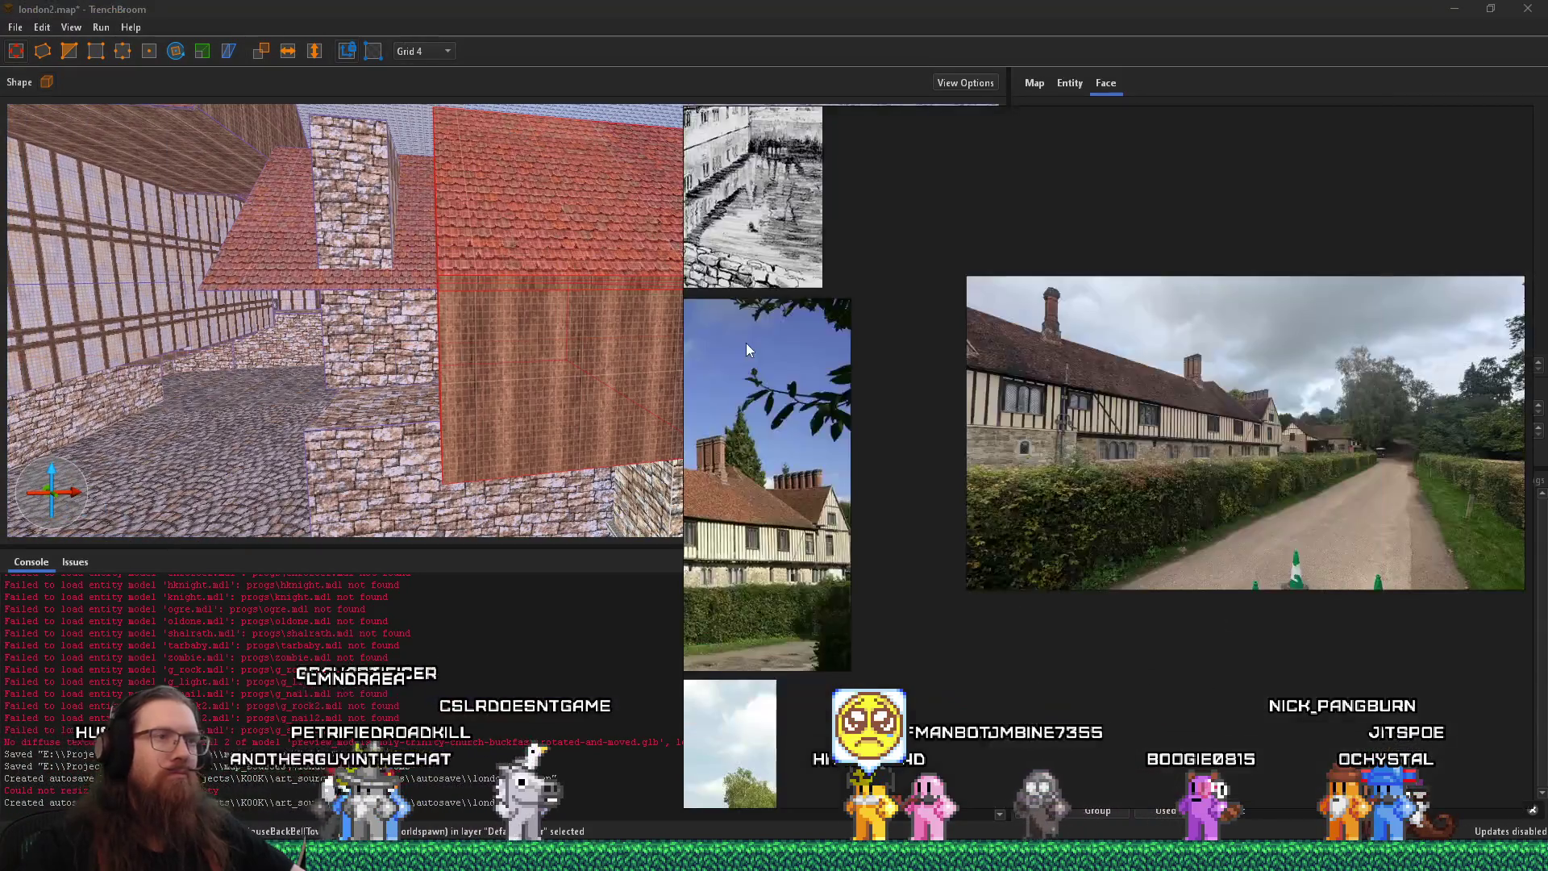
{"action": "key", "text": "alt+Tab"}
Select the extra wooden wall brush and delete it
{"action": "mouse_move", "coordinate": [538, 363]}
{"action": "left_mouse_down"}
{"action": "mouse_move", "coordinate": [517, 357]}
{"action": "mouse_move", "coordinate": [762, 350]}
{"action": "mouse_move", "coordinate": [587, 360]}
{"action": "mouse_move", "coordinate": [613, 355]}
{"action": "left_mouse_up"}
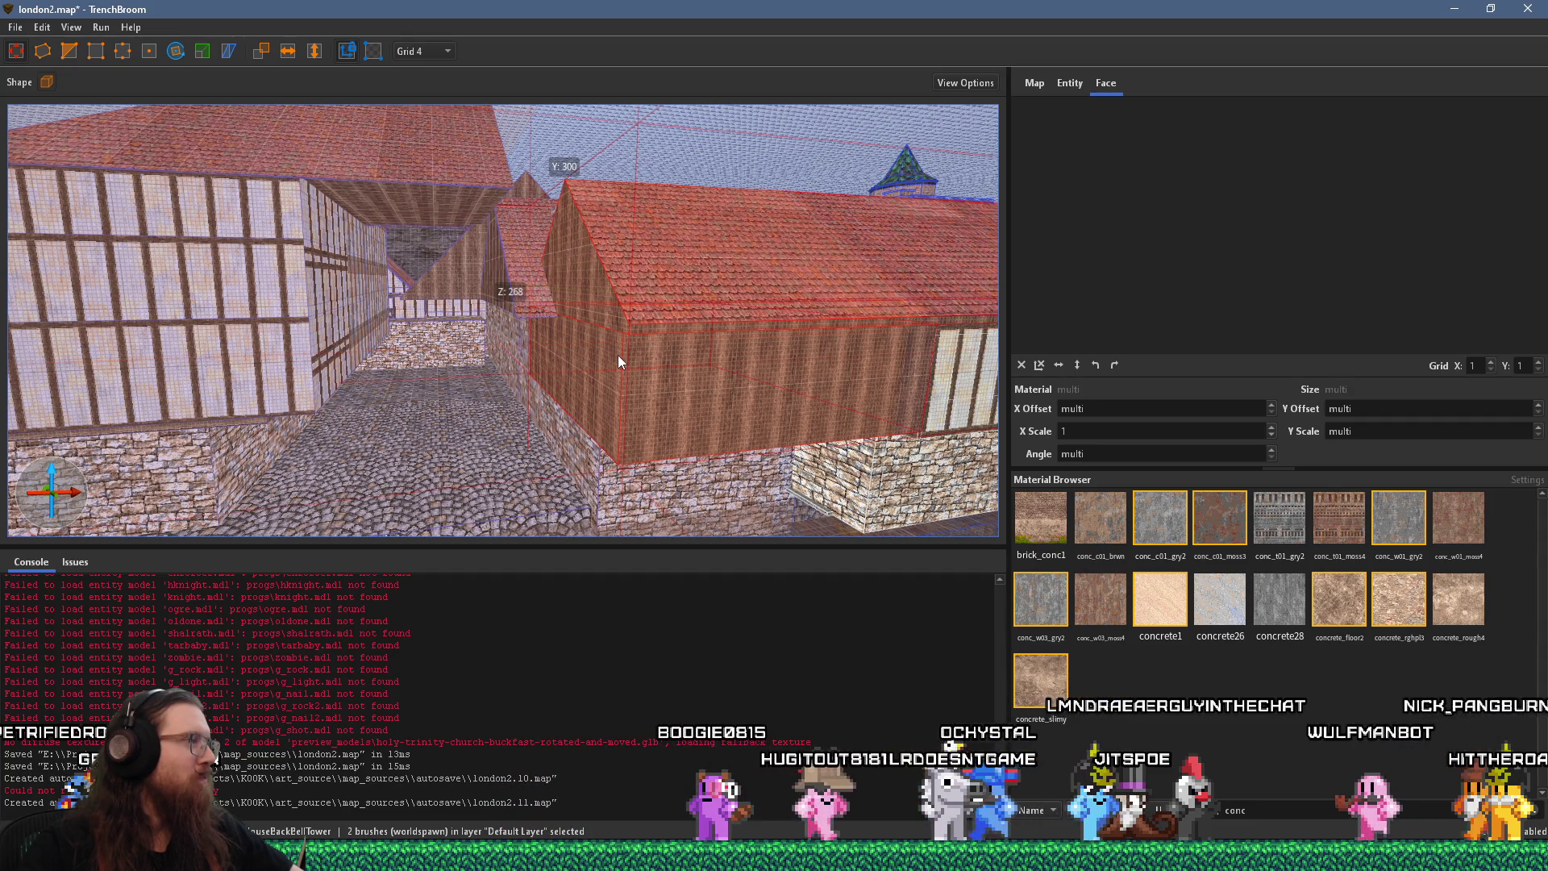
{"action": "mouse_move", "coordinate": [662, 361]}
{"action": "left_mouse_down"}
{"action": "mouse_move", "coordinate": [574, 285]}
{"action": "mouse_move", "coordinate": [562, 224]}
{"action": "left_mouse_up"}
{"action": "left_click", "coordinate": [589, 273]}
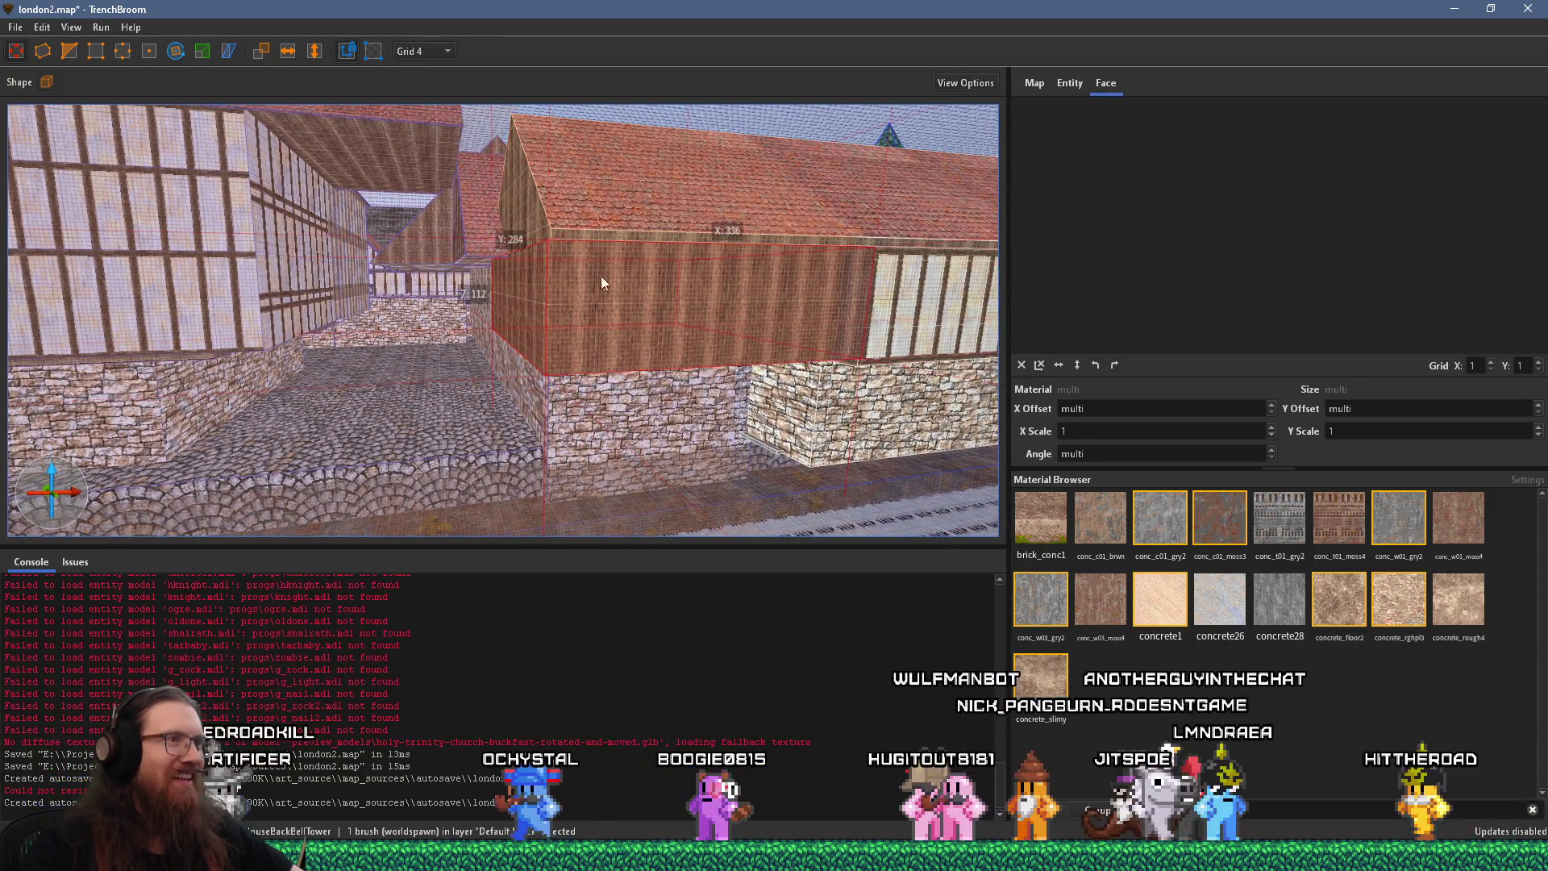
{"action": "key", "text": "Delete"}
Inspect the timber wall brushes and sill beam, then clear the selection
{"action": "mouse_move", "coordinate": [608, 279]}
{"action": "left_mouse_down"}
{"action": "mouse_move", "coordinate": [279, 285]}
{"action": "mouse_move", "coordinate": [675, 298]}
{"action": "left_mouse_up"}
{"action": "scroll", "coordinate": [676, 293], "scroll_direction": "up", "scroll_amount": 4}
{"action": "scroll", "coordinate": [594, 286], "scroll_direction": "up", "scroll_amount": 1}
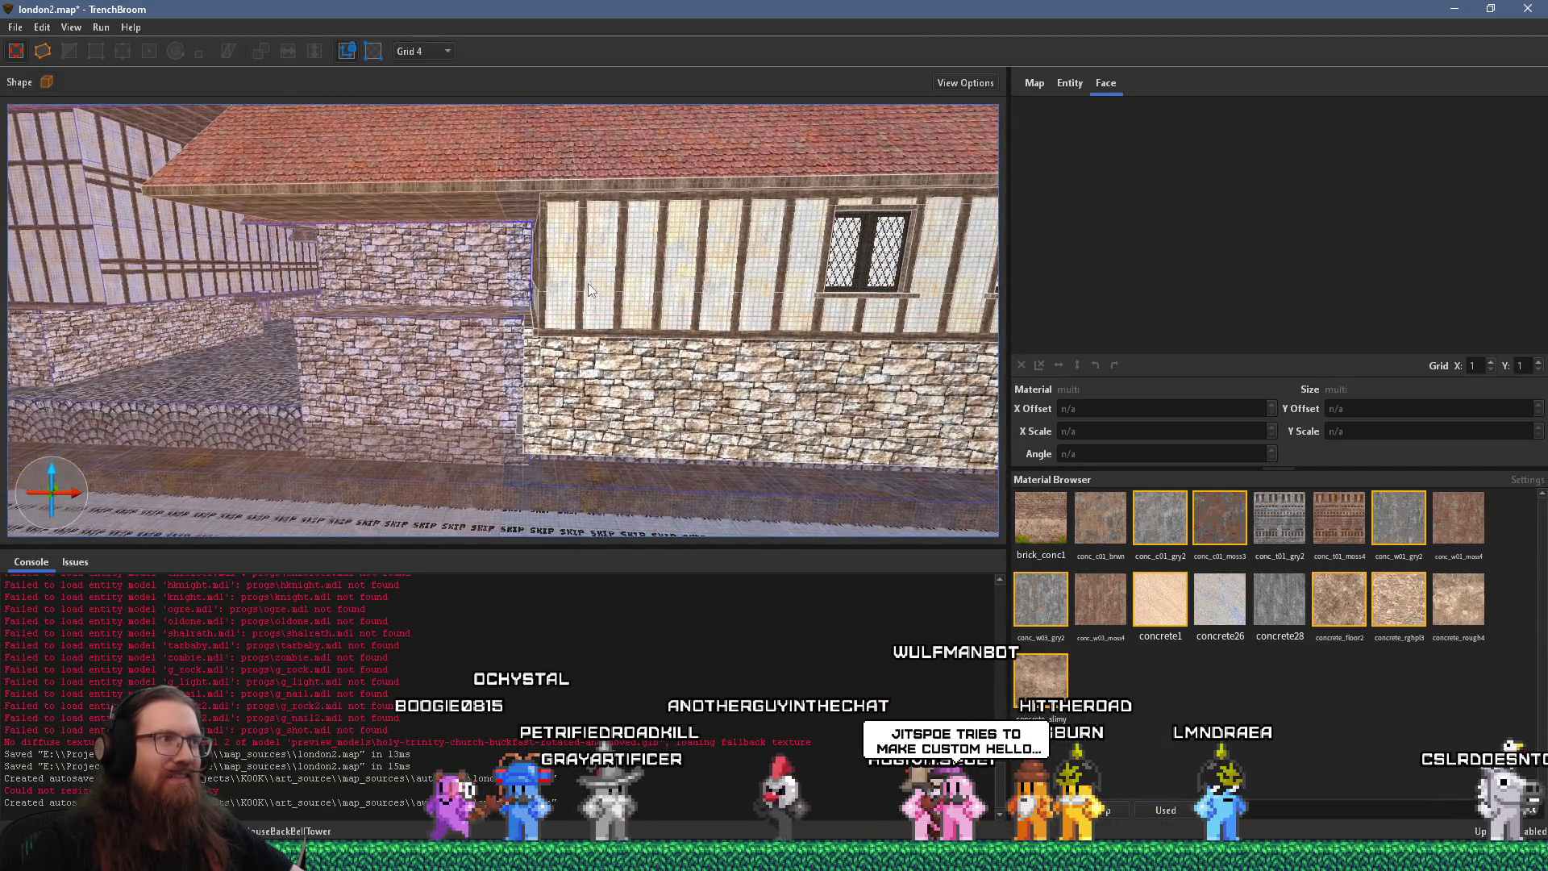
{"action": "left_click_drag", "start_coordinate": [530, 270], "coordinate": [601, 222]}
{"action": "left_click", "coordinate": [611, 183]}
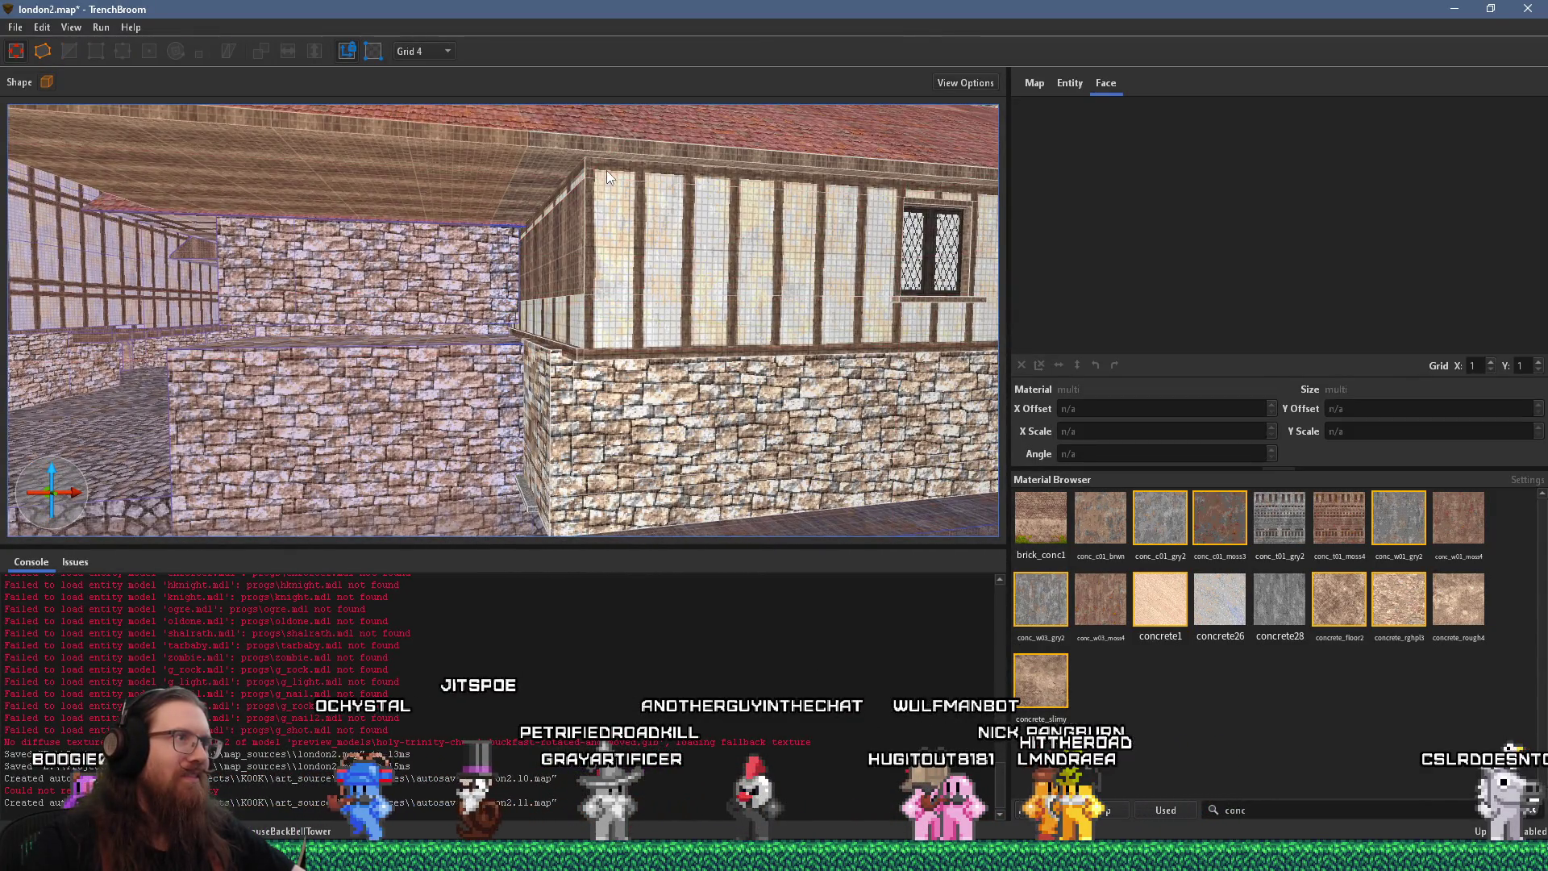
{"action": "left_click", "coordinate": [606, 170], "text": "ctrl"}
{"action": "left_click", "coordinate": [593, 318], "text": "ctrl"}
{"action": "scroll", "coordinate": [579, 321], "scroll_direction": "up", "scroll_amount": 2}
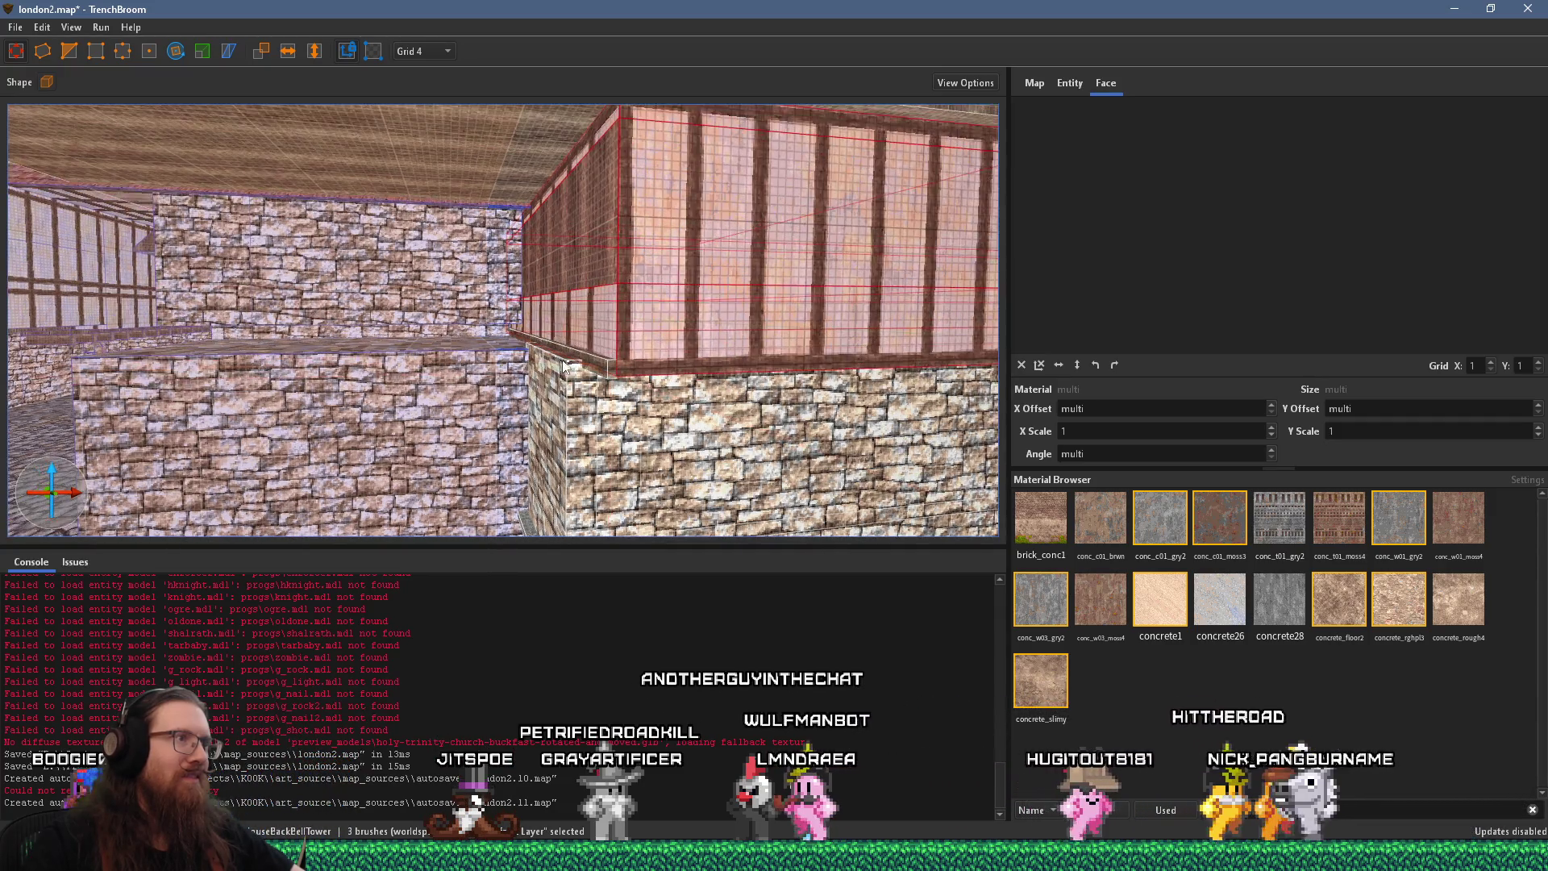
{"action": "left_click", "coordinate": [598, 367]}
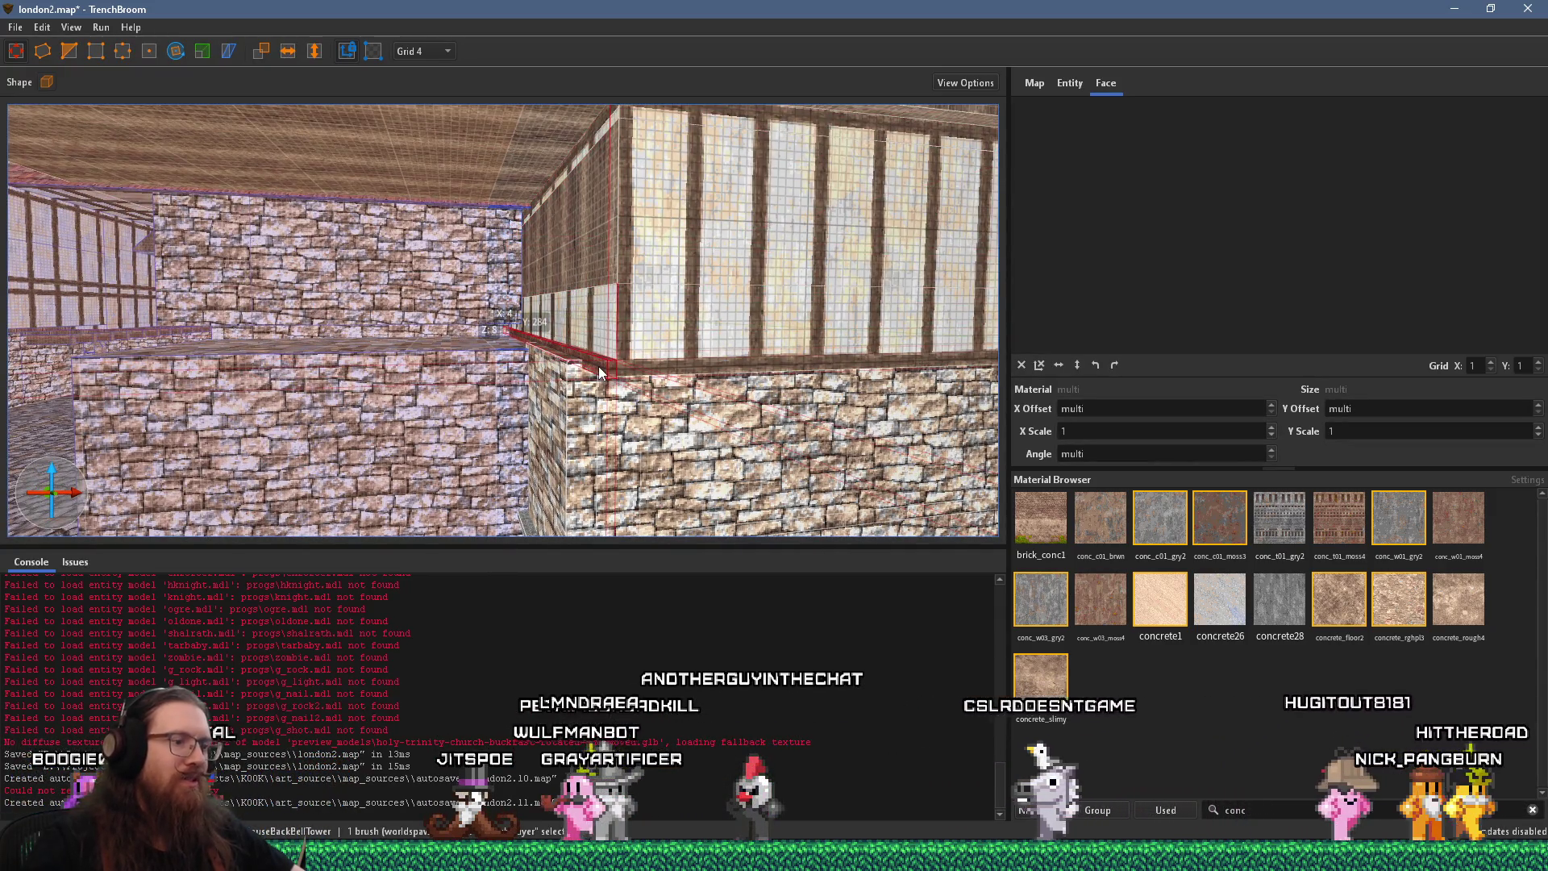
{"action": "key", "text": "Escape"}
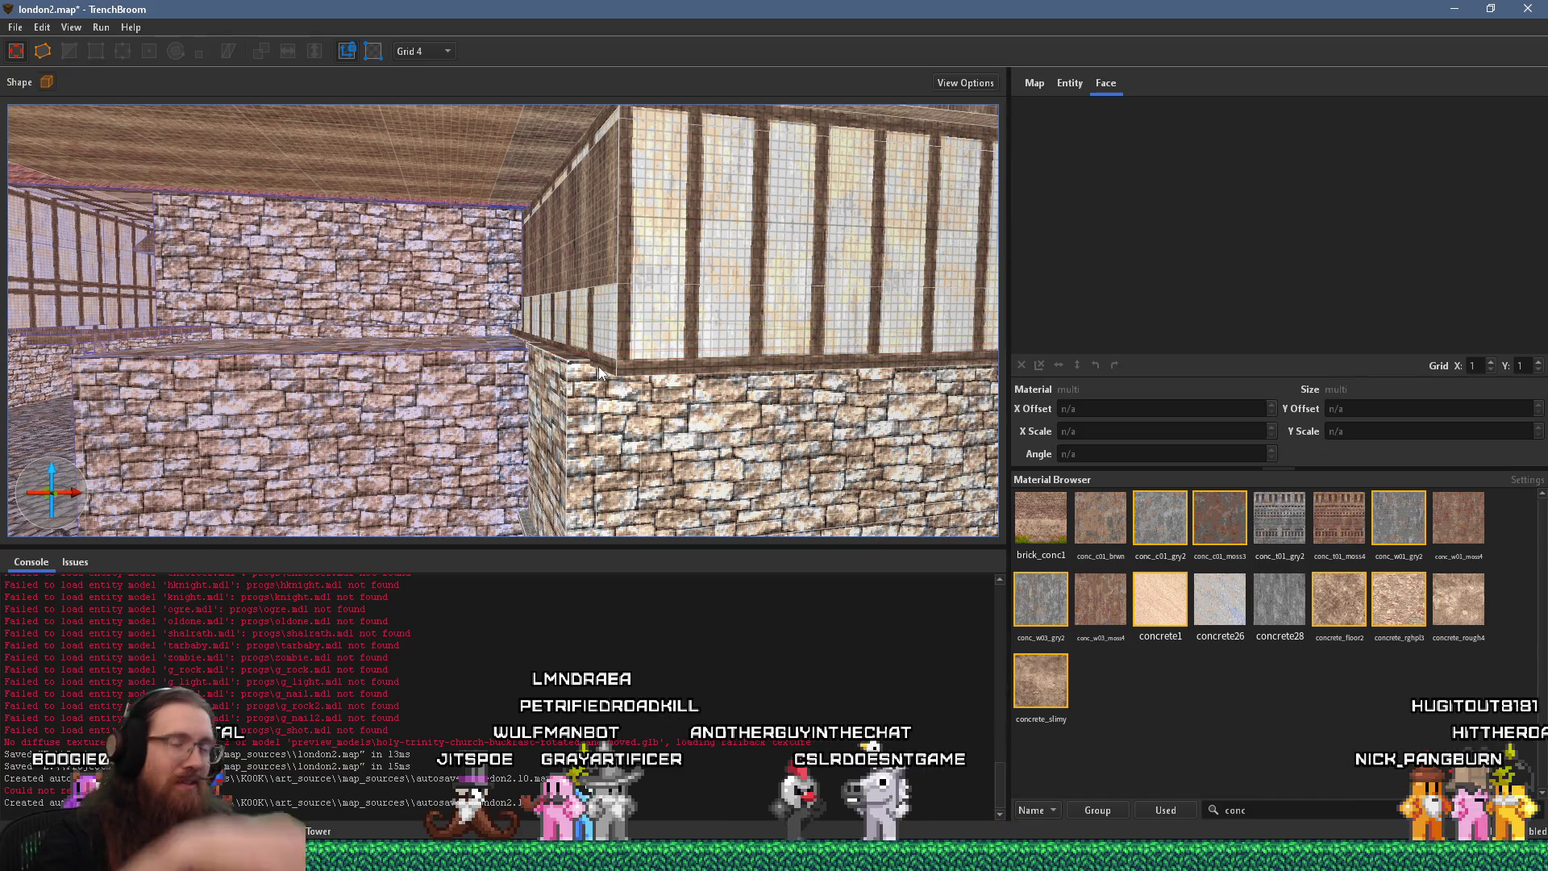
{"action": "key", "text": "alt+Tab"}
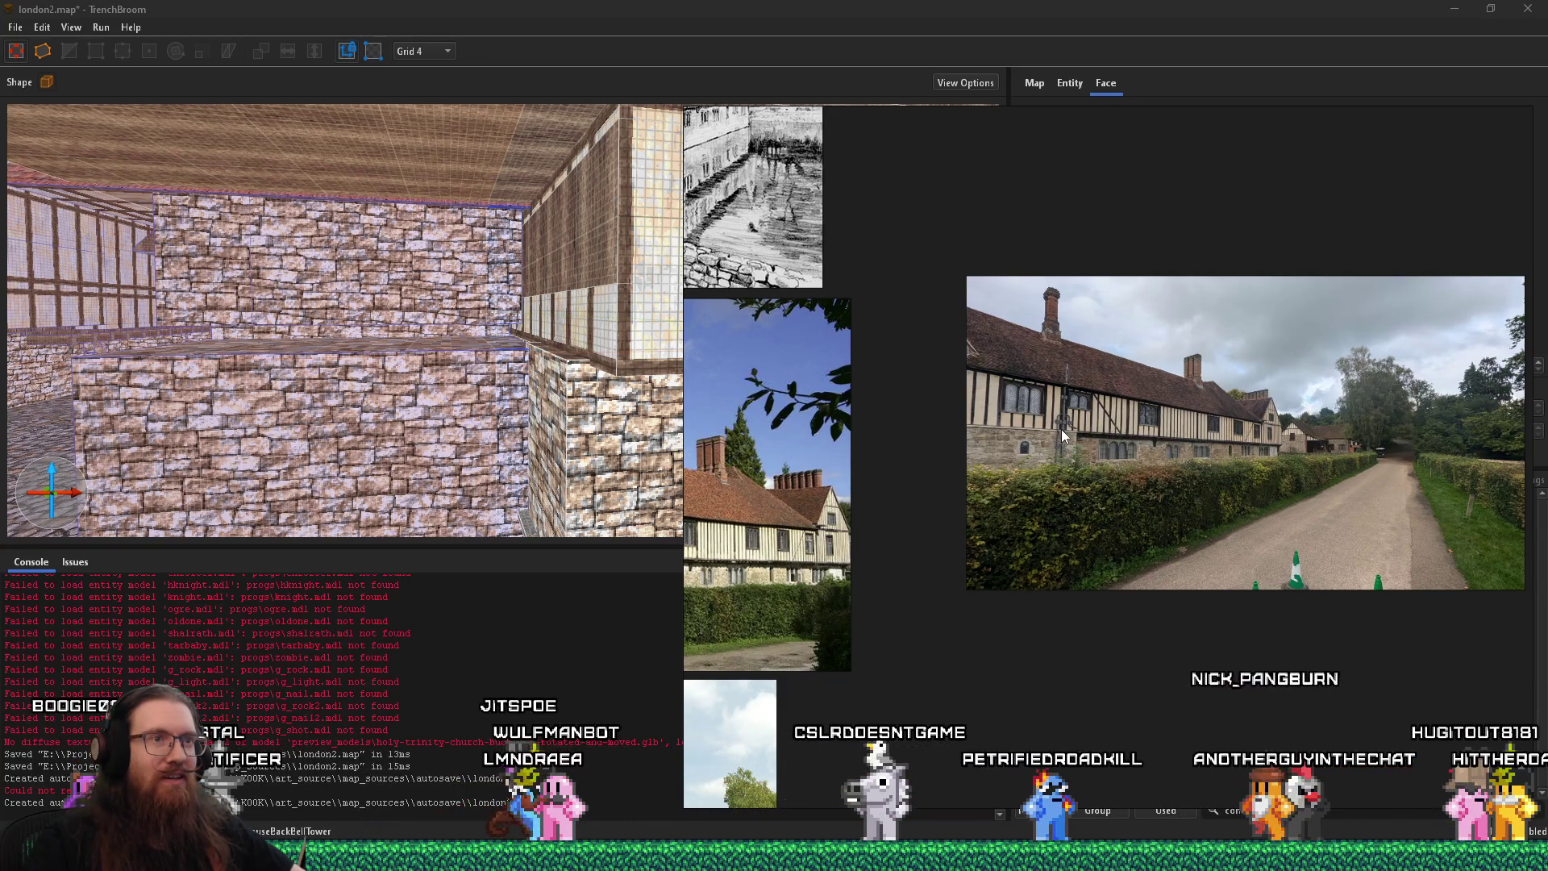
Zoom the reference house photo and flip between it and the map
{"action": "scroll", "coordinate": [1061, 429], "scroll_direction": "down", "scroll_amount": 5}
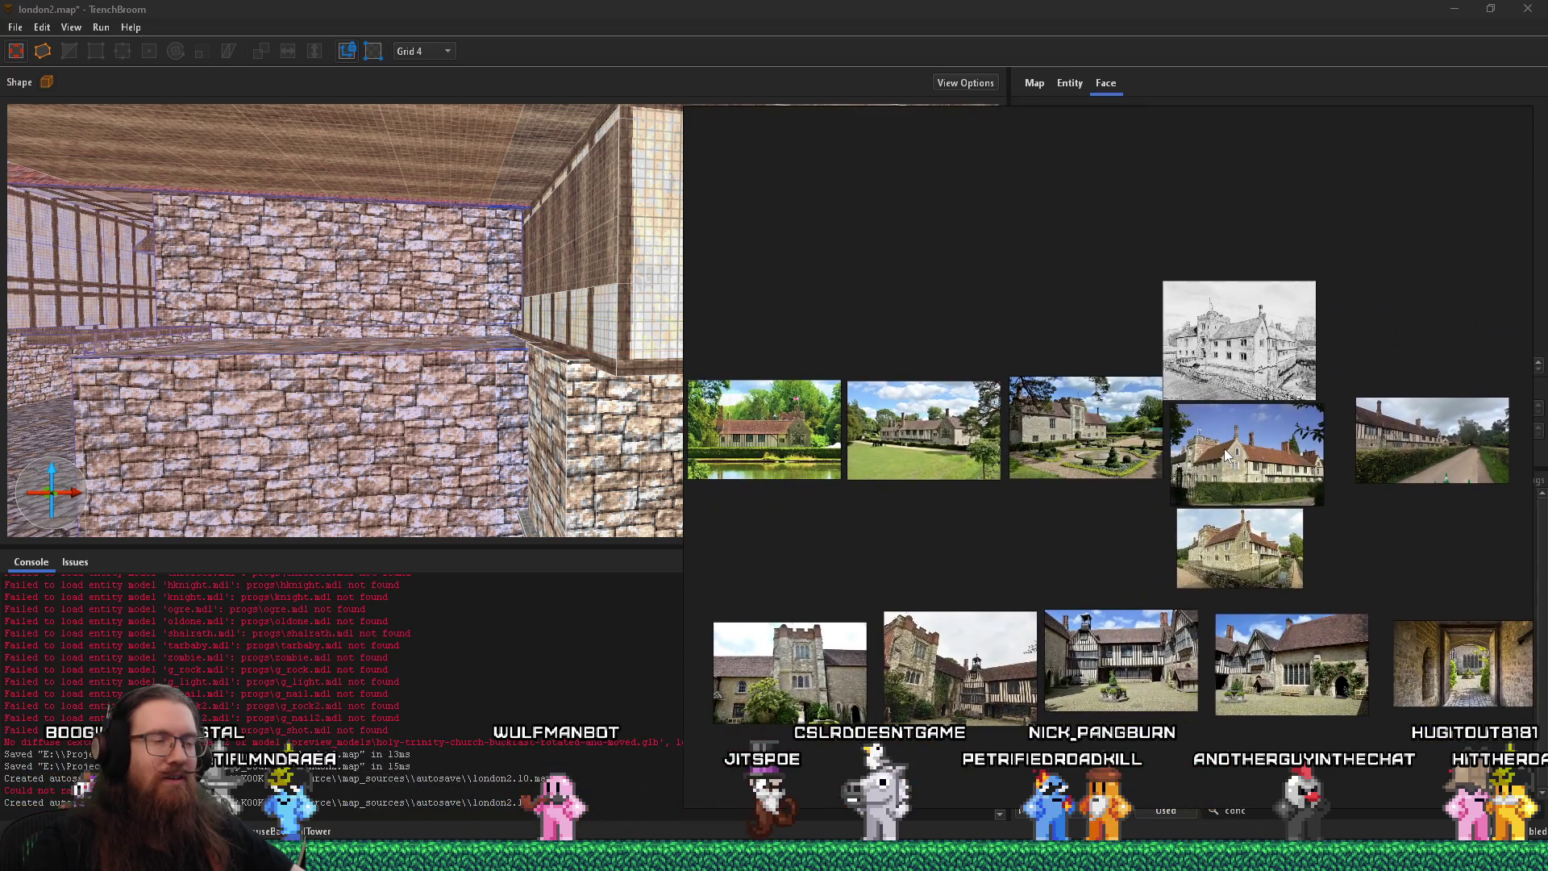
{"action": "scroll", "coordinate": [930, 418], "scroll_direction": "up", "scroll_amount": 5}
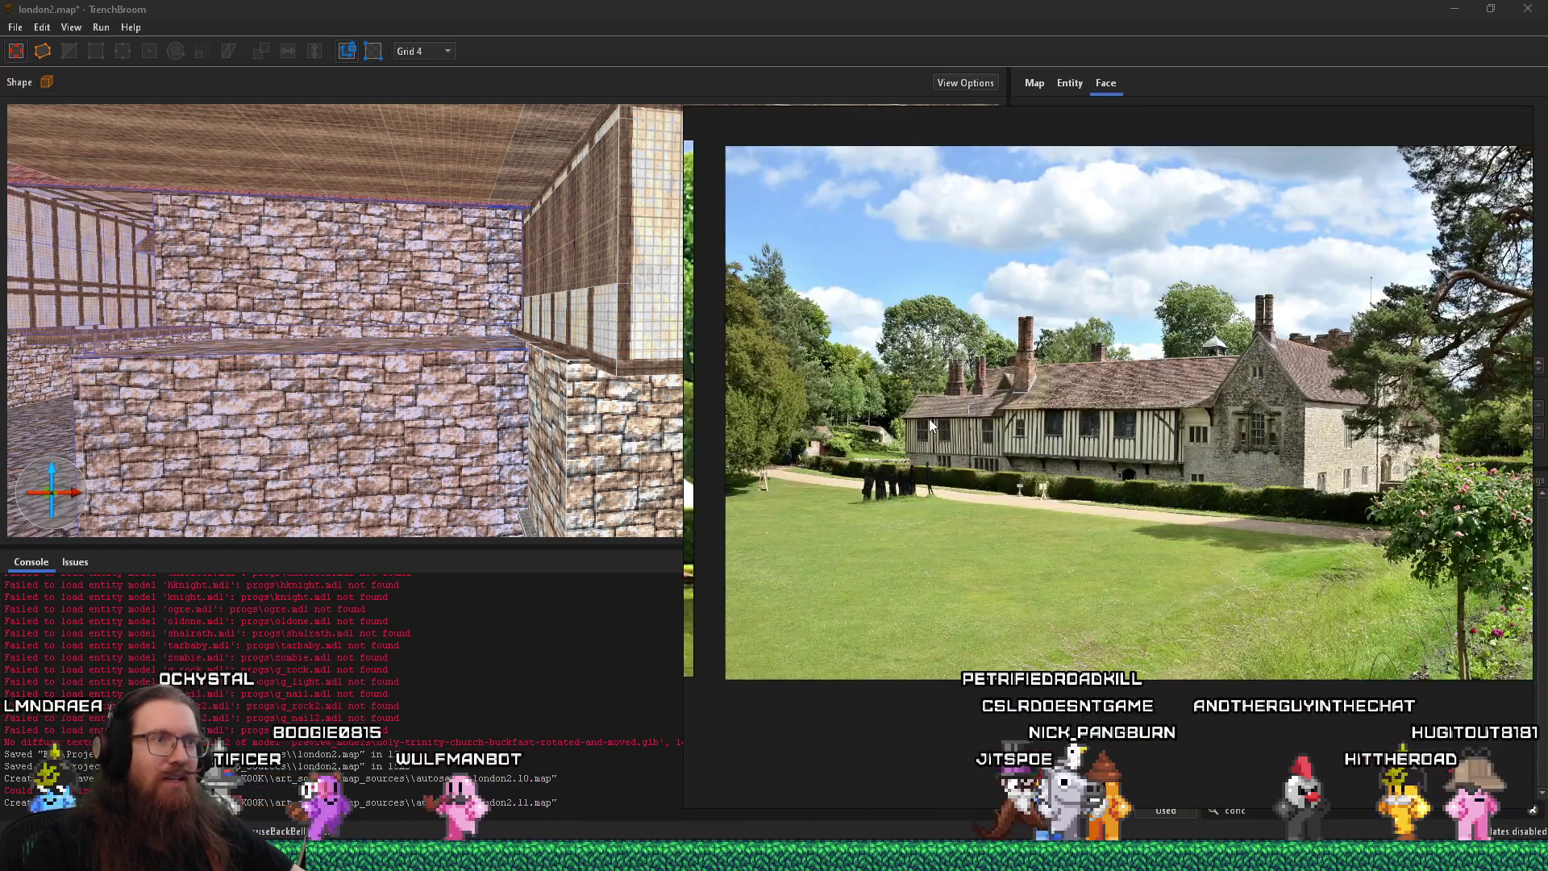
{"action": "scroll", "coordinate": [917, 460], "scroll_direction": "up", "scroll_amount": 2}
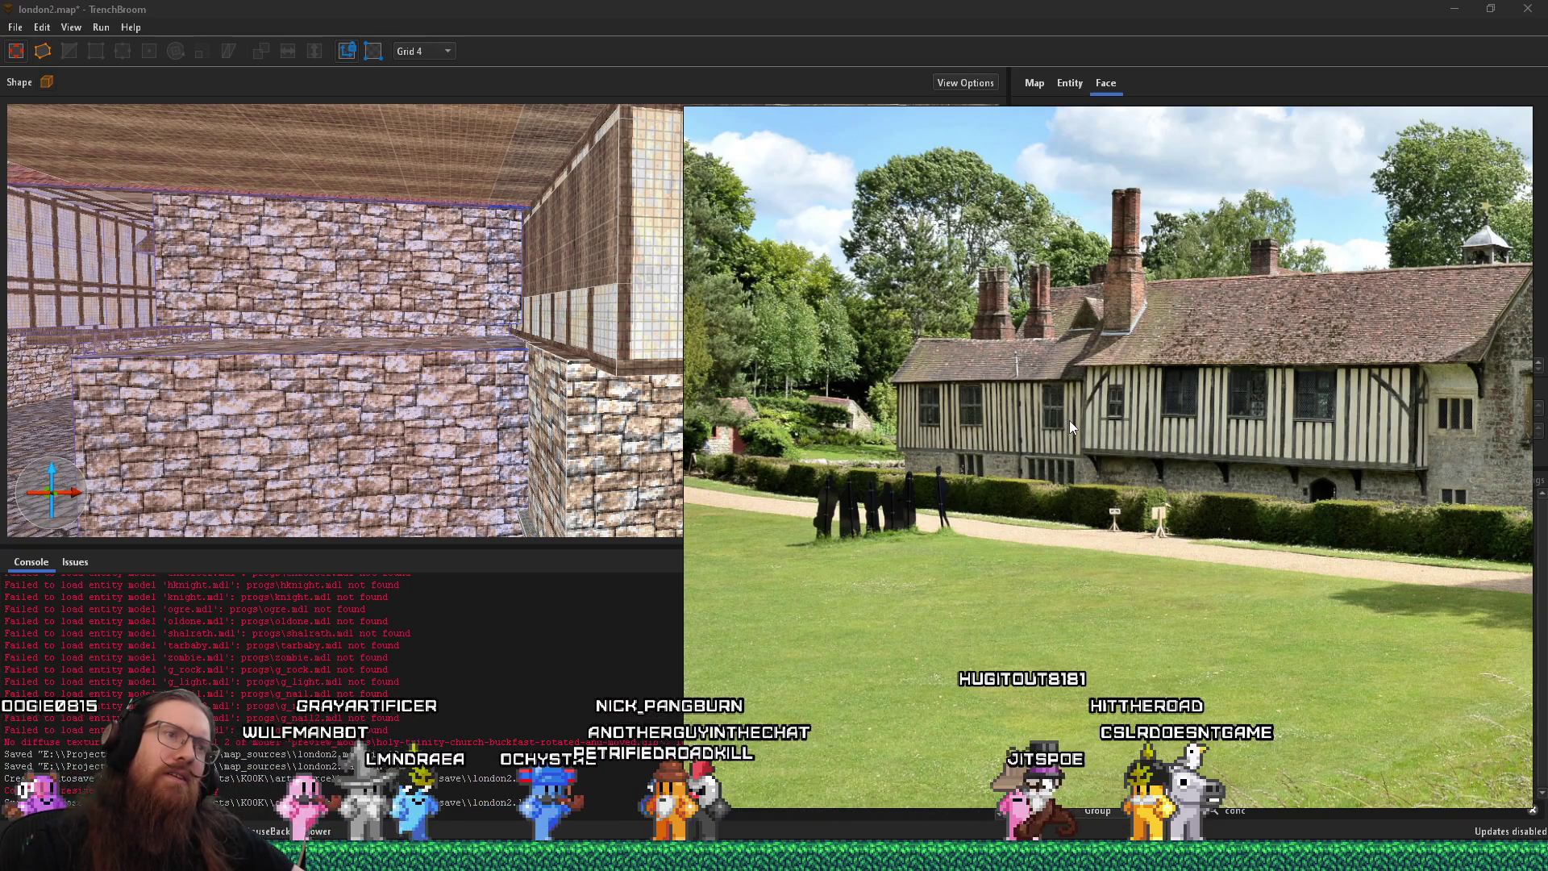
{"action": "left_click", "coordinate": [453, 324]}
{"action": "scroll", "coordinate": [464, 299], "scroll_direction": "down", "scroll_amount": 5}
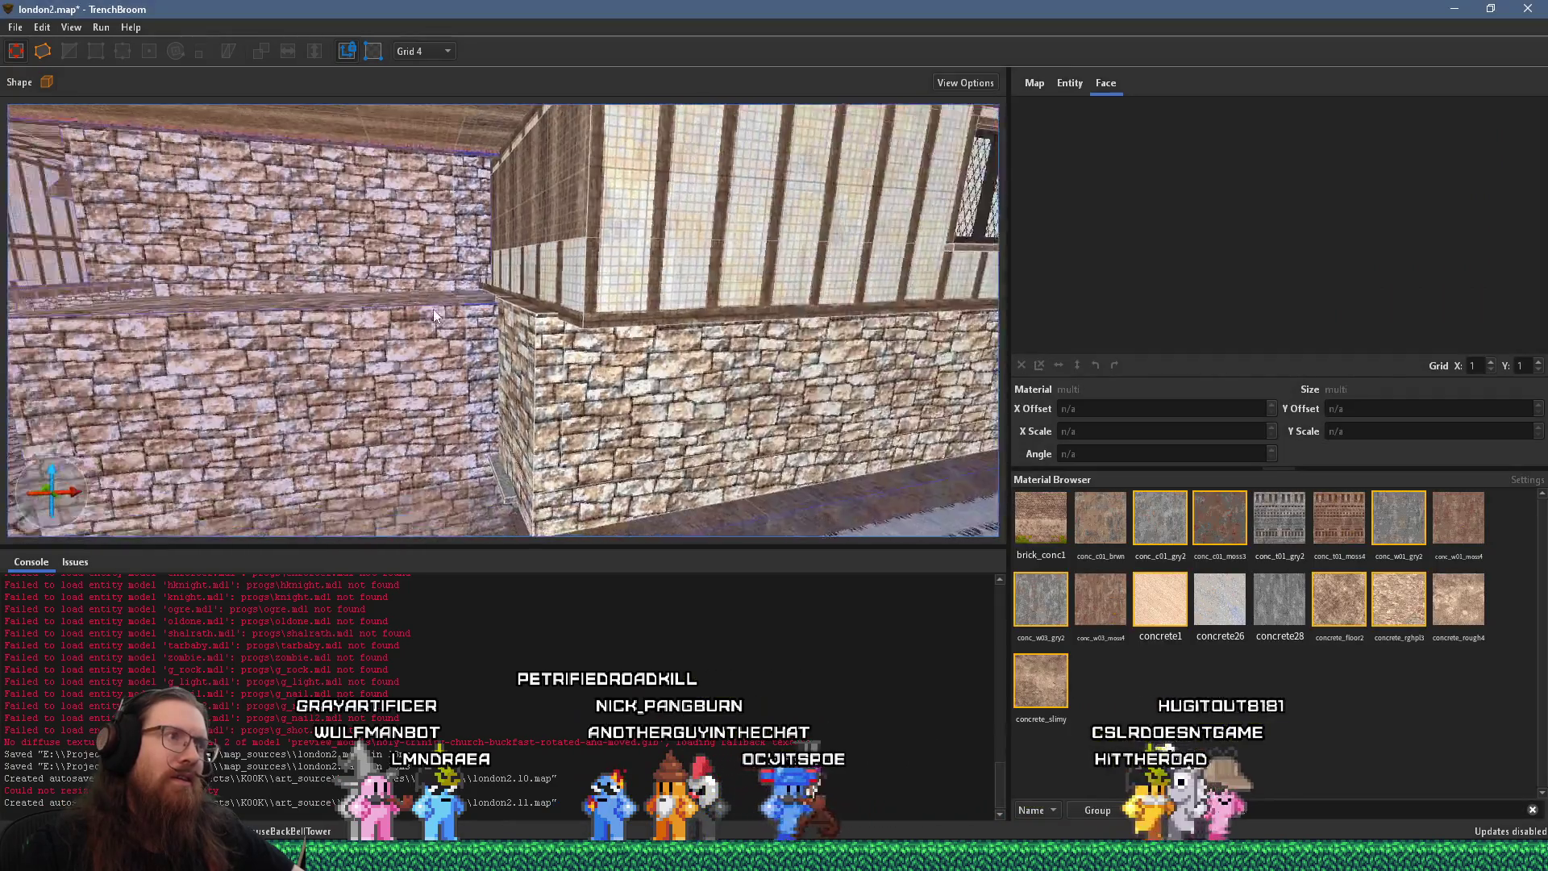
{"action": "scroll", "coordinate": [366, 364], "scroll_direction": "down", "scroll_amount": 5}
{"action": "key", "text": "alt+Tab"}
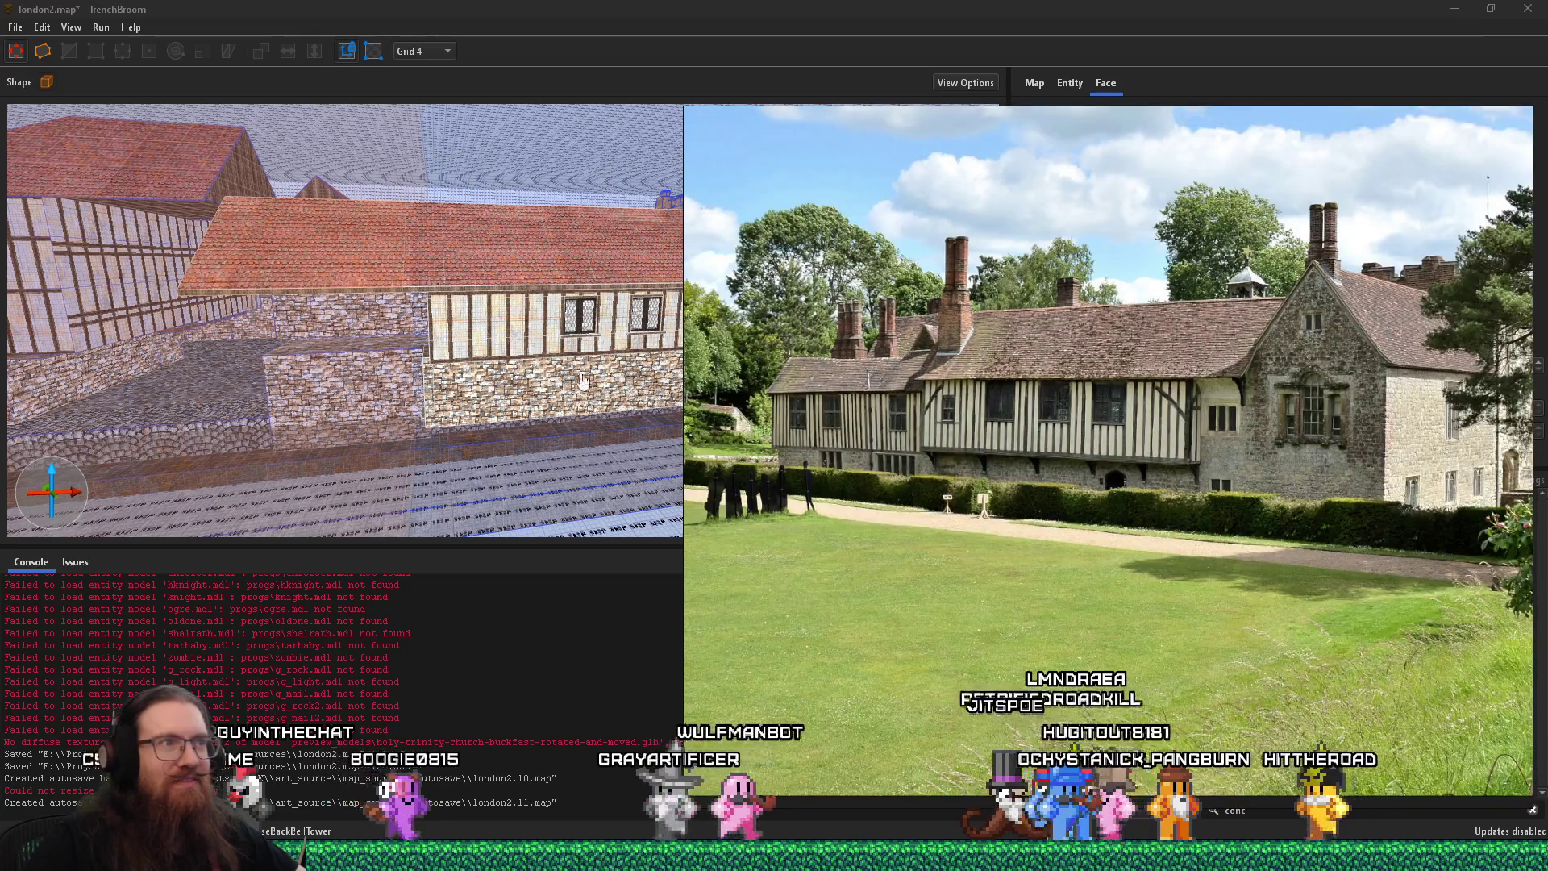
{"action": "left_click", "coordinate": [584, 379]}
{"action": "key", "text": "alt+Tab"}
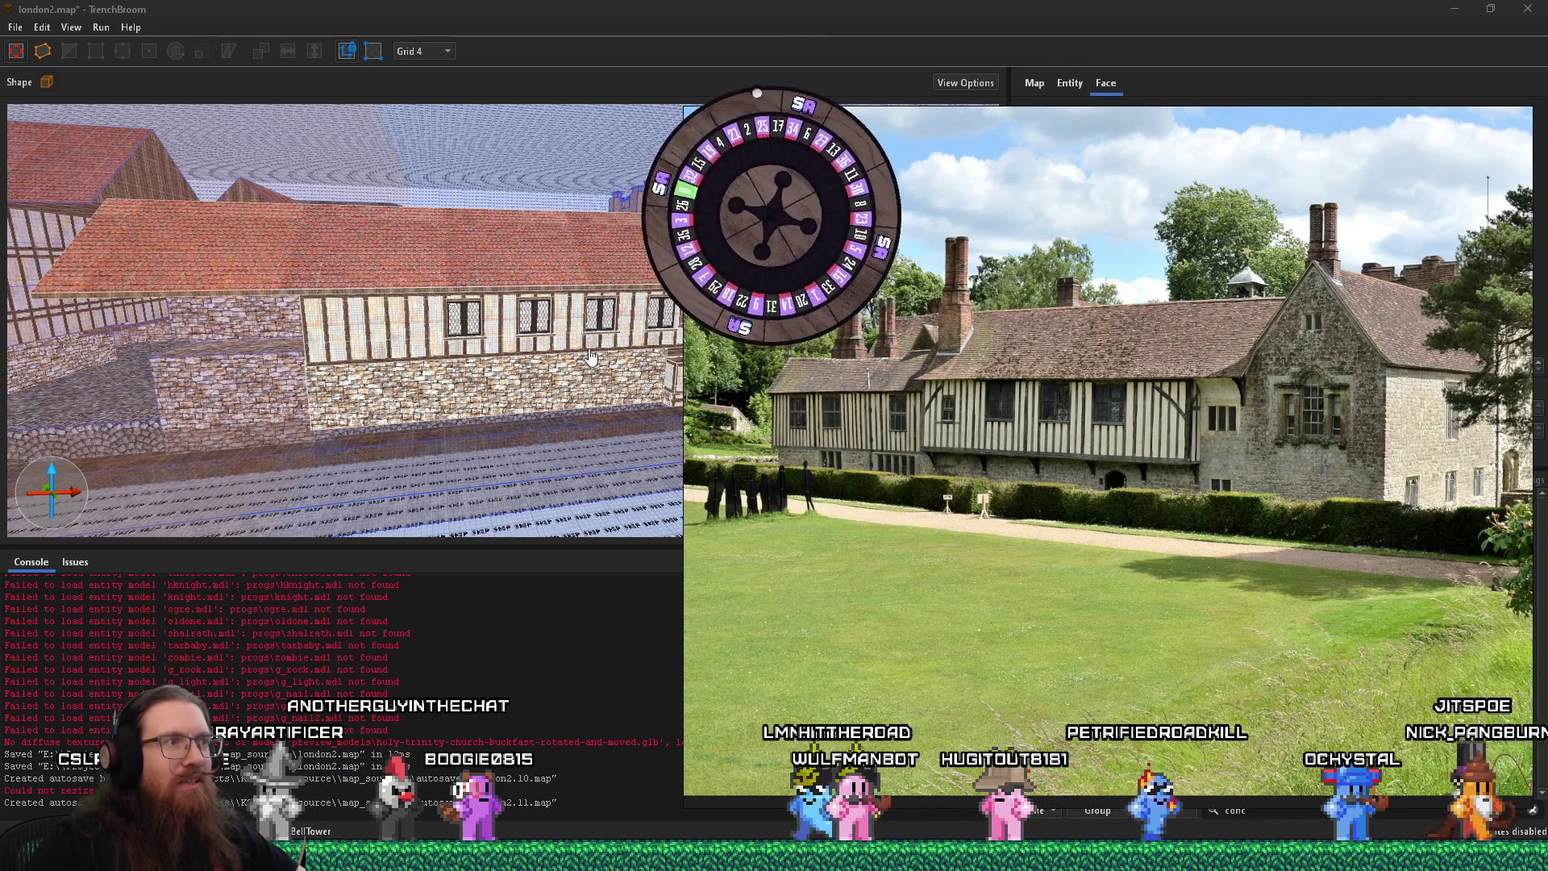
{"action": "left_click", "coordinate": [584, 355]}
Fly along the timber facade comparing it with the photo, then select the grass block's top face
{"action": "key", "text": "w"}
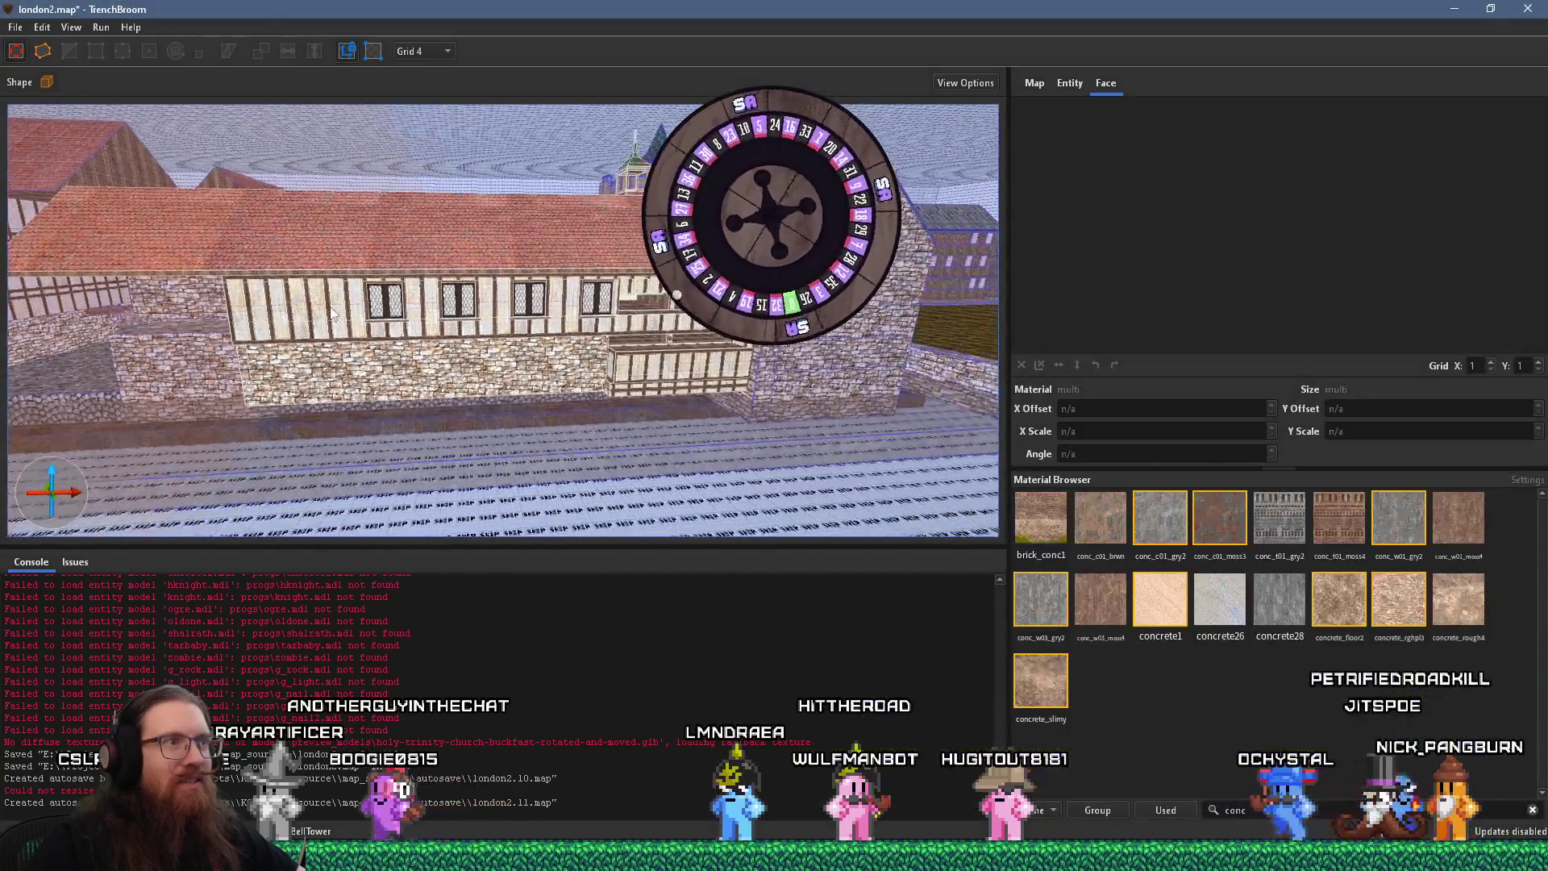
{"action": "key", "text": "alt+Tab"}
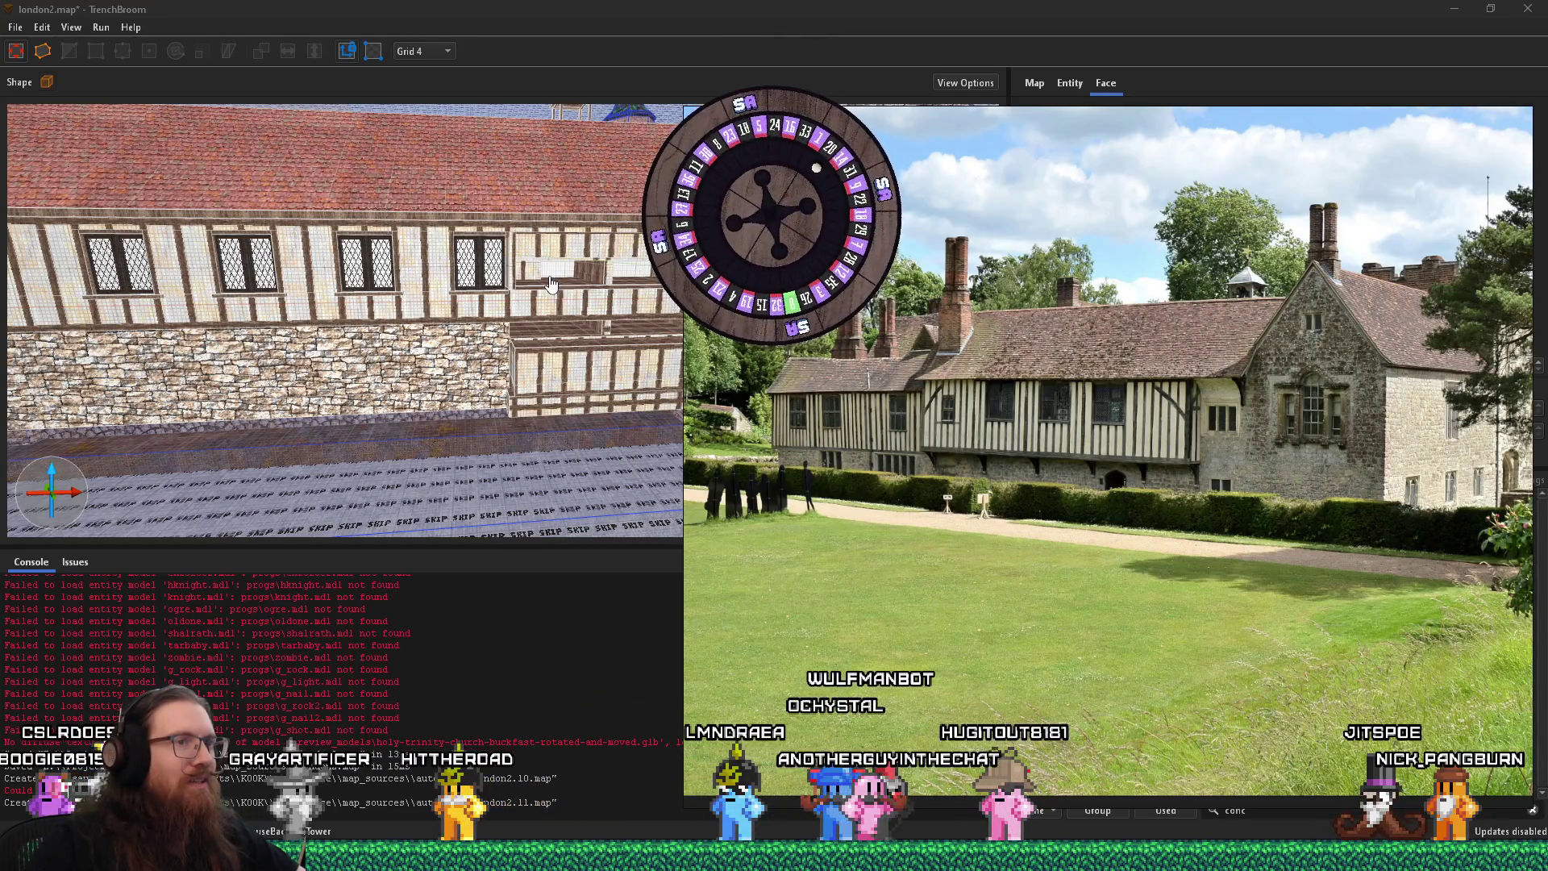
{"action": "key", "text": "alt+Tab"}
{"action": "key", "text": "s"}
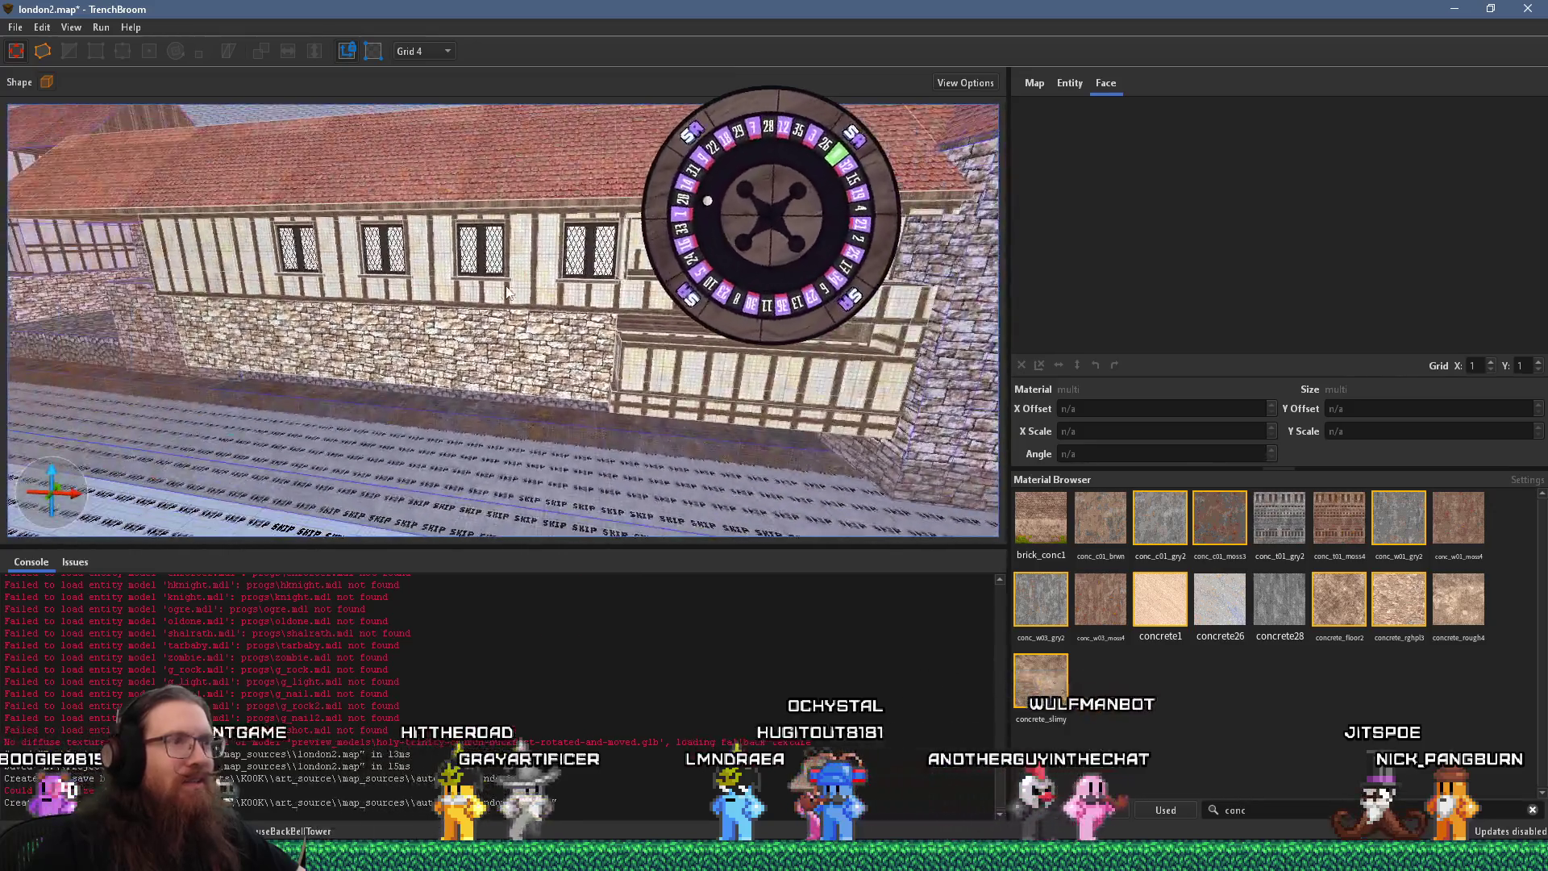
{"action": "key", "text": "alt+Tab"}
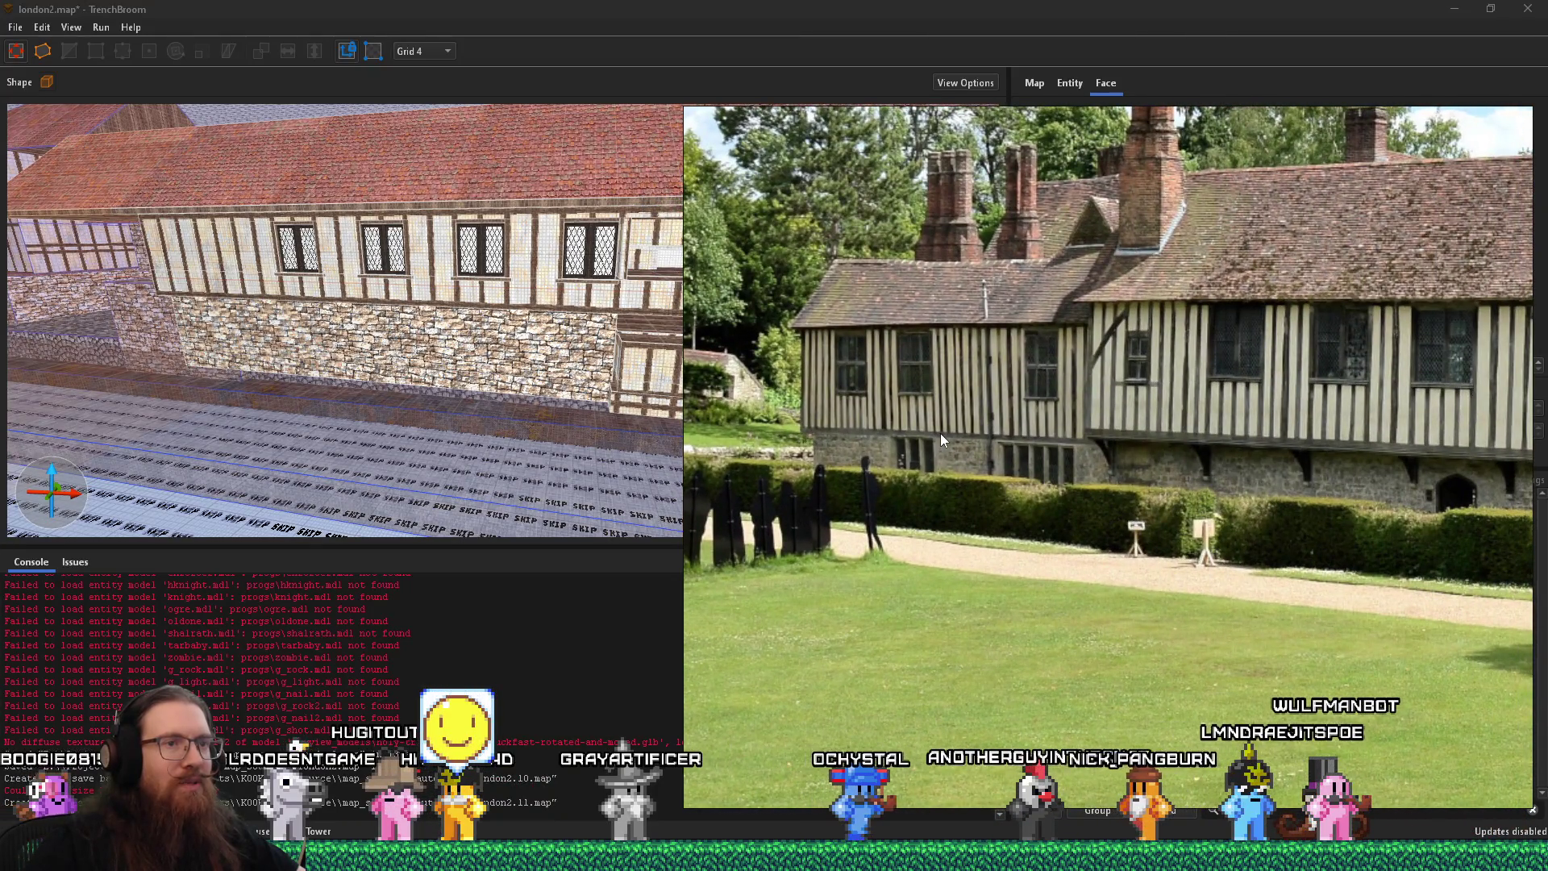
{"action": "key", "text": "alt+Tab"}
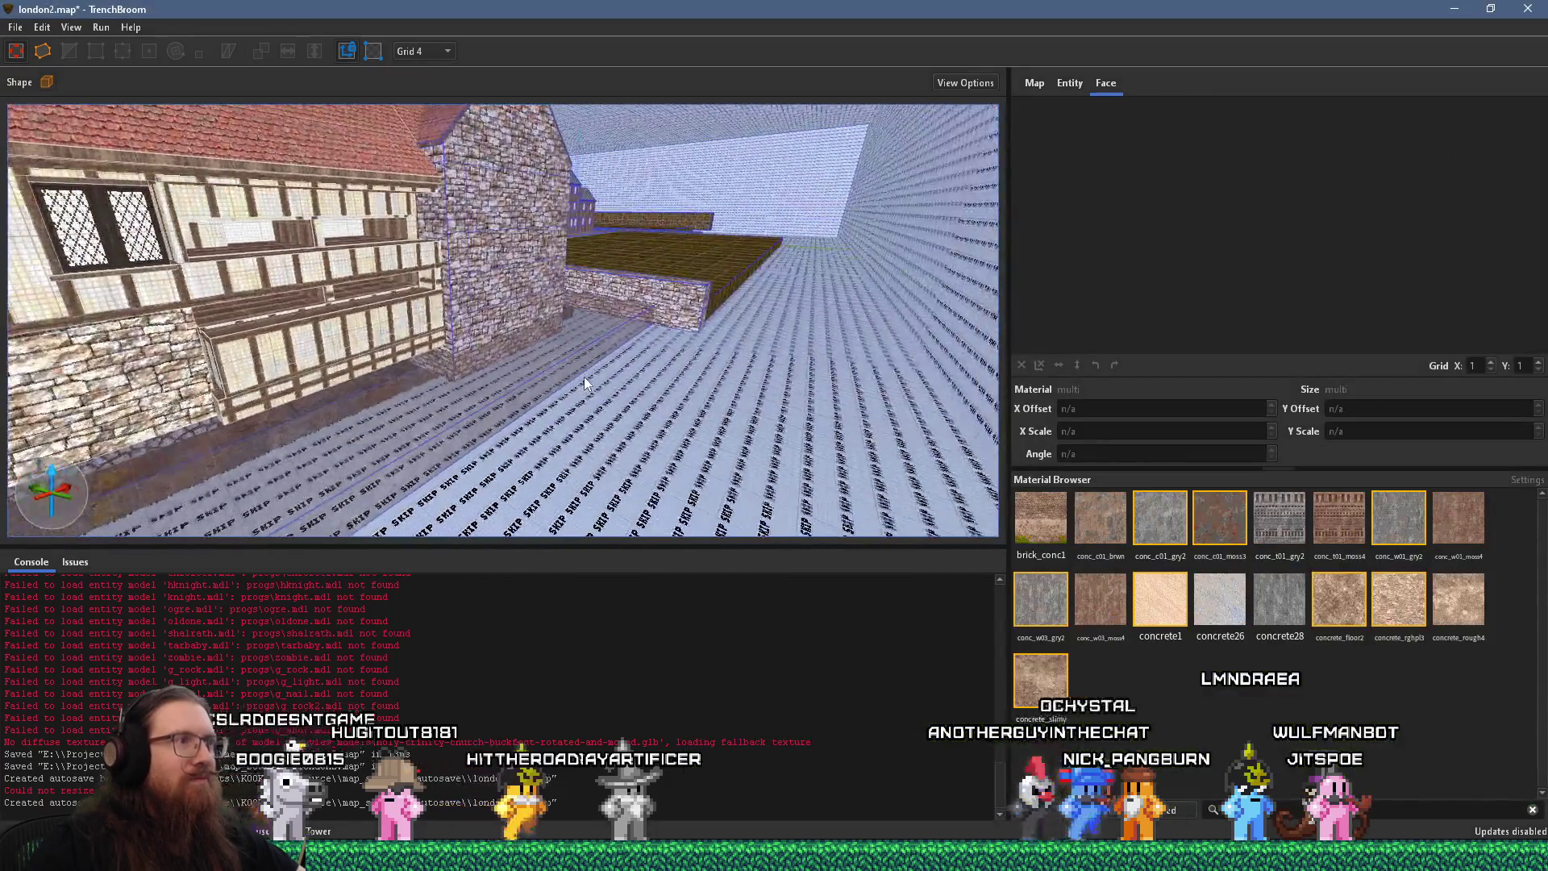
{"action": "key", "text": "alt+Tab"}
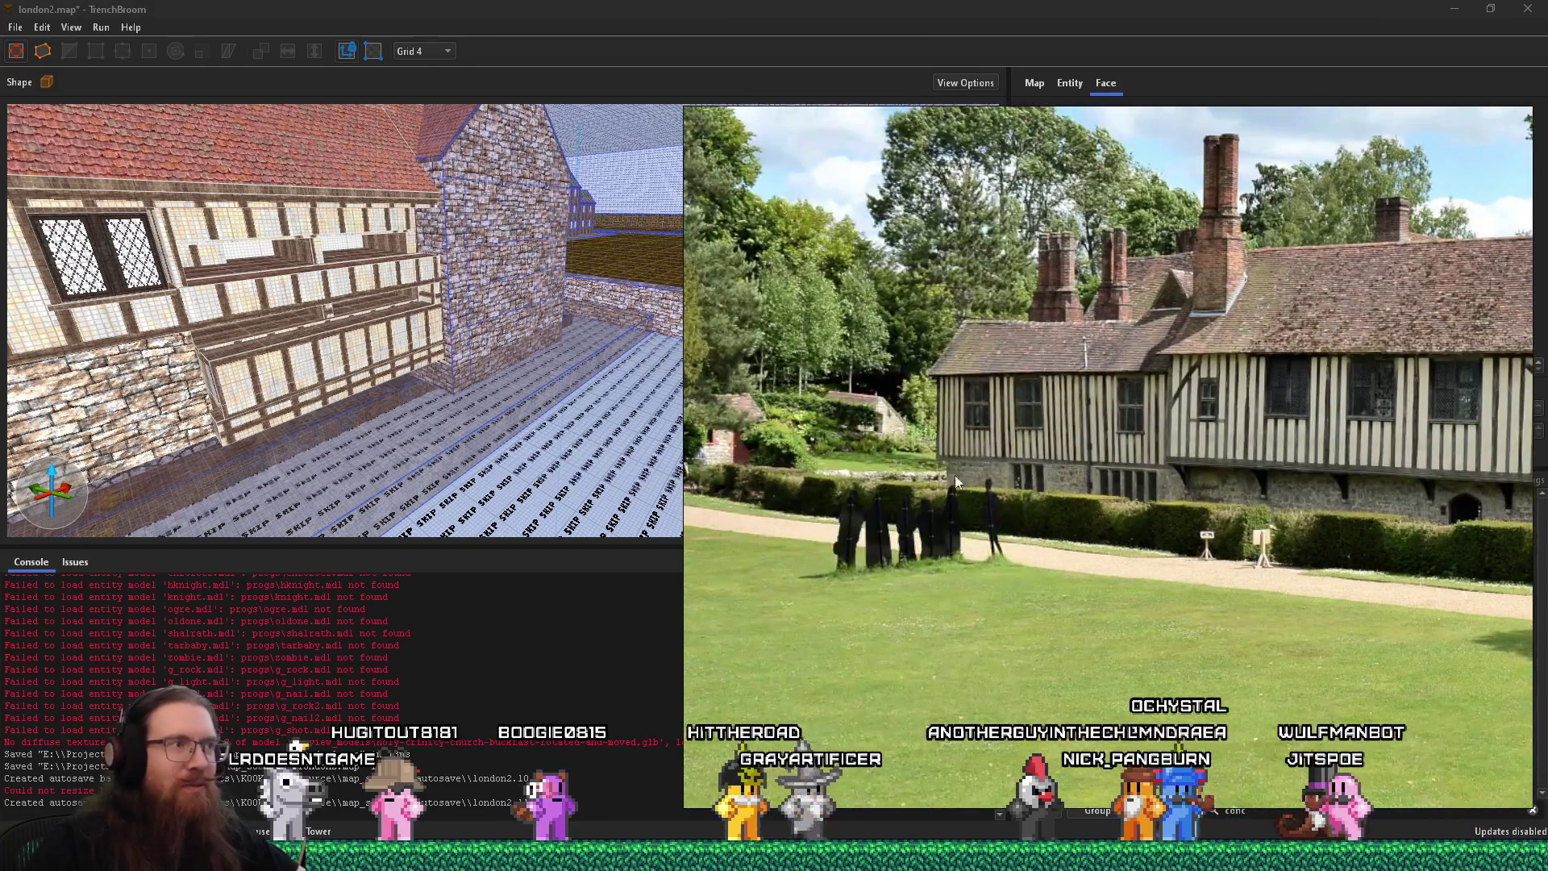
{"action": "left_click", "coordinate": [565, 399]}
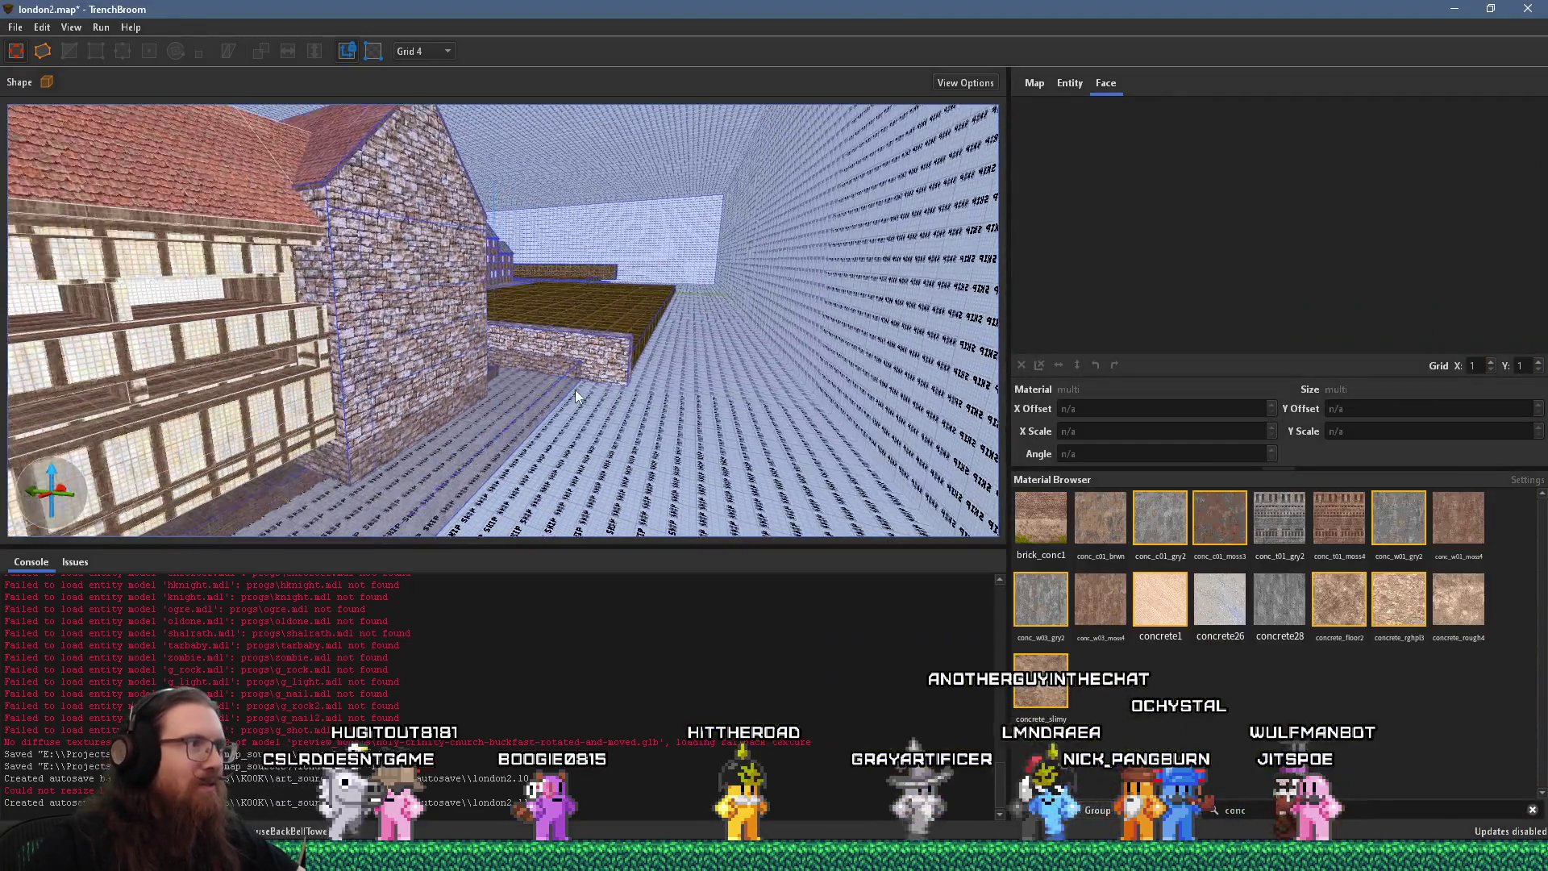
{"action": "scroll", "coordinate": [591, 388], "scroll_direction": "up", "scroll_amount": 3}
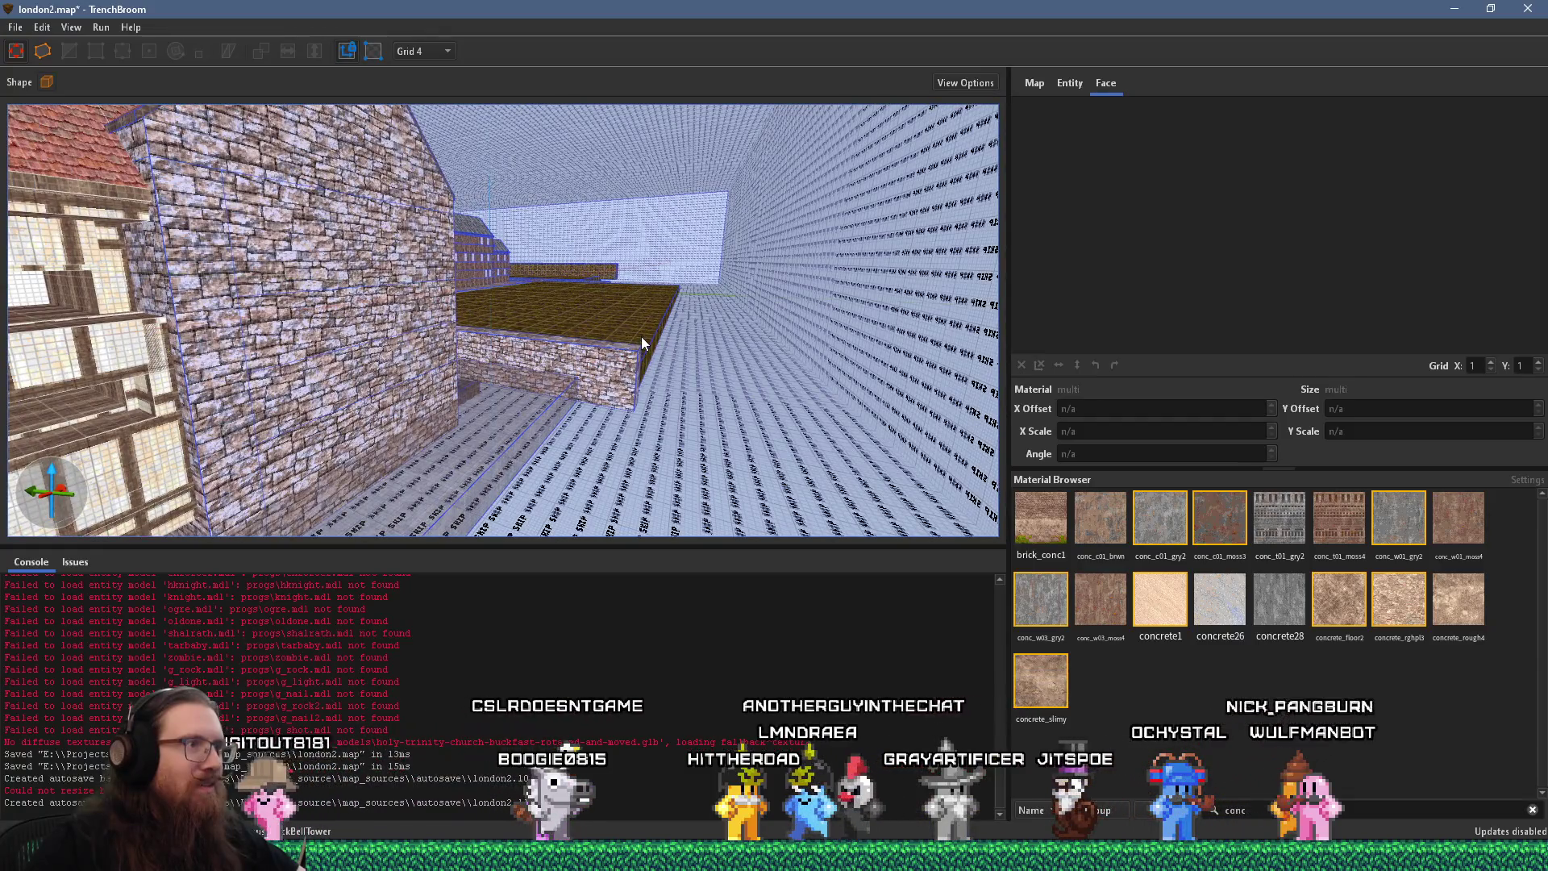
{"action": "left_click", "coordinate": [646, 338]}
With the grid at 64, draw a new brush strip along the grass block's front edge
{"action": "mouse_move", "coordinate": [555, 388]}
{"action": "left_mouse_down"}
{"action": "mouse_move", "coordinate": [475, 313]}
{"action": "mouse_move", "coordinate": [514, 316]}
{"action": "mouse_move", "coordinate": [412, 297]}
{"action": "left_mouse_up"}
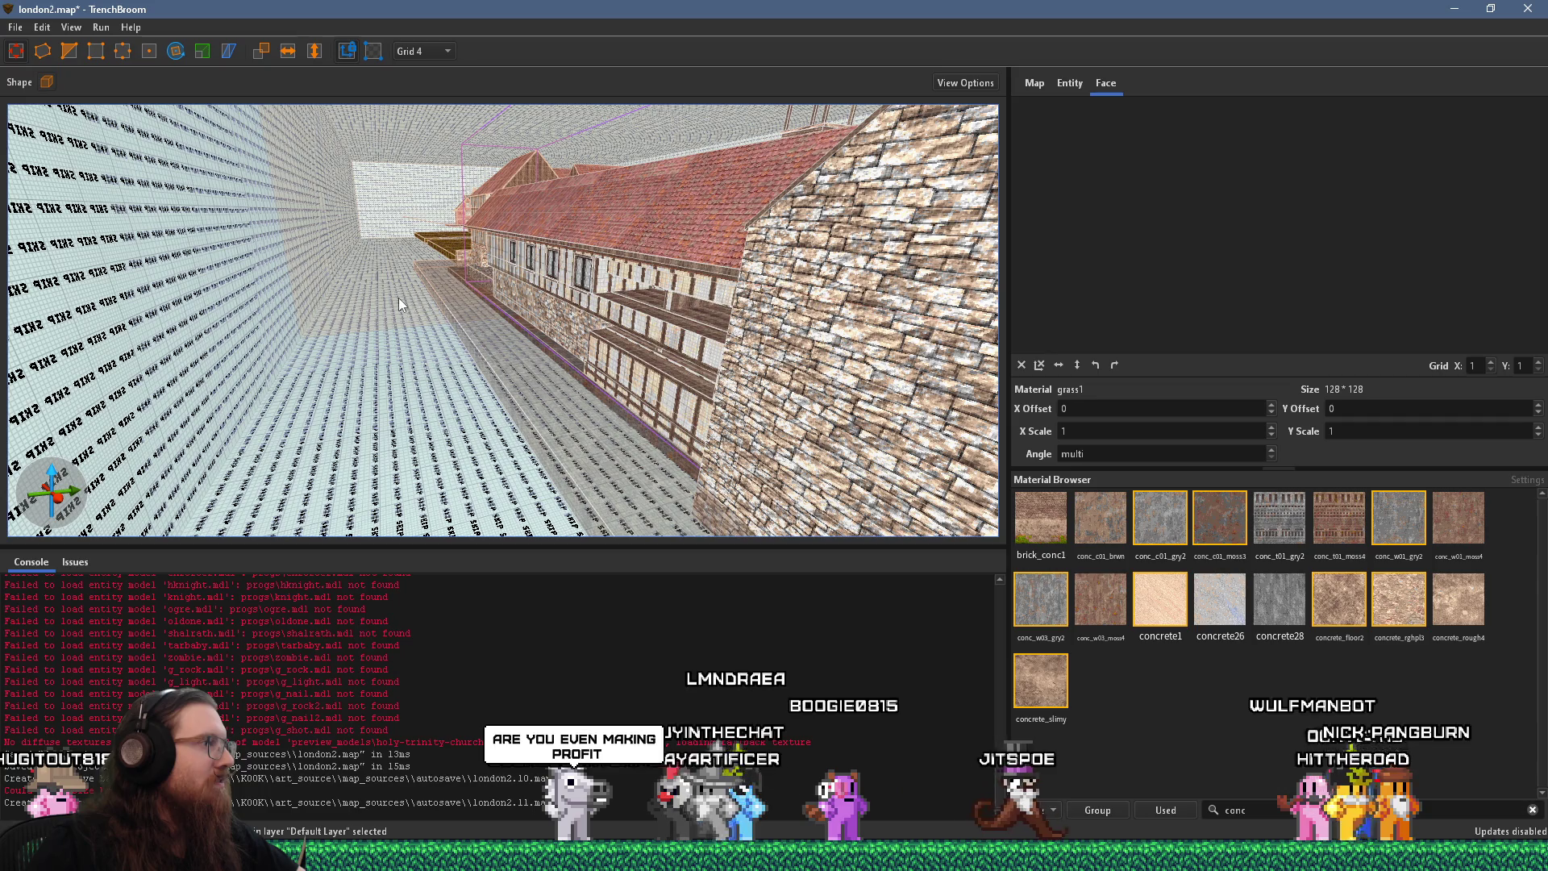
{"action": "key", "text": "ctrl+u"}
{"action": "scroll", "coordinate": [388, 358], "scroll_direction": "up", "scroll_amount": 2}
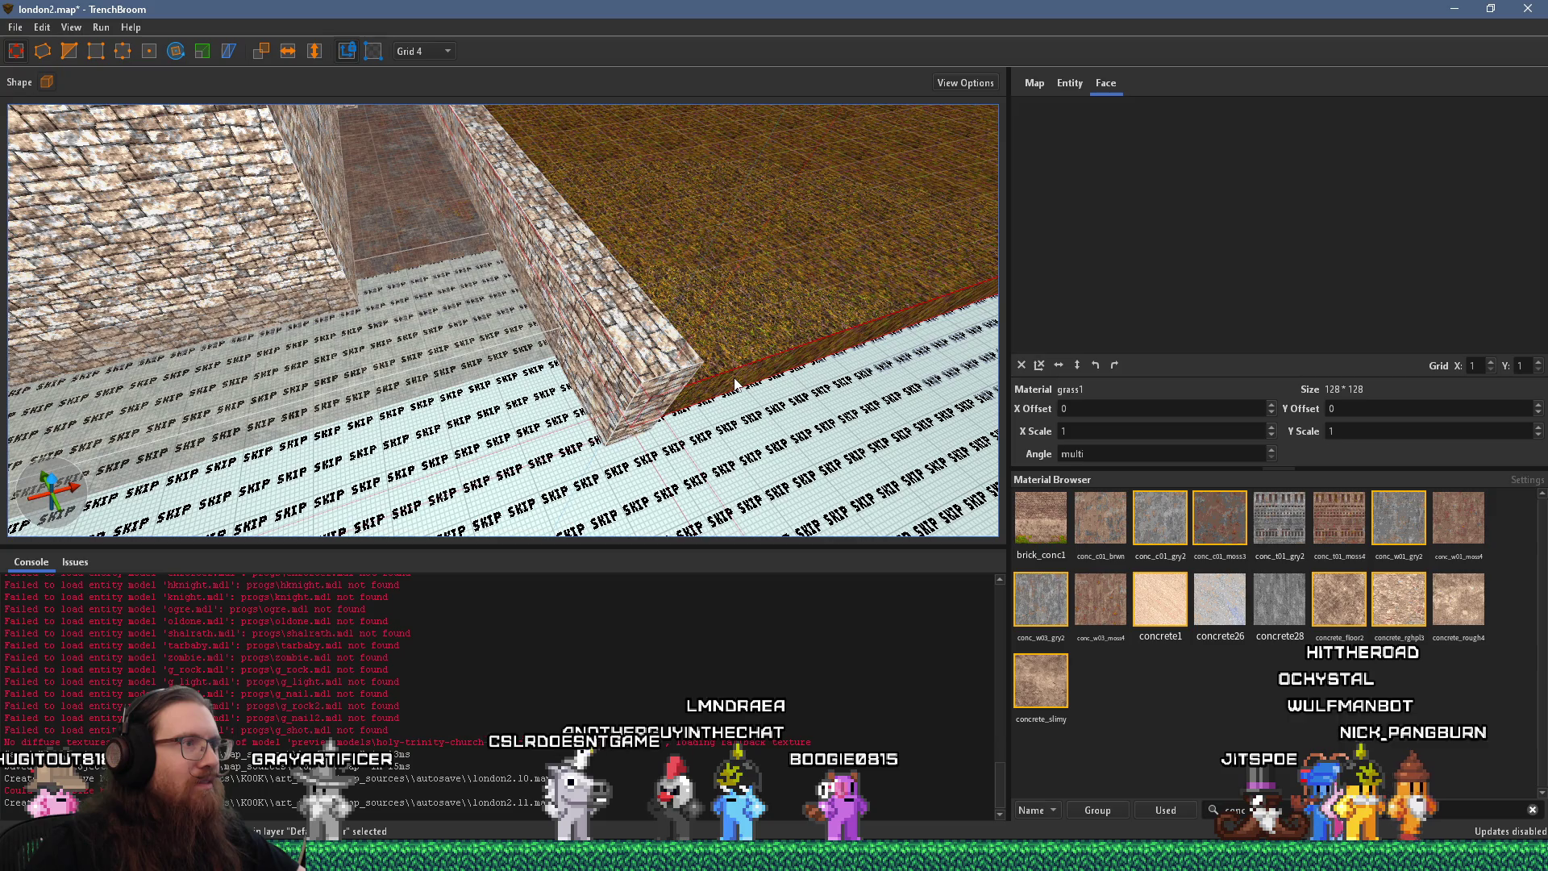
{"action": "scroll", "coordinate": [710, 371], "scroll_direction": "up", "scroll_amount": 3}
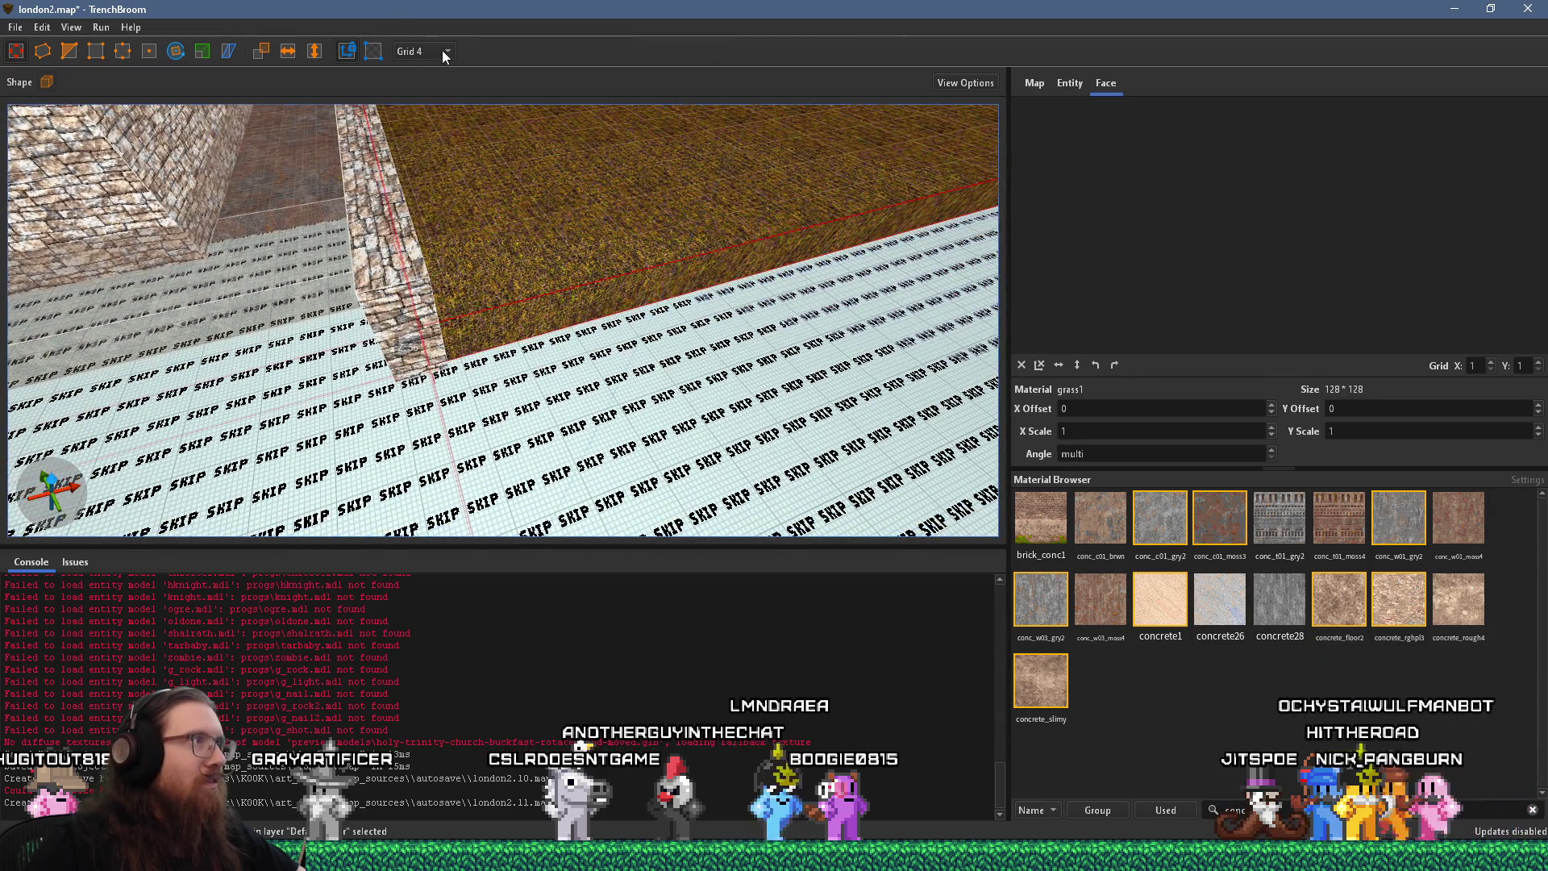
{"action": "left_click", "coordinate": [444, 185]}
{"action": "scroll", "coordinate": [536, 312], "scroll_direction": "up", "scroll_amount": 5}
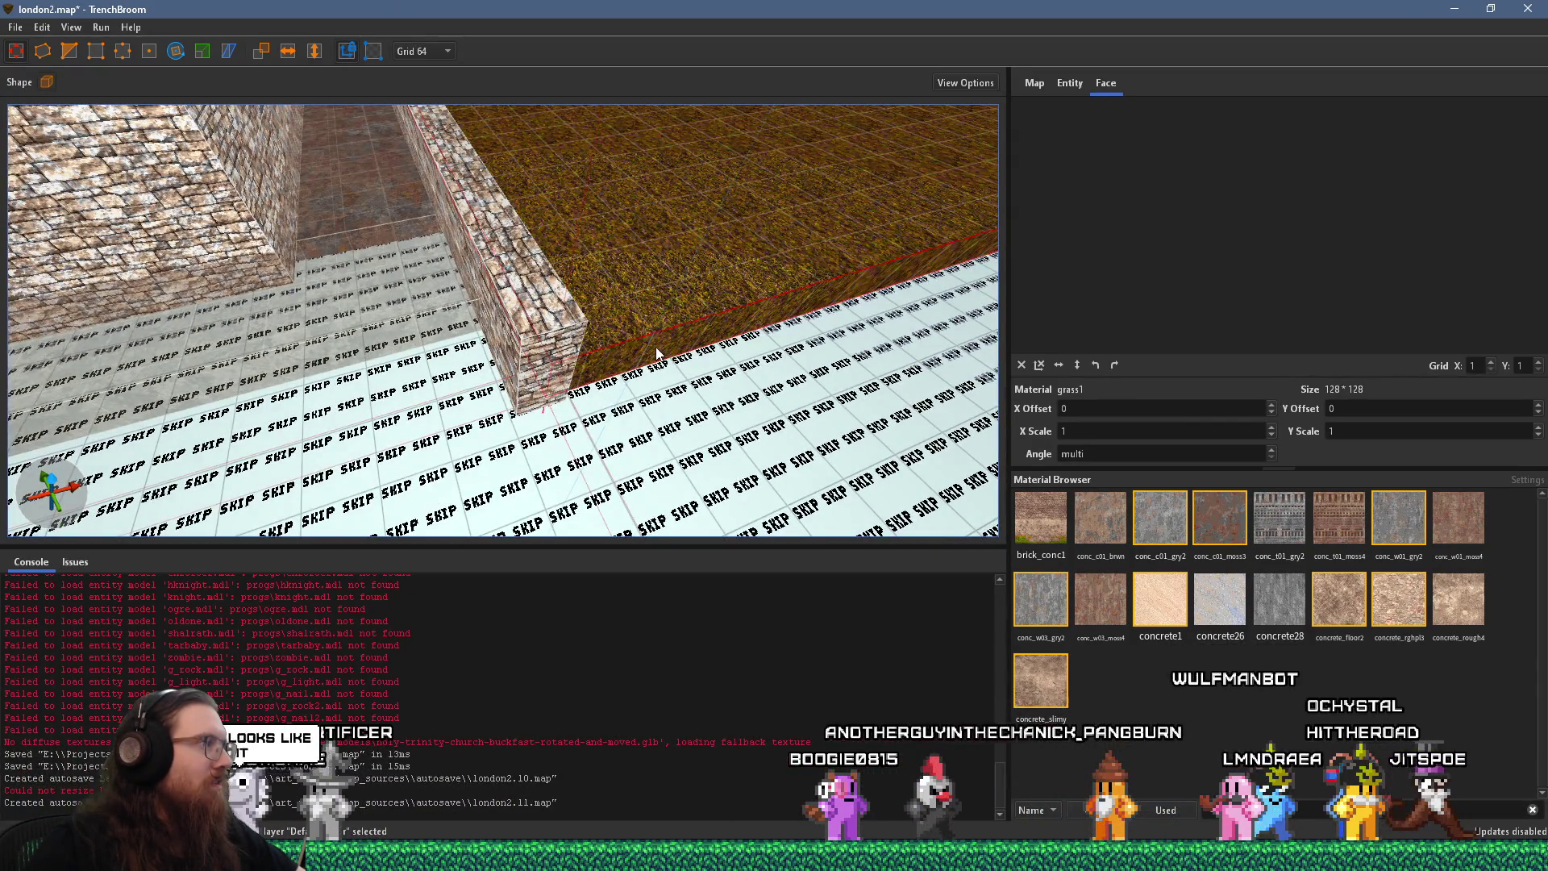
{"action": "mouse_move", "coordinate": [641, 348]}
{"action": "left_mouse_down"}
{"action": "mouse_move", "coordinate": [680, 404]}
{"action": "mouse_move", "coordinate": [524, 426]}
{"action": "mouse_move", "coordinate": [398, 415]}
{"action": "mouse_move", "coordinate": [488, 338]}
{"action": "left_mouse_up"}
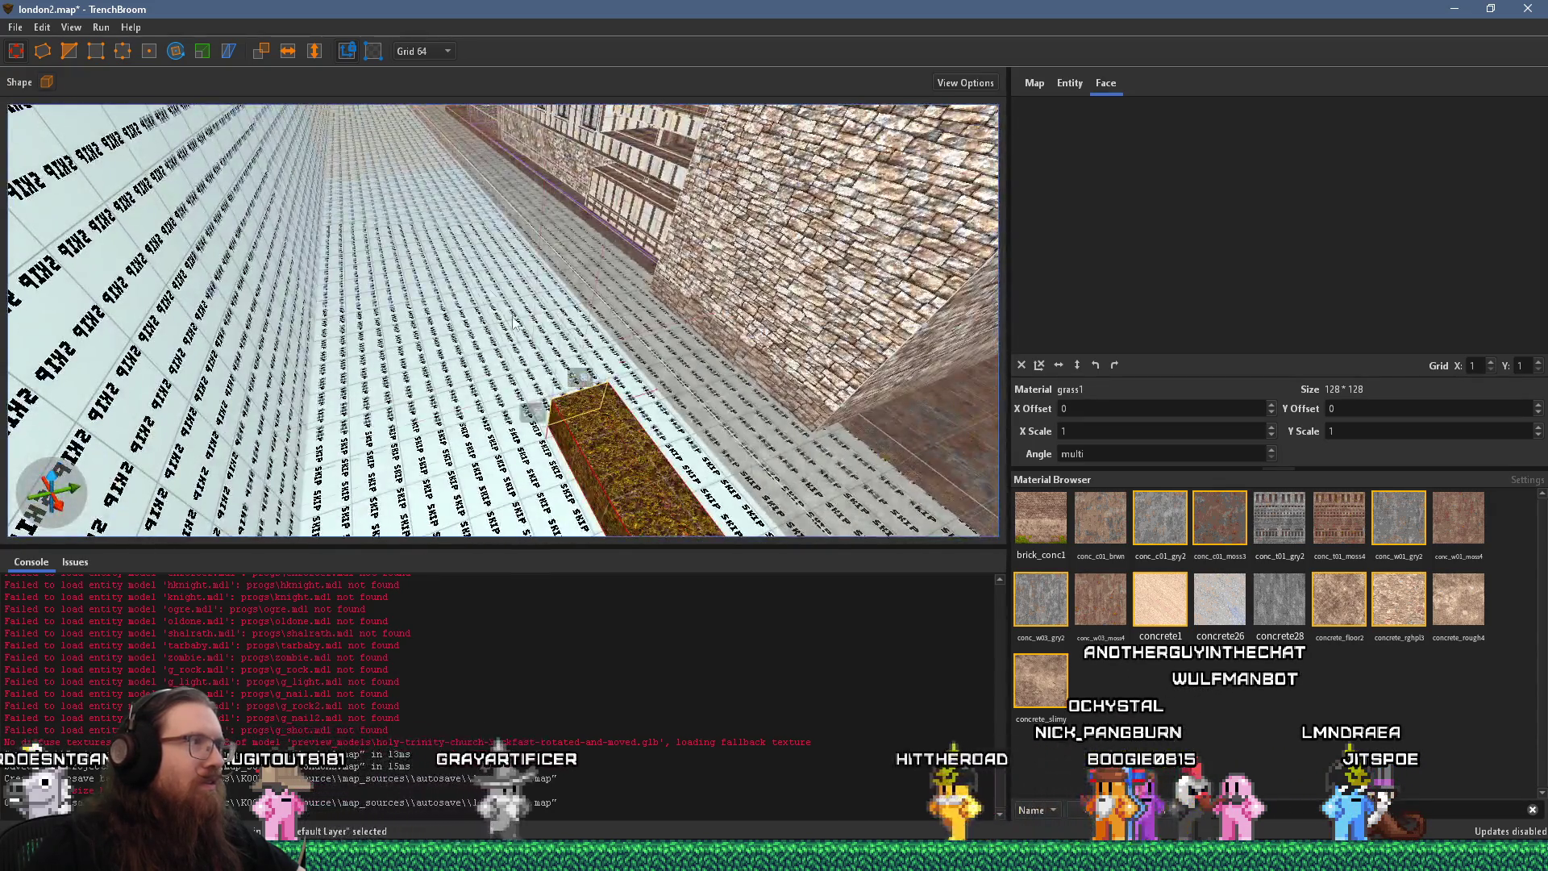
{"action": "mouse_move", "coordinate": [437, 260]}
{"action": "left_mouse_down"}
{"action": "mouse_move", "coordinate": [385, 278]}
{"action": "mouse_move", "coordinate": [693, 249]}
{"action": "mouse_move", "coordinate": [573, 309]}
{"action": "mouse_move", "coordinate": [213, 346]}
{"action": "mouse_move", "coordinate": [399, 244]}
{"action": "mouse_move", "coordinate": [883, 227]}
{"action": "mouse_move", "coordinate": [603, 249]}
{"action": "mouse_move", "coordinate": [508, 350]}
{"action": "mouse_move", "coordinate": [486, 424]}
{"action": "mouse_move", "coordinate": [425, 416]}
{"action": "mouse_move", "coordinate": [467, 190]}
{"action": "mouse_move", "coordinate": [450, 232]}
{"action": "mouse_move", "coordinate": [646, 418]}
{"action": "mouse_move", "coordinate": [475, 392]}
{"action": "mouse_move", "coordinate": [660, 272]}
{"action": "mouse_move", "coordinate": [576, 246]}
{"action": "left_mouse_up"}
Extend the mossy conc_c01_moss3 path brush left until it meets the grass block
{"action": "left_click", "coordinate": [577, 245]}
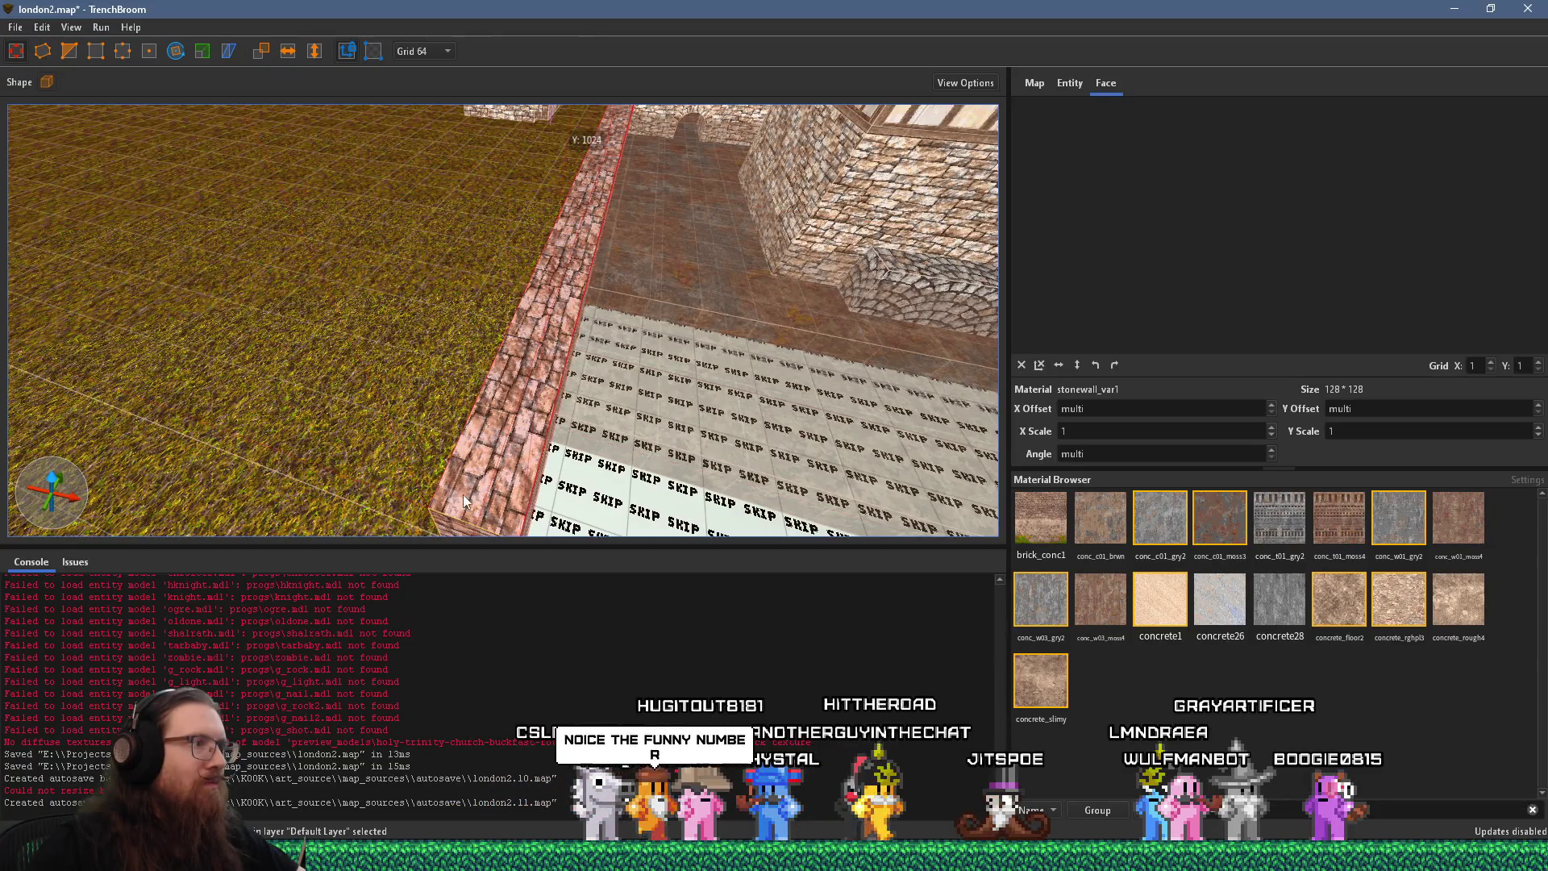
{"action": "mouse_move", "coordinate": [632, 384]}
{"action": "left_mouse_down"}
{"action": "mouse_move", "coordinate": [406, 209]}
{"action": "mouse_move", "coordinate": [526, 437]}
{"action": "mouse_move", "coordinate": [529, 389]}
{"action": "mouse_move", "coordinate": [410, 355]}
{"action": "mouse_move", "coordinate": [579, 411]}
{"action": "mouse_move", "coordinate": [654, 410]}
{"action": "mouse_move", "coordinate": [476, 391]}
{"action": "mouse_move", "coordinate": [655, 504]}
{"action": "left_mouse_up"}
{"action": "left_click", "coordinate": [653, 409]}
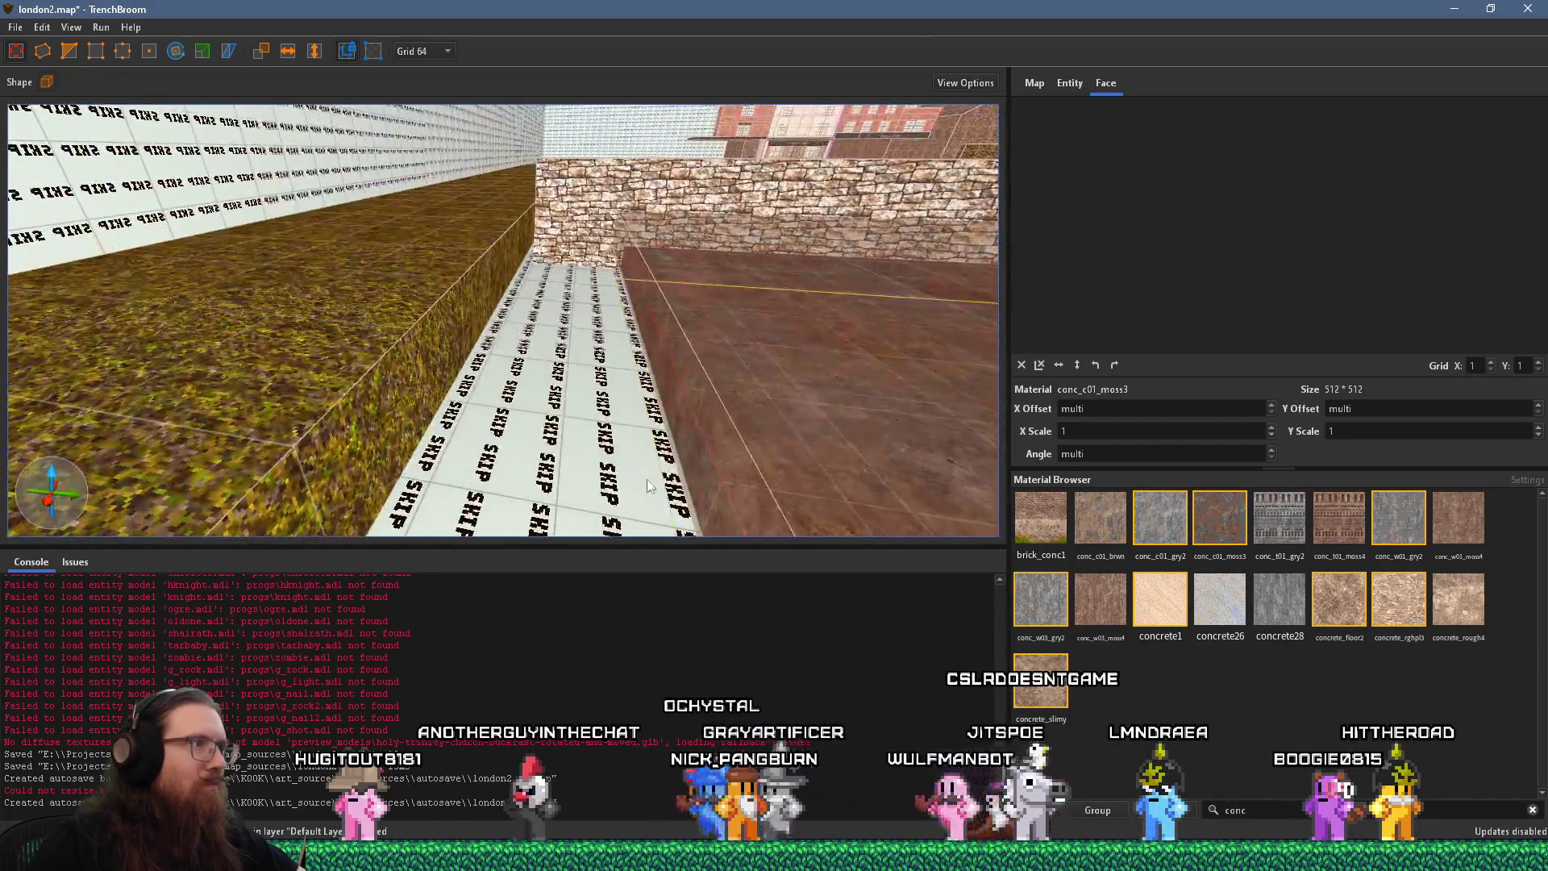
{"action": "mouse_move", "coordinate": [686, 434]}
{"action": "left_mouse_down"}
{"action": "mouse_move", "coordinate": [499, 421]}
{"action": "mouse_move", "coordinate": [577, 392]}
{"action": "mouse_move", "coordinate": [507, 301]}
{"action": "mouse_move", "coordinate": [421, 350]}
{"action": "mouse_move", "coordinate": [491, 332]}
{"action": "left_mouse_up"}
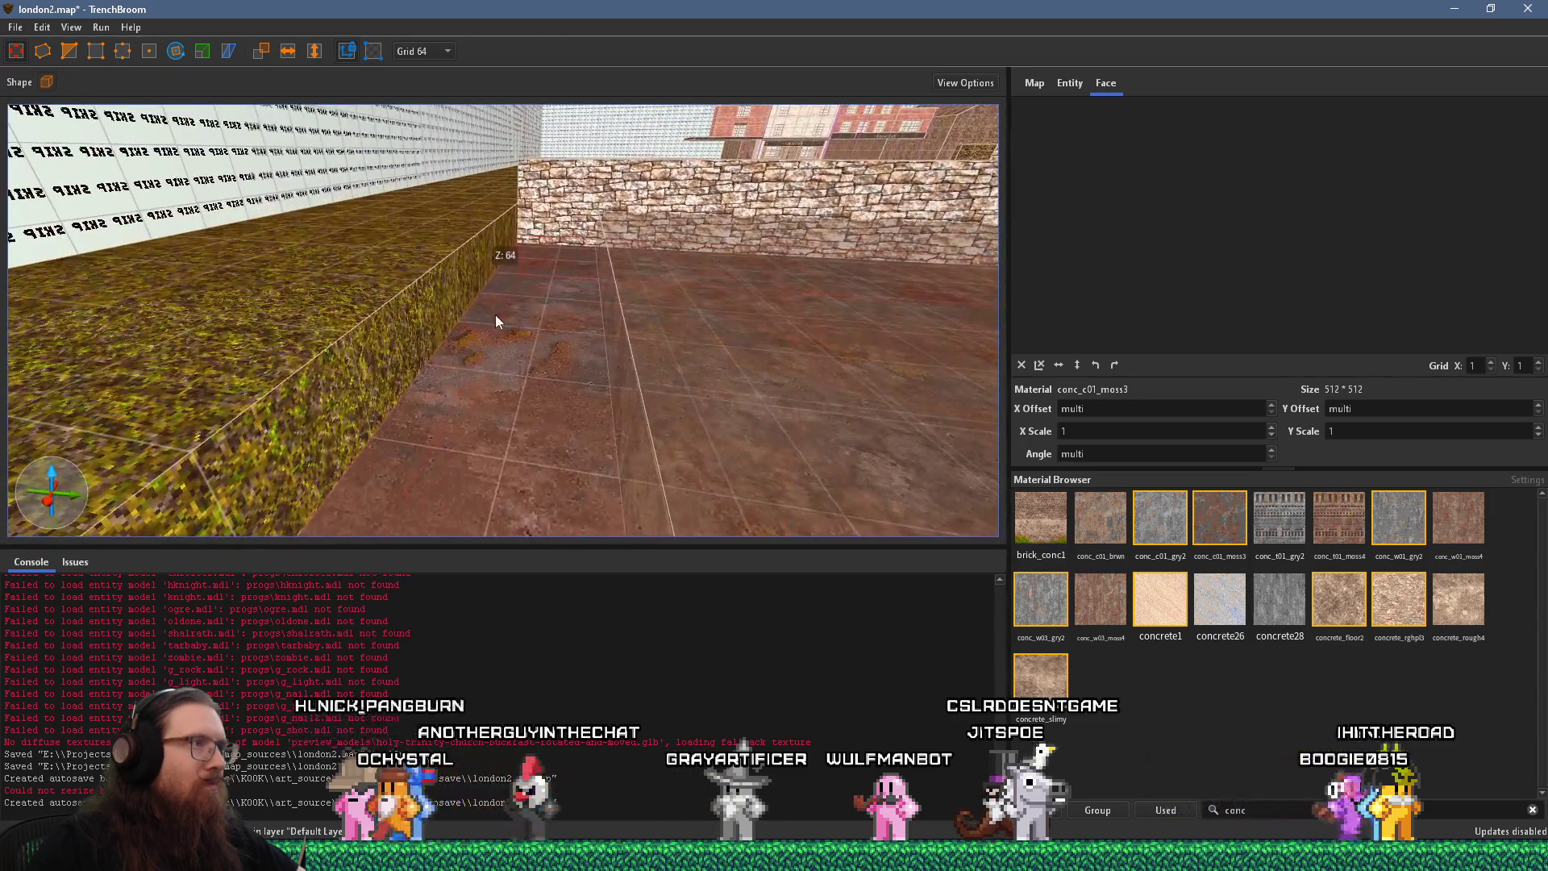
Fly around the corridor, tiled floor and grass strip to check the new curb
{"action": "left_click", "coordinate": [545, 203]}
{"action": "mouse_move", "coordinate": [545, 203]}
{"action": "left_mouse_down"}
{"action": "mouse_move", "coordinate": [493, 245]}
{"action": "mouse_move", "coordinate": [311, 241]}
{"action": "mouse_move", "coordinate": [509, 434]}
{"action": "left_mouse_up"}
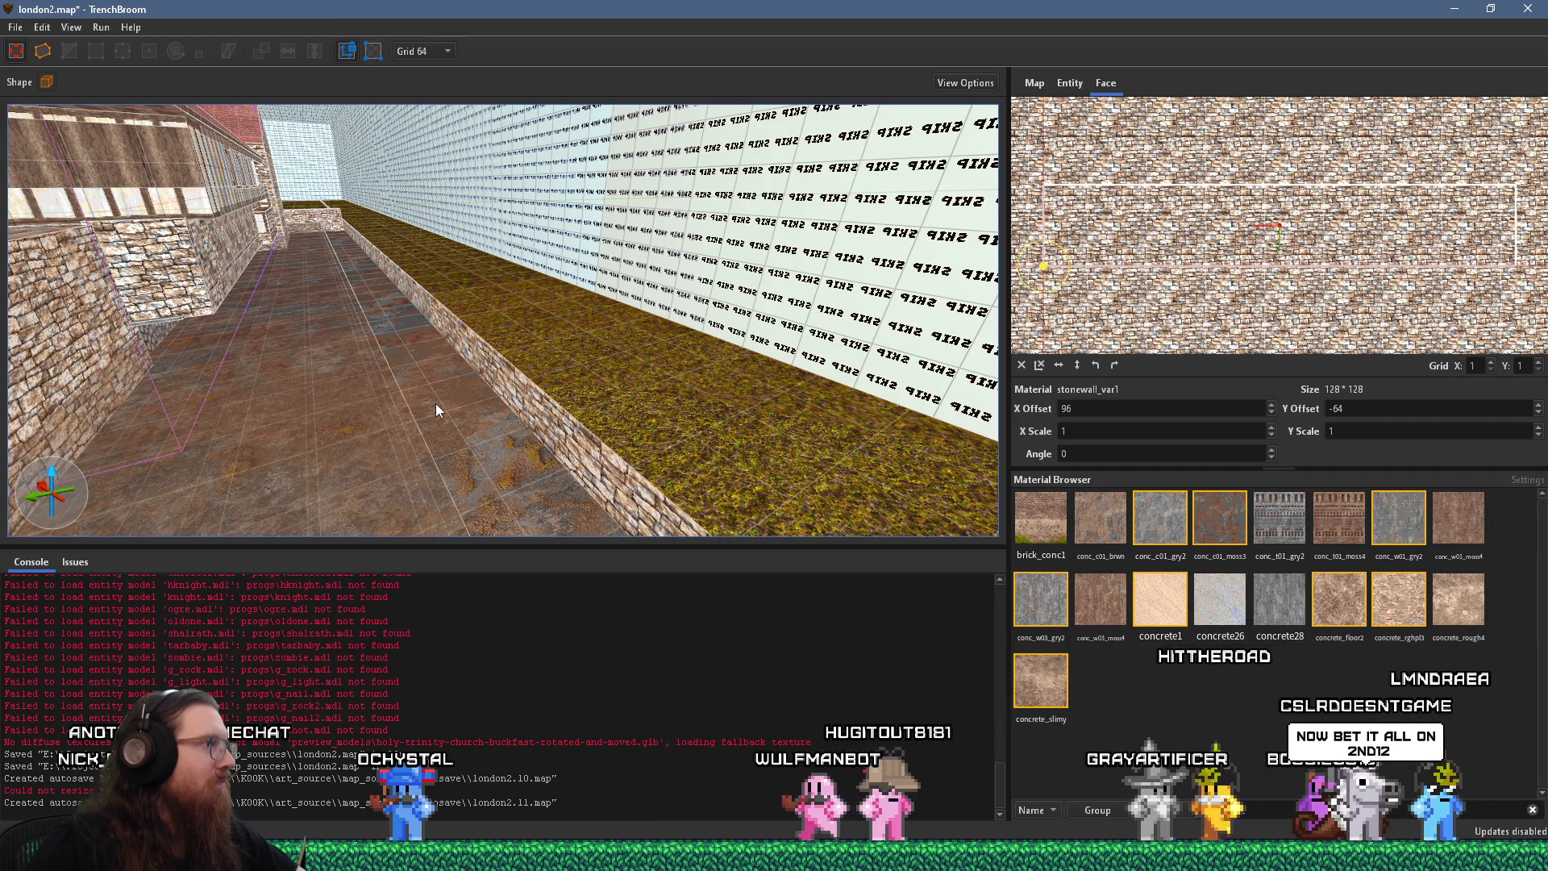
{"action": "left_click_drag", "start_coordinate": [486, 330], "coordinate": [545, 399]}
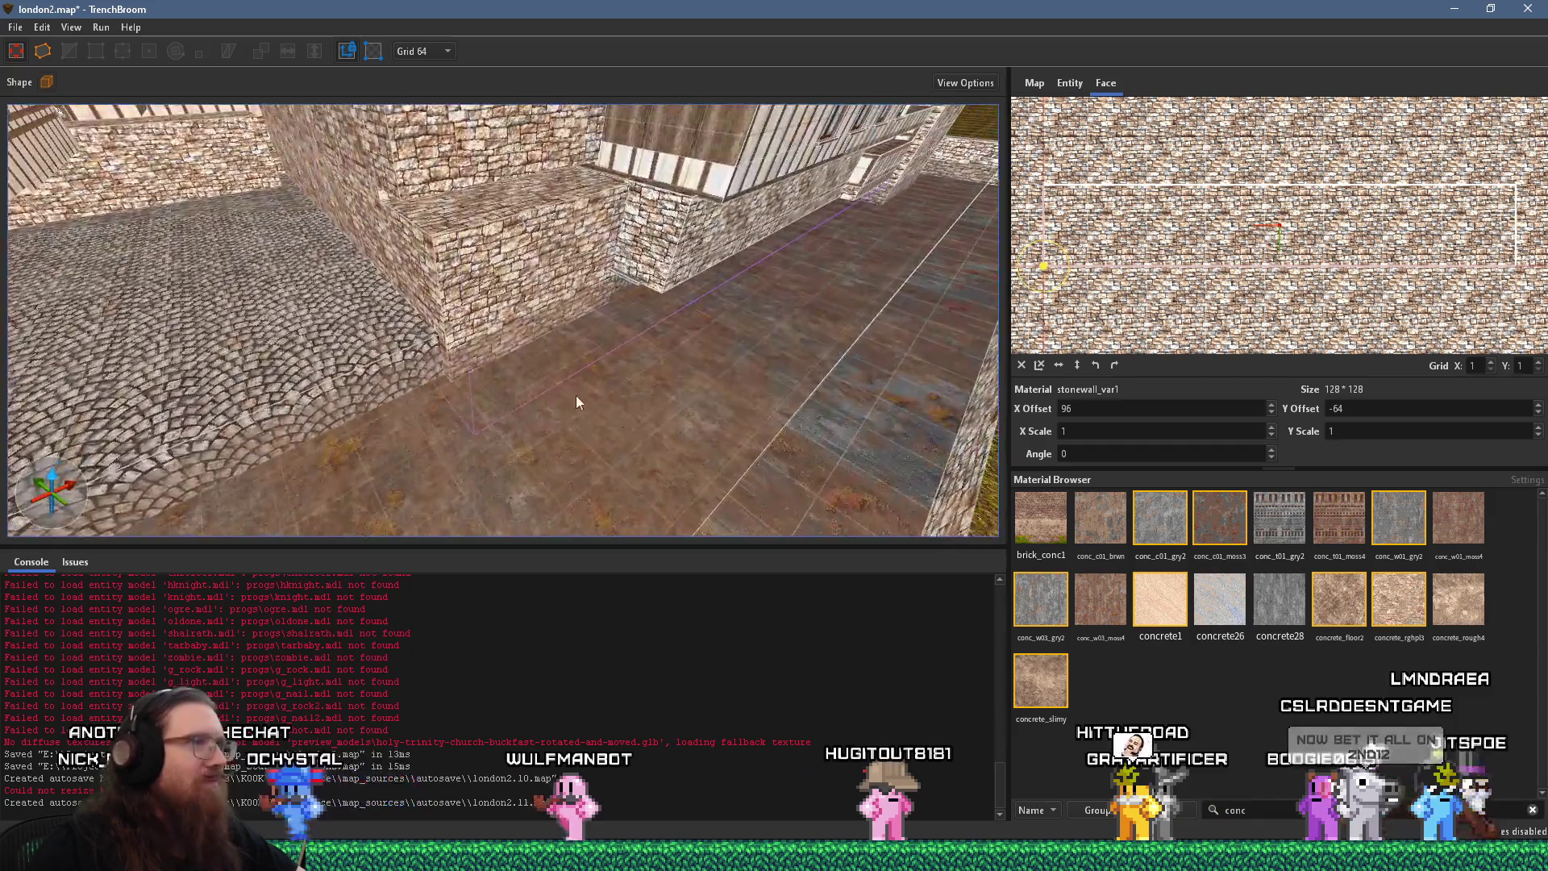
{"action": "left_click", "coordinate": [734, 345]}
{"action": "mouse_move", "coordinate": [732, 345]}
{"action": "left_mouse_down"}
{"action": "mouse_move", "coordinate": [705, 132]}
{"action": "mouse_move", "coordinate": [596, 143]}
{"action": "mouse_move", "coordinate": [515, 376]}
{"action": "mouse_move", "coordinate": [631, 383]}
{"action": "mouse_move", "coordinate": [485, 284]}
{"action": "mouse_move", "coordinate": [725, 318]}
{"action": "mouse_move", "coordinate": [441, 372]}
{"action": "left_mouse_up"}
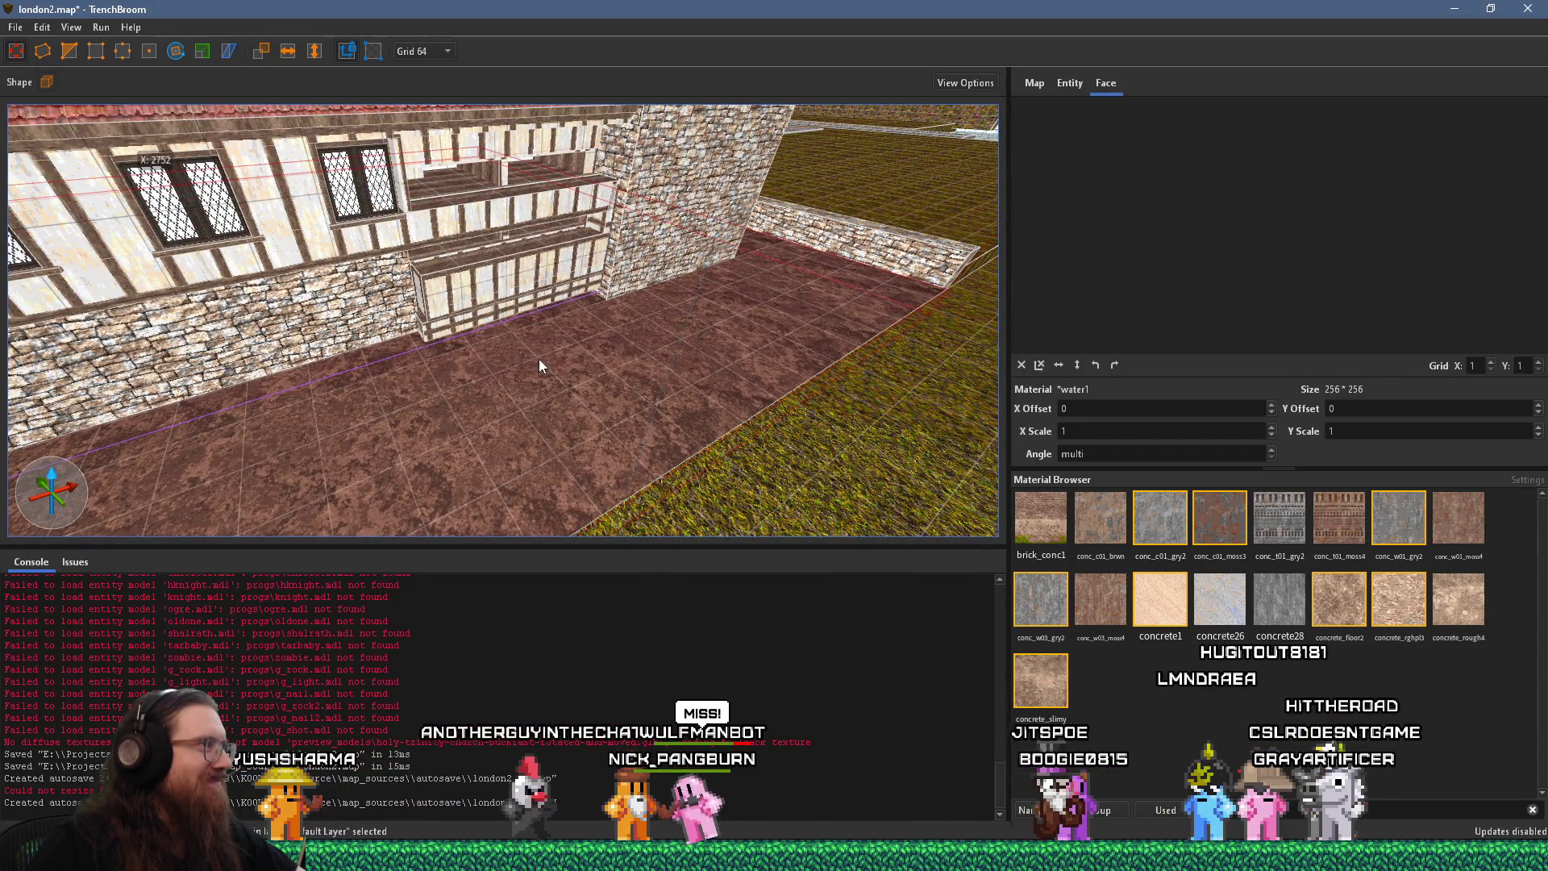
{"action": "mouse_move", "coordinate": [595, 348]}
{"action": "left_mouse_down"}
{"action": "mouse_move", "coordinate": [327, 391]}
{"action": "mouse_move", "coordinate": [720, 356]}
{"action": "mouse_move", "coordinate": [321, 309]}
{"action": "mouse_move", "coordinate": [643, 339]}
{"action": "mouse_move", "coordinate": [486, 320]}
{"action": "mouse_move", "coordinate": [476, 348]}
{"action": "left_mouse_up"}
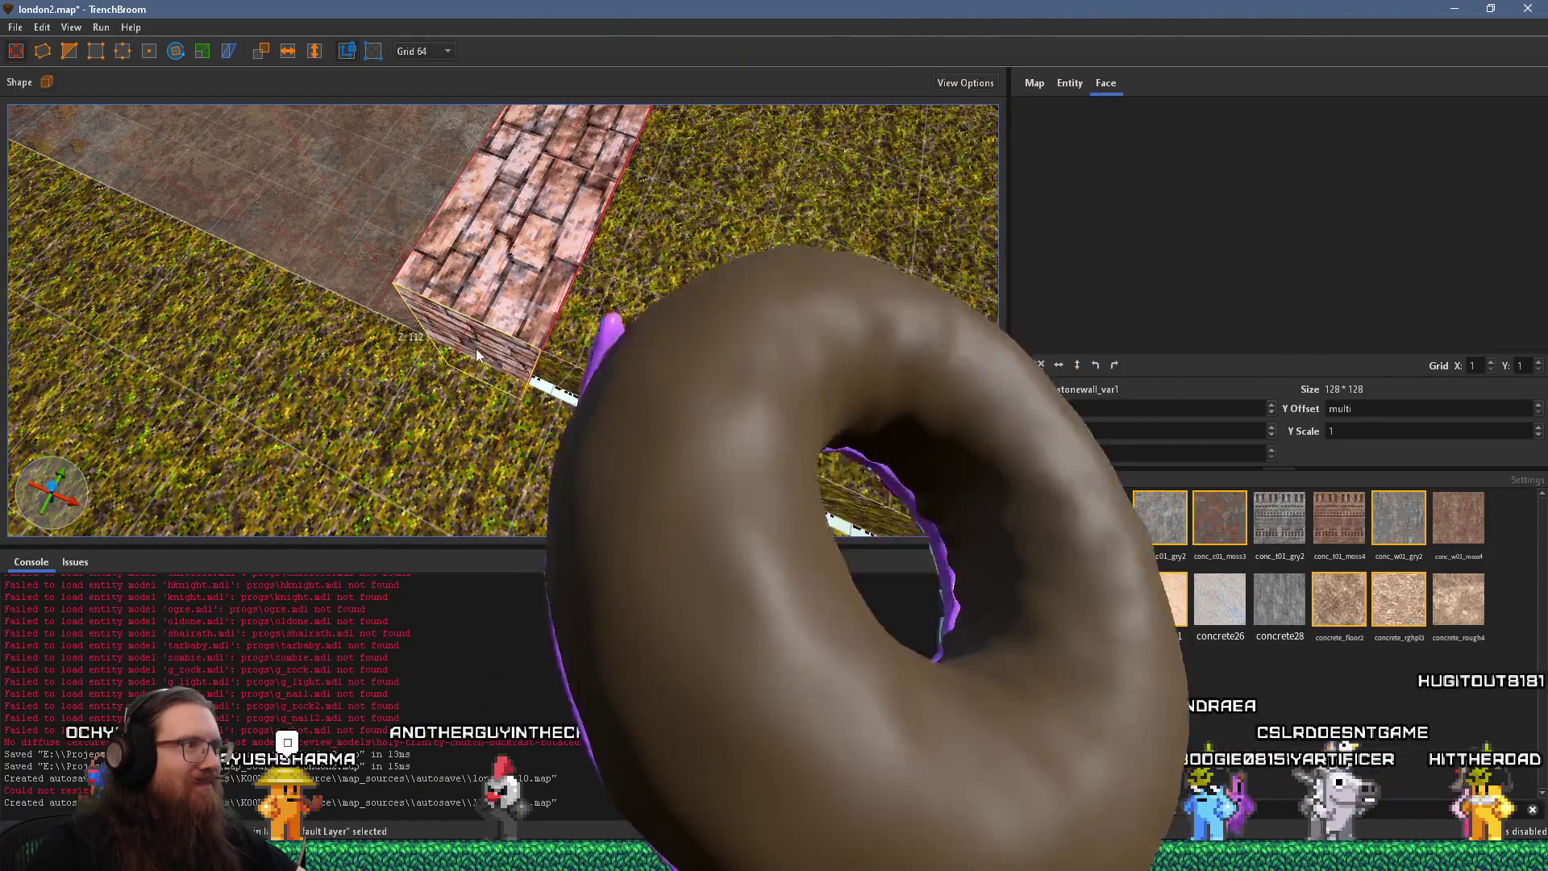
{"action": "left_click", "coordinate": [617, 388]}
{"action": "mouse_move", "coordinate": [599, 417]}
{"action": "left_mouse_down"}
{"action": "mouse_move", "coordinate": [577, 338]}
{"action": "mouse_move", "coordinate": [619, 299]}
{"action": "mouse_move", "coordinate": [359, 395]}
{"action": "mouse_move", "coordinate": [496, 317]}
{"action": "mouse_move", "coordinate": [704, 304]}
{"action": "mouse_move", "coordinate": [424, 527]}
{"action": "mouse_move", "coordinate": [600, 392]}
{"action": "mouse_move", "coordinate": [469, 387]}
{"action": "mouse_move", "coordinate": [429, 352]}
{"action": "mouse_move", "coordinate": [337, 168]}
{"action": "left_mouse_up"}
{"action": "mouse_move", "coordinate": [417, 339]}
{"action": "left_mouse_down"}
{"action": "mouse_move", "coordinate": [642, 318]}
{"action": "mouse_move", "coordinate": [787, 334]}
{"action": "mouse_move", "coordinate": [581, 378]}
{"action": "mouse_move", "coordinate": [705, 311]}
{"action": "mouse_move", "coordinate": [954, 528]}
{"action": "left_mouse_up"}
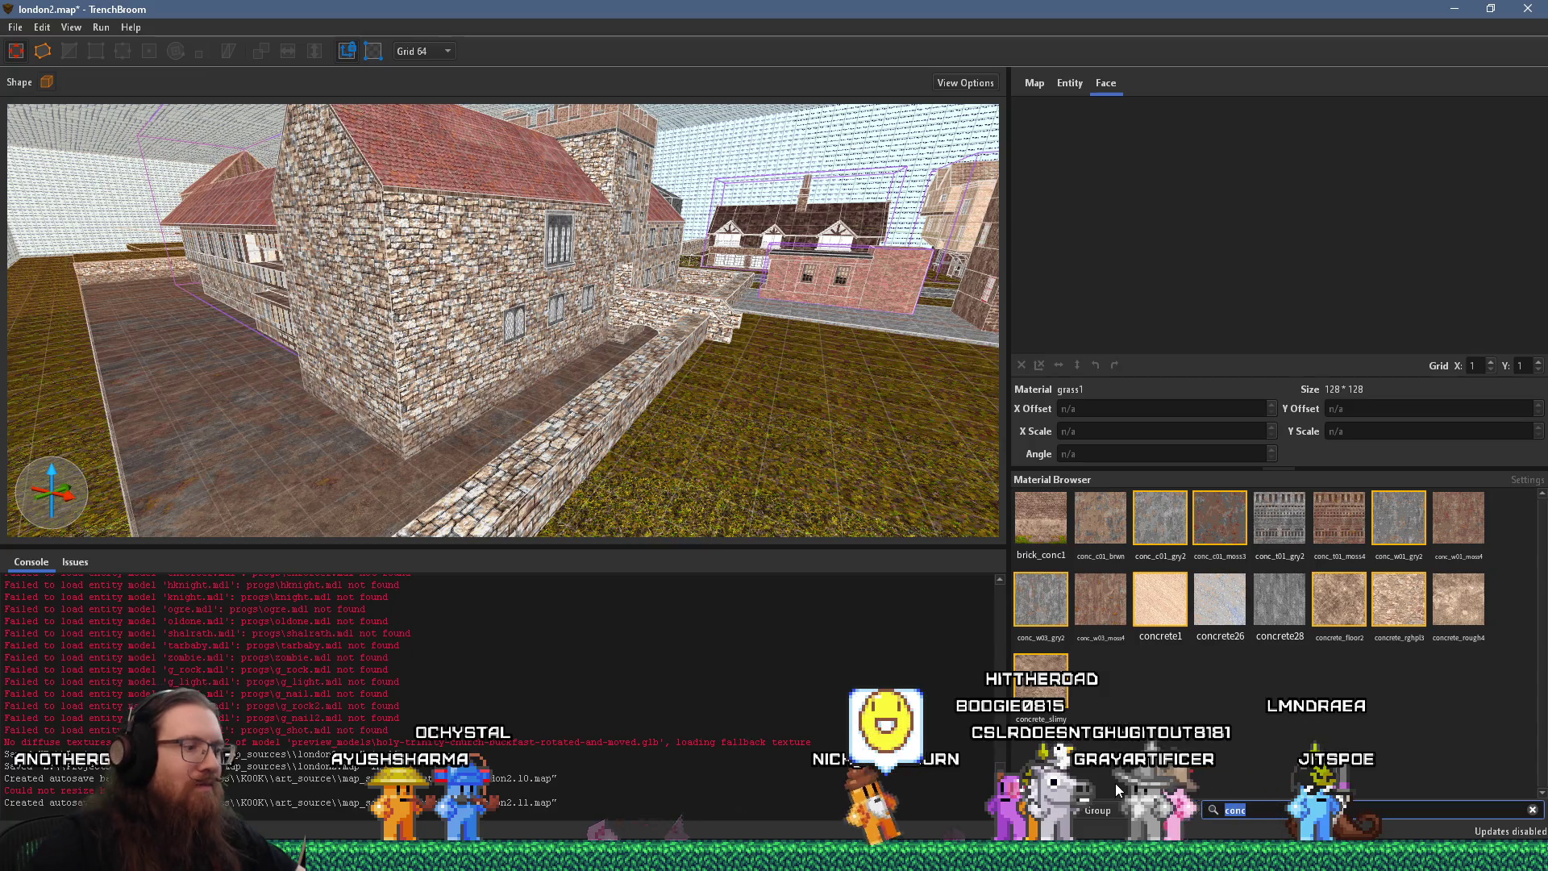
Filter materials for 'fol', pick foliage_solid, and draw a foliage block on the grass
{"action": "type", "text": "tre"}
{"action": "key", "text": "BackSpace"}
{"action": "key", "text": "BackSpace"}
{"action": "key", "text": "BackSpace"}
{"action": "type", "text": "fol"}
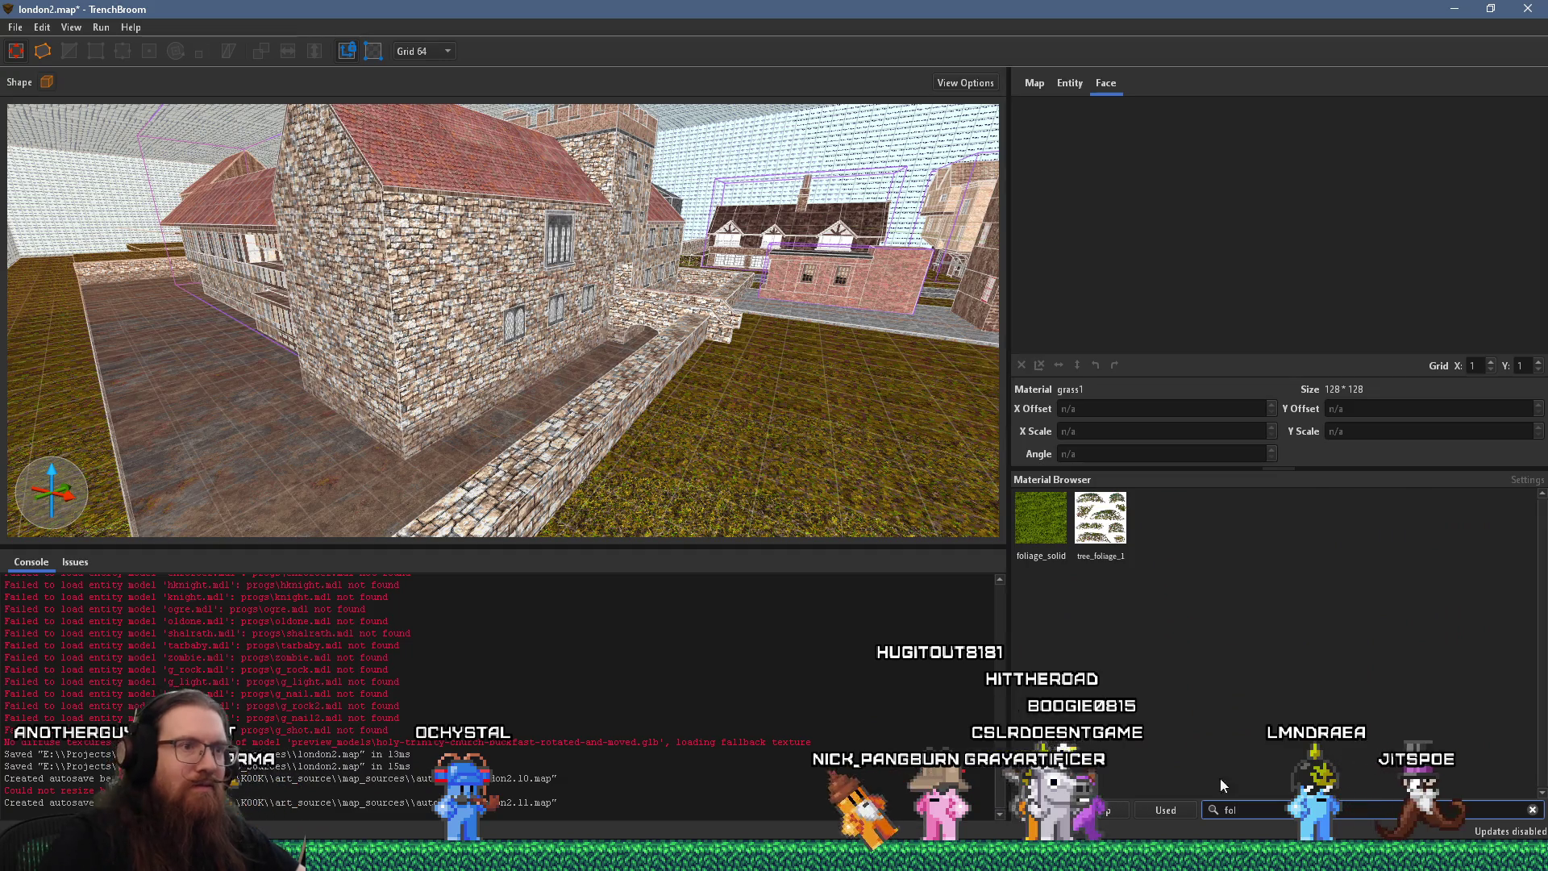
{"action": "left_click", "coordinate": [1041, 523]}
{"action": "scroll", "coordinate": [775, 441], "scroll_direction": "up", "scroll_amount": 5}
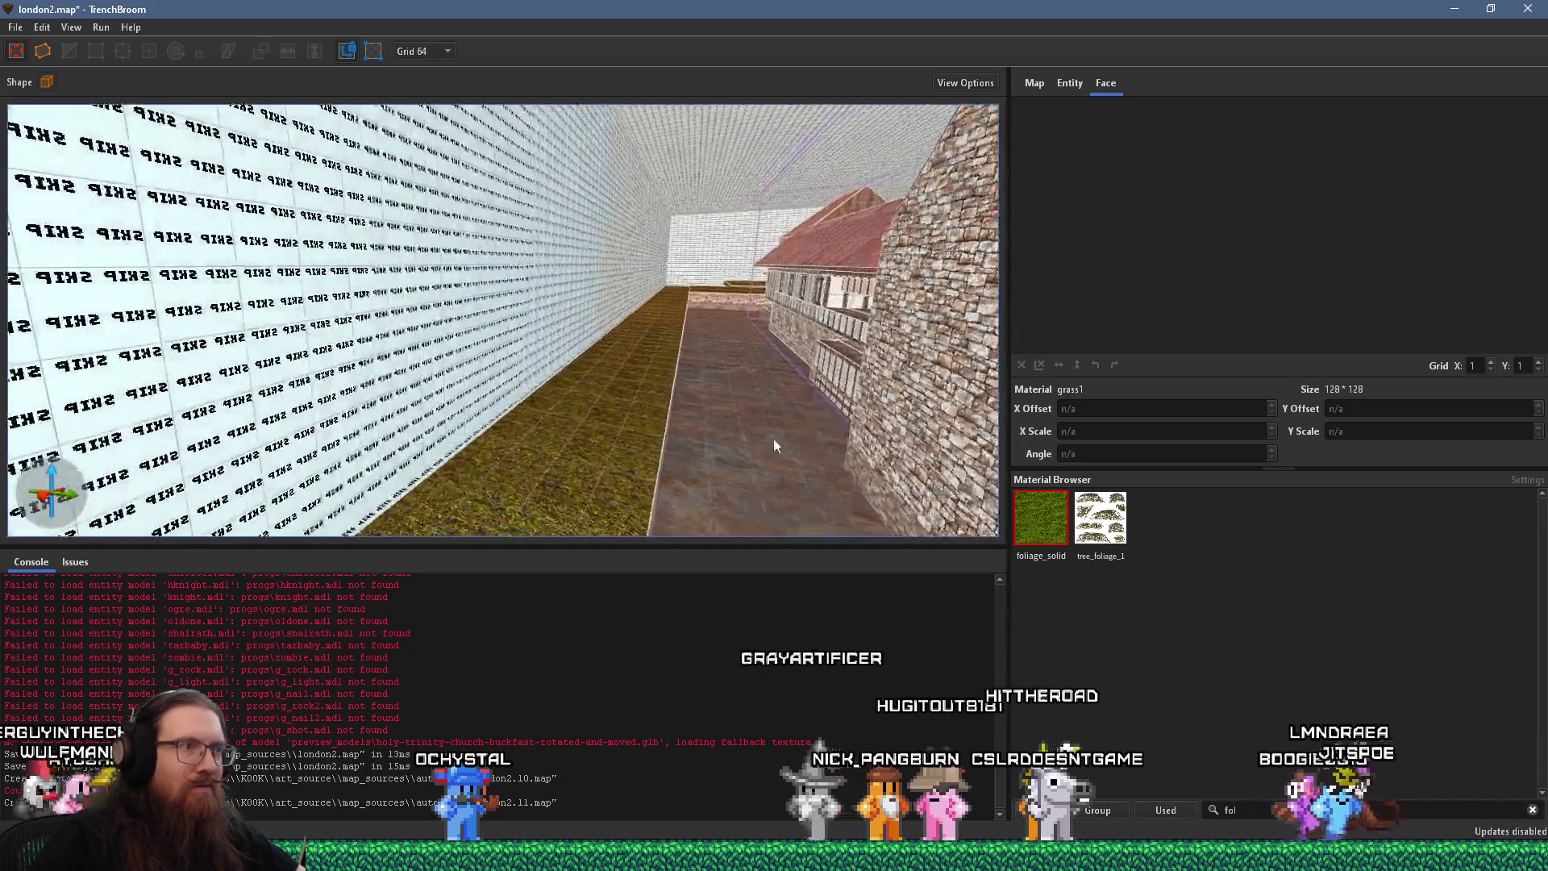
{"action": "left_click_drag", "start_coordinate": [598, 413], "coordinate": [564, 329]}
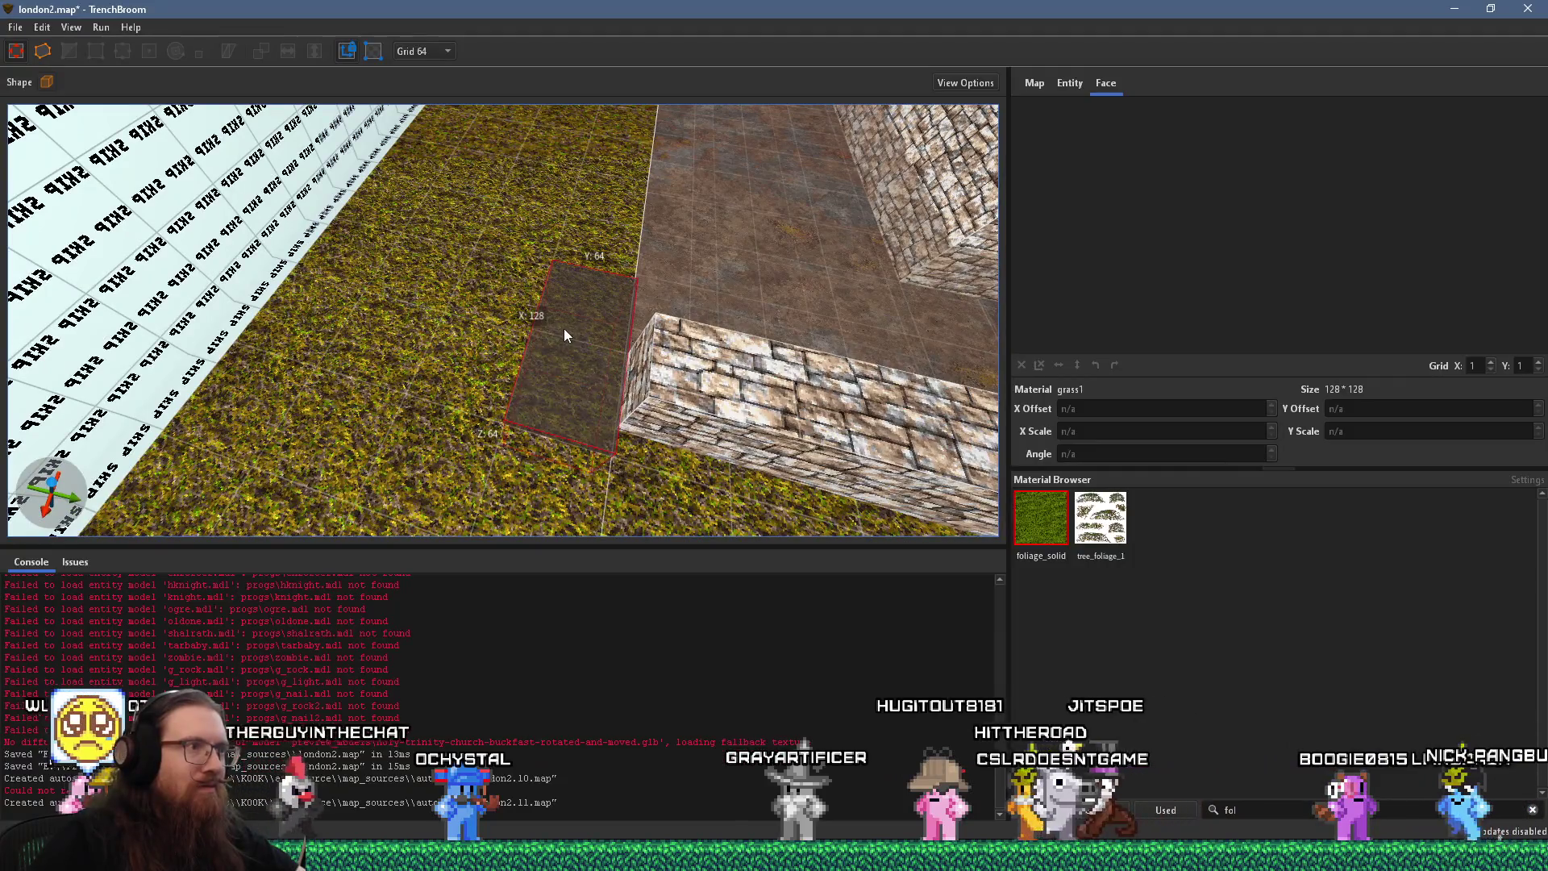
On grid 8, widen the foliage block toward the wall and lower its top
{"action": "scroll", "coordinate": [563, 362], "scroll_direction": "down", "scroll_amount": 4}
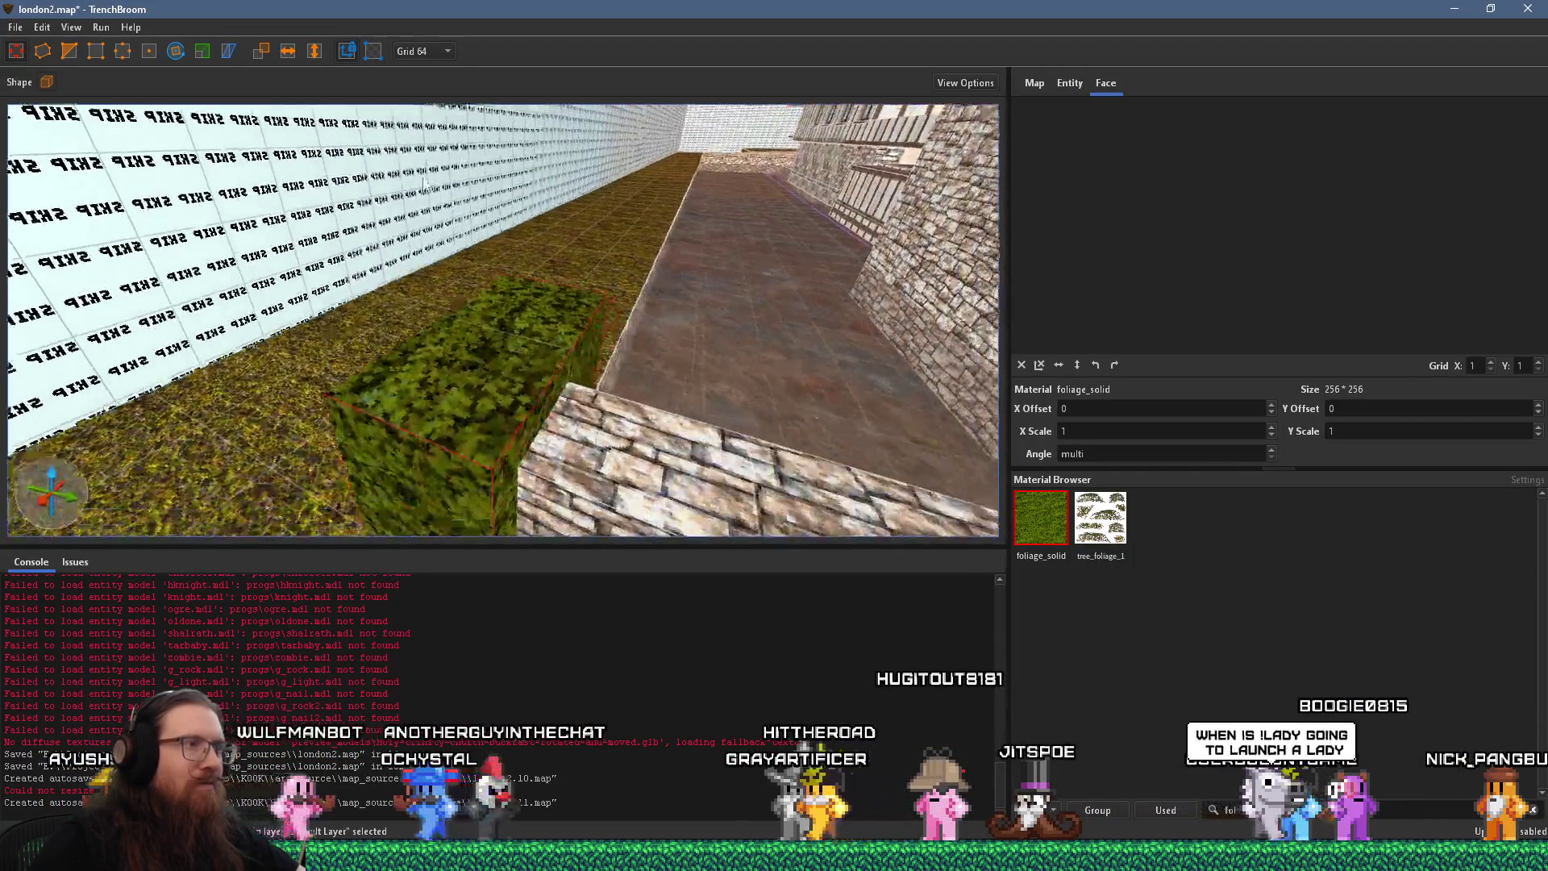
{"action": "scroll", "coordinate": [352, 154], "scroll_direction": "up", "scroll_amount": 3}
{"action": "left_click_drag", "start_coordinate": [434, 450], "coordinate": [336, 298]}
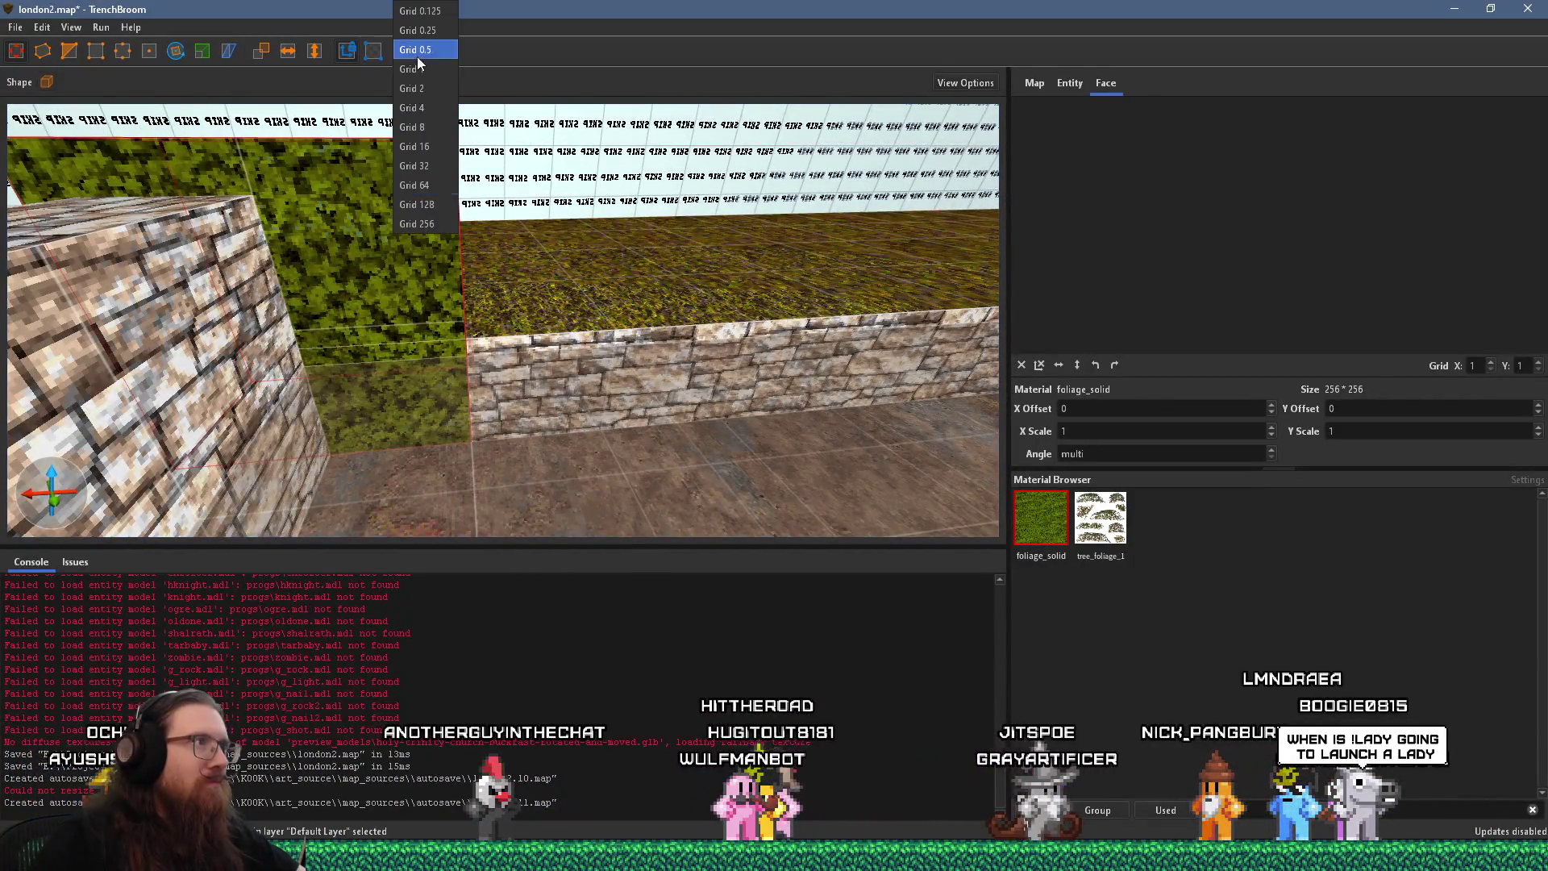
{"action": "left_click", "coordinate": [420, 128]}
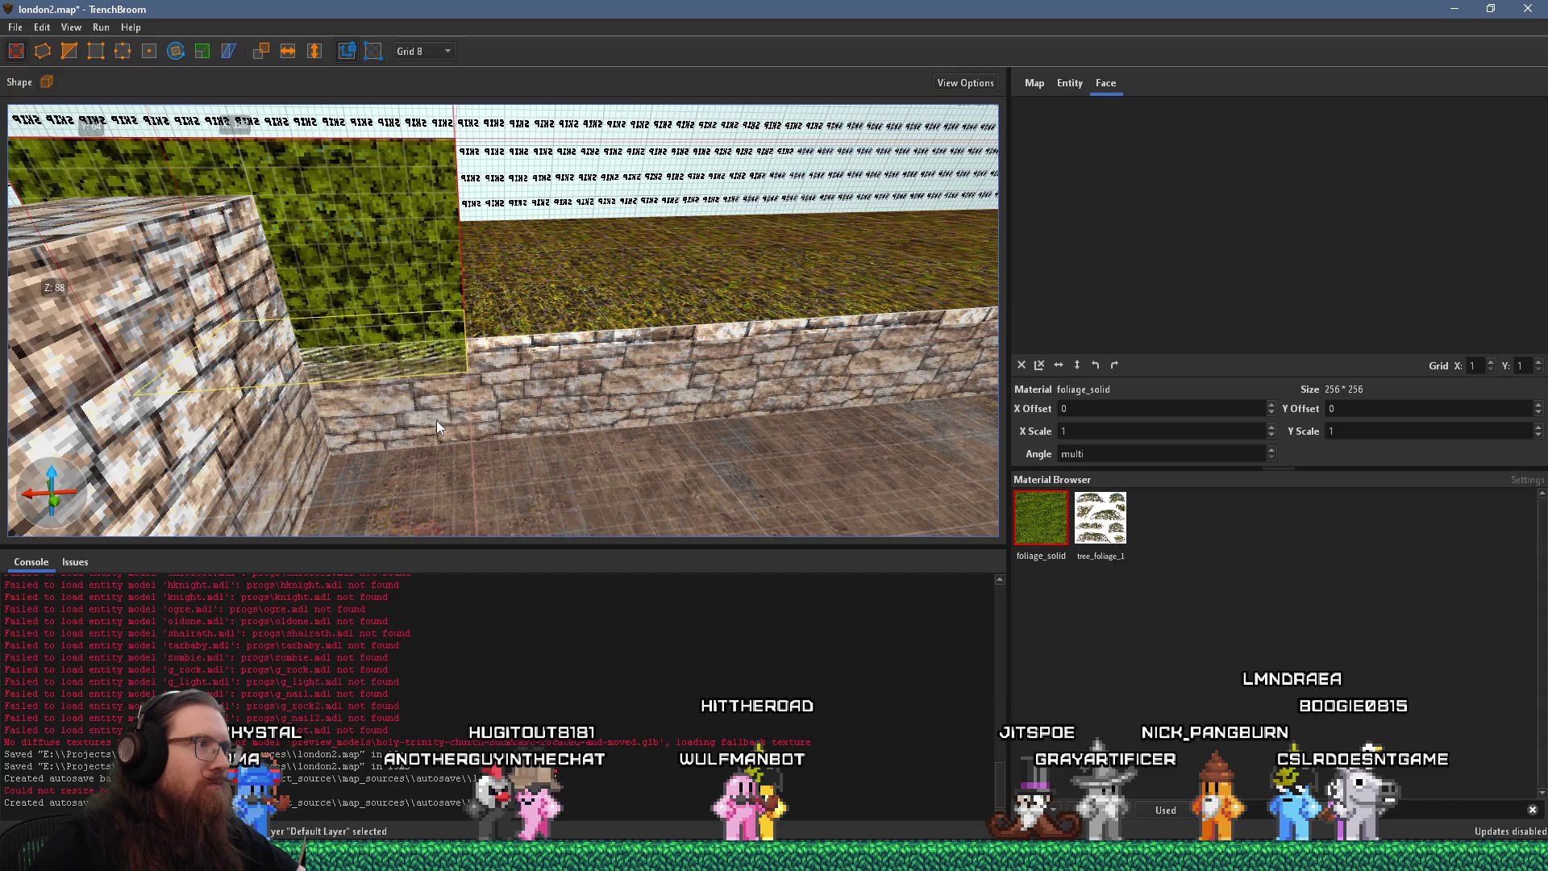
{"action": "mouse_move", "coordinate": [438, 391]}
{"action": "left_mouse_down"}
{"action": "mouse_move", "coordinate": [397, 391]}
{"action": "mouse_move", "coordinate": [599, 389]}
{"action": "left_mouse_up"}
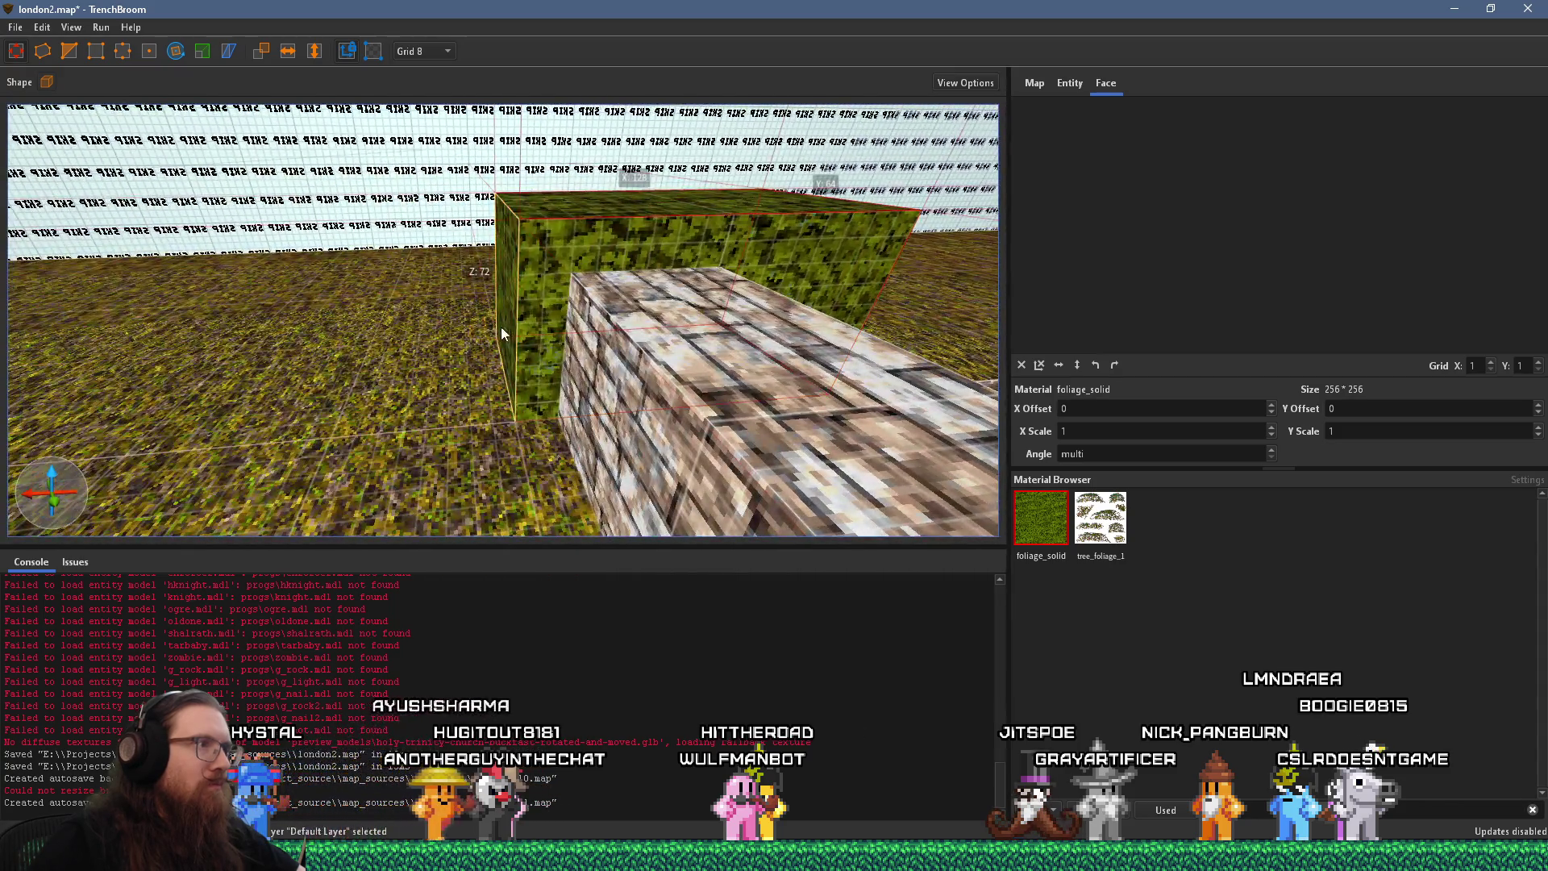
{"action": "left_click_drag", "start_coordinate": [562, 338], "coordinate": [538, 333]}
{"action": "left_click_drag", "start_coordinate": [615, 205], "coordinate": [616, 251]}
Check the courtyard reference photo, then stretch the hedge along the whole stone wall
{"action": "key", "text": "alt+Tab"}
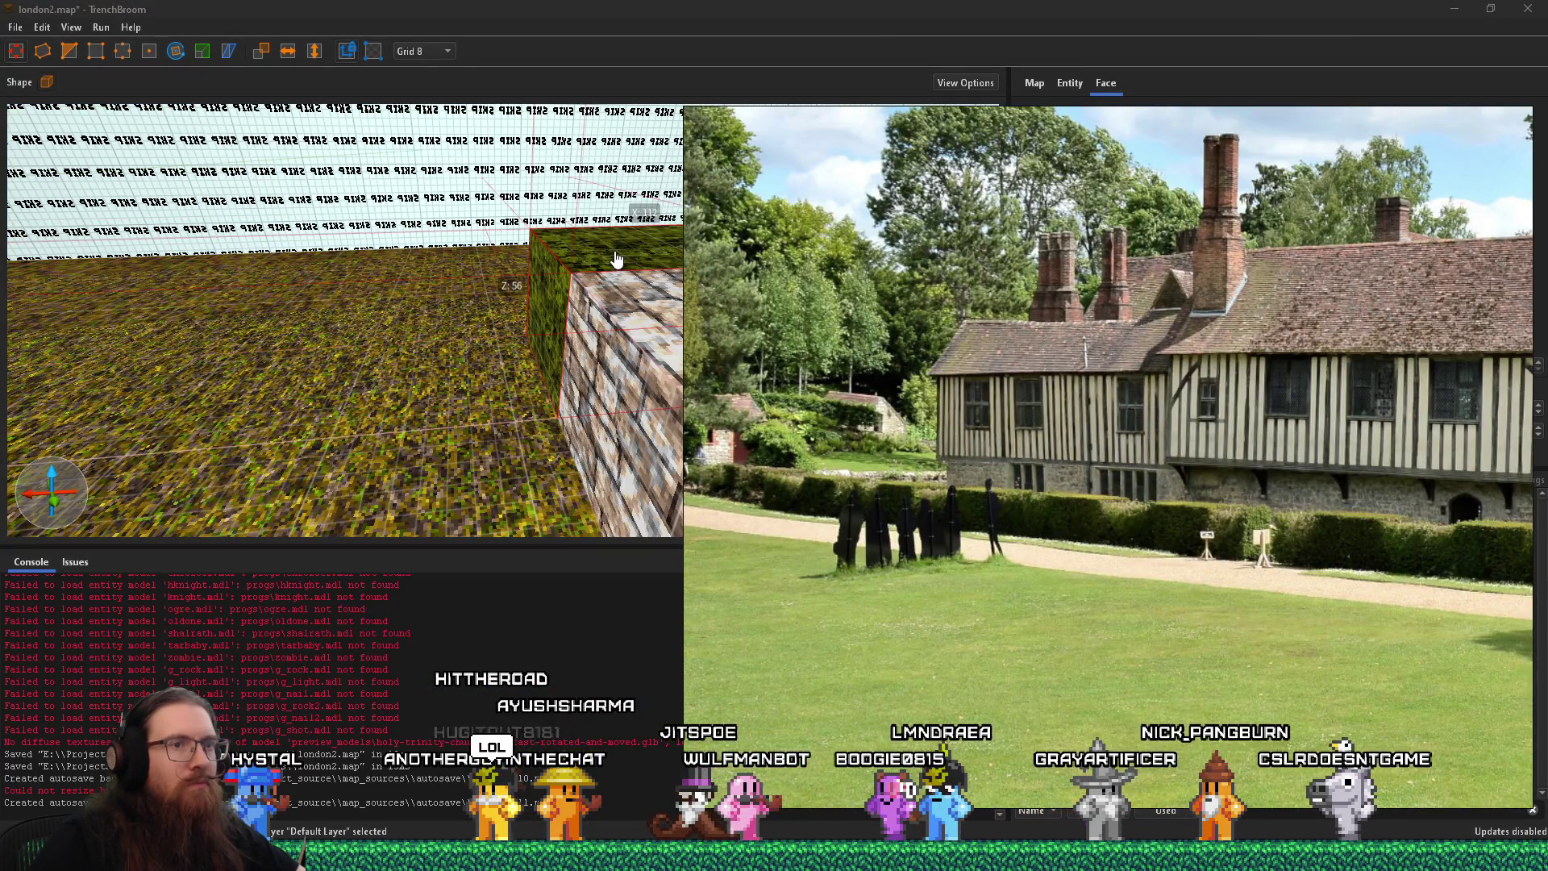
{"action": "key", "text": "alt+Tab"}
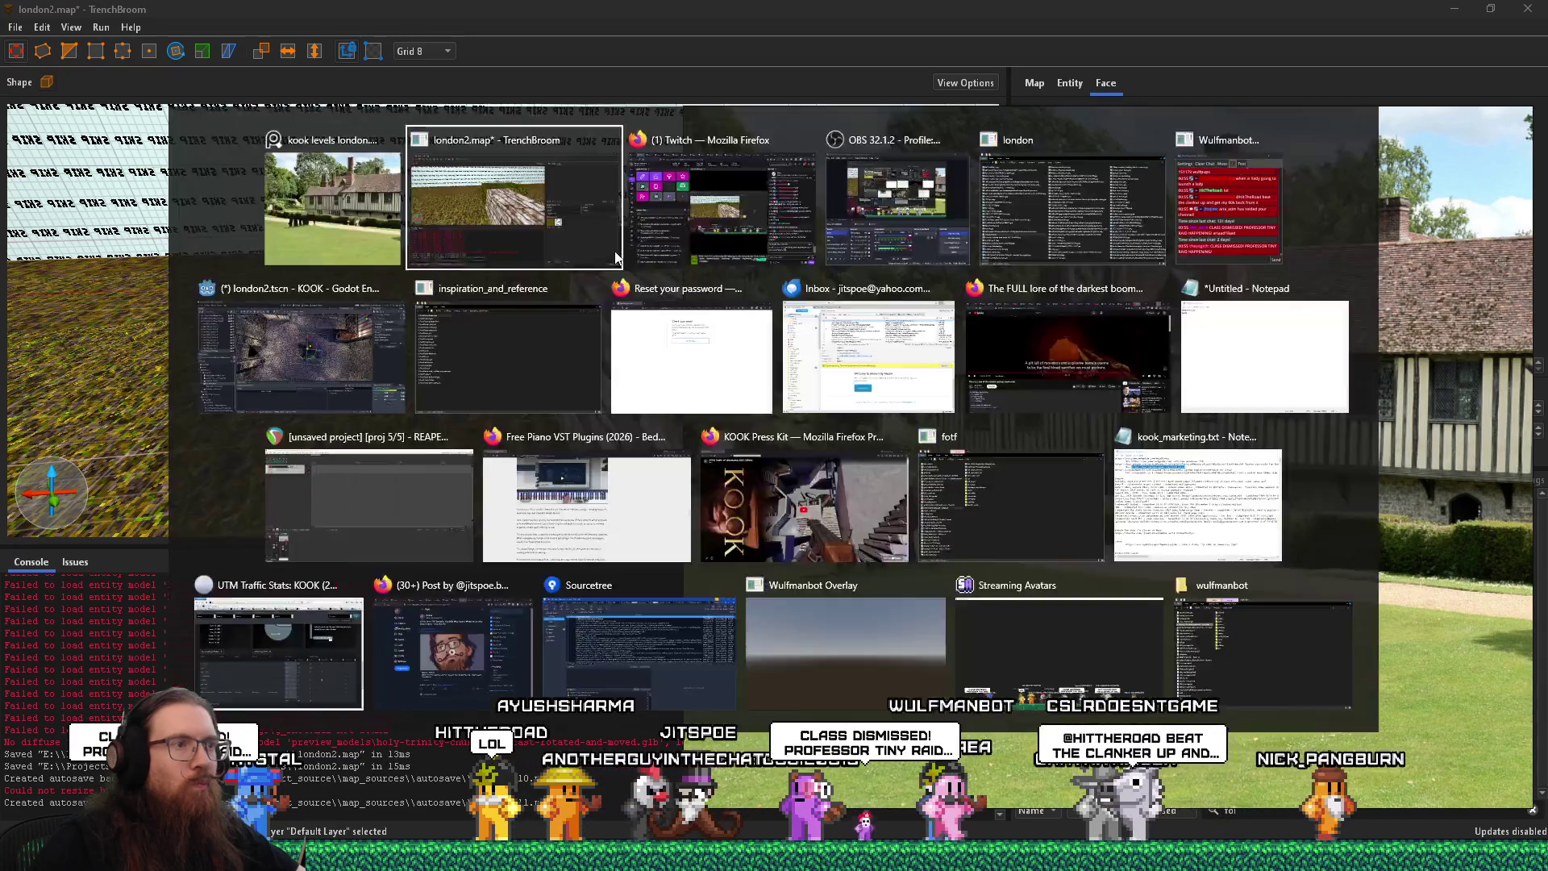
{"action": "left_click_drag", "start_coordinate": [626, 237], "coordinate": [233, 272]}
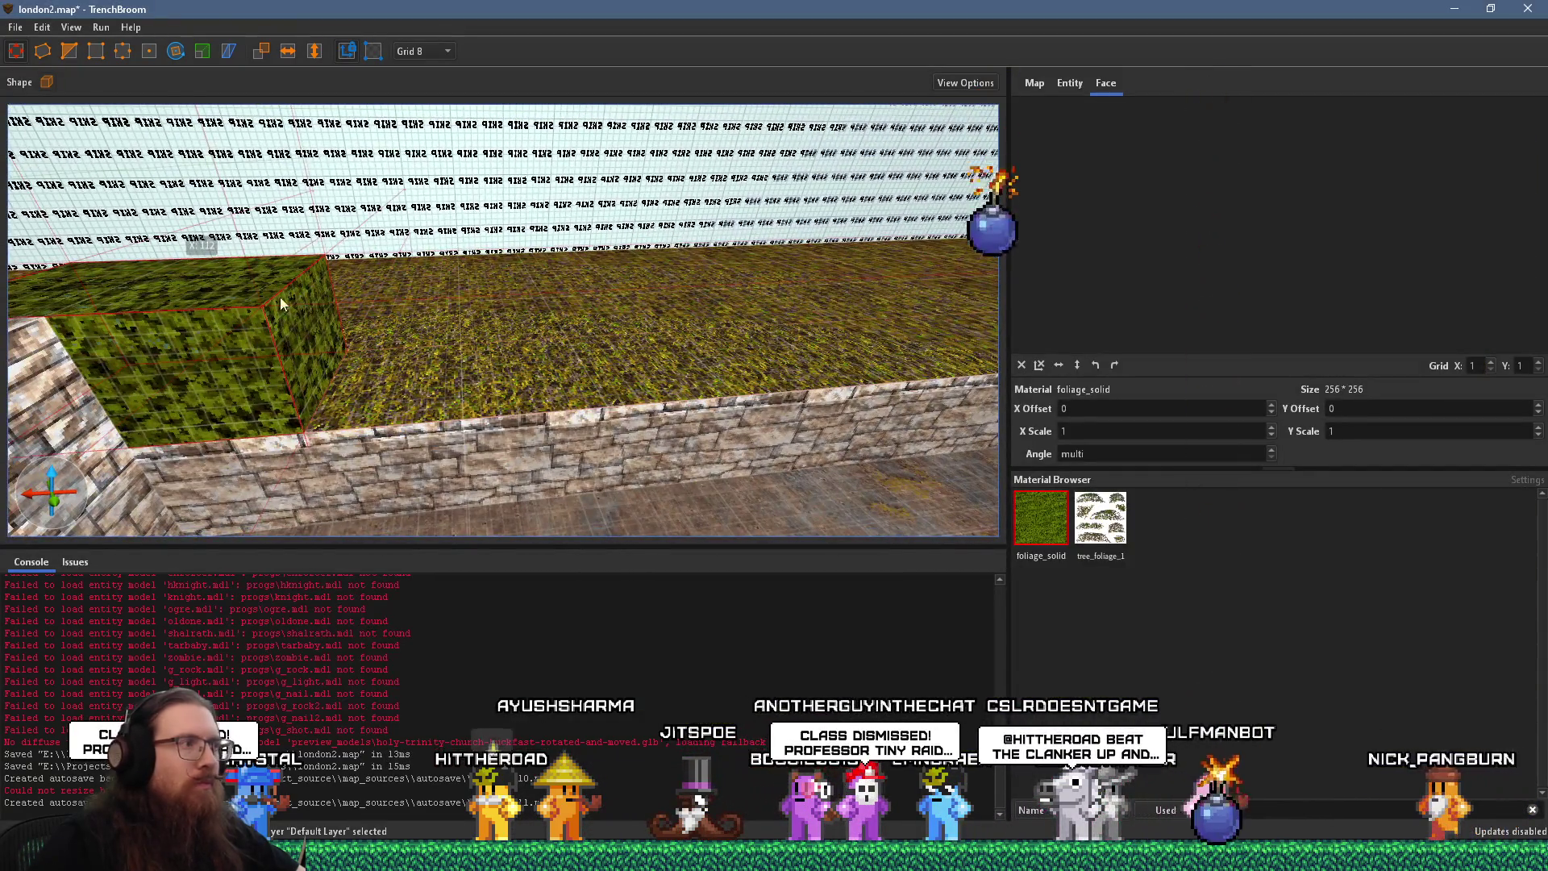
{"action": "mouse_move", "coordinate": [313, 328]}
{"action": "left_mouse_down"}
{"action": "mouse_move", "coordinate": [803, 301]}
{"action": "mouse_move", "coordinate": [720, 366]}
{"action": "left_mouse_up"}
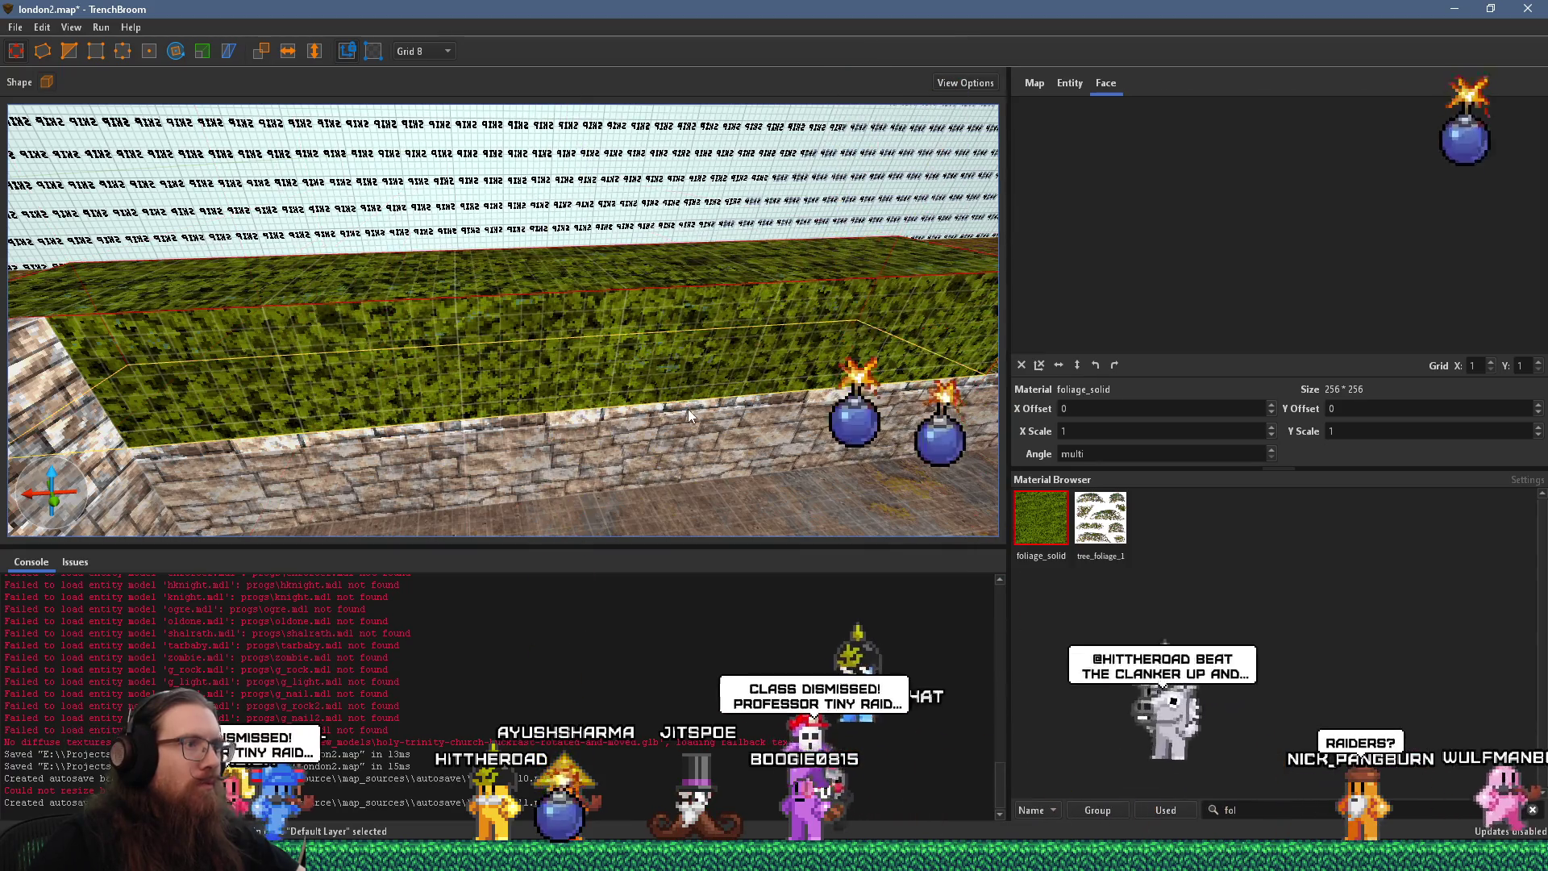
Set the stone wall front face's texture Y offset to -58, returning the grid to 8
{"action": "left_click", "coordinate": [718, 436], "text": "shift"}
{"action": "scroll", "coordinate": [1173, 225], "scroll_direction": "up", "scroll_amount": 5}
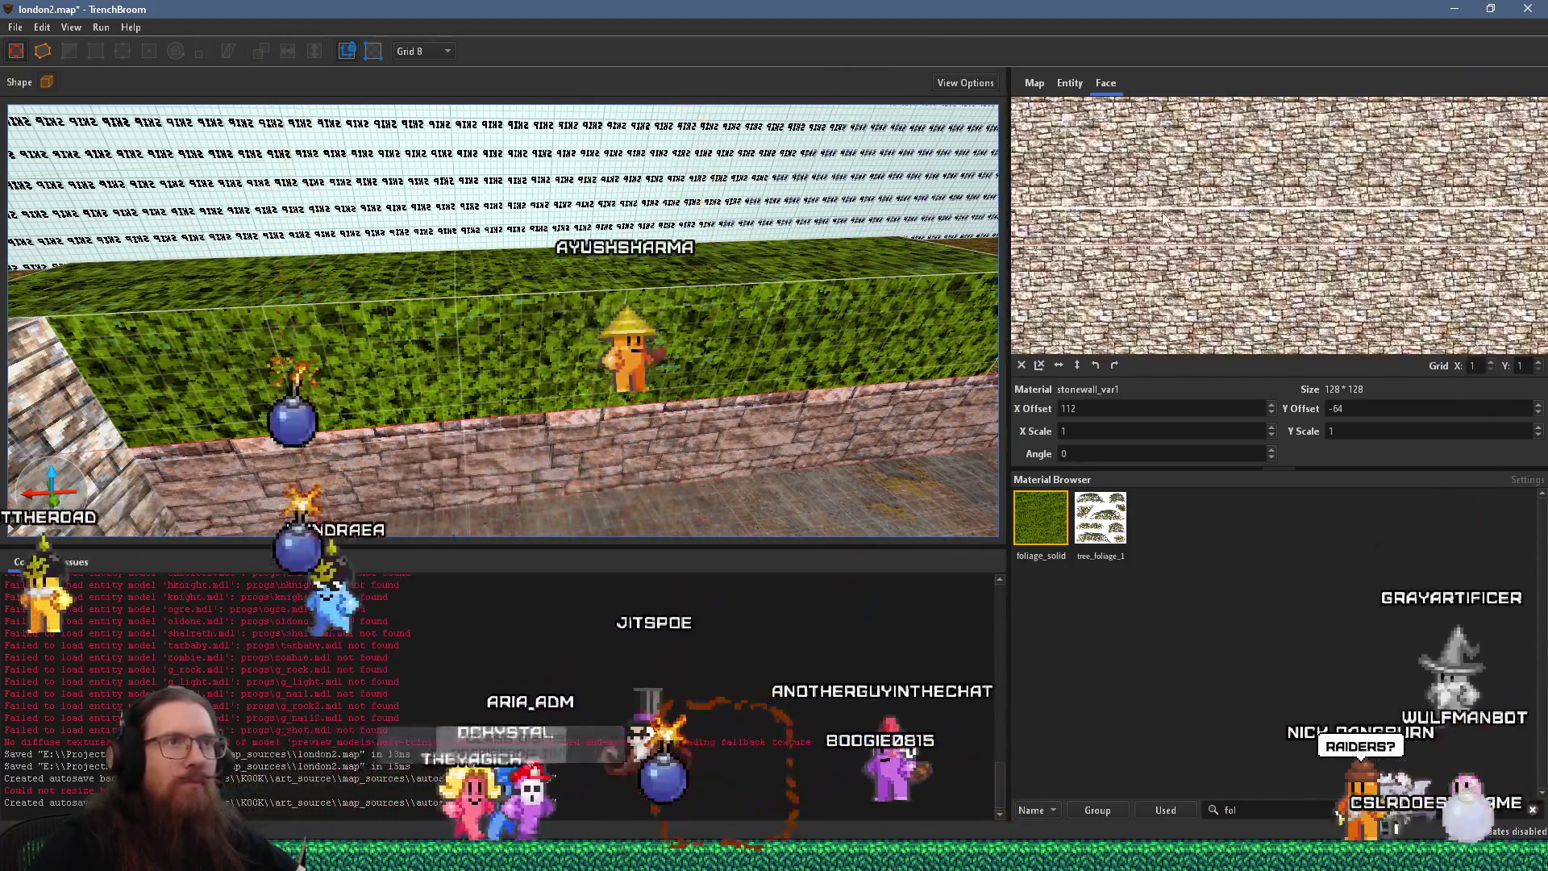
{"action": "scroll", "coordinate": [1359, 409], "scroll_direction": "up", "scroll_amount": 1}
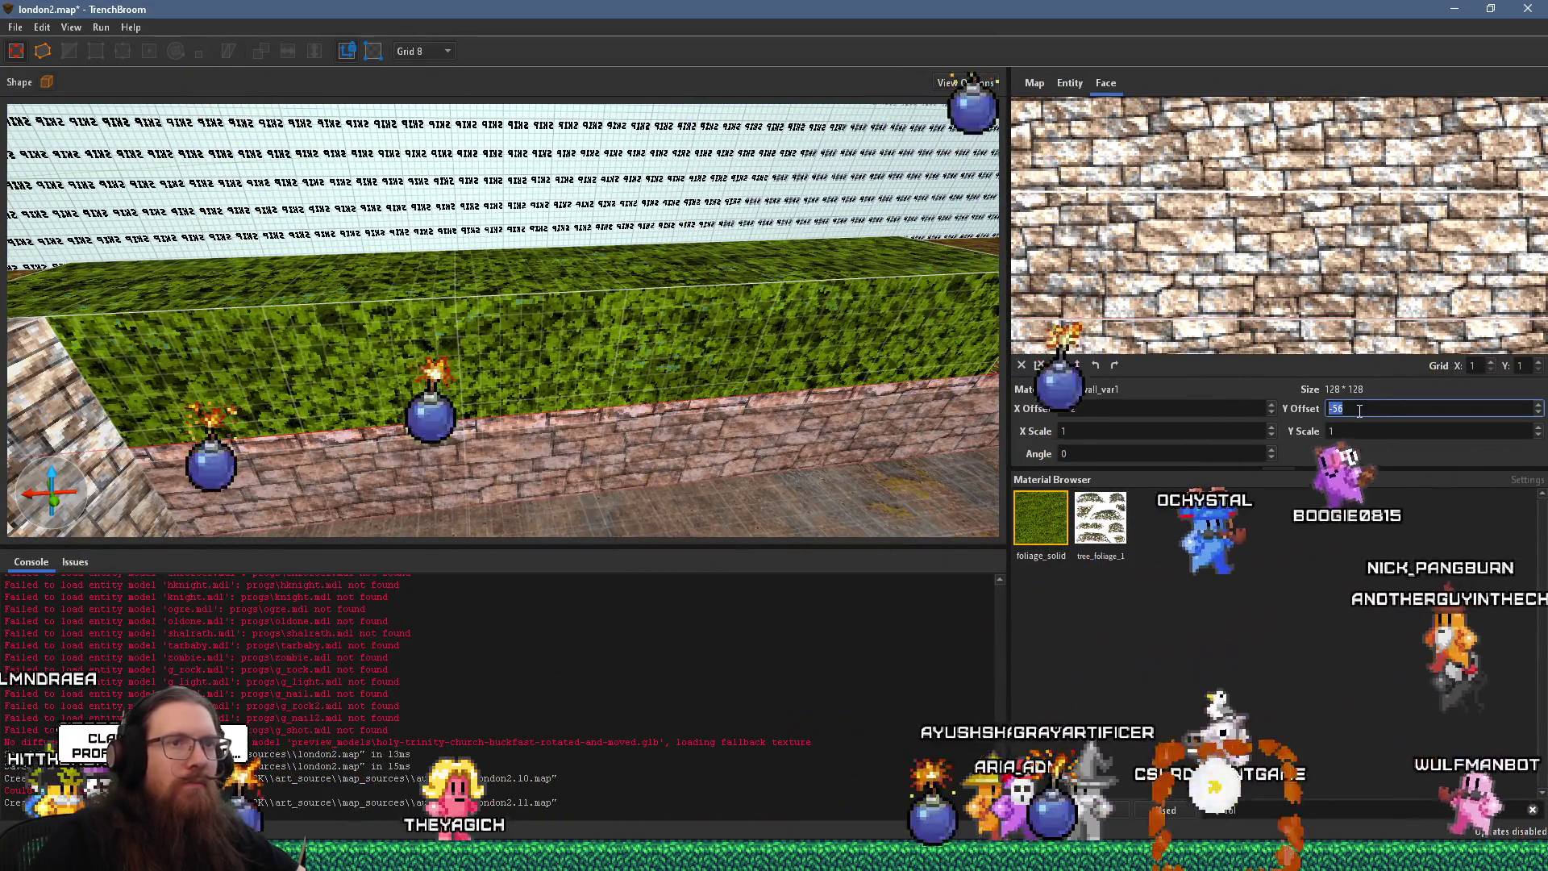
{"action": "left_click", "coordinate": [447, 51]}
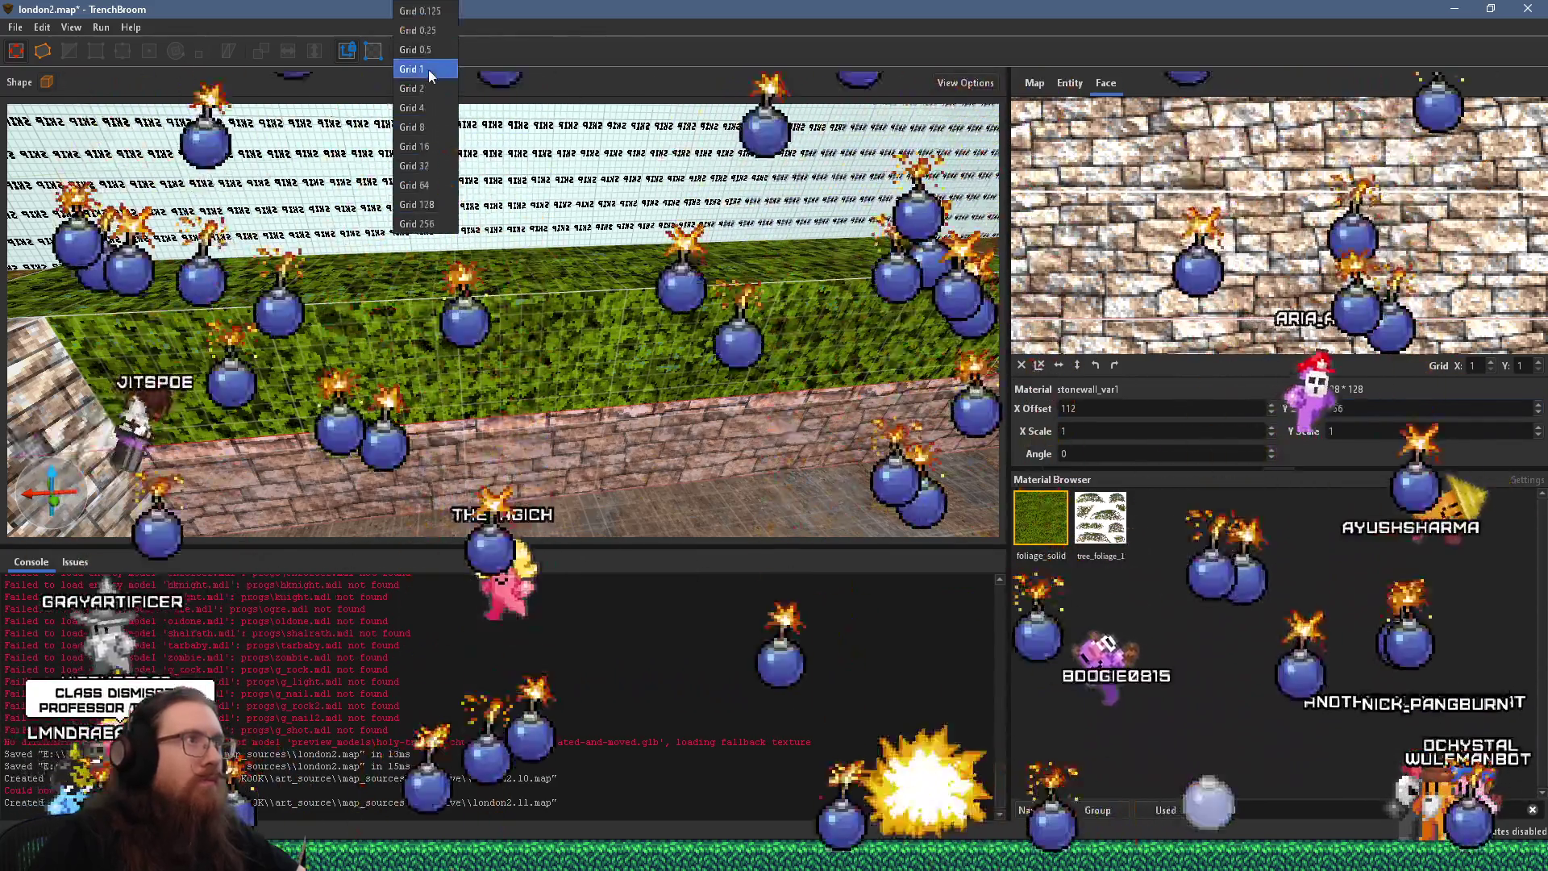
{"action": "left_click", "coordinate": [415, 105]}
{"action": "scroll", "coordinate": [1375, 409], "scroll_direction": "up", "scroll_amount": 1}
{"action": "scroll", "coordinate": [1374, 408], "scroll_direction": "down", "scroll_amount": 3}
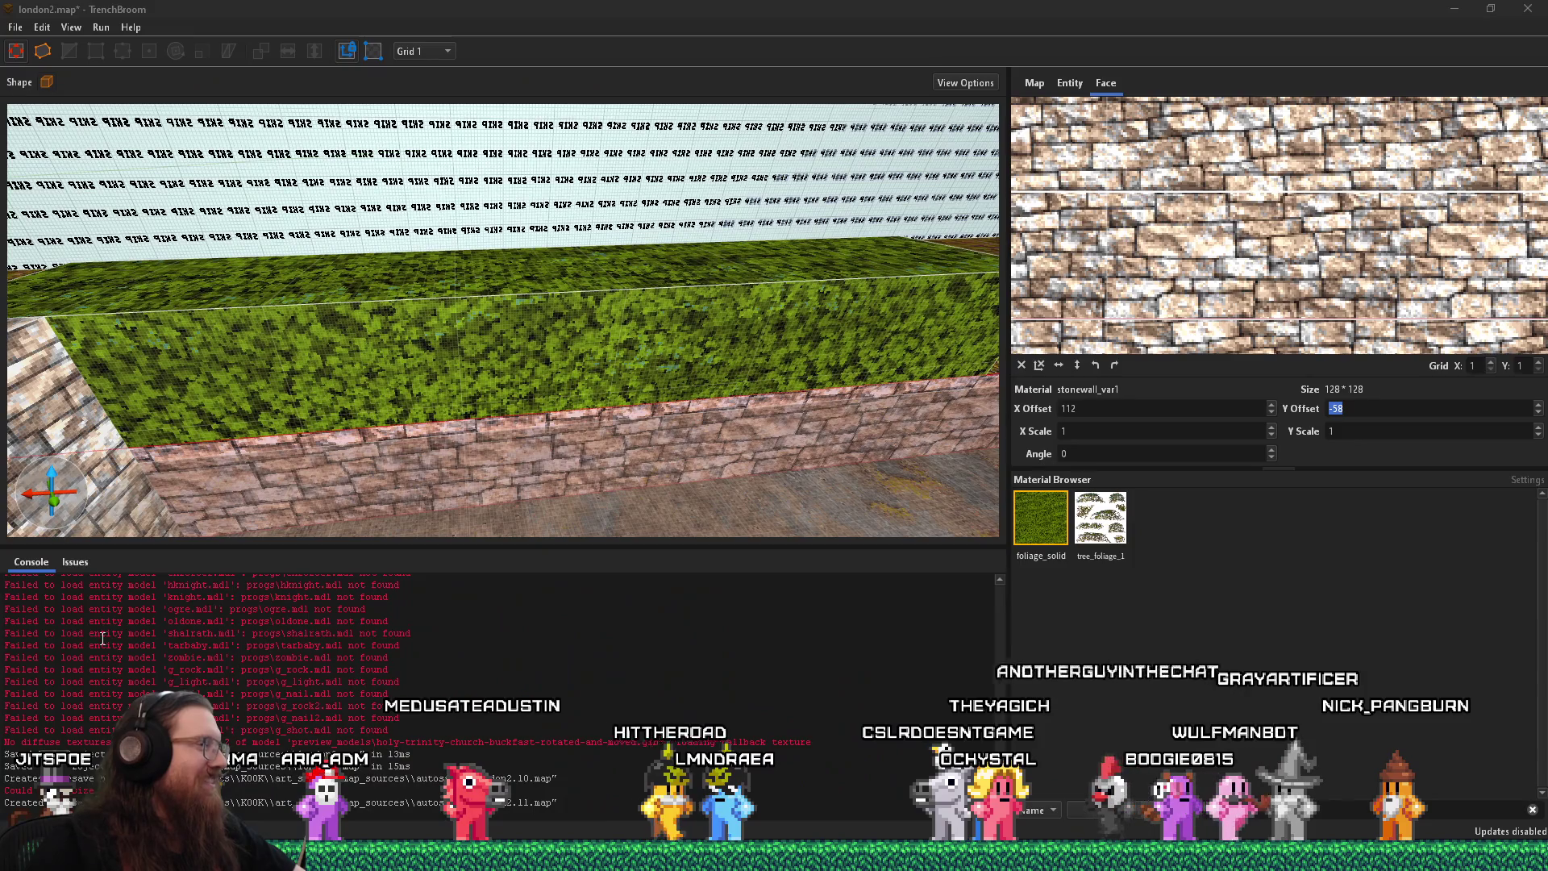
{"action": "left_click", "coordinate": [442, 50]}
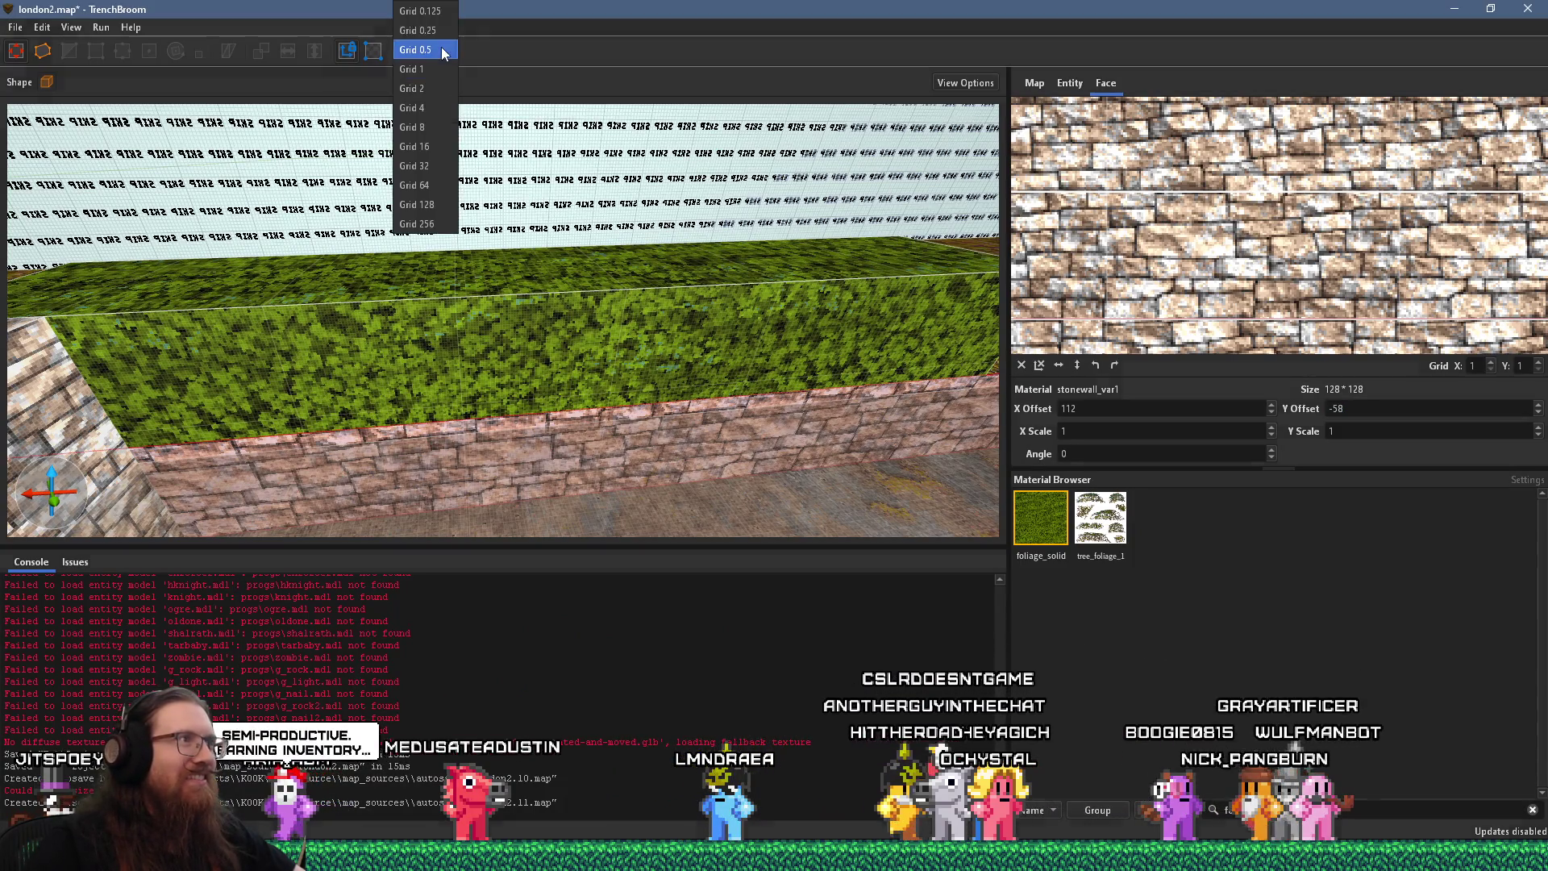
{"action": "left_click", "coordinate": [435, 128]}
Select the hedge block and review it from several angles, including over the red roofs
{"action": "left_click_drag", "start_coordinate": [427, 221], "coordinate": [449, 278]}
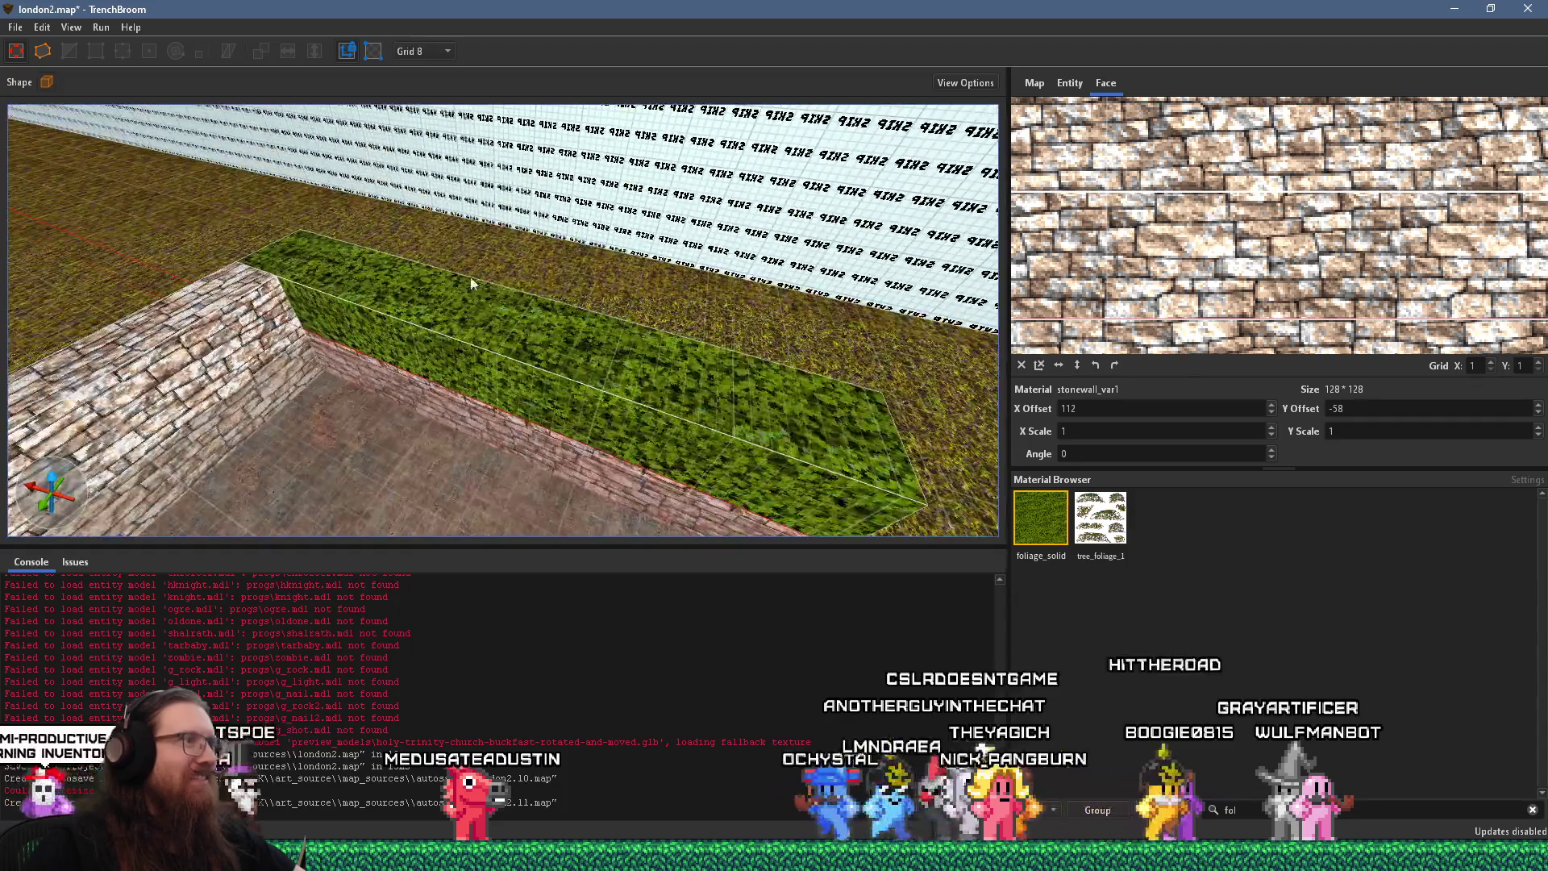
{"action": "mouse_move", "coordinate": [528, 335]}
{"action": "left_mouse_down"}
{"action": "mouse_move", "coordinate": [516, 345]}
{"action": "mouse_move", "coordinate": [380, 283]}
{"action": "mouse_move", "coordinate": [267, 269]}
{"action": "mouse_move", "coordinate": [501, 259]}
{"action": "mouse_move", "coordinate": [774, 284]}
{"action": "mouse_move", "coordinate": [770, 349]}
{"action": "mouse_move", "coordinate": [636, 281]}
{"action": "mouse_move", "coordinate": [626, 354]}
{"action": "left_mouse_up"}
{"action": "left_click", "coordinate": [382, 285]}
{"action": "left_click", "coordinate": [563, 372]}
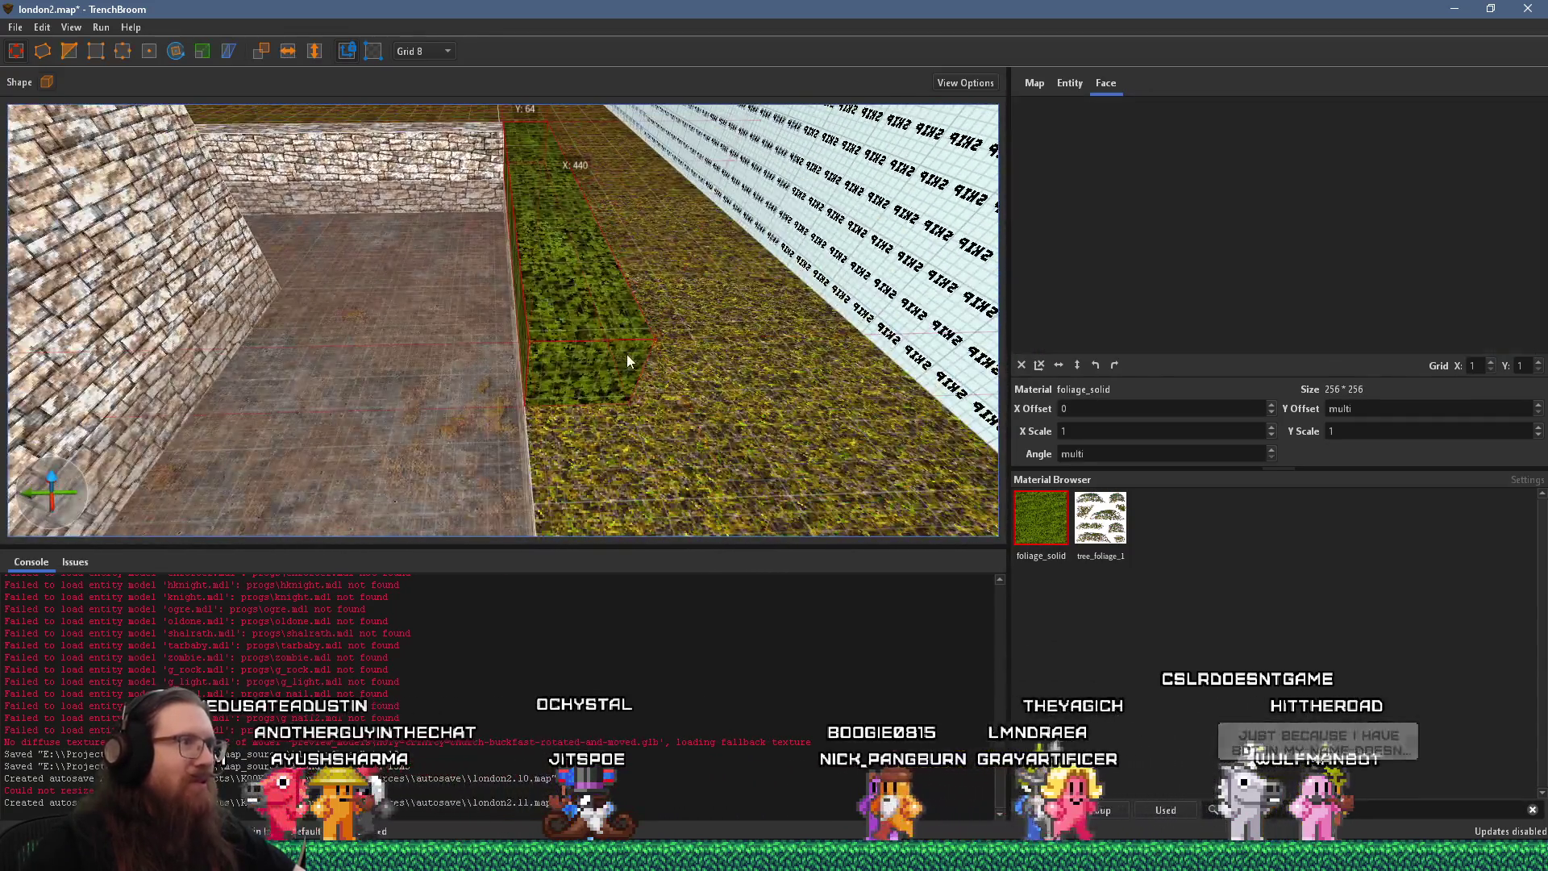
{"action": "mouse_move", "coordinate": [618, 512]}
{"action": "left_mouse_down"}
{"action": "mouse_move", "coordinate": [584, 450]}
{"action": "mouse_move", "coordinate": [348, 416]}
{"action": "mouse_move", "coordinate": [423, 396]}
{"action": "mouse_move", "coordinate": [451, 452]}
{"action": "left_mouse_up"}
{"action": "mouse_move", "coordinate": [483, 129]}
{"action": "left_mouse_down"}
{"action": "mouse_move", "coordinate": [528, 303]}
{"action": "mouse_move", "coordinate": [529, 433]}
{"action": "mouse_move", "coordinate": [518, 326]}
{"action": "mouse_move", "coordinate": [335, 410]}
{"action": "mouse_move", "coordinate": [761, 354]}
{"action": "mouse_move", "coordinate": [436, 333]}
{"action": "mouse_move", "coordinate": [535, 332]}
{"action": "mouse_move", "coordinate": [398, 447]}
{"action": "mouse_move", "coordinate": [270, 308]}
{"action": "mouse_move", "coordinate": [199, 201]}
{"action": "mouse_move", "coordinate": [287, 270]}
{"action": "mouse_move", "coordinate": [267, 300]}
{"action": "mouse_move", "coordinate": [553, 303]}
{"action": "mouse_move", "coordinate": [168, 338]}
{"action": "mouse_move", "coordinate": [545, 364]}
{"action": "mouse_move", "coordinate": [372, 389]}
{"action": "mouse_move", "coordinate": [156, 356]}
{"action": "mouse_move", "coordinate": [347, 388]}
{"action": "mouse_move", "coordinate": [529, 374]}
{"action": "mouse_move", "coordinate": [729, 270]}
{"action": "mouse_move", "coordinate": [495, 367]}
{"action": "mouse_move", "coordinate": [717, 266]}
{"action": "left_mouse_up"}
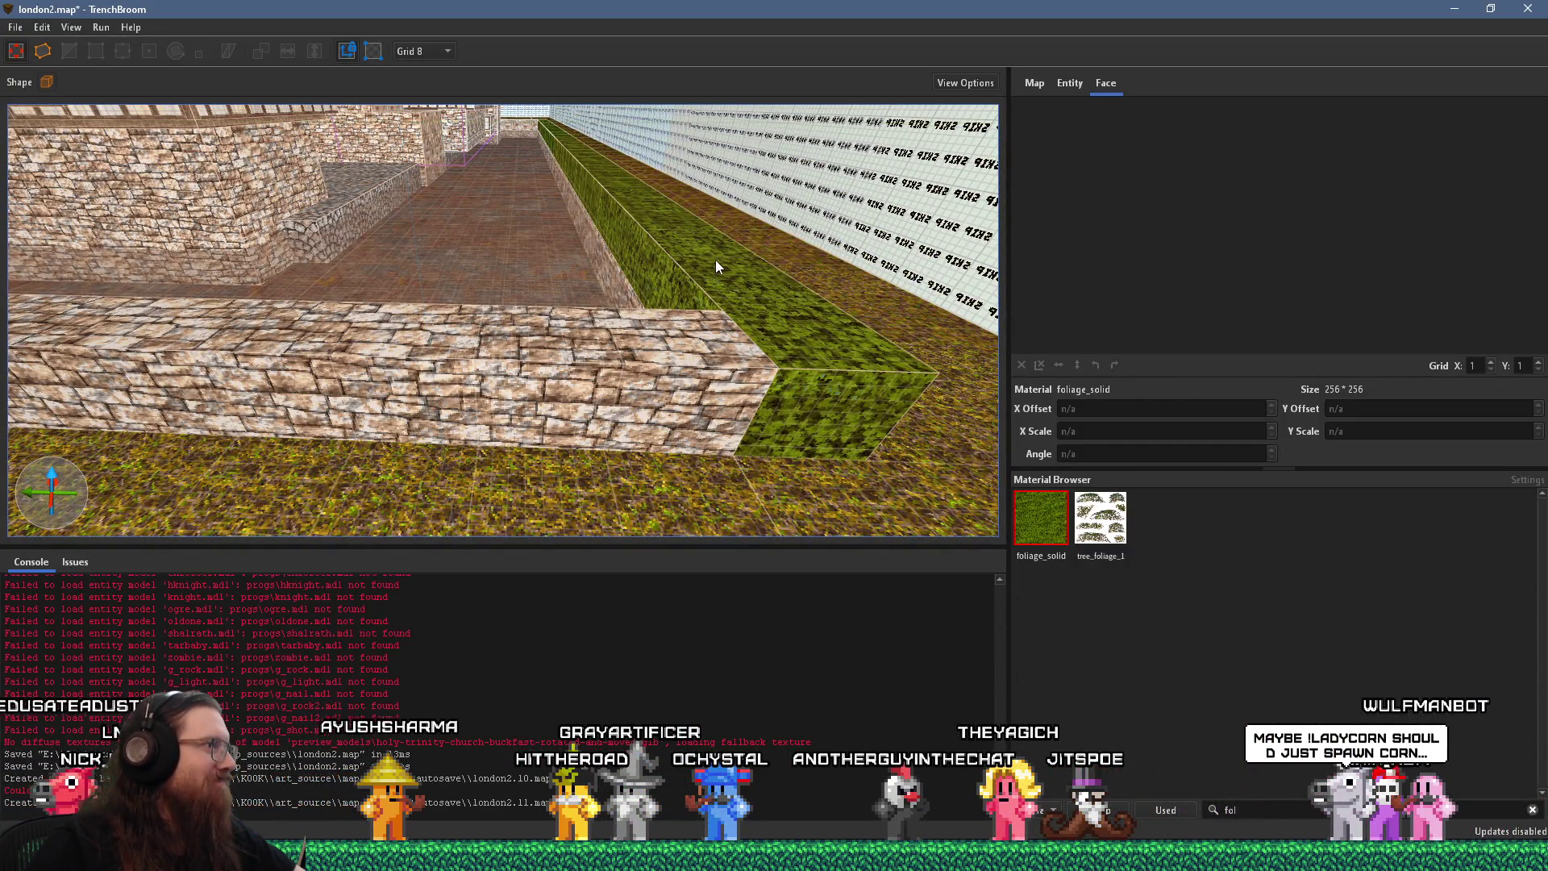
{"action": "left_click_drag", "start_coordinate": [691, 290], "coordinate": [758, 233]}
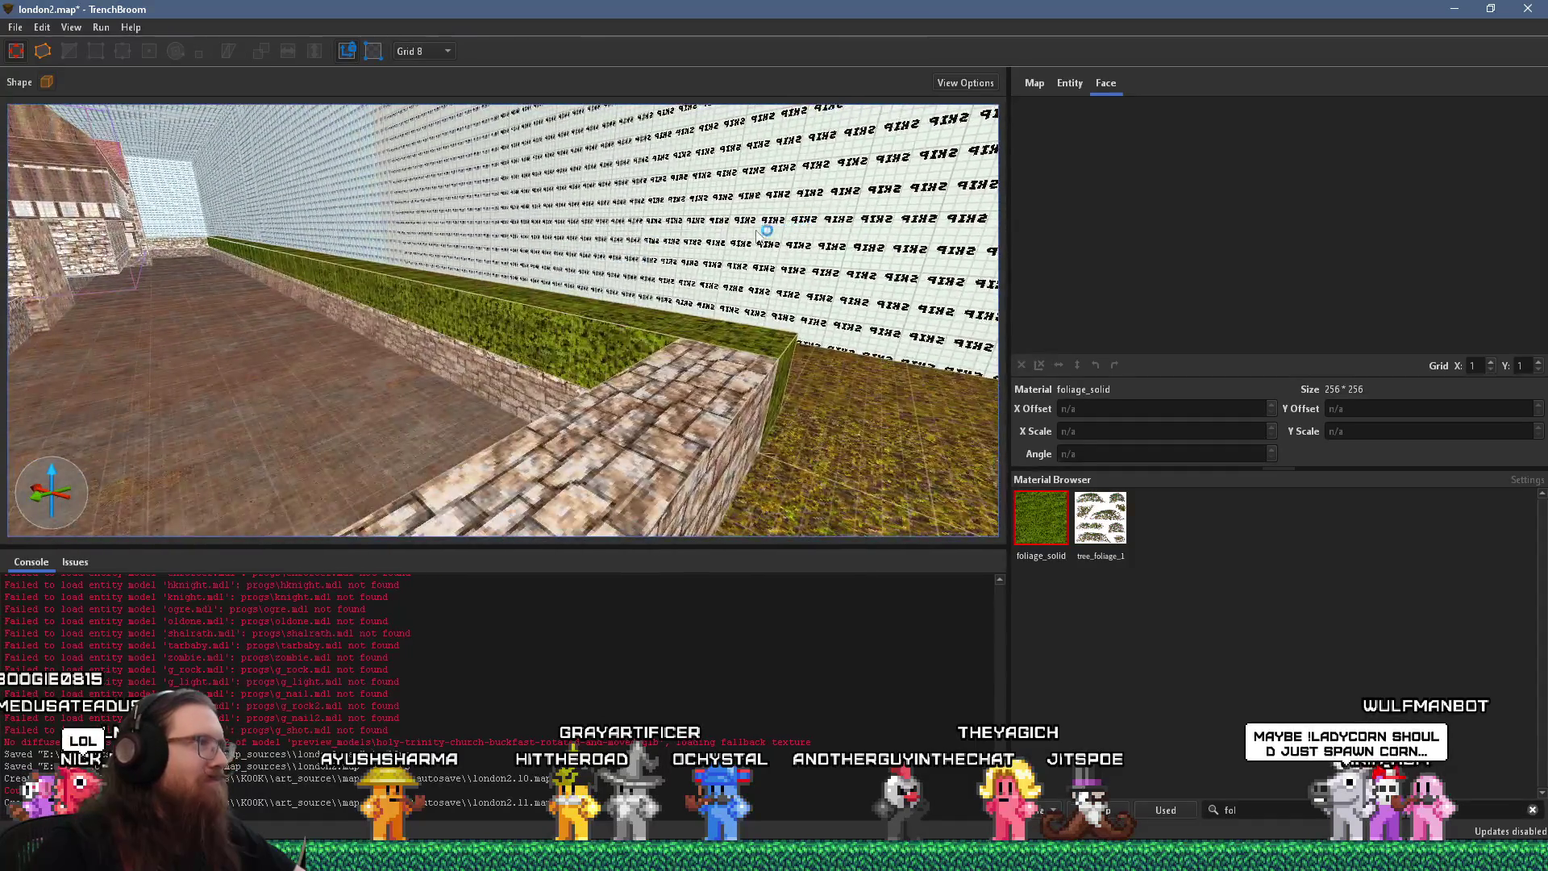
Start saving the map under a new name from the File menu
{"action": "left_click", "coordinate": [11, 28]}
{"action": "mouse_move", "coordinate": [53, 90]}
{"action": "left_click", "coordinate": [63, 127]}
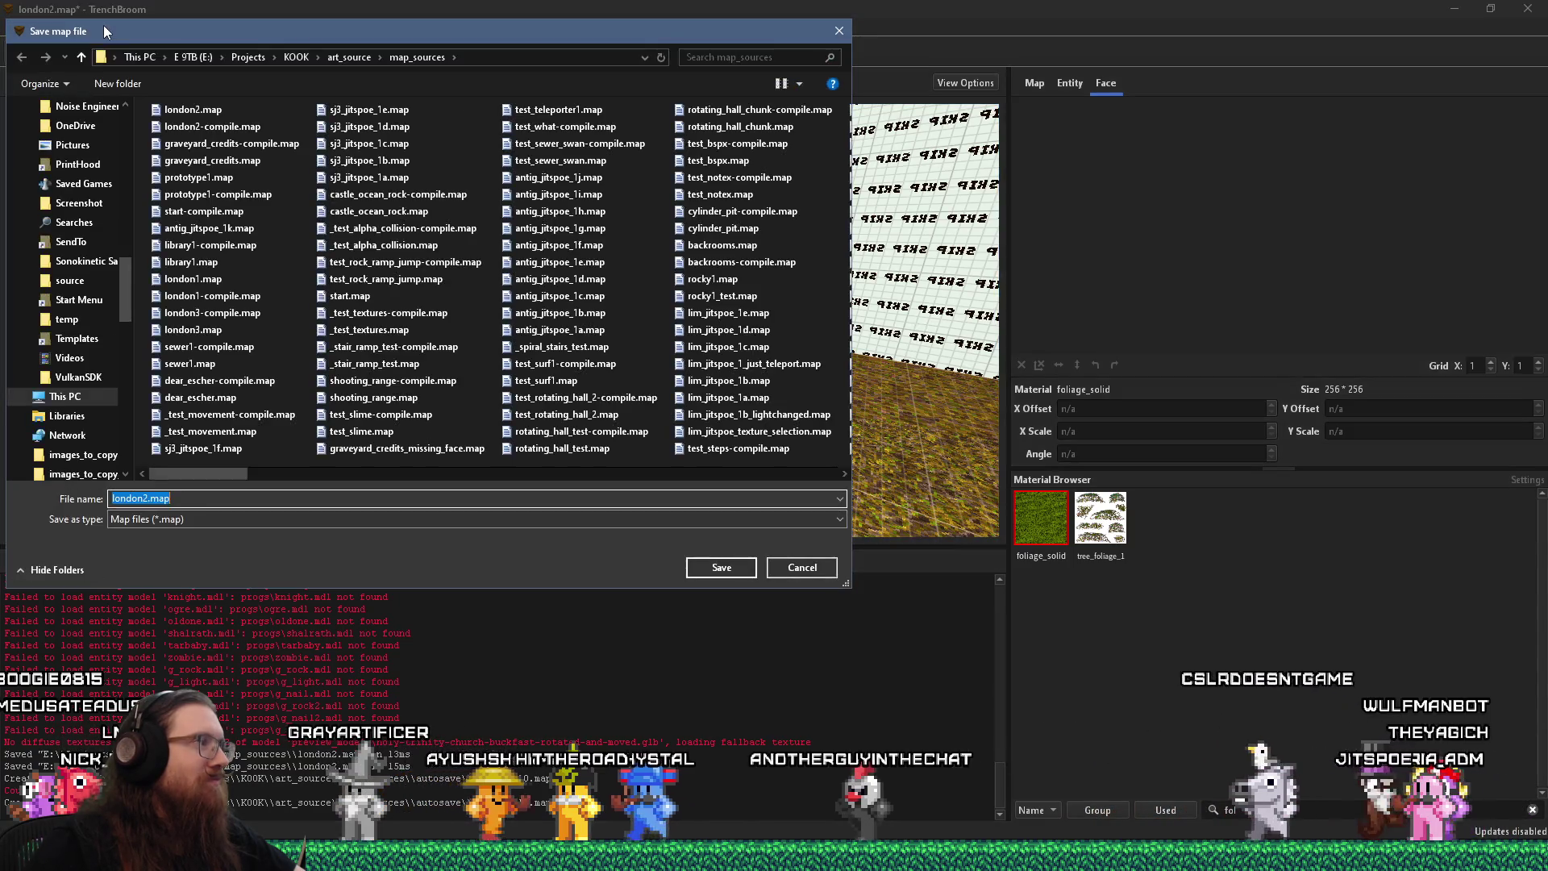
Save london2.map, compile it with the qbsp profile to exit code 0, and switch to Godot
{"action": "key", "text": "Escape"}
{"action": "key", "text": "ctrl+s"}
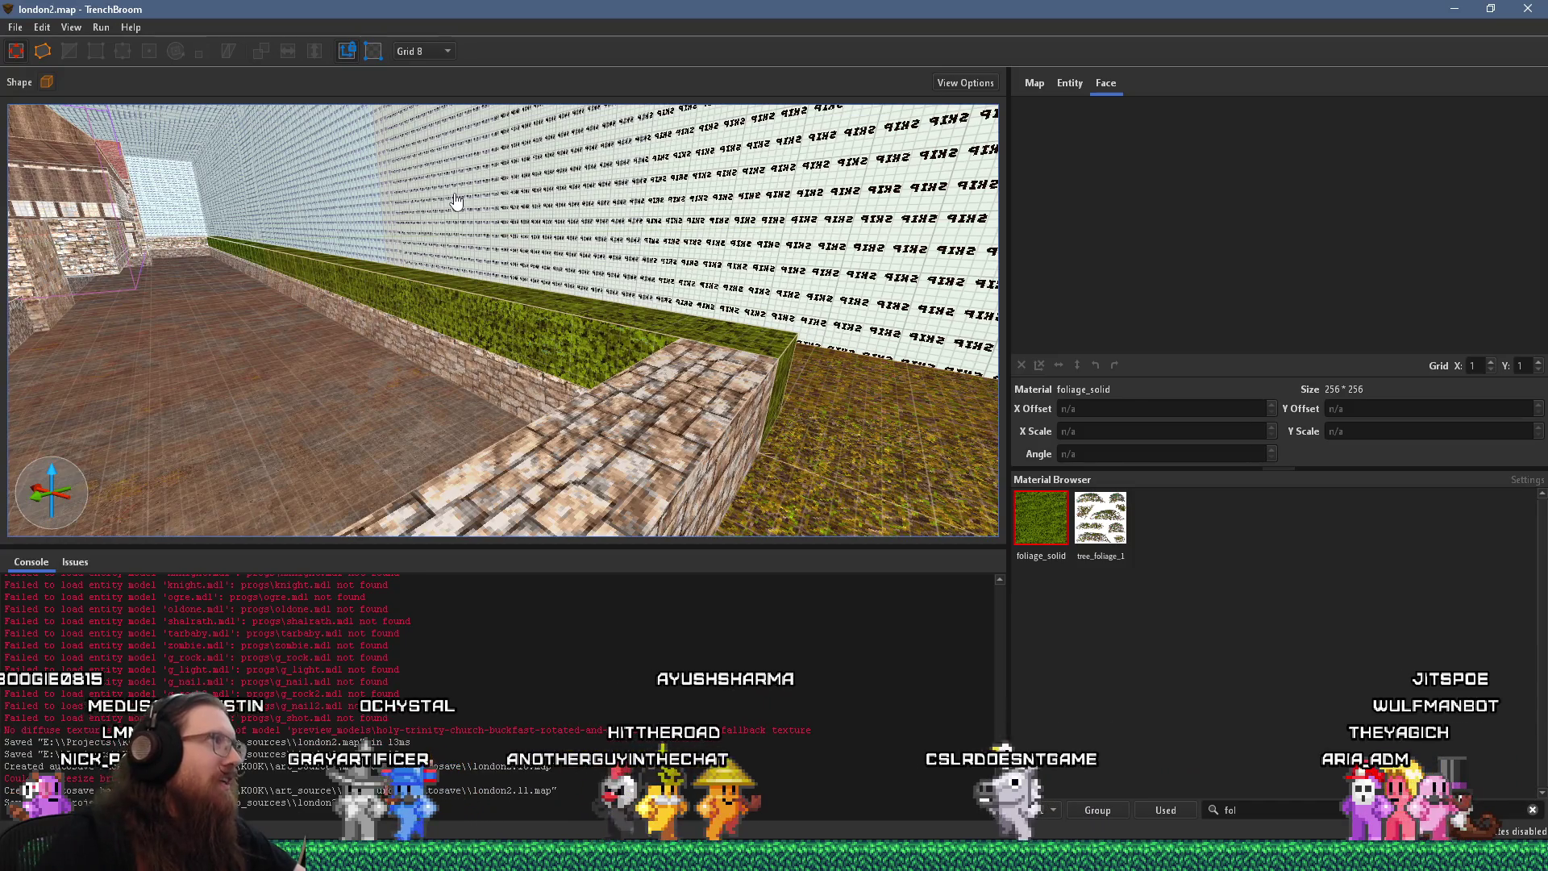
{"action": "left_click", "coordinate": [101, 29]}
{"action": "left_click", "coordinate": [115, 40]}
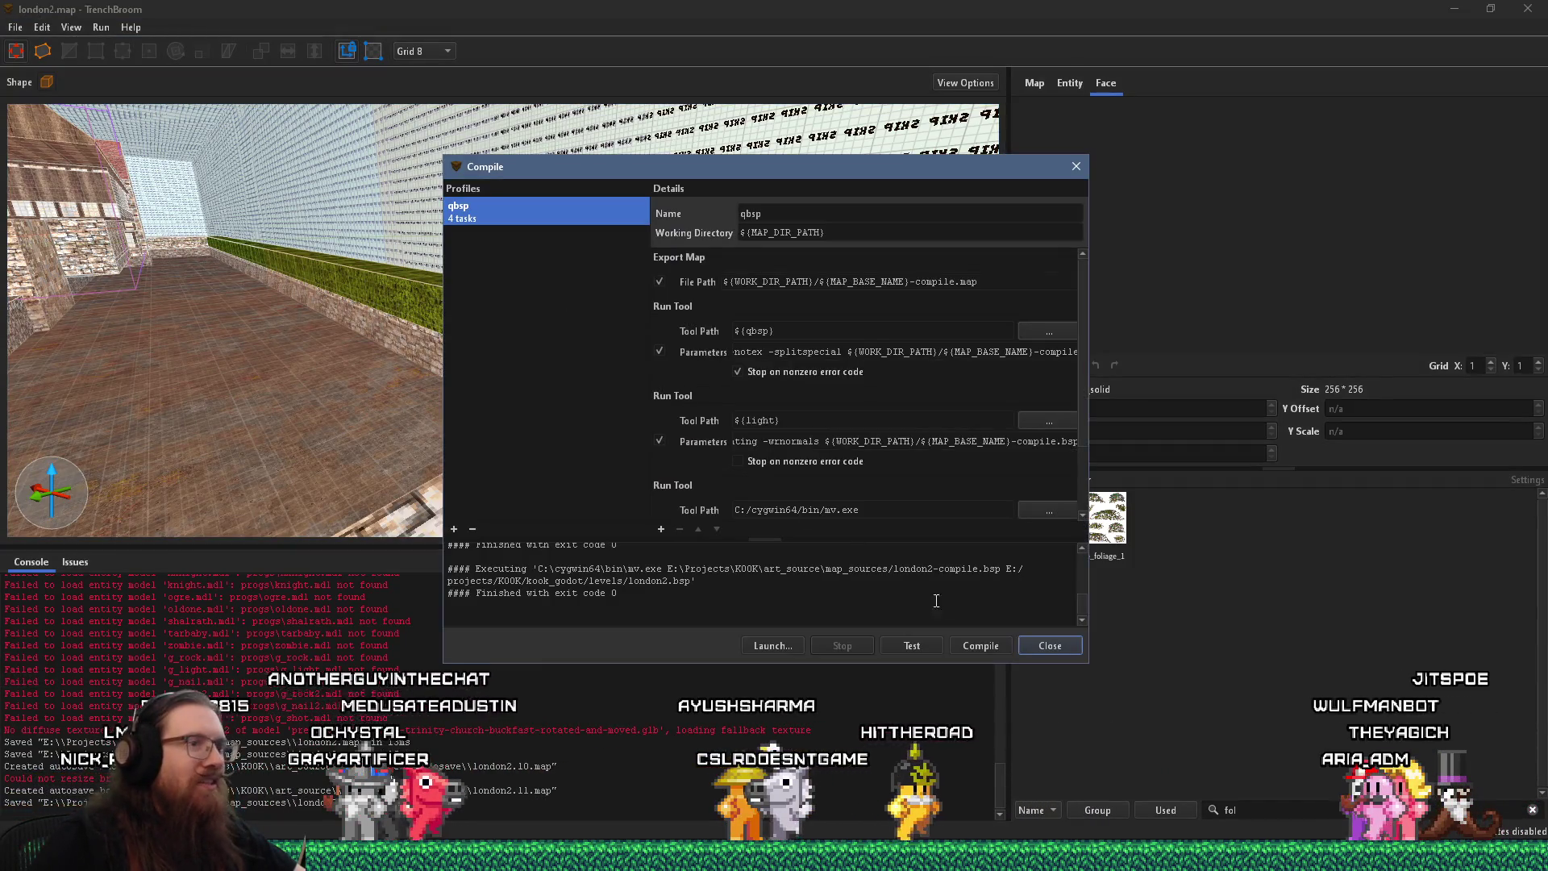
{"action": "left_click", "coordinate": [974, 648]}
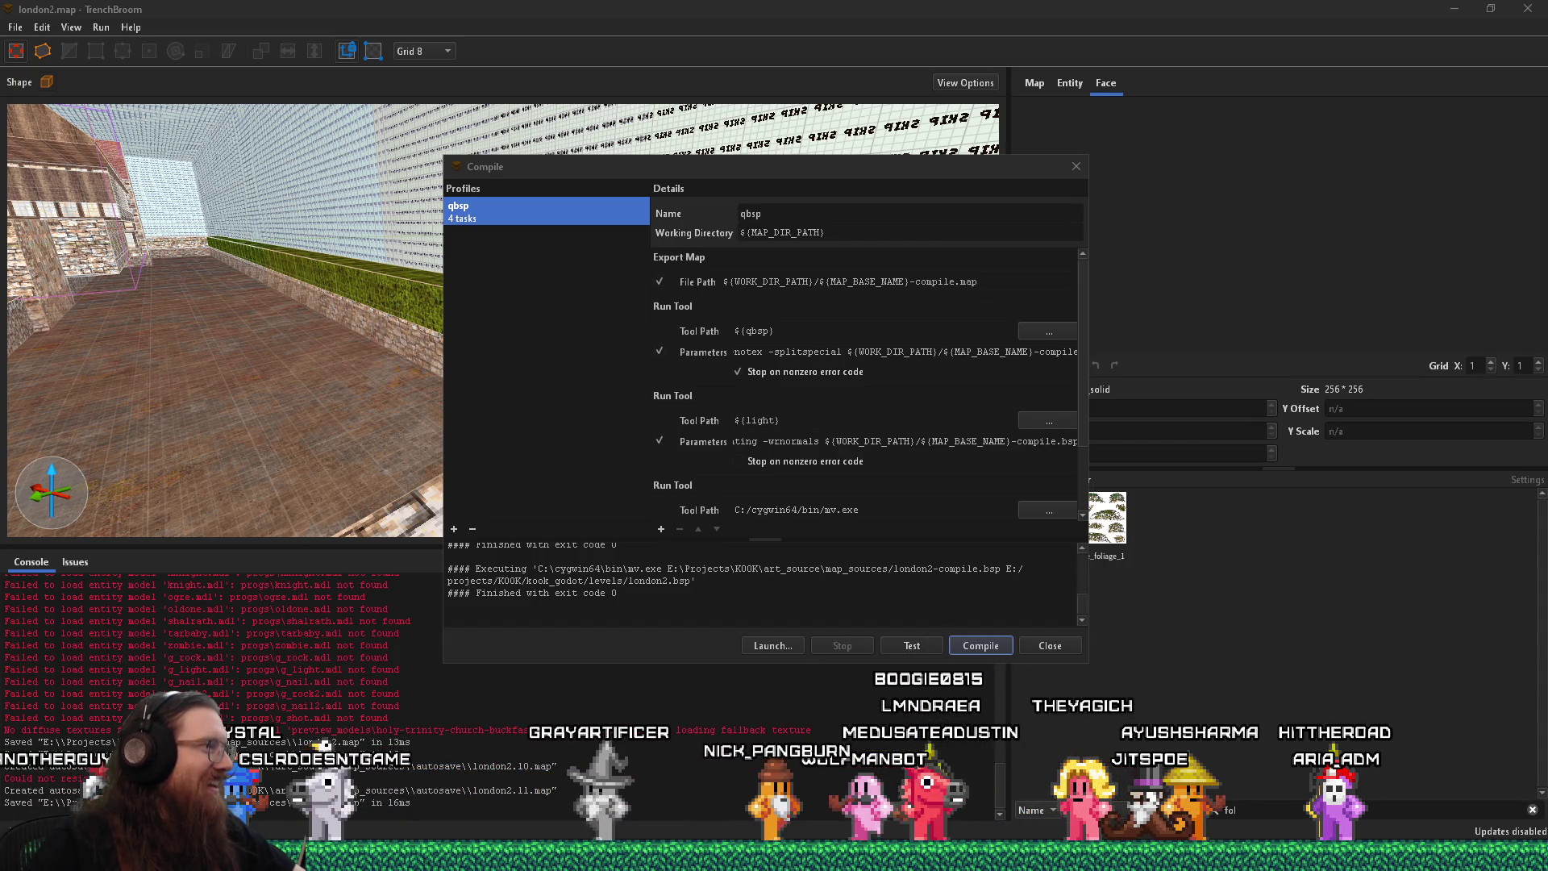
{"action": "key", "text": "Escape"}
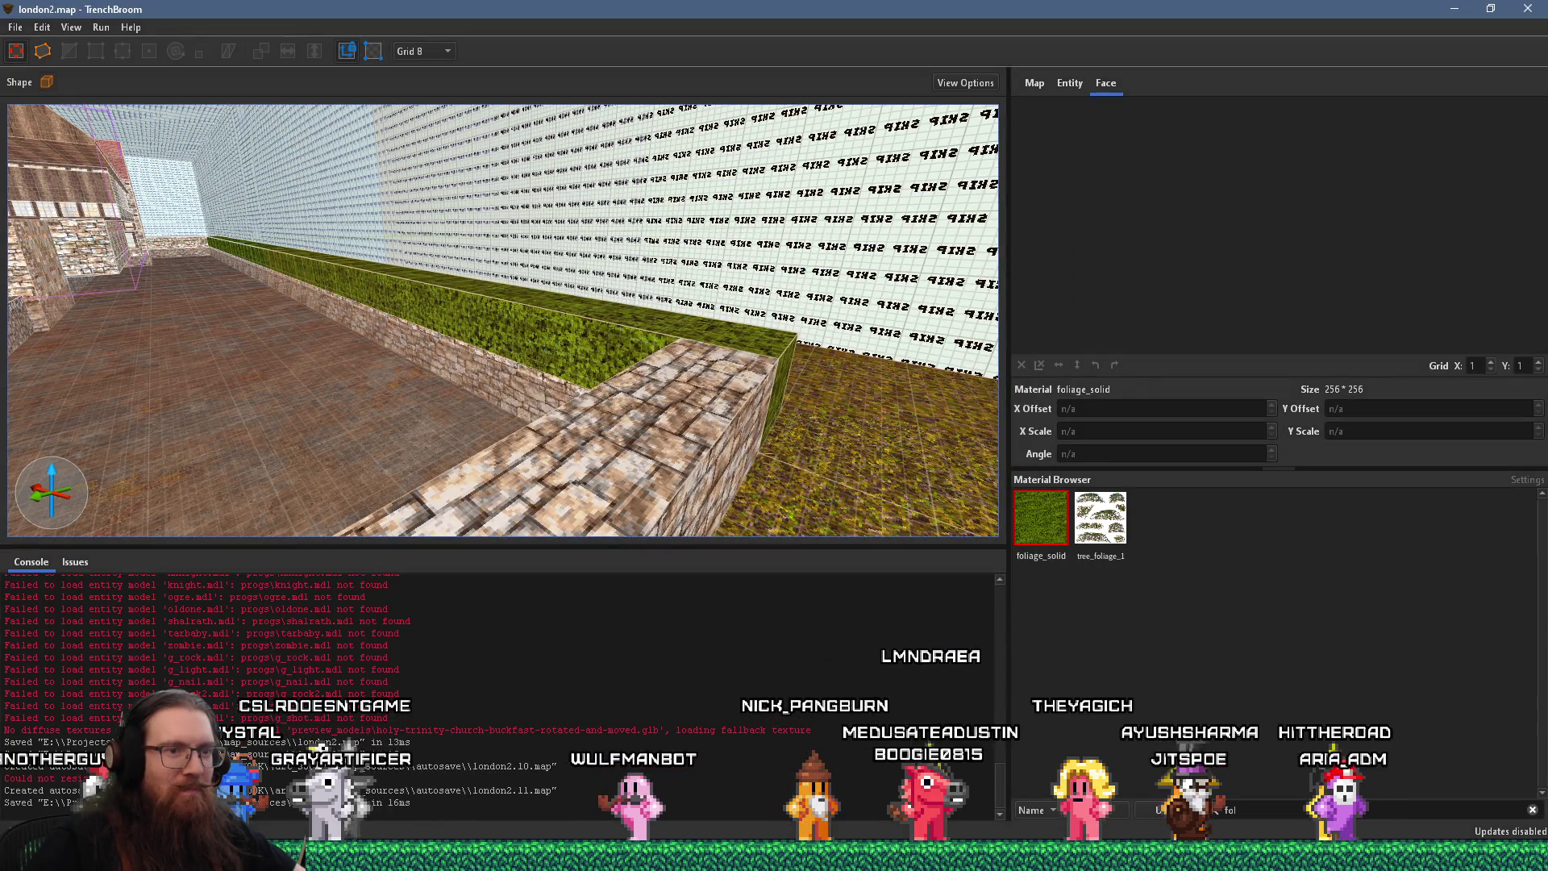
{"action": "key", "text": "alt+Tab"}
{"action": "mouse_move", "coordinate": [849, 574]}
{"action": "left_mouse_down"}
{"action": "mouse_move", "coordinate": [831, 467]}
{"action": "mouse_move", "coordinate": [593, 423]}
{"action": "left_mouse_up"}
Frame the LesserHorrorStatue, orbit near the roofs, and launch the KOOK game to its Loading screen
{"action": "key", "text": "f"}
{"action": "scroll", "coordinate": [831, 467], "scroll_direction": "down", "scroll_amount": 5}
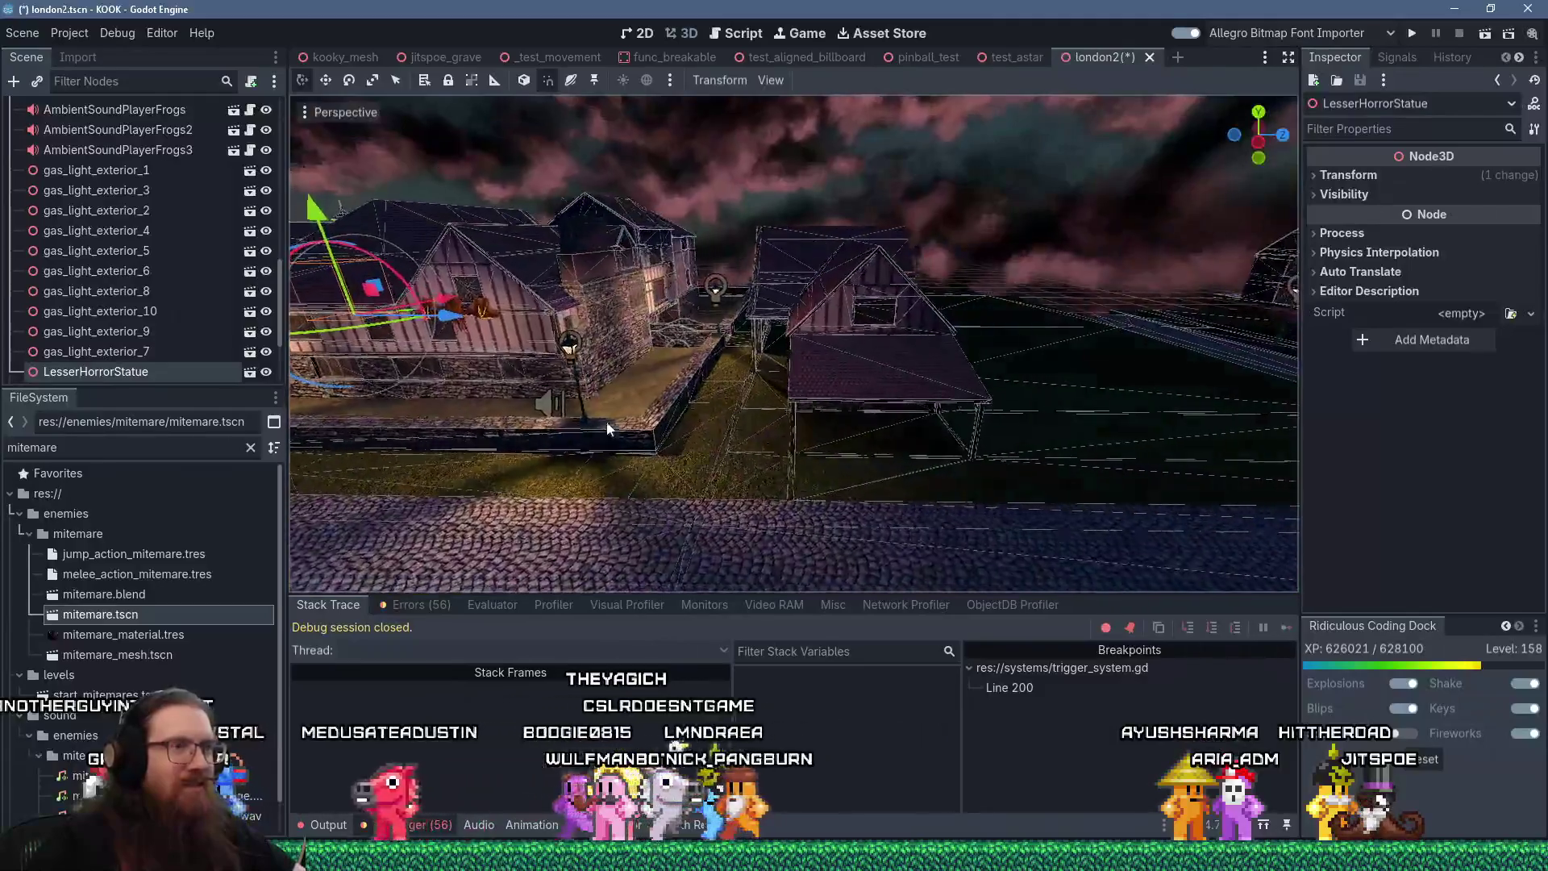
{"action": "scroll", "coordinate": [701, 427], "scroll_direction": "up", "scroll_amount": 3}
{"action": "left_click_drag", "start_coordinate": [701, 427], "coordinate": [608, 421]}
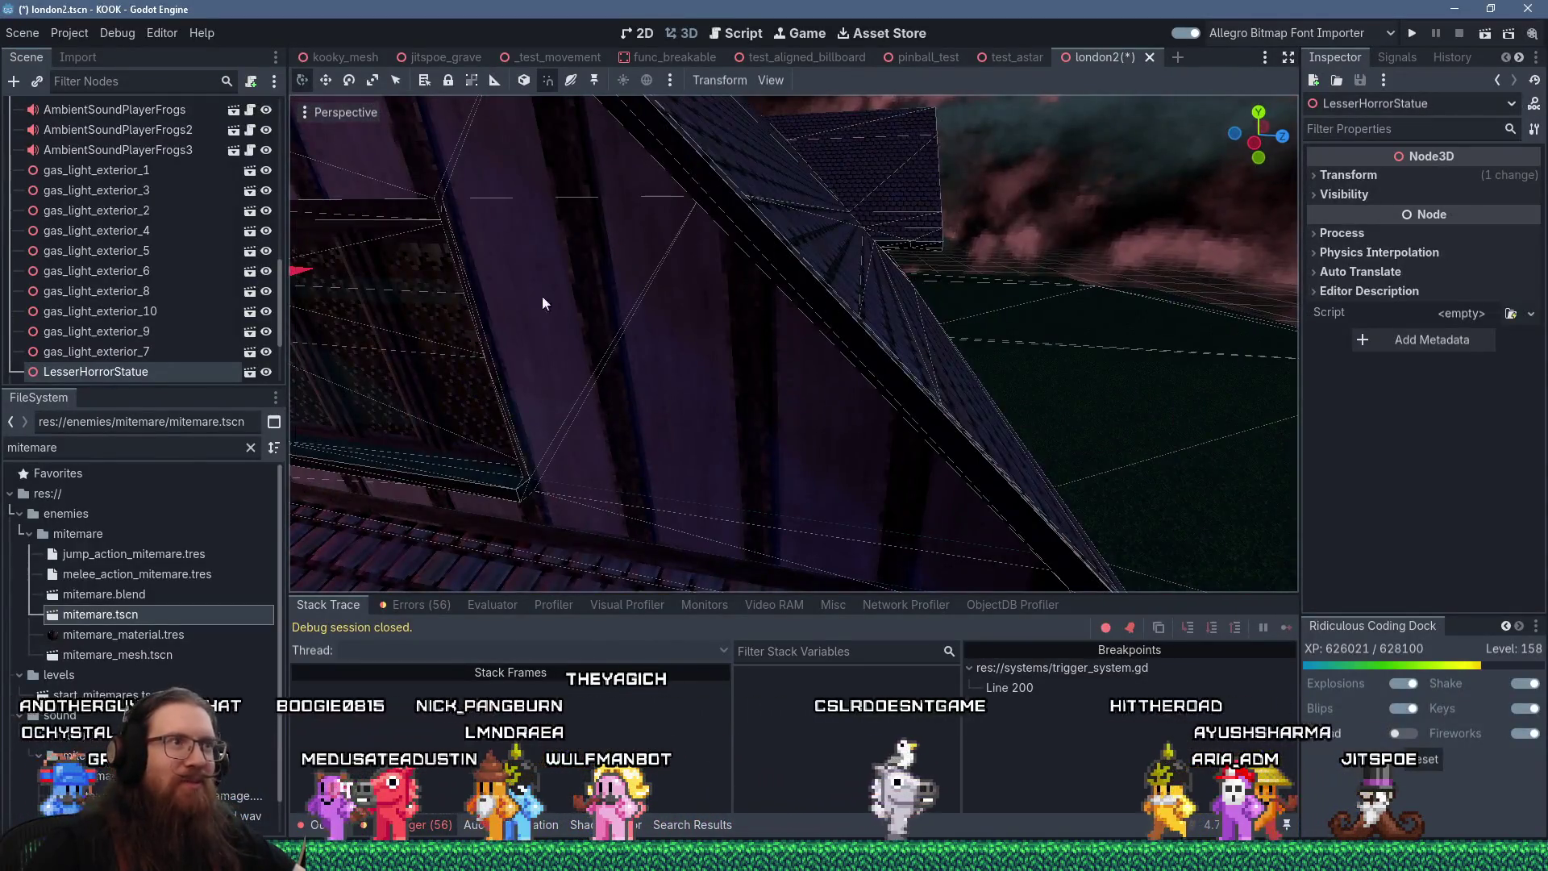
{"action": "scroll", "coordinate": [572, 302], "scroll_direction": "down", "scroll_amount": 5}
{"action": "left_click", "coordinate": [1410, 35]}
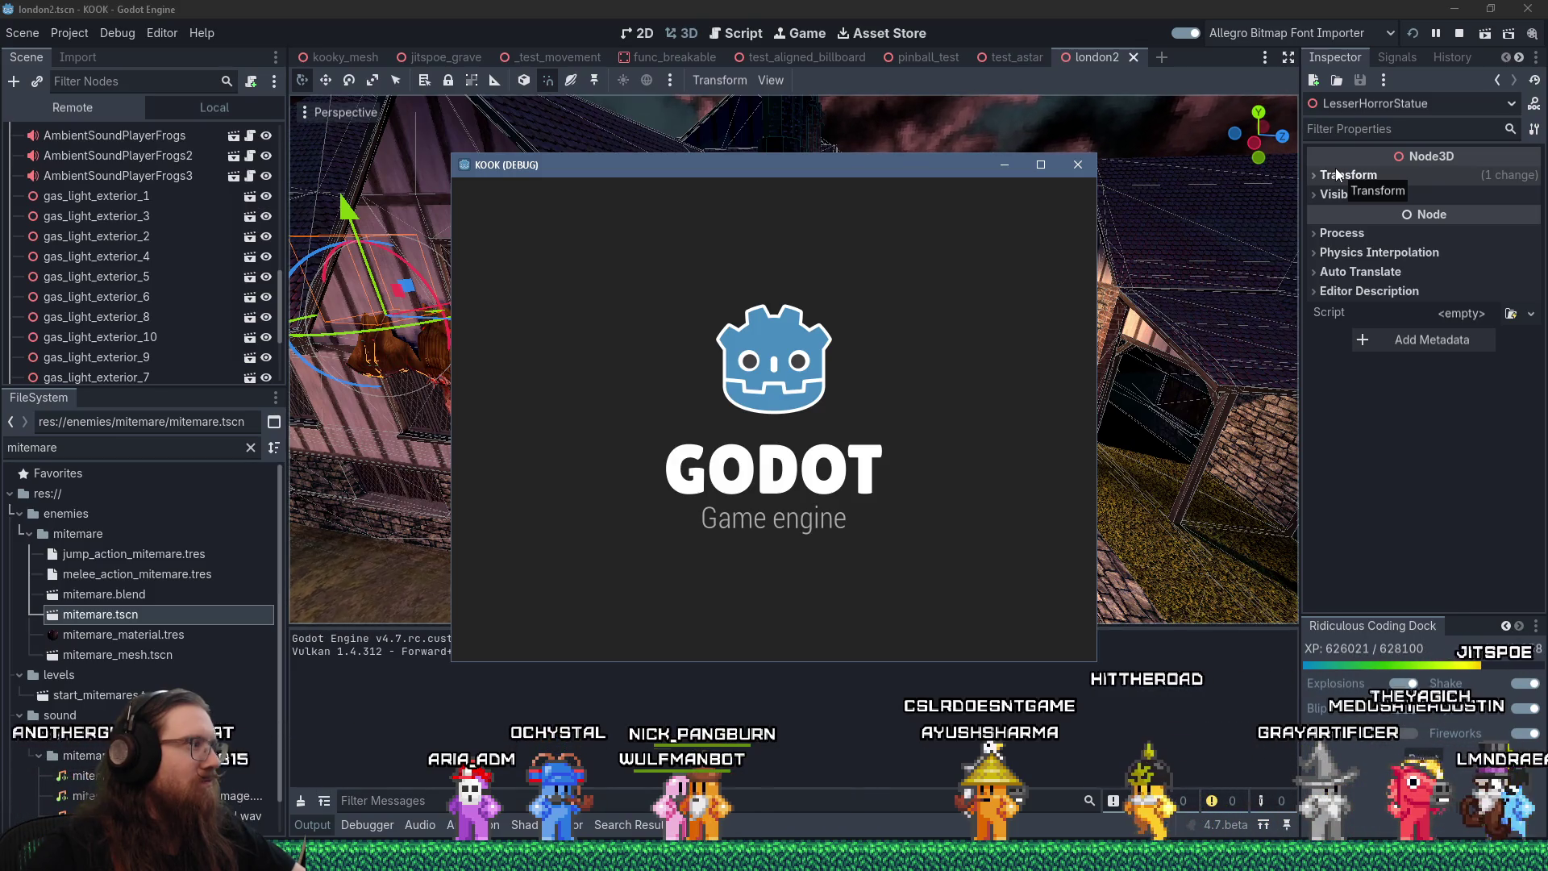
{"action": "mouse_move", "coordinate": [1219, 855]}
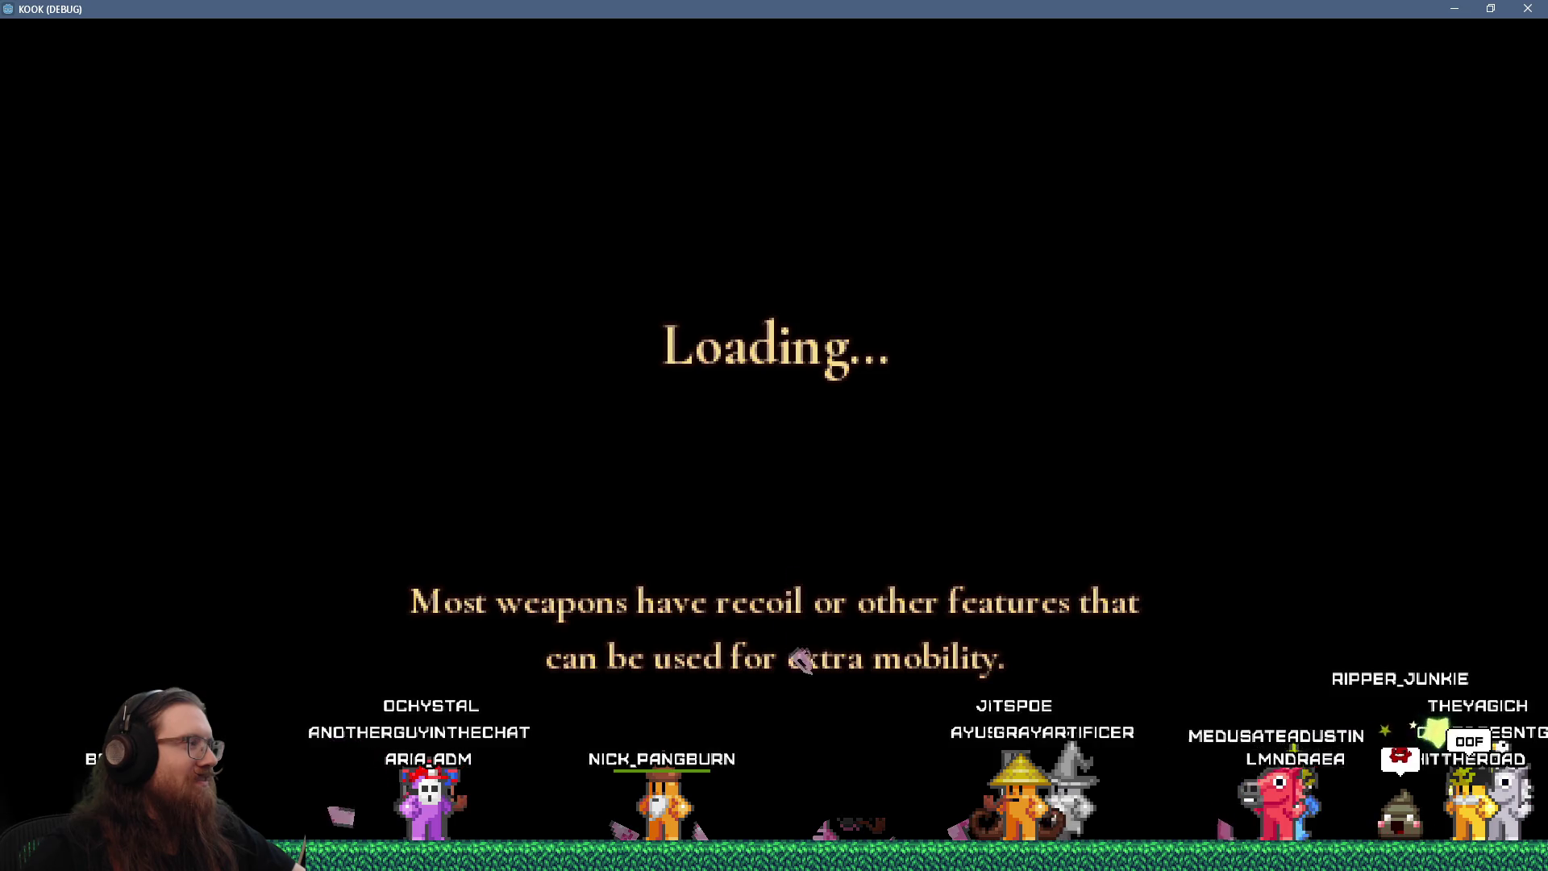
Draw the revolver and fire three shots at the creature
{"action": "key", "text": "2"}
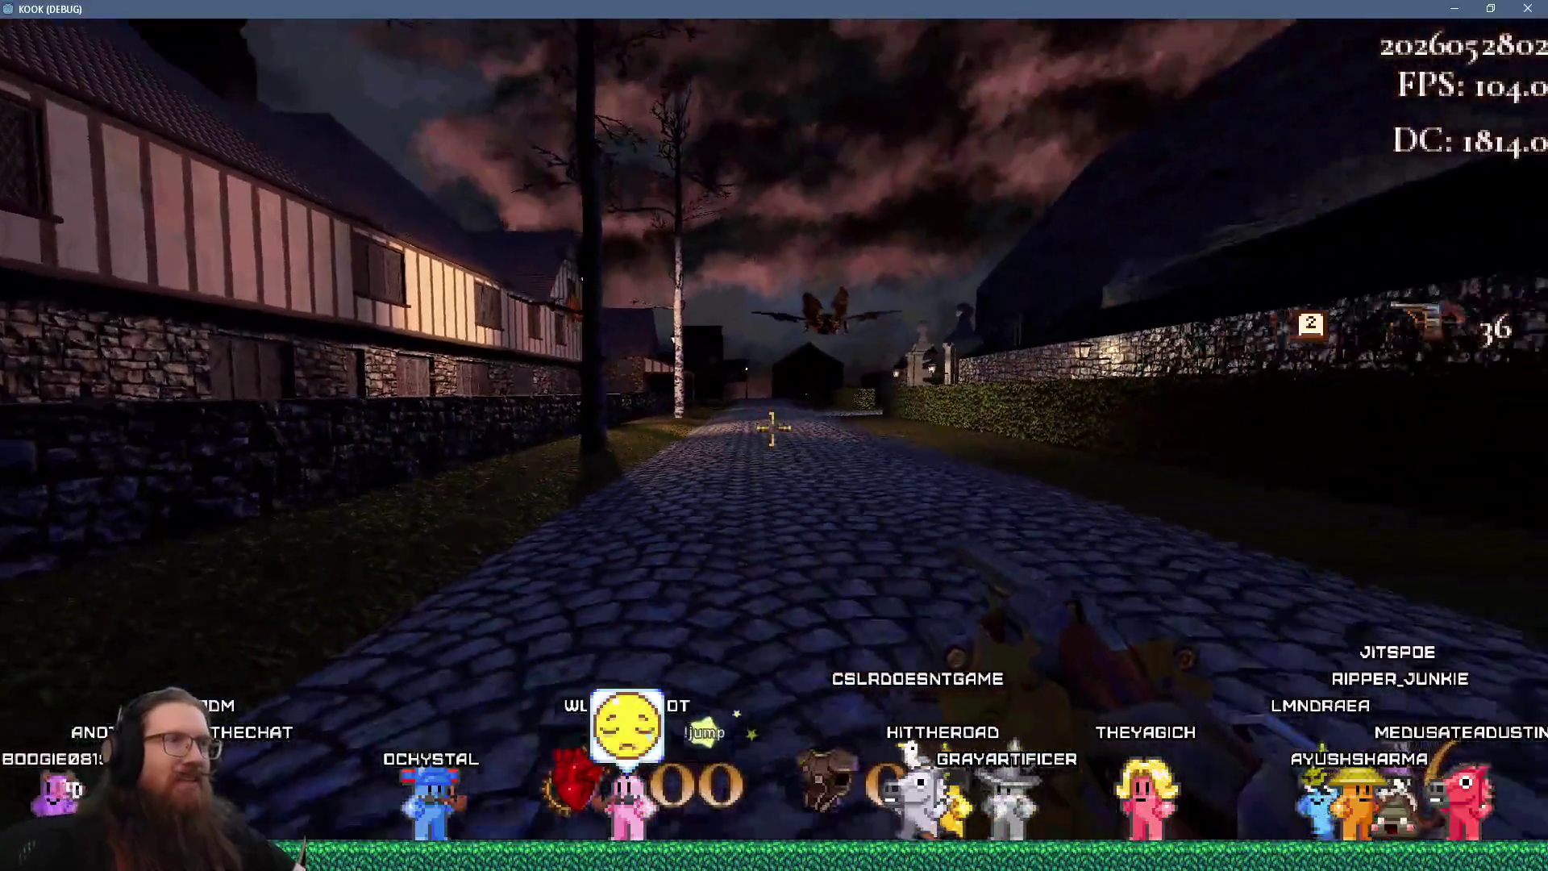
{"action": "left_click", "coordinate": [773, 427]}
{"action": "left_click", "coordinate": [774, 426]}
{"action": "left_click", "coordinate": [772, 426]}
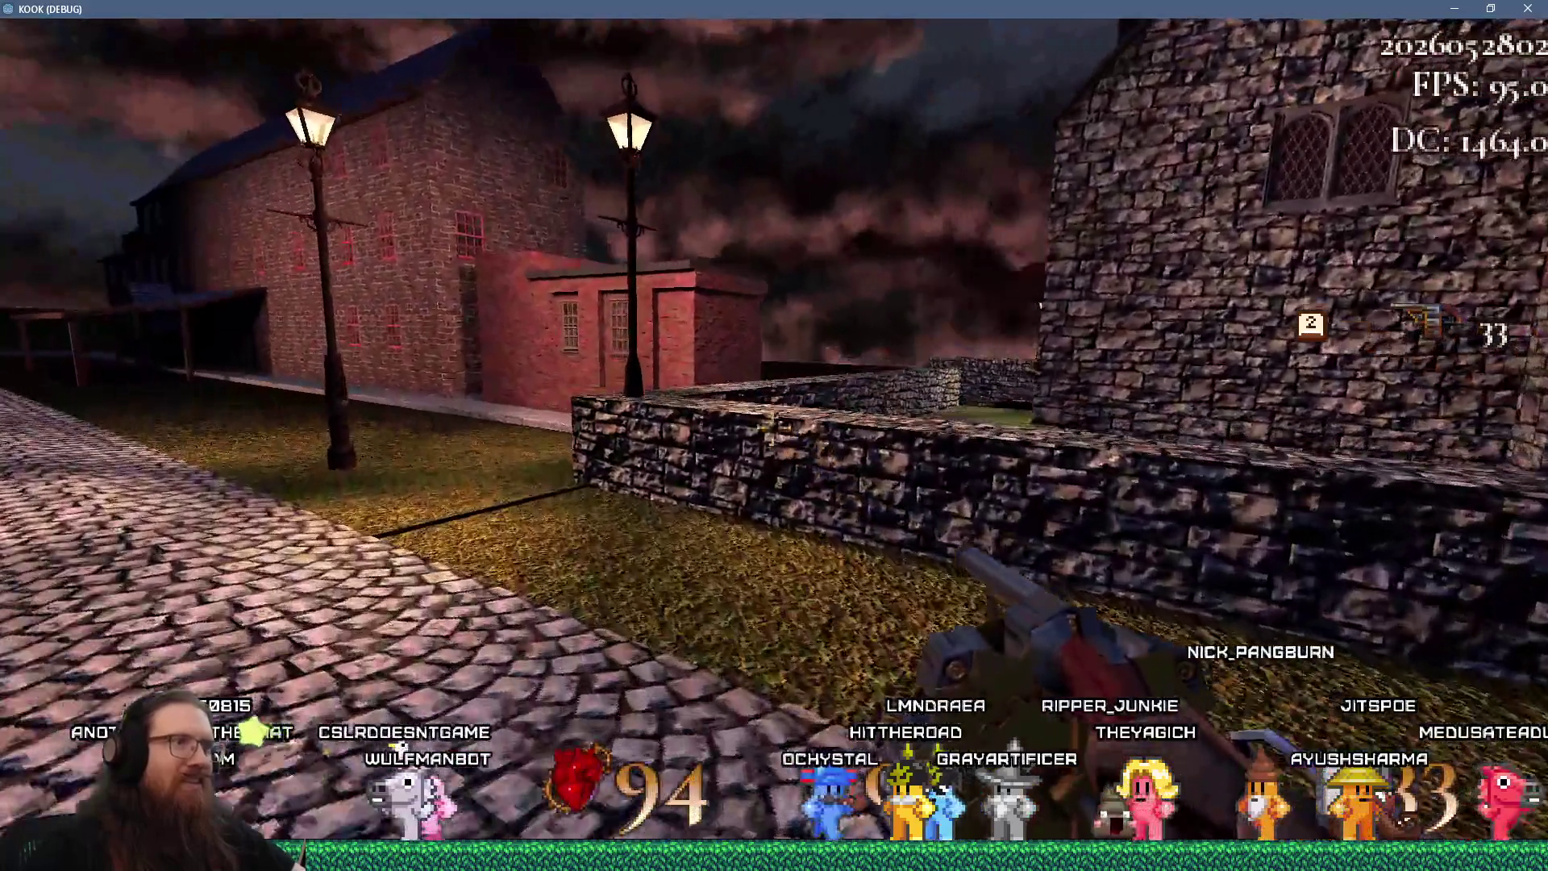
Walk over the stone wall, up the stairs, through the corridor and into the doghouse
{"action": "key", "text": "w"}
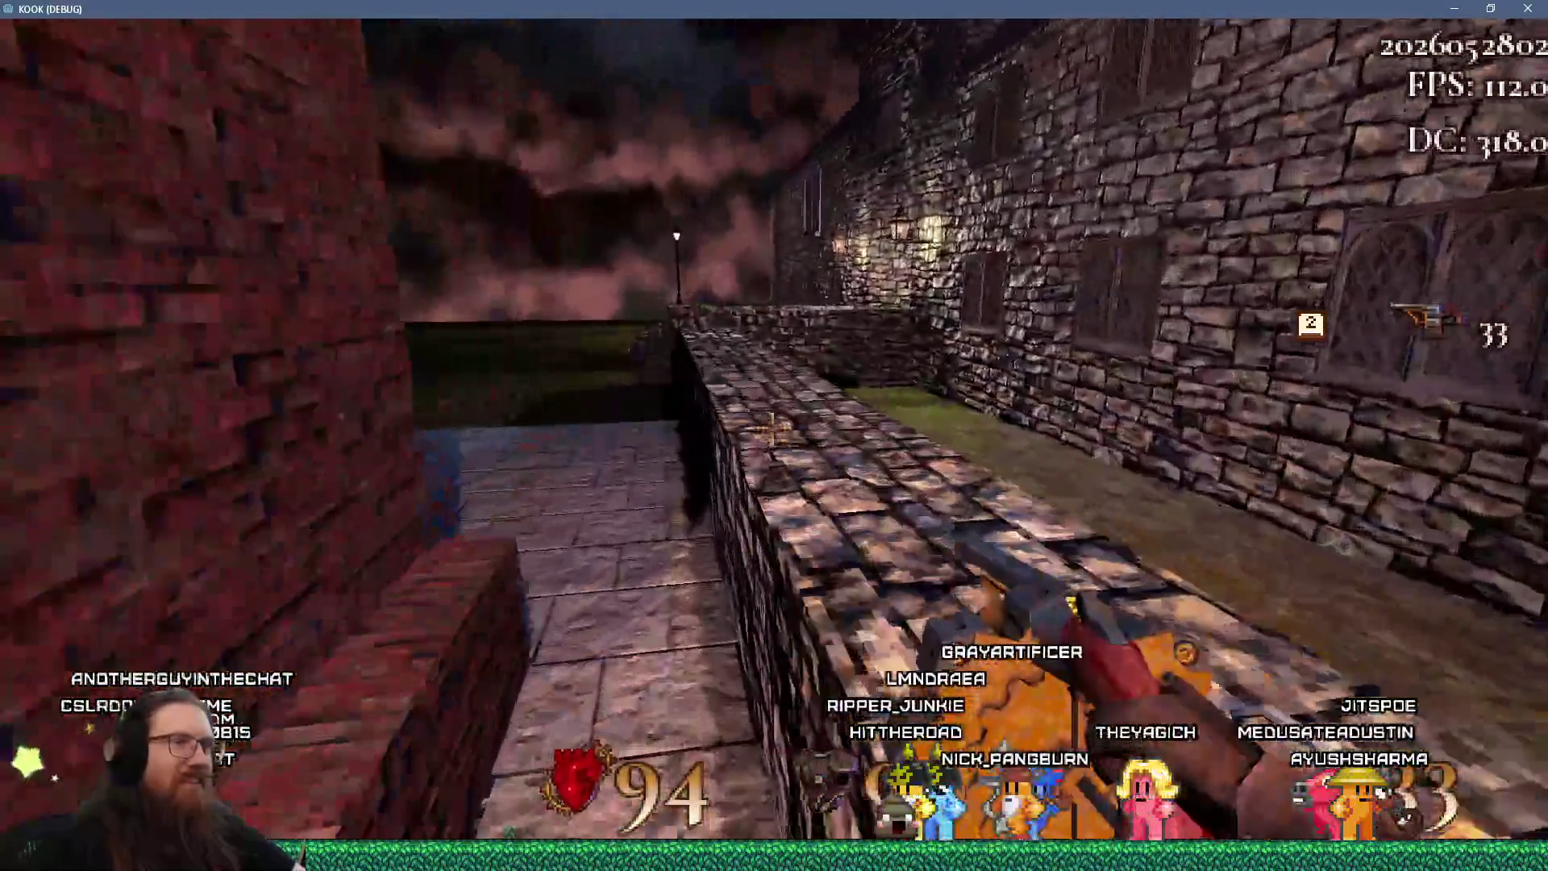
{"action": "key", "text": "w"}
{"action": "key", "text": "w"}
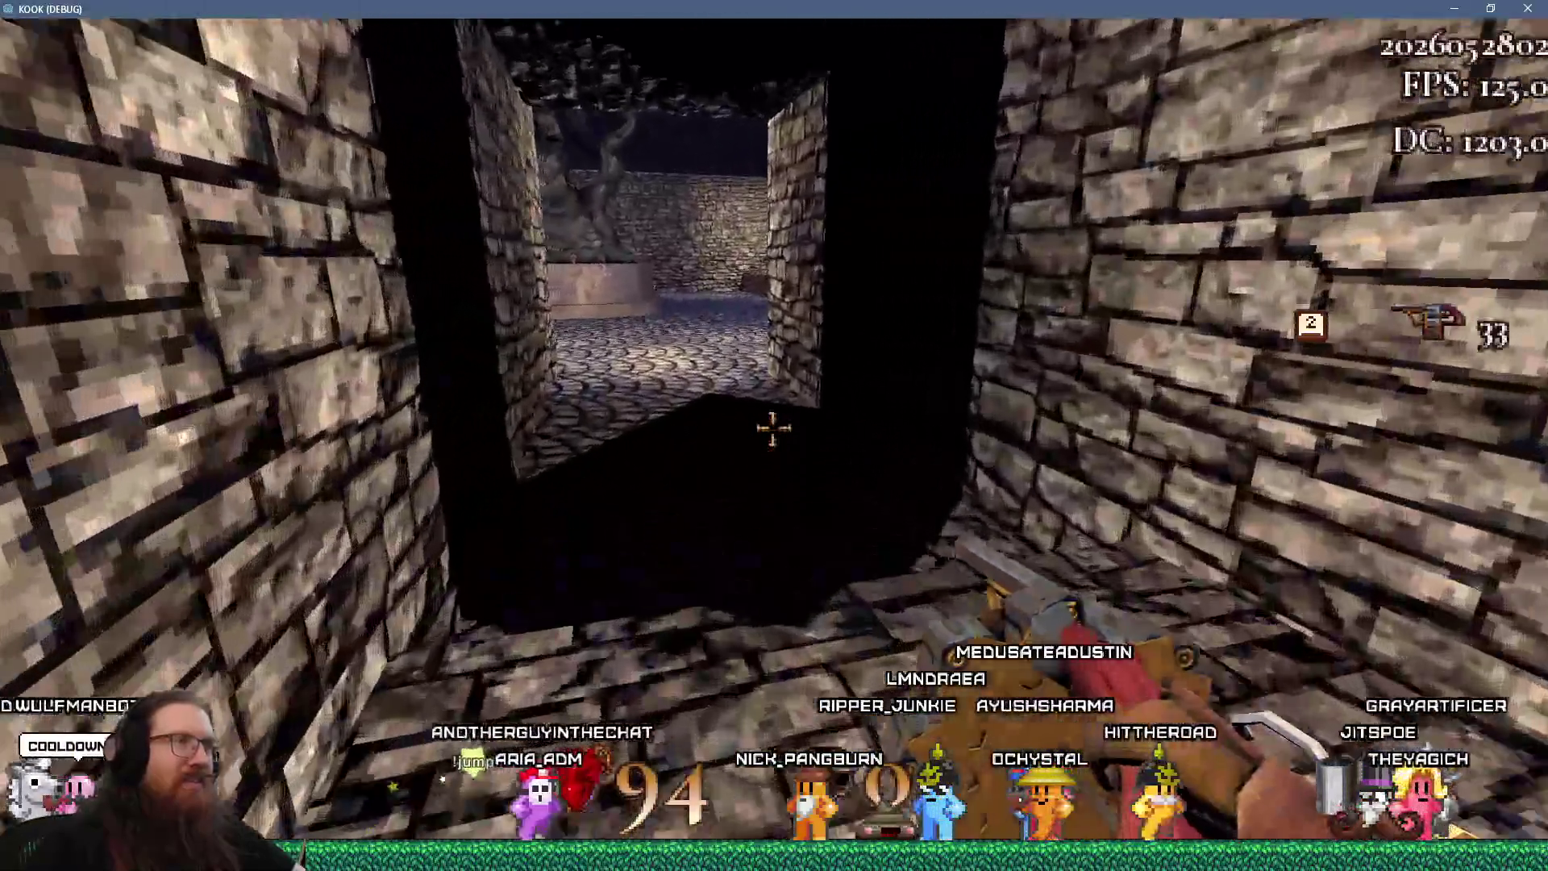
{"action": "key", "text": "w"}
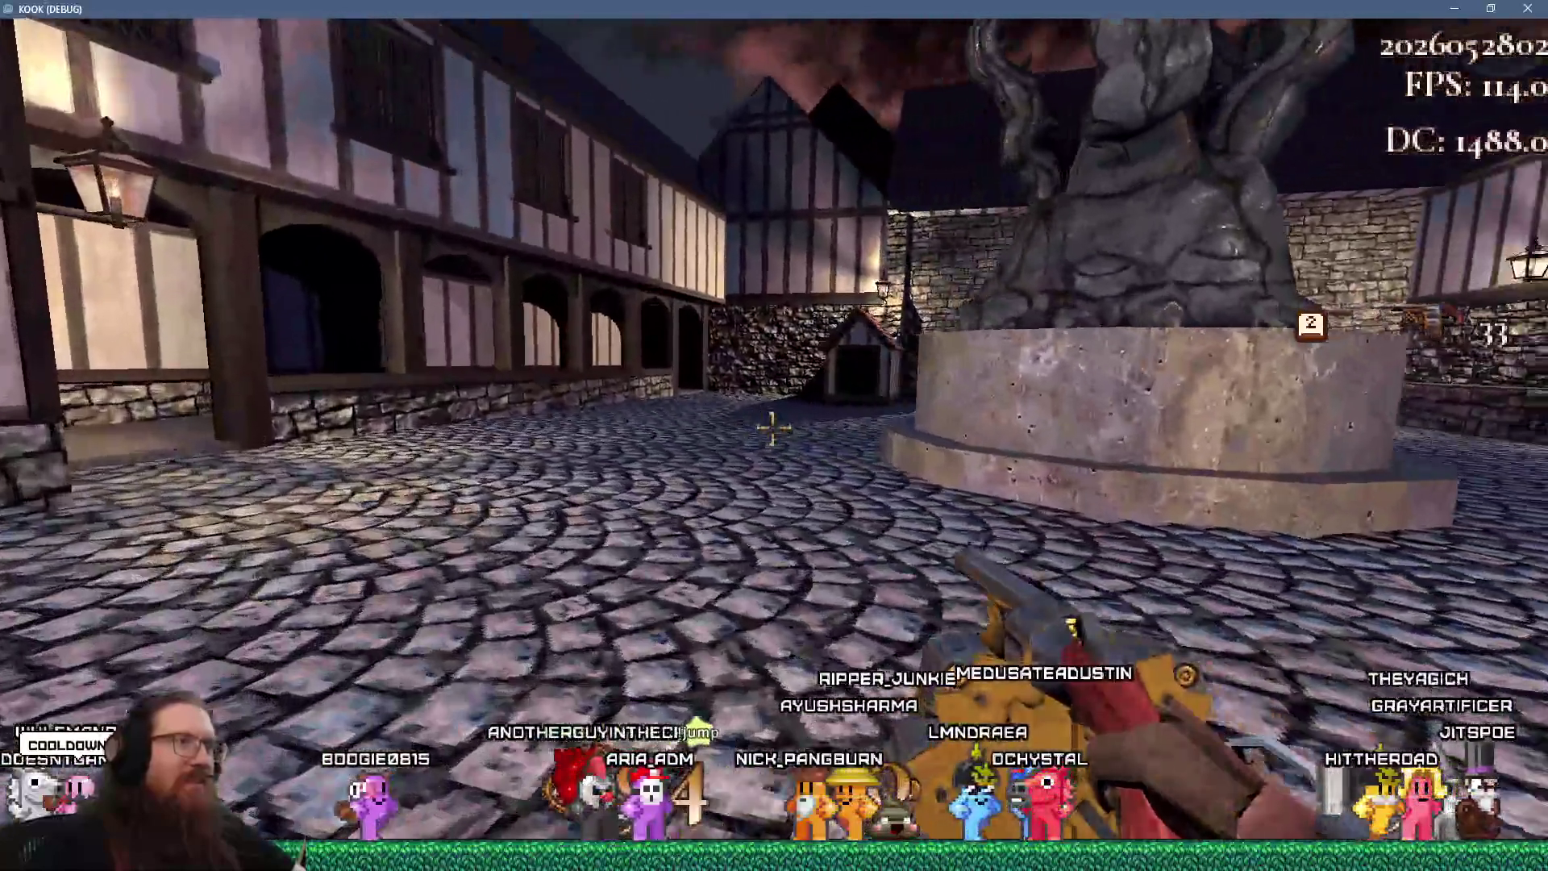
{"action": "key", "text": "w"}
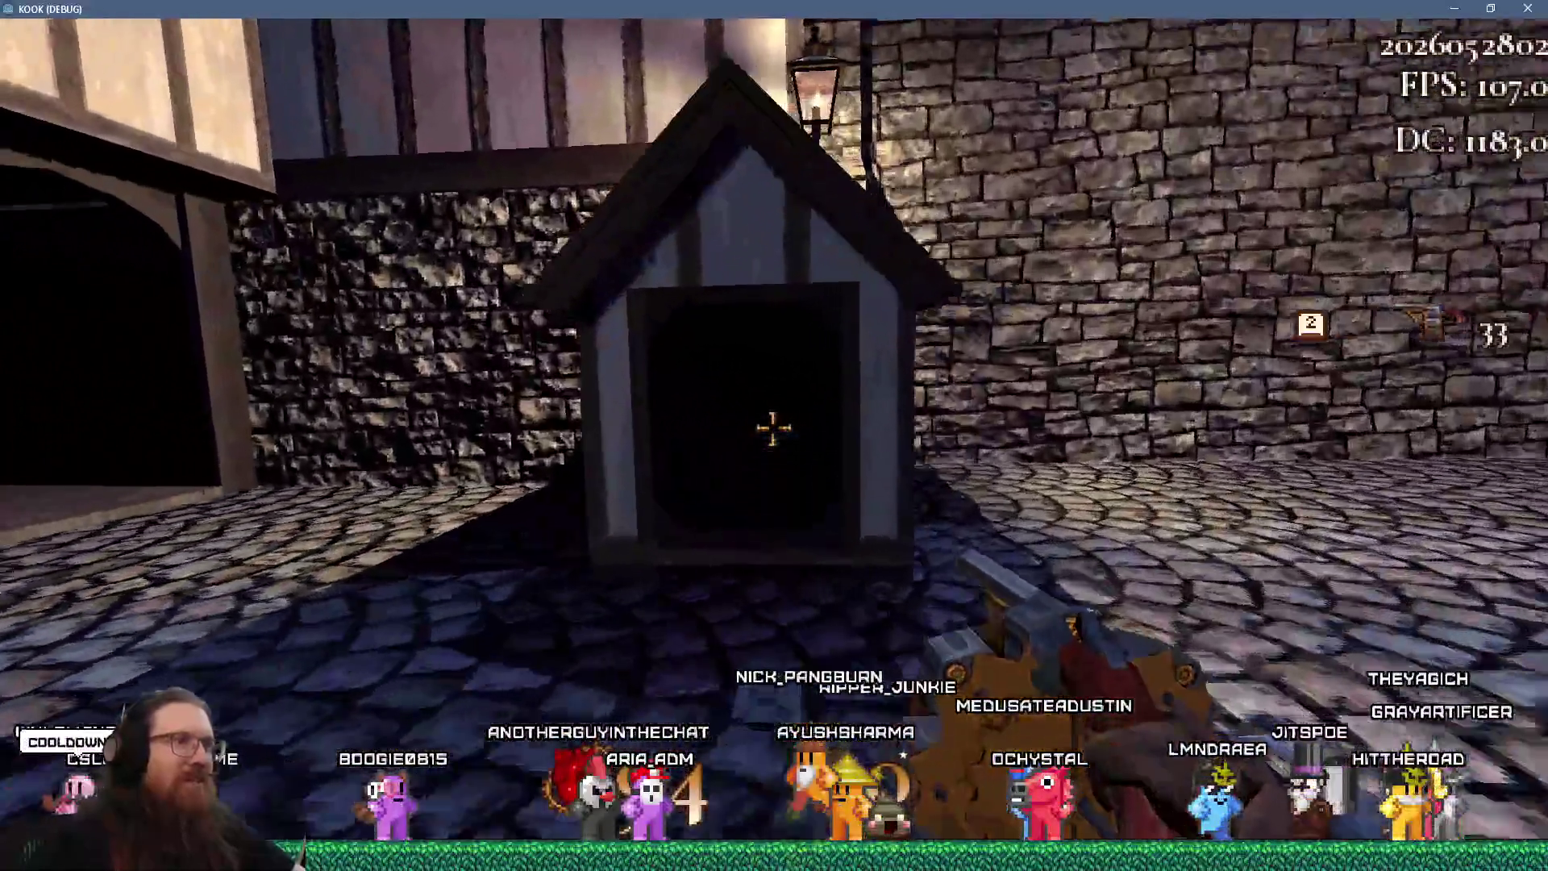
{"action": "key", "text": "w"}
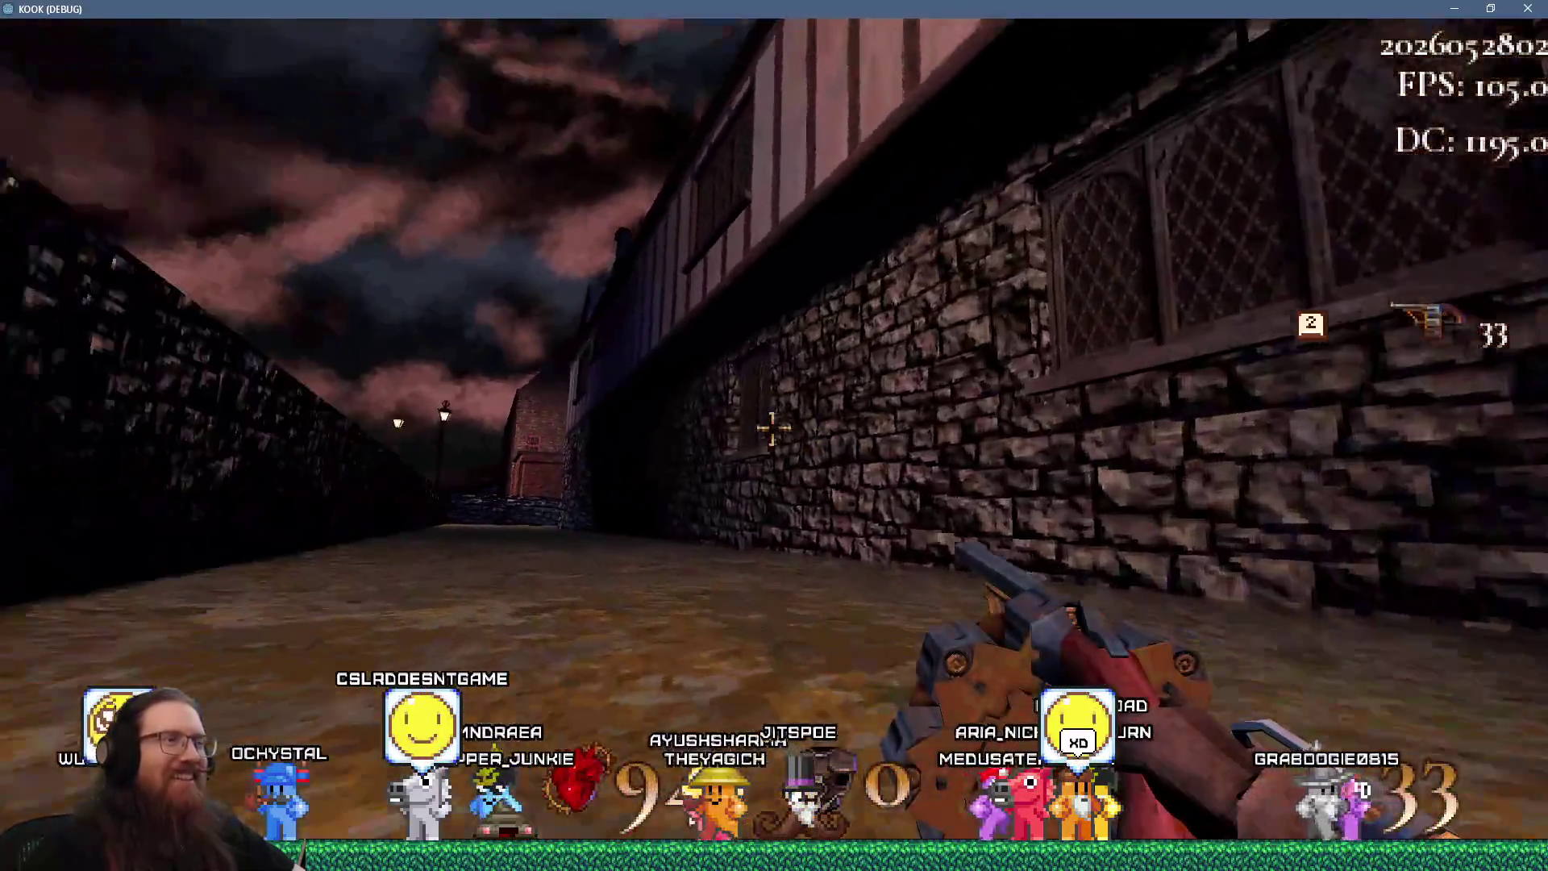
Walk down the alley, through the archway, and along the hedge into the walled corridor
{"action": "key", "text": "w"}
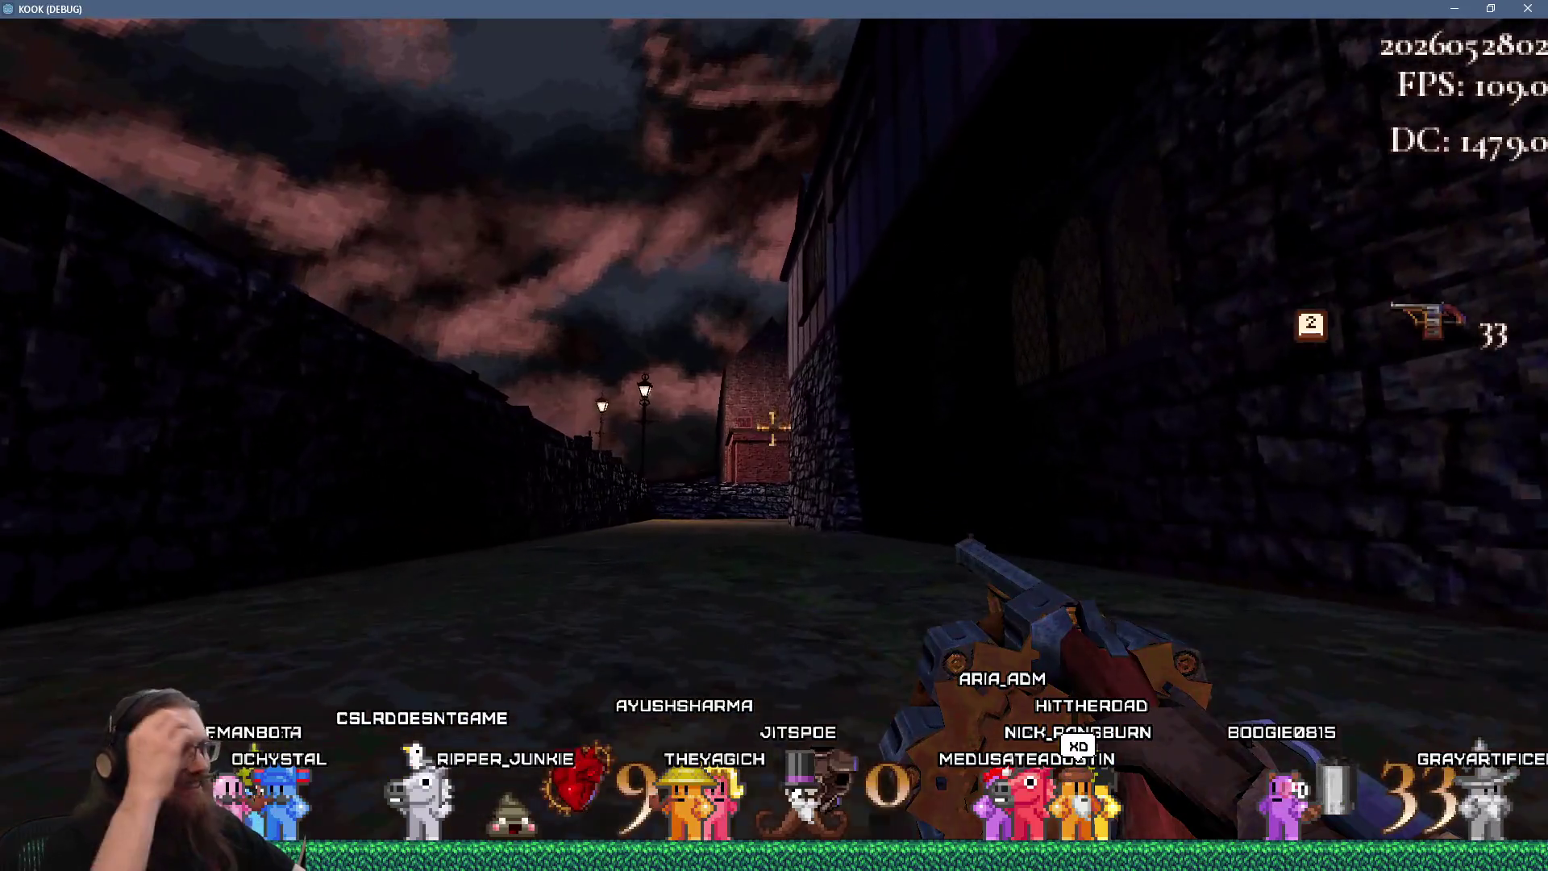
{"action": "key", "text": "w"}
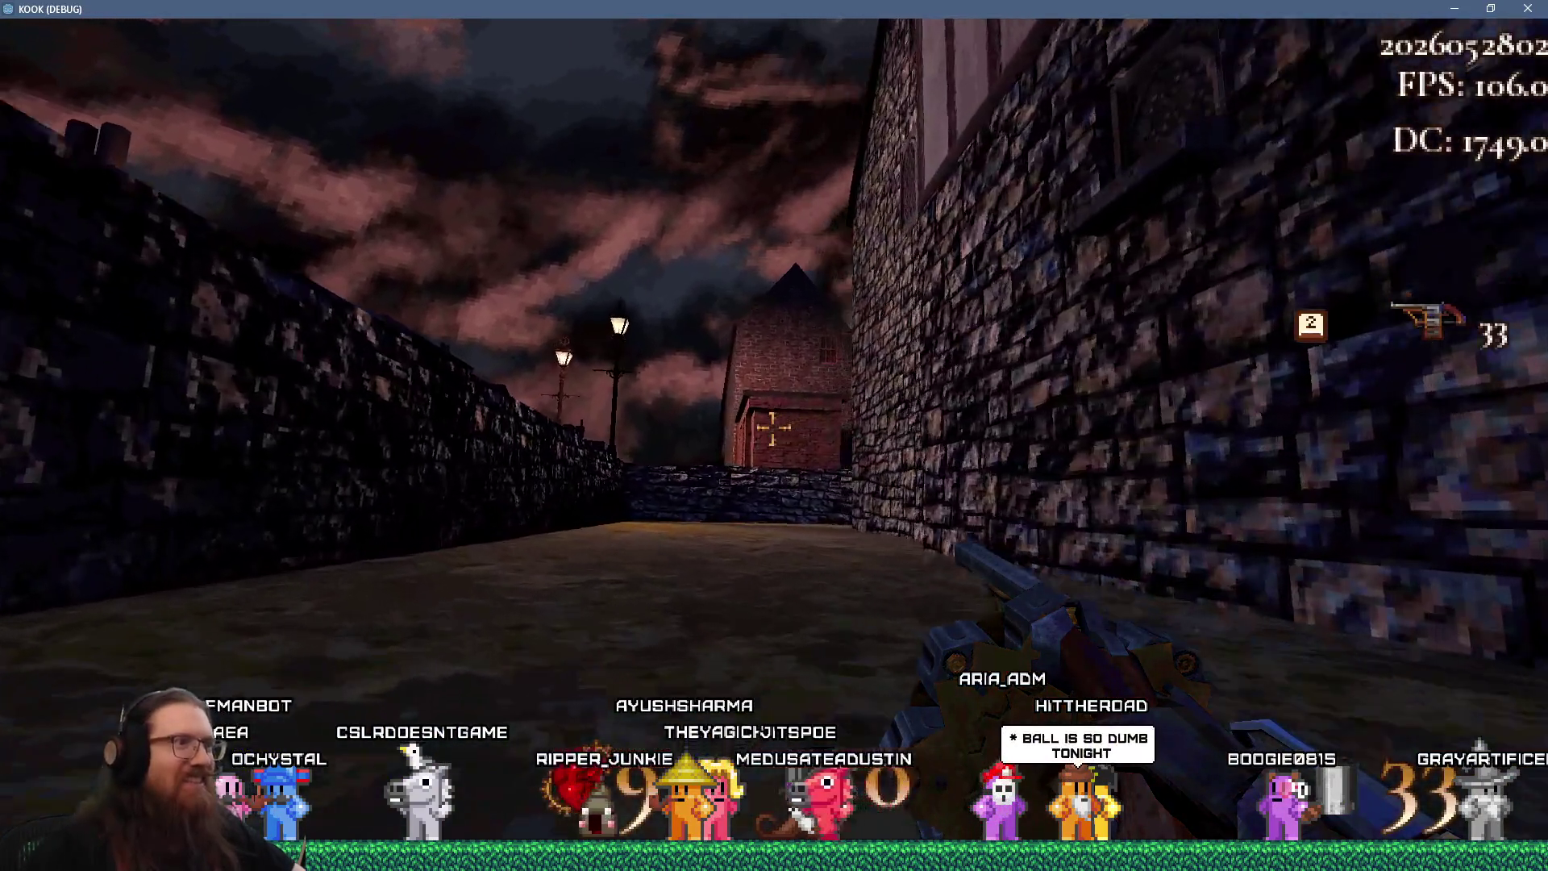
{"action": "key", "text": "w"}
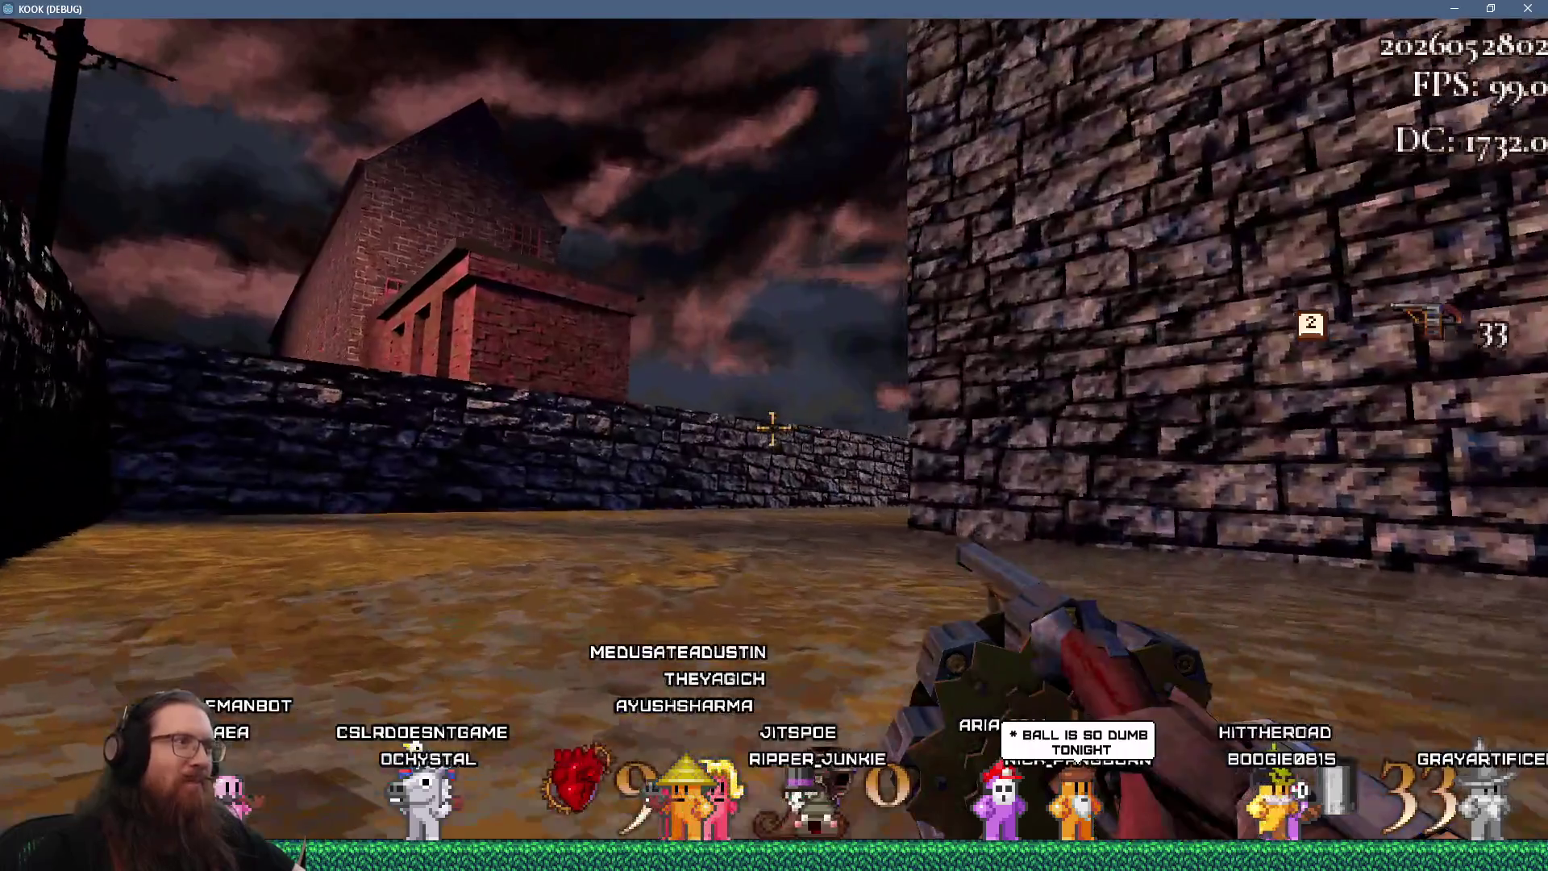
{"action": "key", "text": "w"}
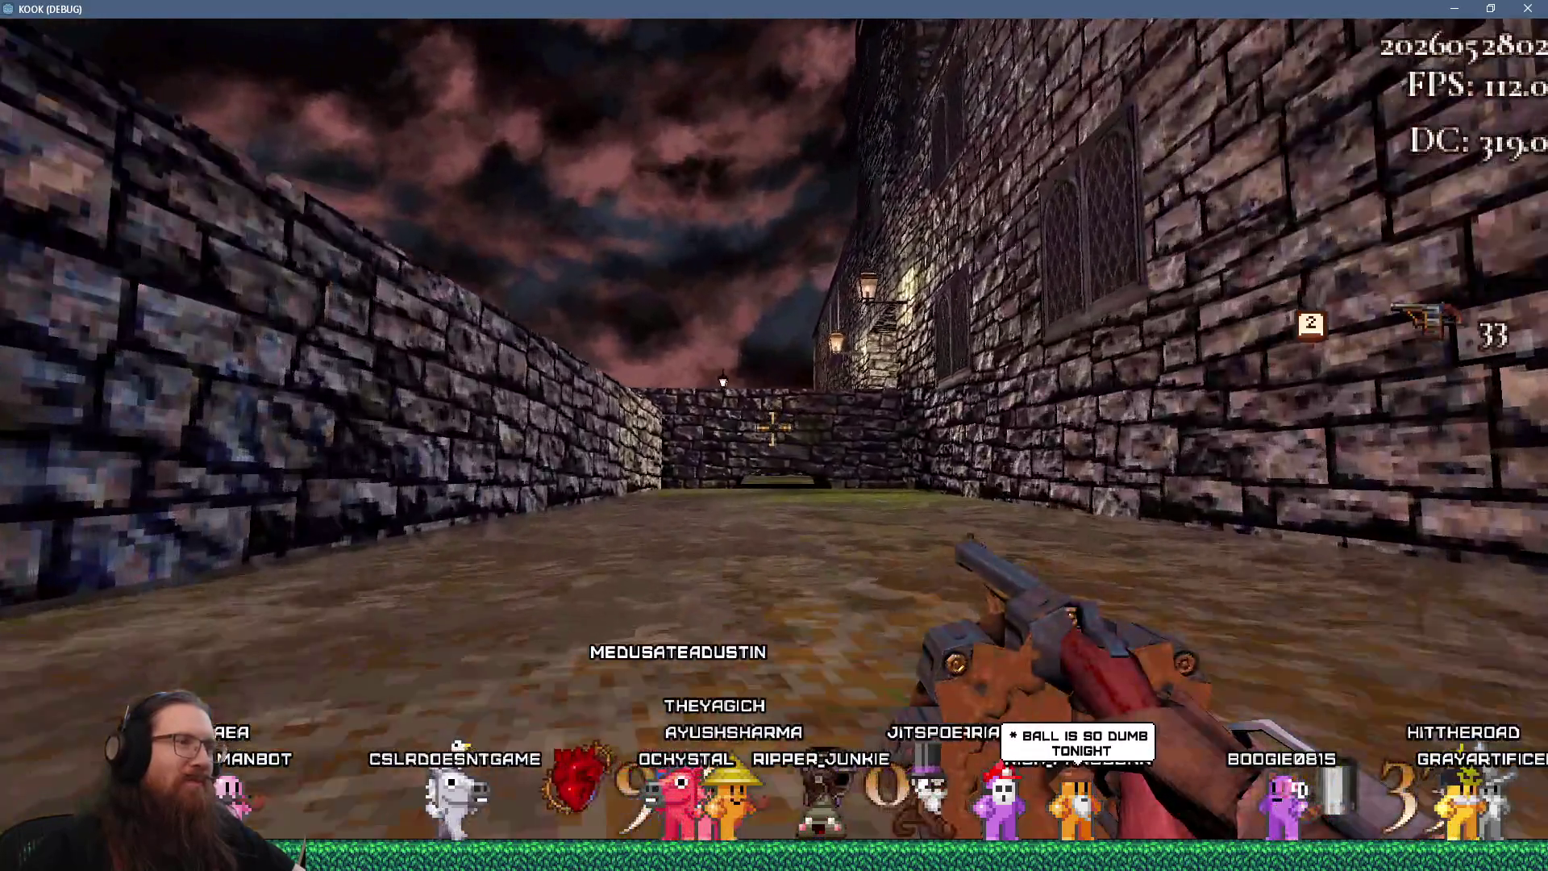
{"action": "key", "text": "w"}
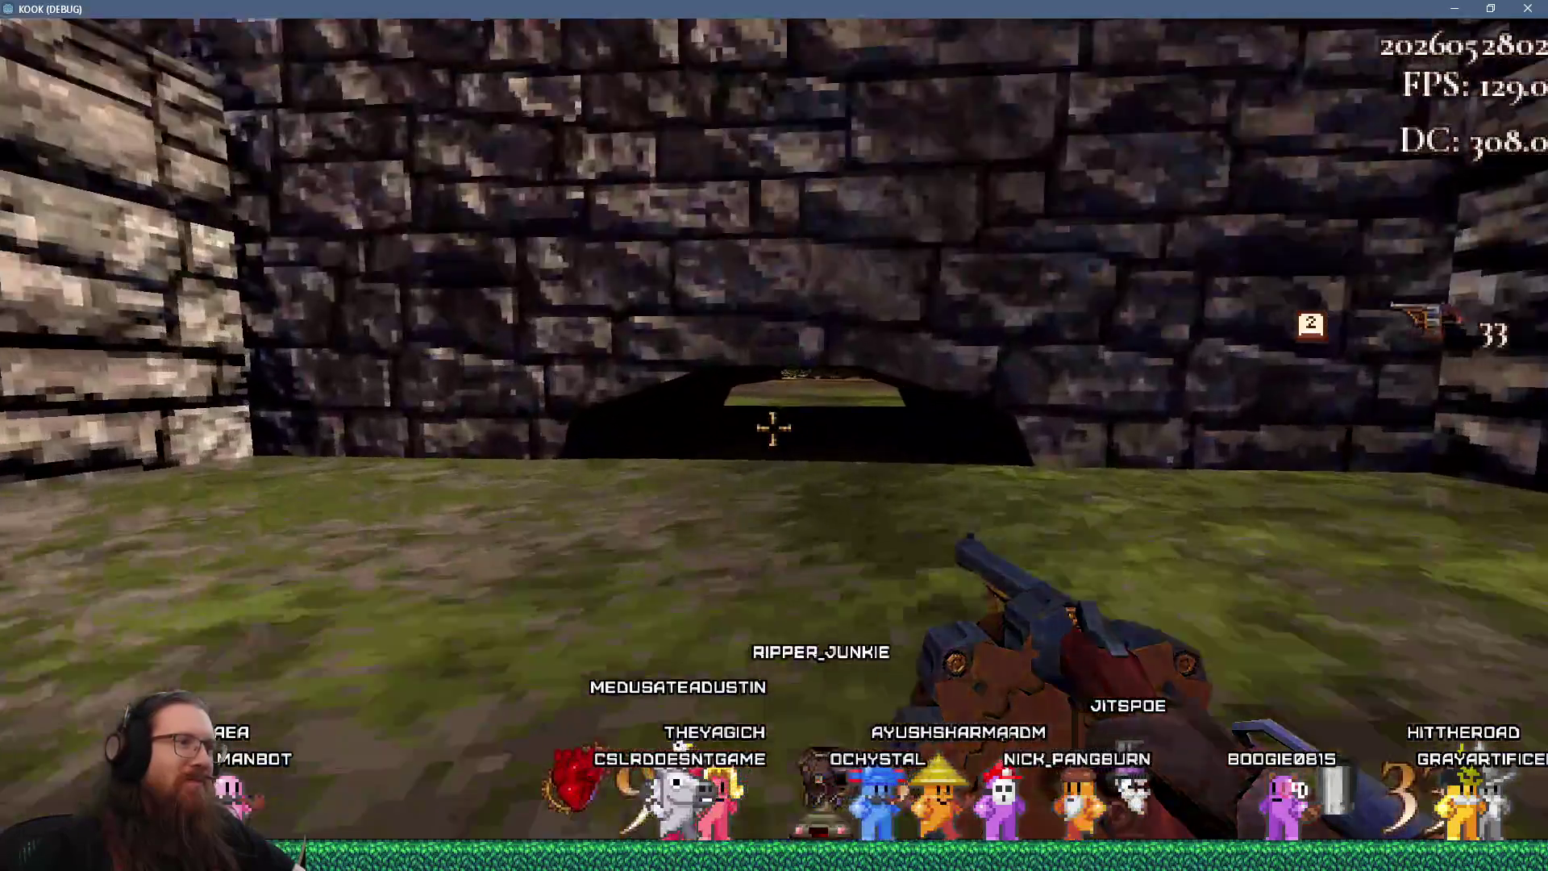
{"action": "key", "text": "w"}
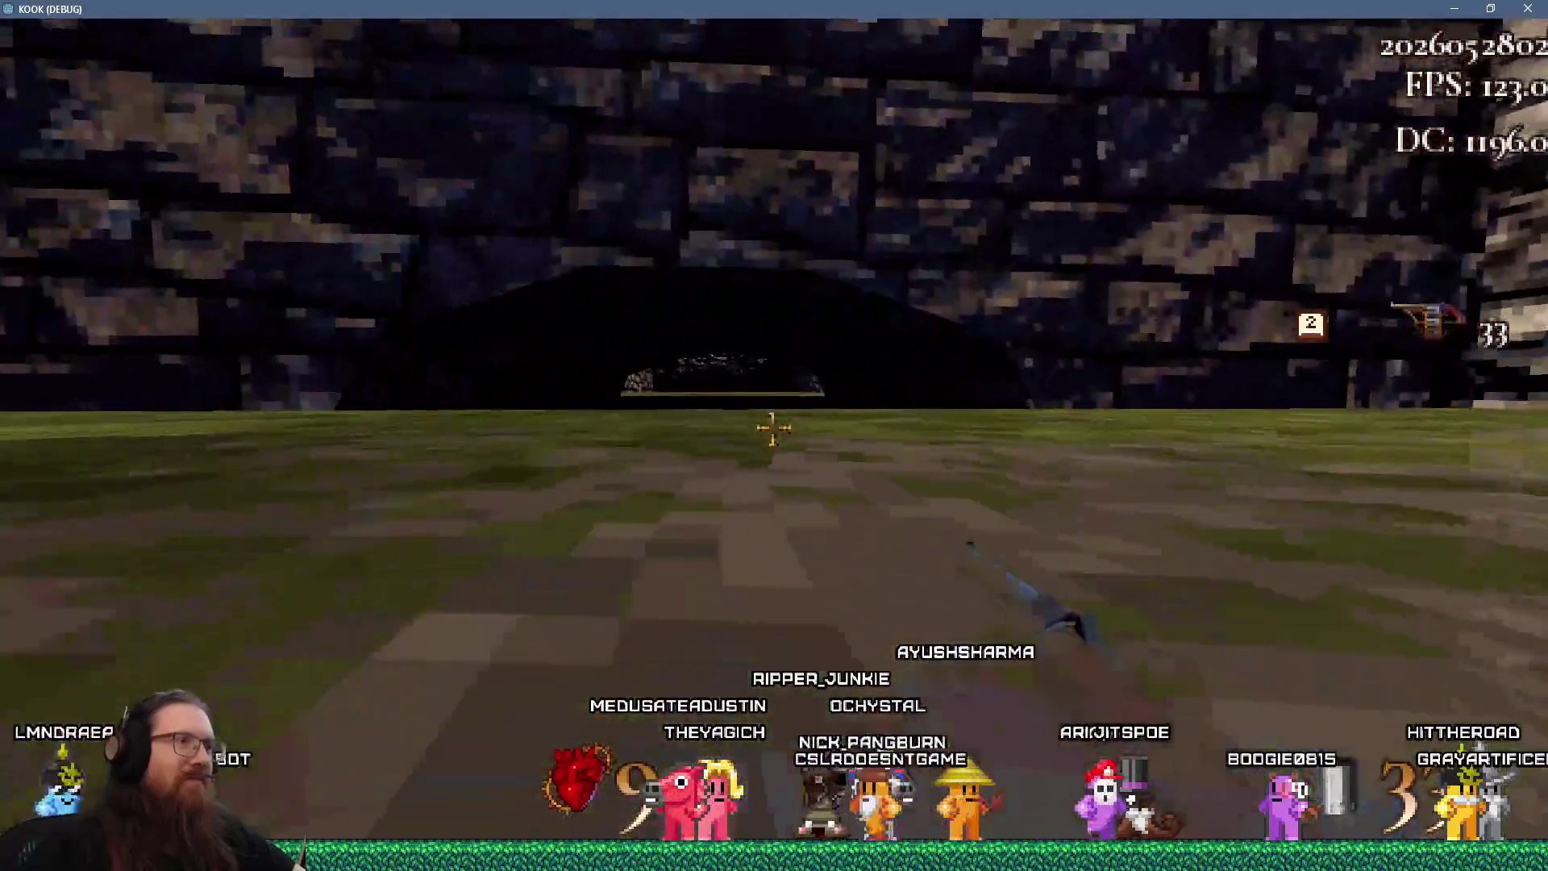
{"action": "key", "text": "w"}
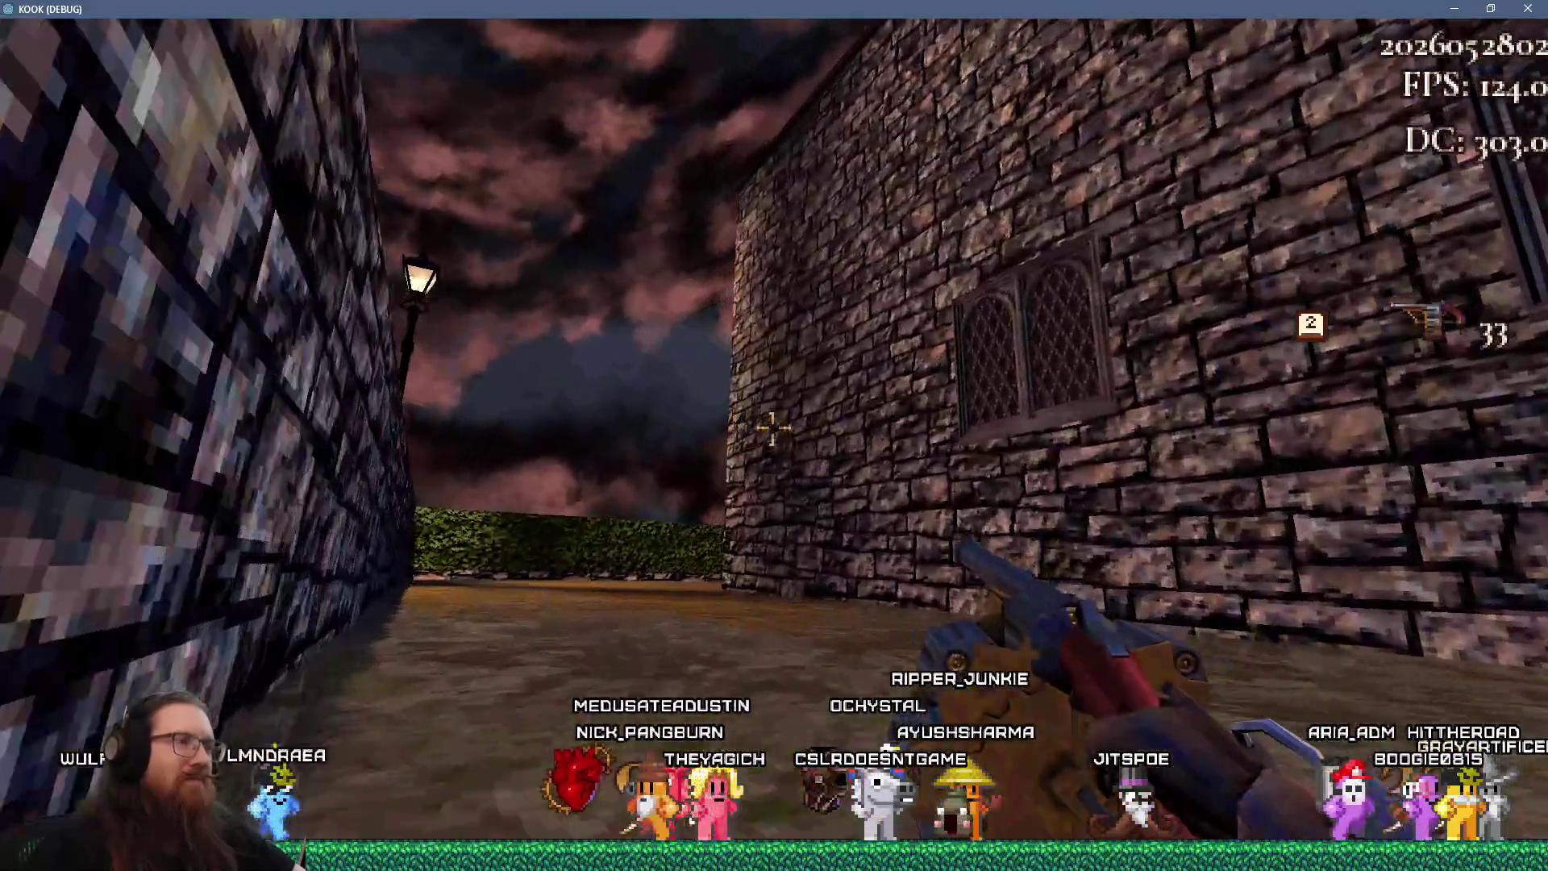
{"action": "key", "text": "w"}
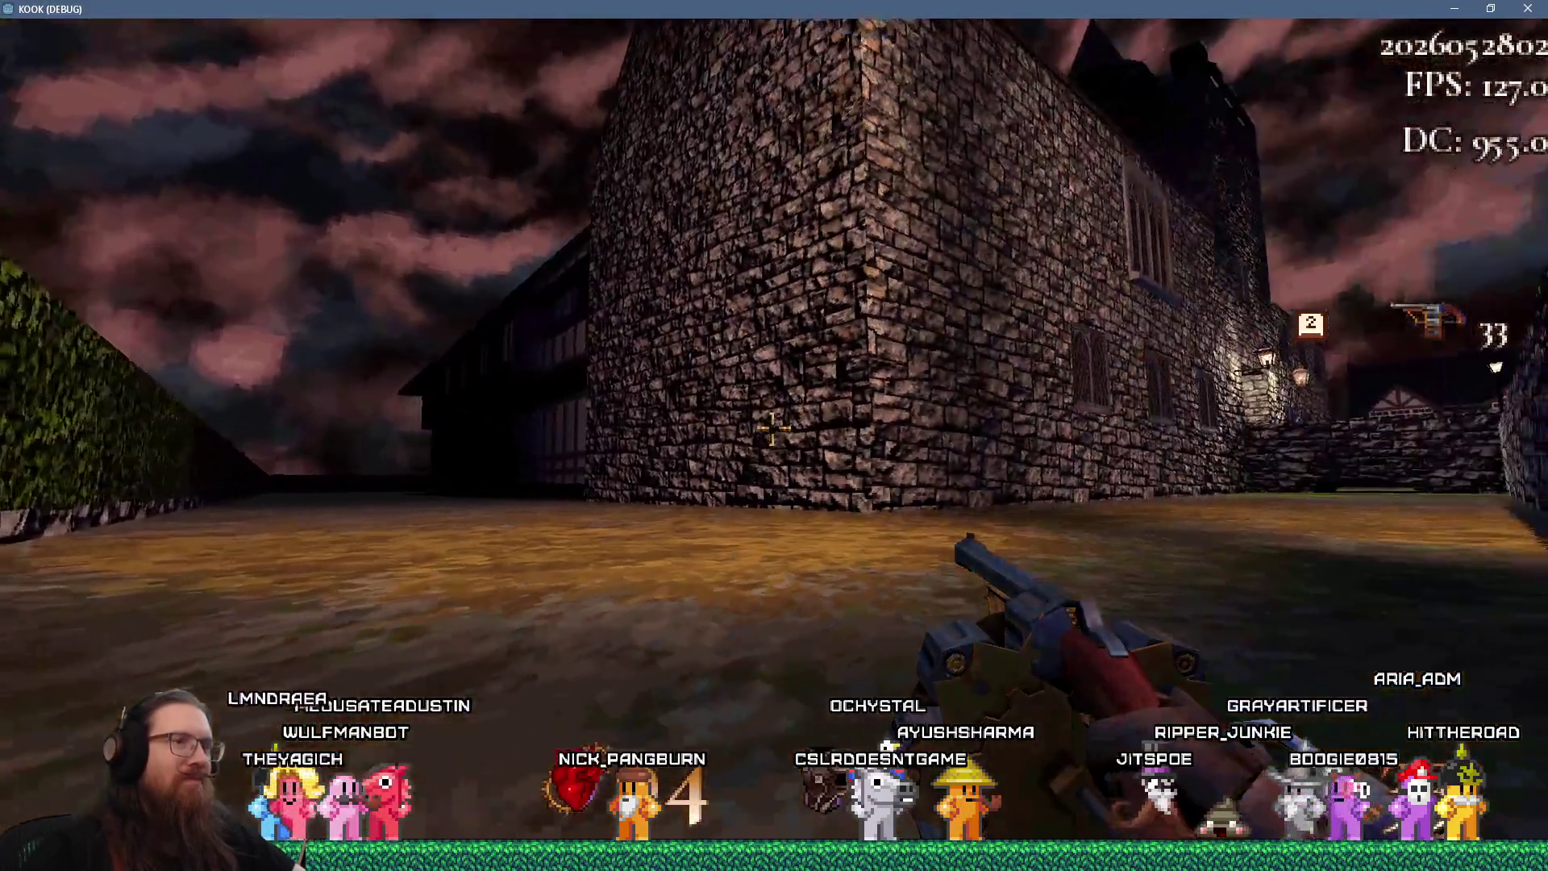
Quit the game by entering 'quit' in the developer console
{"action": "key", "text": "grave"}
{"action": "type", "text": "quit"}
{"action": "key", "text": "Return"}
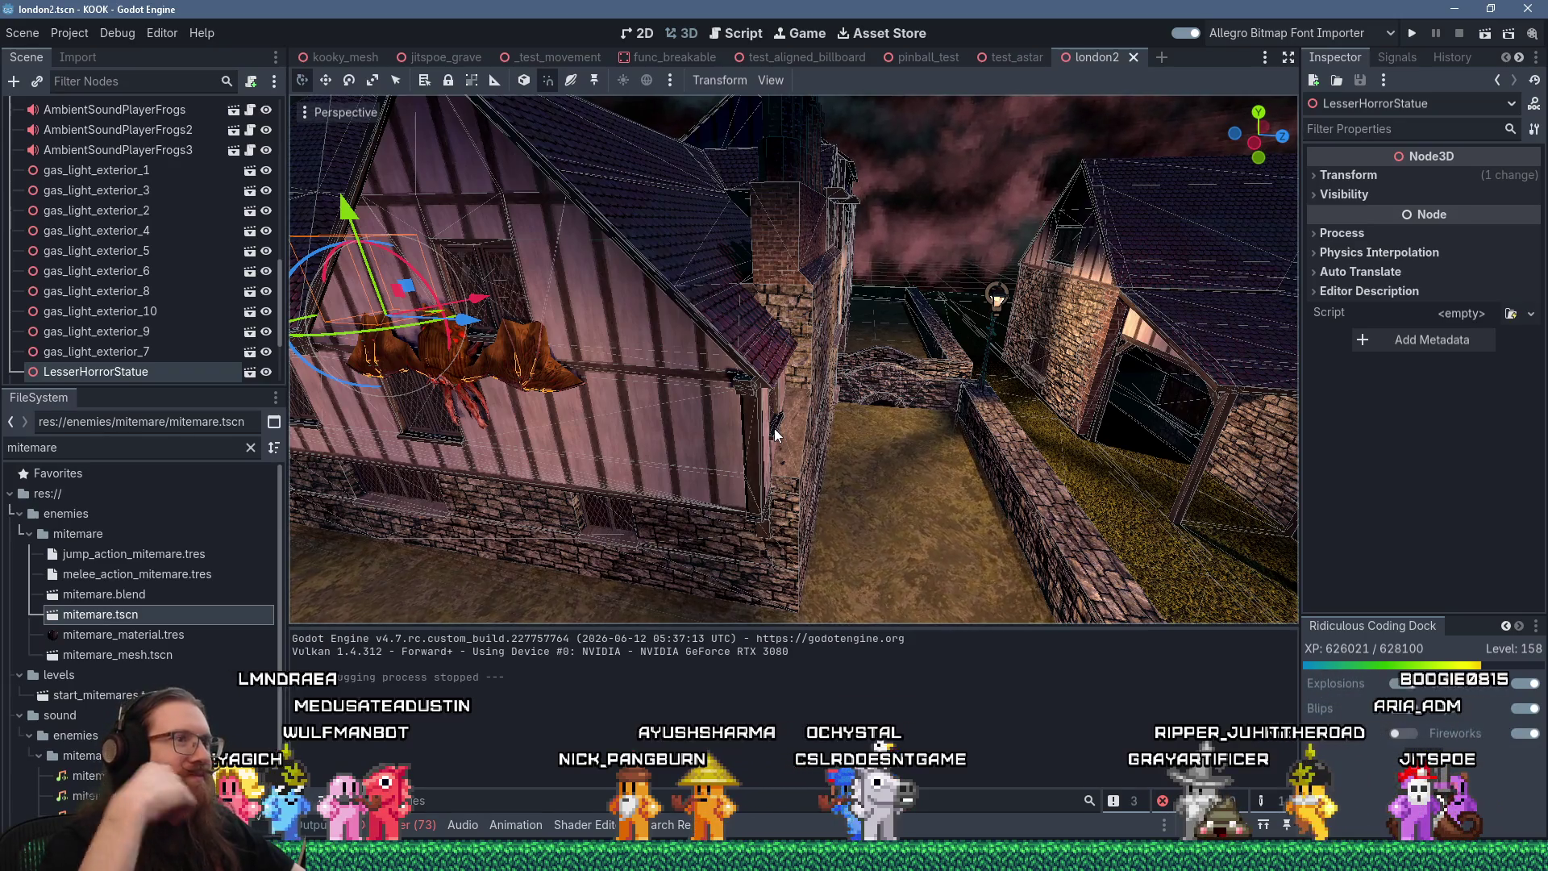
Frame the statue in Godot's viewport, orbit the rooftops, then return to TrenchBroom
{"action": "key", "text": "f"}
{"action": "scroll", "coordinate": [770, 432], "scroll_direction": "up", "scroll_amount": 3}
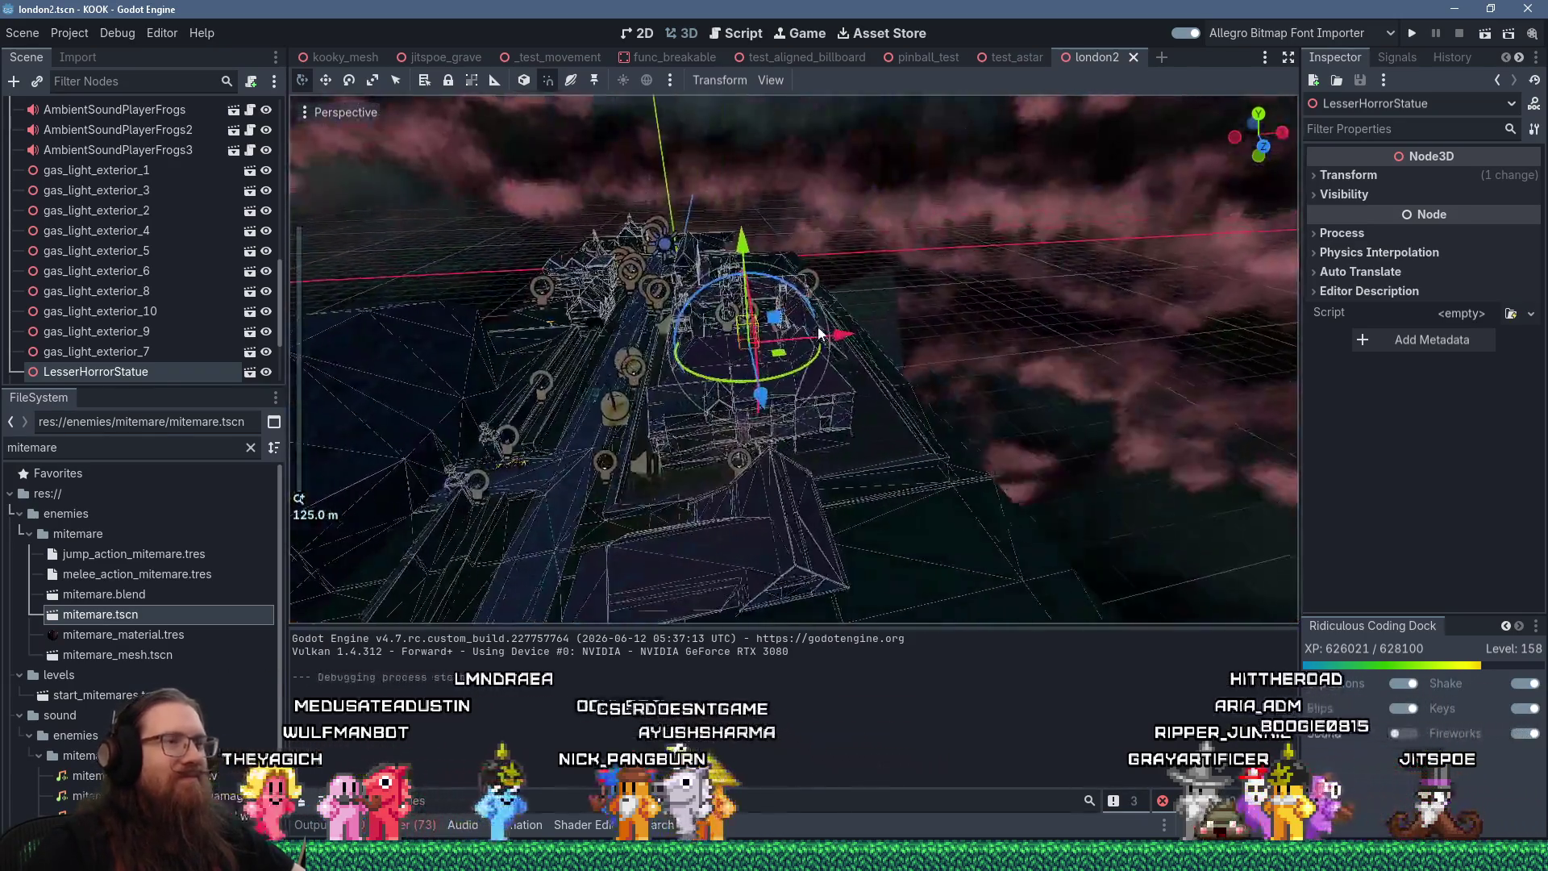
{"action": "scroll", "coordinate": [936, 290], "scroll_direction": "up", "scroll_amount": 3}
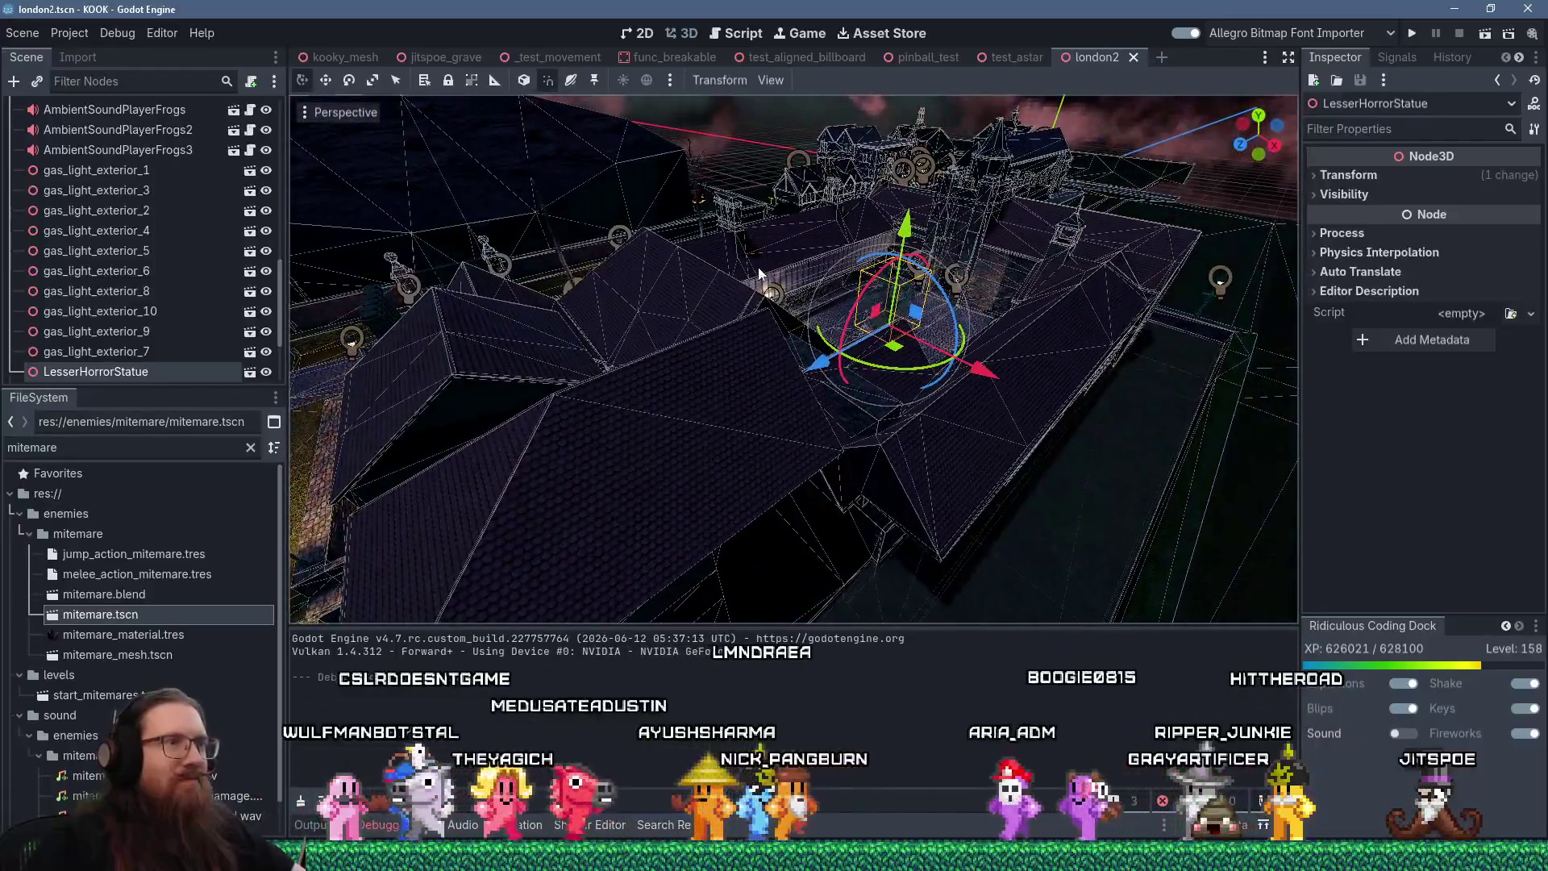
{"action": "key", "text": "alt+Tab"}
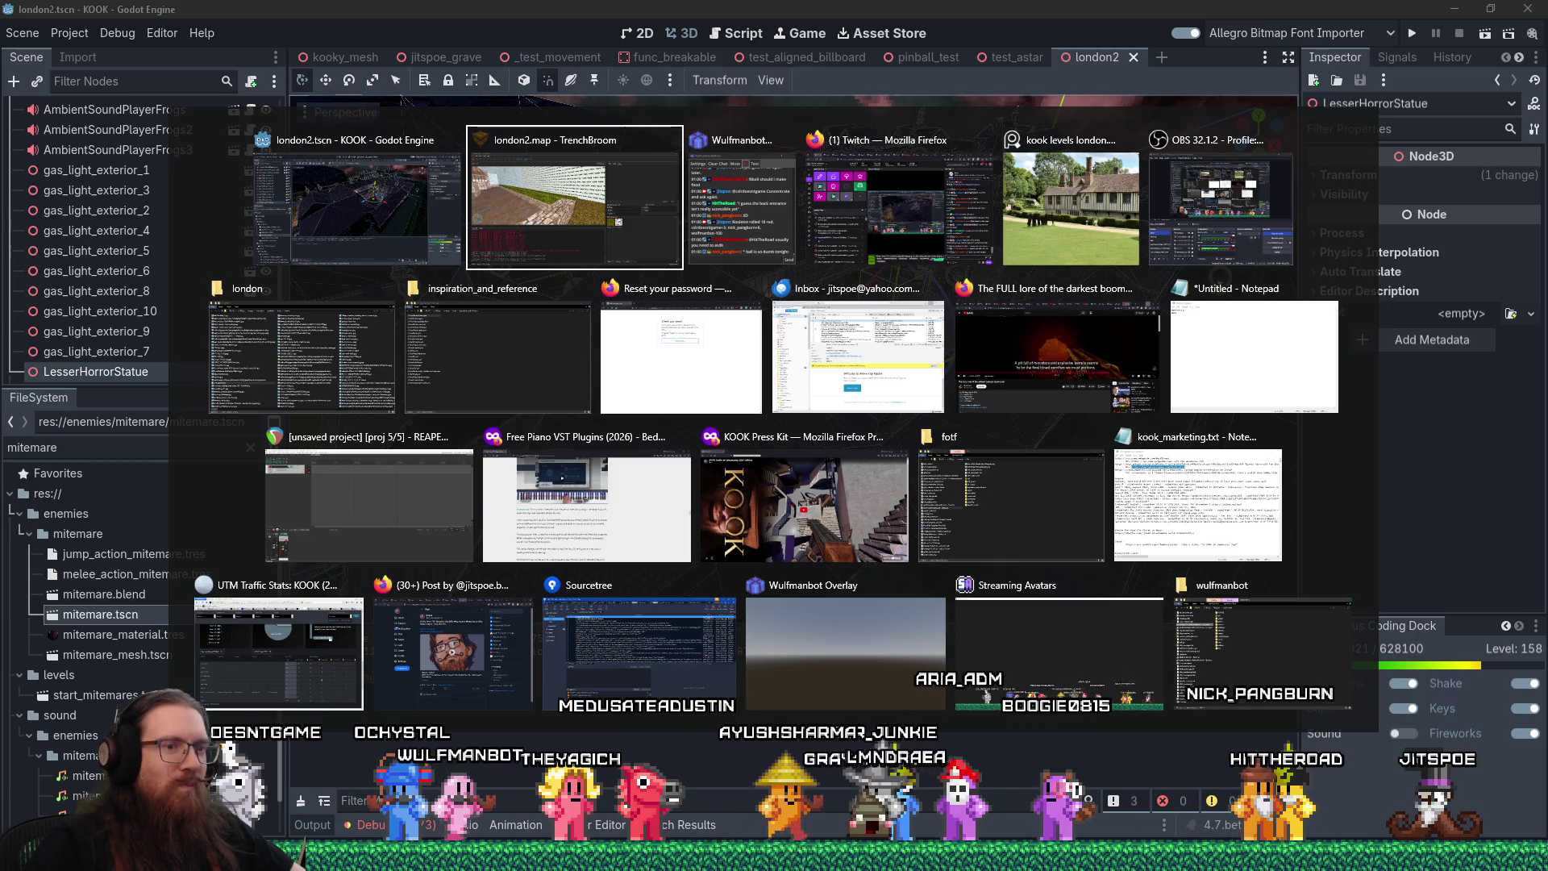
{"action": "key", "text": "Escape"}
{"action": "left_click_drag", "start_coordinate": [928, 556], "coordinate": [807, 524]}
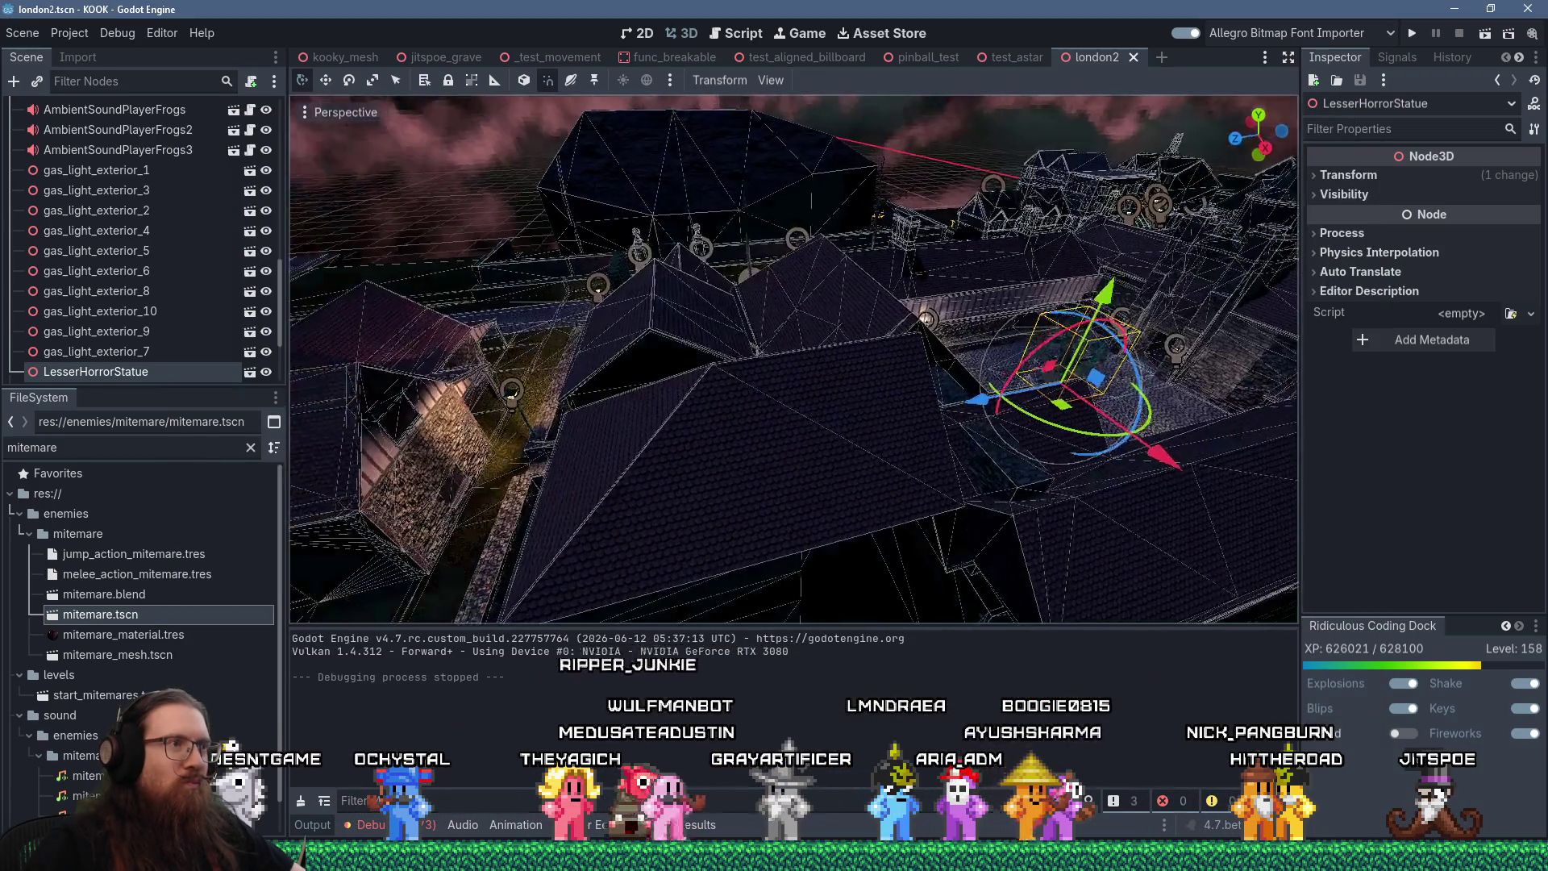
{"action": "key", "text": "alt+Tab"}
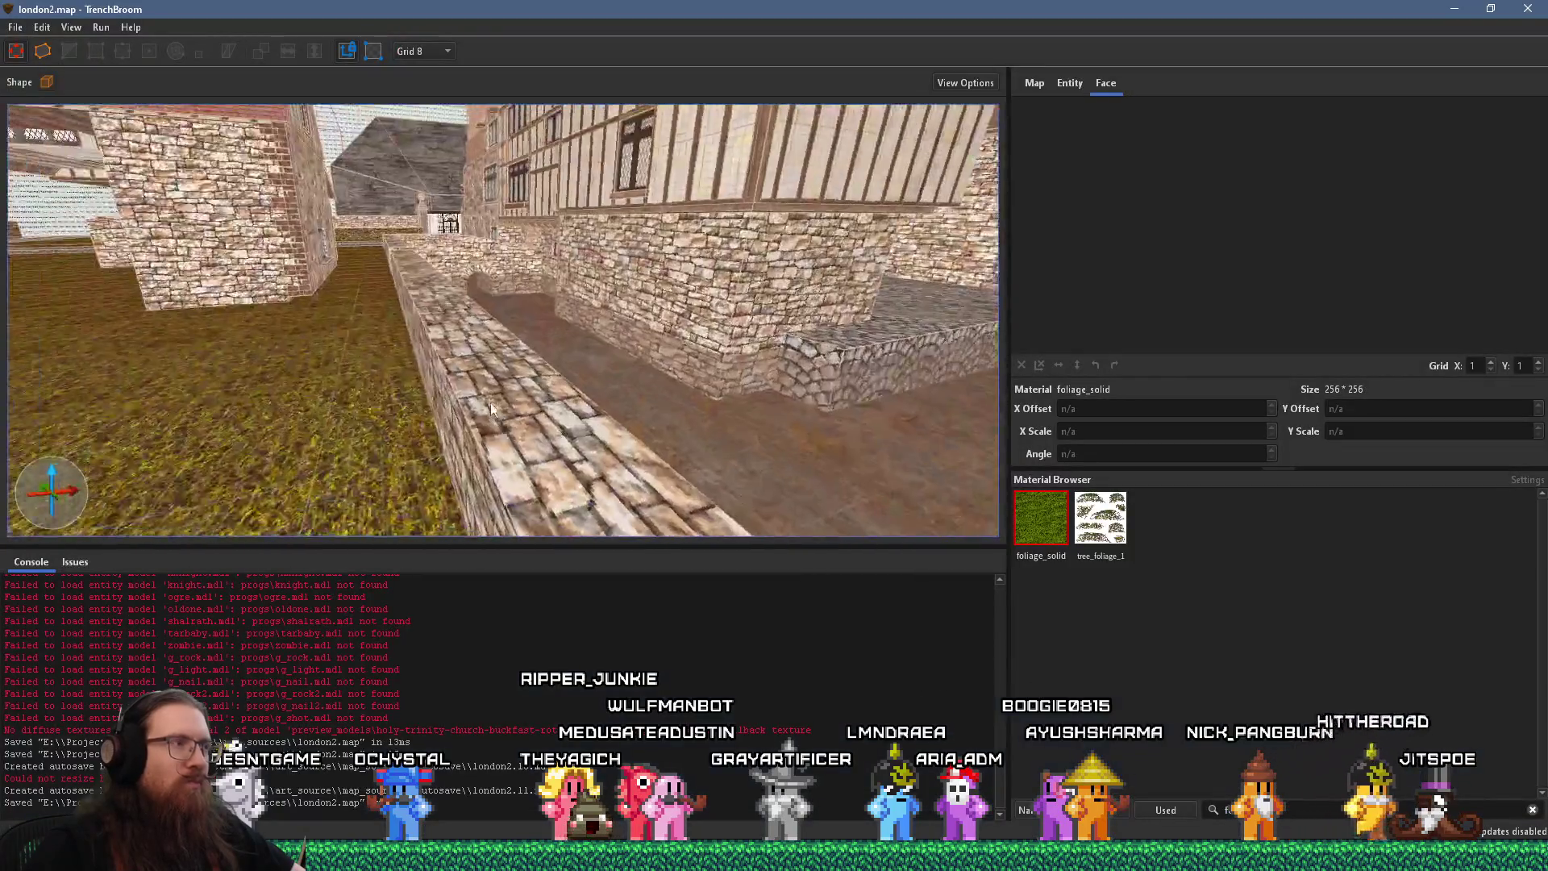
Select the brick wall brush and fly up to overlook the courtyard
{"action": "mouse_move", "coordinate": [488, 339]}
{"action": "left_mouse_down"}
{"action": "mouse_move", "coordinate": [579, 293]}
{"action": "mouse_move", "coordinate": [923, 324]}
{"action": "mouse_move", "coordinate": [793, 344]}
{"action": "left_mouse_up"}
{"action": "left_click", "coordinate": [726, 354]}
{"action": "mouse_move", "coordinate": [660, 363]}
{"action": "left_mouse_down"}
{"action": "mouse_move", "coordinate": [397, 403]}
{"action": "mouse_move", "coordinate": [701, 310]}
{"action": "mouse_move", "coordinate": [557, 267]}
{"action": "mouse_move", "coordinate": [669, 547]}
{"action": "left_mouse_up"}
{"action": "scroll", "coordinate": [637, 316], "scroll_direction": "down", "scroll_amount": 3}
{"action": "mouse_move", "coordinate": [565, 420]}
{"action": "left_mouse_down"}
{"action": "mouse_move", "coordinate": [412, 360]}
{"action": "mouse_move", "coordinate": [567, 349]}
{"action": "mouse_move", "coordinate": [587, 380]}
{"action": "mouse_move", "coordinate": [594, 283]}
{"action": "mouse_move", "coordinate": [477, 257]}
{"action": "mouse_move", "coordinate": [410, 110]}
{"action": "mouse_move", "coordinate": [456, 326]}
{"action": "mouse_move", "coordinate": [751, 342]}
{"action": "mouse_move", "coordinate": [742, 274]}
{"action": "mouse_move", "coordinate": [596, 396]}
{"action": "mouse_move", "coordinate": [858, 277]}
{"action": "mouse_move", "coordinate": [709, 283]}
{"action": "mouse_move", "coordinate": [260, 7]}
{"action": "mouse_move", "coordinate": [378, 266]}
{"action": "mouse_move", "coordinate": [711, 320]}
{"action": "mouse_move", "coordinate": [593, 311]}
{"action": "mouse_move", "coordinate": [652, 373]}
{"action": "mouse_move", "coordinate": [385, 172]}
{"action": "mouse_move", "coordinate": [654, 393]}
{"action": "left_mouse_up"}
Browse the reference board to the rose-covered building and stone gateway photos
{"action": "key", "text": "alt+Tab"}
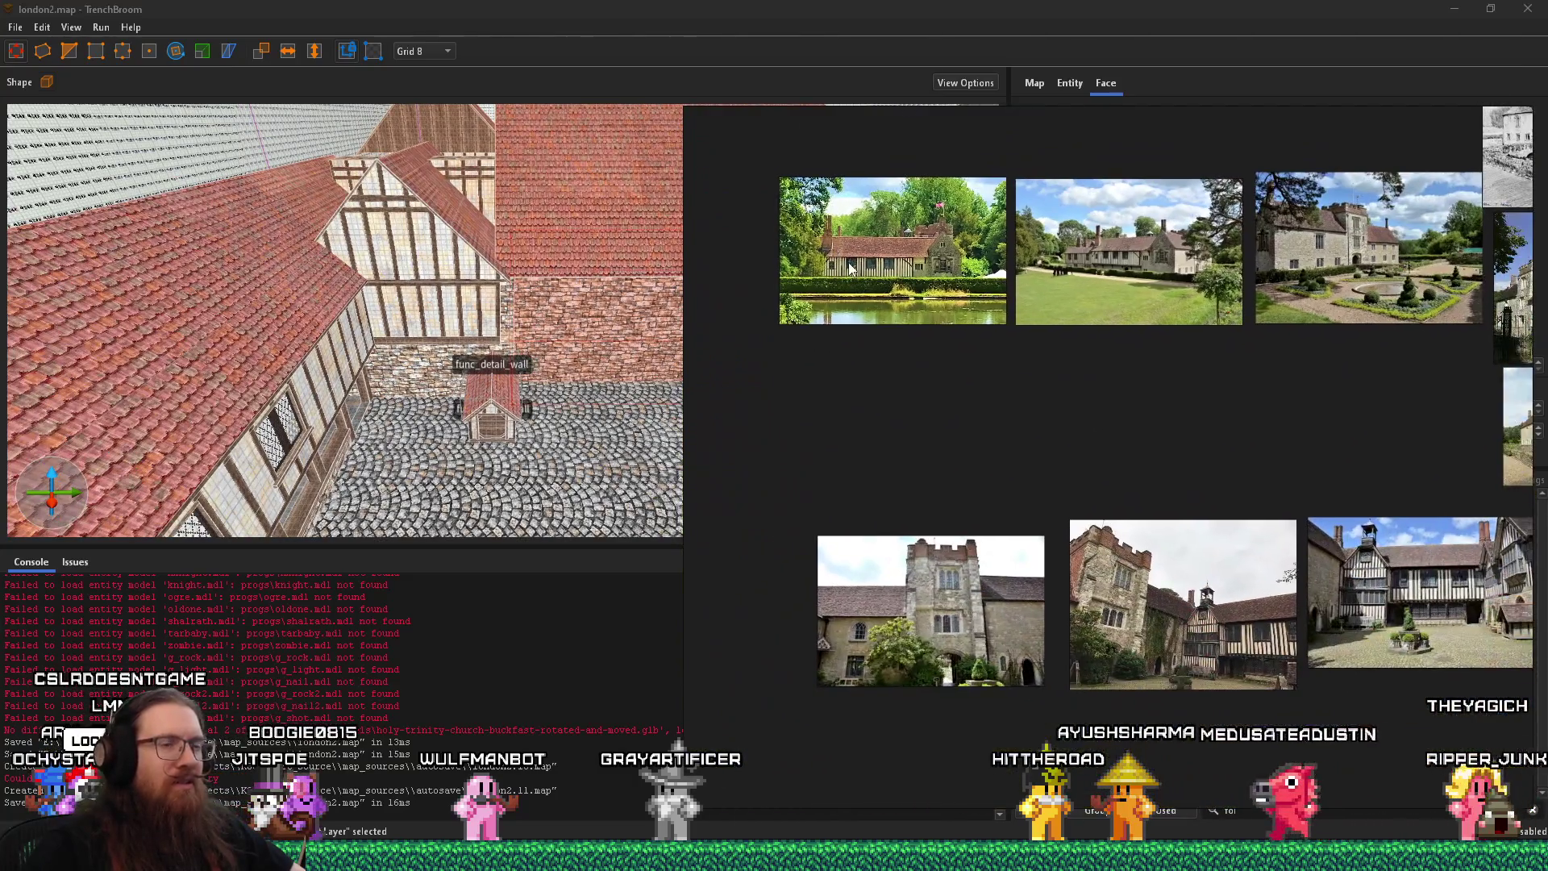
{"action": "scroll", "coordinate": [1153, 526], "scroll_direction": "up", "scroll_amount": 3}
{"action": "key", "text": "Right"}
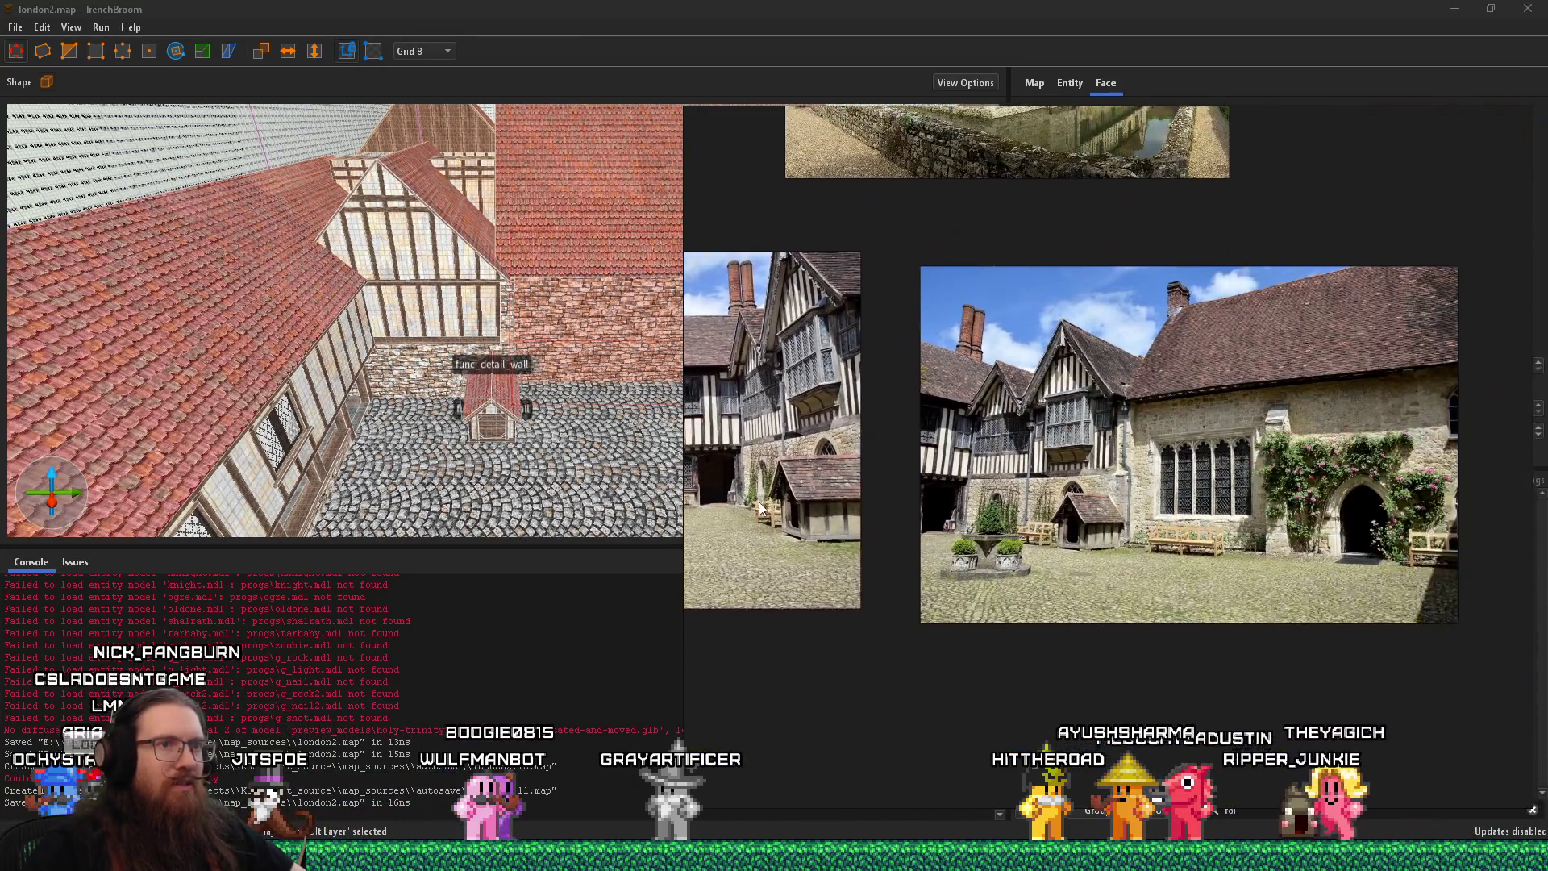
{"action": "key", "text": "Right"}
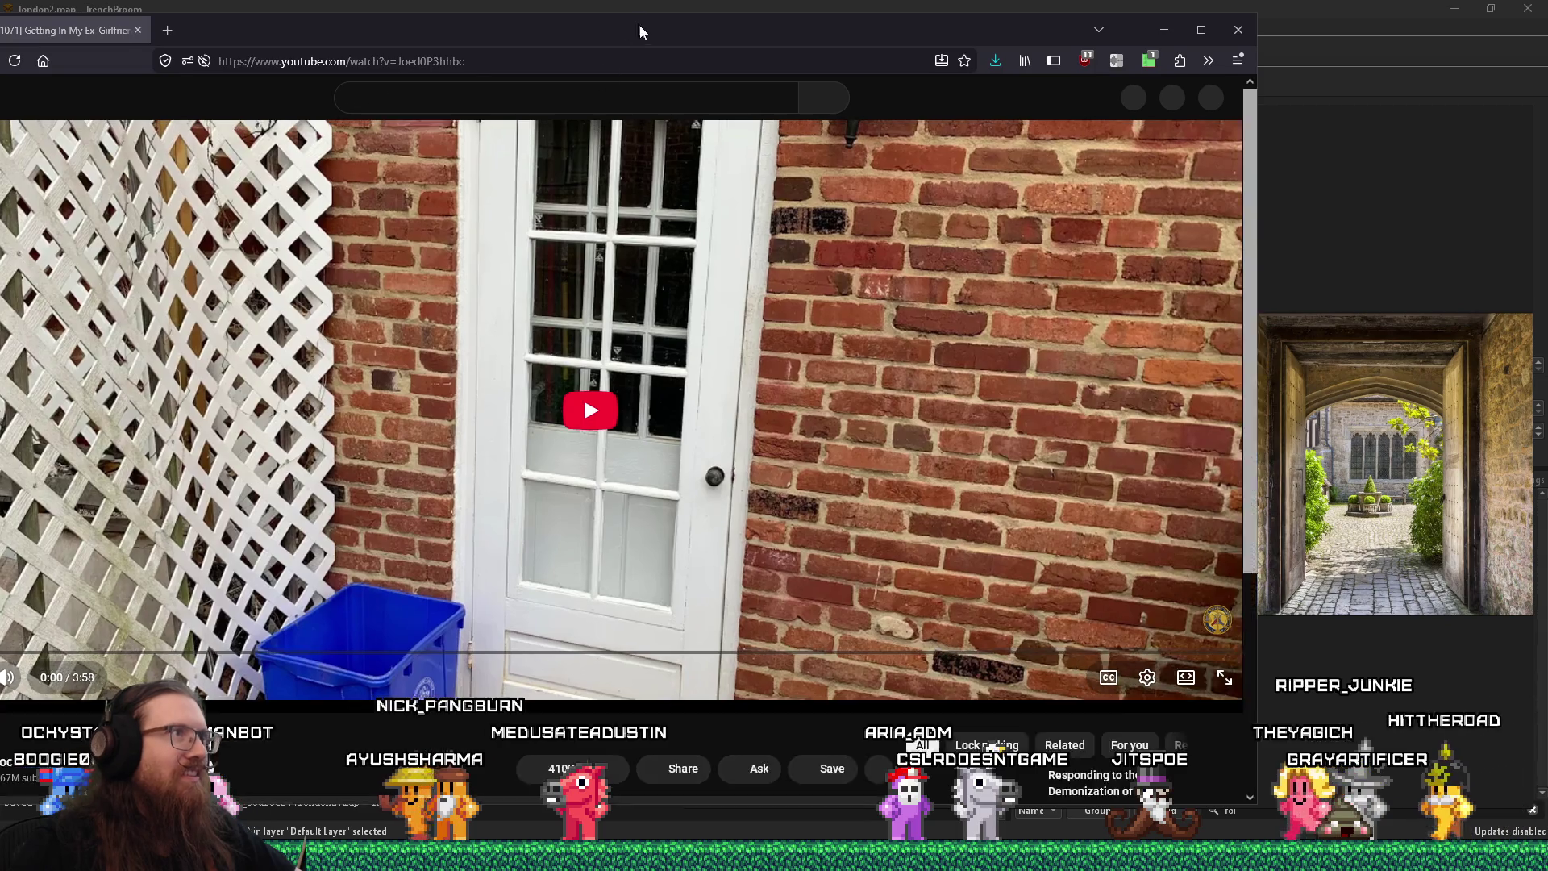
Widen the Firefox window, play the lock-picking video, and check the 2.25× speed extension
{"action": "left_click_drag", "start_coordinate": [641, 29], "coordinate": [912, 26]}
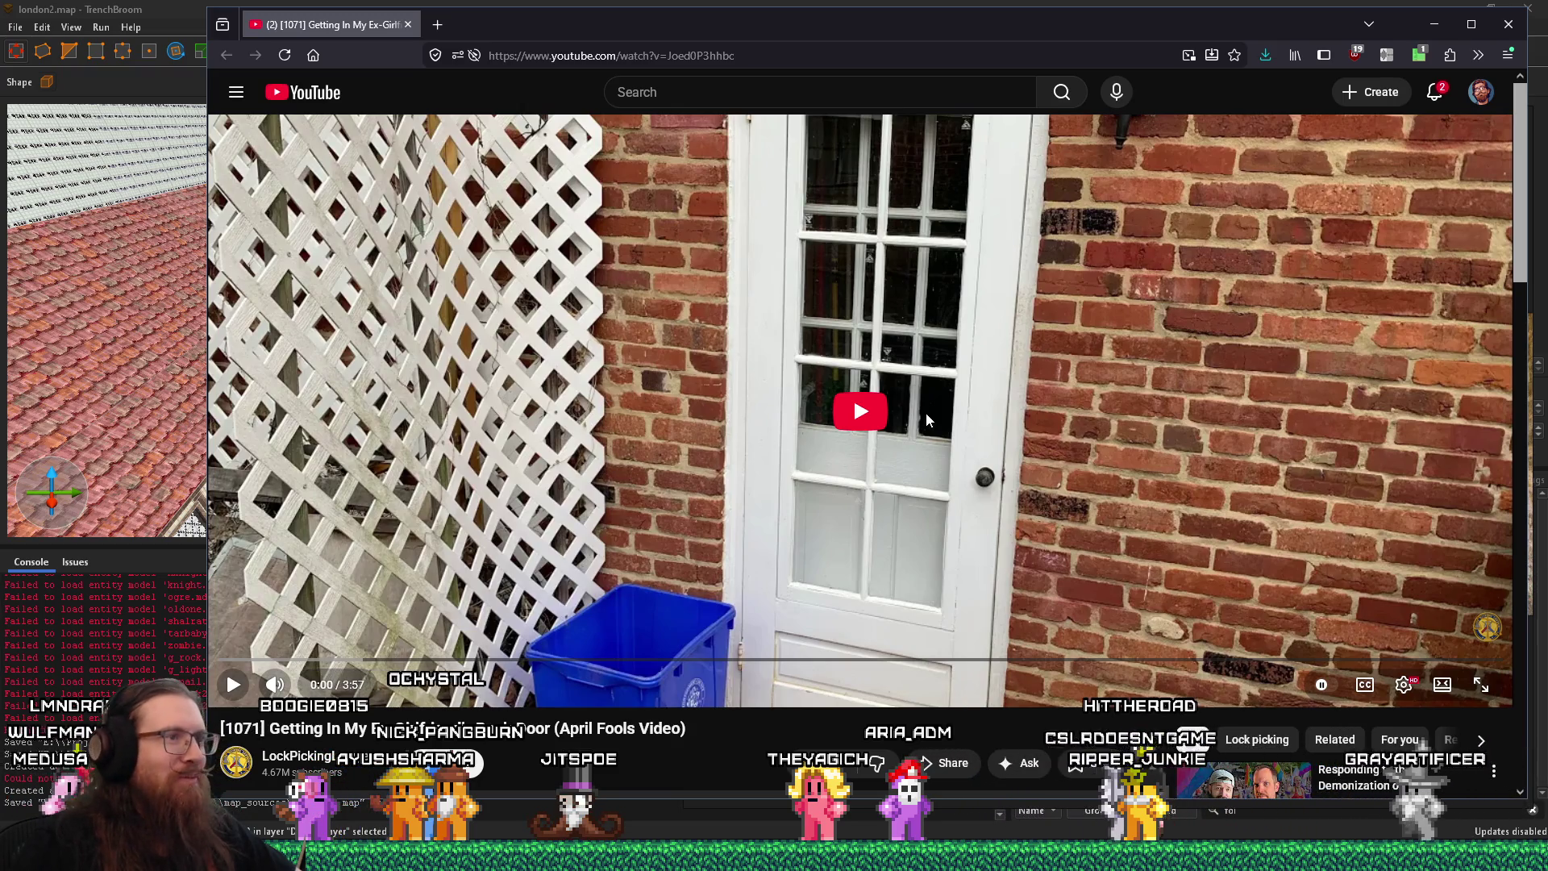
{"action": "left_click", "coordinate": [869, 413]}
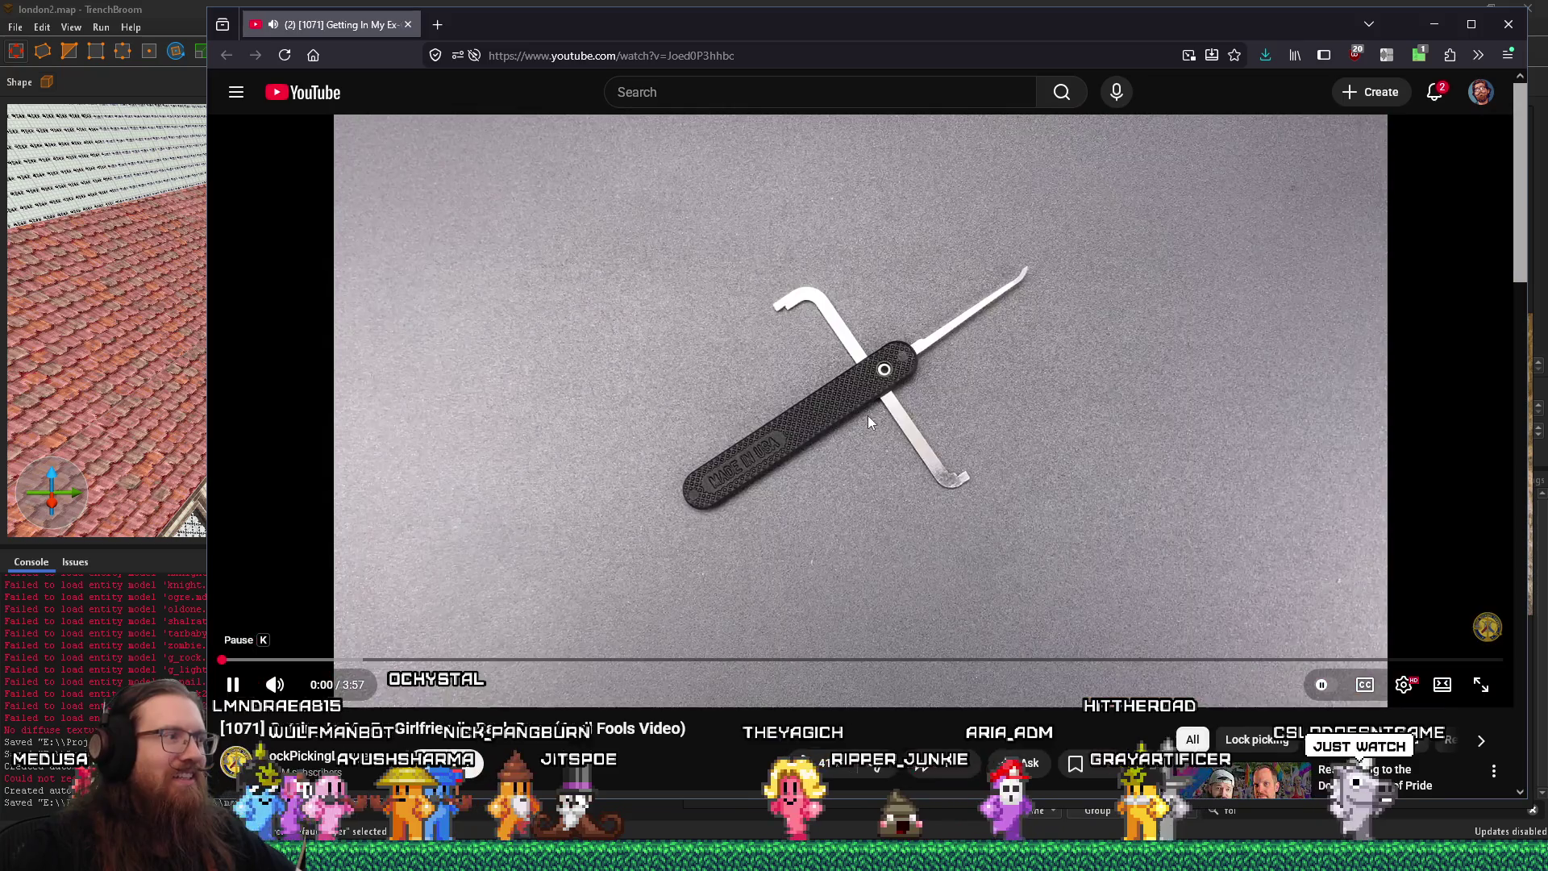
{"action": "left_click", "coordinate": [1394, 54]}
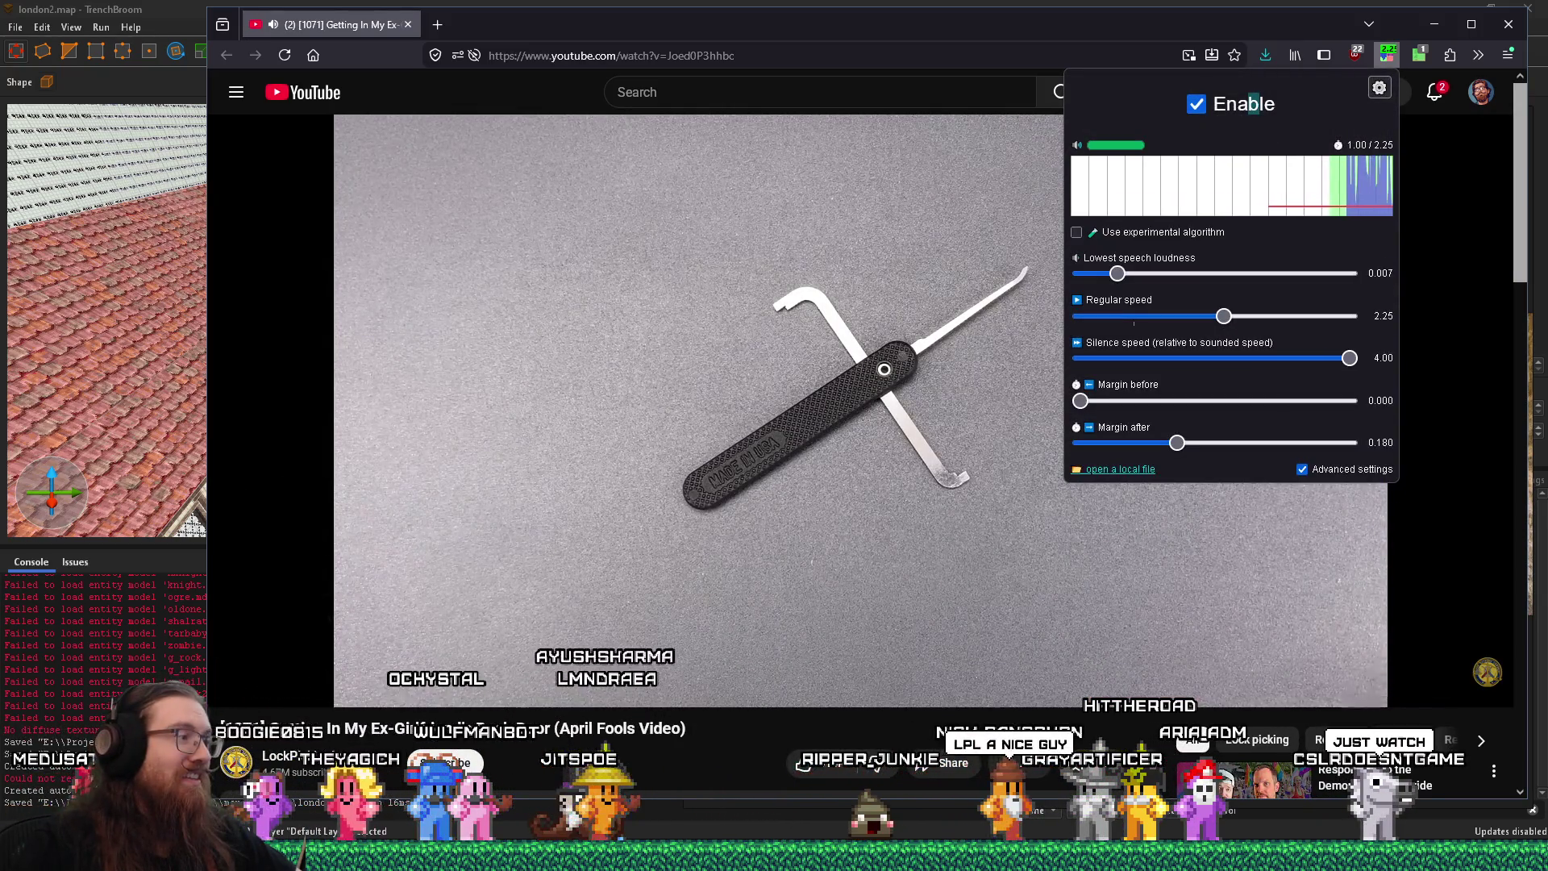
{"action": "left_click", "coordinate": [669, 780]}
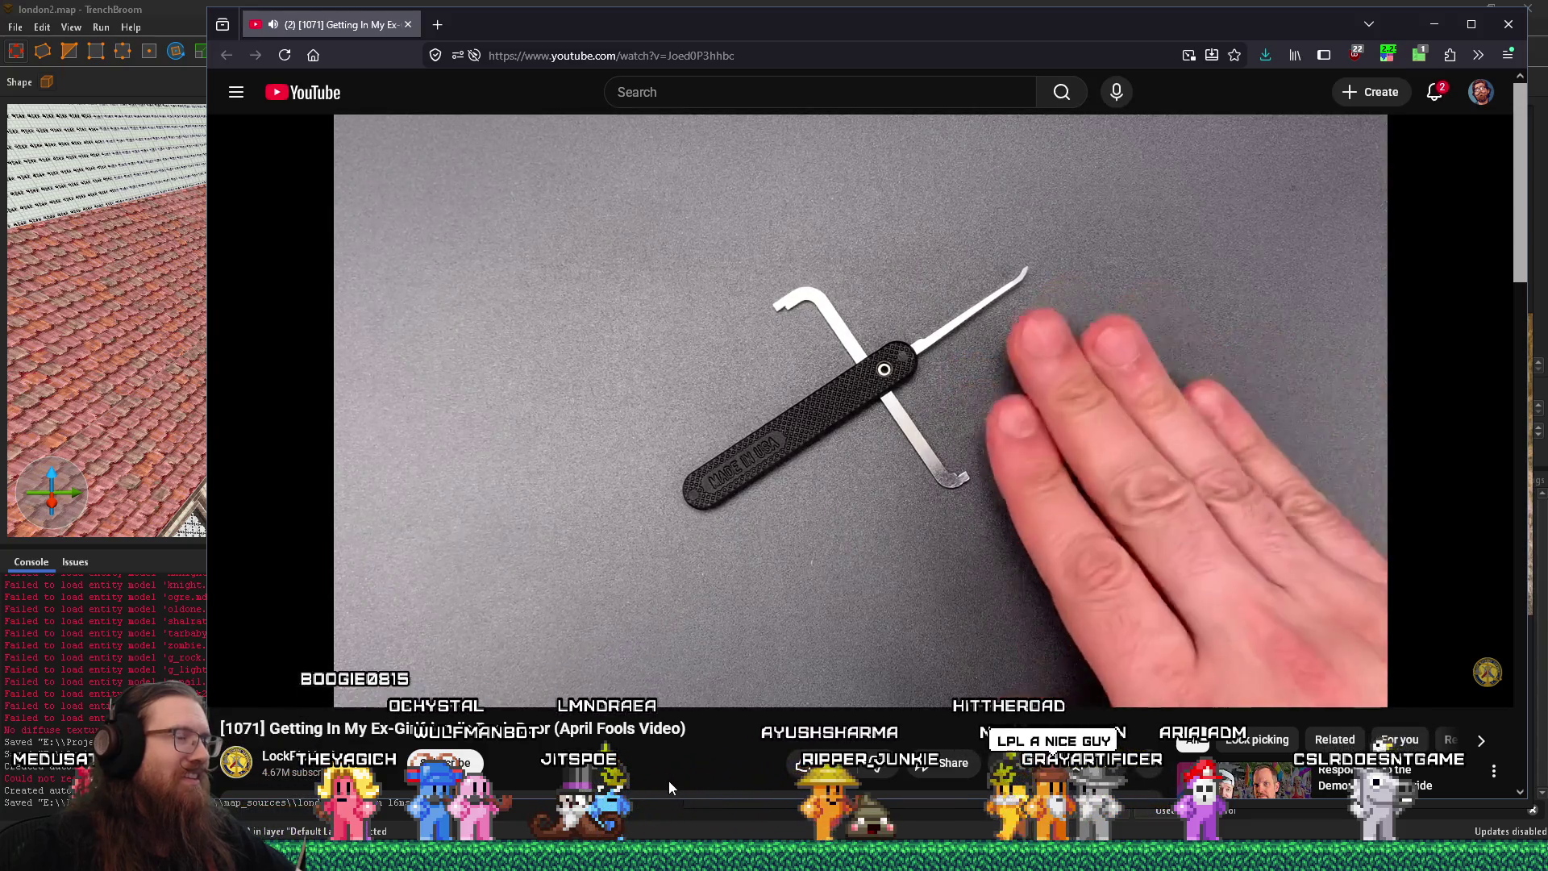